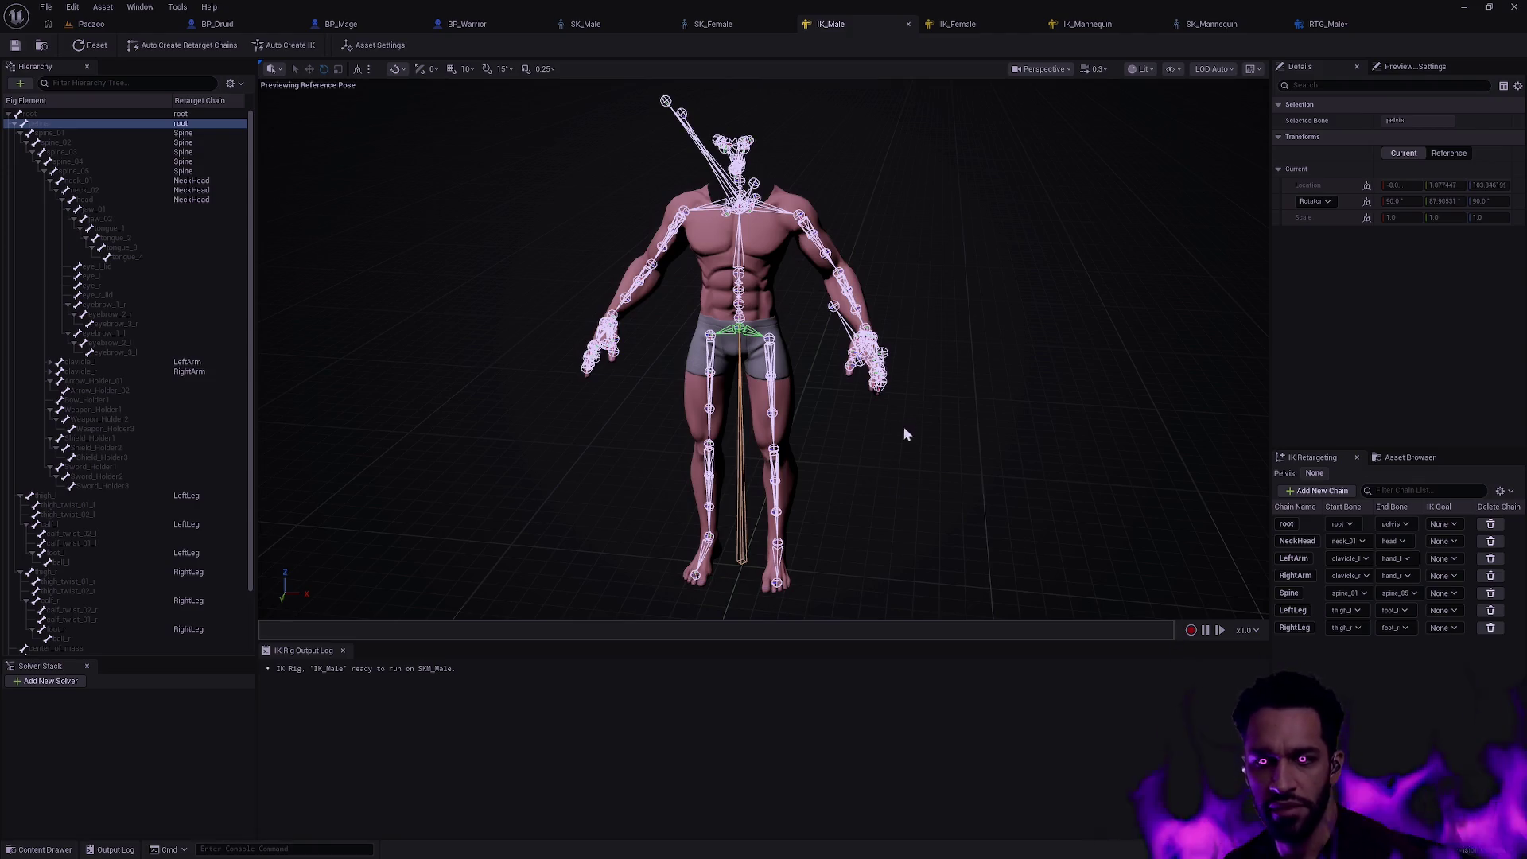
- Bring up the RTG_Male retargeter and inspect the target skeleton's root and pelvis bones
{"action": "left_click", "coordinate": [1320, 24]}
{"action": "mouse_move", "coordinate": [696, 309]}
{"action": "left_mouse_down"}
{"action": "mouse_move", "coordinate": [477, 358]}
{"action": "mouse_move", "coordinate": [656, 418]}
{"action": "left_mouse_up"}
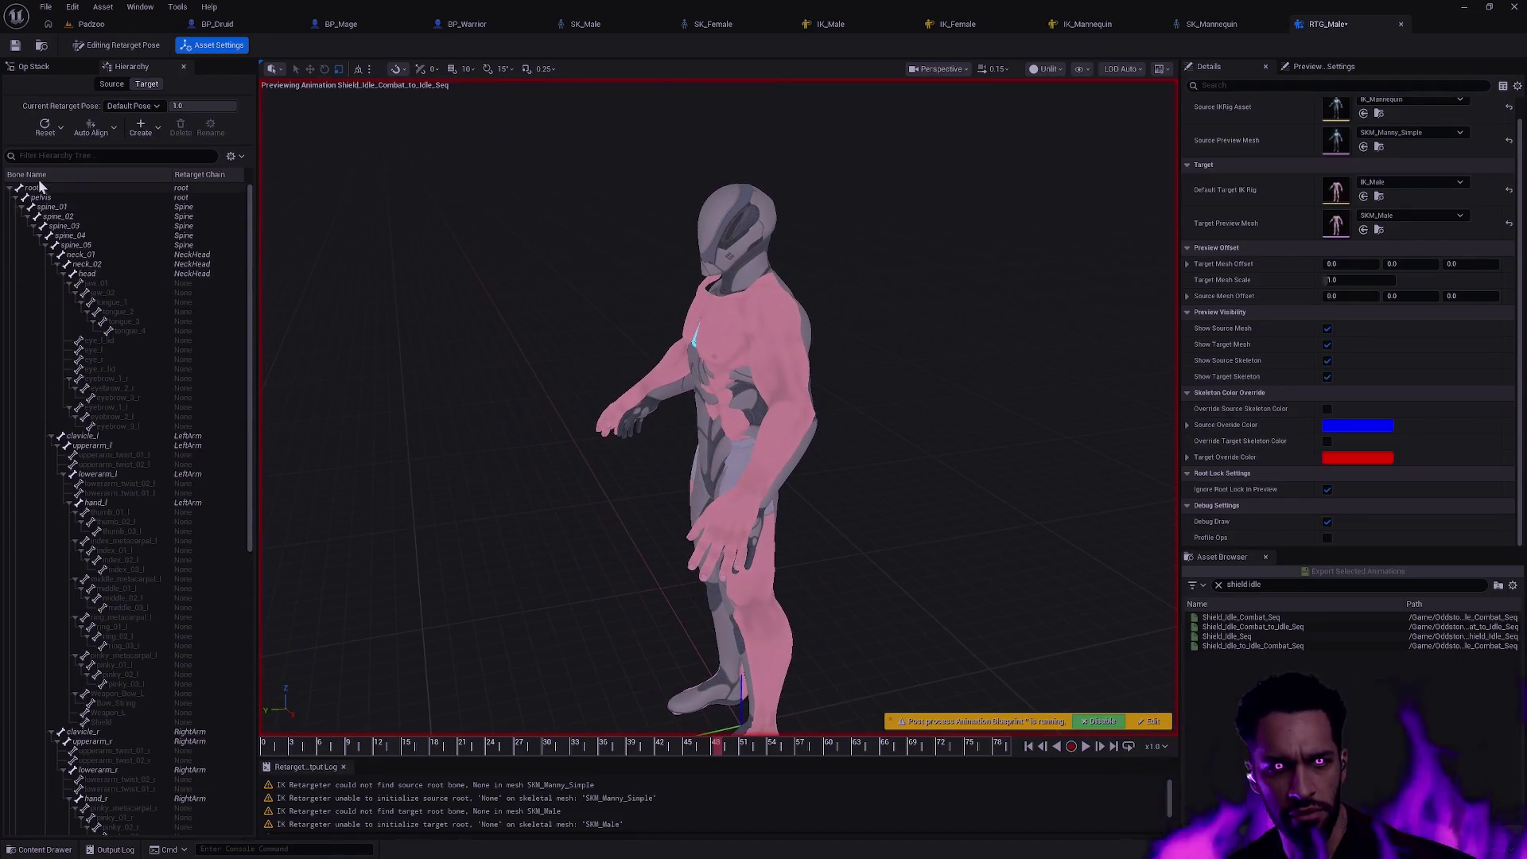
{"action": "left_click", "coordinate": [62, 191]}
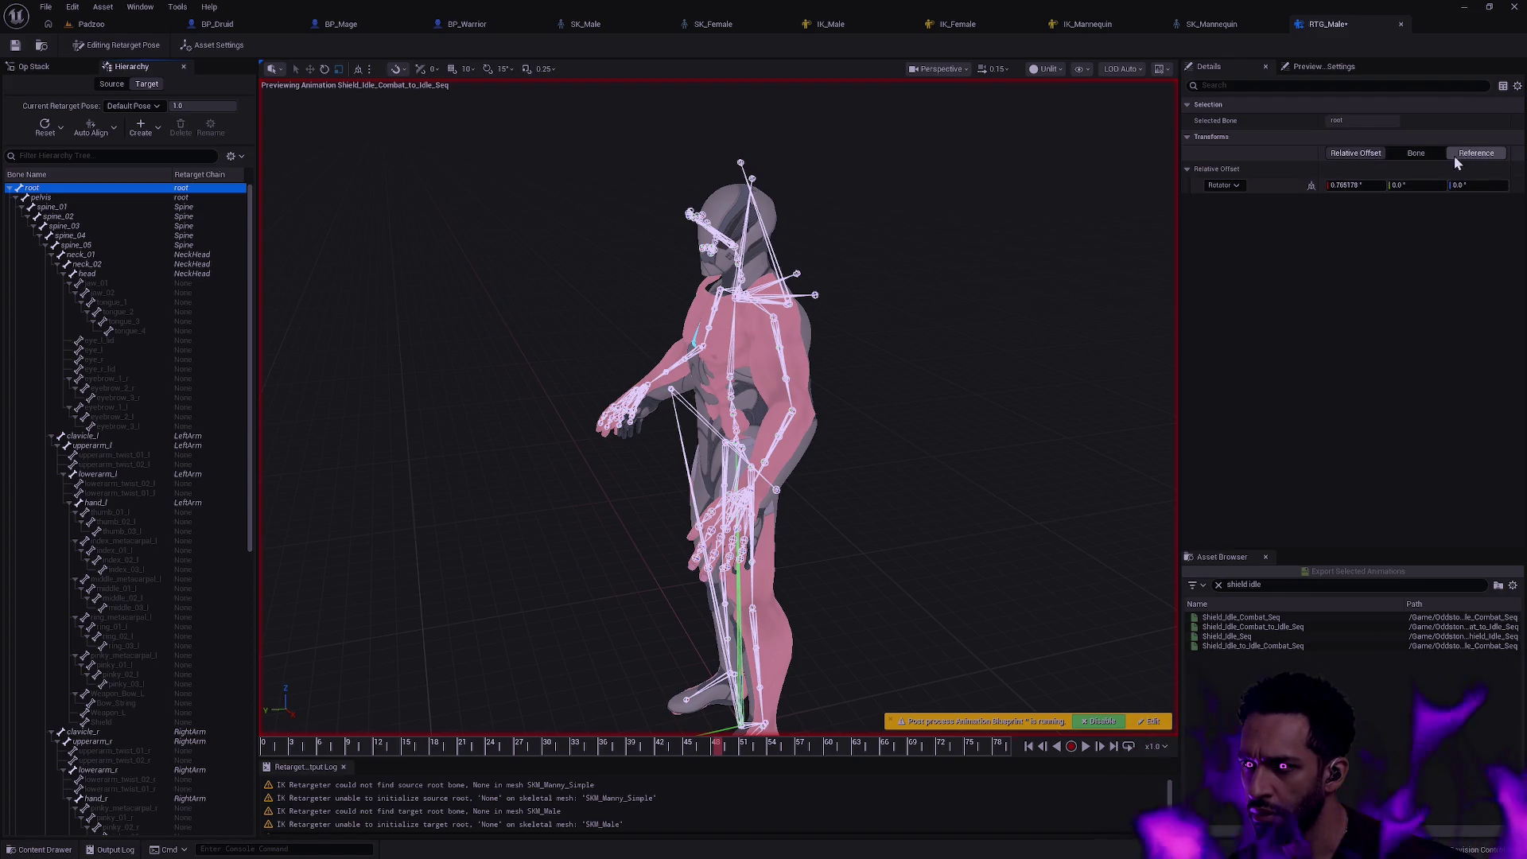
{"action": "left_click", "coordinate": [70, 199]}
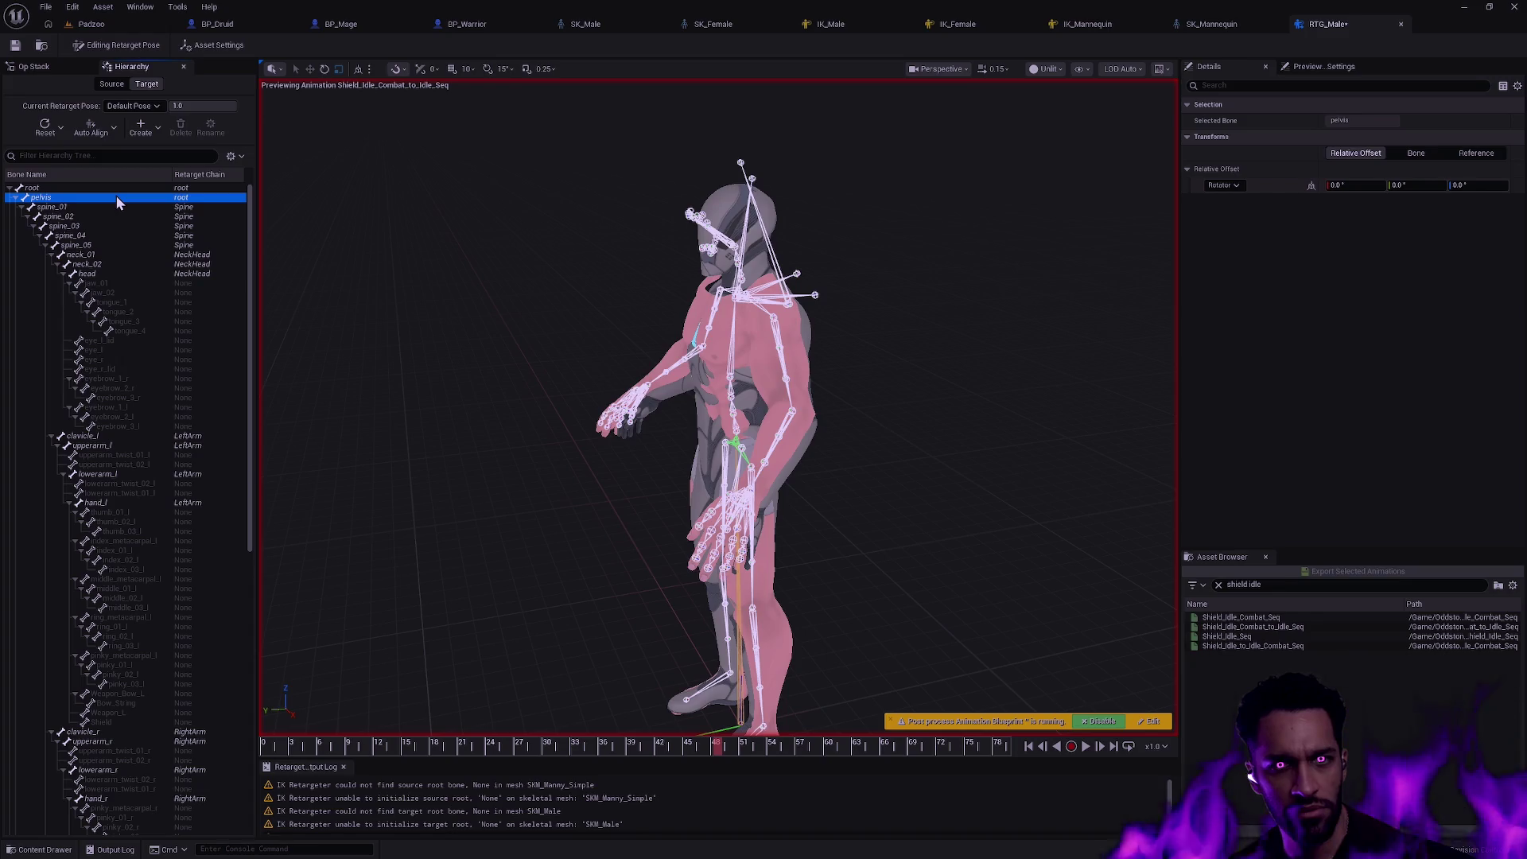
- Scrub back to frame 27 and switch from Editing Retarget Pose to Running Retarget
{"action": "left_click_drag", "start_coordinate": [874, 473], "coordinate": [485, 687]}
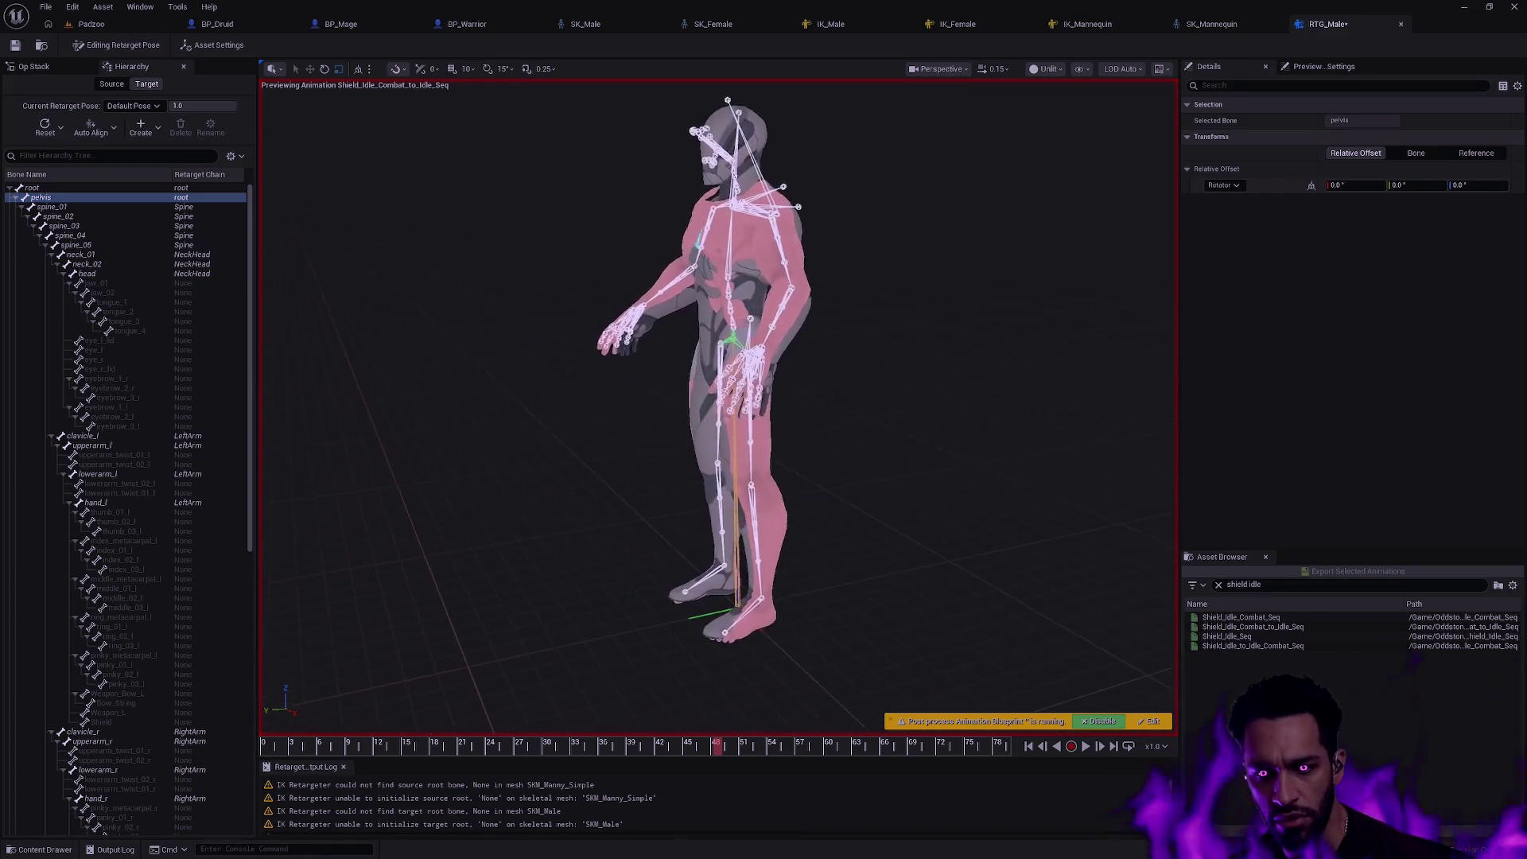
{"action": "left_click_drag", "start_coordinate": [717, 746], "coordinate": [532, 744]}
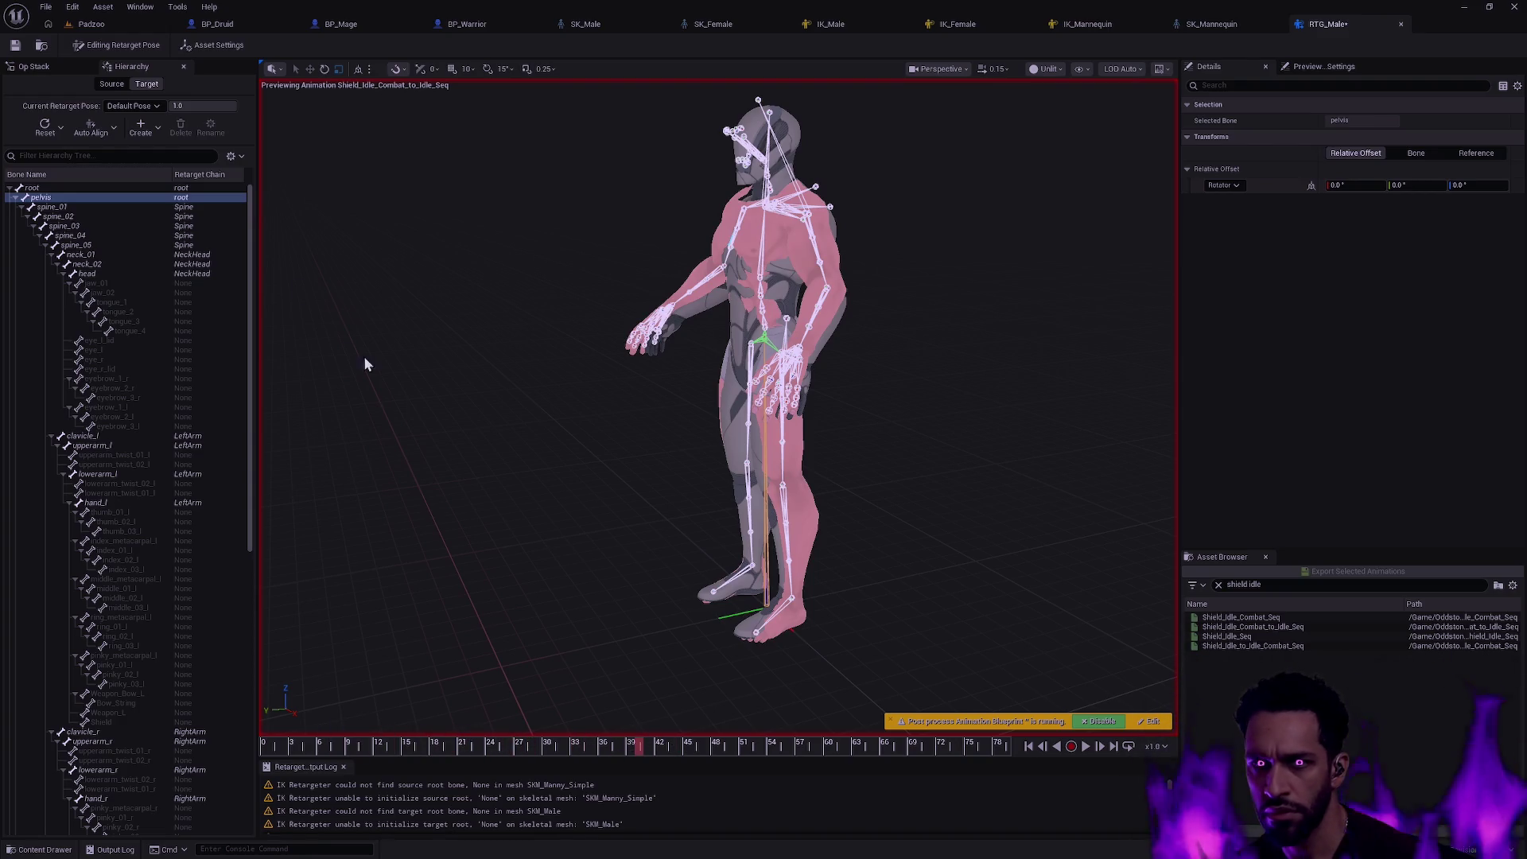
{"action": "left_click", "coordinate": [109, 45]}
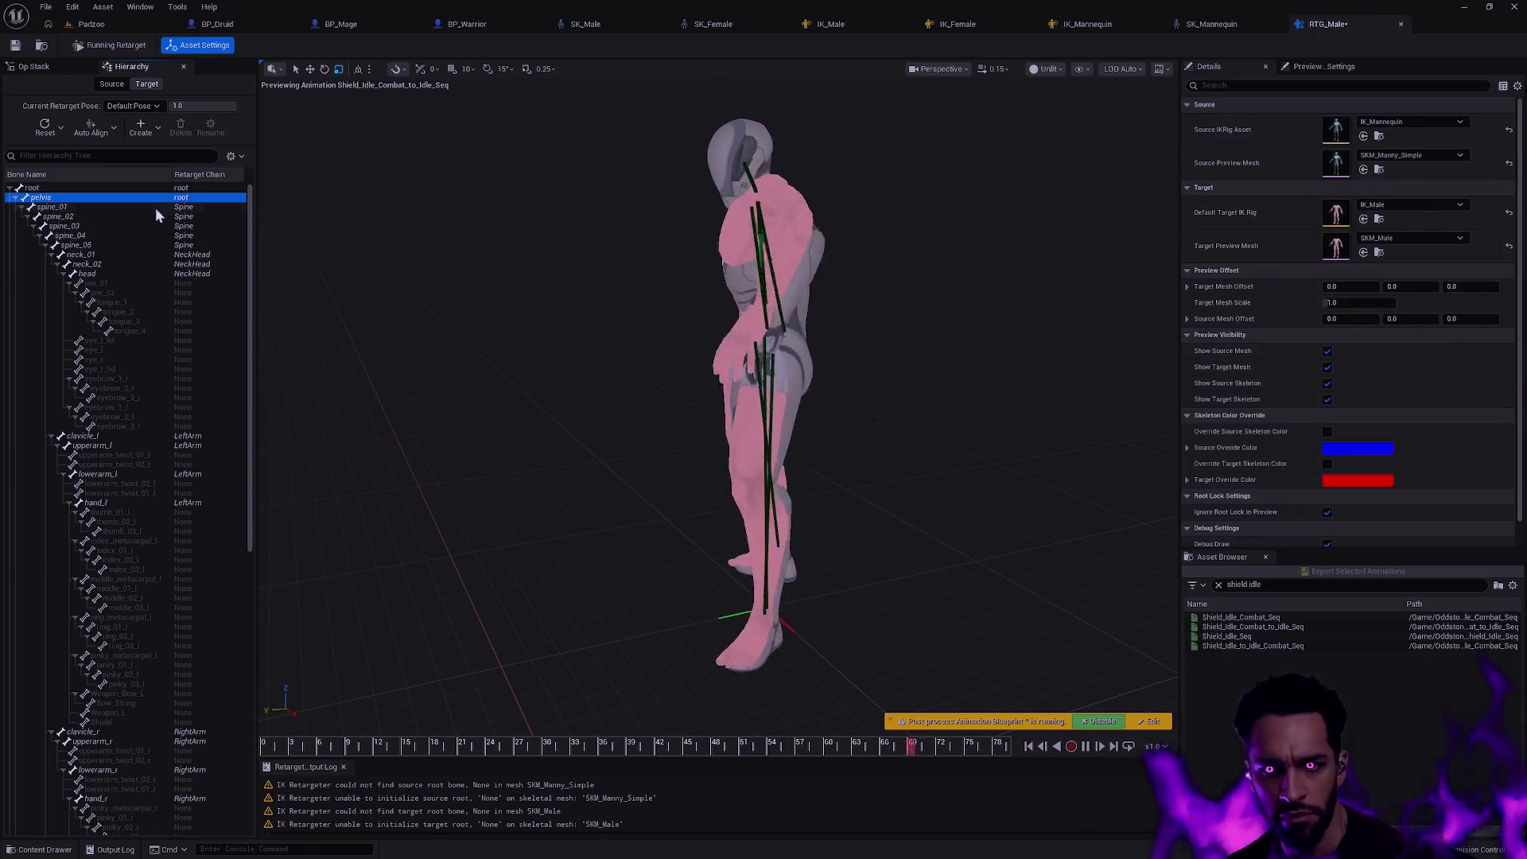
- Check the root and pelvis bones, then pause the retargeted animation on one pose
{"action": "left_click", "coordinate": [58, 187]}
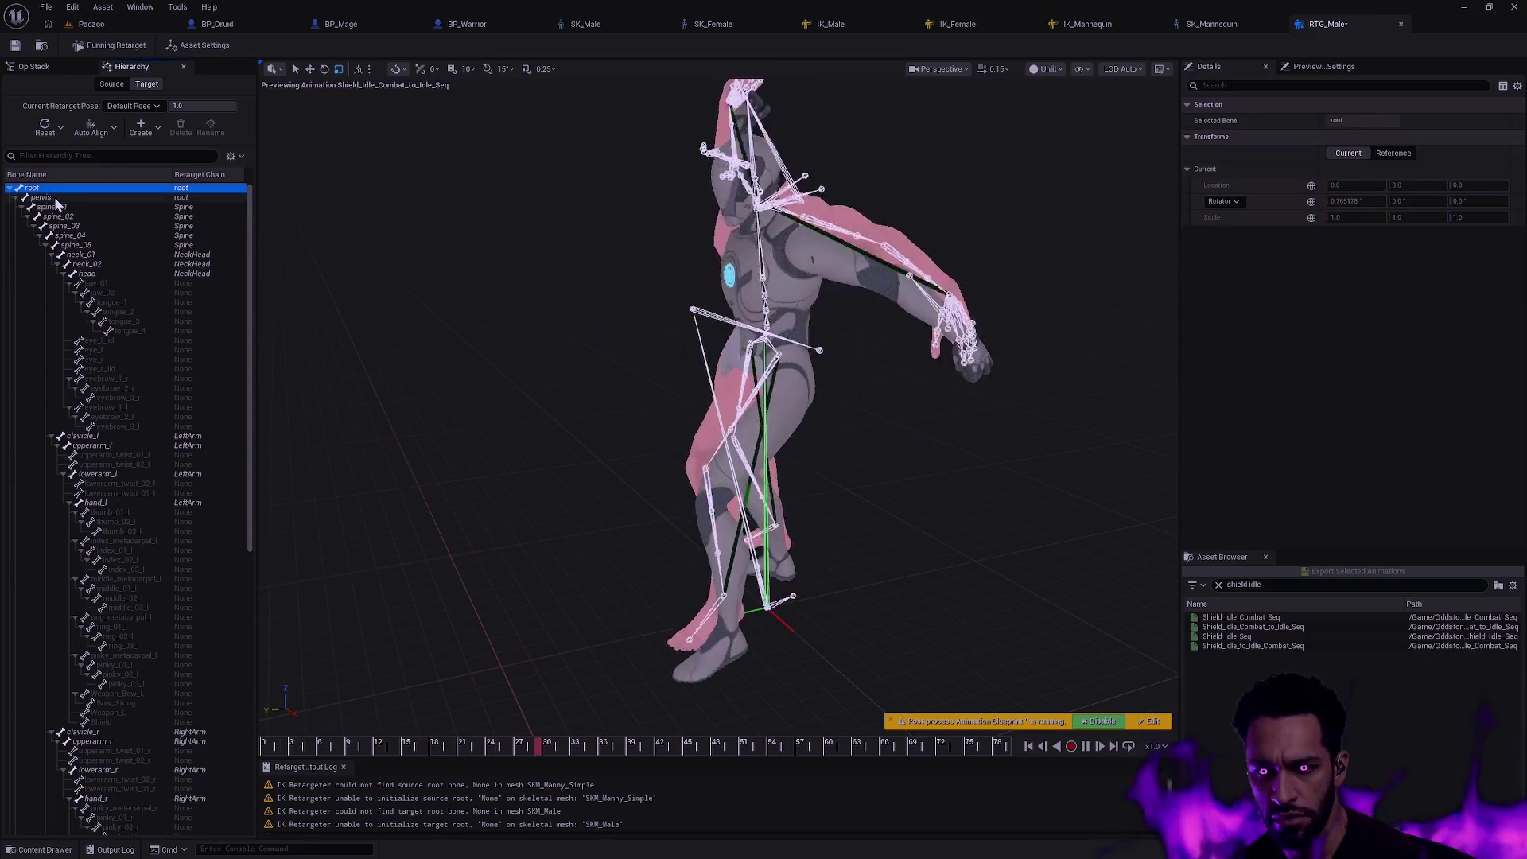
{"action": "left_click", "coordinate": [54, 198]}
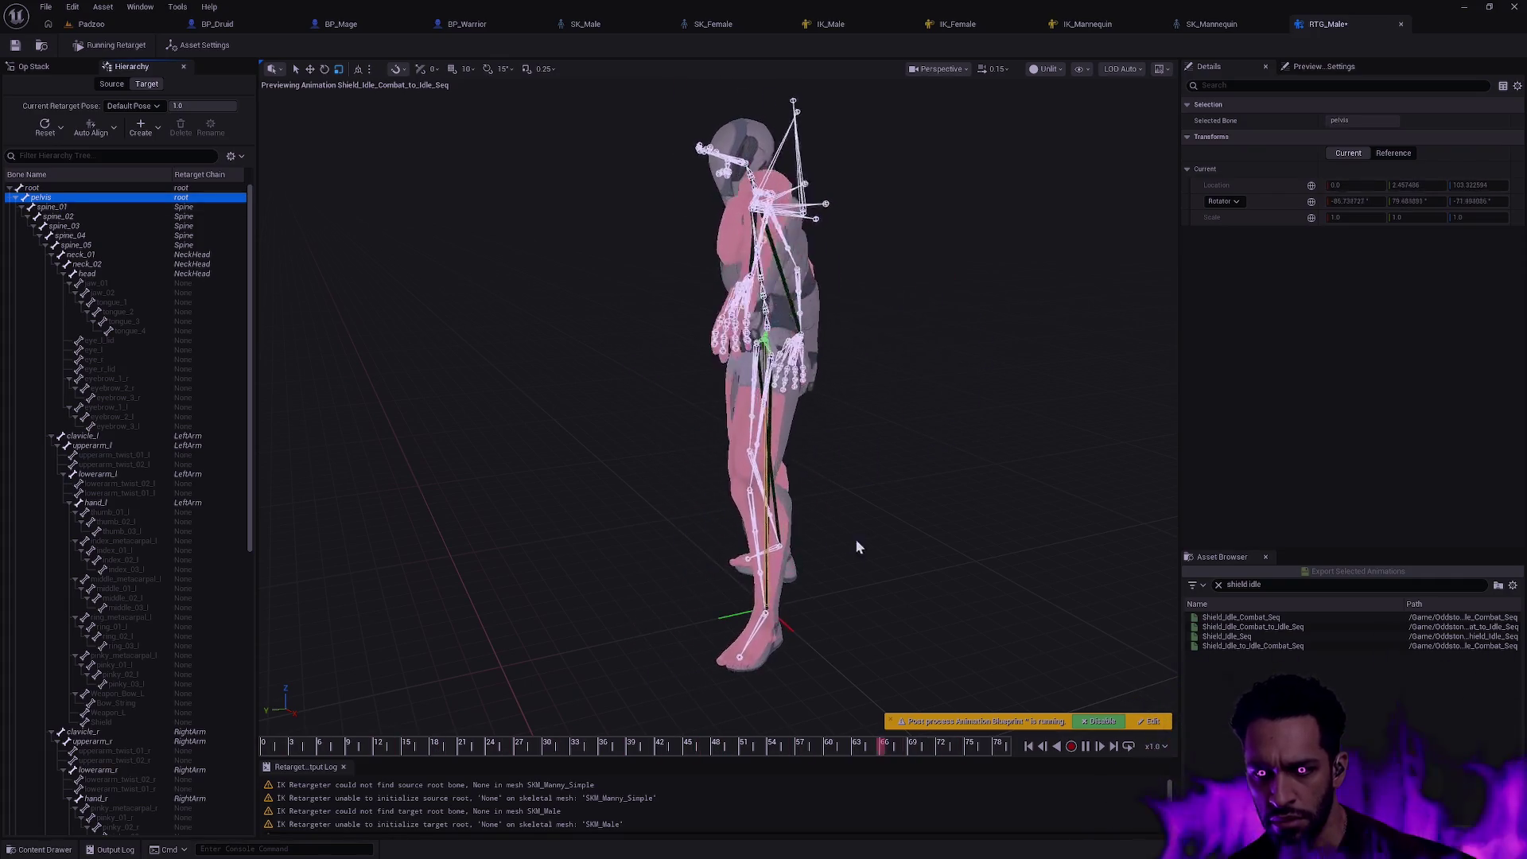
{"action": "left_click", "coordinate": [856, 588]}
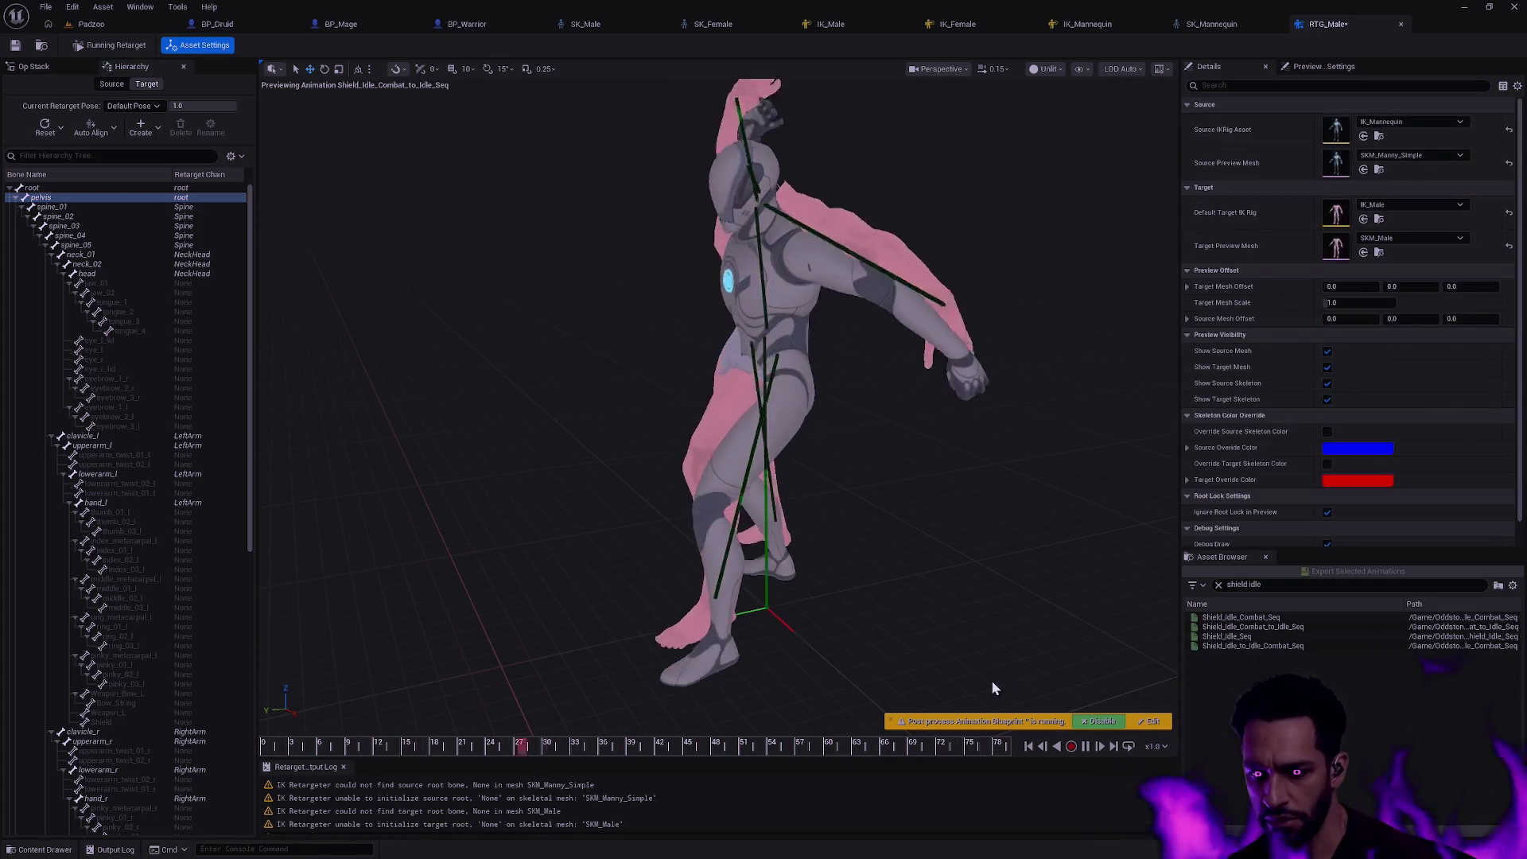
{"action": "left_click", "coordinate": [1087, 745]}
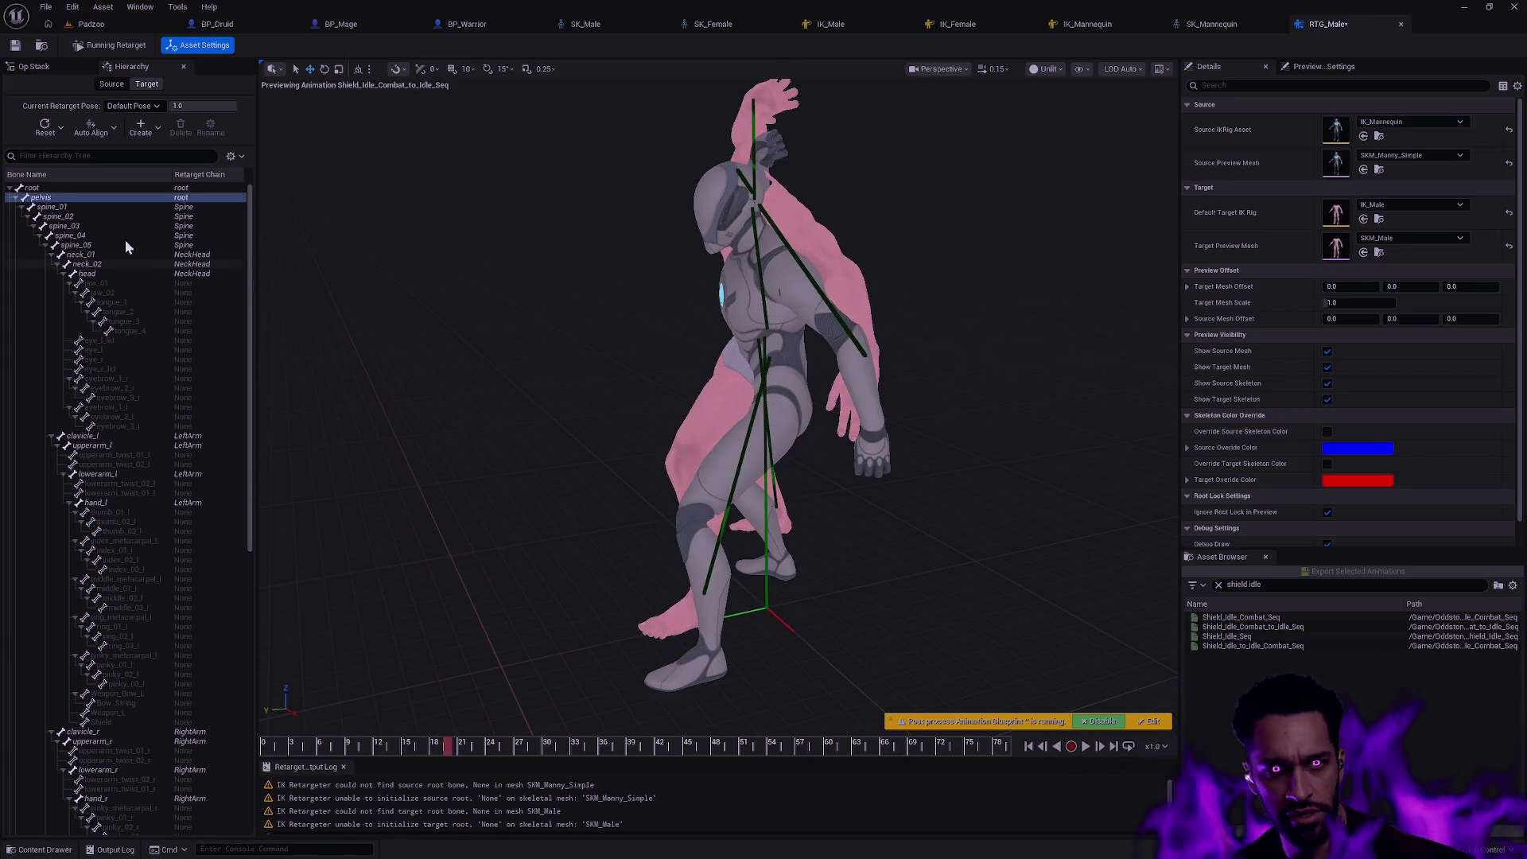
- Inspect root, pelvis and the foot bones in the viewport on the paused pose
{"action": "left_click", "coordinate": [51, 191]}
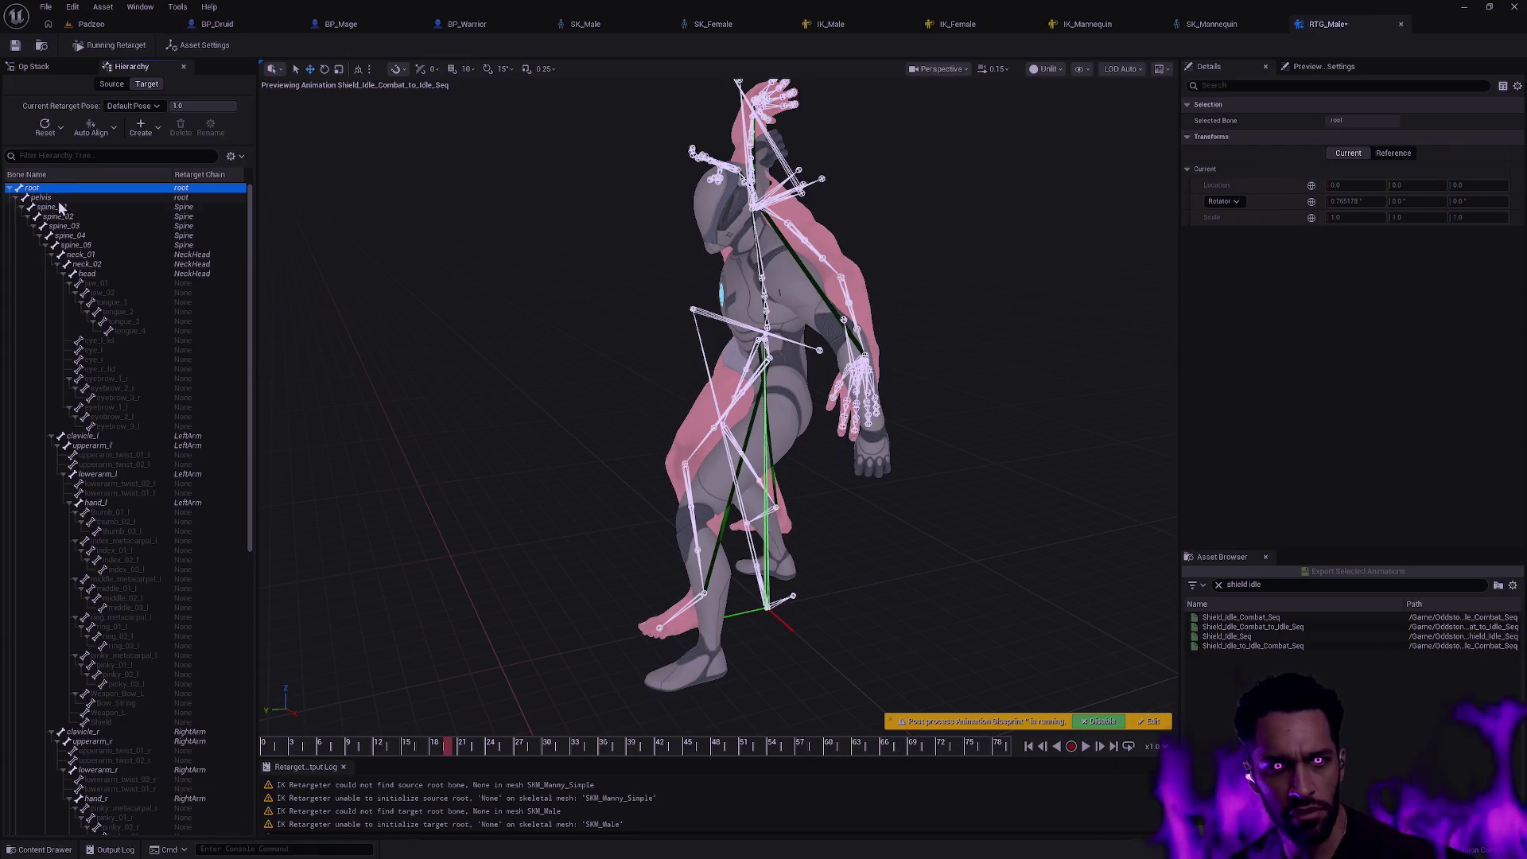
{"action": "left_click", "coordinate": [57, 197]}
{"action": "left_click", "coordinate": [36, 189]}
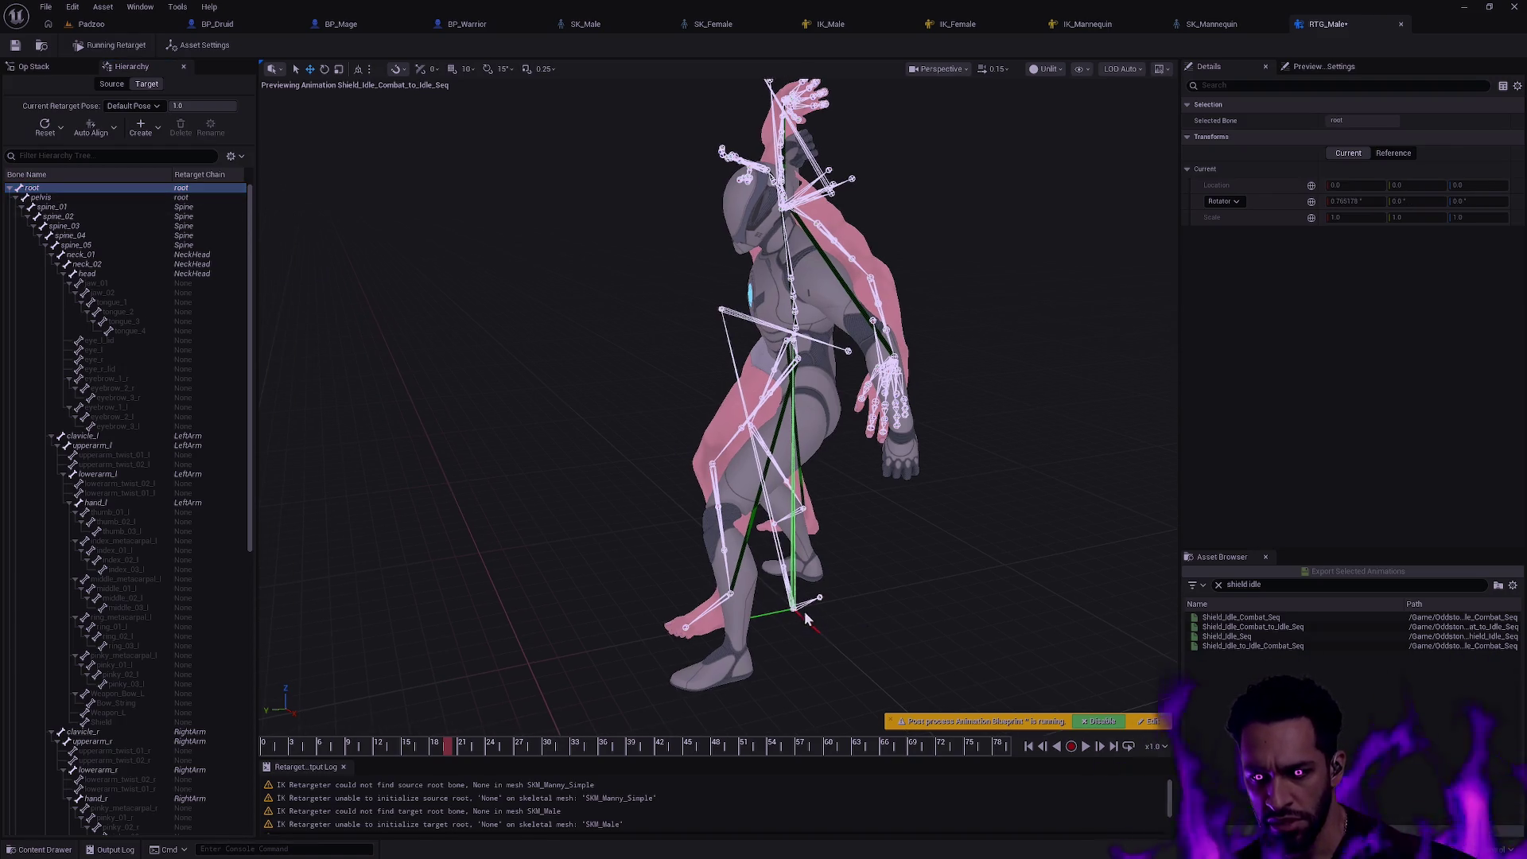
{"action": "left_click", "coordinate": [805, 611]}
{"action": "left_click", "coordinate": [812, 608]}
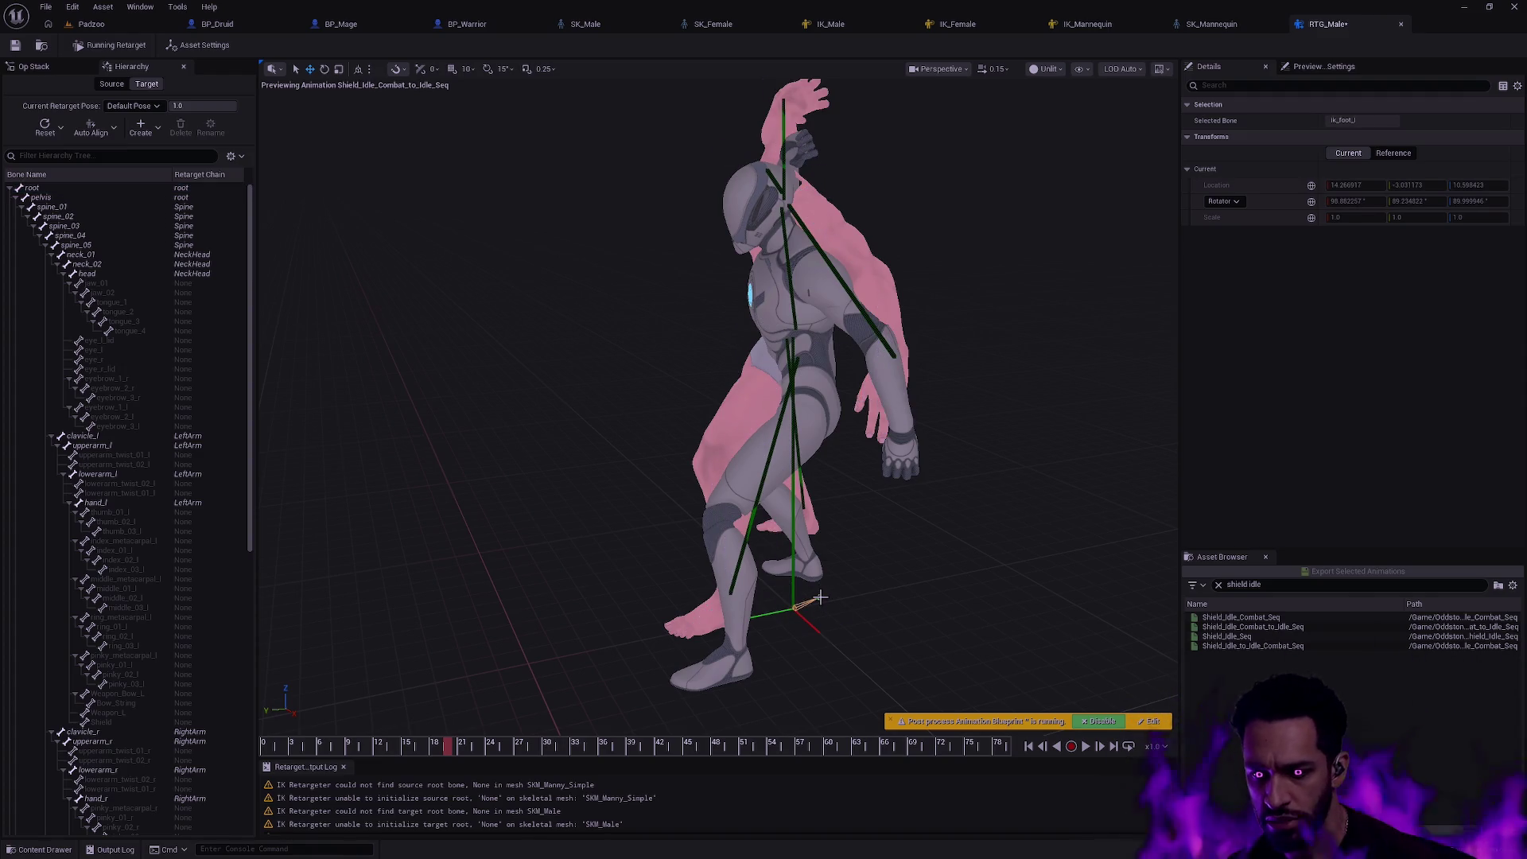
{"action": "key", "text": "Escape"}
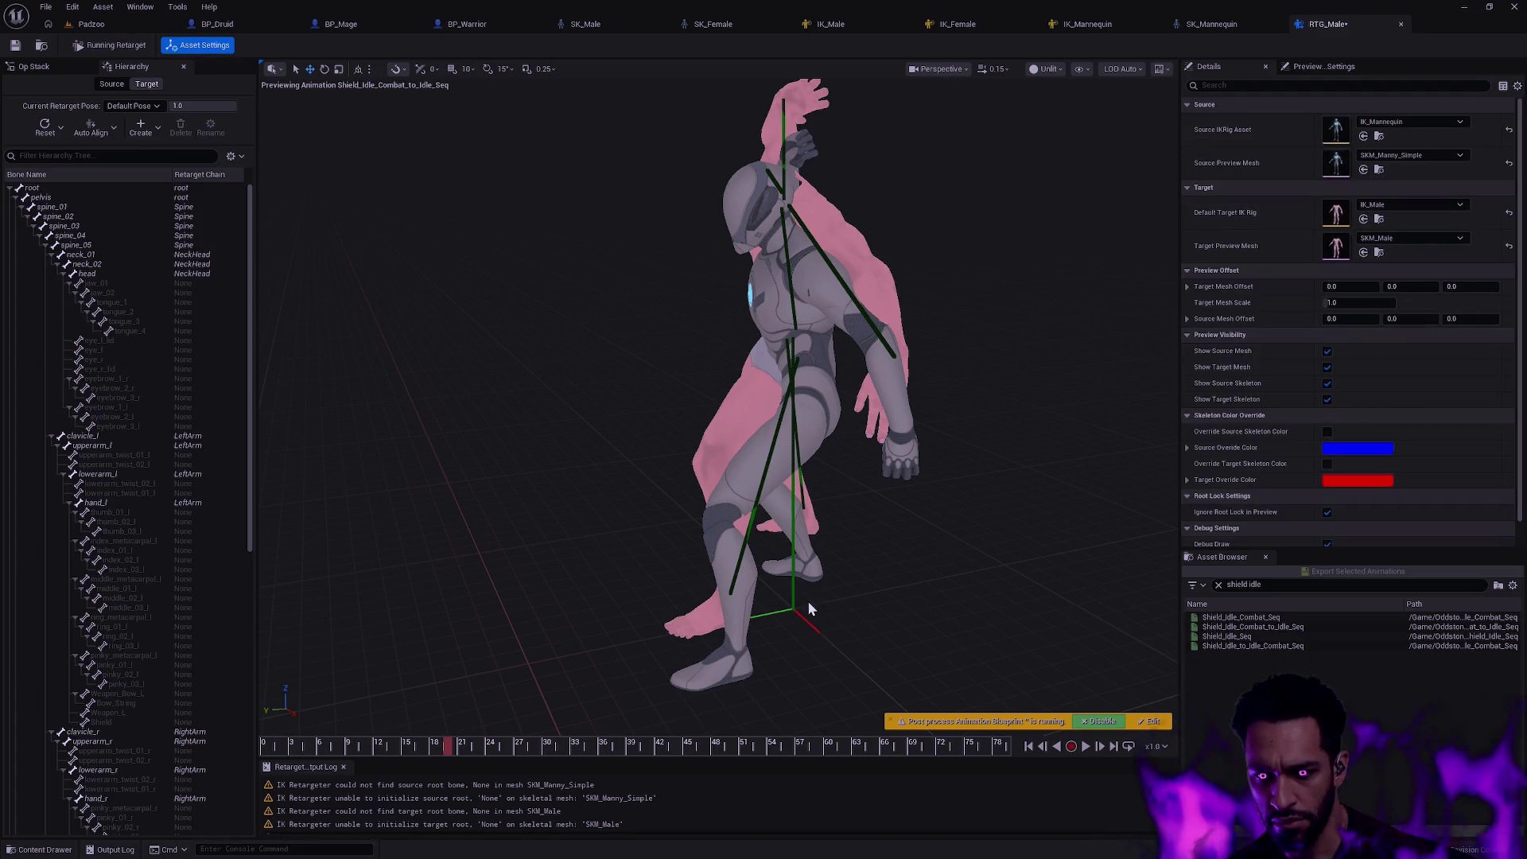
- Review the hierarchy from root to its end and zoom the preview onto the legs and feet
{"action": "left_click", "coordinate": [58, 184]}
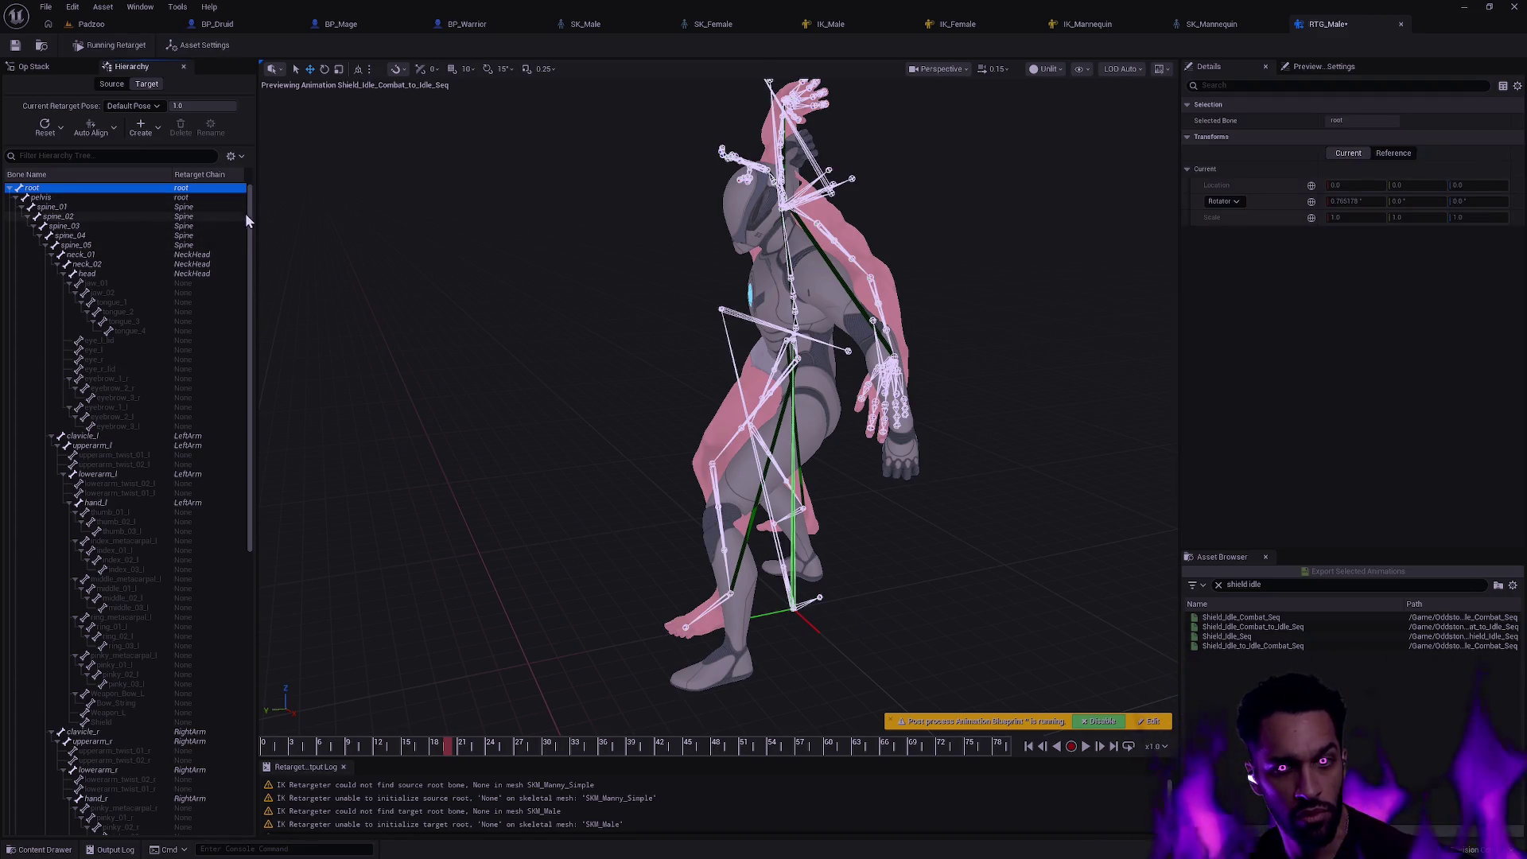
{"action": "left_click", "coordinate": [508, 474]}
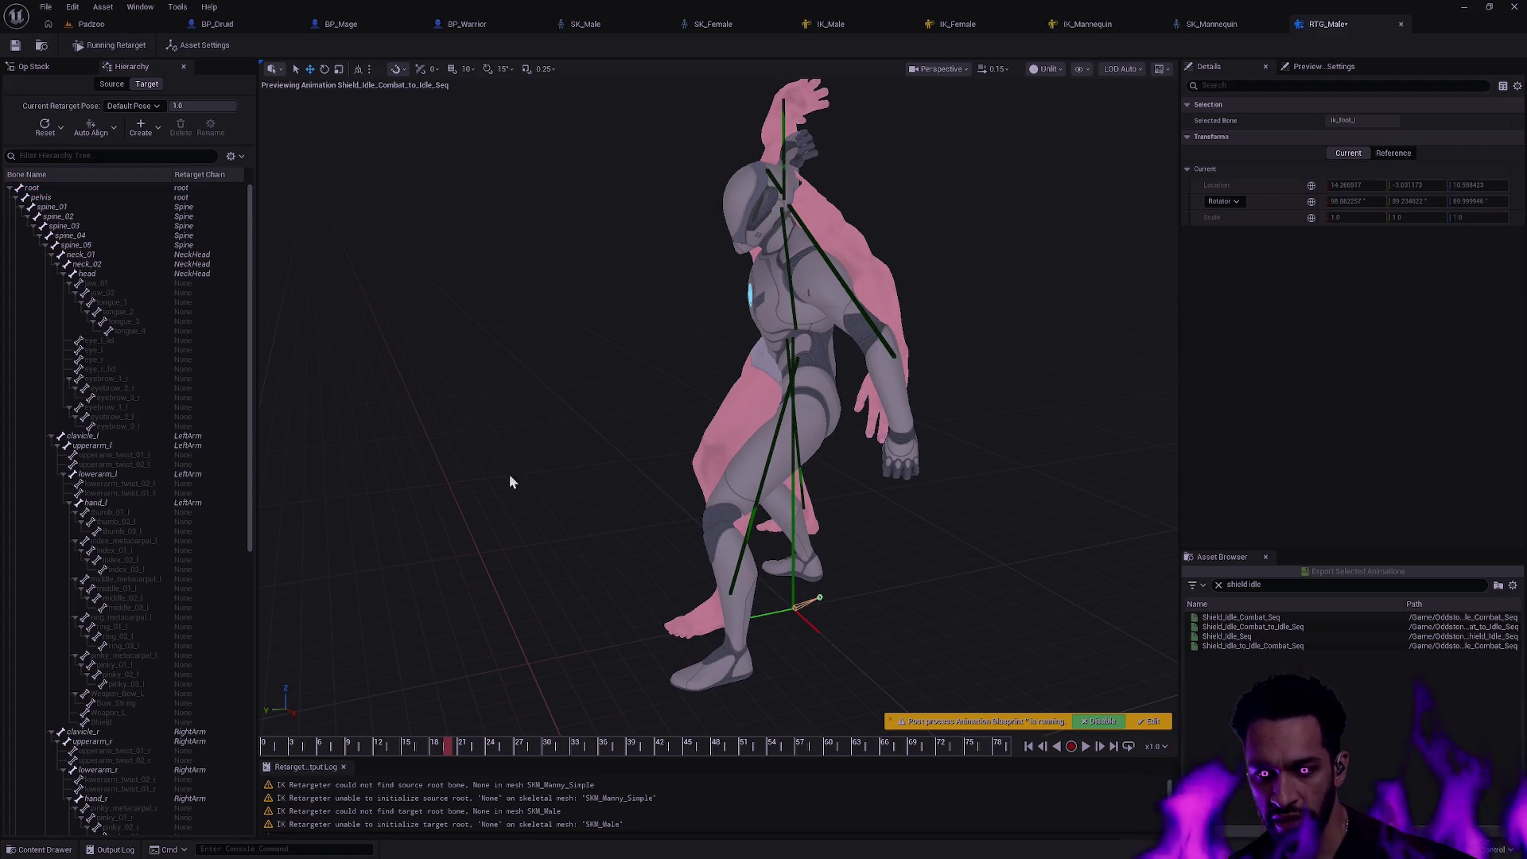
{"action": "left_click_drag", "start_coordinate": [247, 286], "coordinate": [259, 611]}
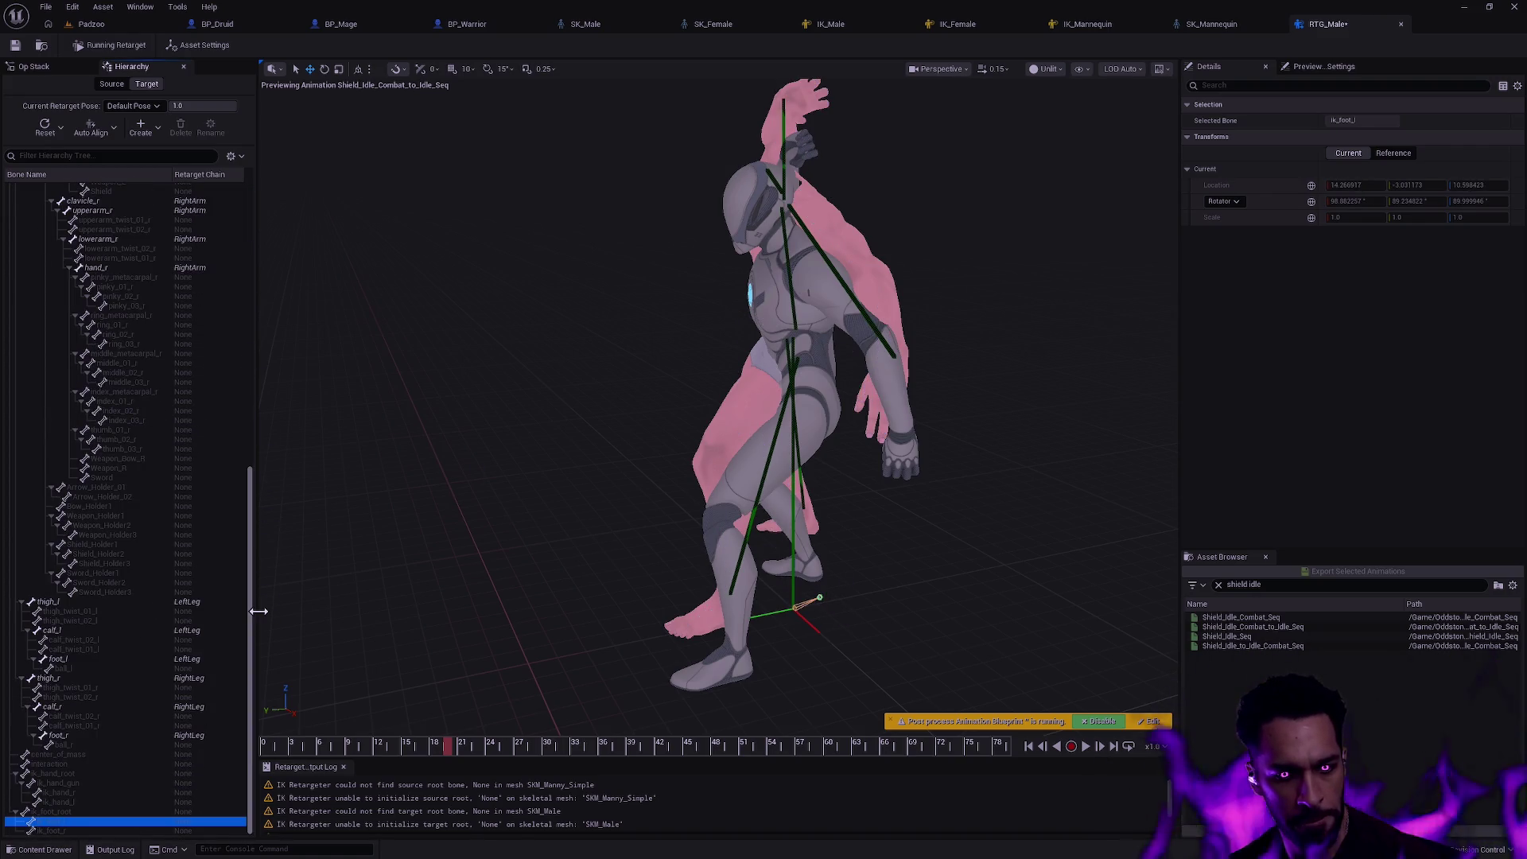
{"action": "left_click", "coordinate": [326, 597]}
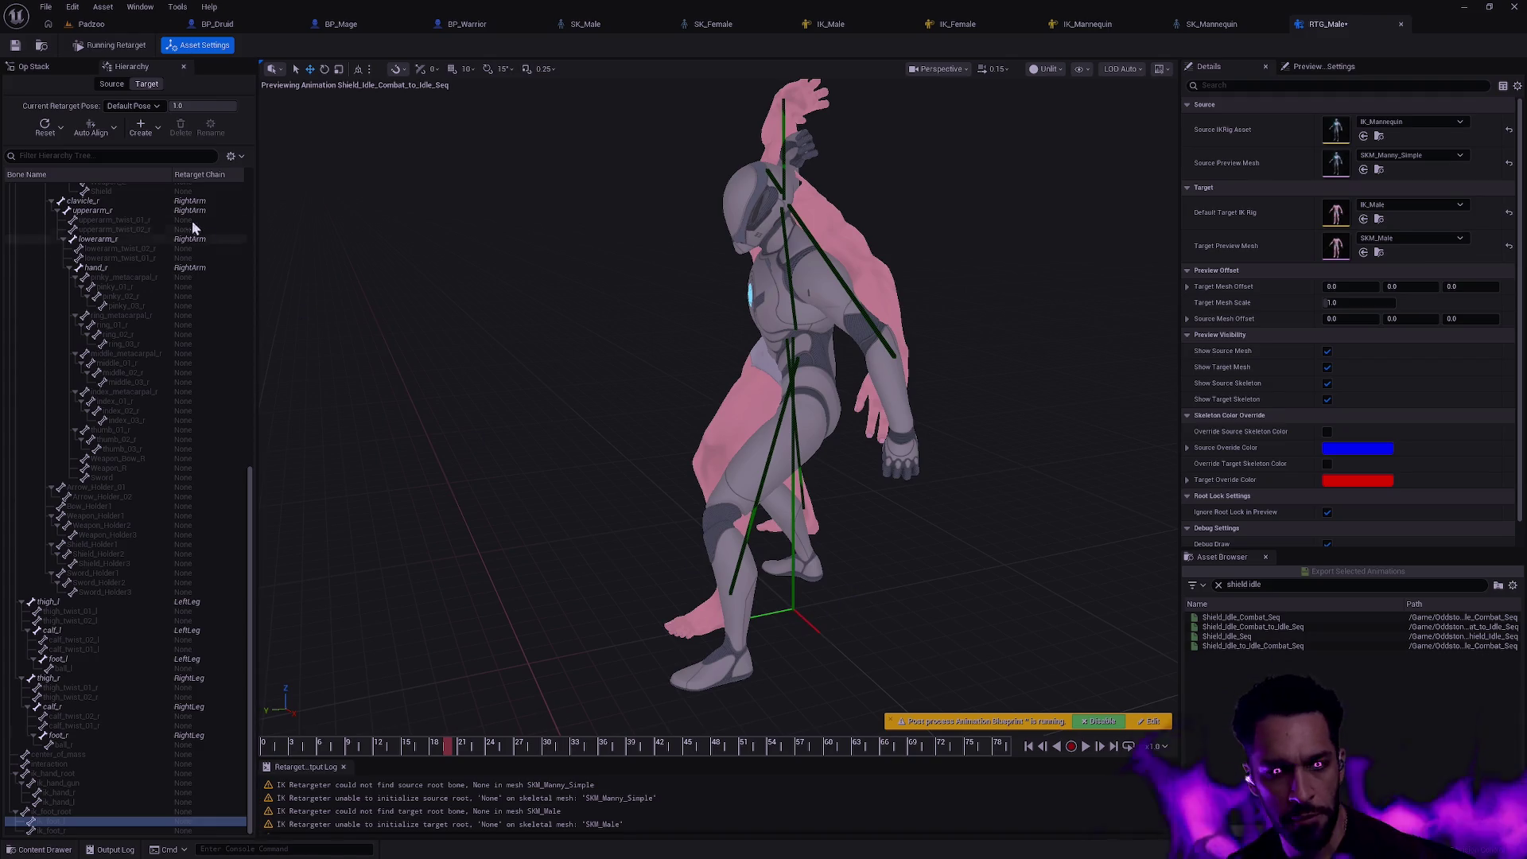
{"action": "scroll", "coordinate": [179, 477], "scroll_direction": "up", "scroll_amount": 10}
{"action": "left_click", "coordinate": [67, 184]}
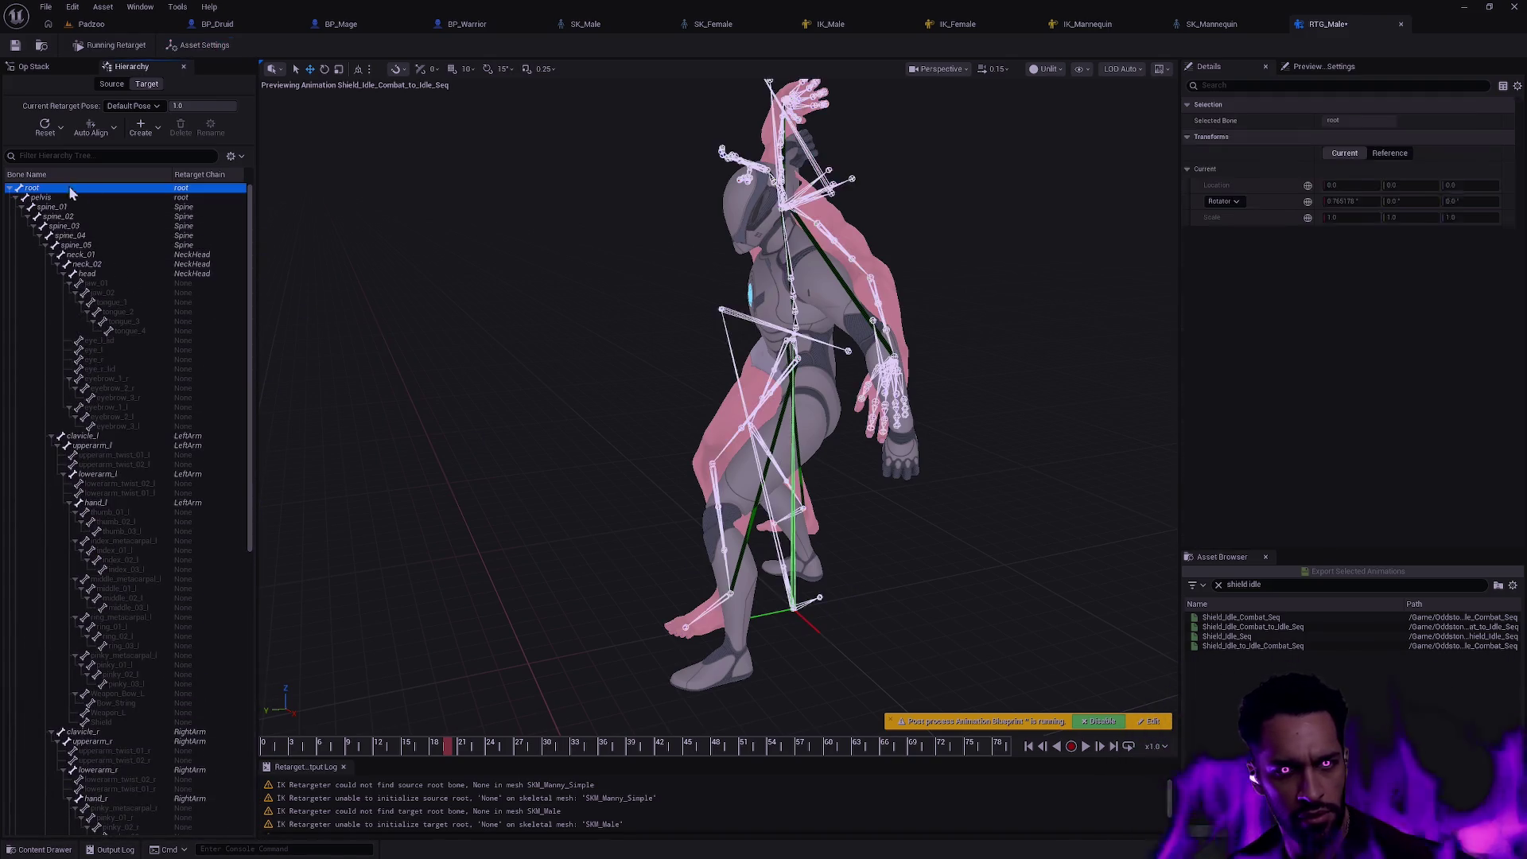
{"action": "scroll", "coordinate": [921, 558], "scroll_direction": "up", "scroll_amount": 5}
{"action": "scroll", "coordinate": [717, 418], "scroll_direction": "up", "scroll_amount": 5}
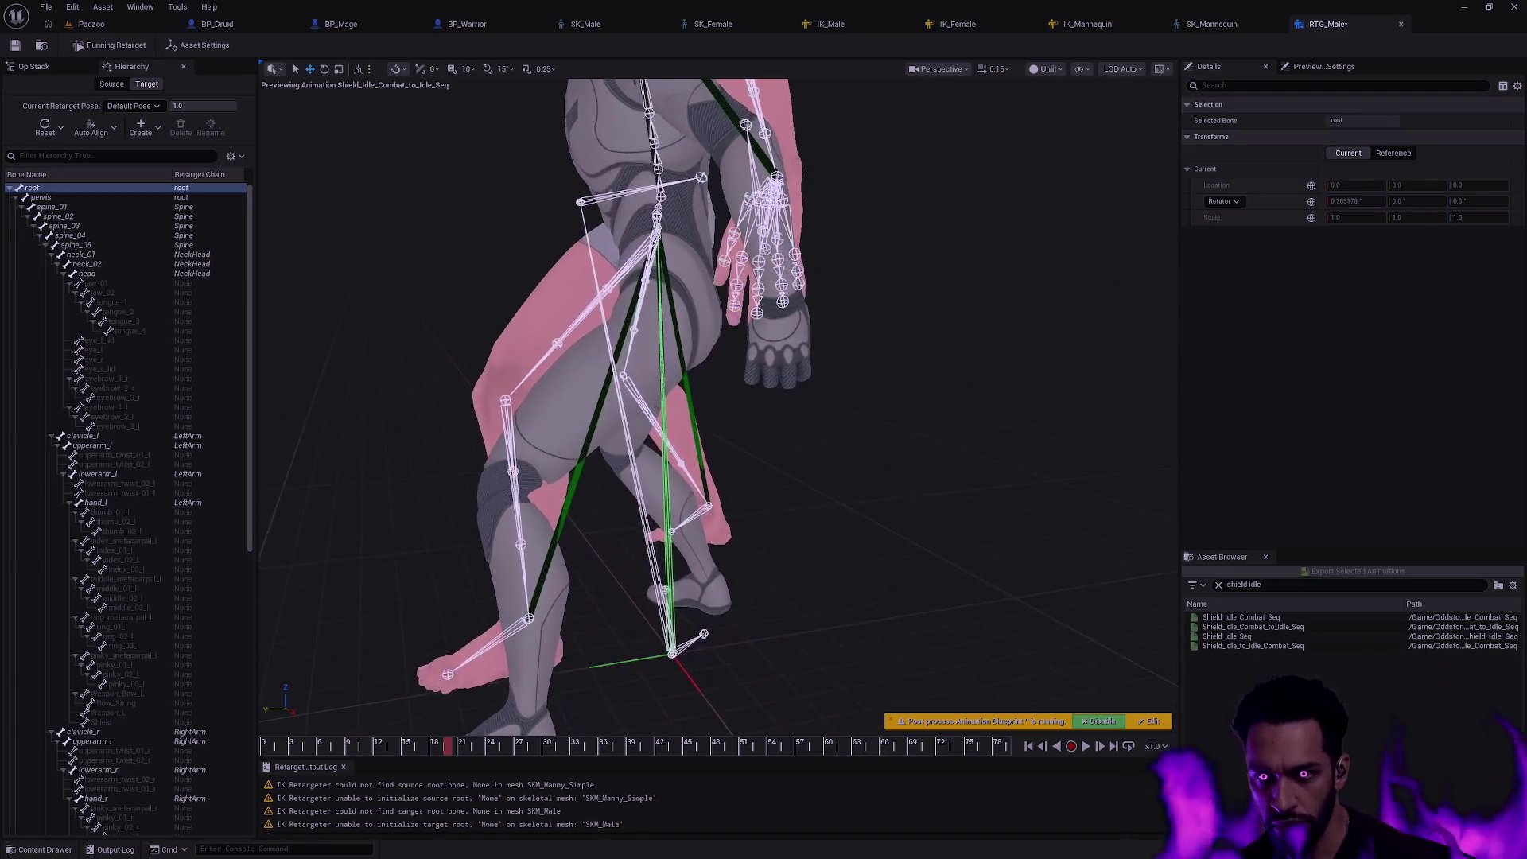
{"action": "left_click_drag", "start_coordinate": [715, 417], "coordinate": [597, 358]}
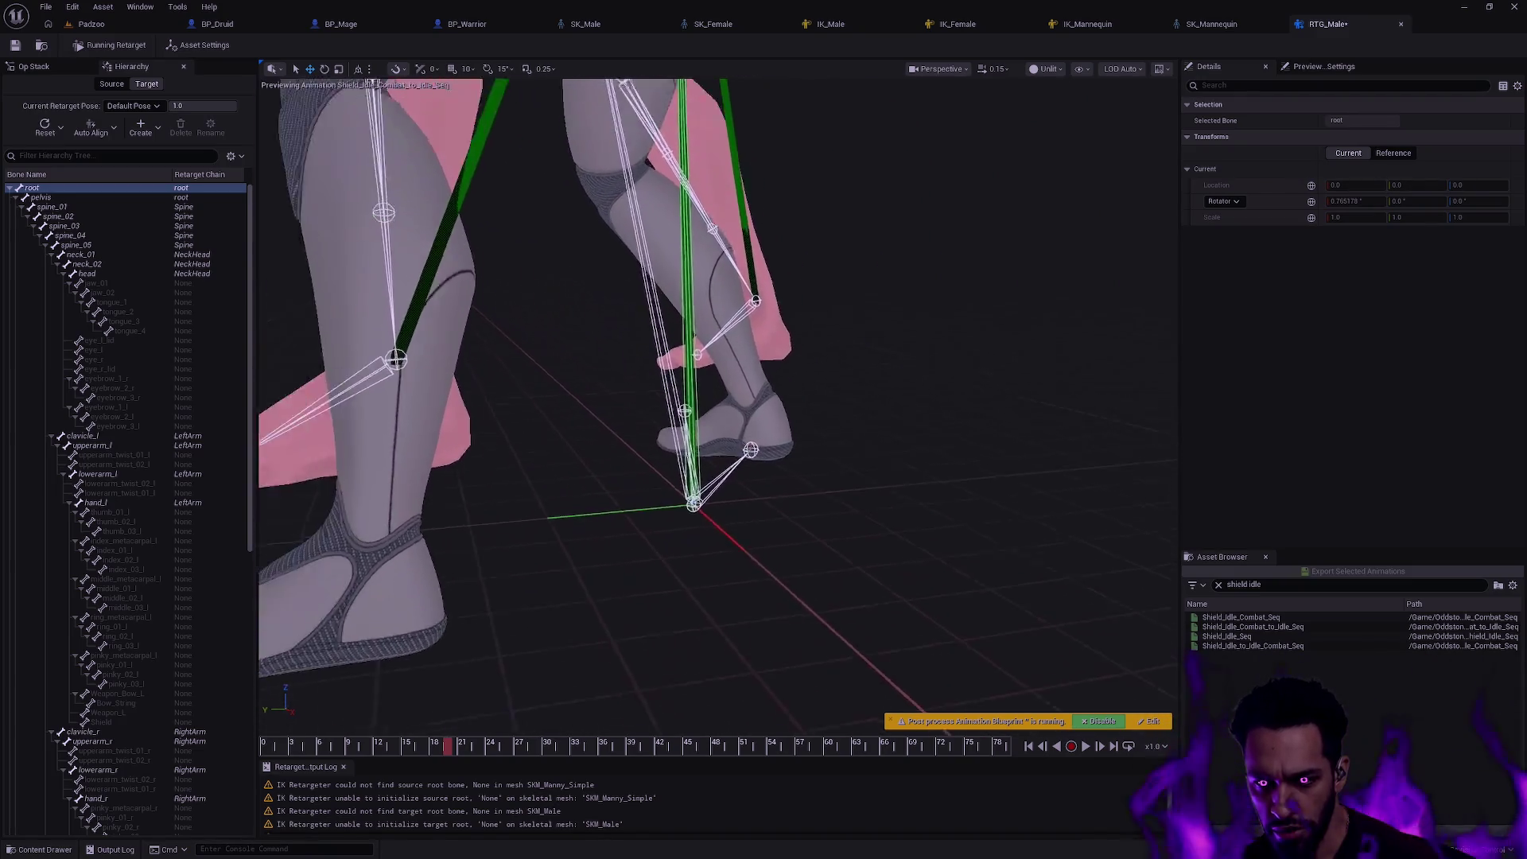
{"action": "scroll", "coordinate": [716, 418], "scroll_direction": "down", "scroll_amount": 5}
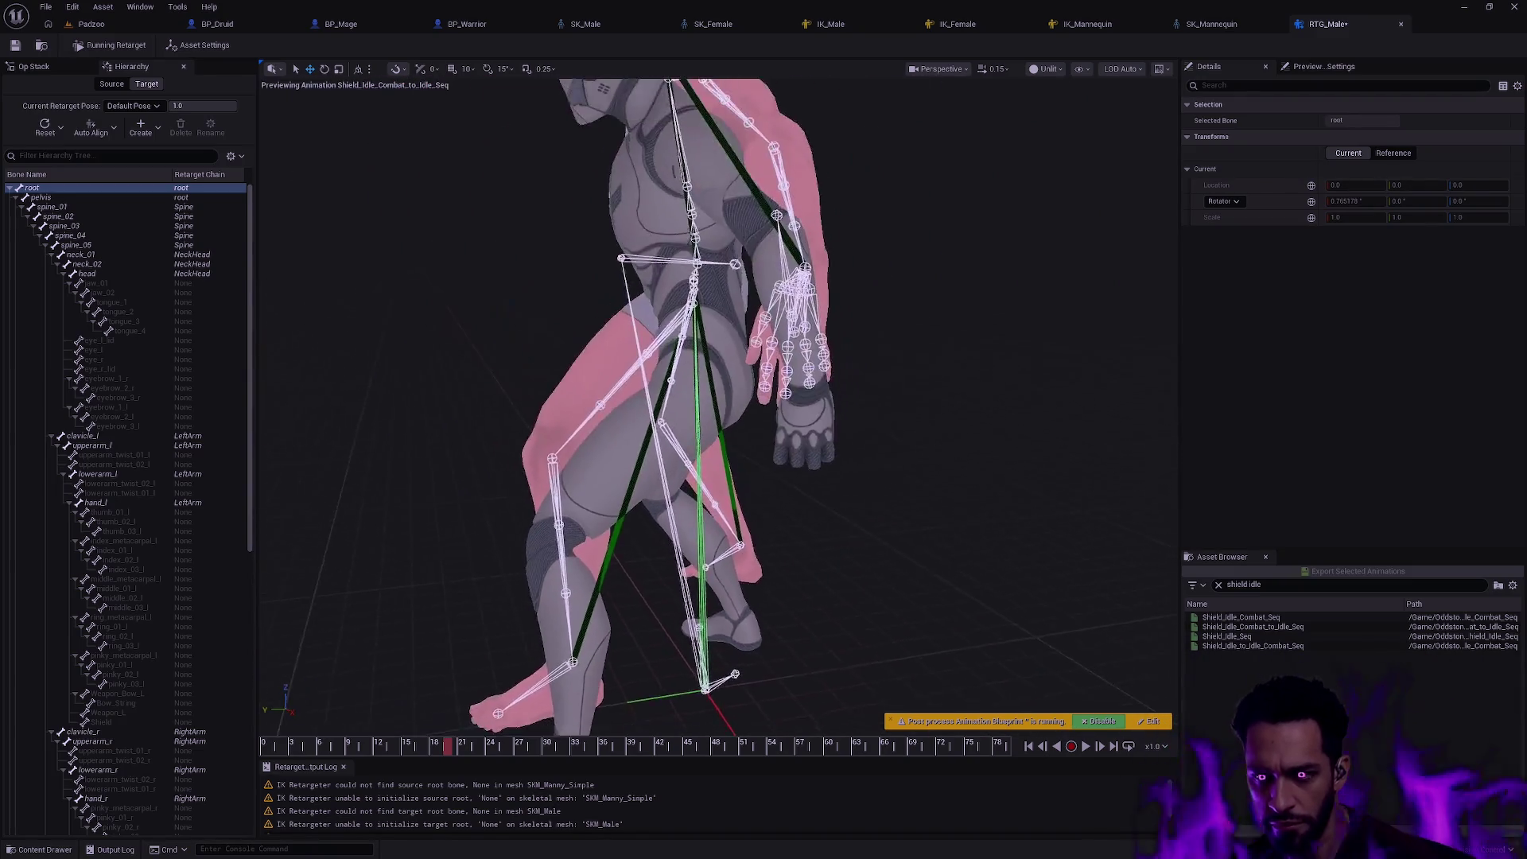
{"action": "mouse_move", "coordinate": [447, 751]}
{"action": "left_mouse_down"}
{"action": "mouse_move", "coordinate": [326, 746]}
{"action": "mouse_move", "coordinate": [626, 727]}
{"action": "left_mouse_up"}
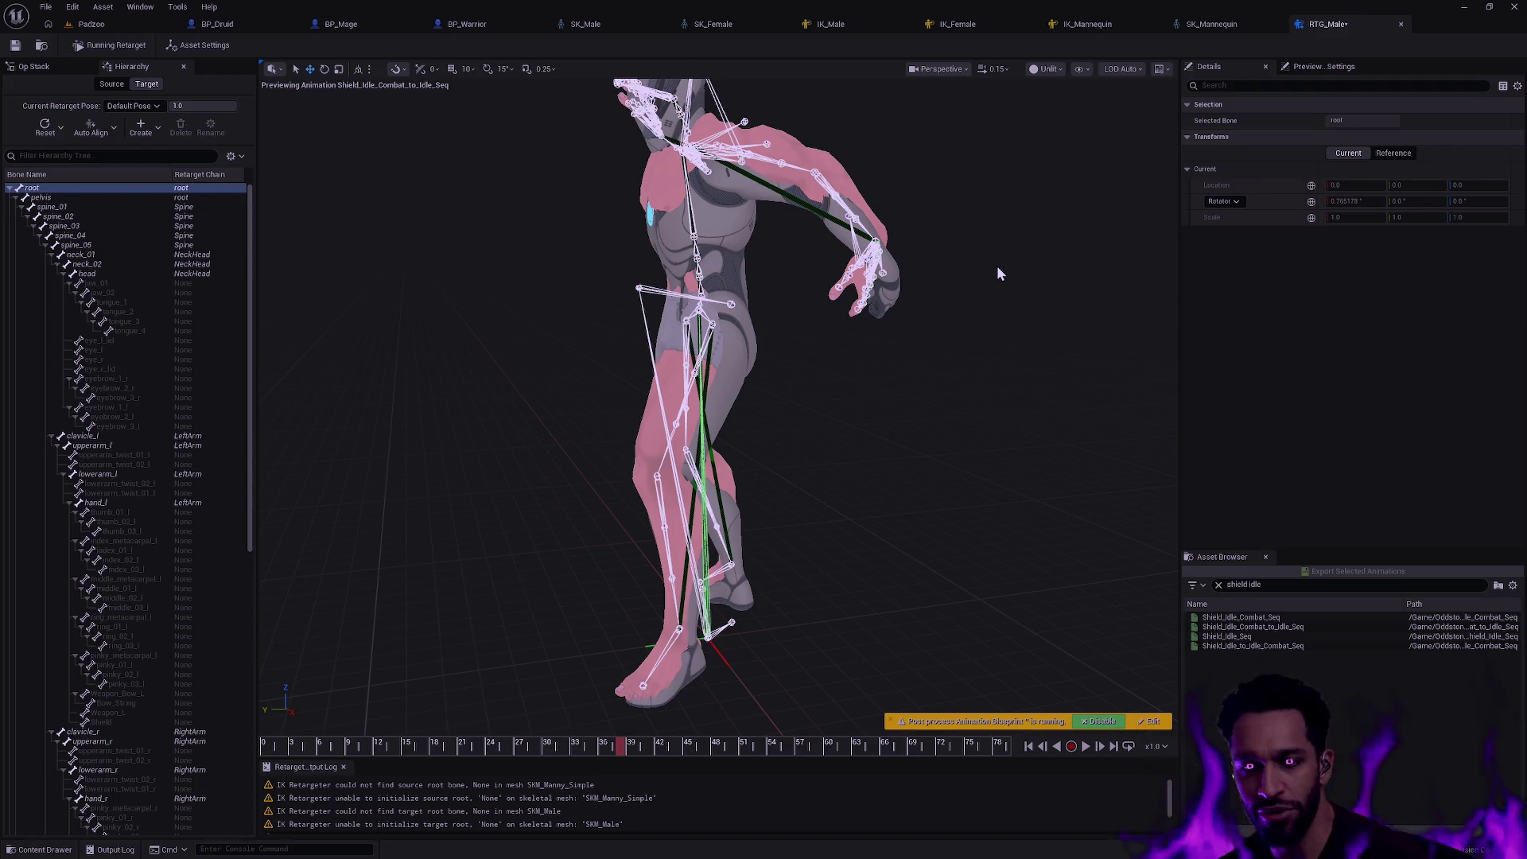
{"action": "key", "text": "alt+Tab"}
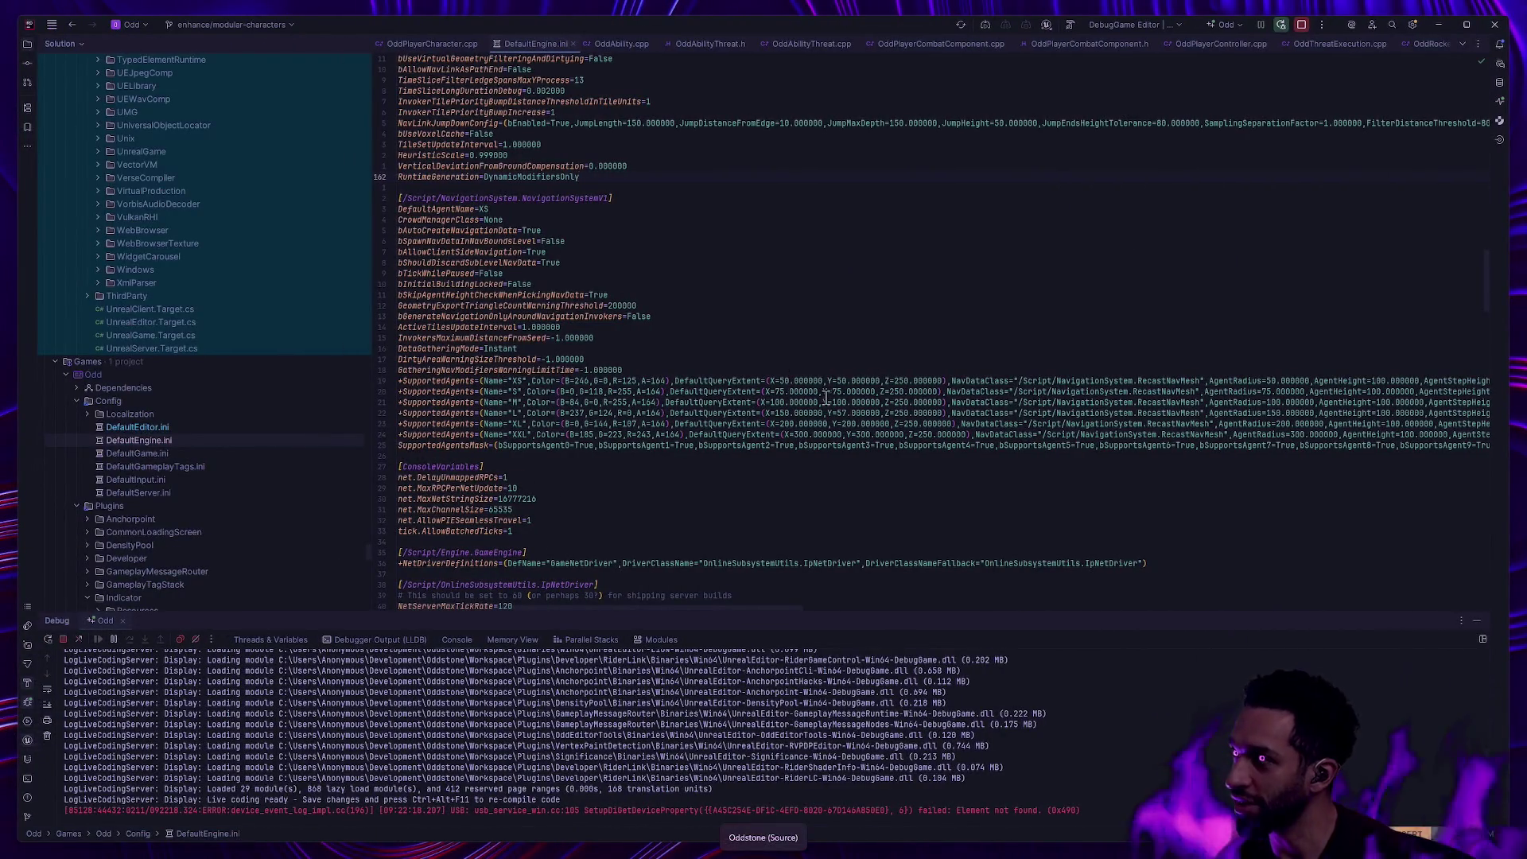
{"action": "key", "text": "alt+Tab"}
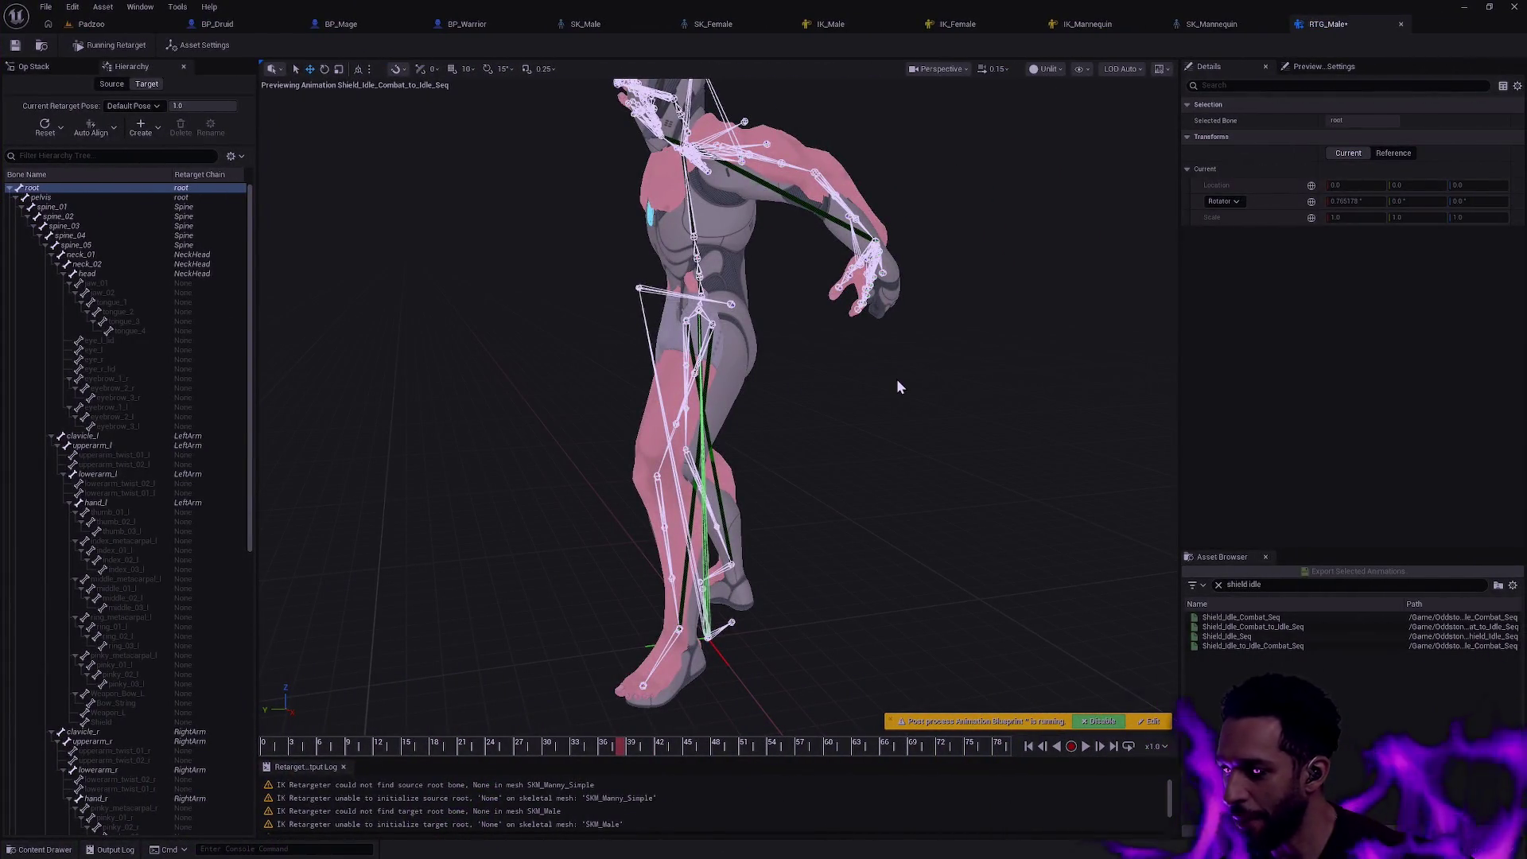
- Scrub the pose between frames 17 and 25, then switch the Hierarchy panel to the Source skeleton
{"action": "mouse_move", "coordinate": [766, 426]}
{"action": "left_mouse_down"}
{"action": "mouse_move", "coordinate": [669, 358]}
{"action": "mouse_move", "coordinate": [715, 393]}
{"action": "mouse_move", "coordinate": [467, 367]}
{"action": "left_mouse_up"}
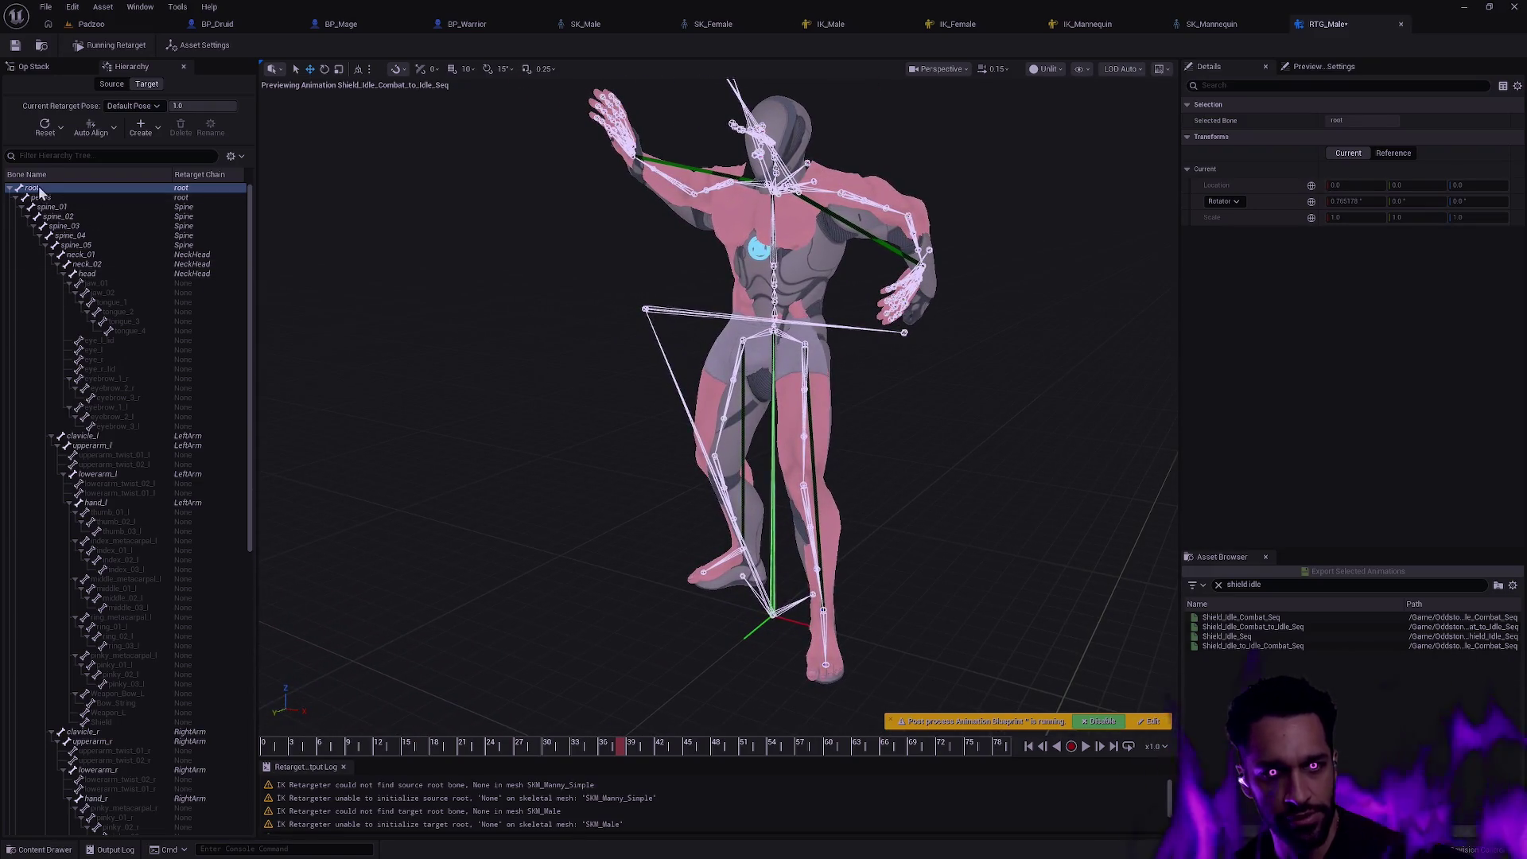
{"action": "left_click", "coordinate": [48, 198]}
{"action": "mouse_move", "coordinate": [602, 749]}
{"action": "left_mouse_down"}
{"action": "mouse_move", "coordinate": [410, 730]}
{"action": "mouse_move", "coordinate": [515, 730]}
{"action": "mouse_move", "coordinate": [438, 730]}
{"action": "mouse_move", "coordinate": [501, 730]}
{"action": "mouse_move", "coordinate": [484, 730]}
{"action": "left_mouse_up"}
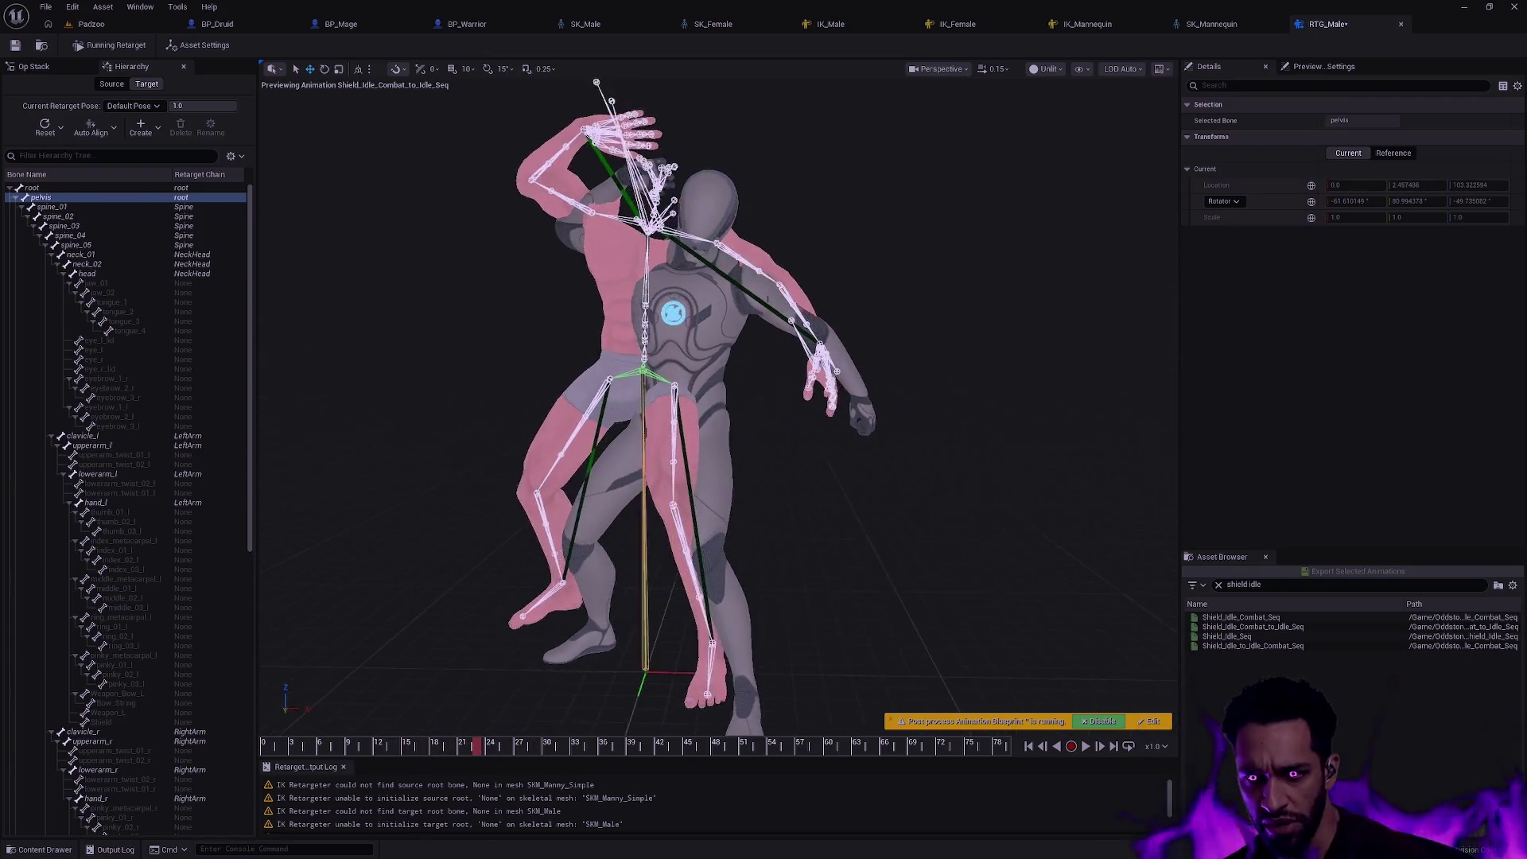
{"action": "scroll", "coordinate": [716, 418], "scroll_direction": "down", "scroll_amount": 3}
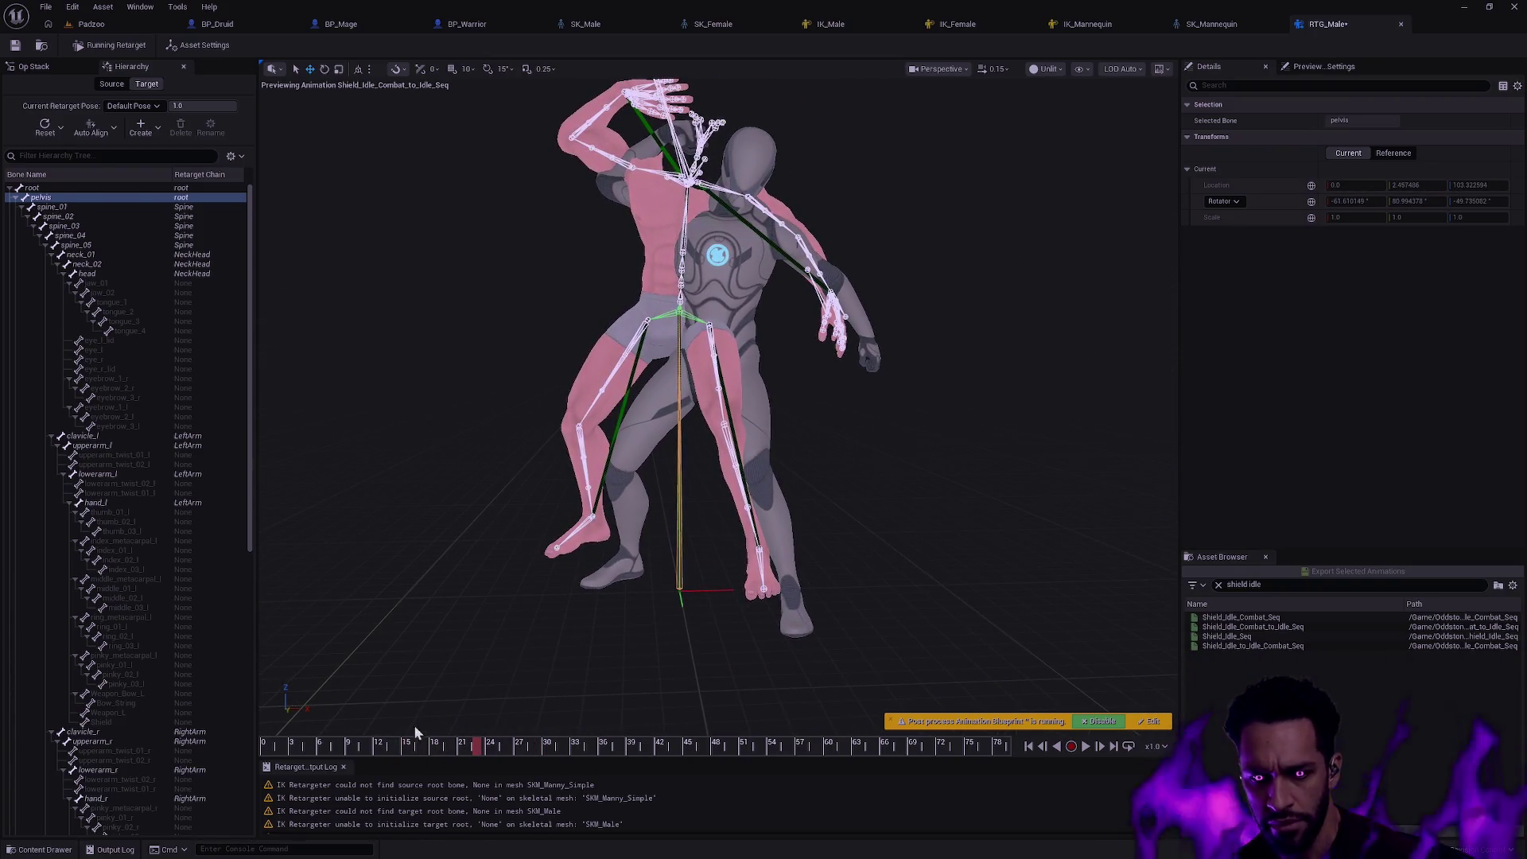
{"action": "mouse_move", "coordinate": [414, 730]}
{"action": "left_mouse_down"}
{"action": "mouse_move", "coordinate": [323, 730]}
{"action": "mouse_move", "coordinate": [488, 730]}
{"action": "mouse_move", "coordinate": [290, 745]}
{"action": "left_mouse_up"}
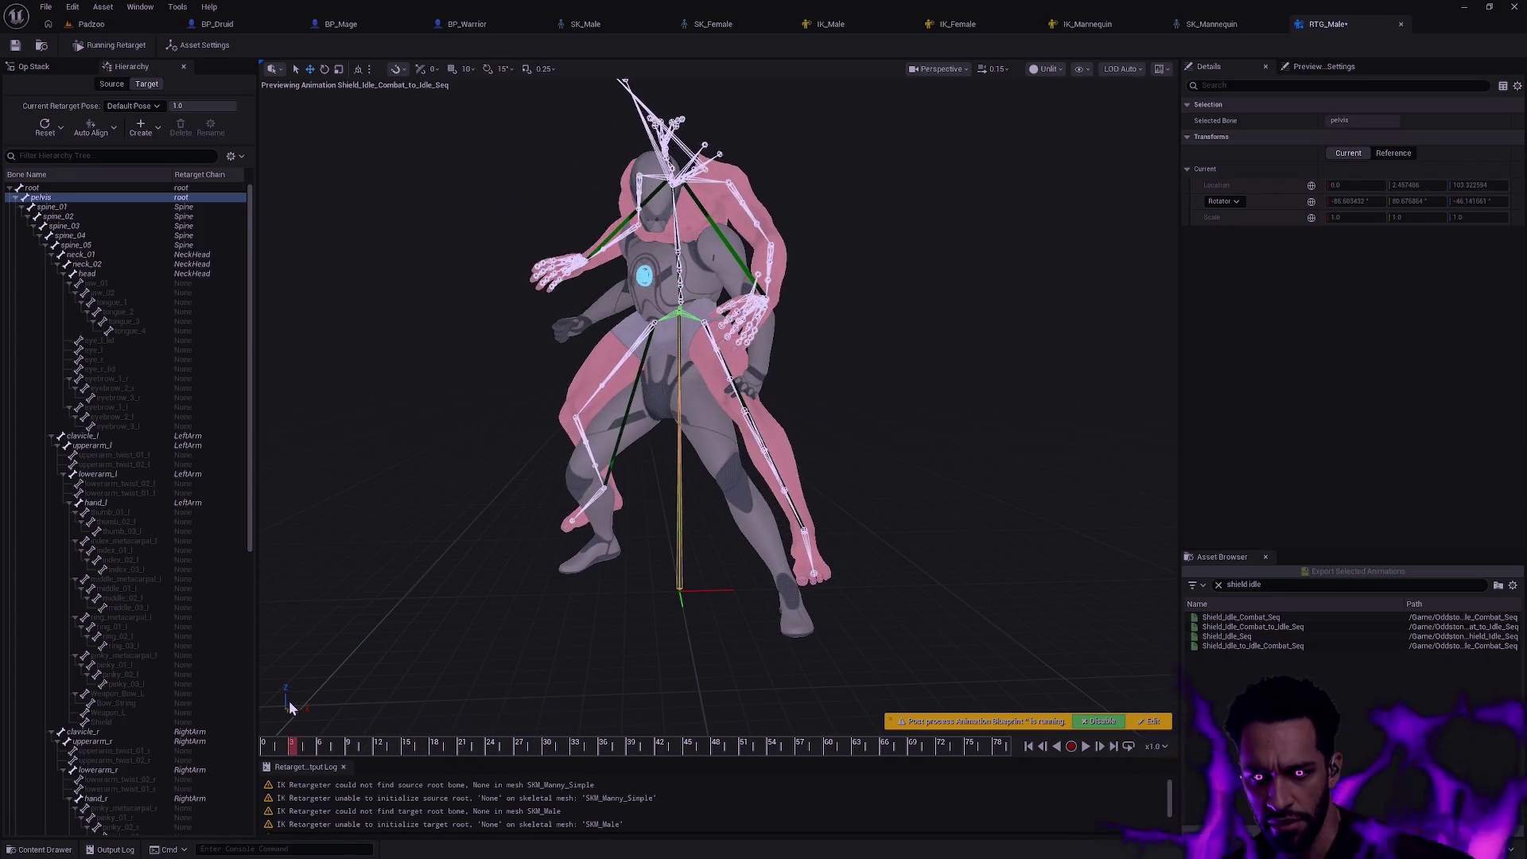
{"action": "left_click", "coordinate": [111, 86]}
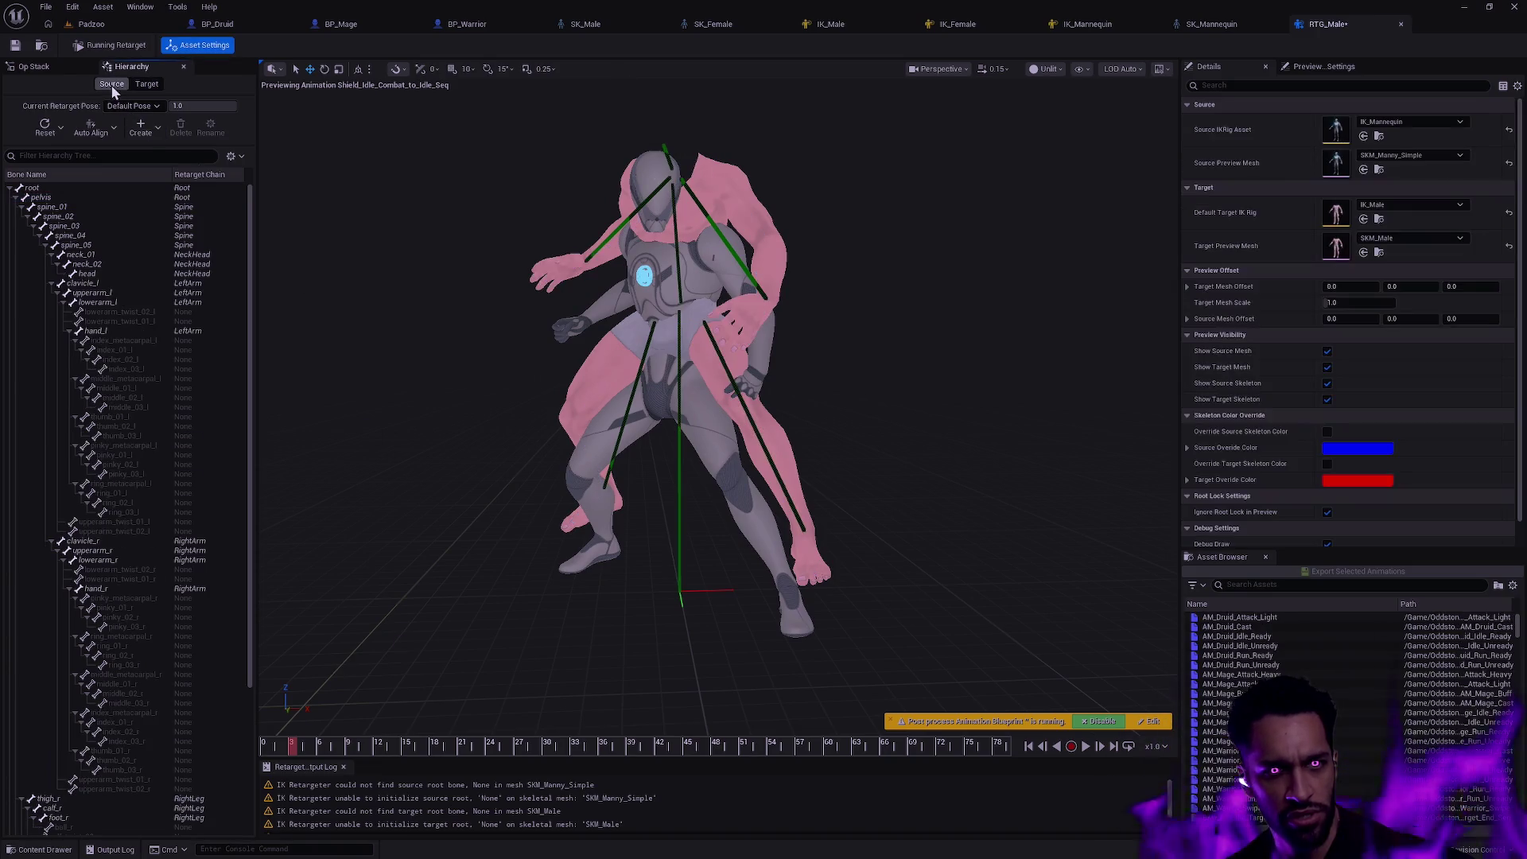
- Review the source mannequin's root and pelvis bones around frame 15
{"action": "left_click", "coordinate": [73, 201]}
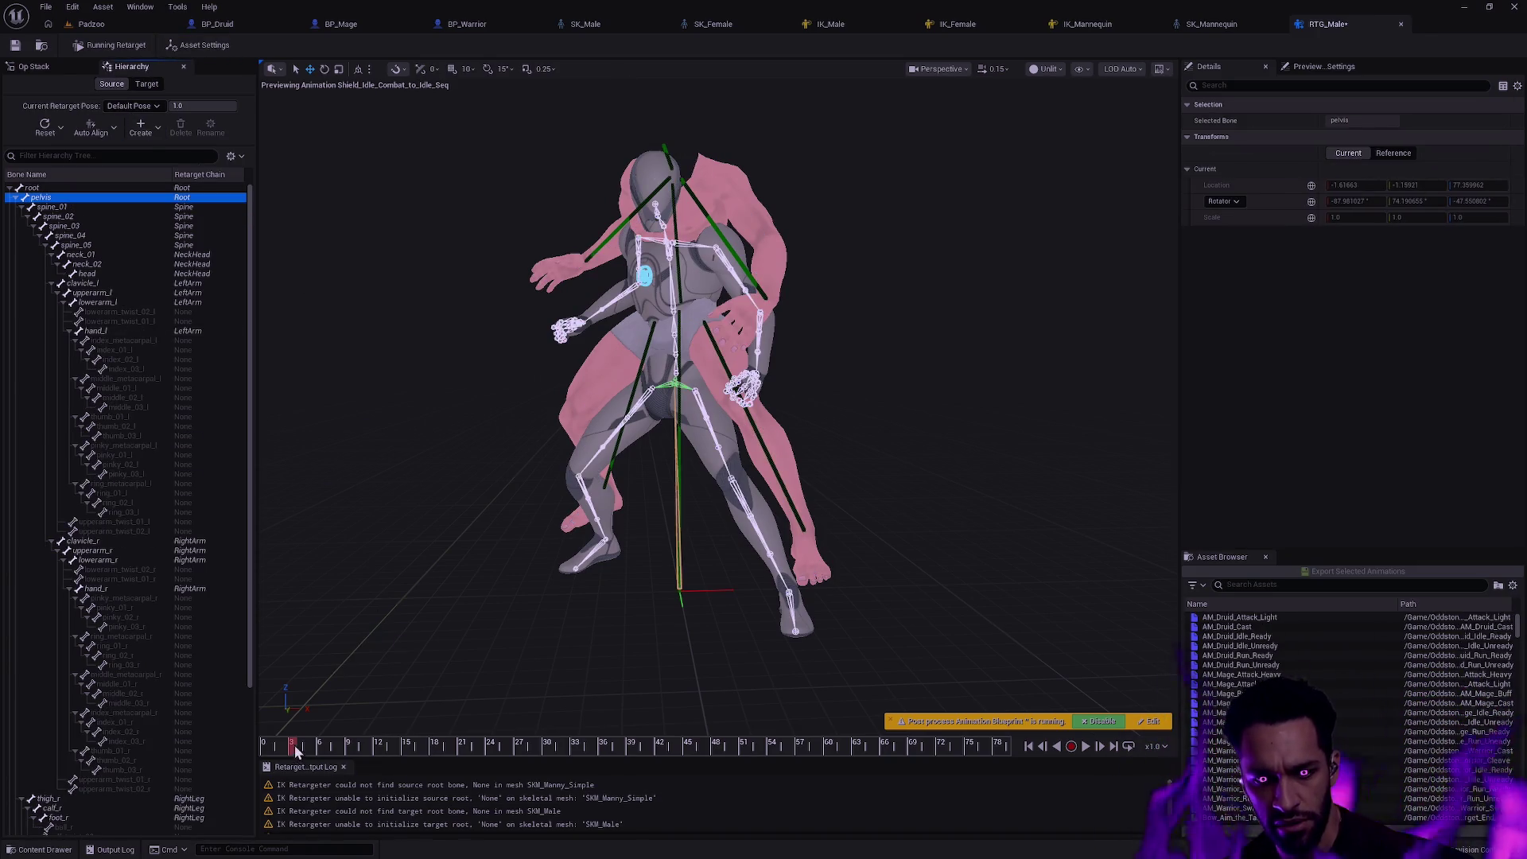
{"action": "mouse_move", "coordinate": [290, 745]}
{"action": "left_mouse_down"}
{"action": "mouse_move", "coordinate": [669, 727]}
{"action": "mouse_move", "coordinate": [325, 703]}
{"action": "mouse_move", "coordinate": [580, 718]}
{"action": "mouse_move", "coordinate": [438, 714]}
{"action": "left_mouse_up"}
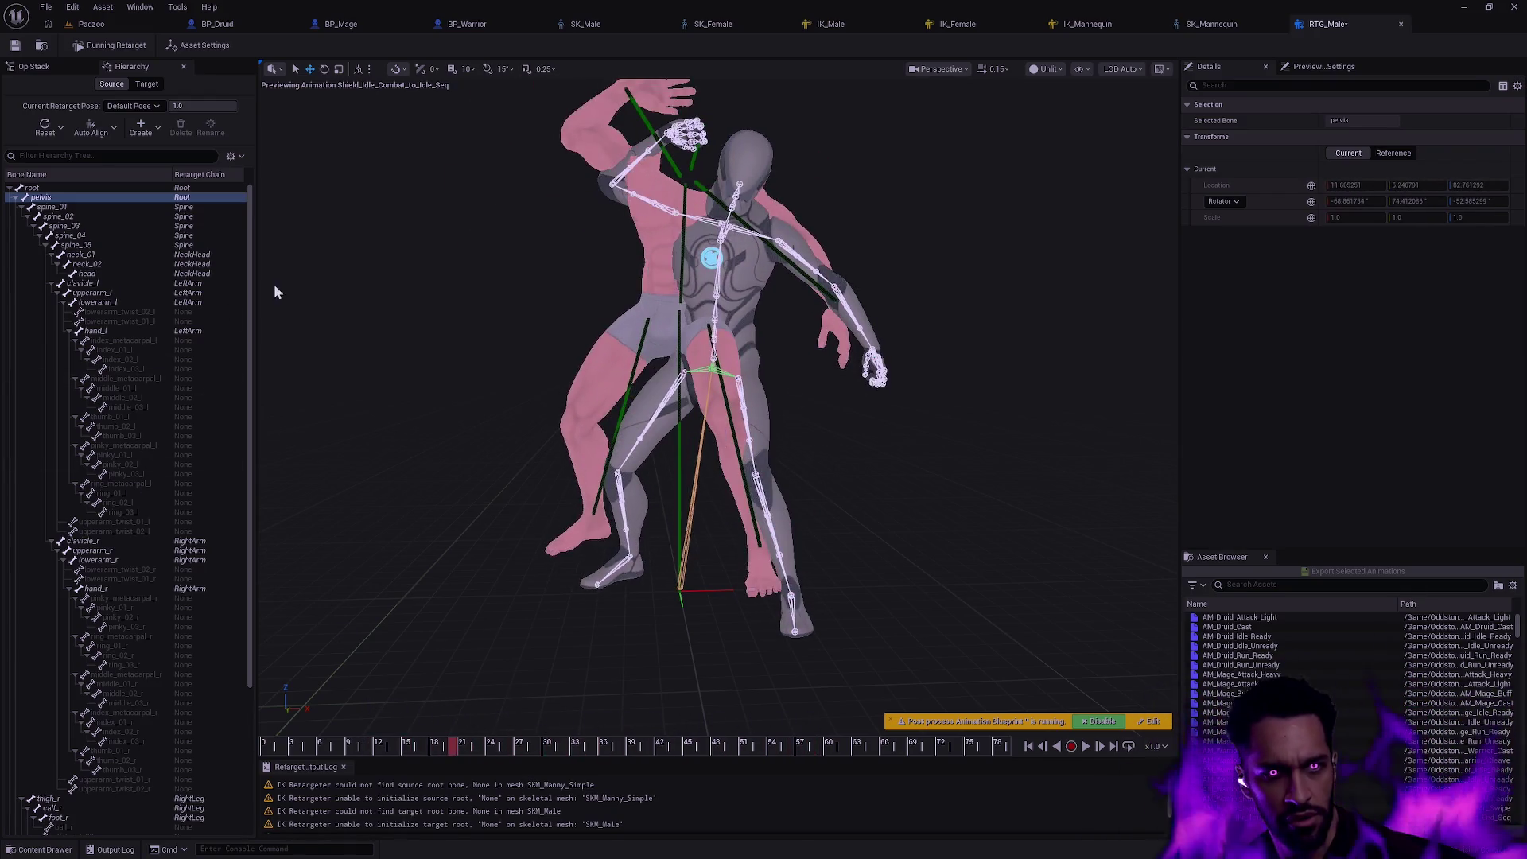
{"action": "left_click", "coordinate": [83, 188]}
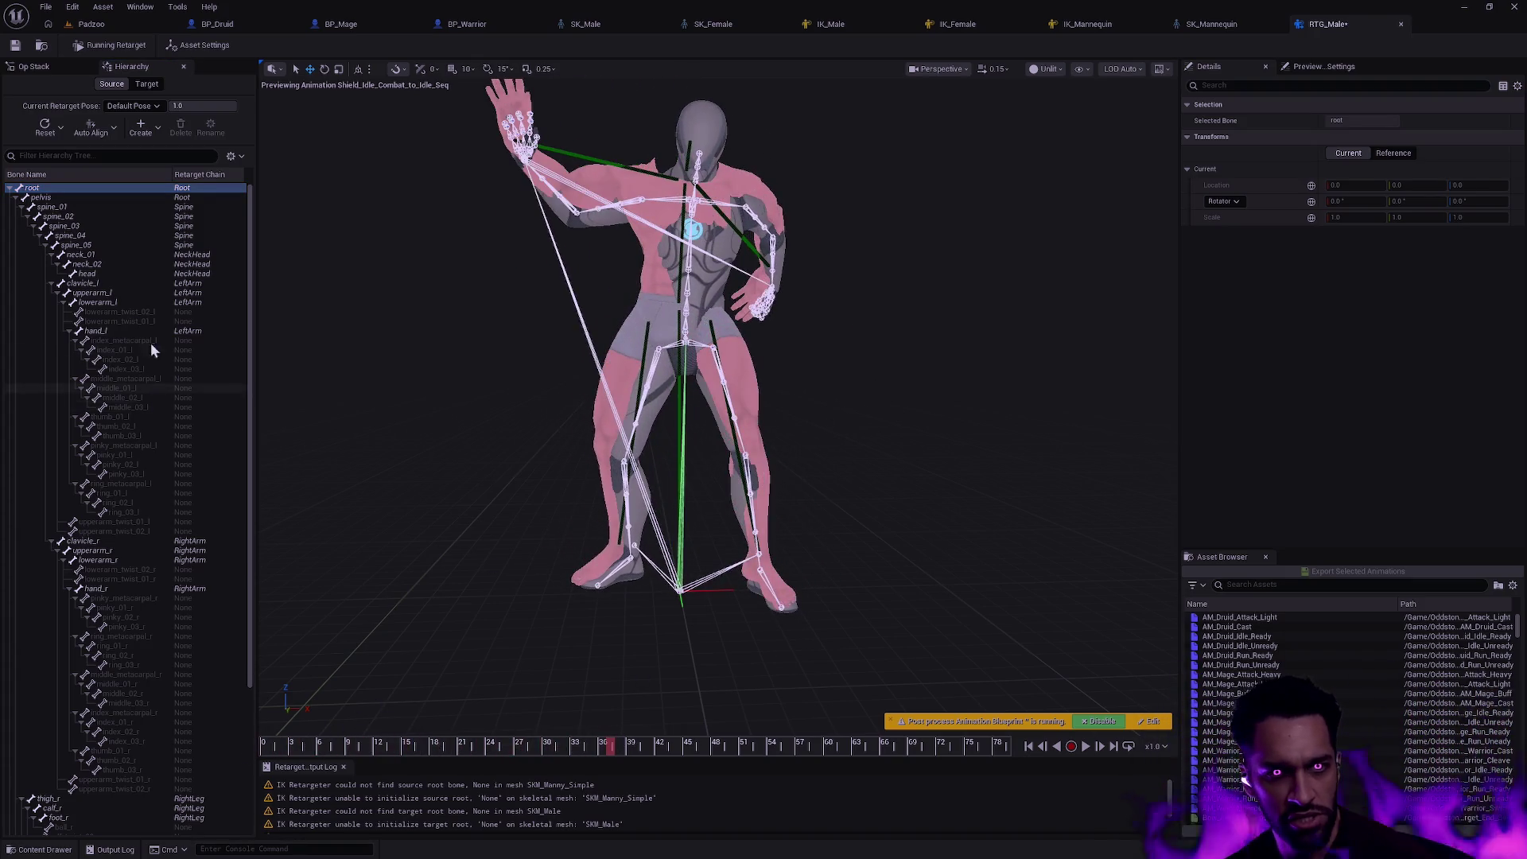
{"action": "left_click", "coordinate": [66, 198]}
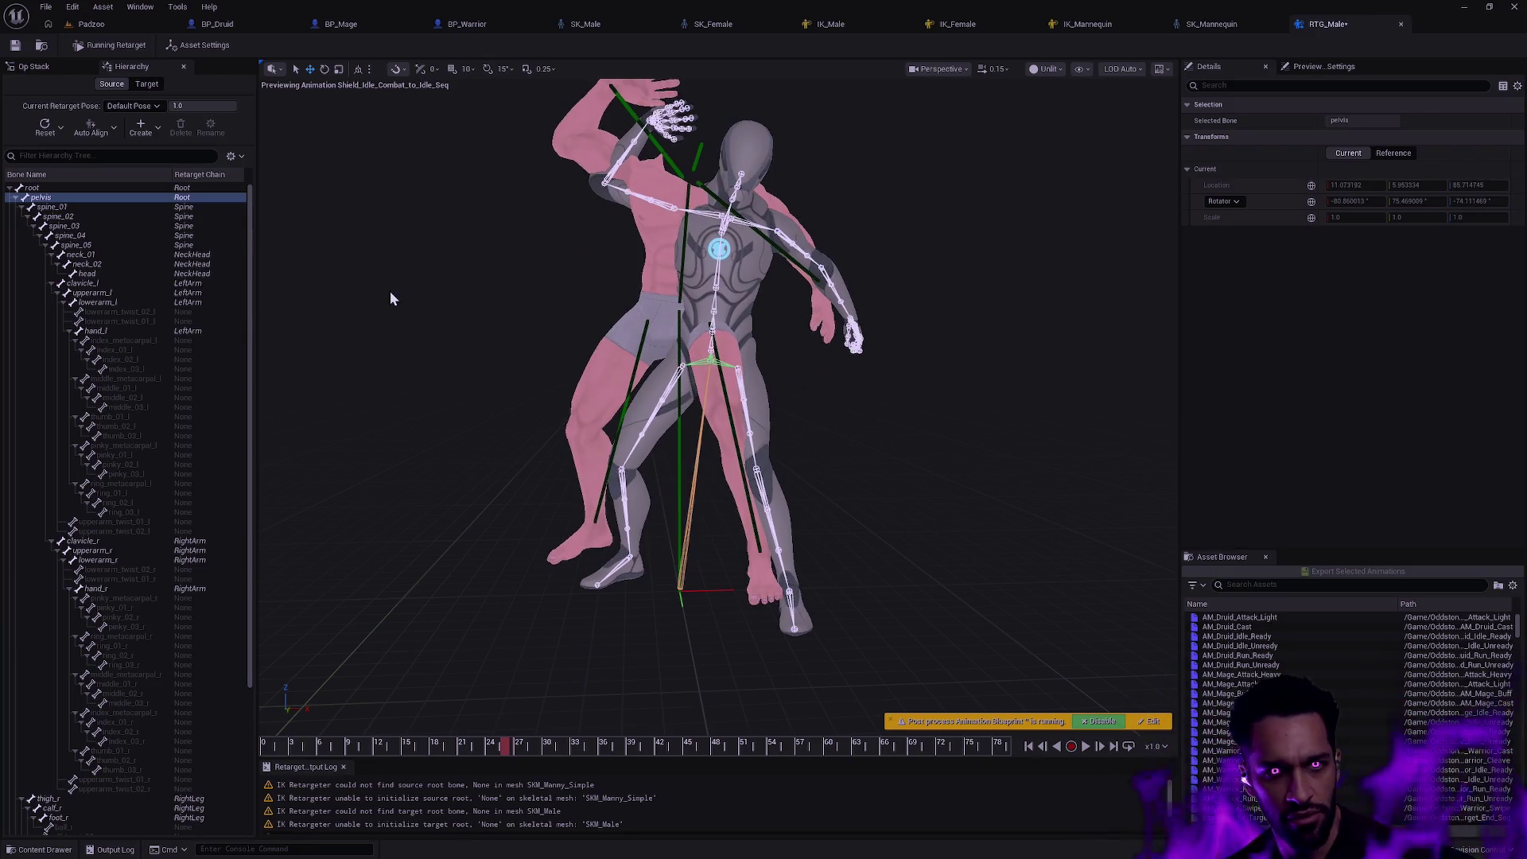
- Switch back to the Target skeleton and bring up the retargeter's Op Stack
{"action": "left_click", "coordinate": [149, 84]}
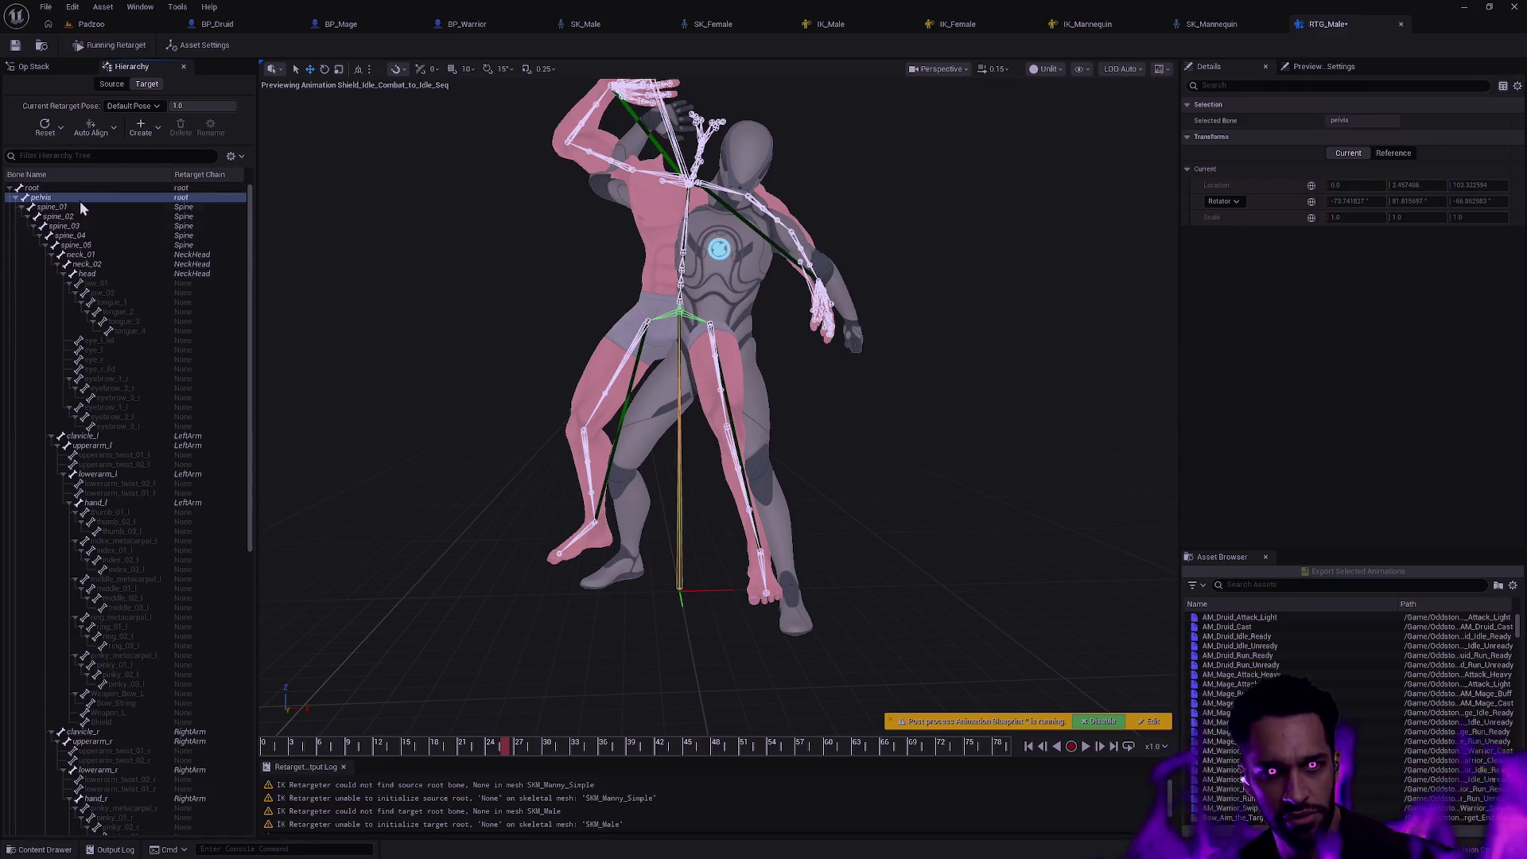
{"action": "mouse_move", "coordinate": [507, 747]}
{"action": "left_mouse_down"}
{"action": "mouse_move", "coordinate": [455, 742]}
{"action": "mouse_move", "coordinate": [730, 743]}
{"action": "left_mouse_up"}
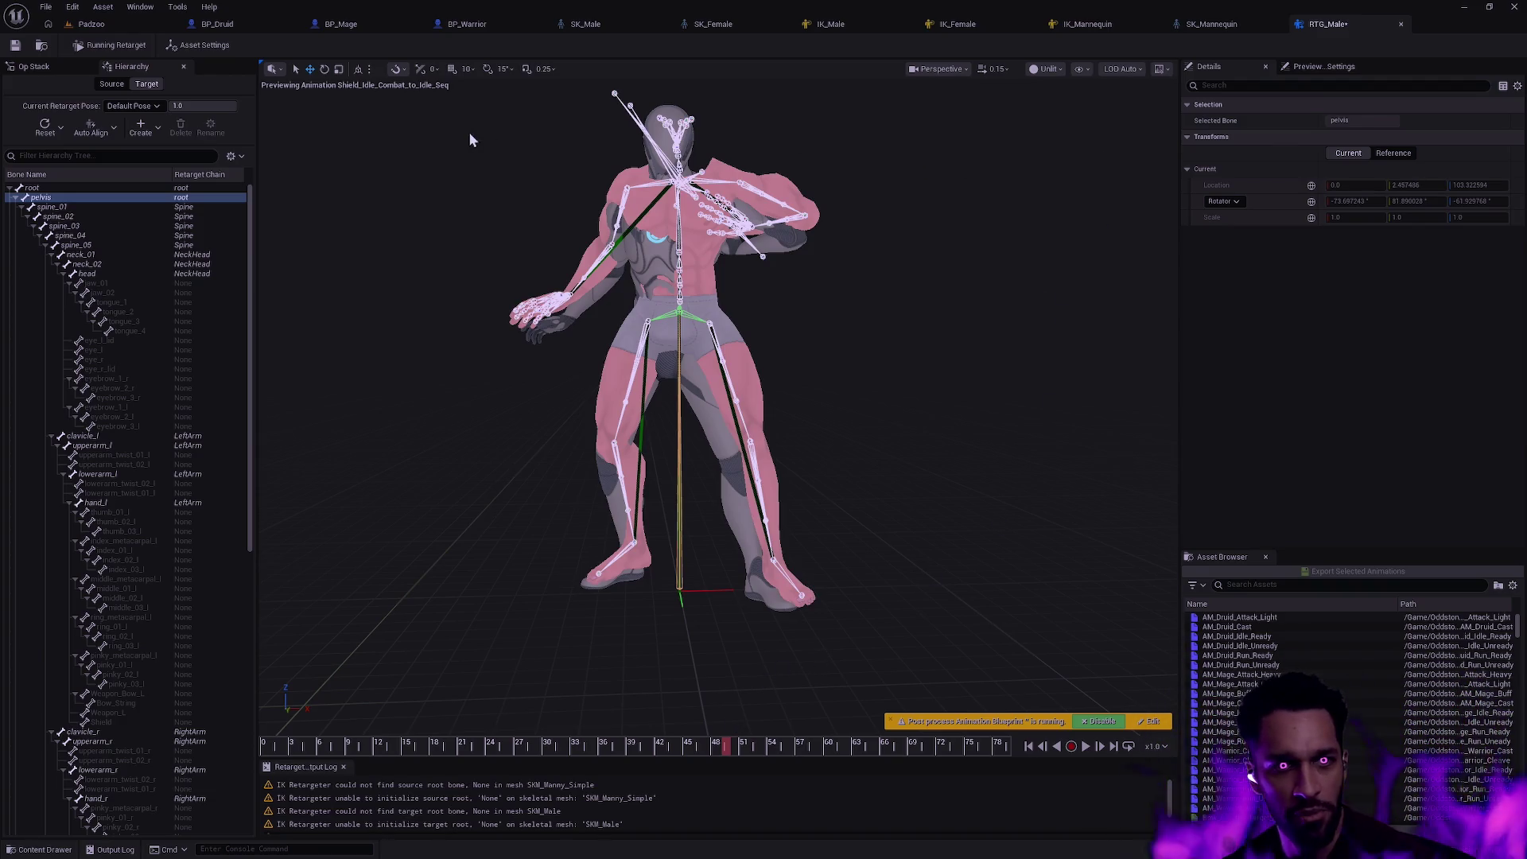
{"action": "left_click", "coordinate": [41, 67]}
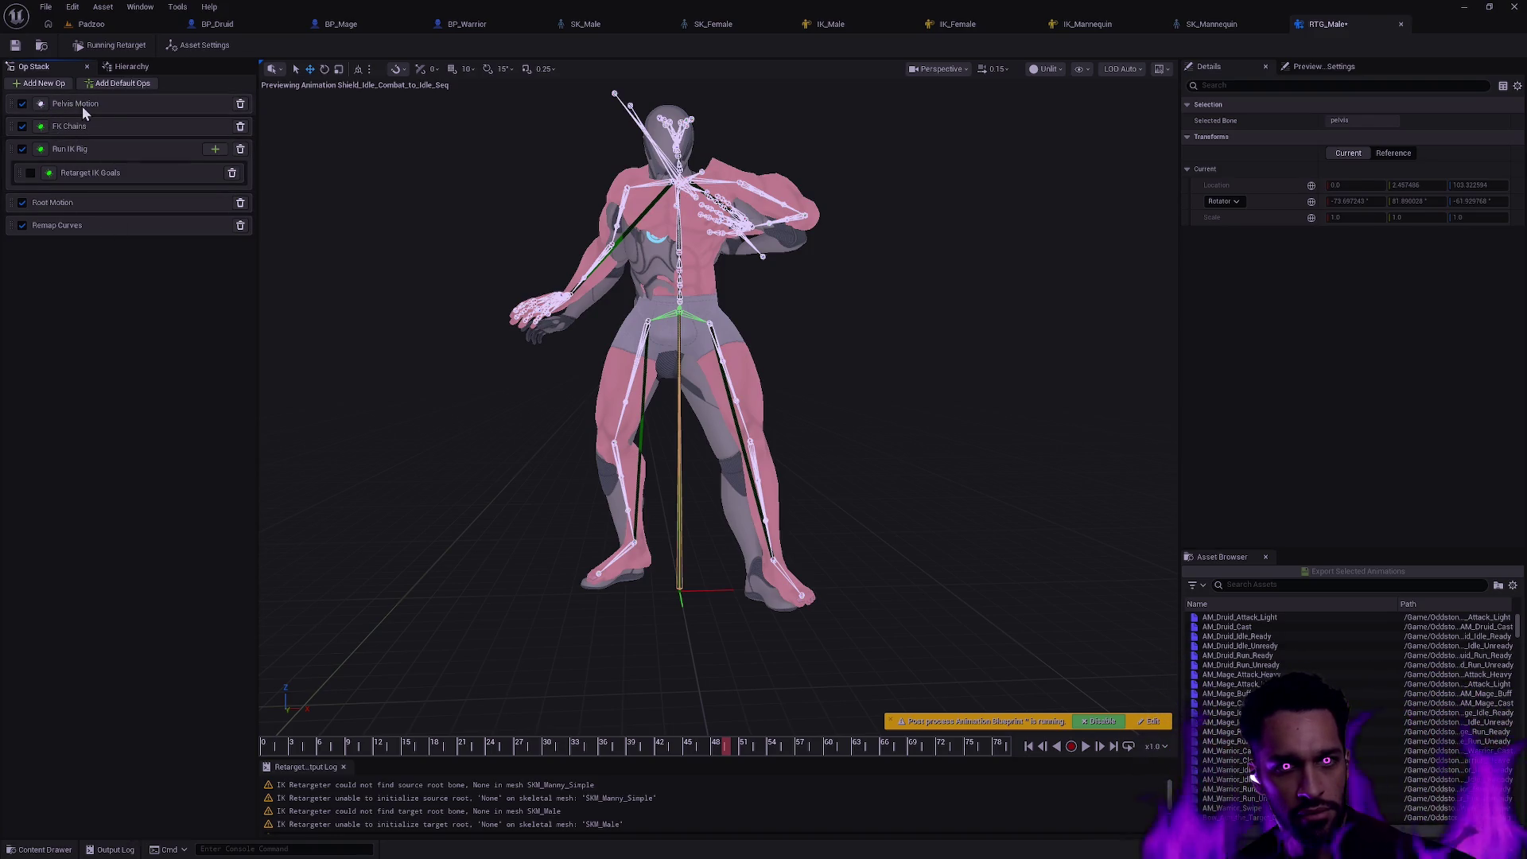
- Select the Pelvis Motion op and preview the animation with its pelvis bones still None
{"action": "left_click", "coordinate": [74, 103]}
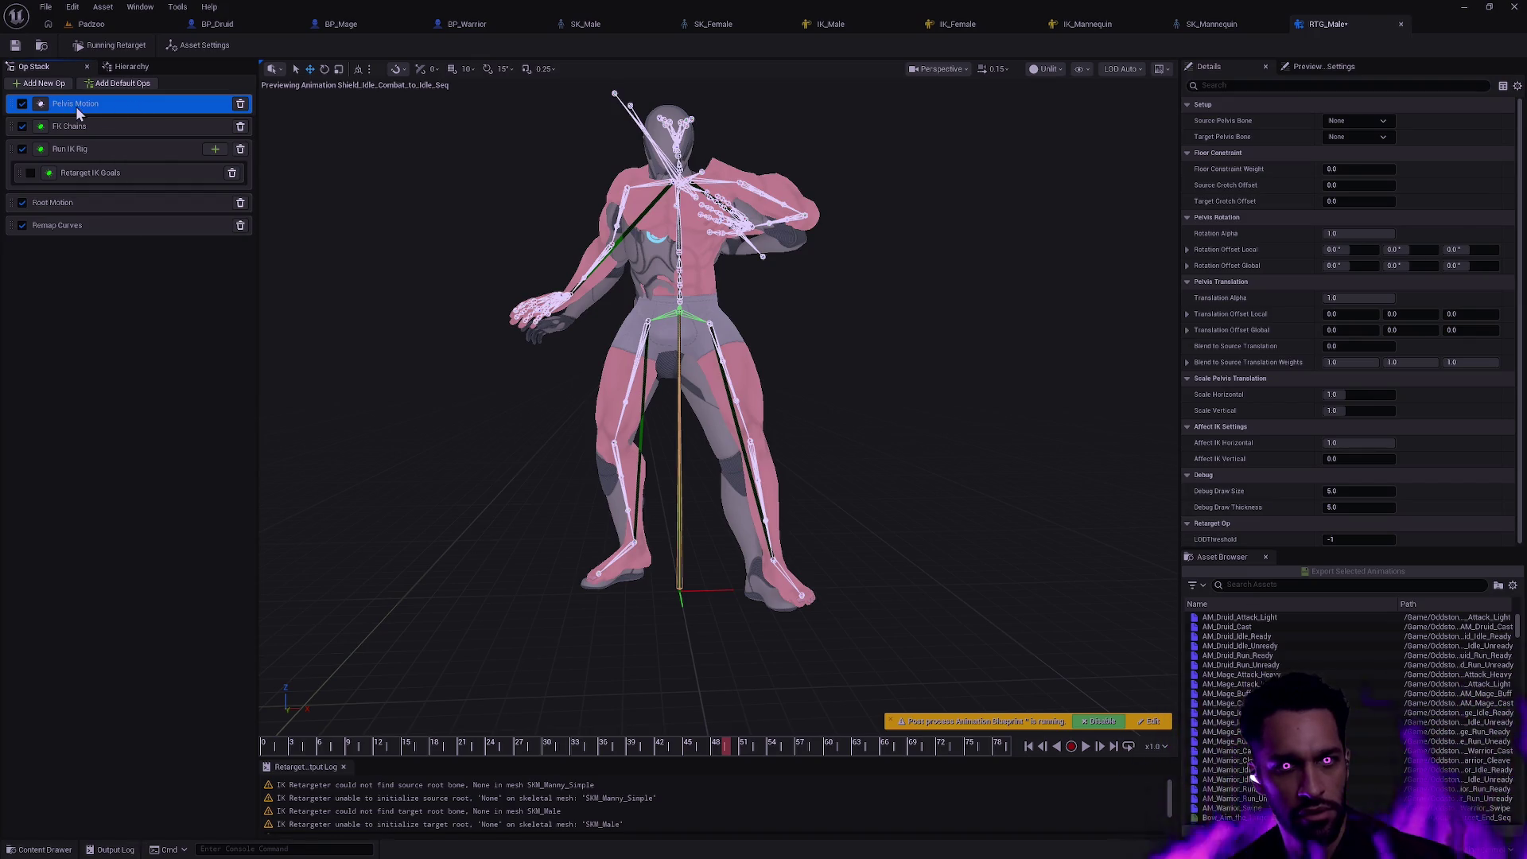
{"action": "mouse_move", "coordinate": [722, 745]}
{"action": "left_mouse_down"}
{"action": "mouse_move", "coordinate": [812, 746]}
{"action": "mouse_move", "coordinate": [748, 746]}
{"action": "left_mouse_up"}
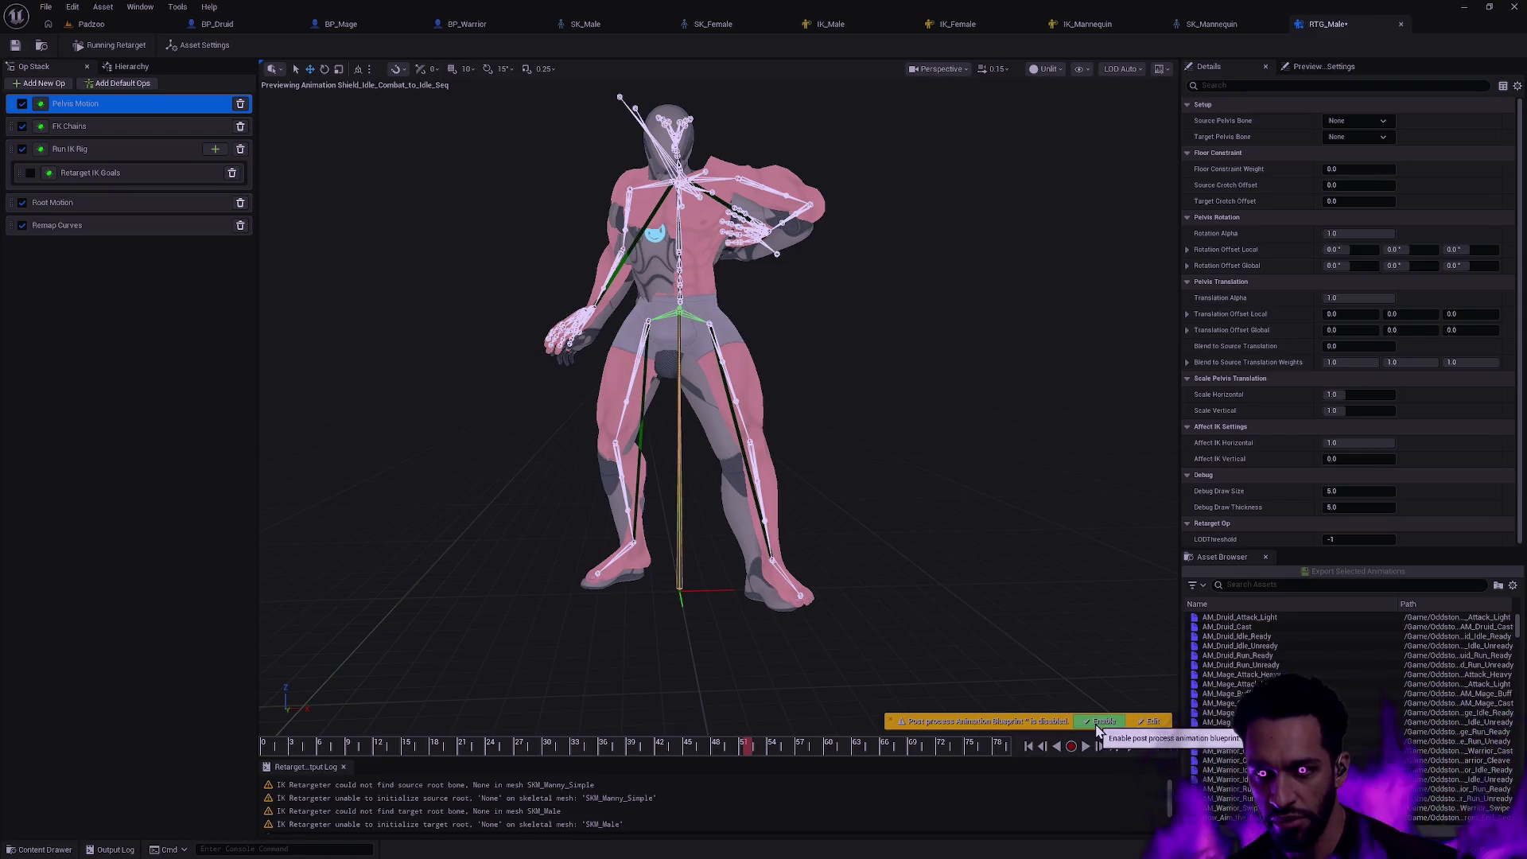
{"action": "mouse_move", "coordinate": [337, 746]}
{"action": "left_mouse_down"}
{"action": "mouse_move", "coordinate": [297, 744]}
{"action": "mouse_move", "coordinate": [699, 745]}
{"action": "mouse_move", "coordinate": [320, 742]}
{"action": "mouse_move", "coordinate": [591, 745]}
{"action": "mouse_move", "coordinate": [420, 742]}
{"action": "left_mouse_up"}
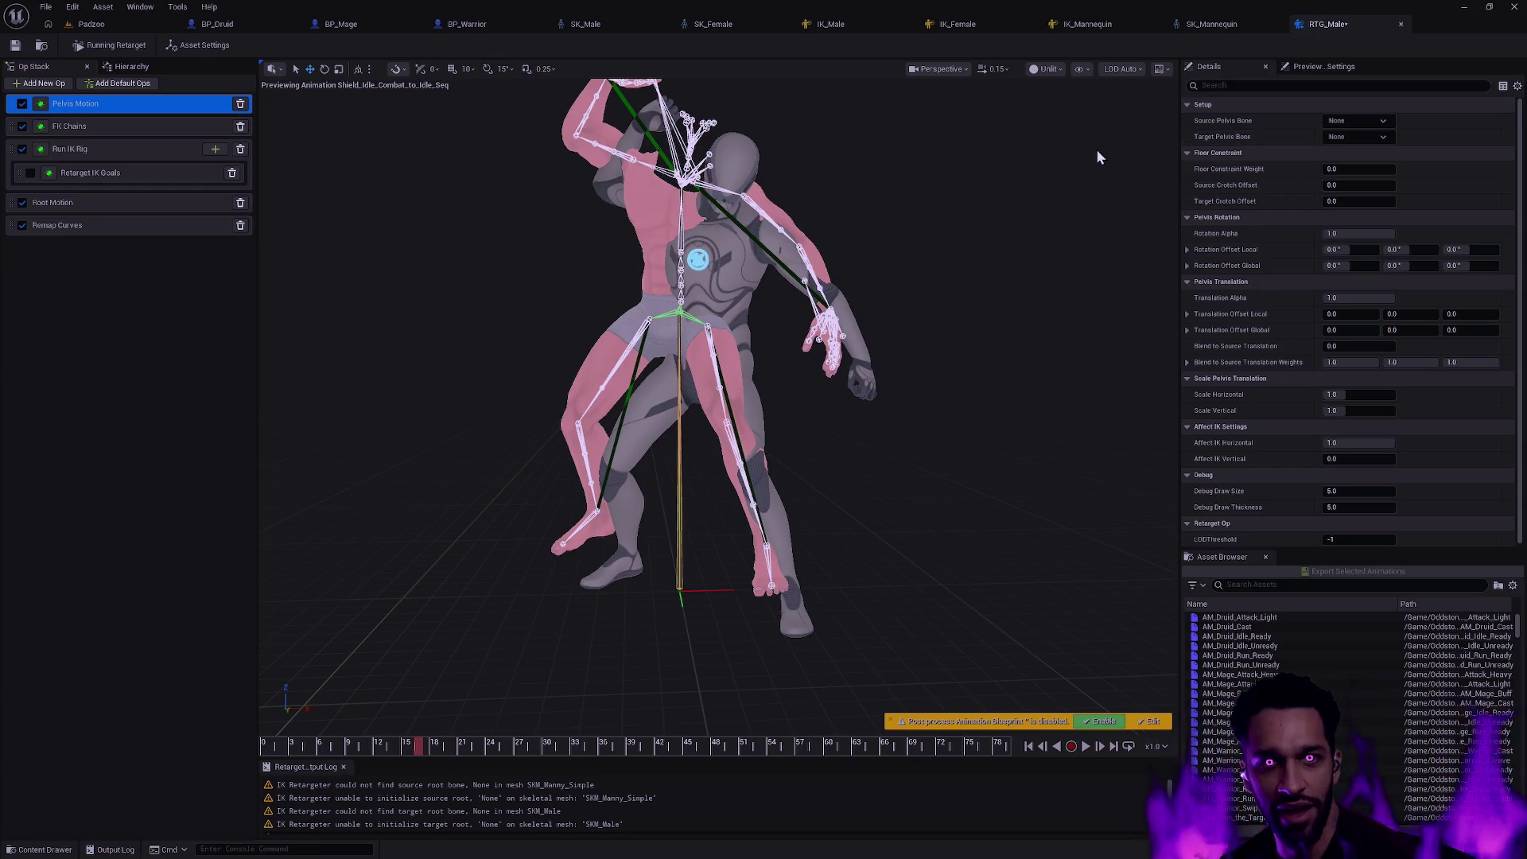
{"action": "left_click", "coordinate": [1357, 121]}
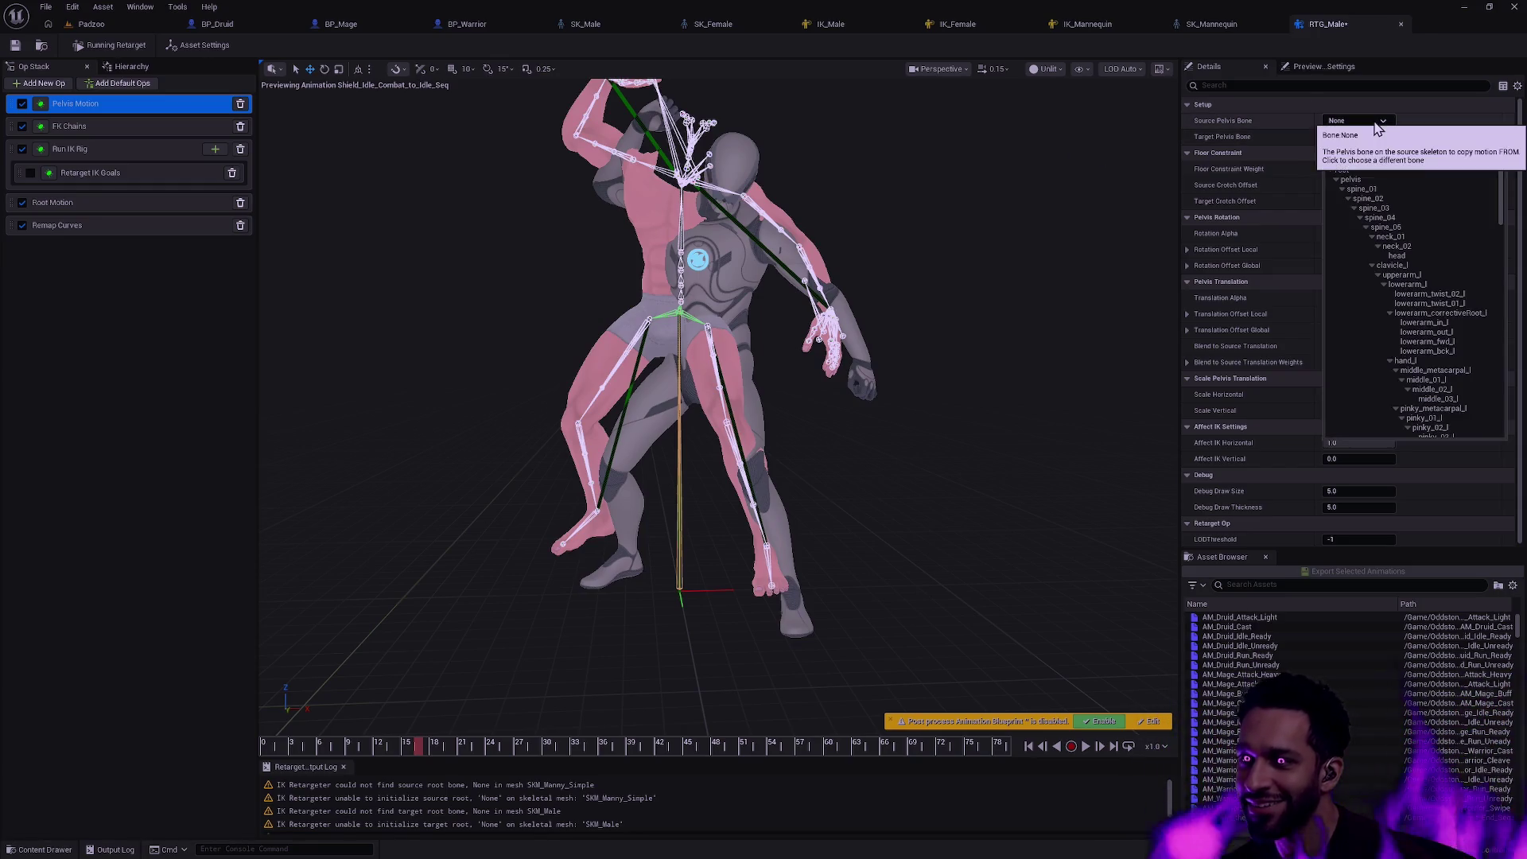
- Set Pelvis Motion's source and target pelvis bones to pelvis and replay the animation
{"action": "left_click", "coordinate": [1363, 181]}
{"action": "left_click", "coordinate": [1358, 136]}
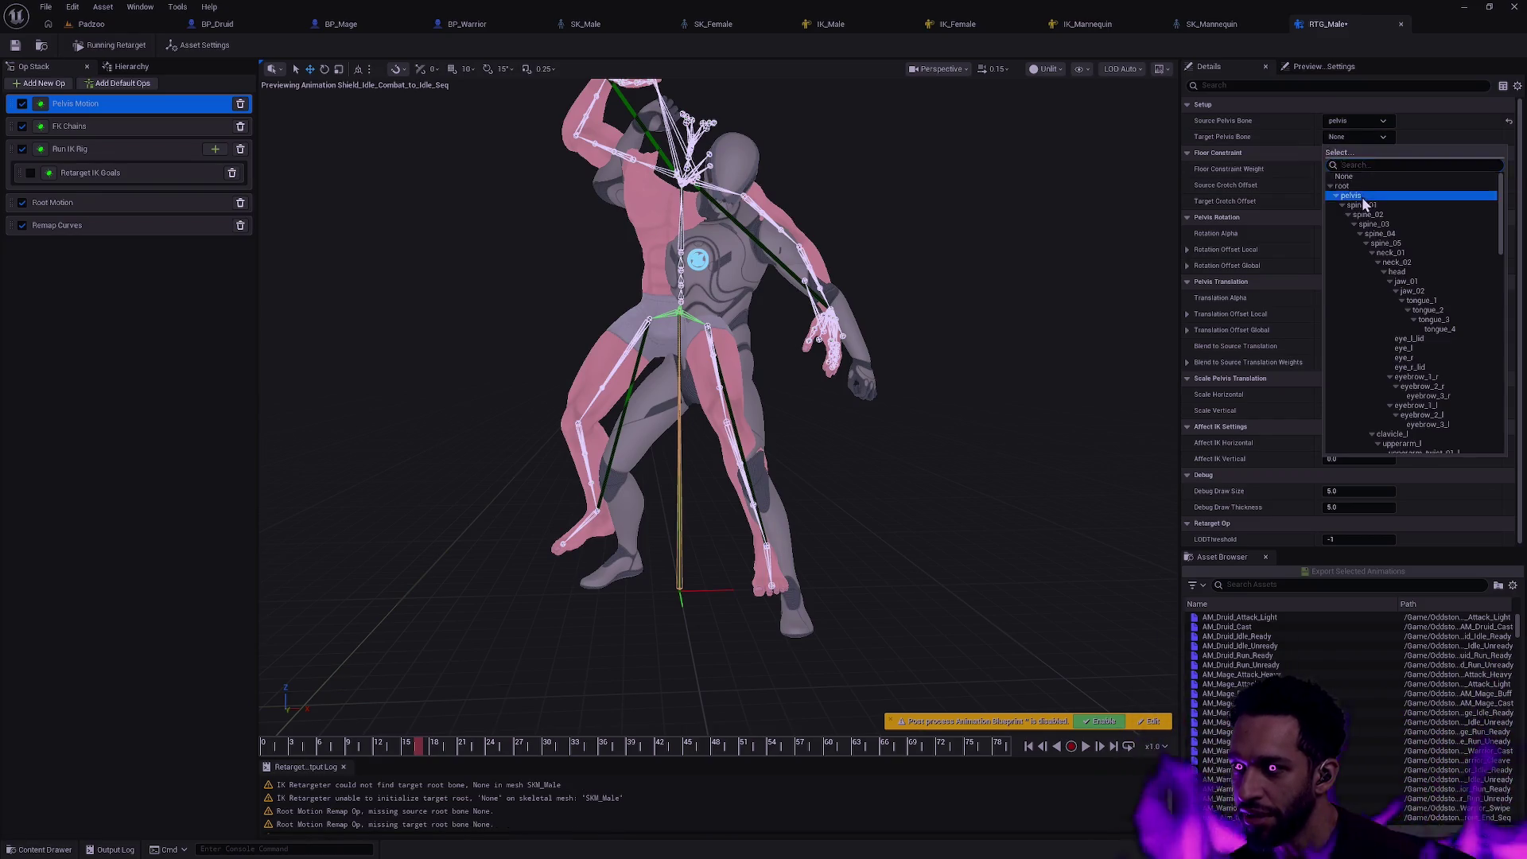
{"action": "left_click", "coordinate": [1360, 196]}
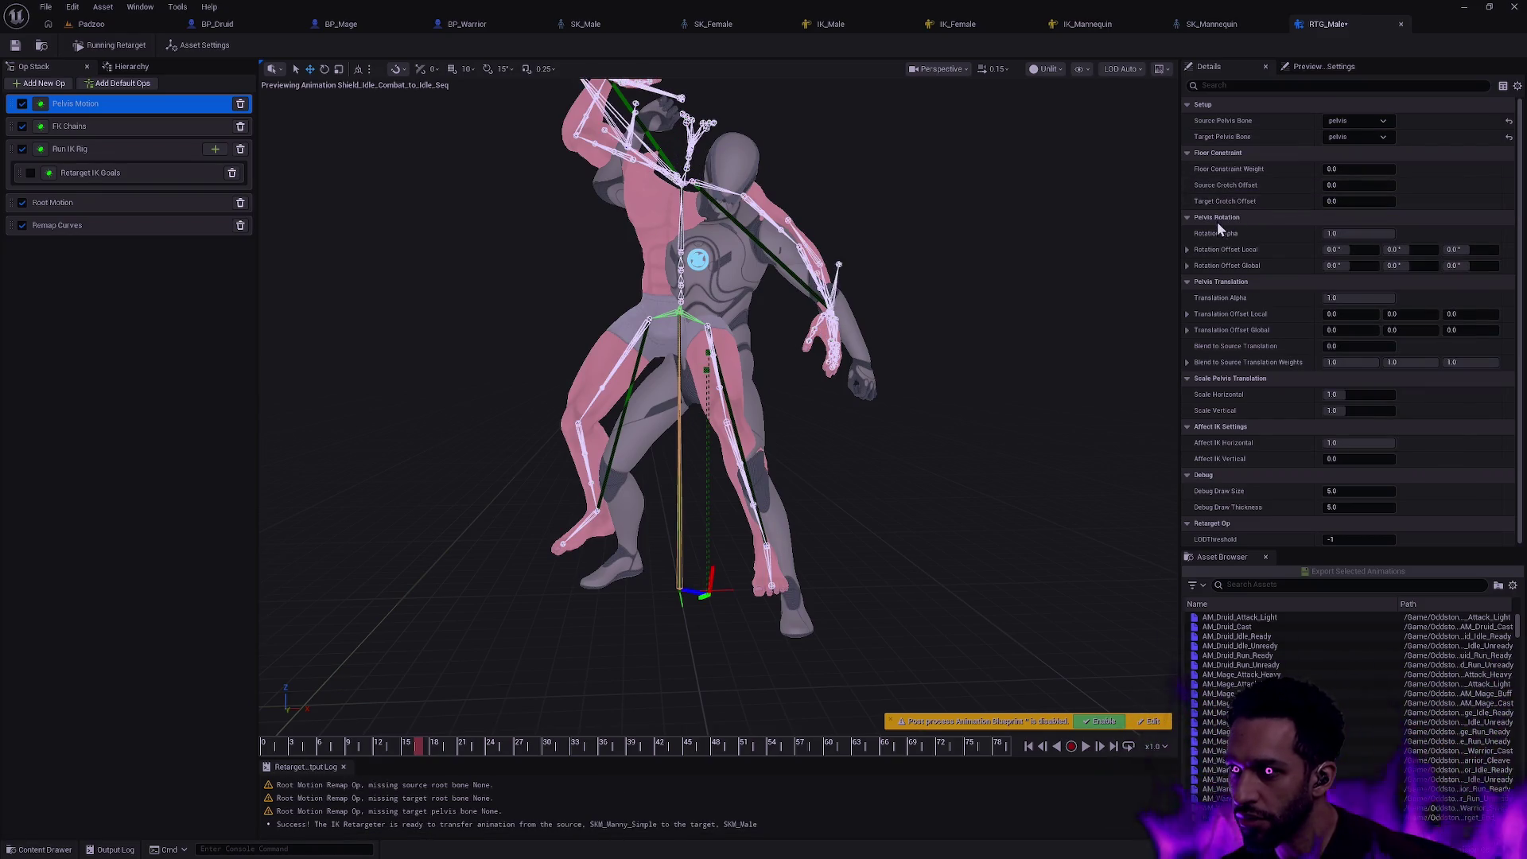
{"action": "left_click", "coordinate": [290, 748]}
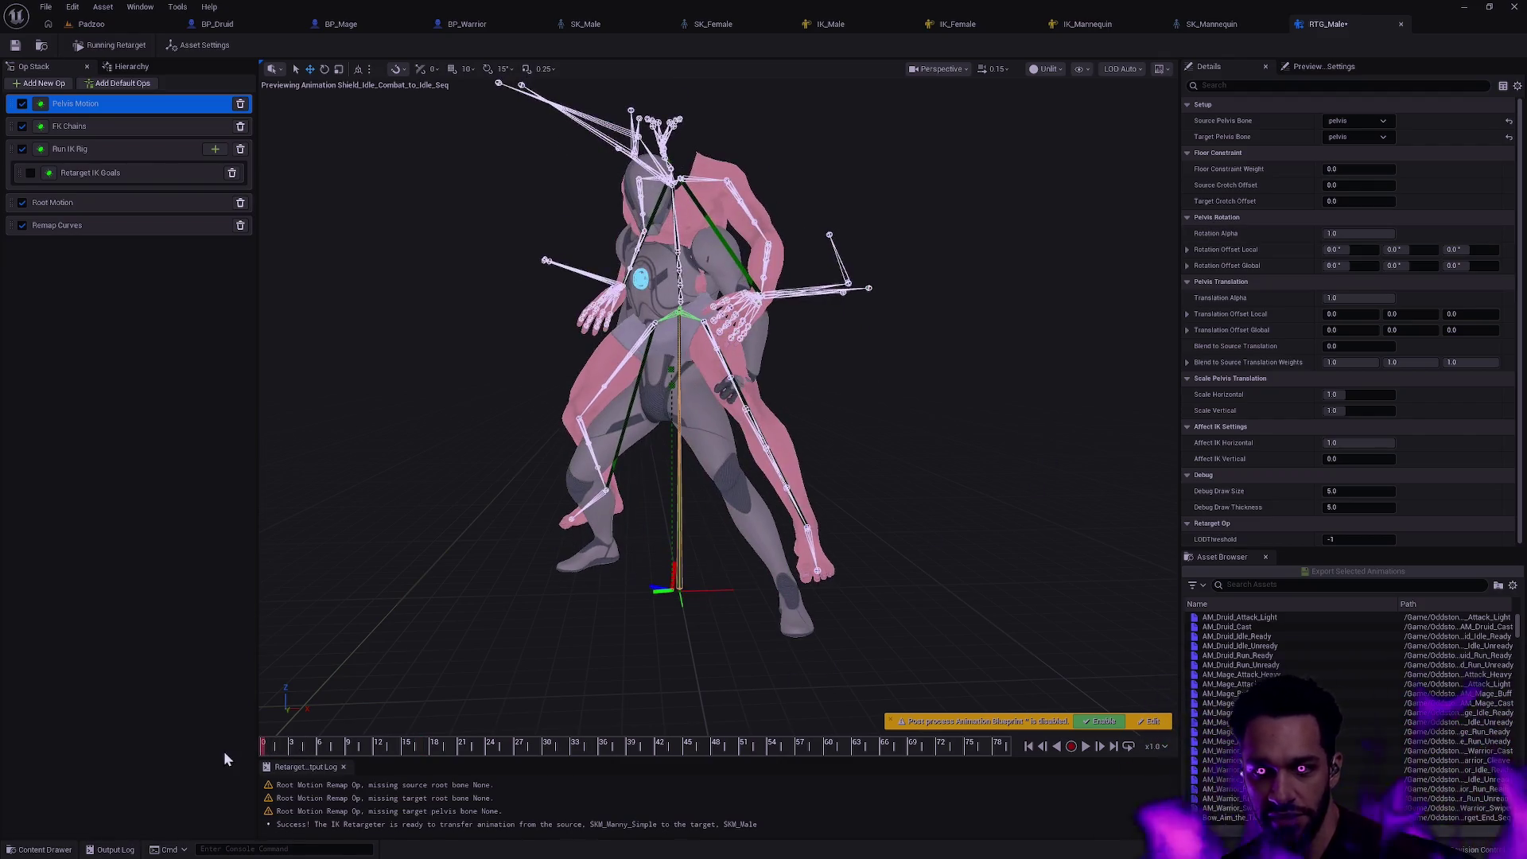
{"action": "mouse_move", "coordinate": [305, 749]}
{"action": "left_mouse_down"}
{"action": "mouse_move", "coordinate": [551, 747]}
{"action": "mouse_move", "coordinate": [392, 747]}
{"action": "left_mouse_up"}
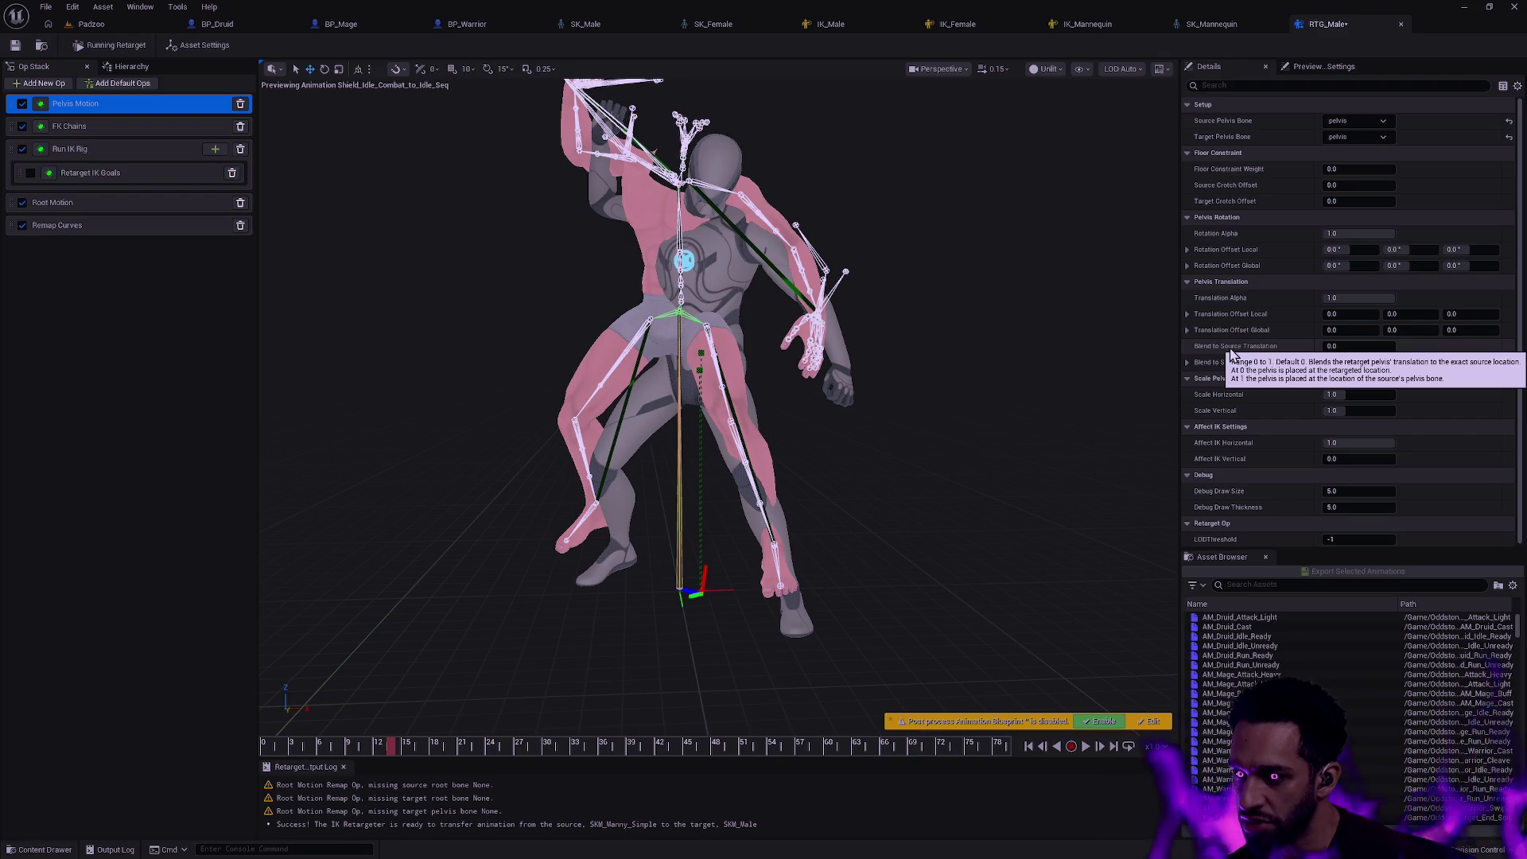
- Try a Blend to Source Translation amount, then undo it back to 0
{"action": "left_click_drag", "start_coordinate": [1349, 346], "coordinate": [1393, 347]}
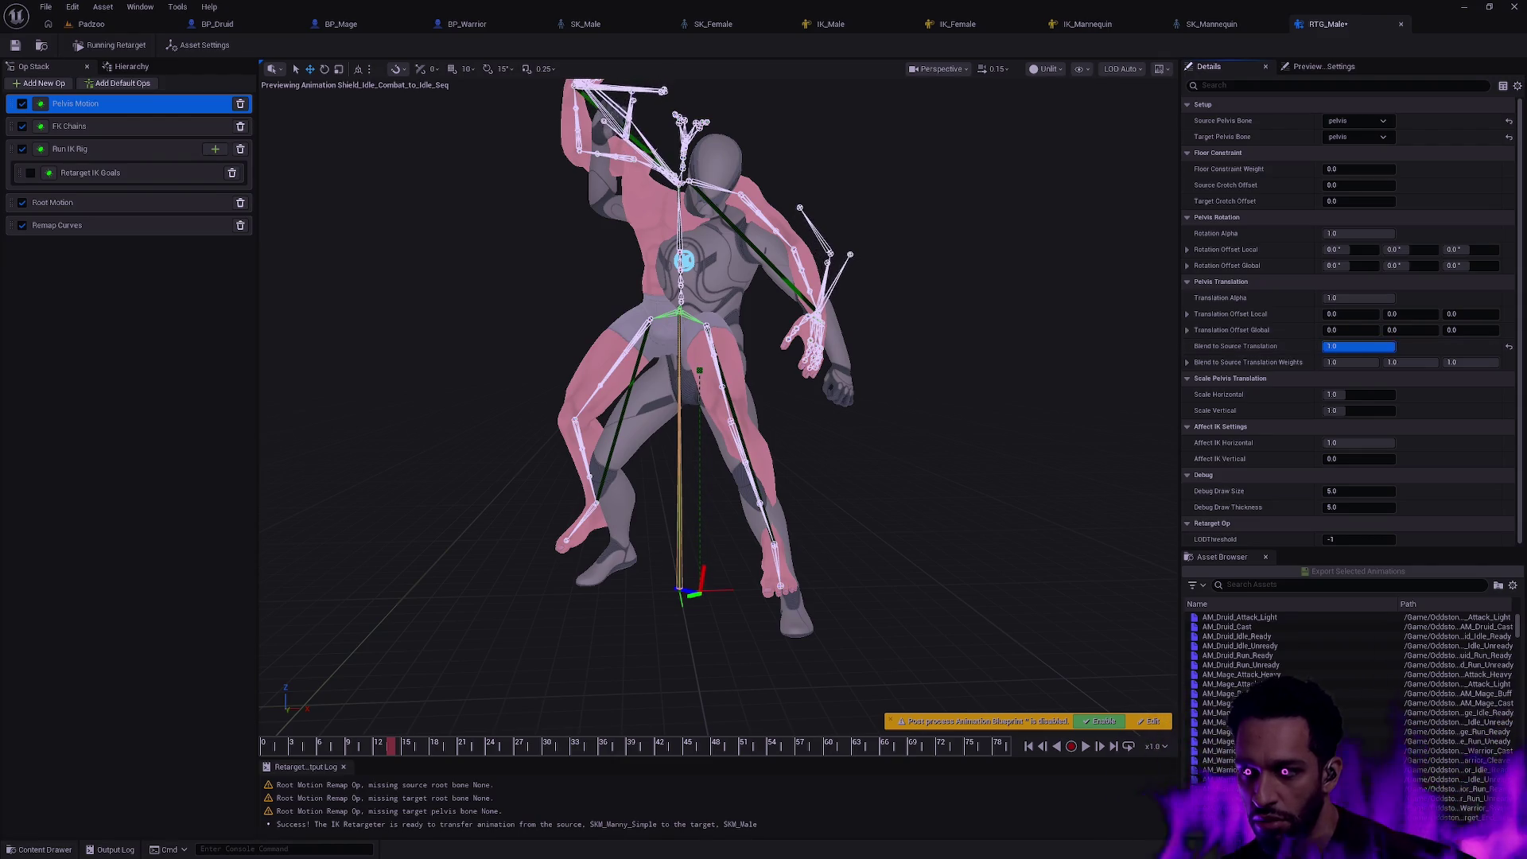
{"action": "key", "text": "ctrl+z"}
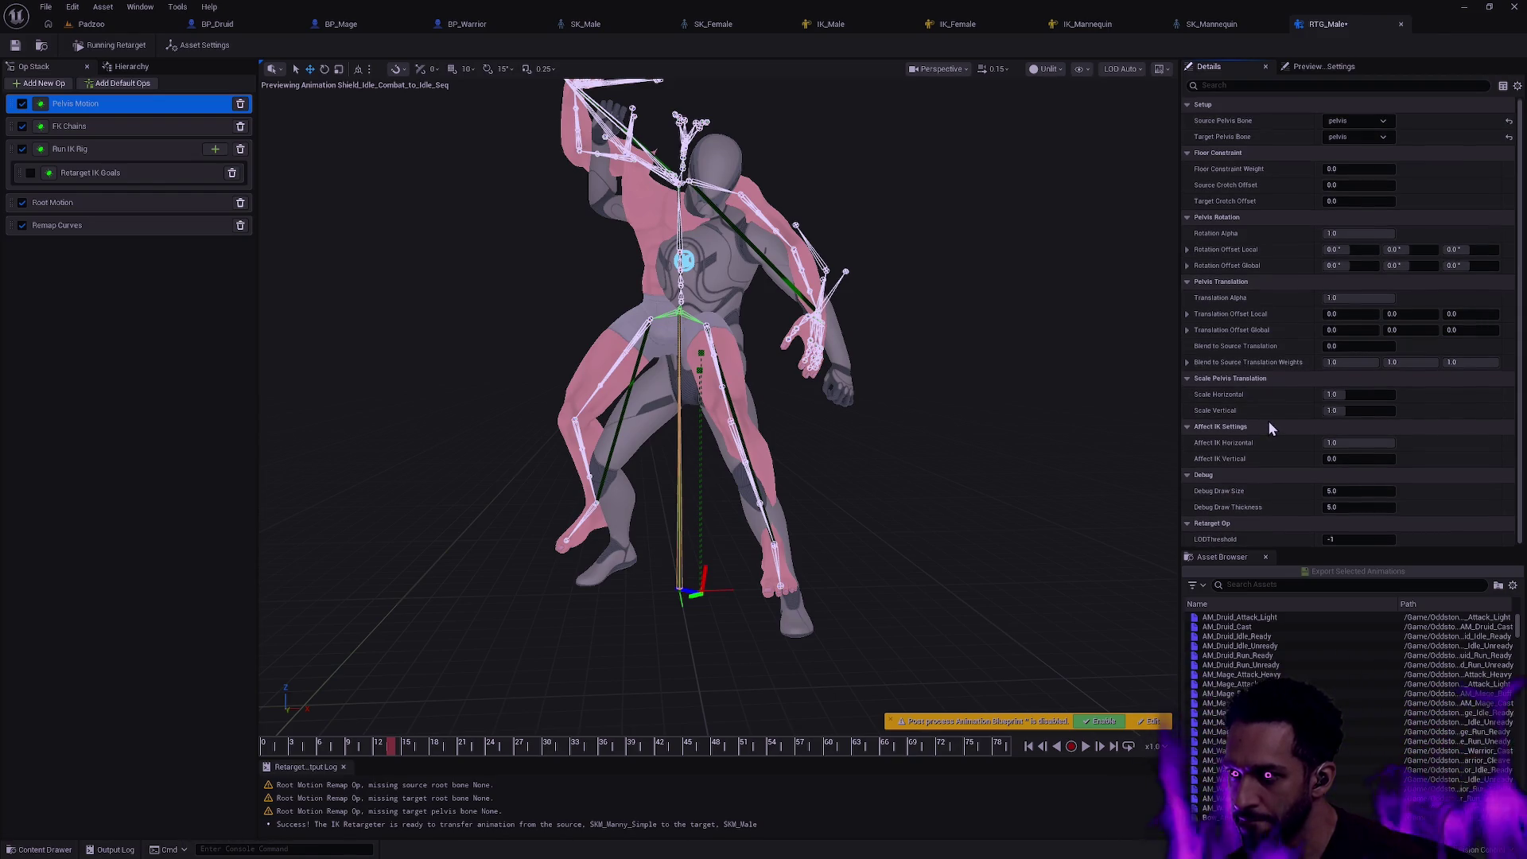
{"action": "scroll", "coordinate": [1268, 419], "scroll_direction": "up", "scroll_amount": 1}
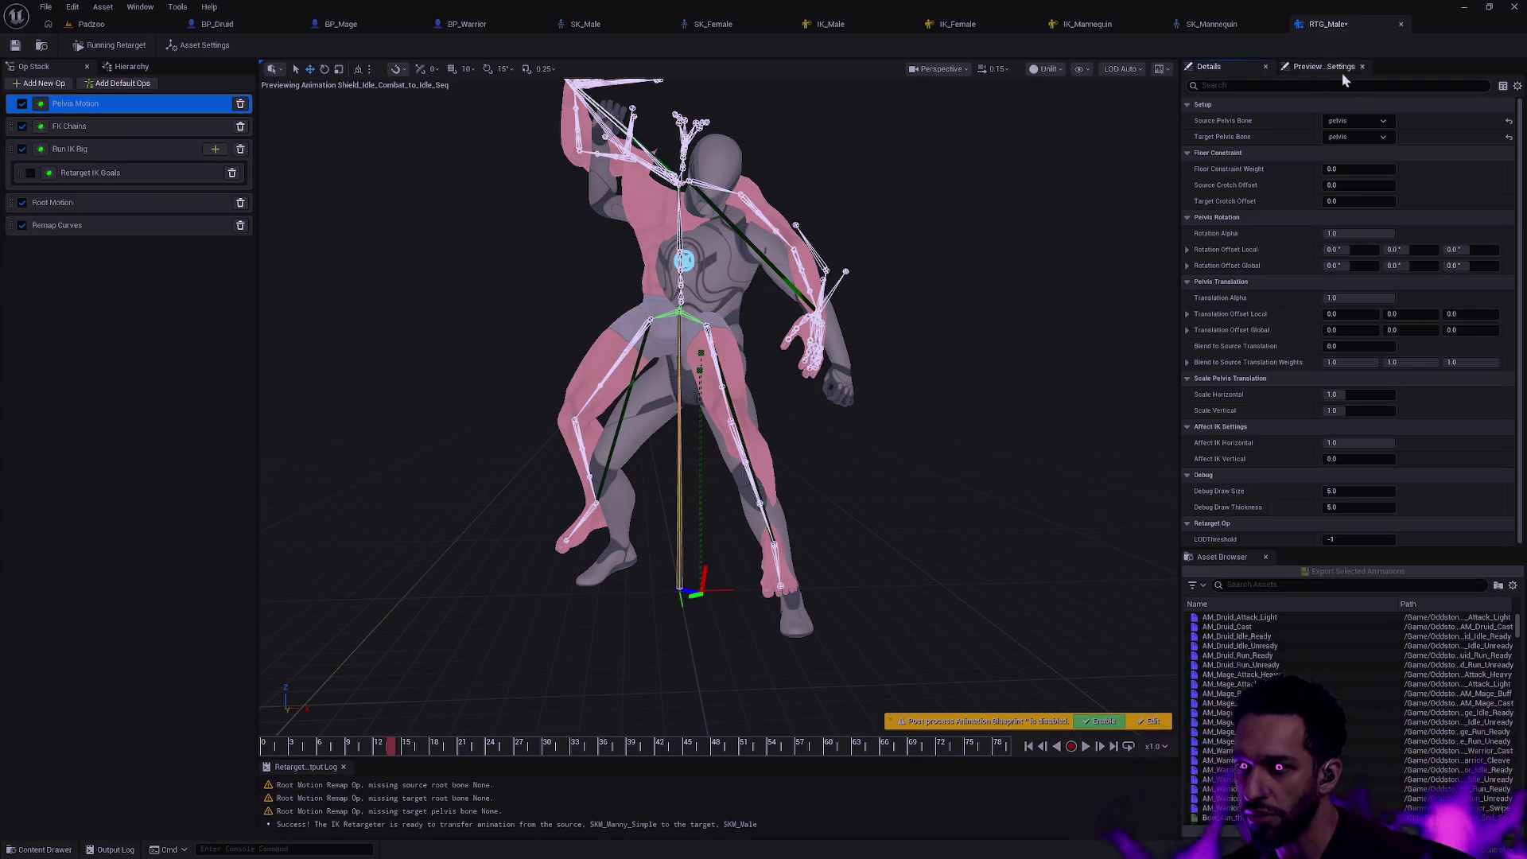
- Review the FK Chains and Run IK Rig ops, then select the Root Motion op
{"action": "left_click", "coordinate": [111, 126]}
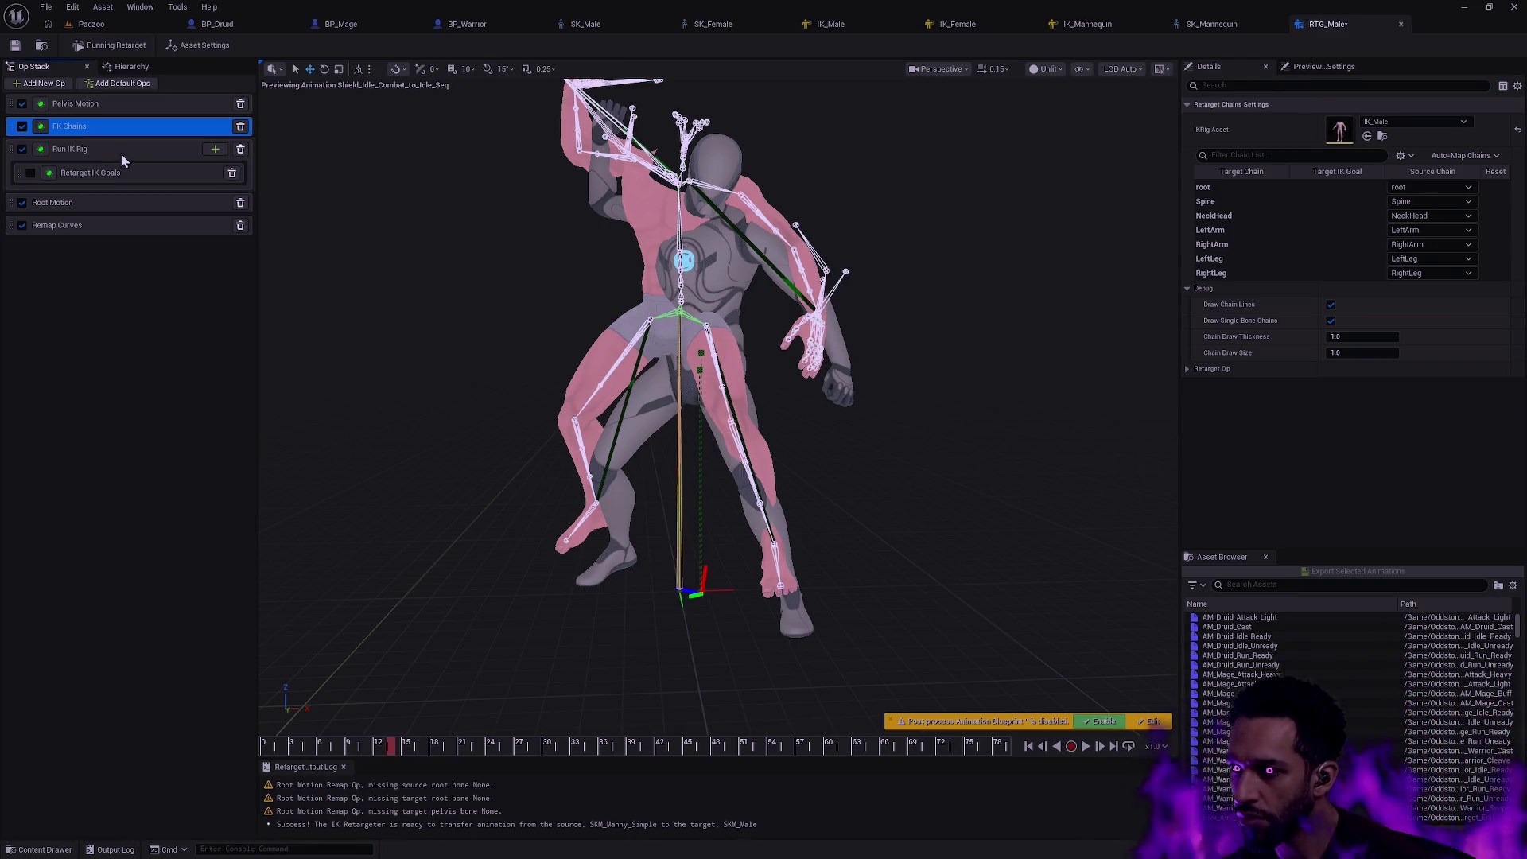
{"action": "left_click", "coordinate": [120, 152]}
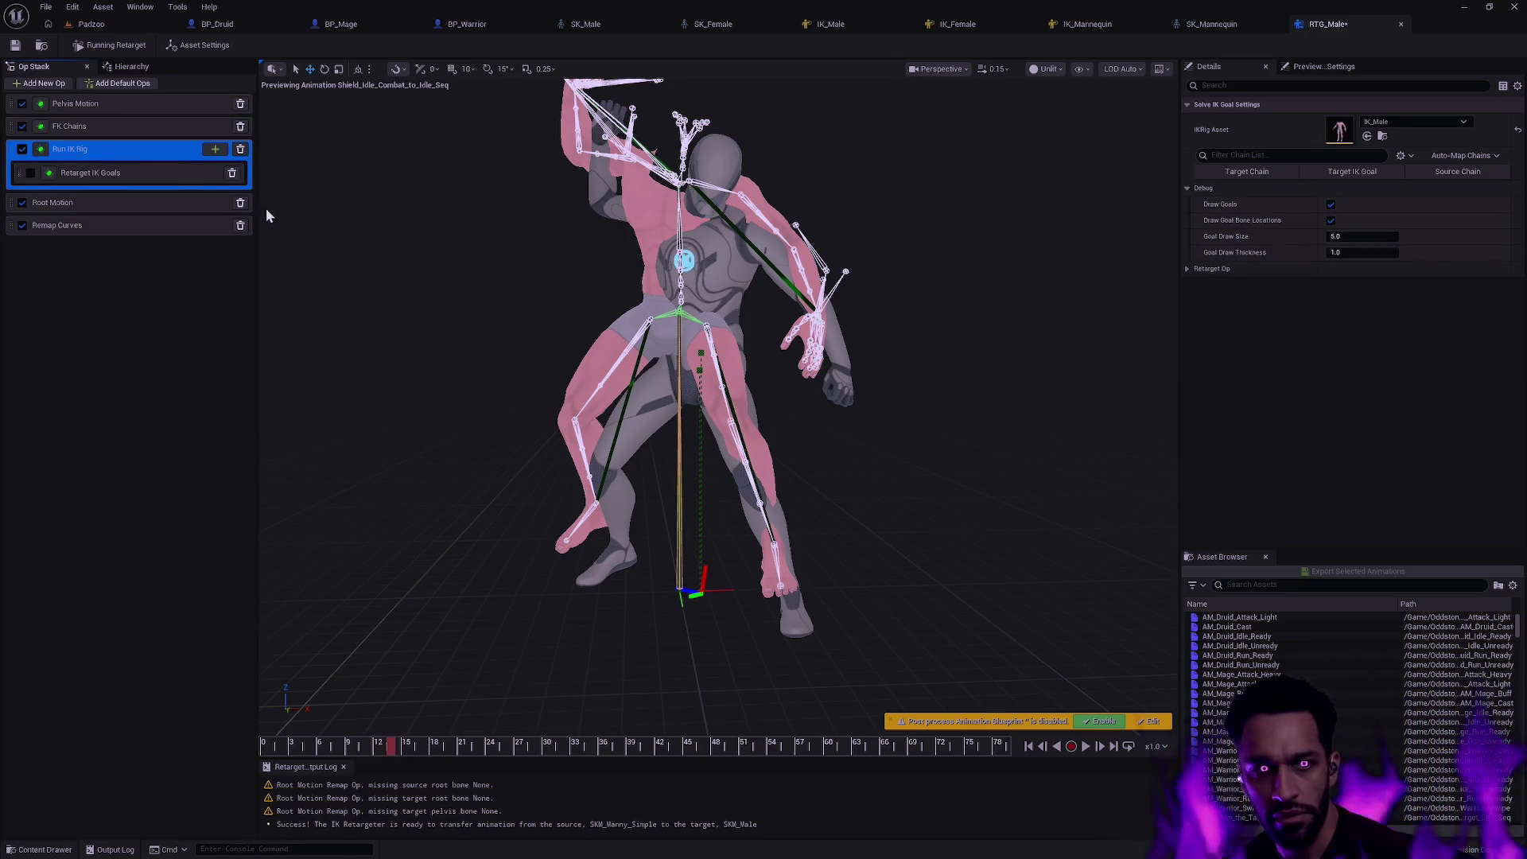
{"action": "left_click", "coordinate": [112, 203]}
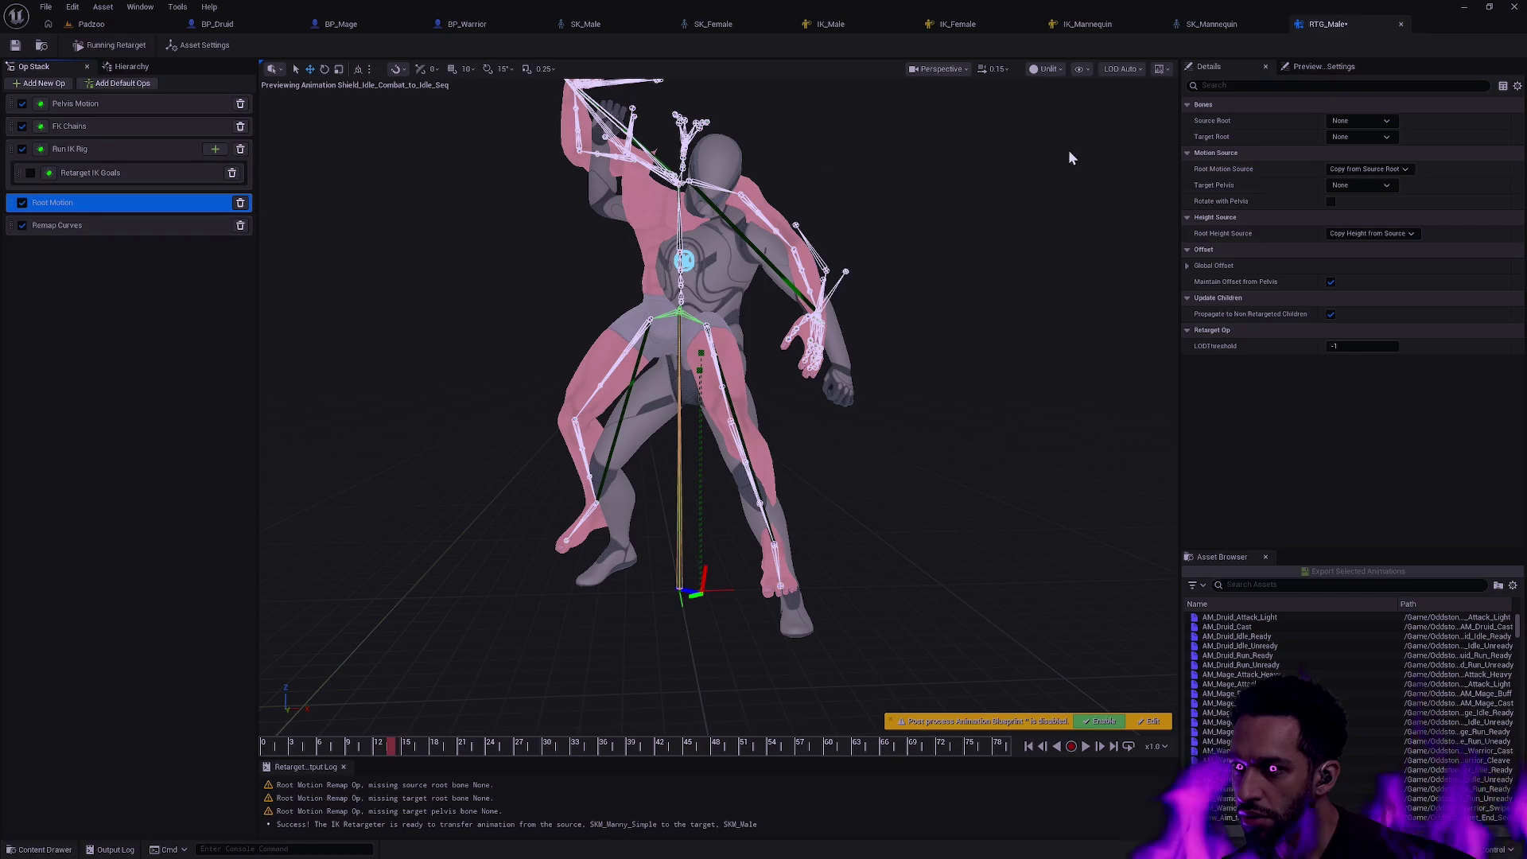
- Set Root Motion's source and target root to root and its target pelvis to pelvis
{"action": "left_click", "coordinate": [1360, 121]}
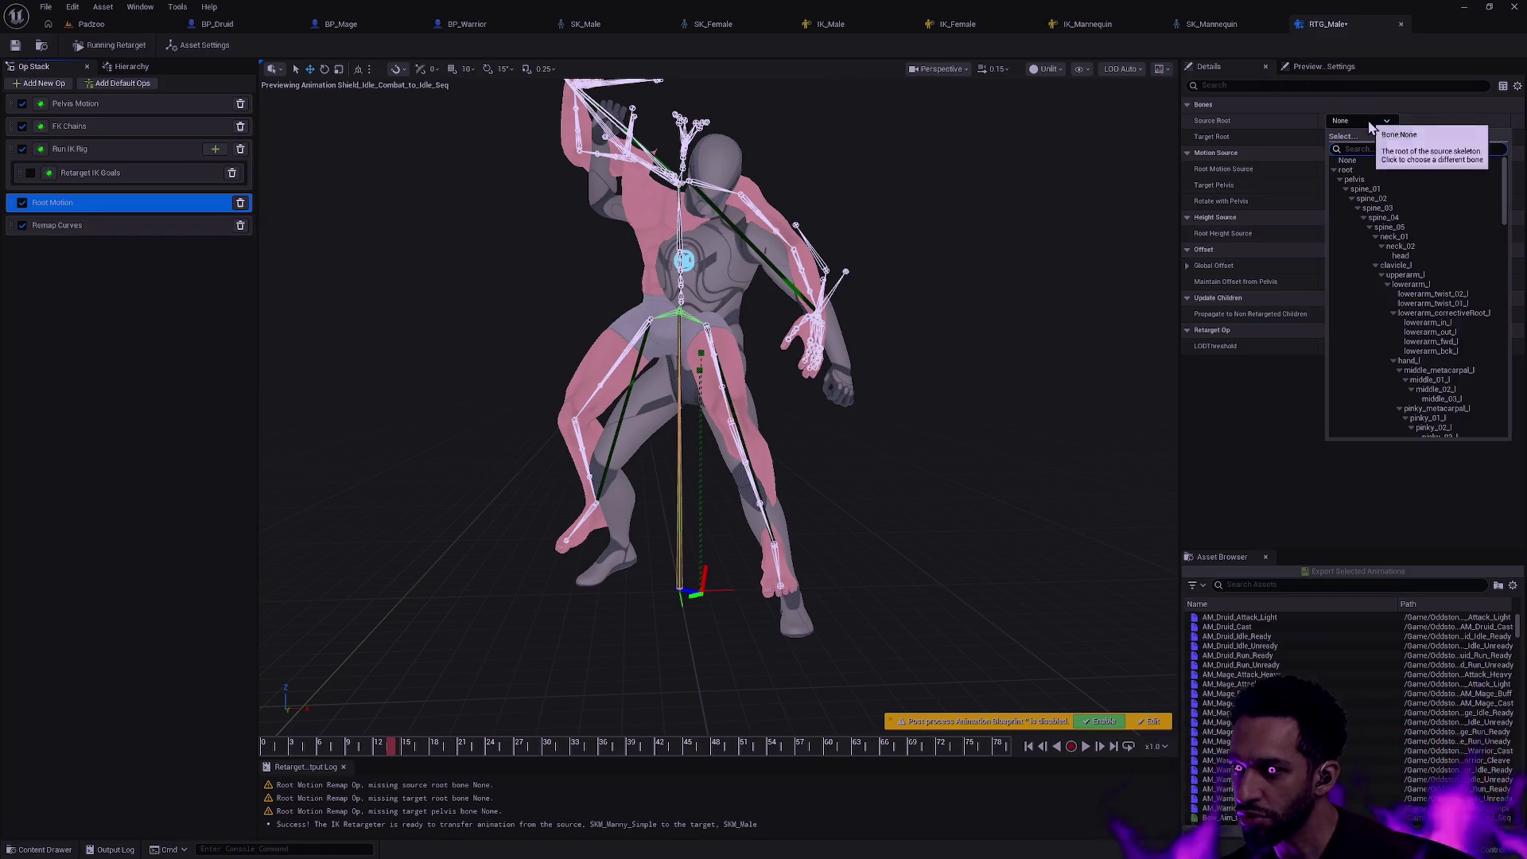
{"action": "left_click", "coordinate": [1349, 170]}
{"action": "left_click", "coordinate": [1360, 137]}
{"action": "left_click", "coordinate": [1349, 186]}
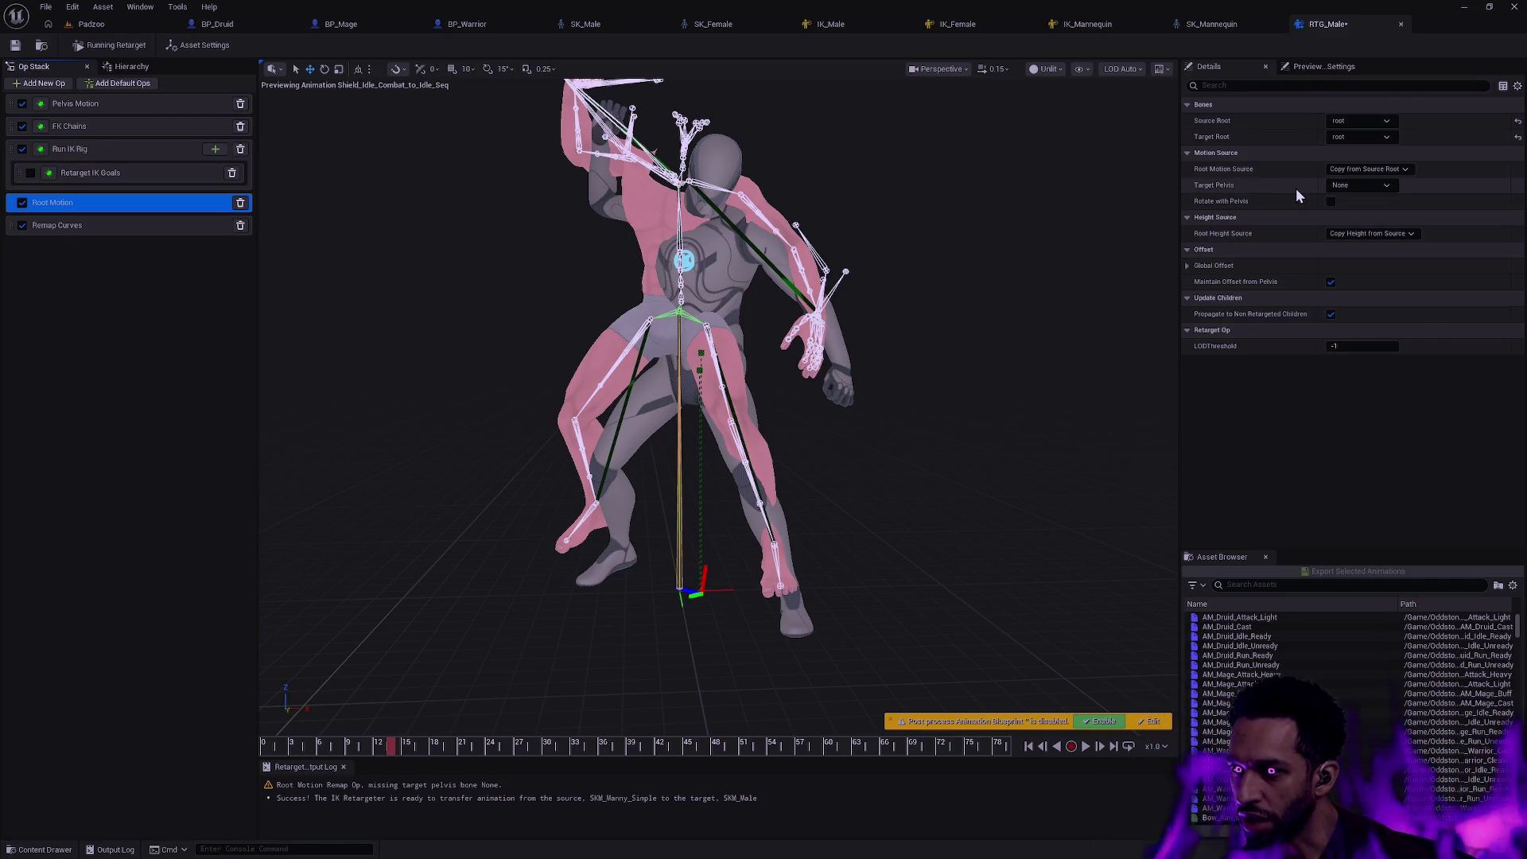
{"action": "left_click", "coordinate": [1360, 186]}
{"action": "left_click", "coordinate": [1356, 242]}
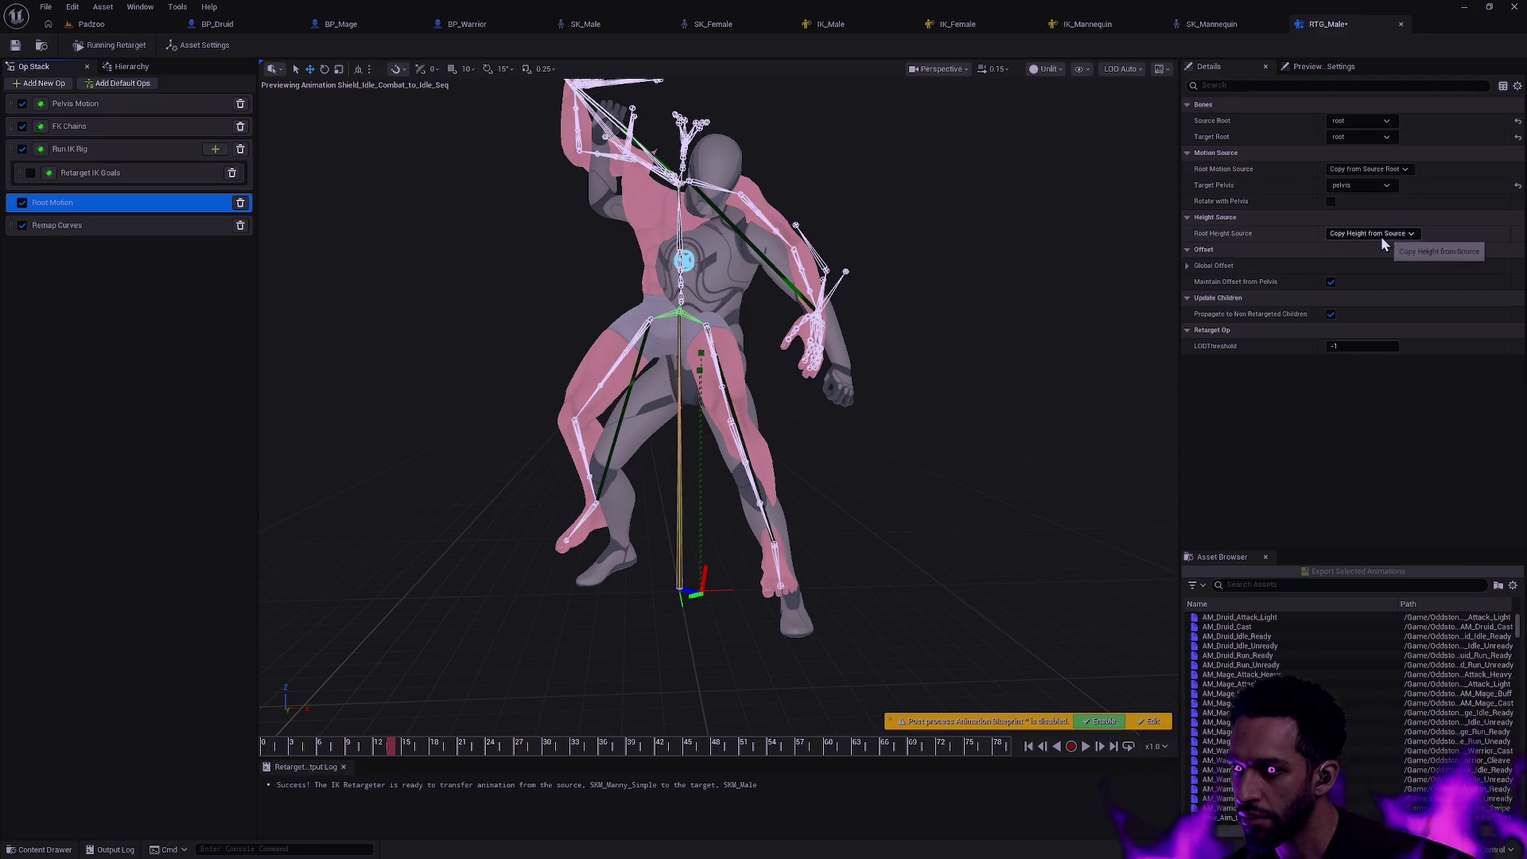
{"action": "mouse_move", "coordinate": [381, 746]}
{"action": "left_mouse_down"}
{"action": "mouse_move", "coordinate": [315, 746]}
{"action": "mouse_move", "coordinate": [687, 728]}
{"action": "mouse_move", "coordinate": [441, 727]}
{"action": "left_mouse_up"}
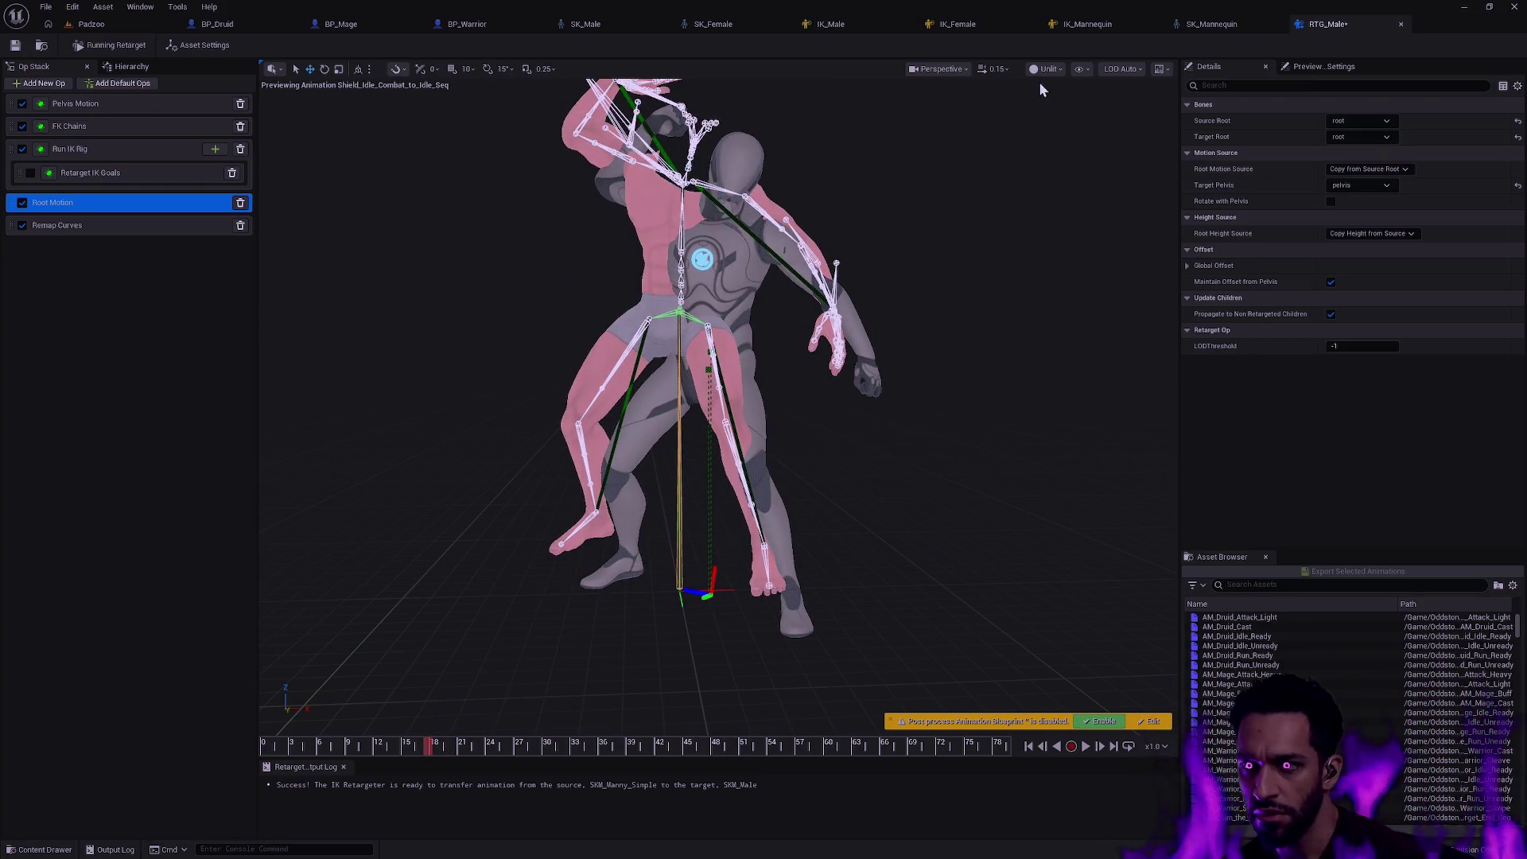
- Show fewer bones in the preview skeleton and select the FK Chains op
{"action": "left_click", "coordinate": [1083, 69]}
{"action": "mouse_move", "coordinate": [1143, 145]}
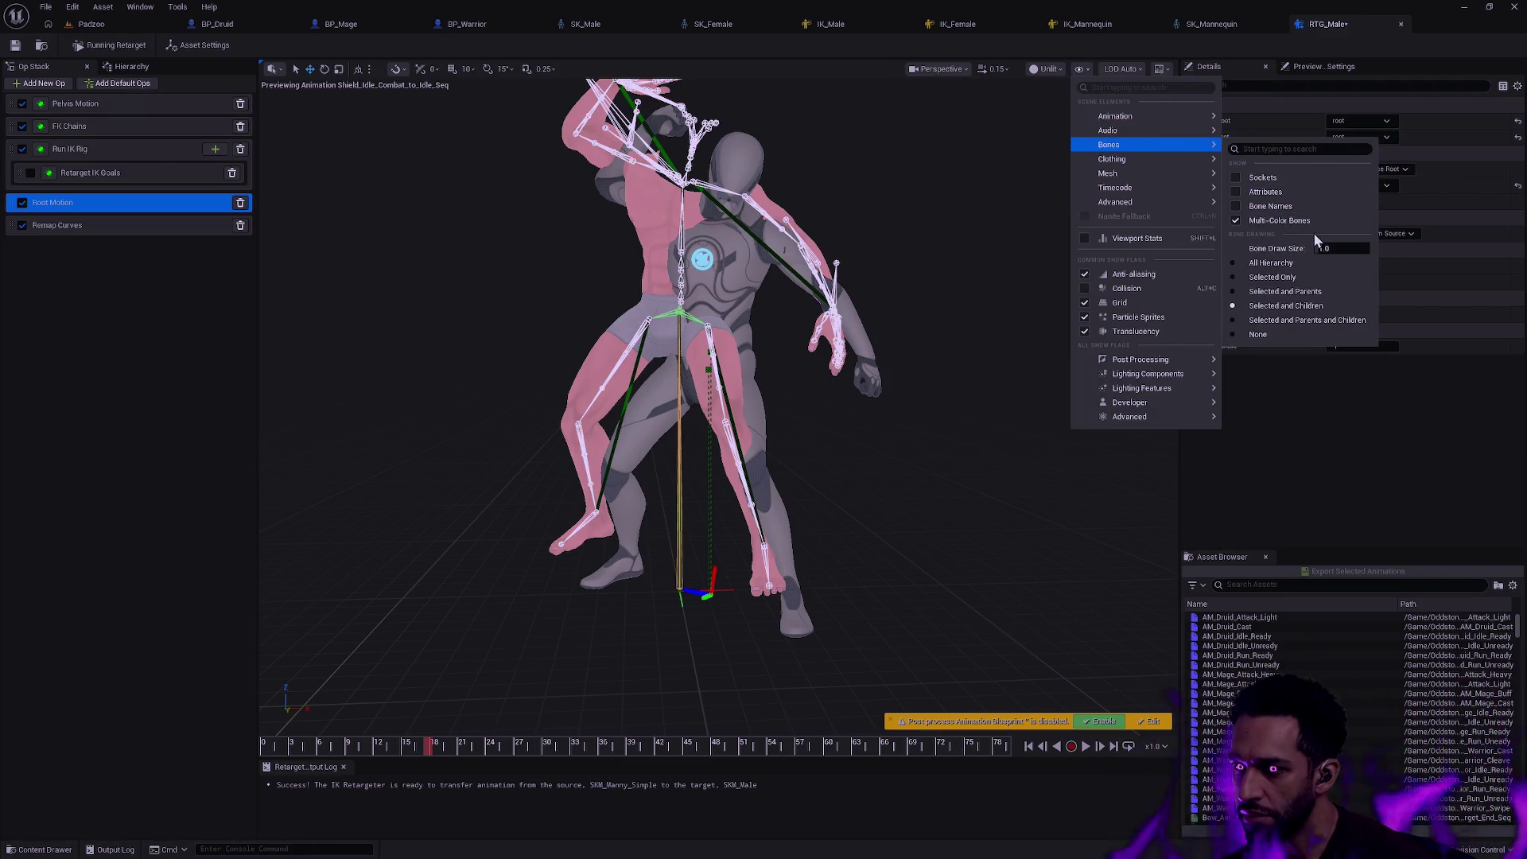
{"action": "left_click", "coordinate": [1285, 291]}
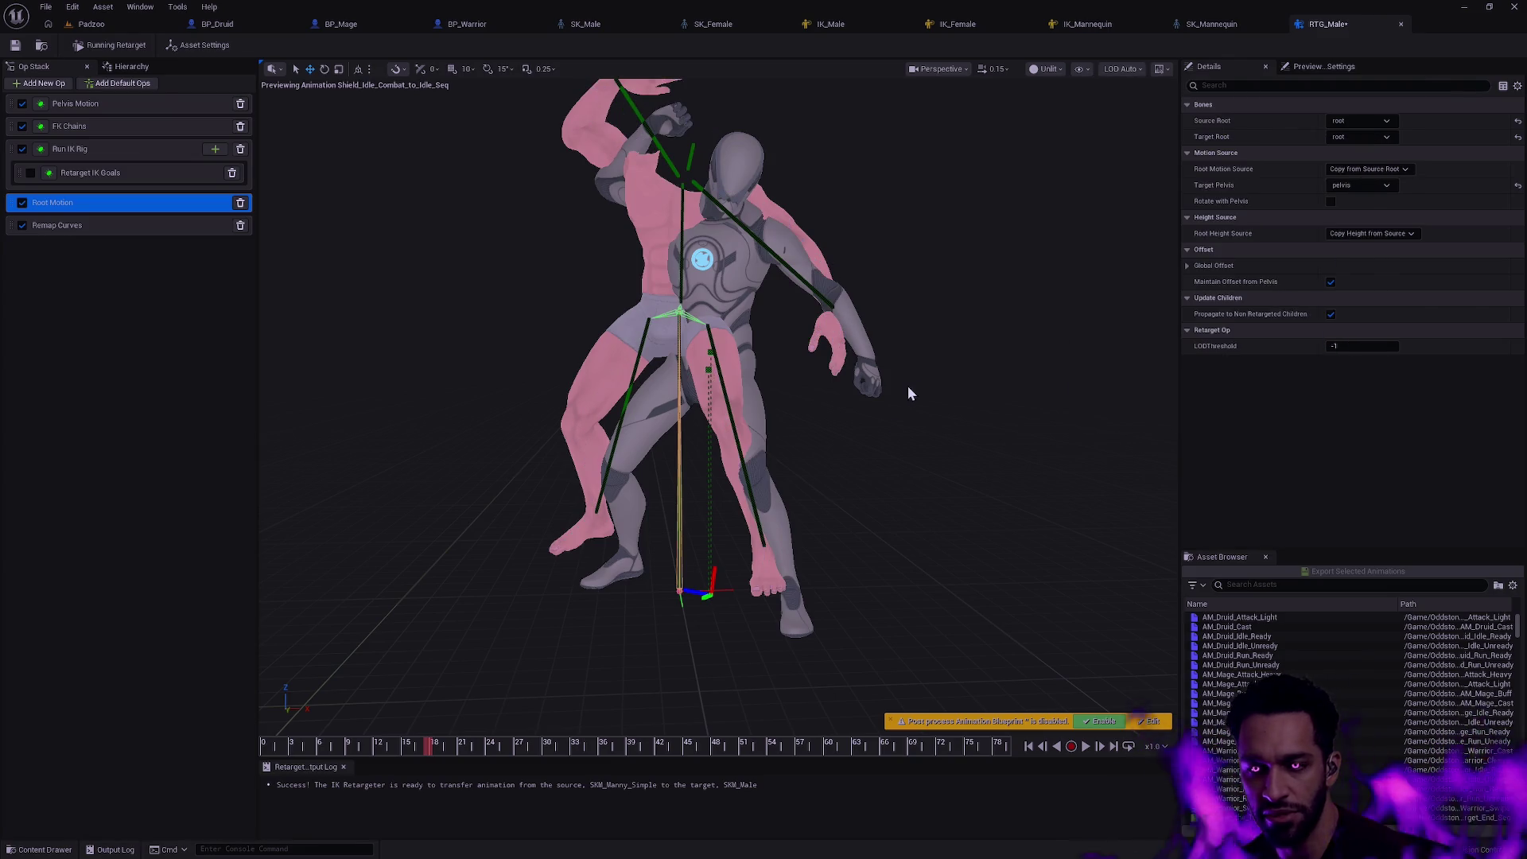
{"action": "mouse_move", "coordinate": [454, 743]}
{"action": "left_mouse_down"}
{"action": "mouse_move", "coordinate": [292, 747]}
{"action": "mouse_move", "coordinate": [423, 733]}
{"action": "mouse_move", "coordinate": [511, 745]}
{"action": "mouse_move", "coordinate": [435, 747]}
{"action": "left_mouse_up"}
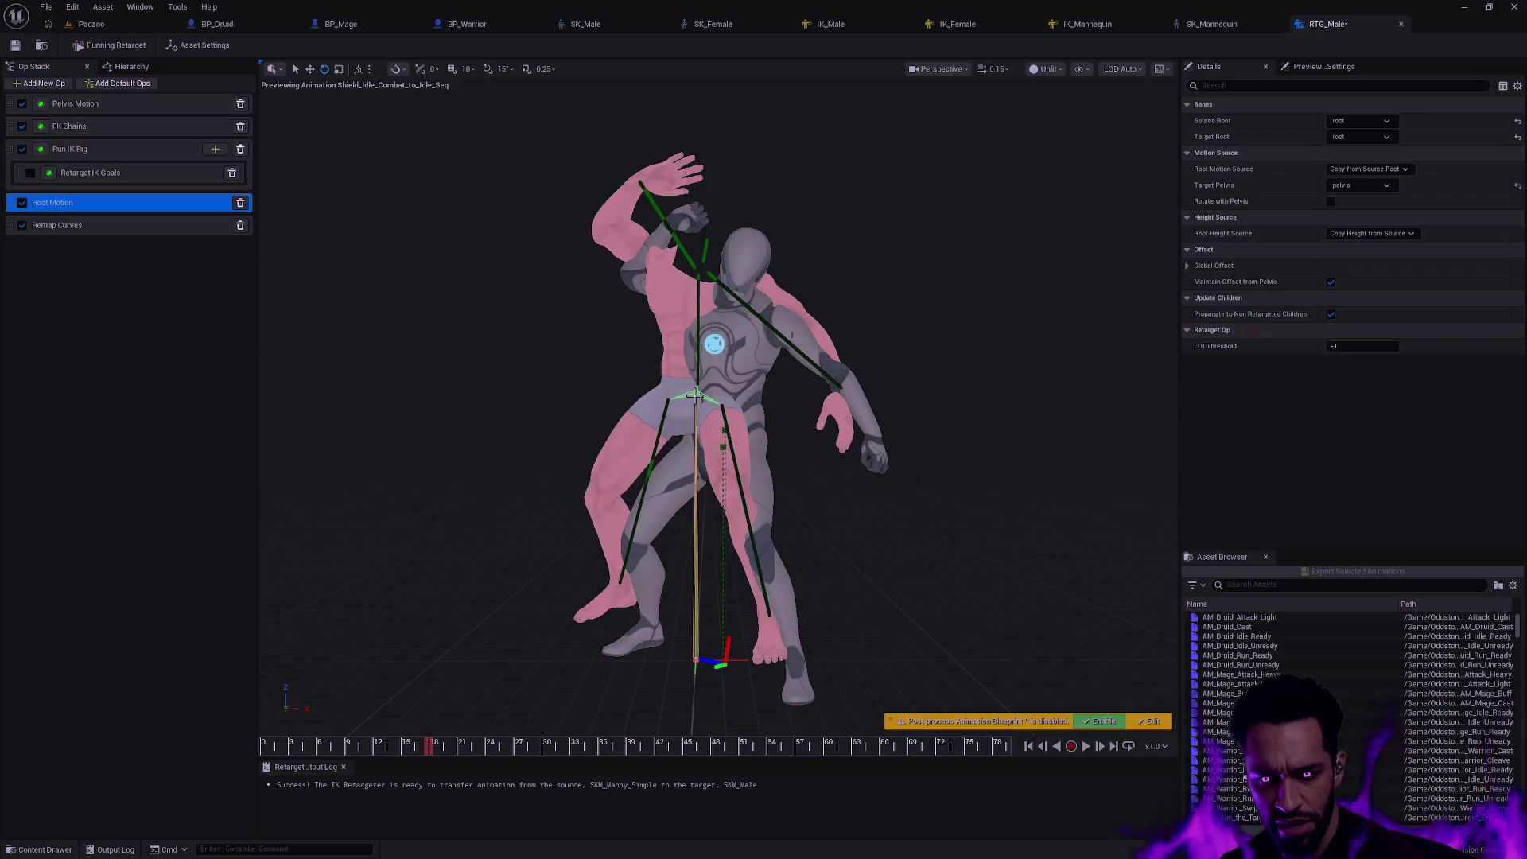
{"action": "left_click", "coordinate": [136, 122]}
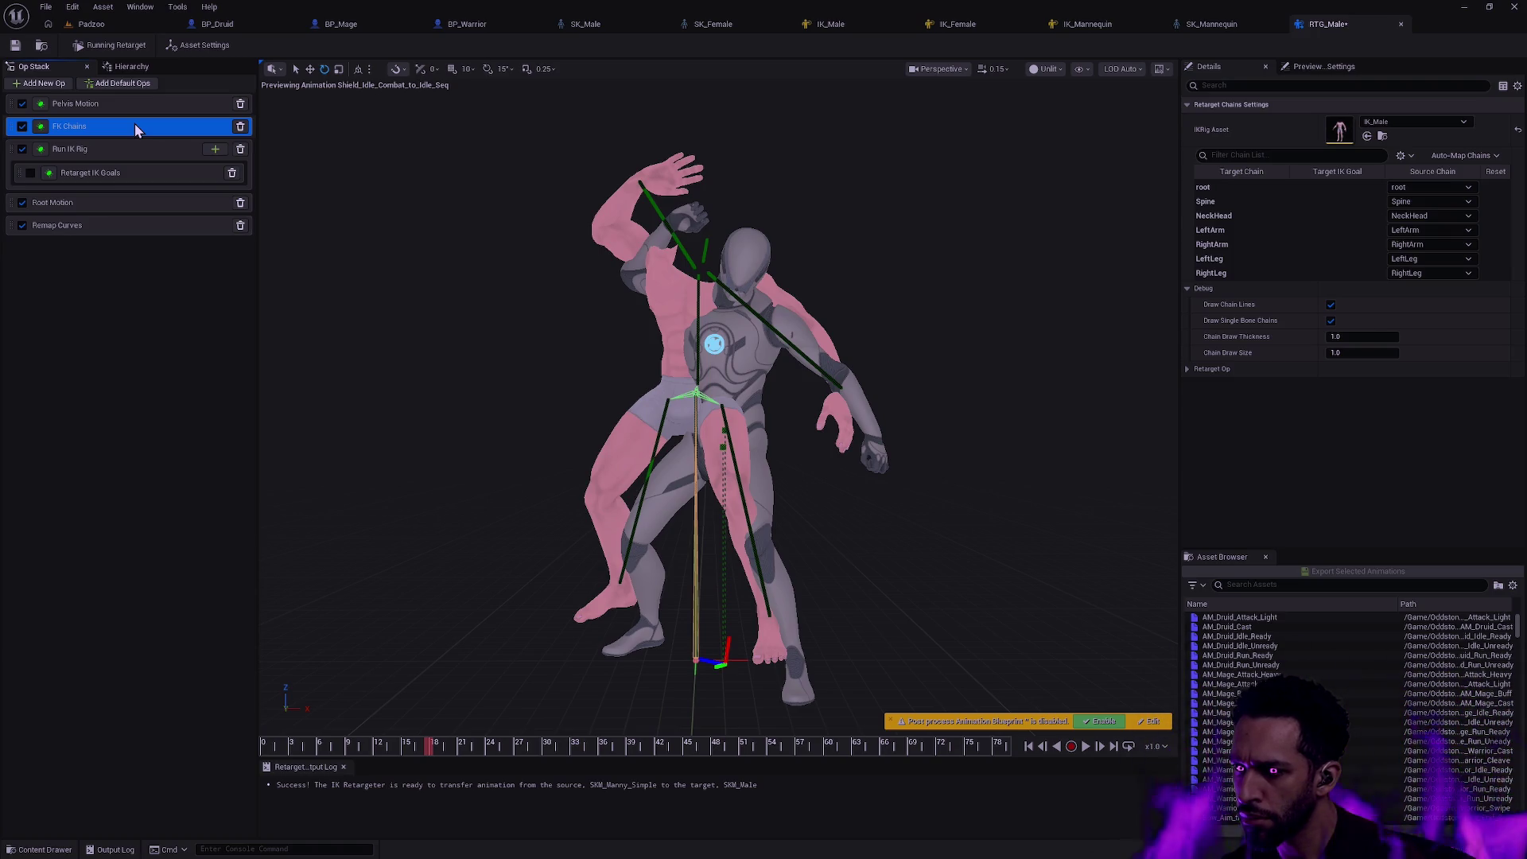
- Peek at FK Chains' Retarget Op settings, toggle Draw Chain Lines, then select the Run IK Rig op
{"action": "left_click", "coordinate": [1188, 370]}
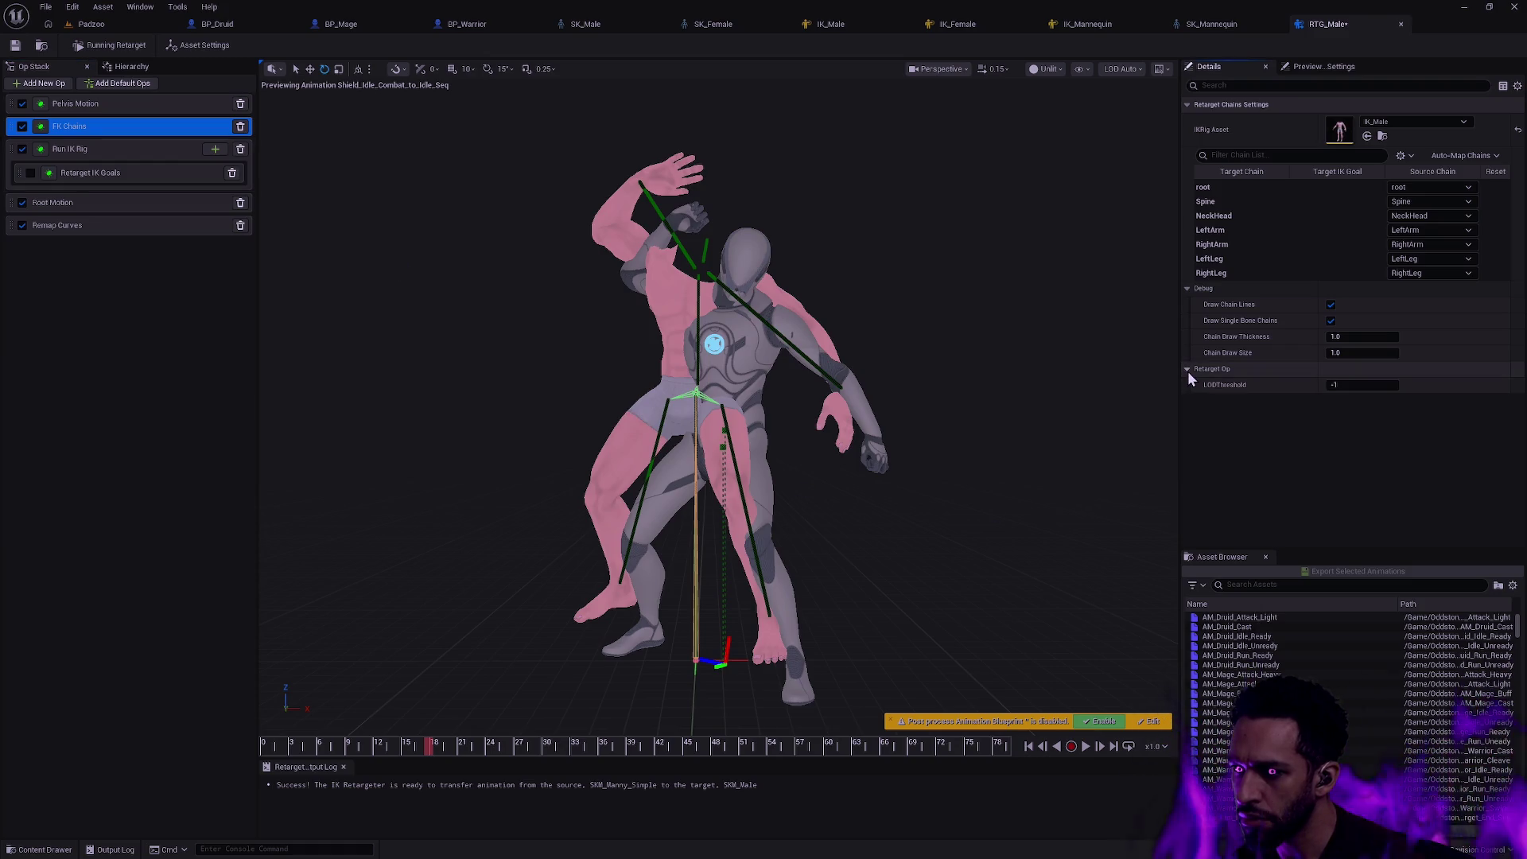
{"action": "left_click", "coordinate": [1187, 372]}
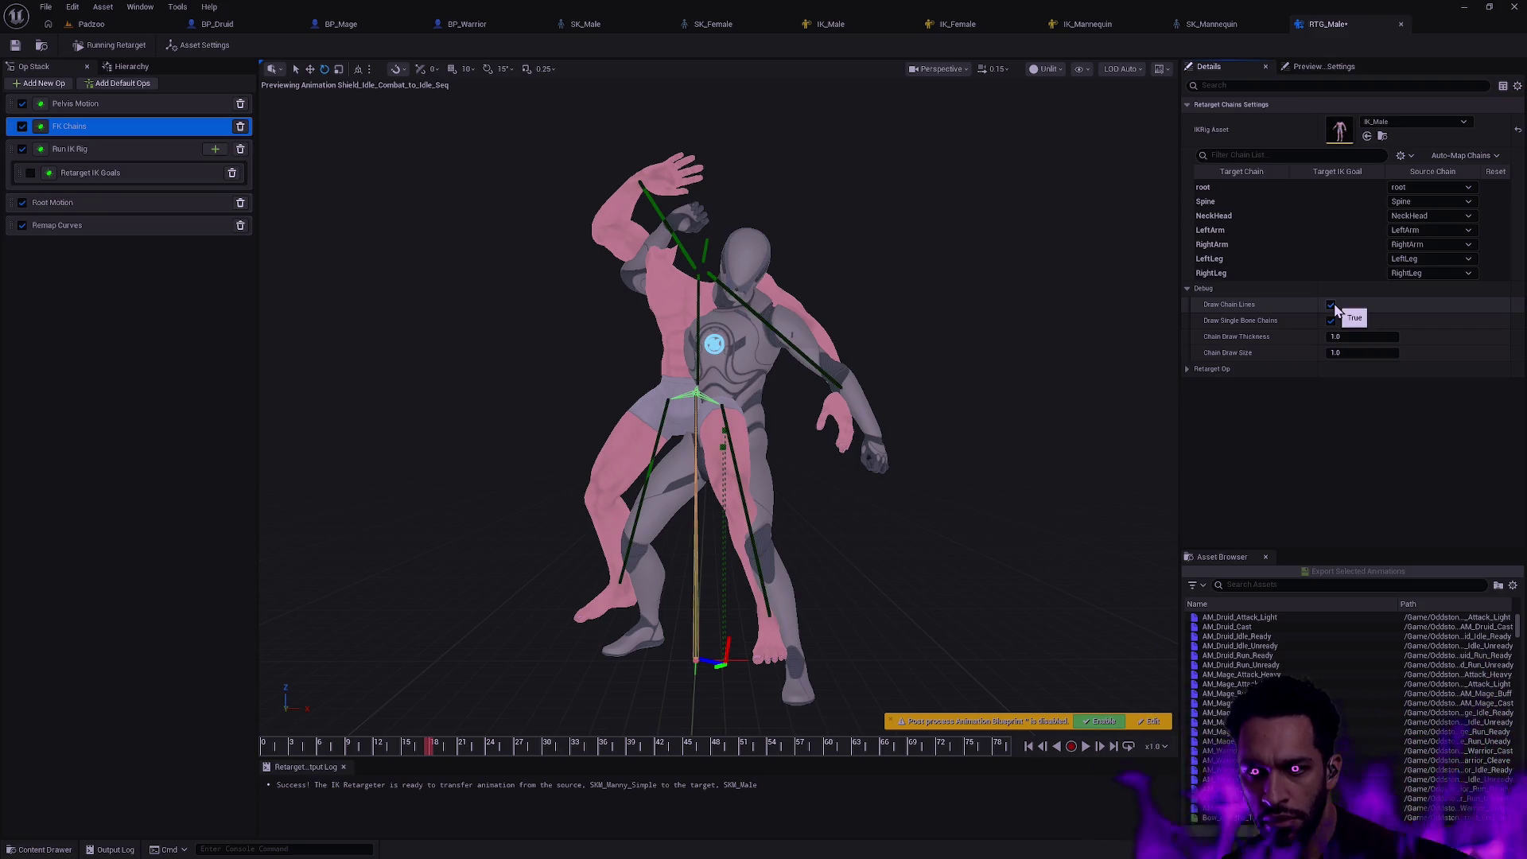
{"action": "left_click", "coordinate": [1332, 305]}
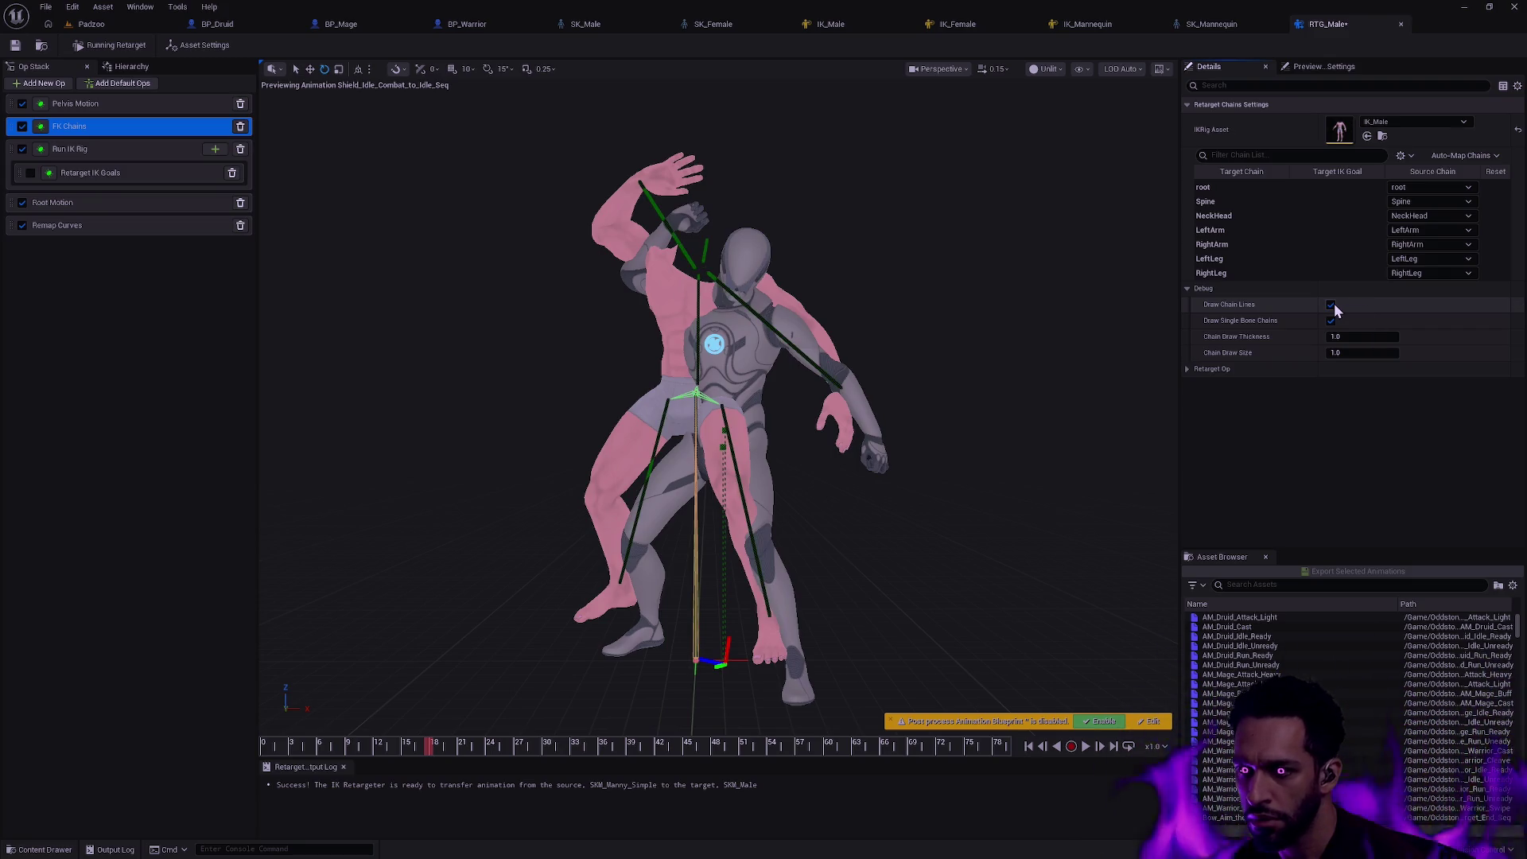
{"action": "left_click", "coordinate": [1332, 304]}
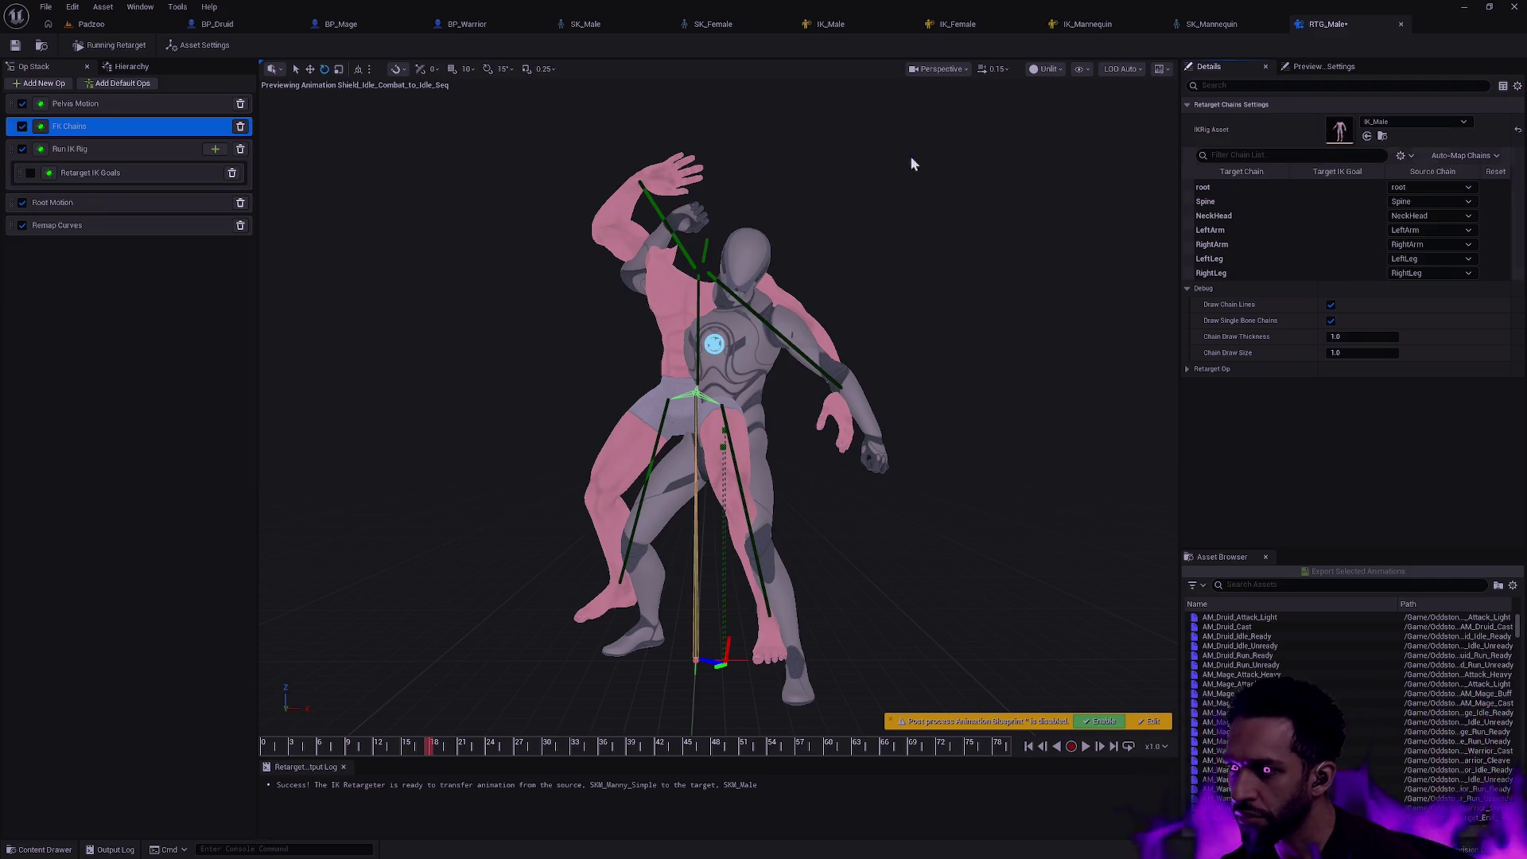
{"action": "left_click", "coordinate": [122, 154]}
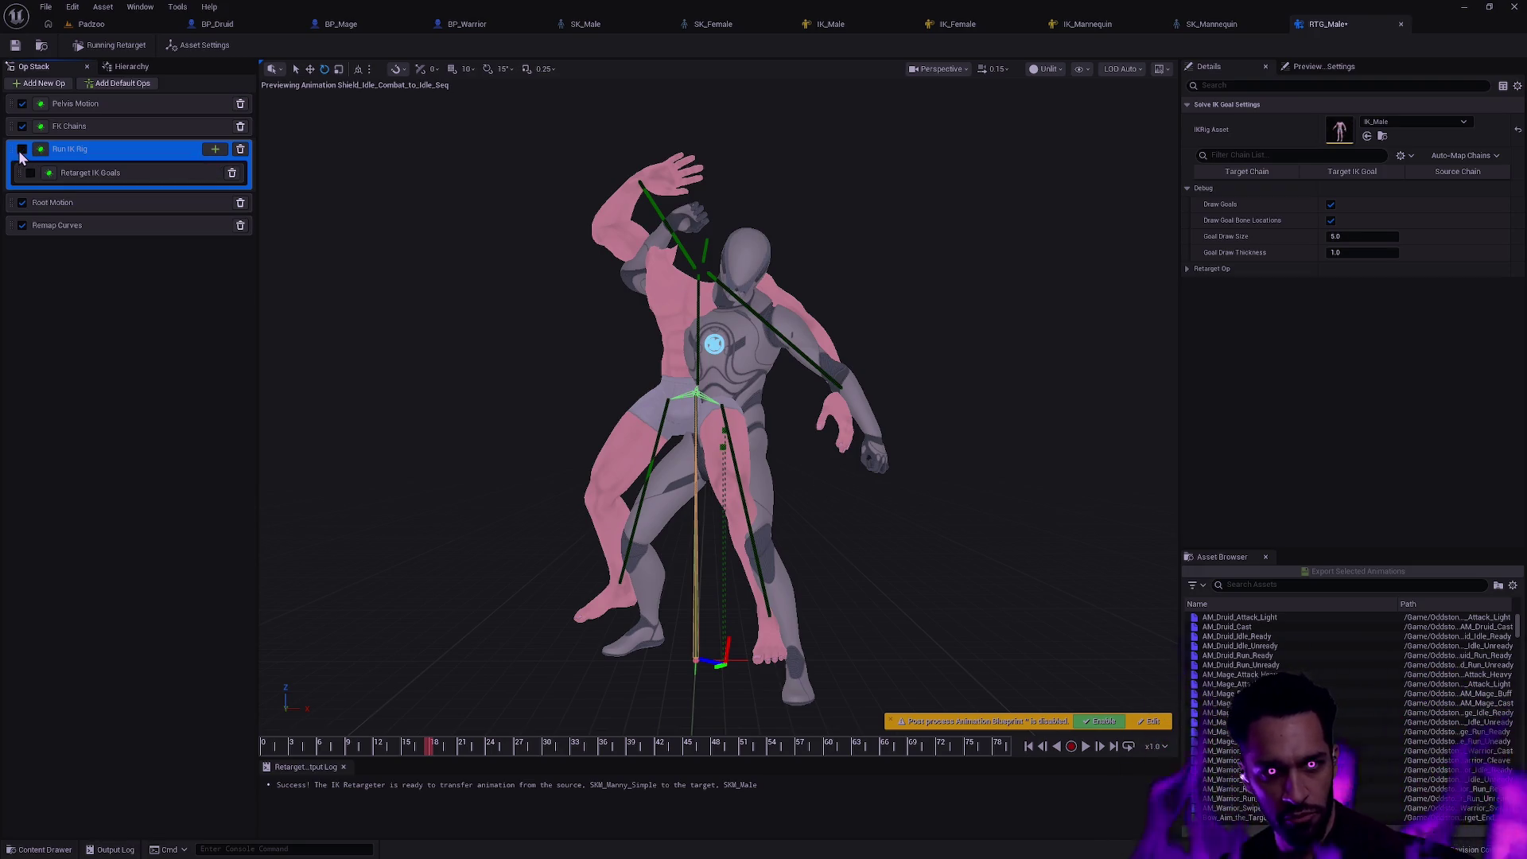
- Disable the Remap Curves operation in the retargeter's op stack
{"action": "left_click", "coordinate": [165, 280]}
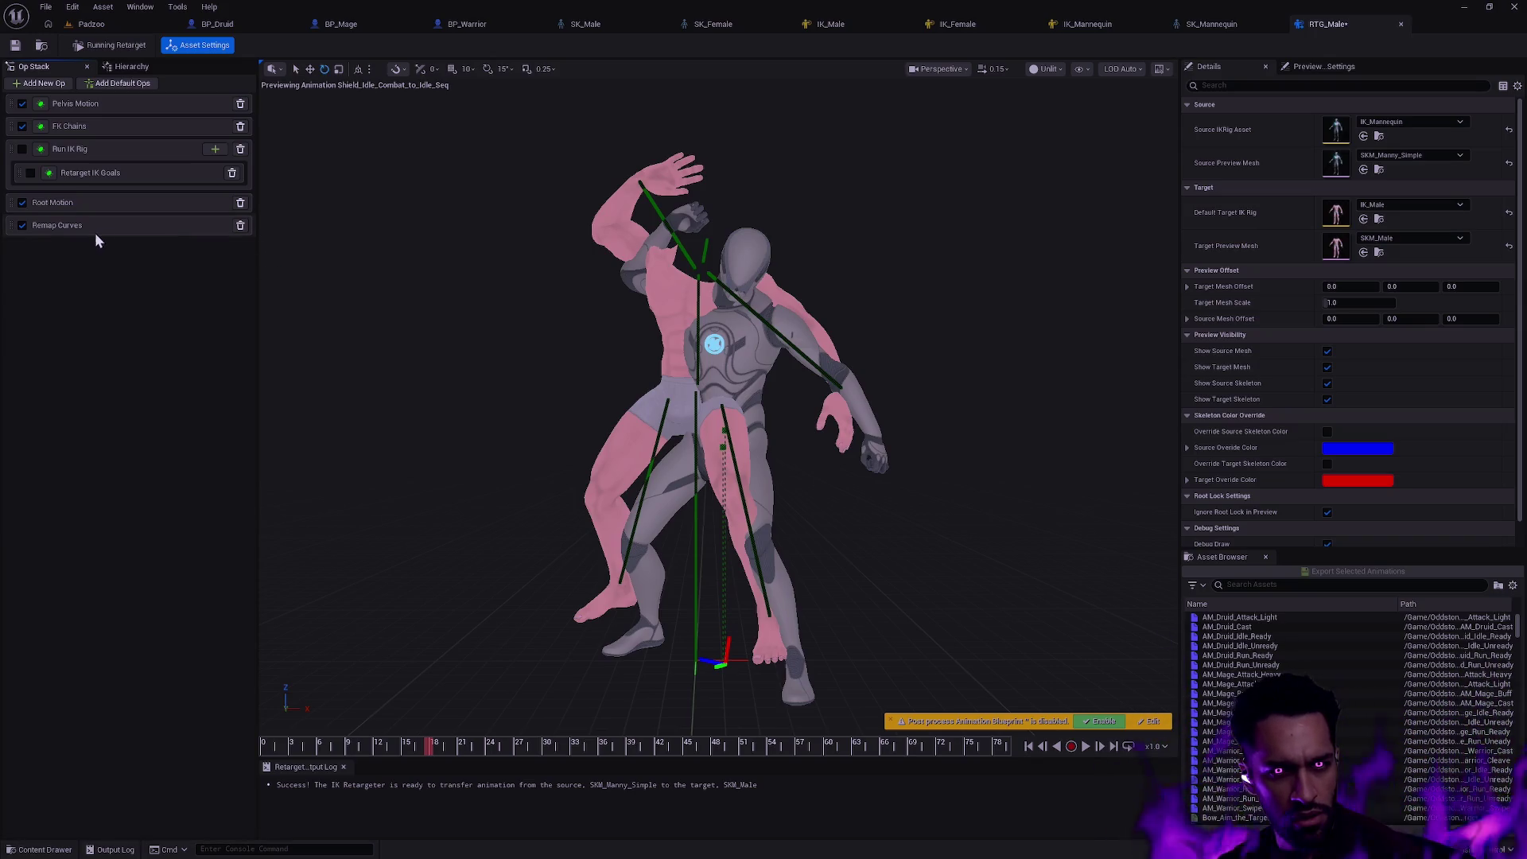
{"action": "left_click", "coordinate": [49, 224]}
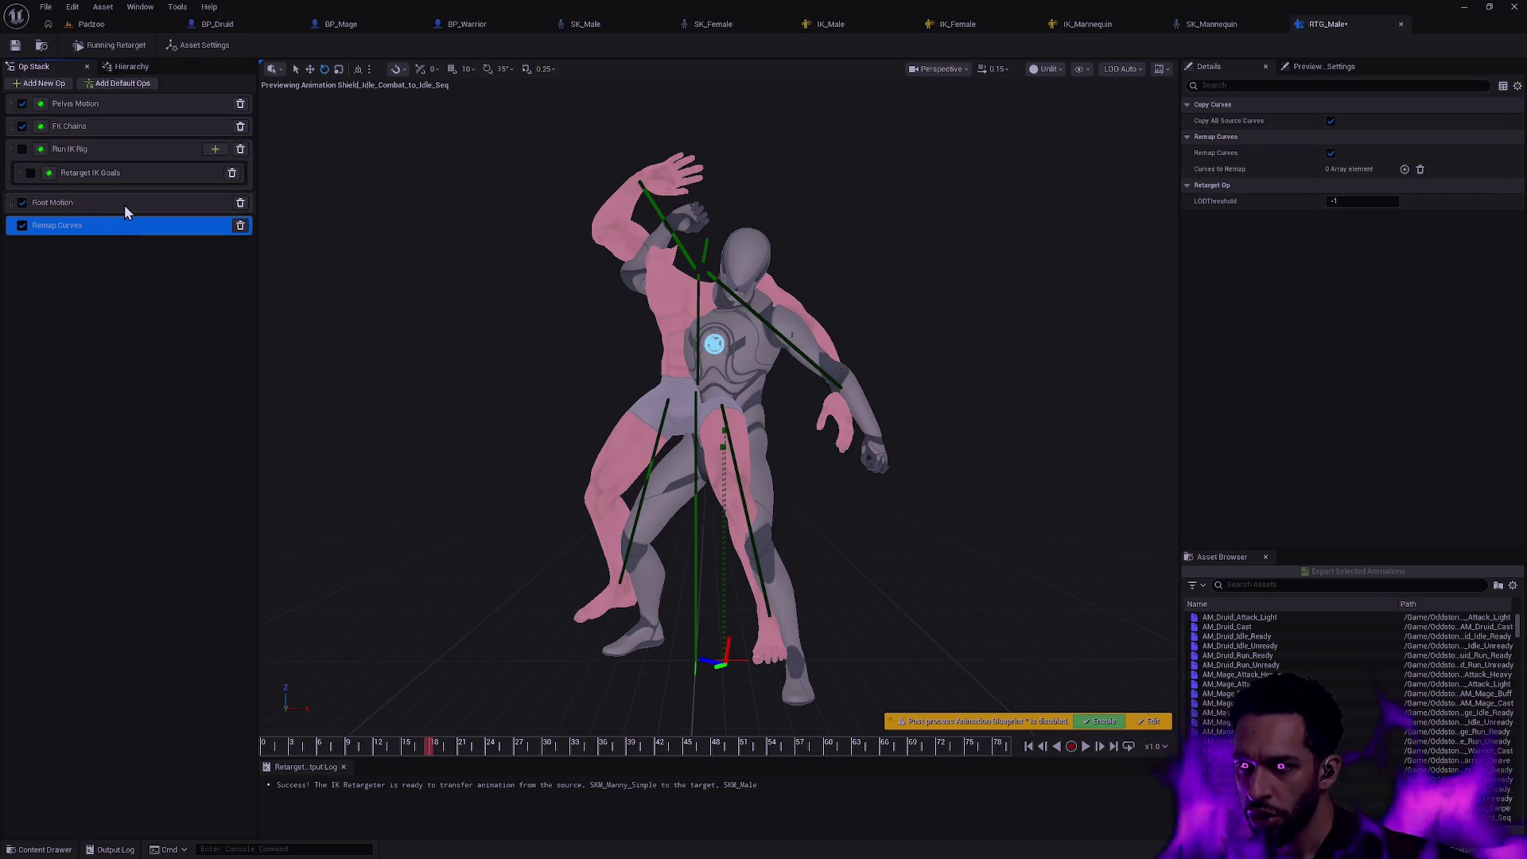
{"action": "left_click", "coordinate": [23, 225]}
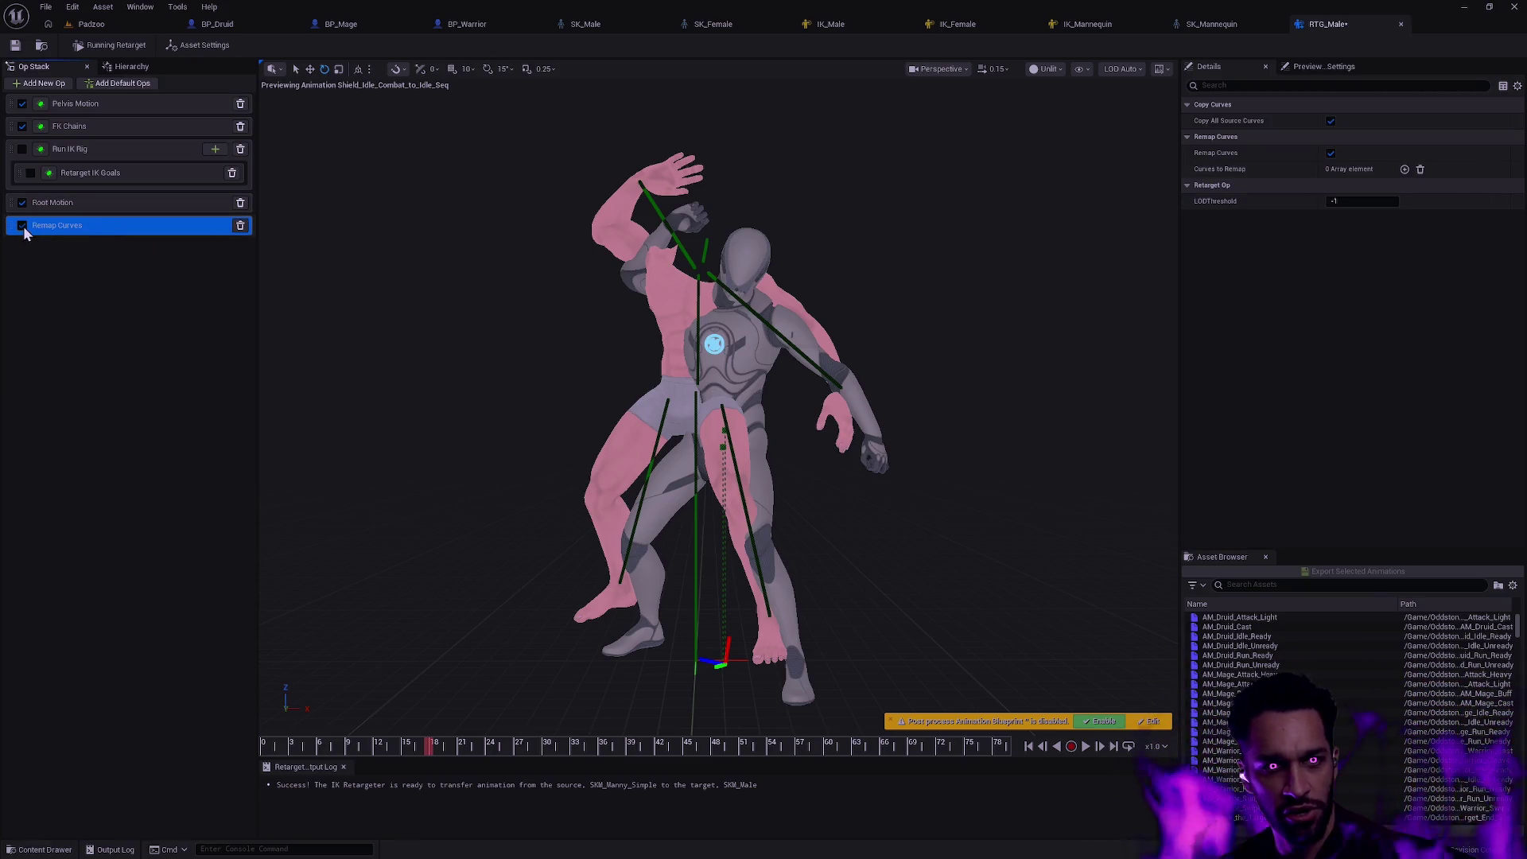
{"action": "left_click", "coordinate": [130, 252]}
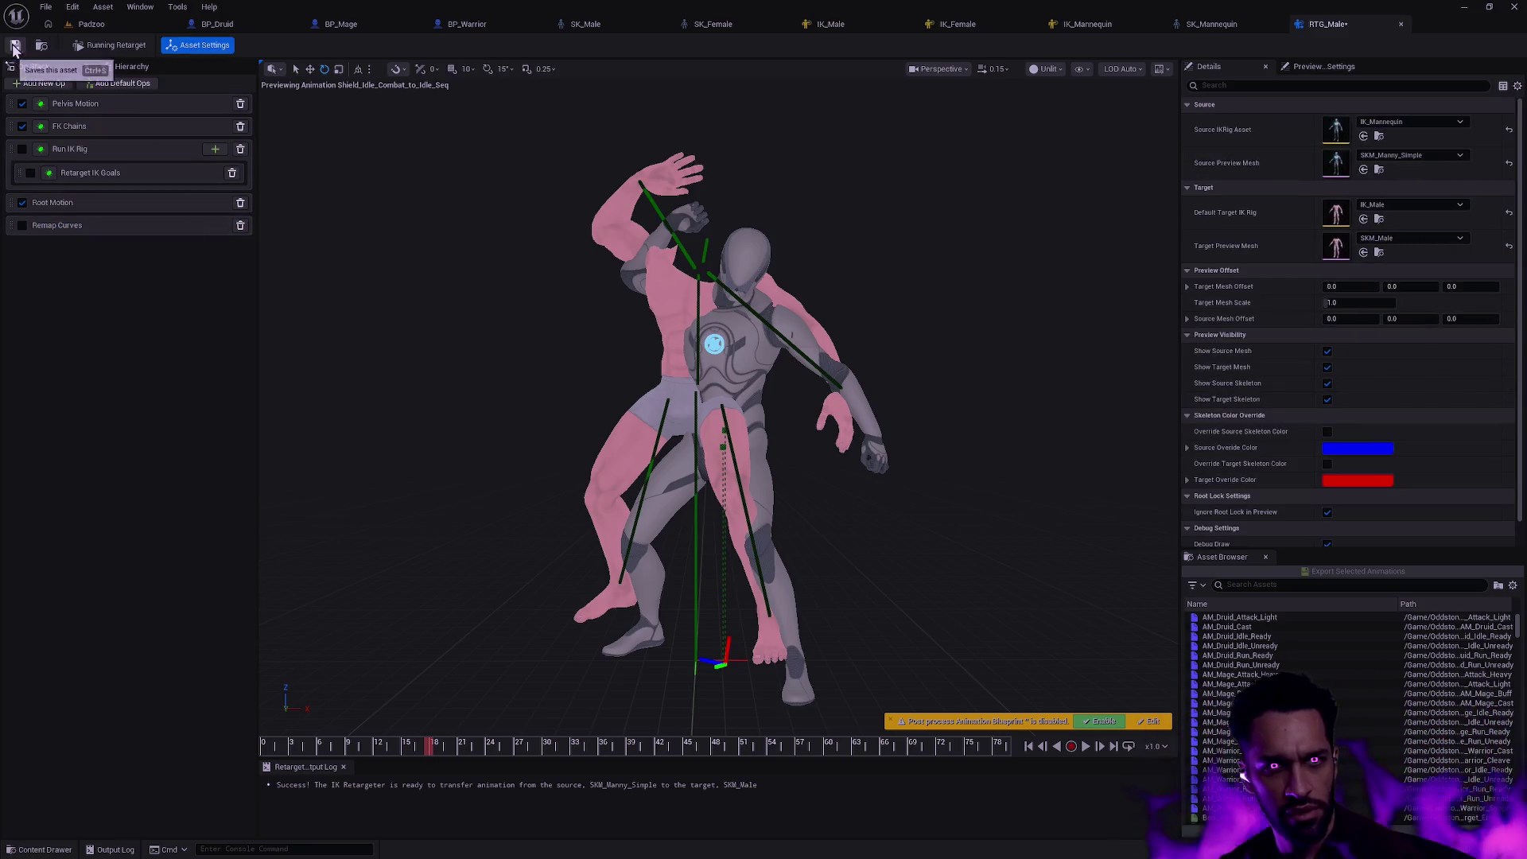
- Scrub the preview and show the retarget rig's bone hierarchy
{"action": "mouse_move", "coordinate": [433, 745]}
{"action": "left_mouse_down"}
{"action": "mouse_move", "coordinate": [602, 744]}
{"action": "mouse_move", "coordinate": [489, 746]}
{"action": "left_mouse_up"}
{"action": "left_click", "coordinate": [128, 66]}
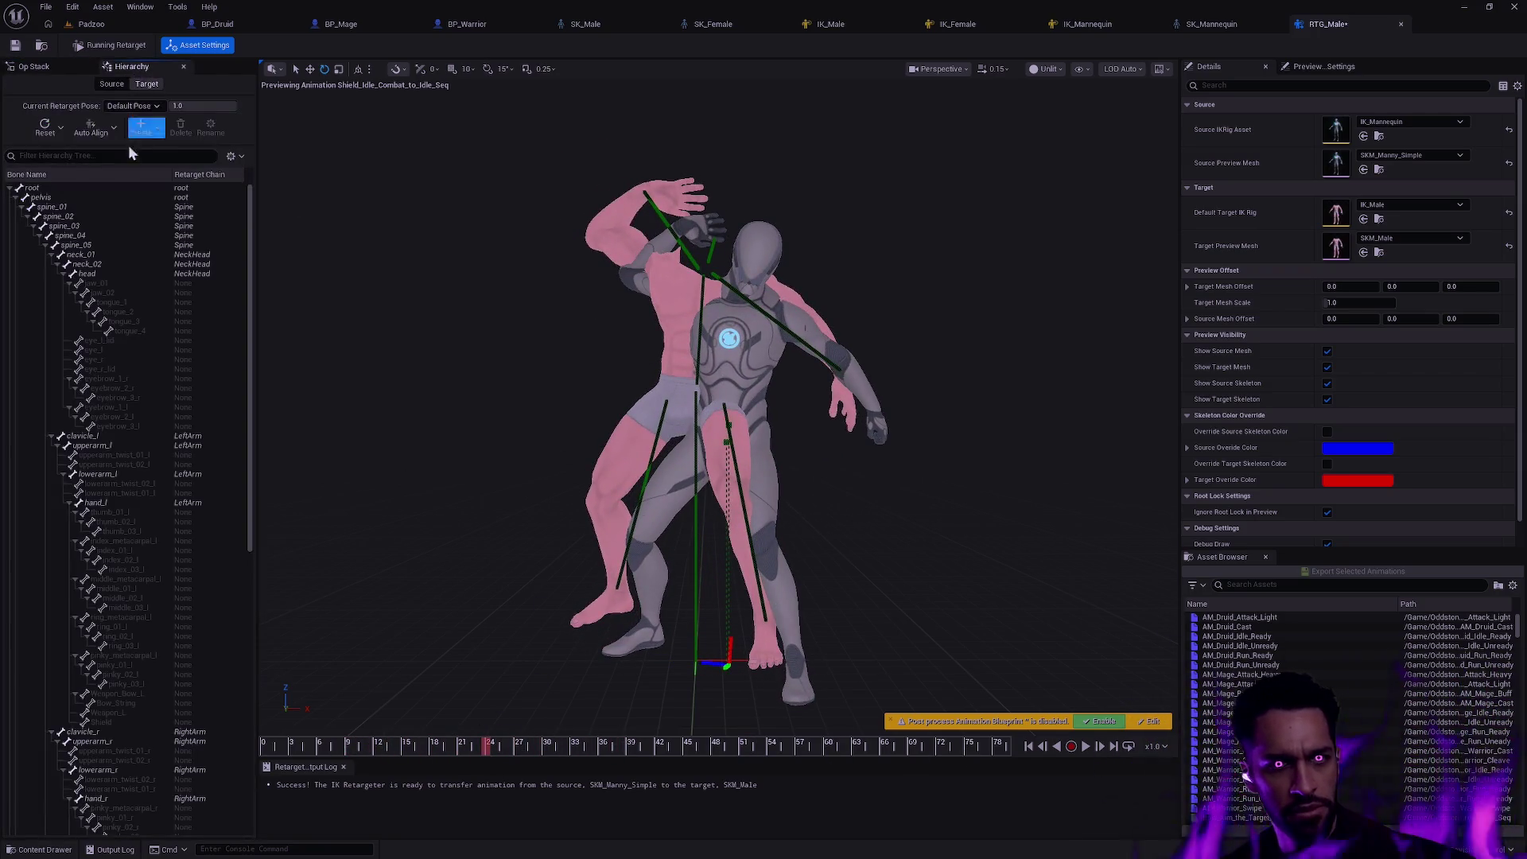
{"action": "left_click", "coordinate": [56, 189]}
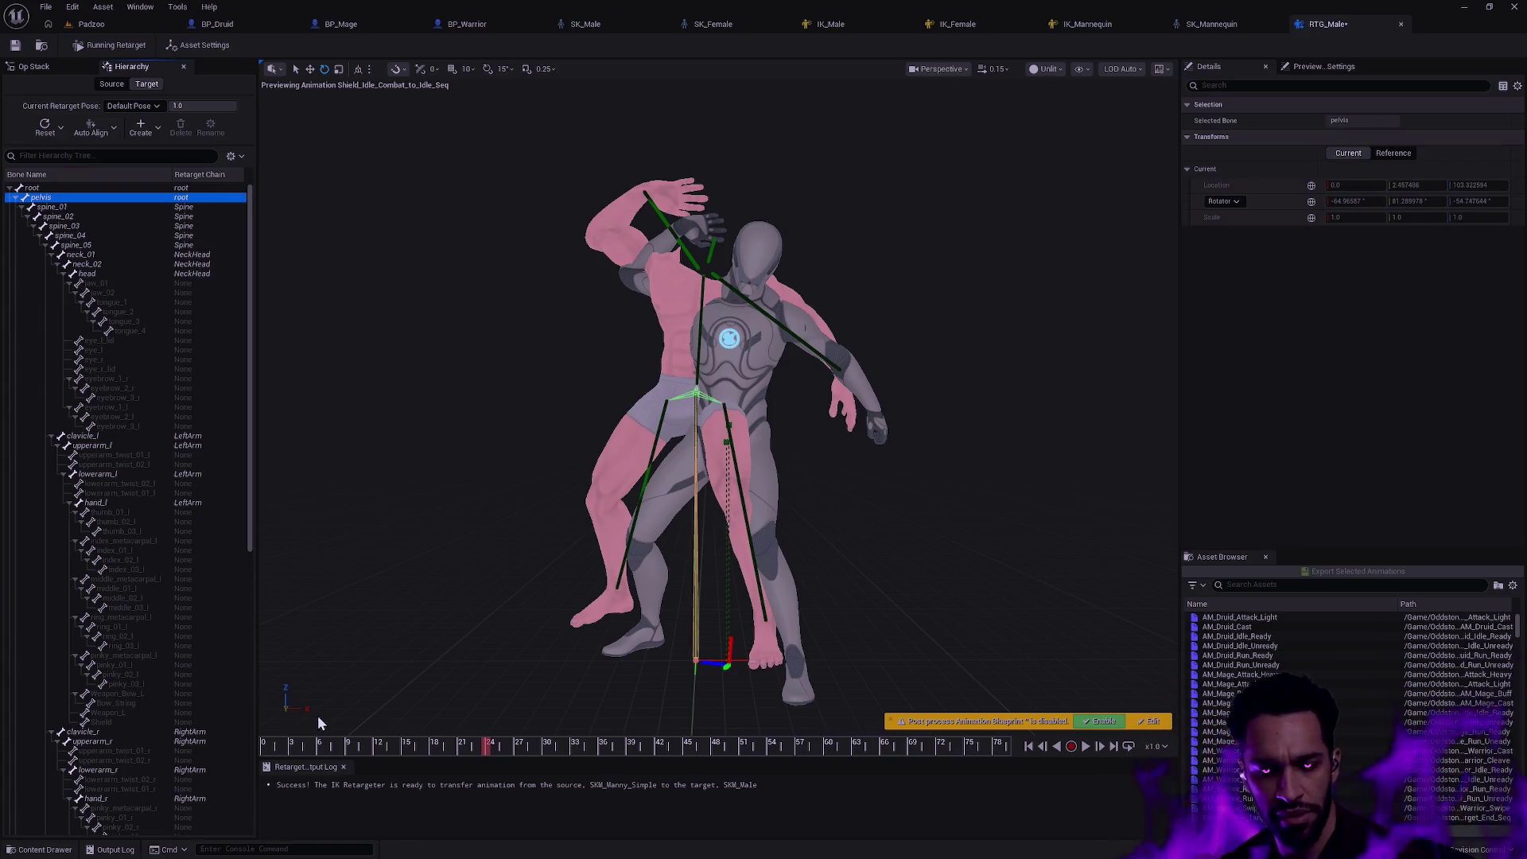
{"action": "left_click_drag", "start_coordinate": [320, 746], "coordinate": [652, 747]}
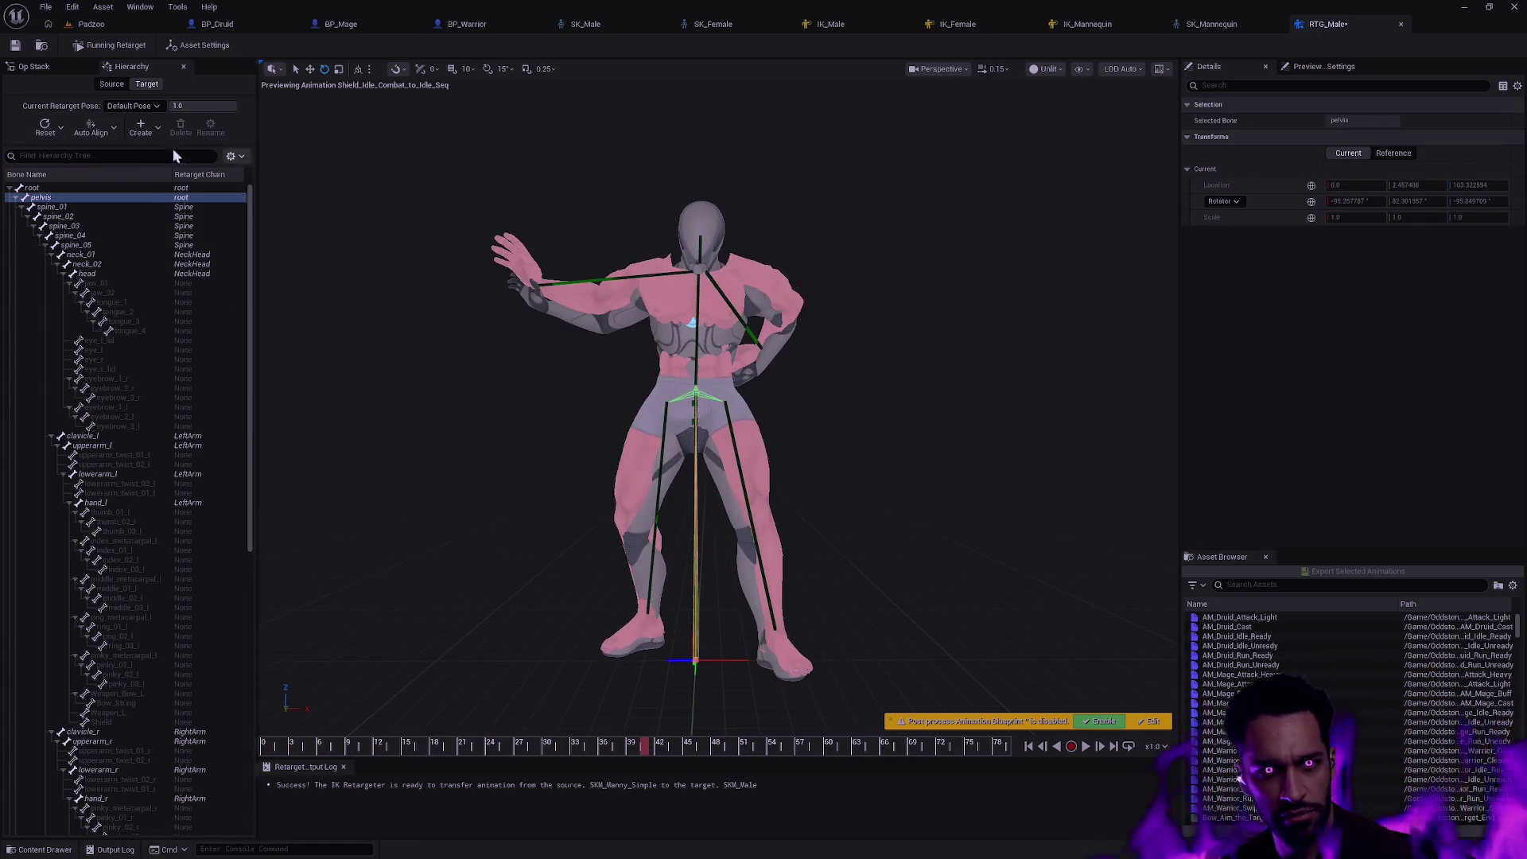
{"action": "left_click", "coordinate": [197, 45]}
{"action": "left_click", "coordinate": [58, 207]}
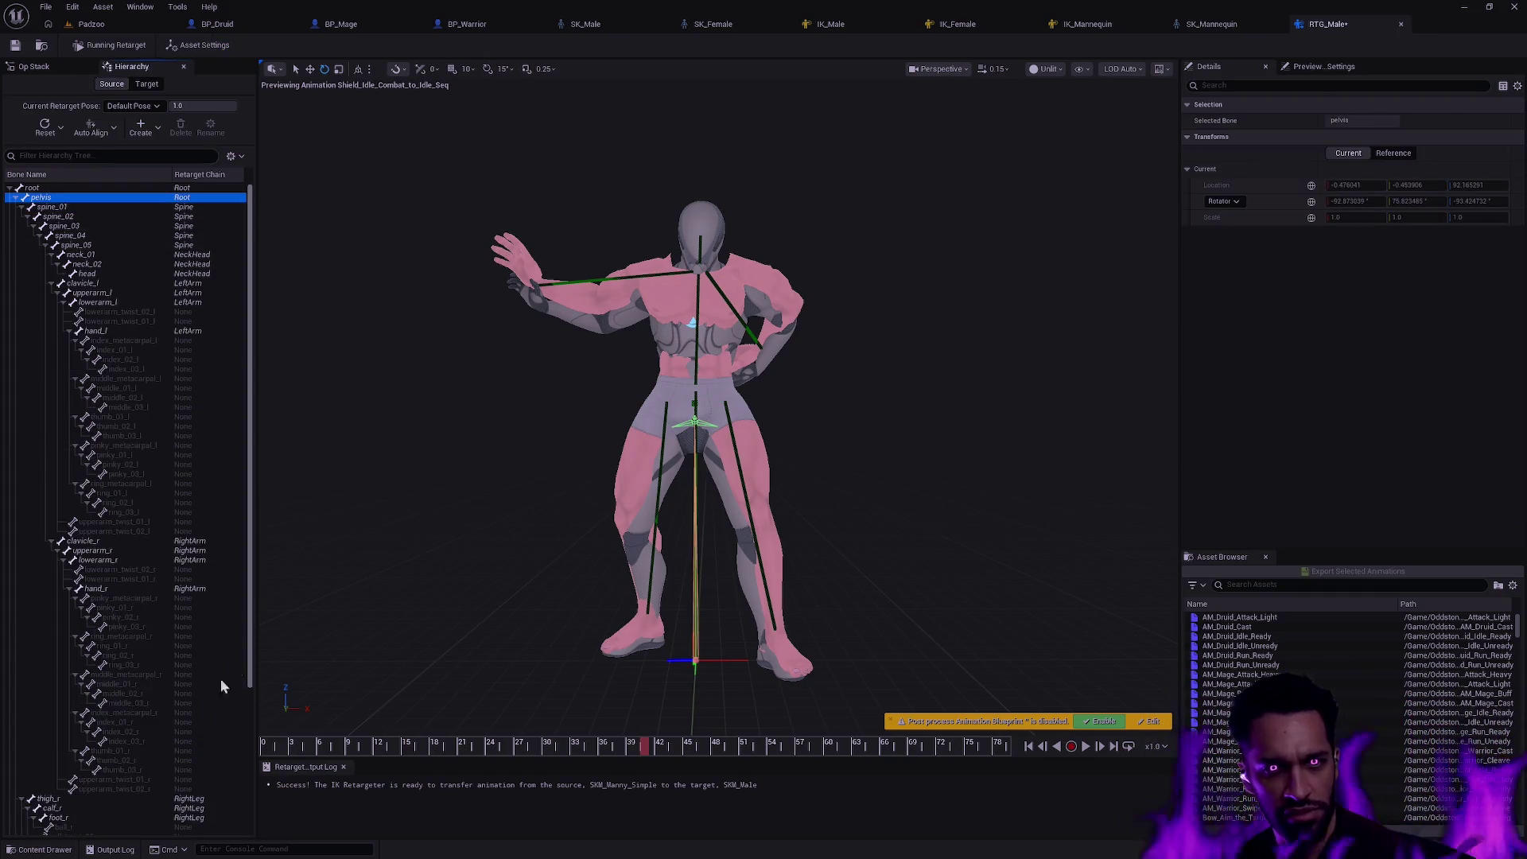
{"action": "mouse_move", "coordinate": [271, 746]}
{"action": "left_mouse_down"}
{"action": "mouse_move", "coordinate": [537, 740]}
{"action": "mouse_move", "coordinate": [432, 745]}
{"action": "left_mouse_up"}
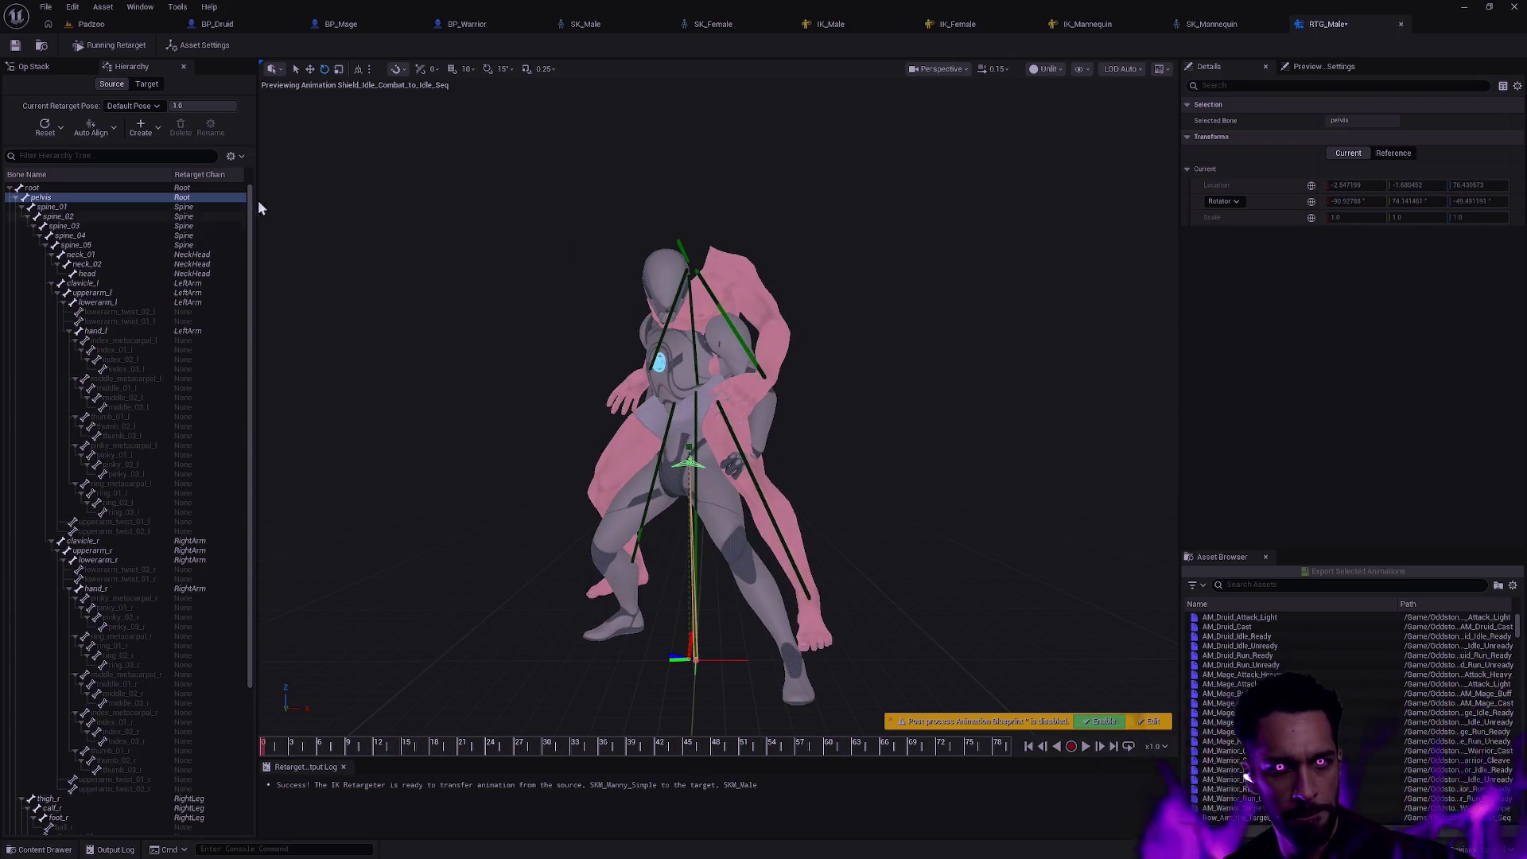
{"action": "left_click", "coordinate": [34, 66]}
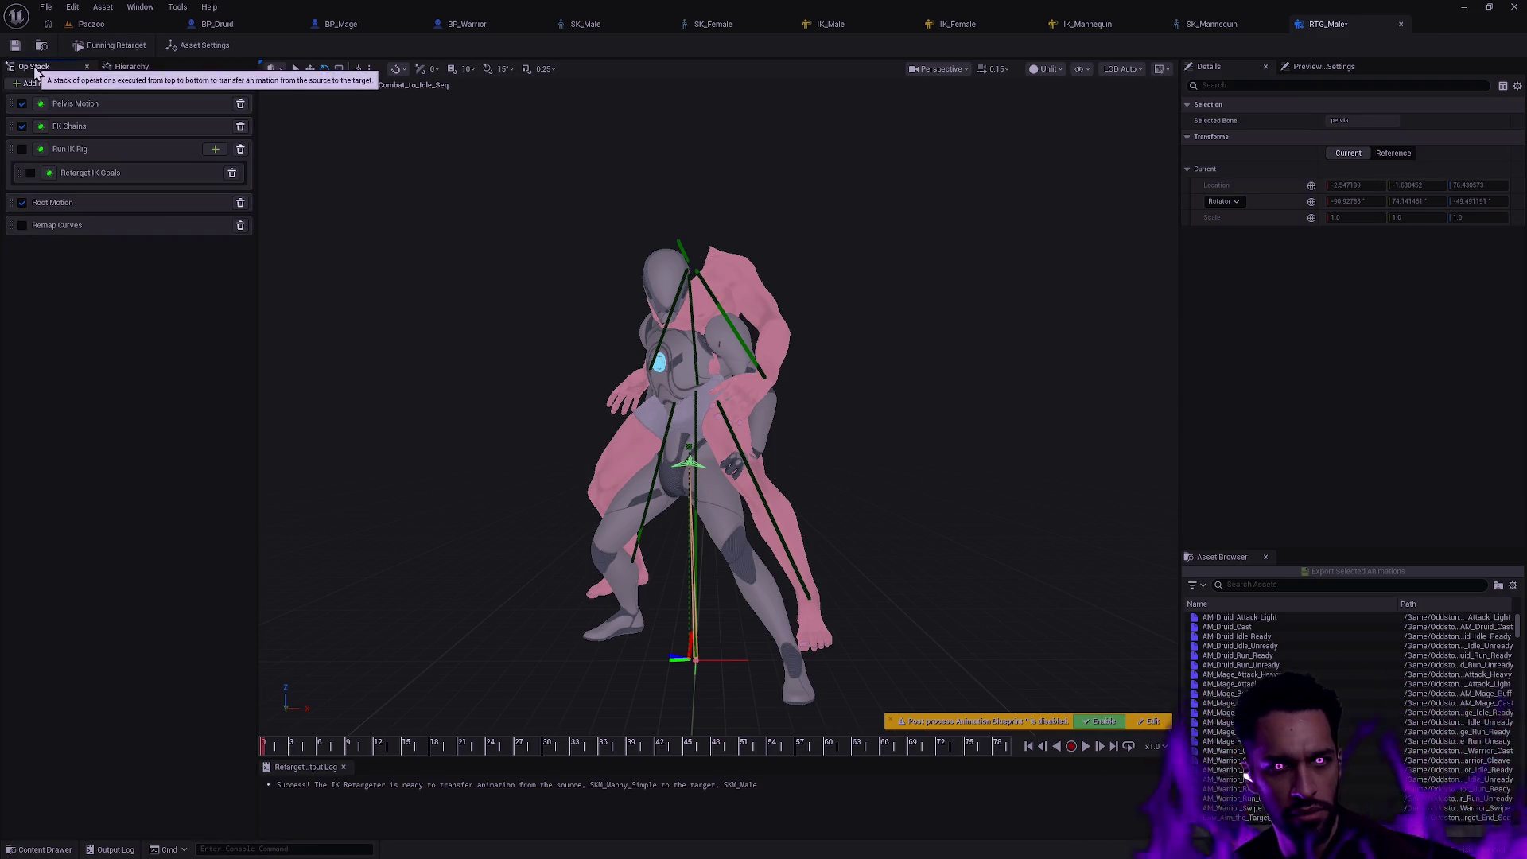
{"action": "left_click", "coordinate": [130, 67]}
{"action": "left_click", "coordinate": [146, 86]}
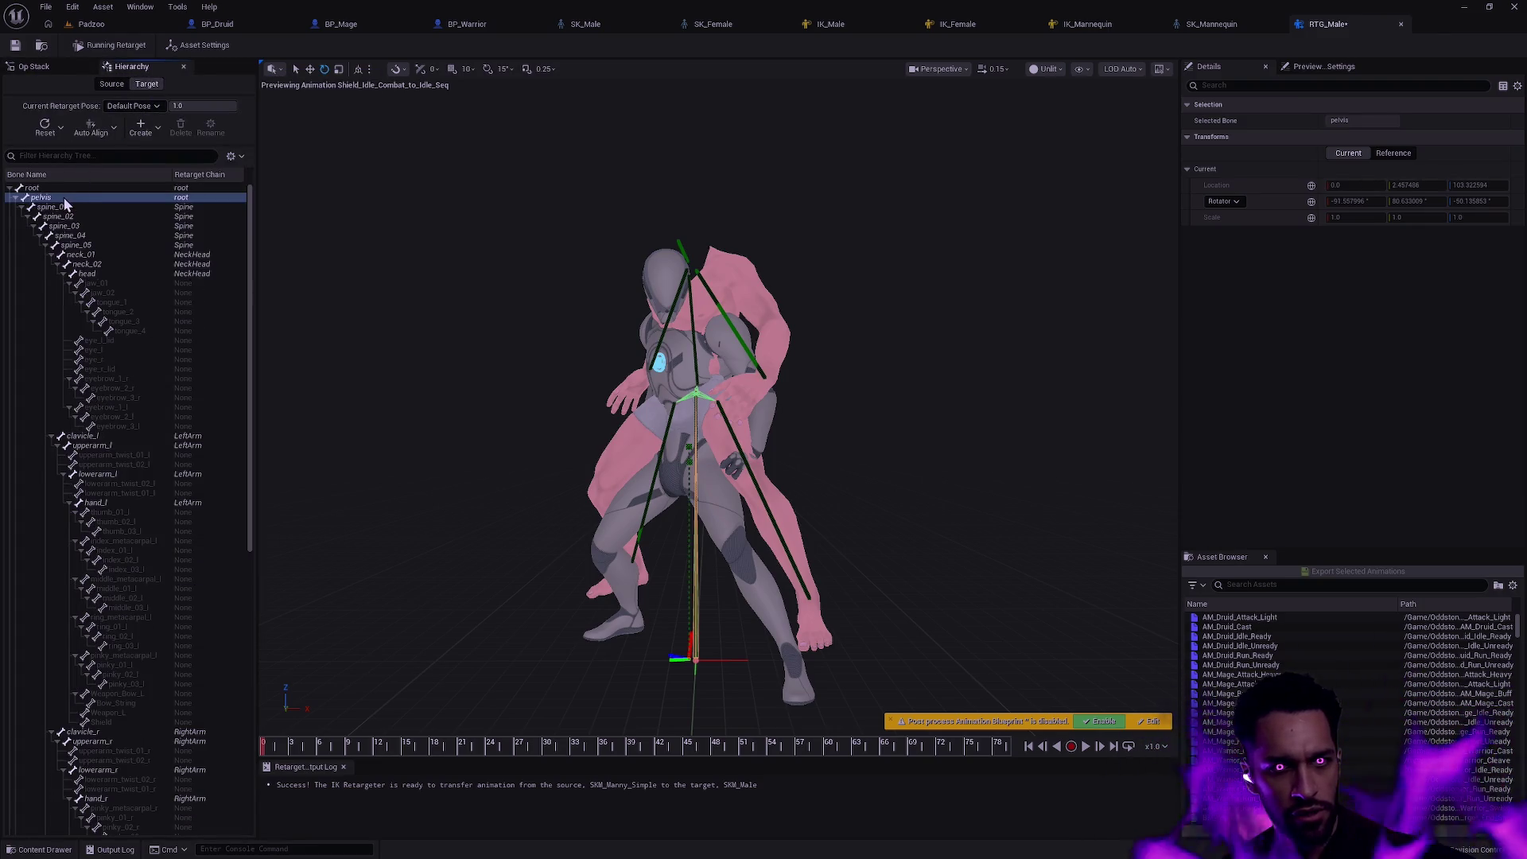
{"action": "mouse_move", "coordinate": [266, 746]}
{"action": "left_mouse_down"}
{"action": "mouse_move", "coordinate": [573, 745]}
{"action": "mouse_move", "coordinate": [518, 745]}
{"action": "left_mouse_up"}
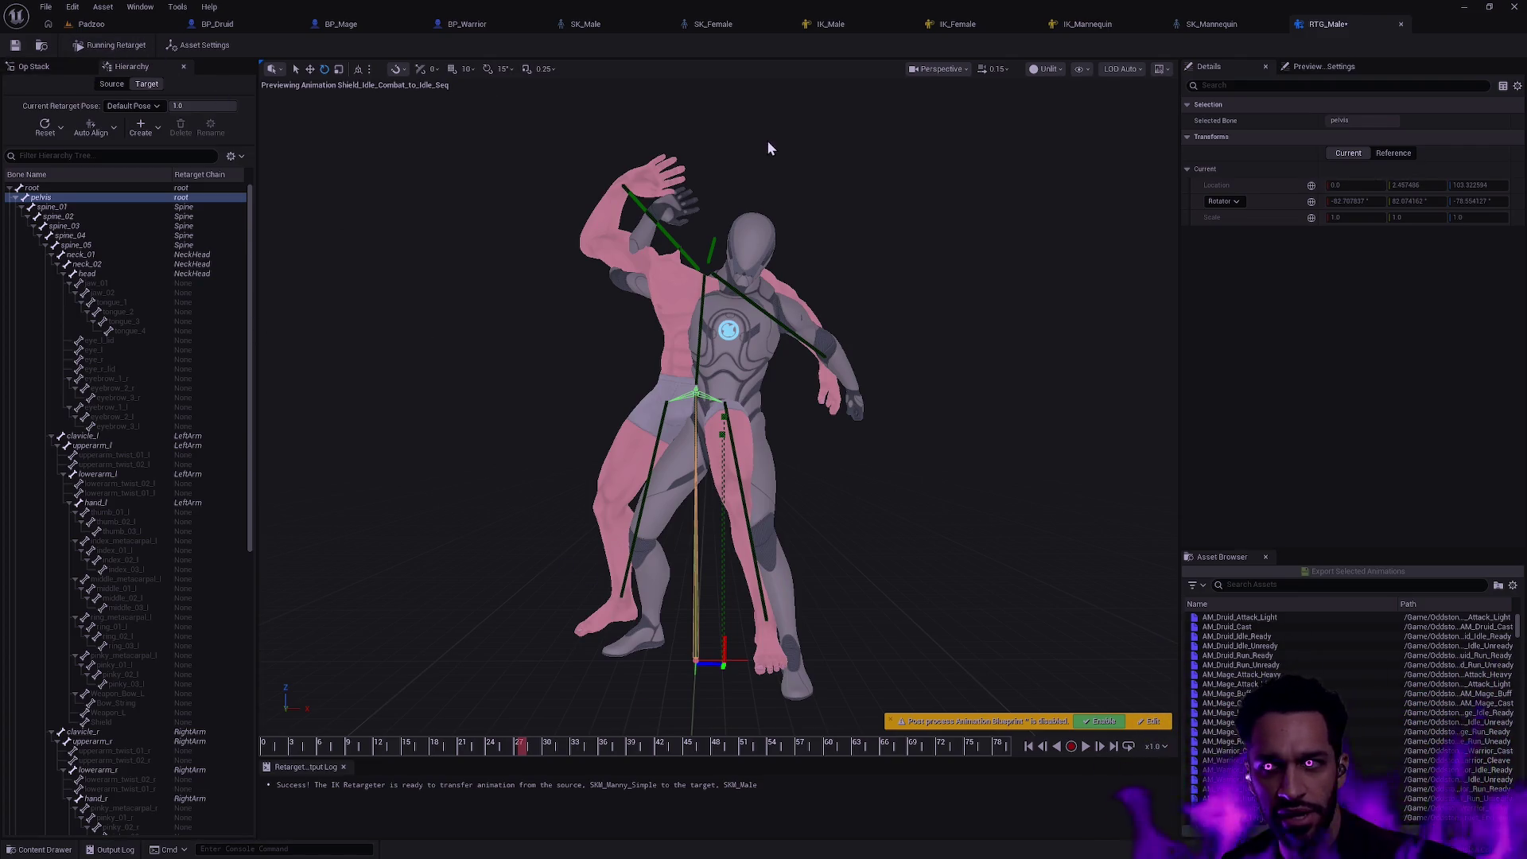
- Glance at the IK_Male rig's retarget chains, then return to the RTG_Male retargeter
{"action": "left_click", "coordinate": [835, 24]}
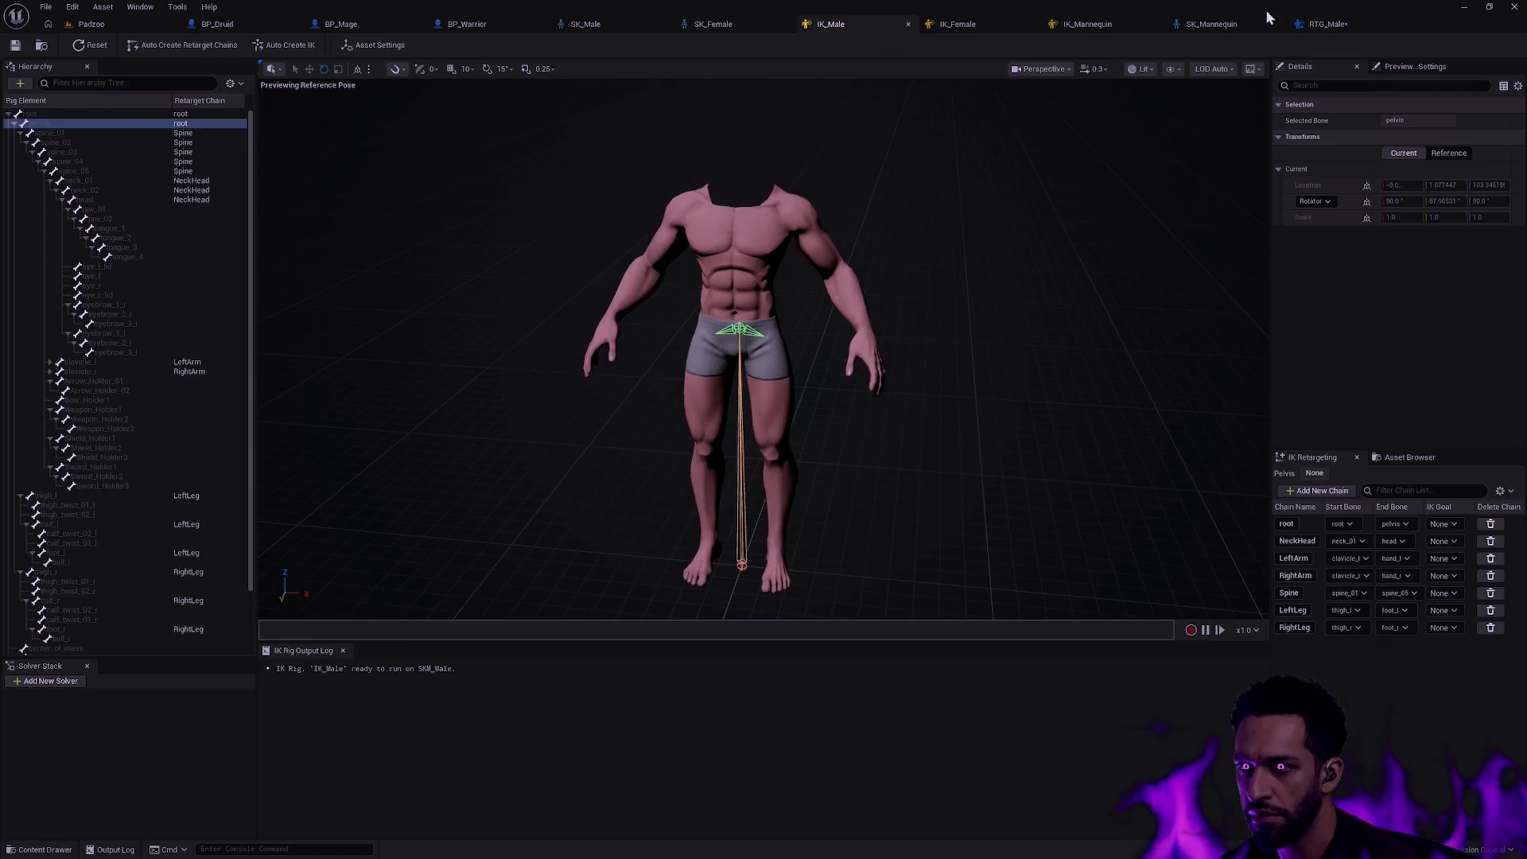
{"action": "left_click", "coordinate": [1325, 24]}
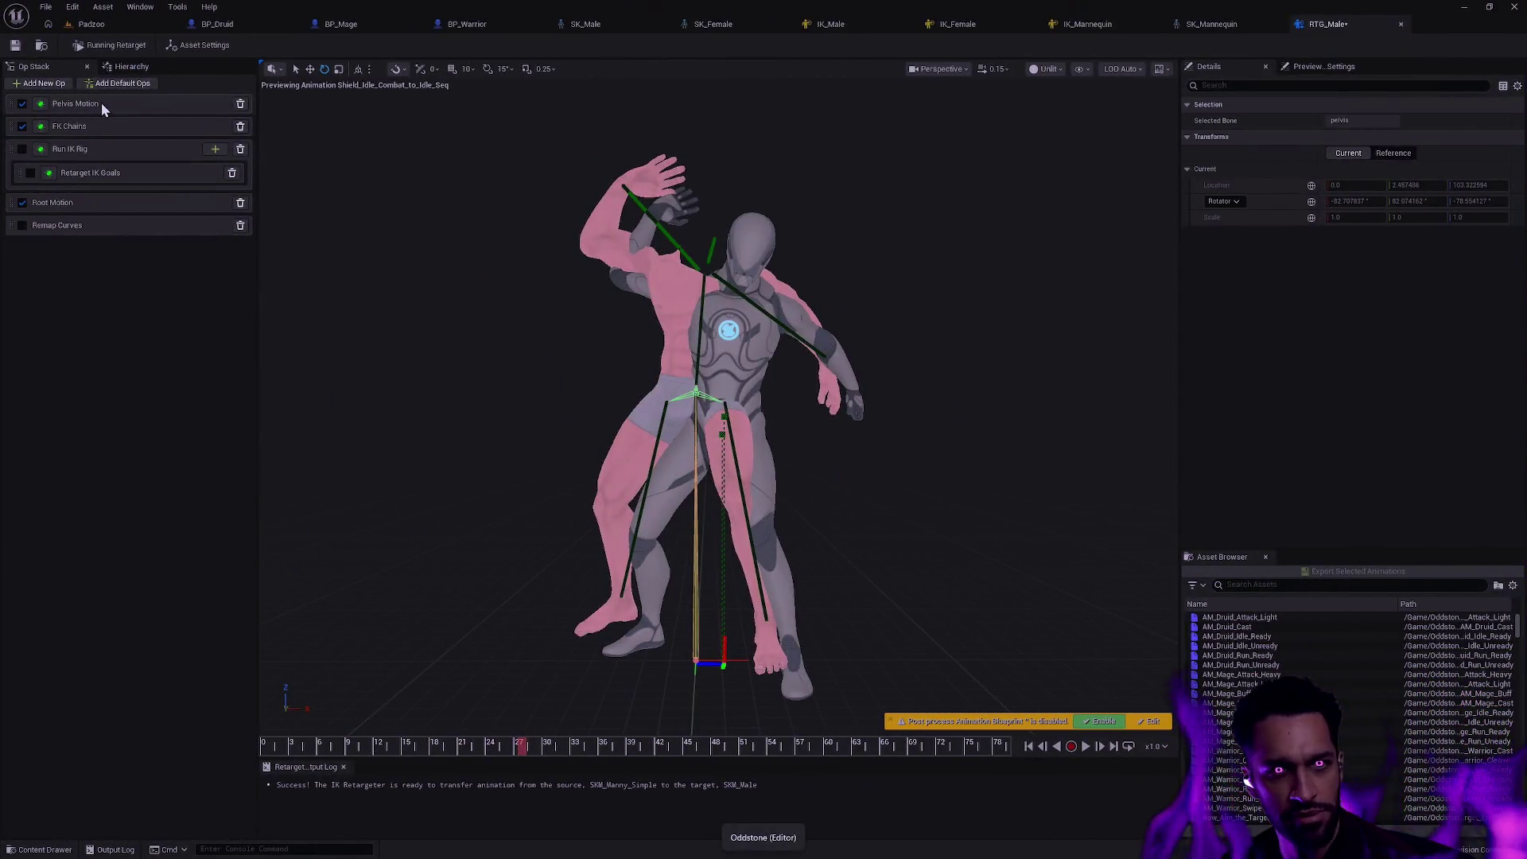
- Show the Pelvis Motion operation's settings in the op stack
{"action": "left_click", "coordinate": [102, 103]}
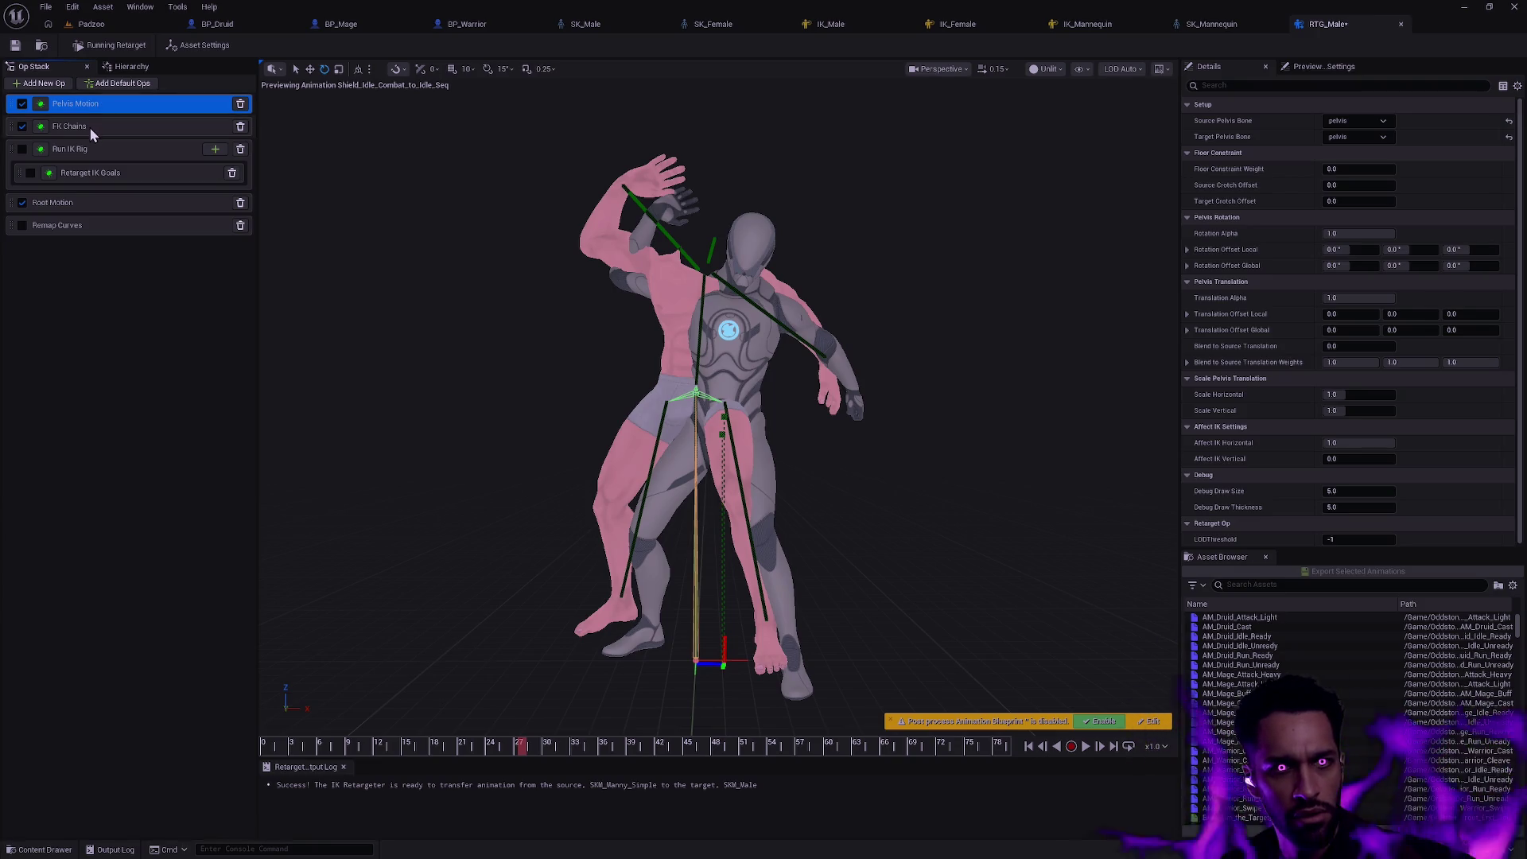
- Move FK Chains above Pelvis Motion so it runs first in the stack
{"action": "left_click", "coordinate": [90, 127]}
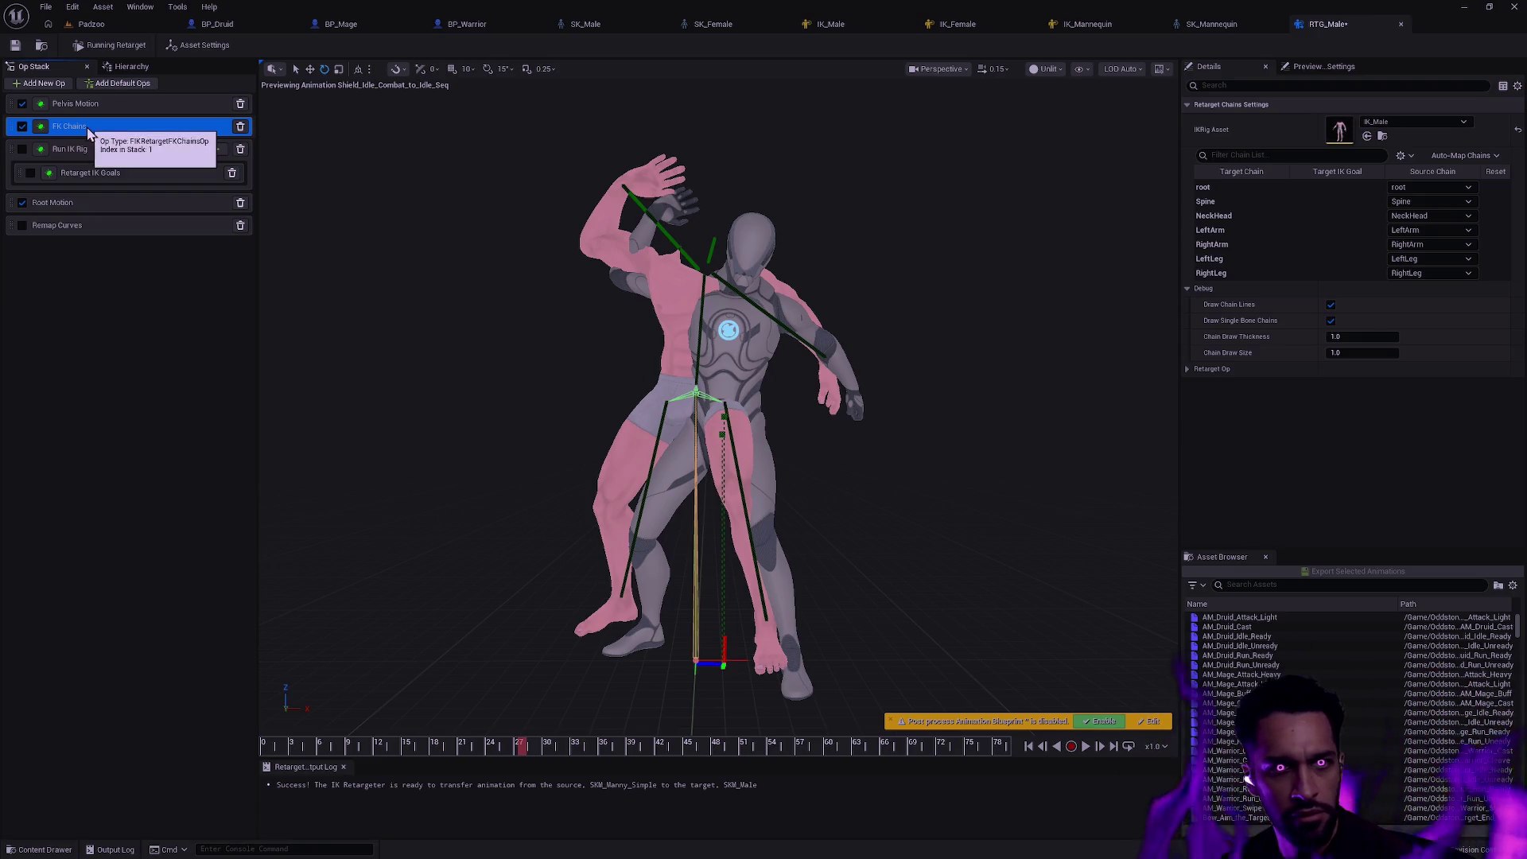
{"action": "left_click_drag", "start_coordinate": [15, 125], "coordinate": [15, 100]}
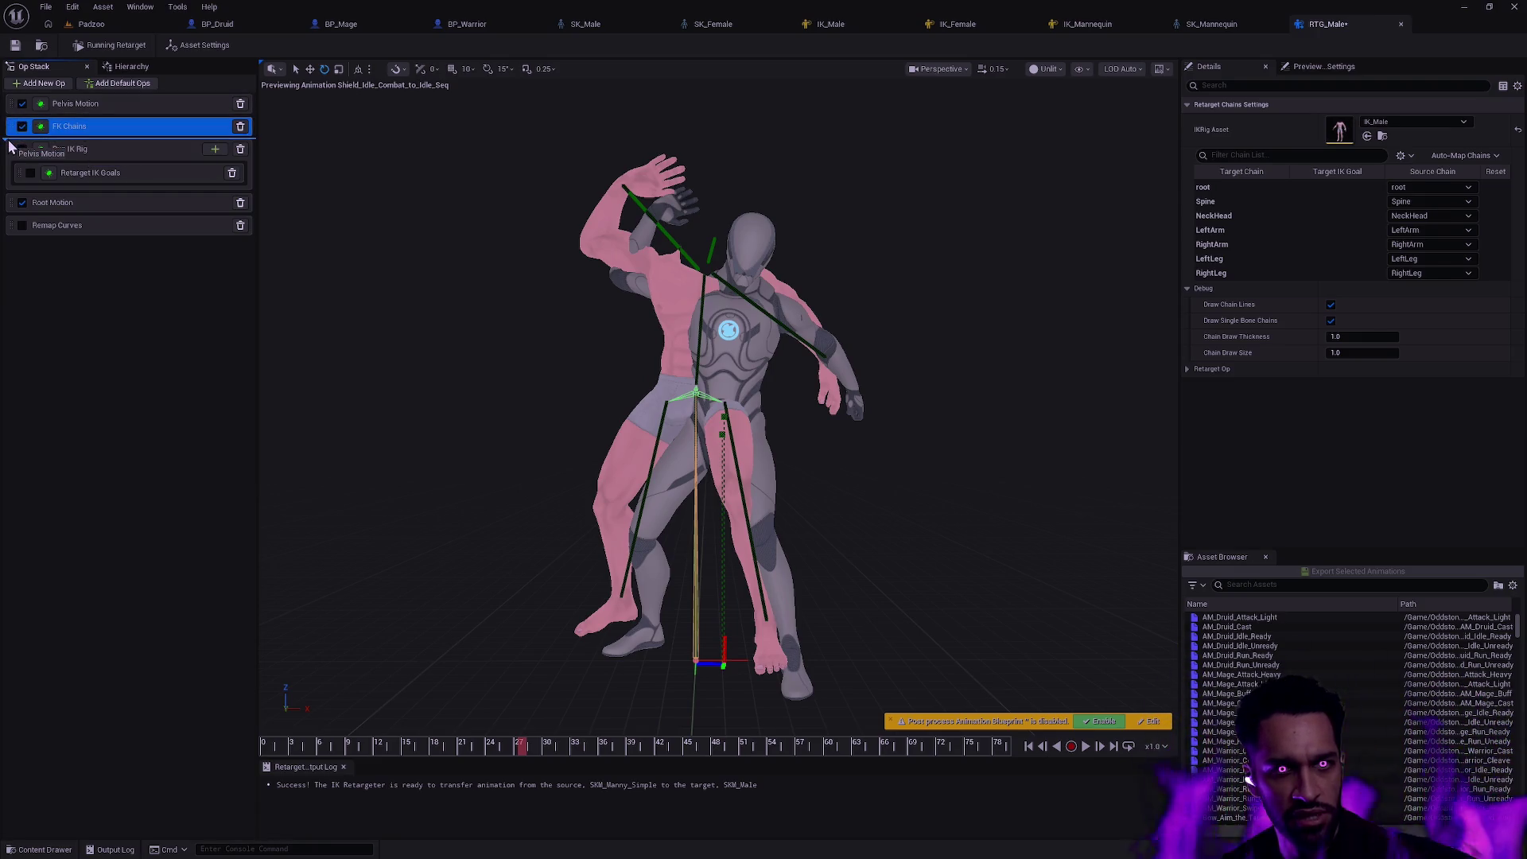
- Preview the retargeted animation around frame 46 with the view on the character
{"action": "mouse_move", "coordinate": [488, 746]}
{"action": "left_mouse_down"}
{"action": "mouse_move", "coordinate": [412, 742]}
{"action": "mouse_move", "coordinate": [513, 744]}
{"action": "mouse_move", "coordinate": [418, 744]}
{"action": "mouse_move", "coordinate": [454, 722]}
{"action": "mouse_move", "coordinate": [361, 720]}
{"action": "mouse_move", "coordinate": [674, 722]}
{"action": "mouse_move", "coordinate": [248, 700]}
{"action": "mouse_move", "coordinate": [429, 707]}
{"action": "mouse_move", "coordinate": [265, 714]}
{"action": "left_mouse_up"}
{"action": "left_click_drag", "start_coordinate": [593, 339], "coordinate": [764, 393]}
{"action": "scroll", "coordinate": [597, 358], "scroll_direction": "up", "scroll_amount": 3}
{"action": "mouse_move", "coordinate": [537, 358]}
{"action": "left_mouse_down"}
{"action": "mouse_move", "coordinate": [739, 418]}
{"action": "mouse_move", "coordinate": [787, 453]}
{"action": "left_mouse_up"}
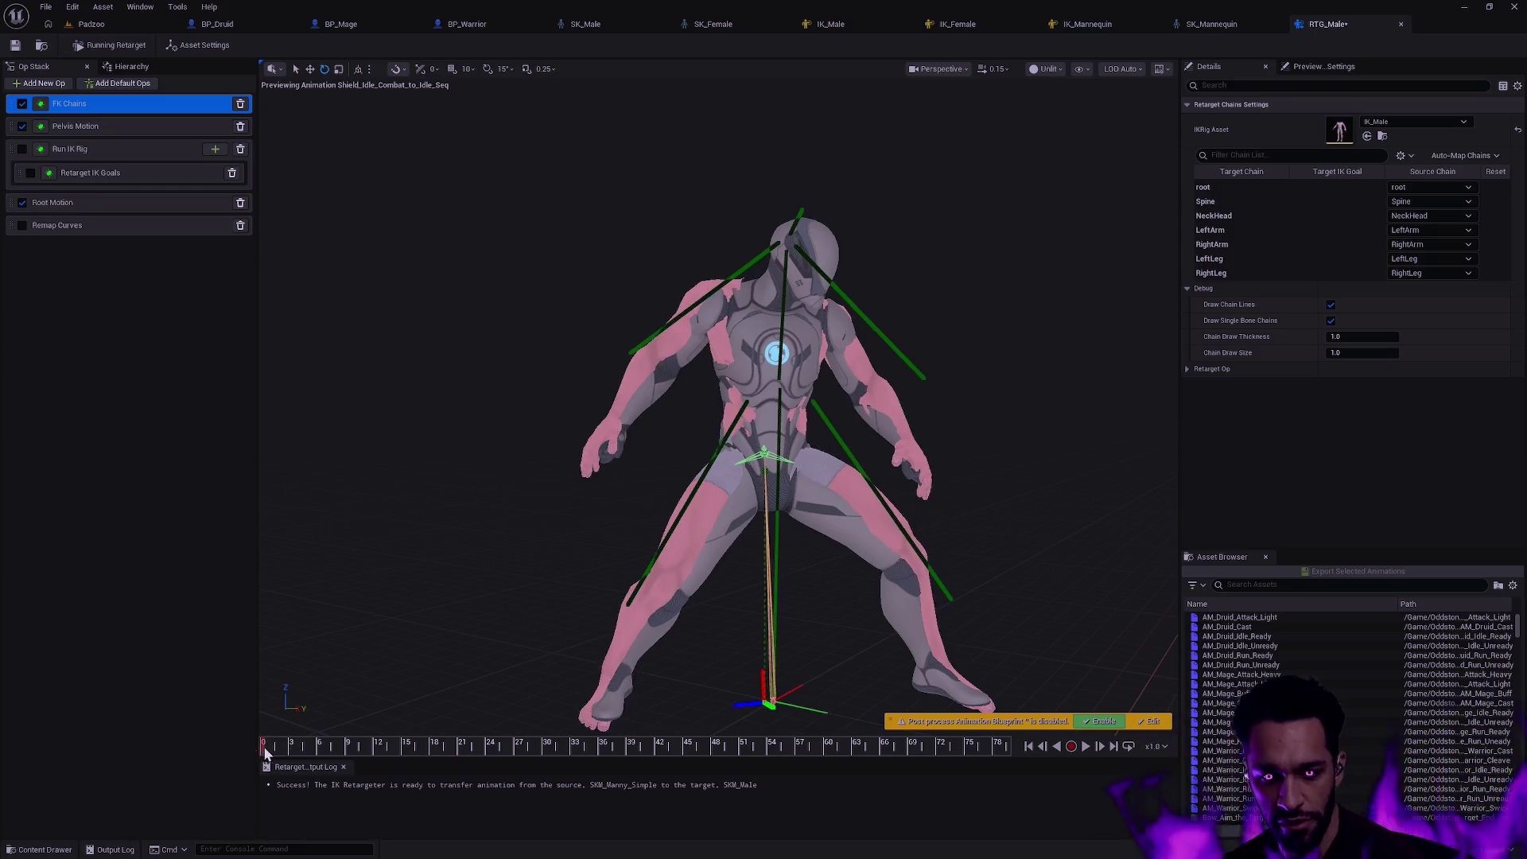
{"action": "mouse_move", "coordinate": [265, 749]}
{"action": "left_mouse_down"}
{"action": "mouse_move", "coordinate": [686, 749]}
{"action": "mouse_move", "coordinate": [264, 748]}
{"action": "mouse_move", "coordinate": [648, 747]}
{"action": "mouse_move", "coordinate": [265, 747]}
{"action": "mouse_move", "coordinate": [379, 750]}
{"action": "left_mouse_up"}
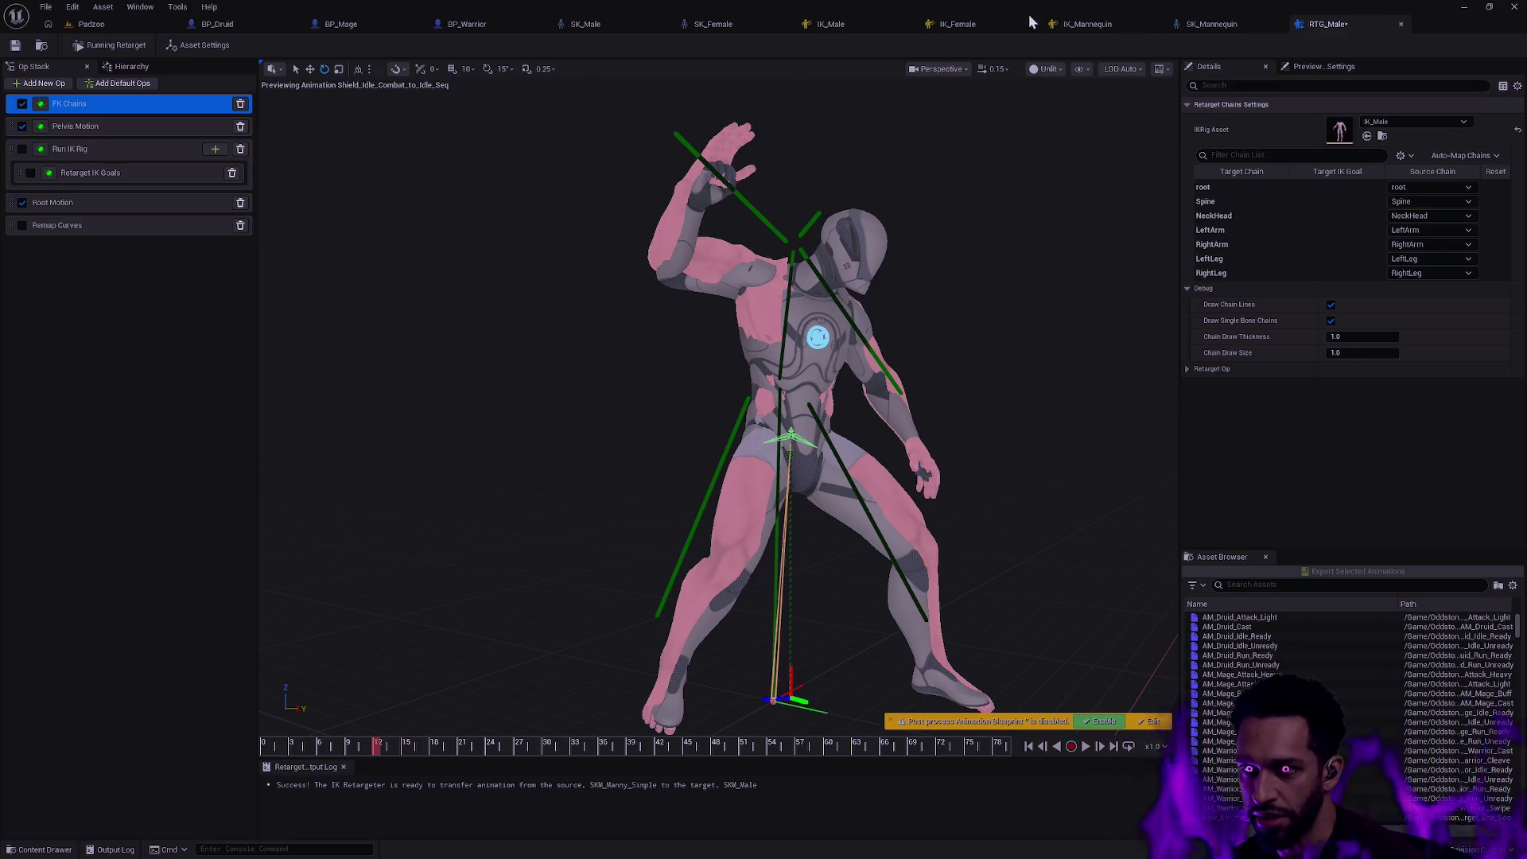
- Switch via SK_Female to the IK_Mannequin rig and its retarget chains
{"action": "left_click", "coordinate": [729, 24]}
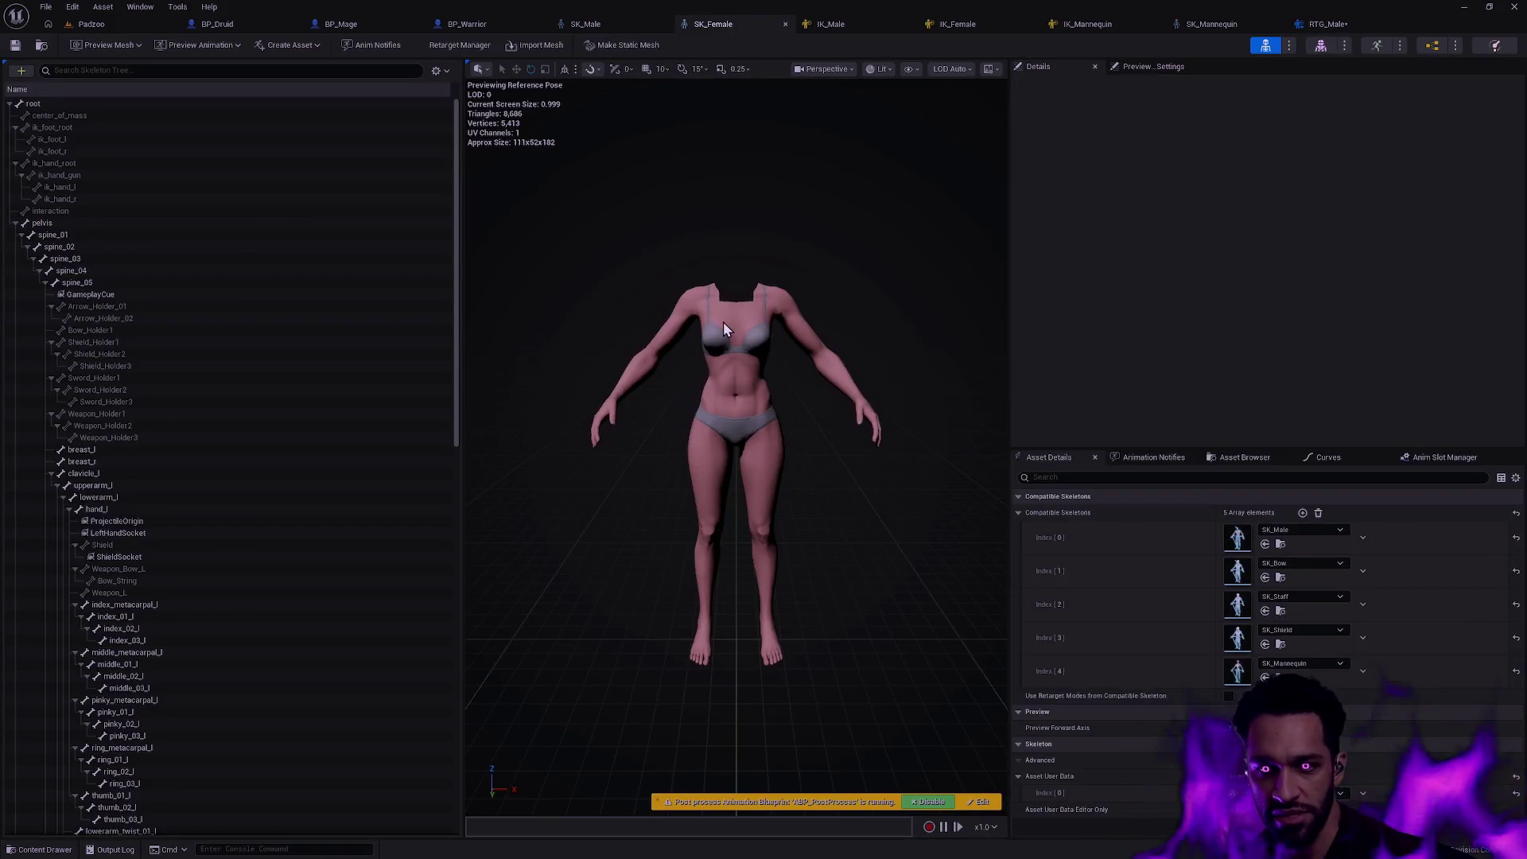
{"action": "left_click", "coordinate": [1087, 24]}
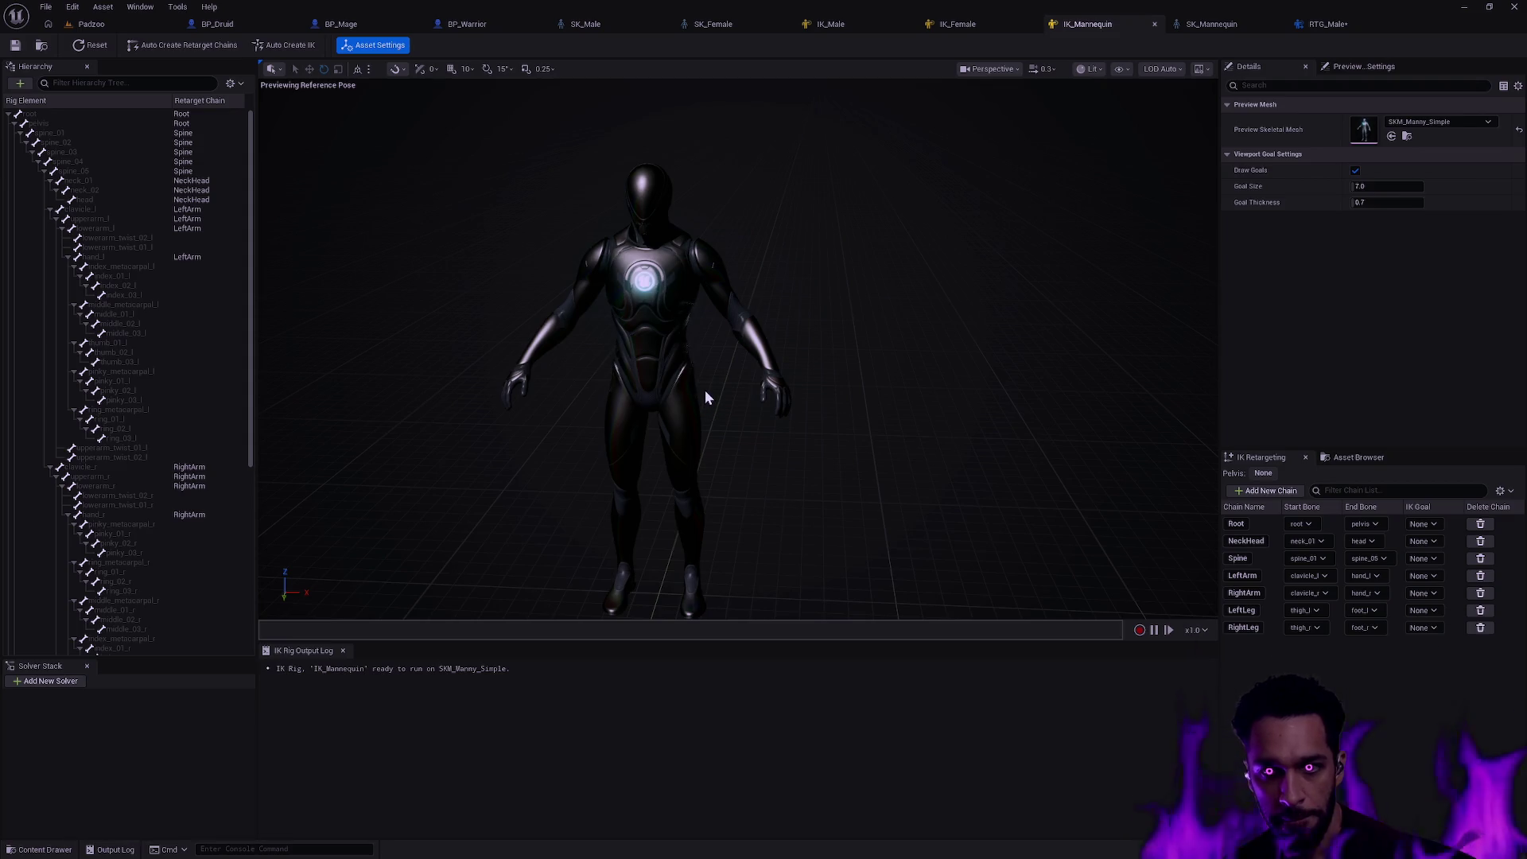
{"action": "scroll", "coordinate": [203, 370], "scroll_direction": "down", "scroll_amount": 3}
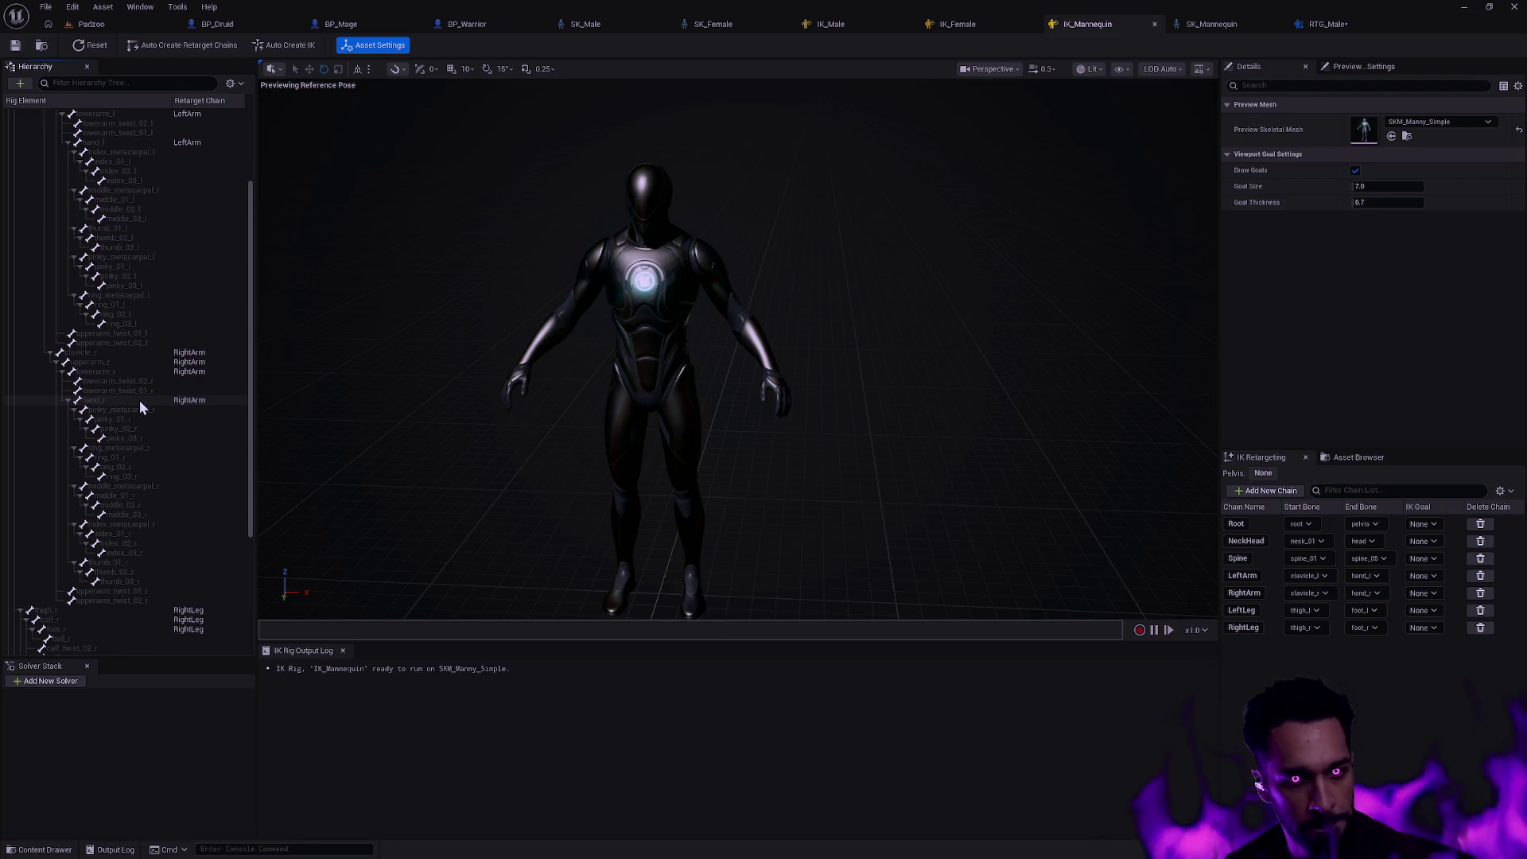
- Collapse the right-hand finger bone branches, then start choosing a new end bone for LeftArm
{"action": "left_click", "coordinate": [74, 409]}
{"action": "left_click", "coordinate": [75, 429]}
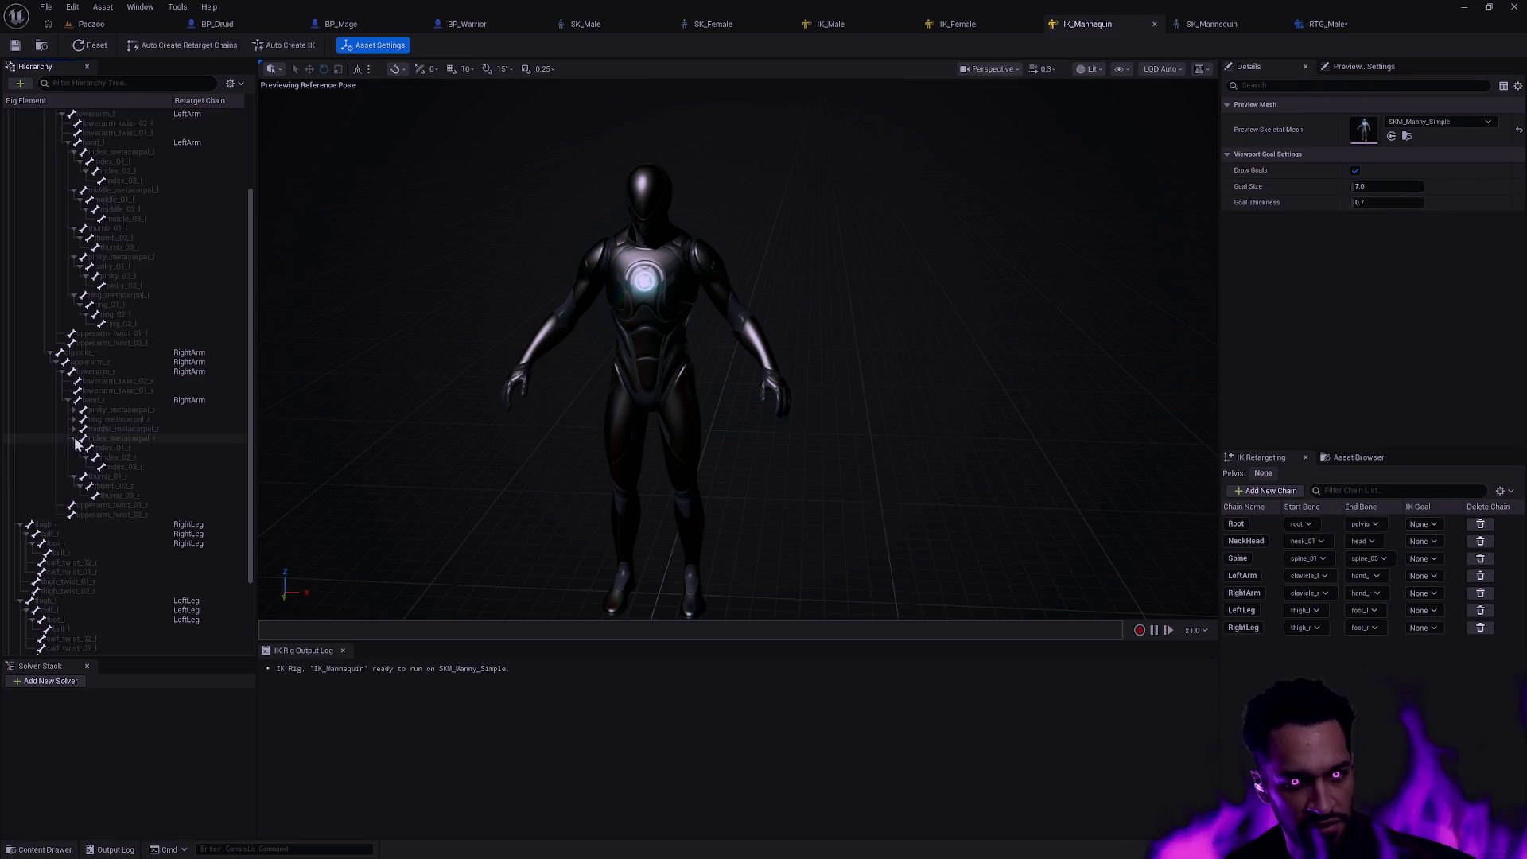
{"action": "left_click", "coordinate": [75, 448]}
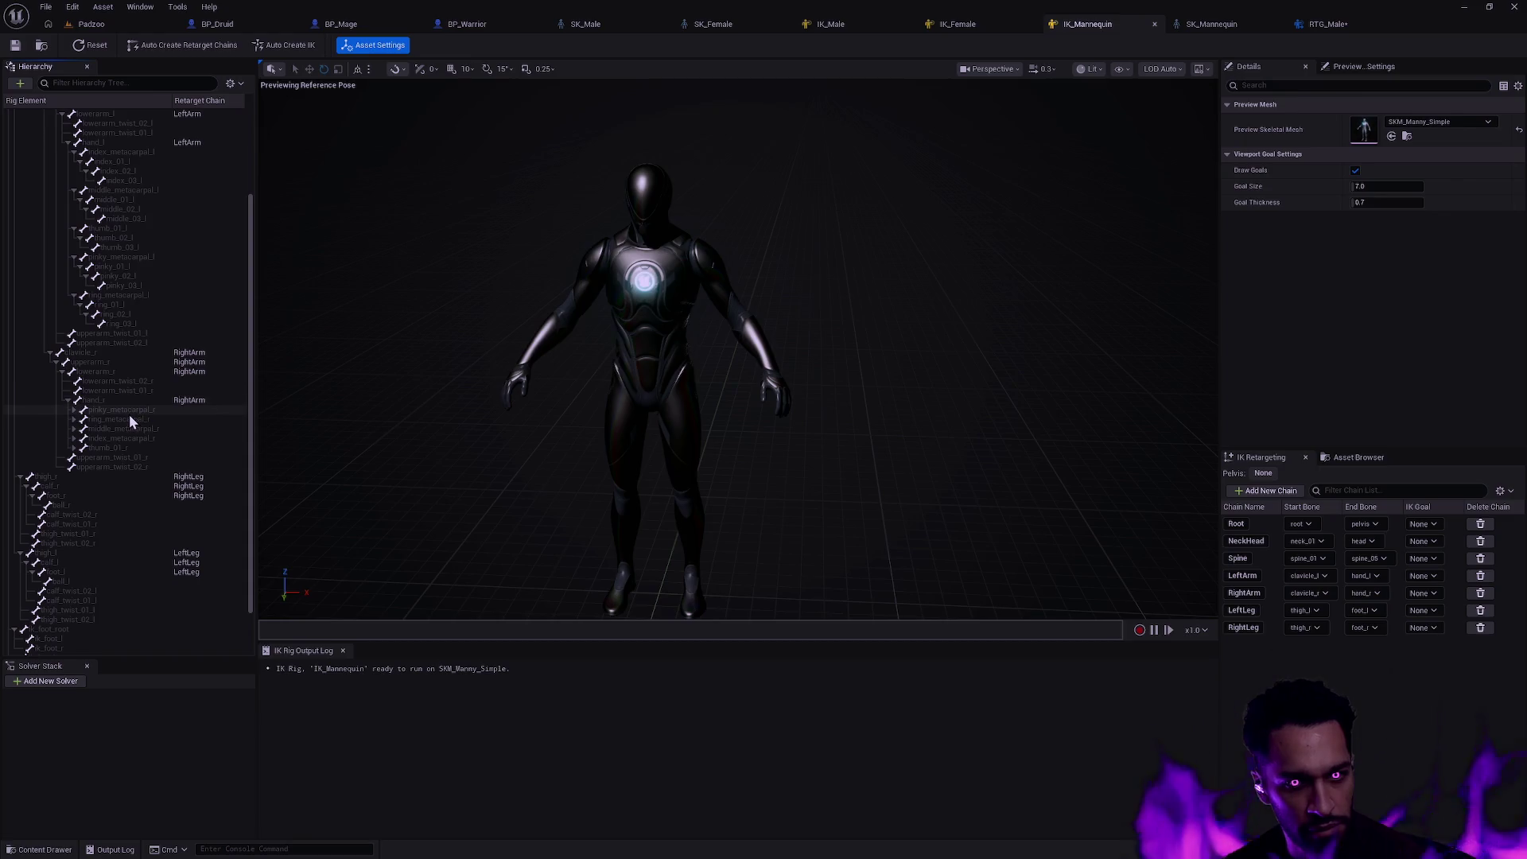
{"action": "left_click", "coordinate": [75, 411]}
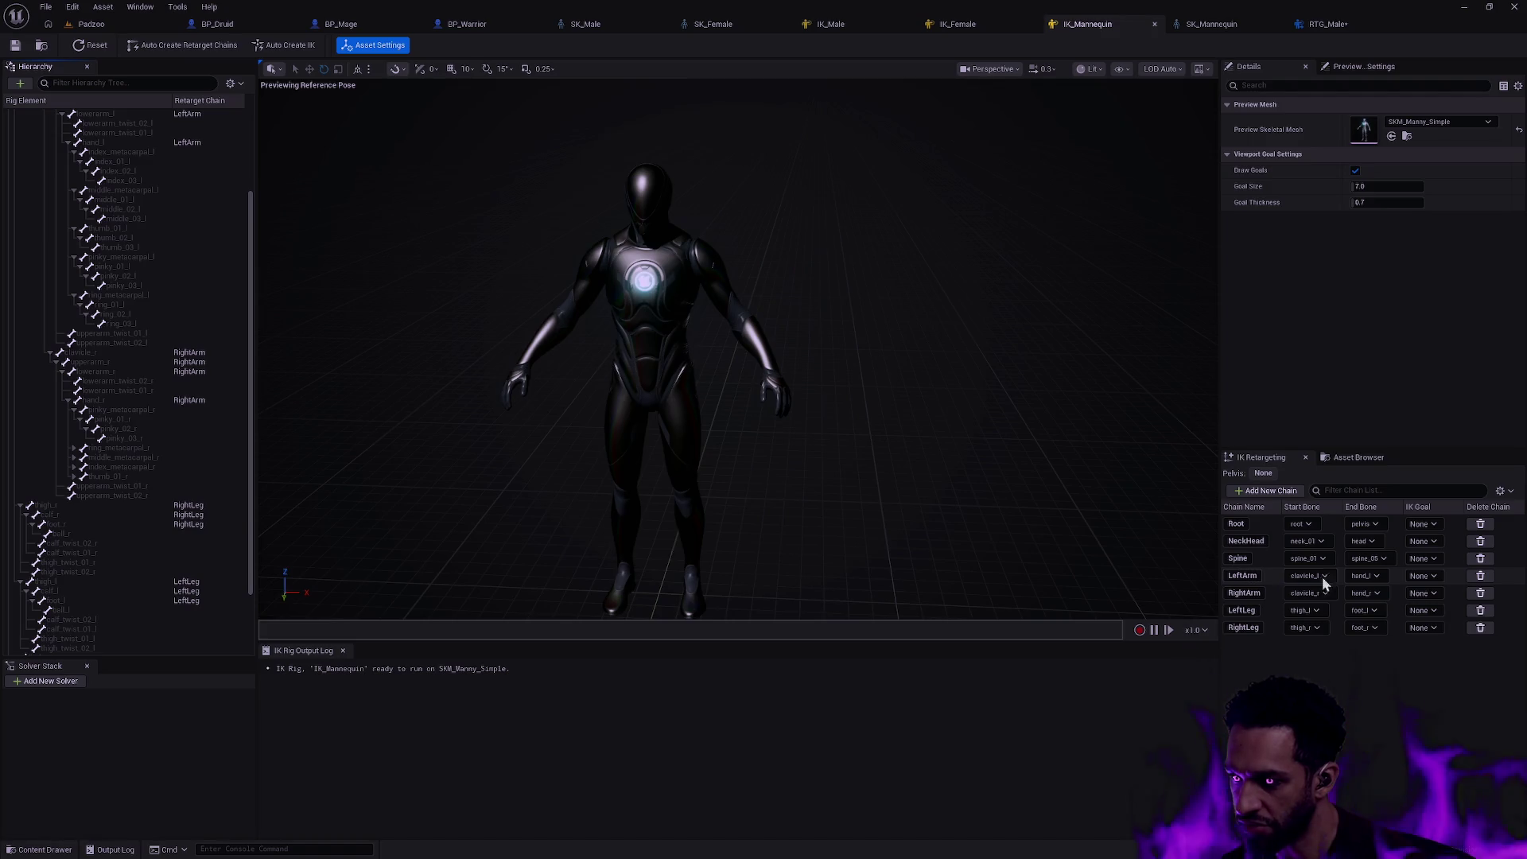
{"action": "left_click", "coordinate": [1382, 576]}
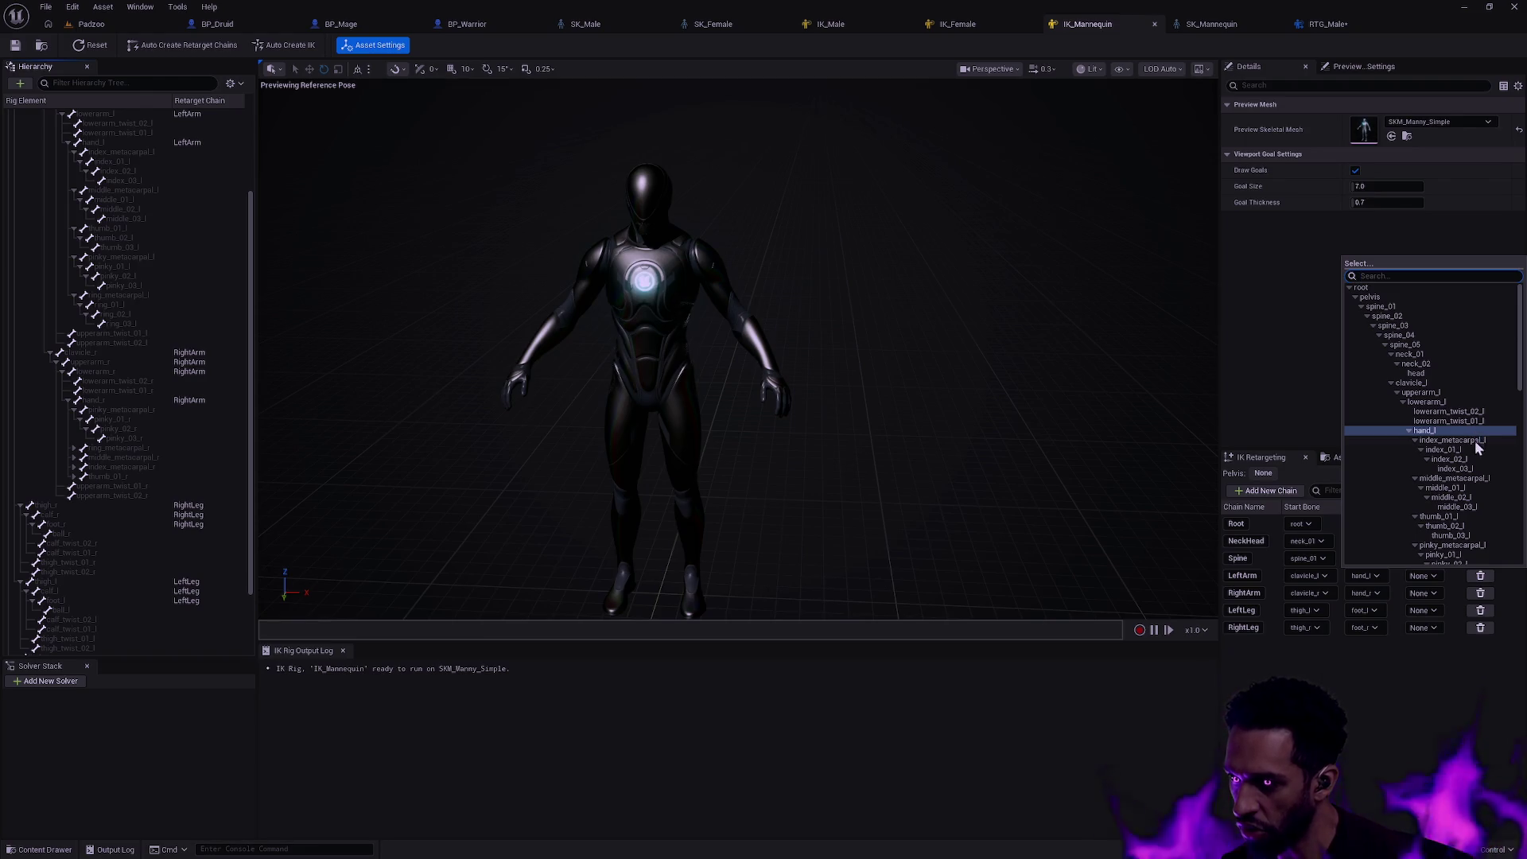
- End IK_Mannequin's LeftArm and RightArm chains at index_03_l and index_03_r and save the rig
{"action": "left_click", "coordinate": [1474, 467]}
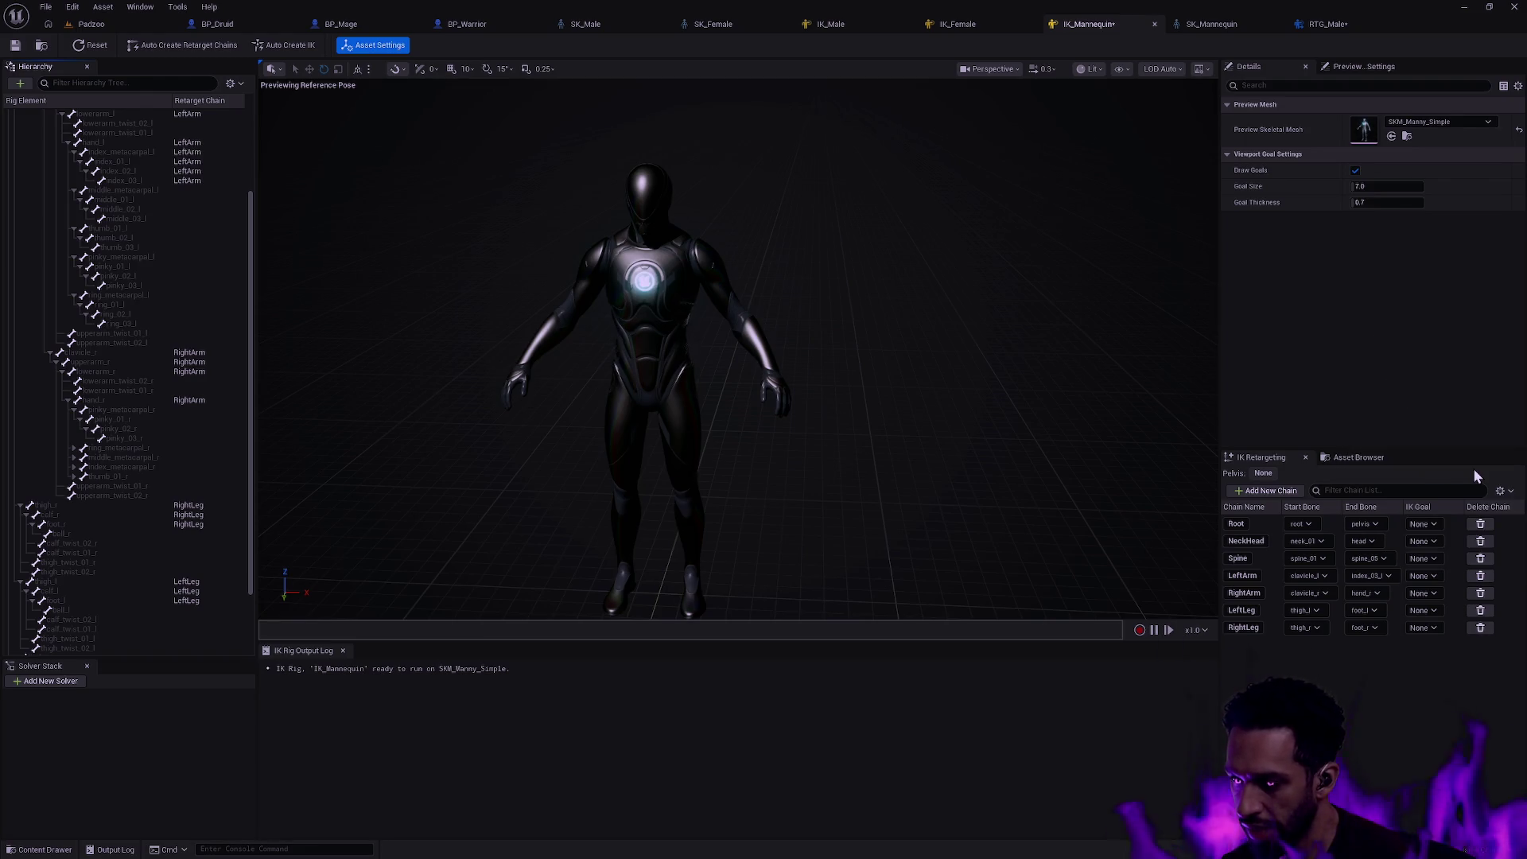
{"action": "left_click", "coordinate": [1375, 593]}
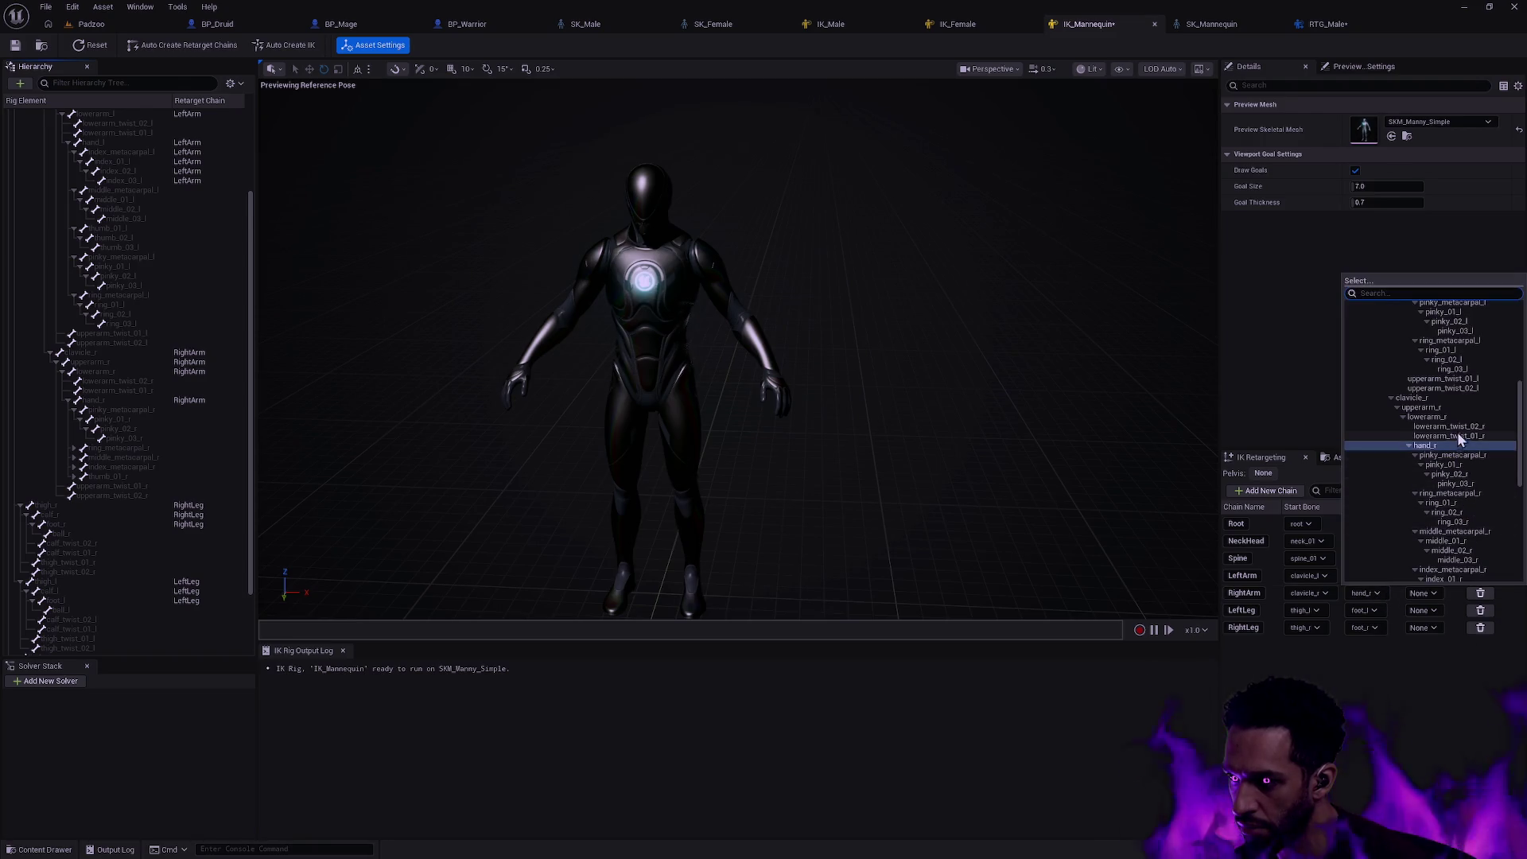
{"action": "scroll", "coordinate": [1465, 478], "scroll_direction": "down", "scroll_amount": 2}
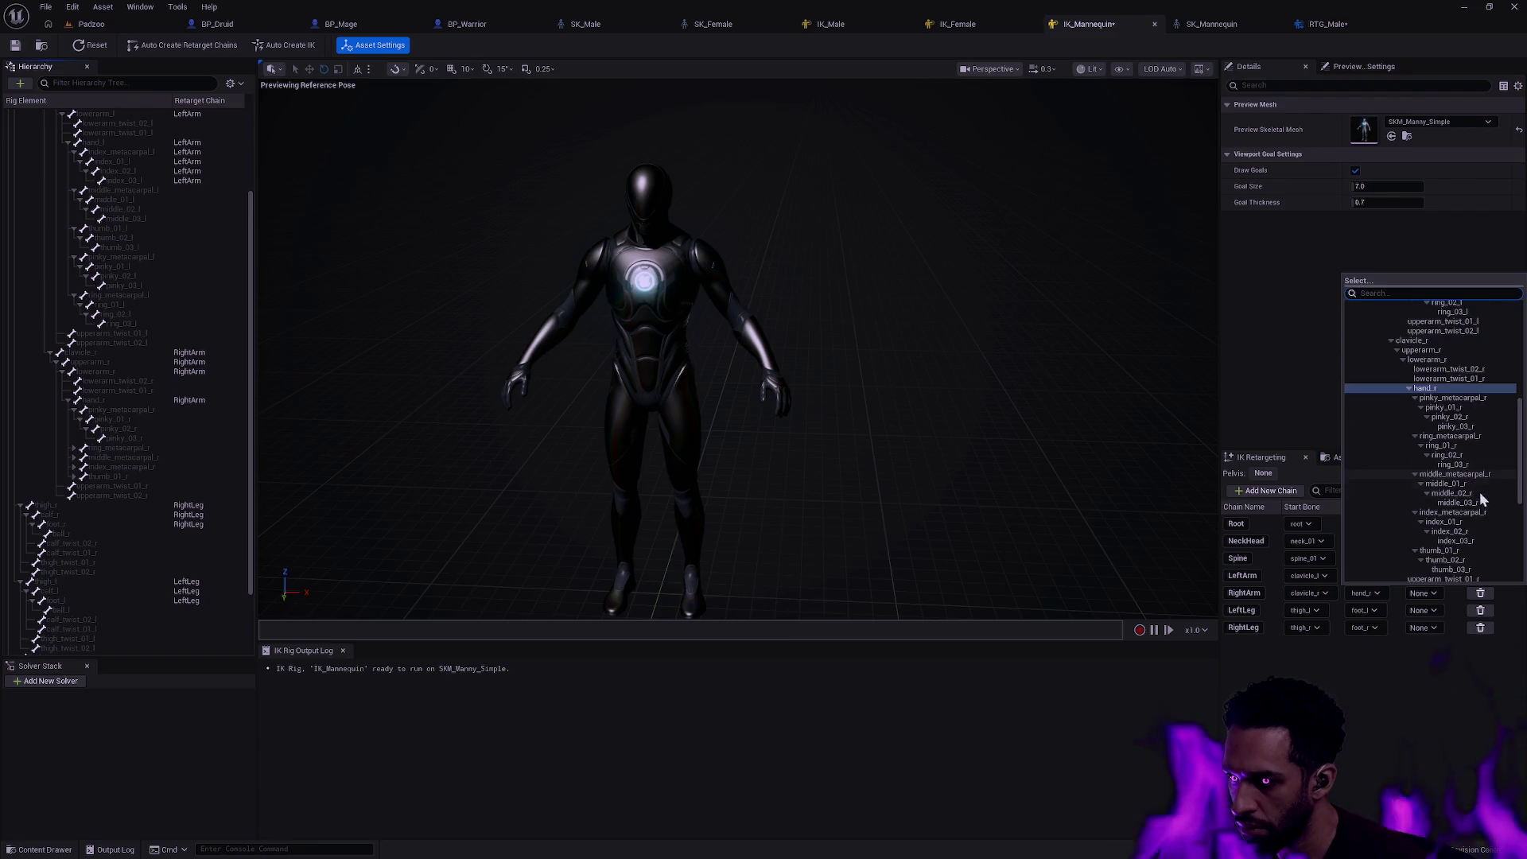
{"action": "left_click", "coordinate": [1474, 539]}
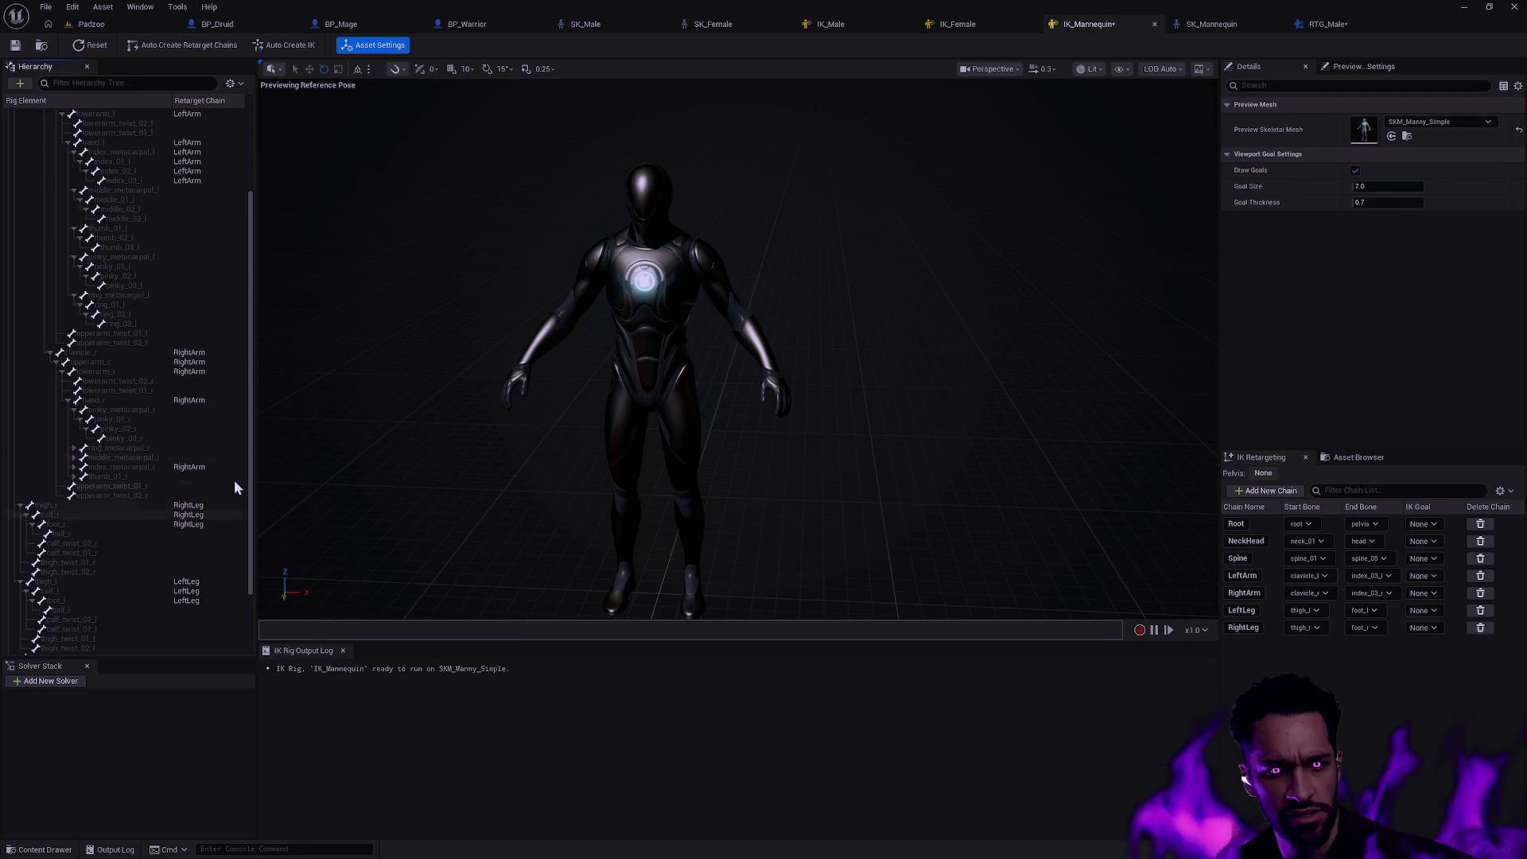
{"action": "left_click", "coordinate": [16, 46]}
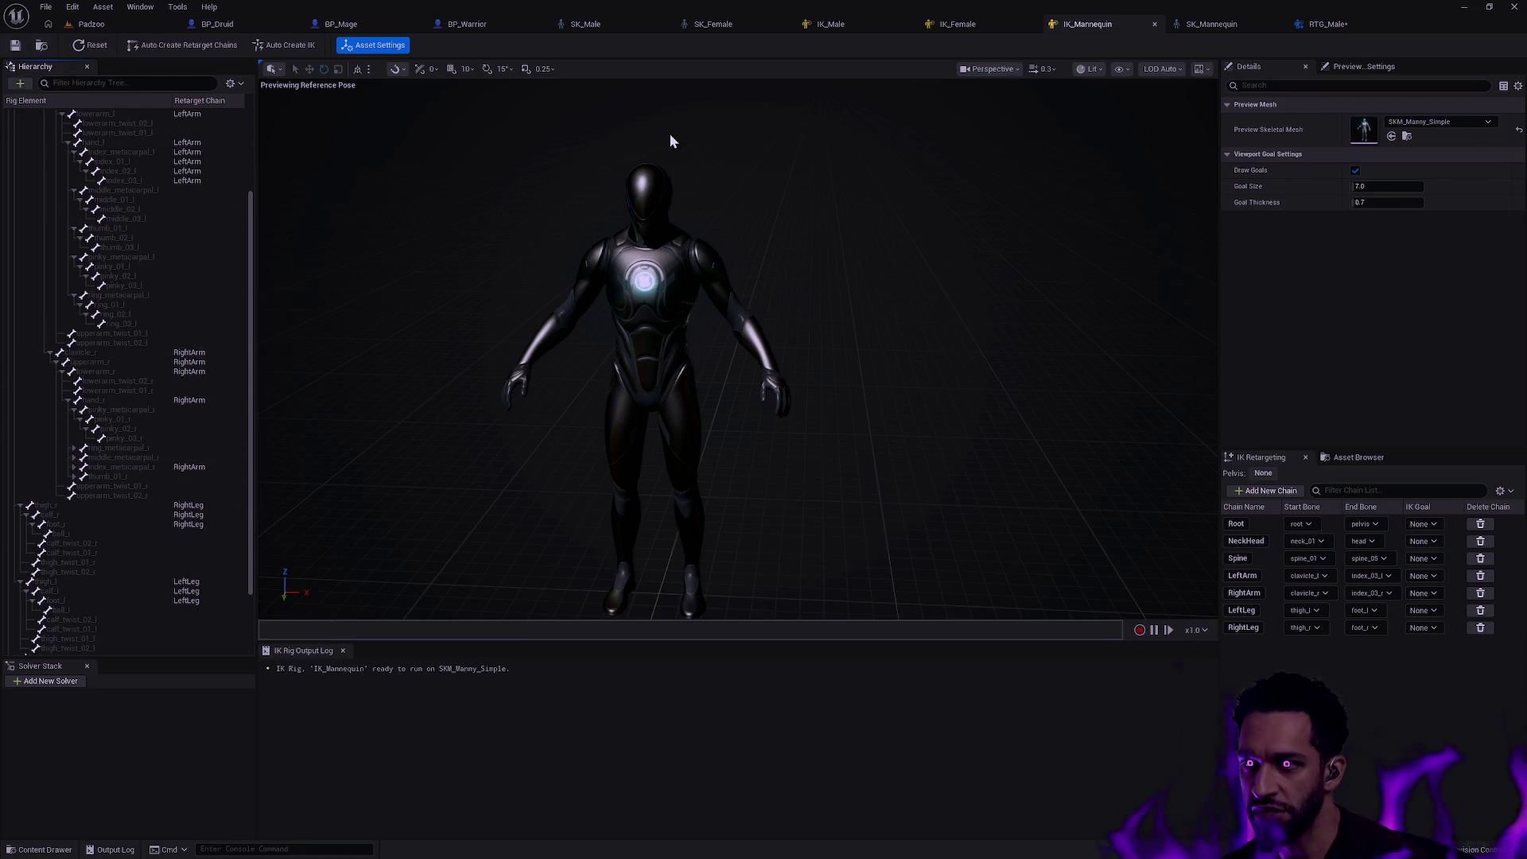
{"action": "left_click", "coordinate": [832, 24]}
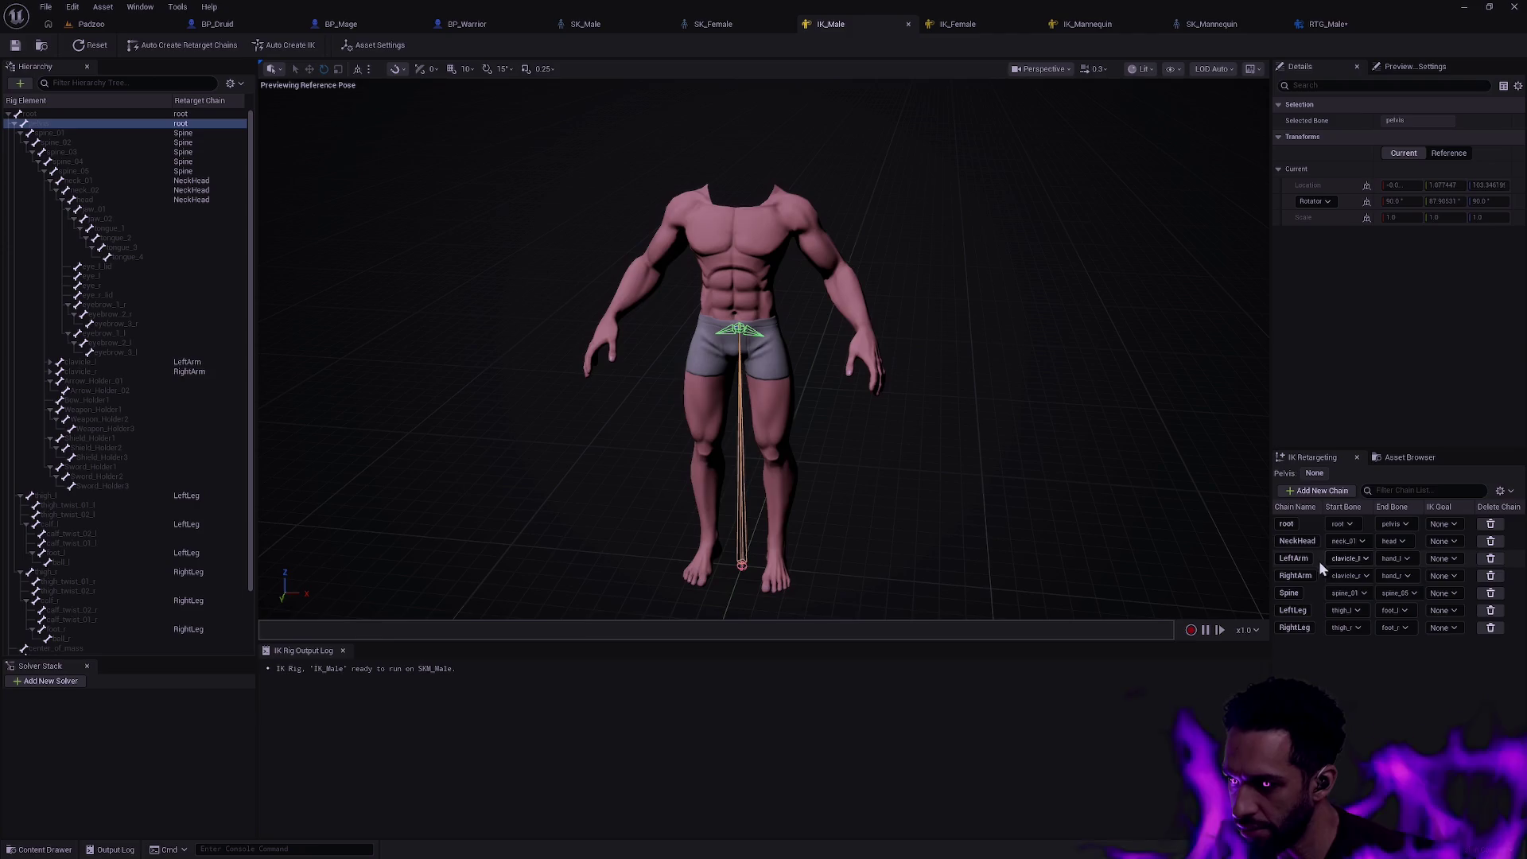
- End IK_Male's LeftArm and RightArm chains at index_03_l and index_03_r
{"action": "left_click", "coordinate": [1407, 556]}
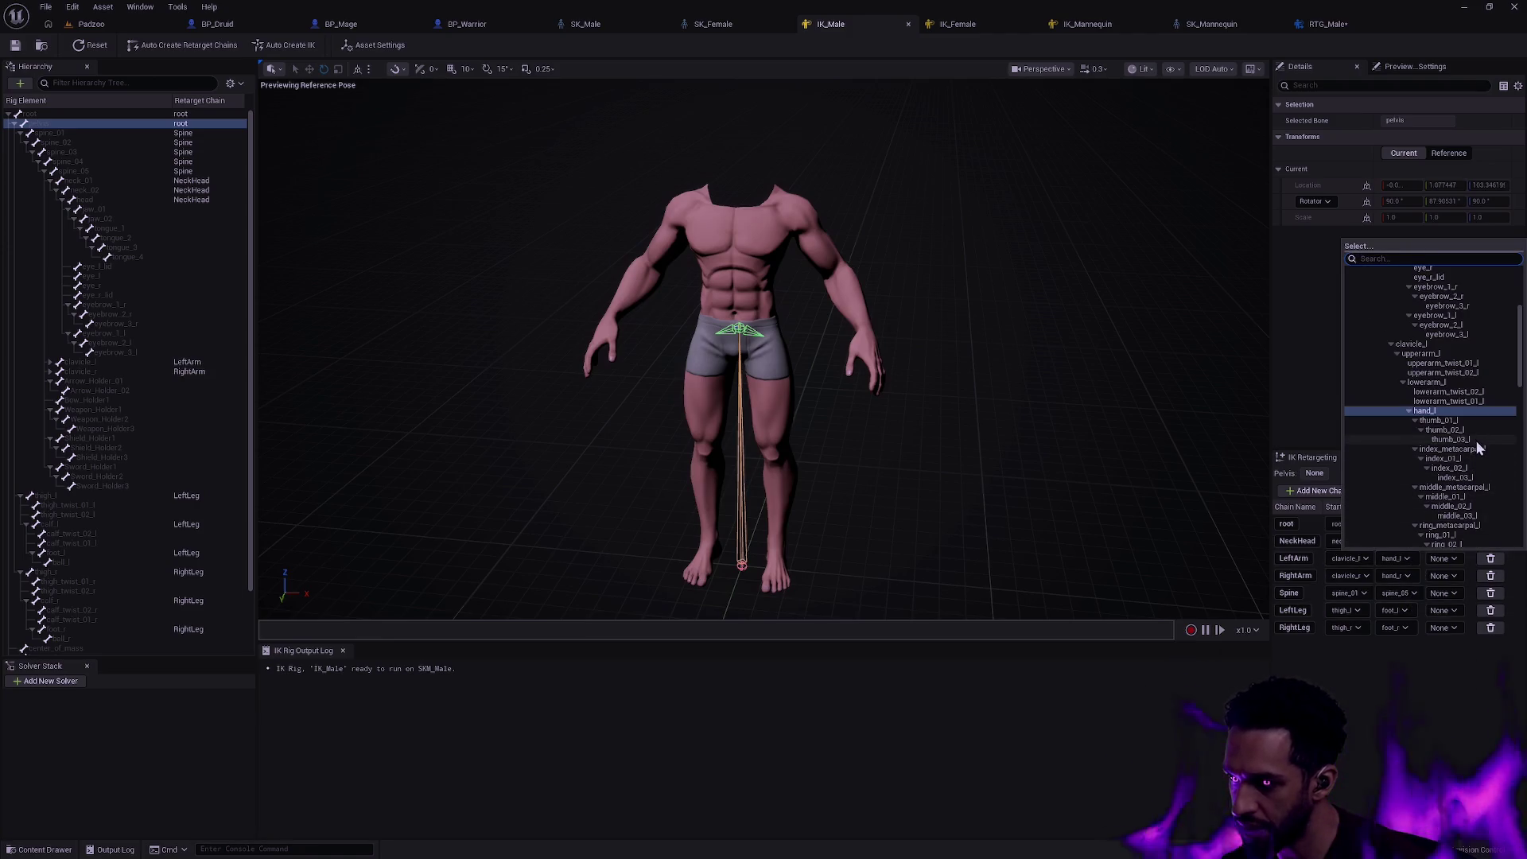
{"action": "left_click", "coordinate": [1473, 477]}
{"action": "left_click", "coordinate": [1401, 577]}
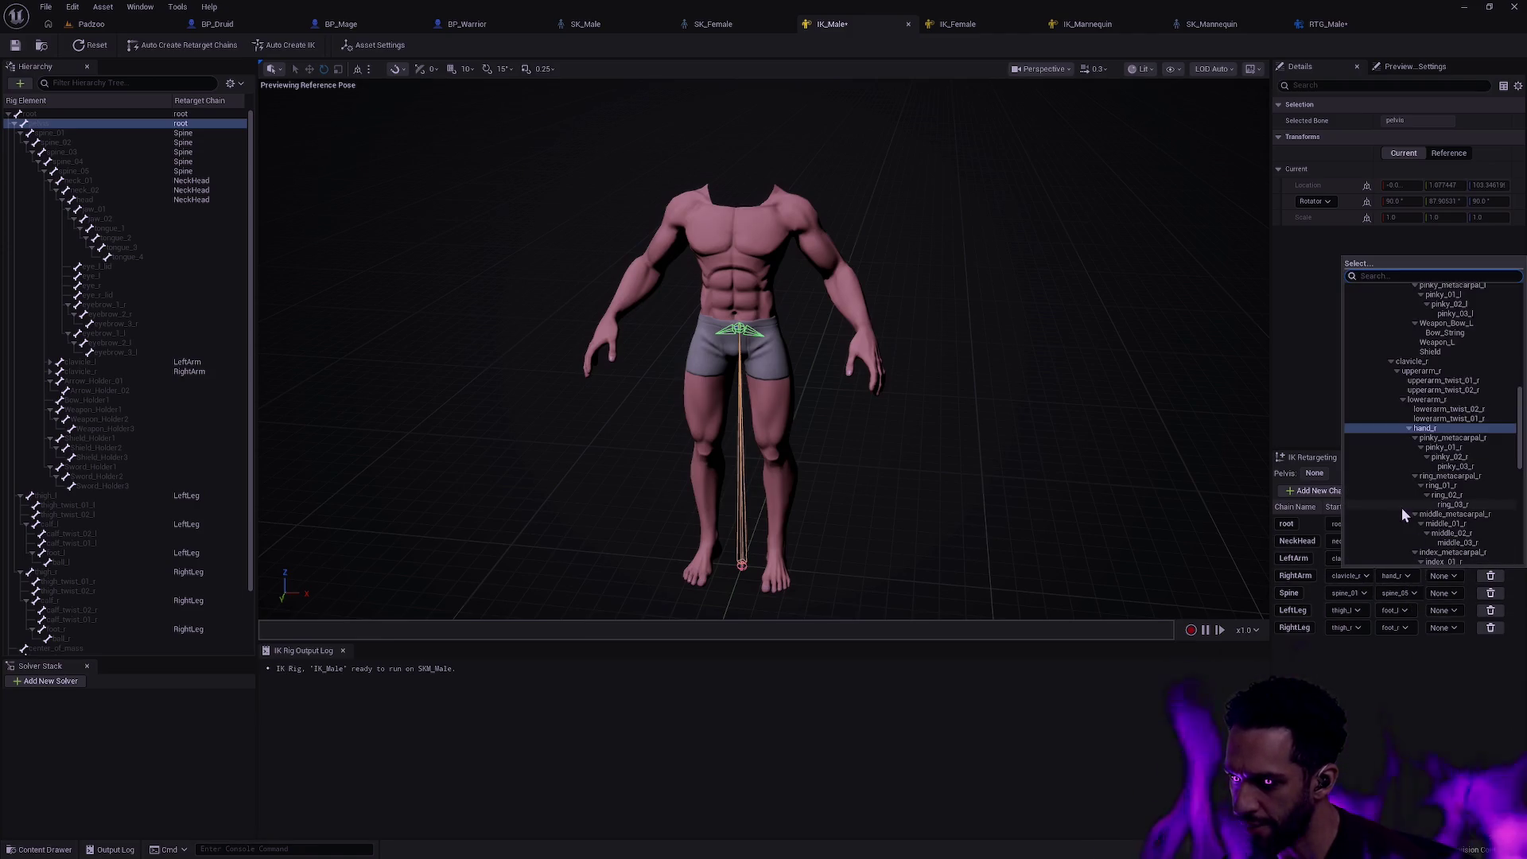
{"action": "scroll", "coordinate": [1466, 460], "scroll_direction": "down", "scroll_amount": 3}
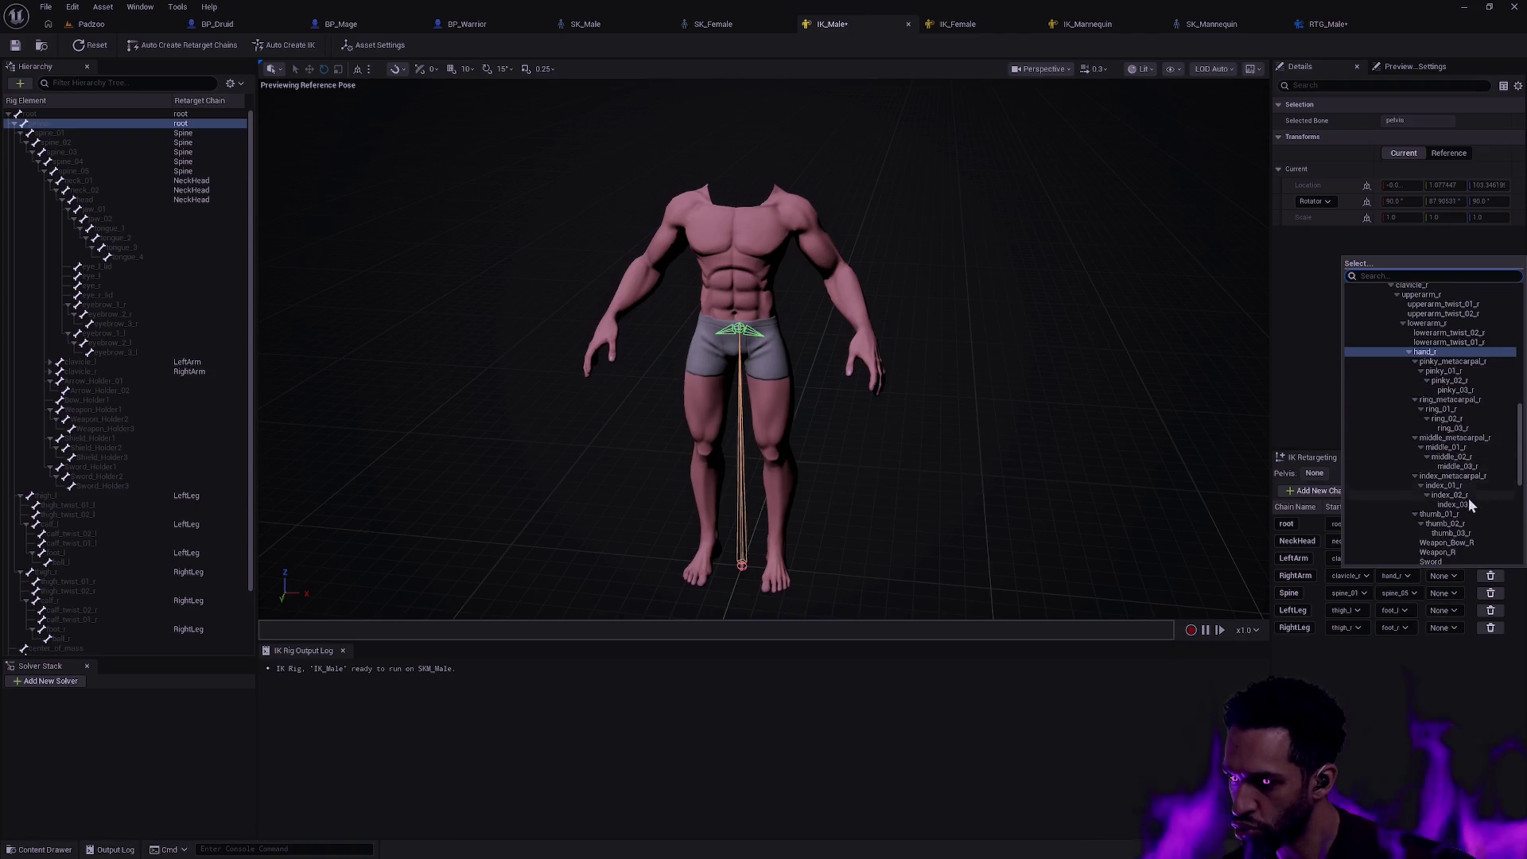
{"action": "left_click", "coordinate": [1469, 498]}
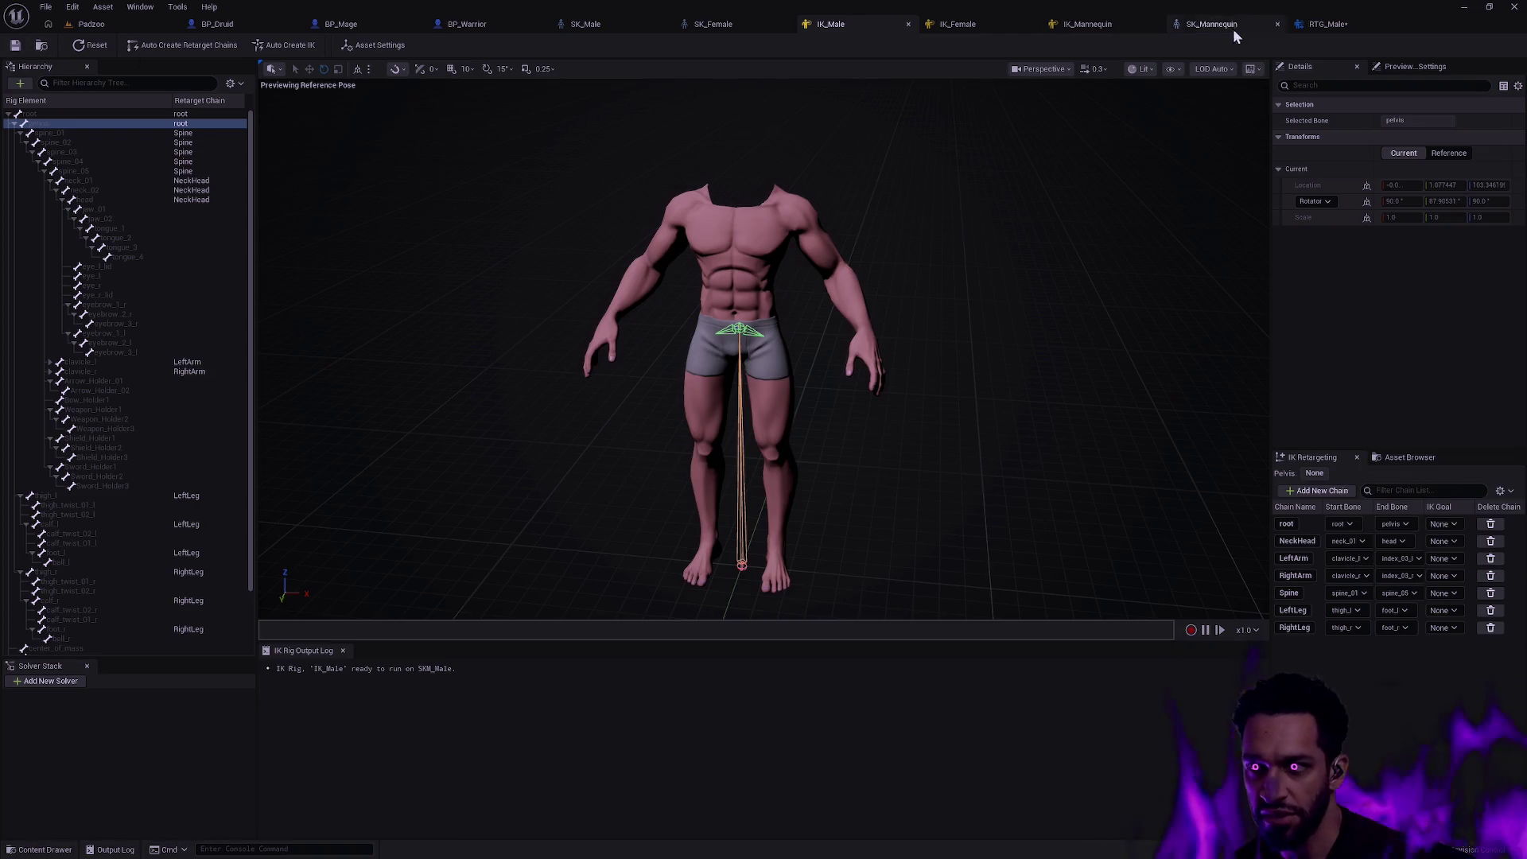
{"action": "left_click", "coordinate": [1326, 25]}
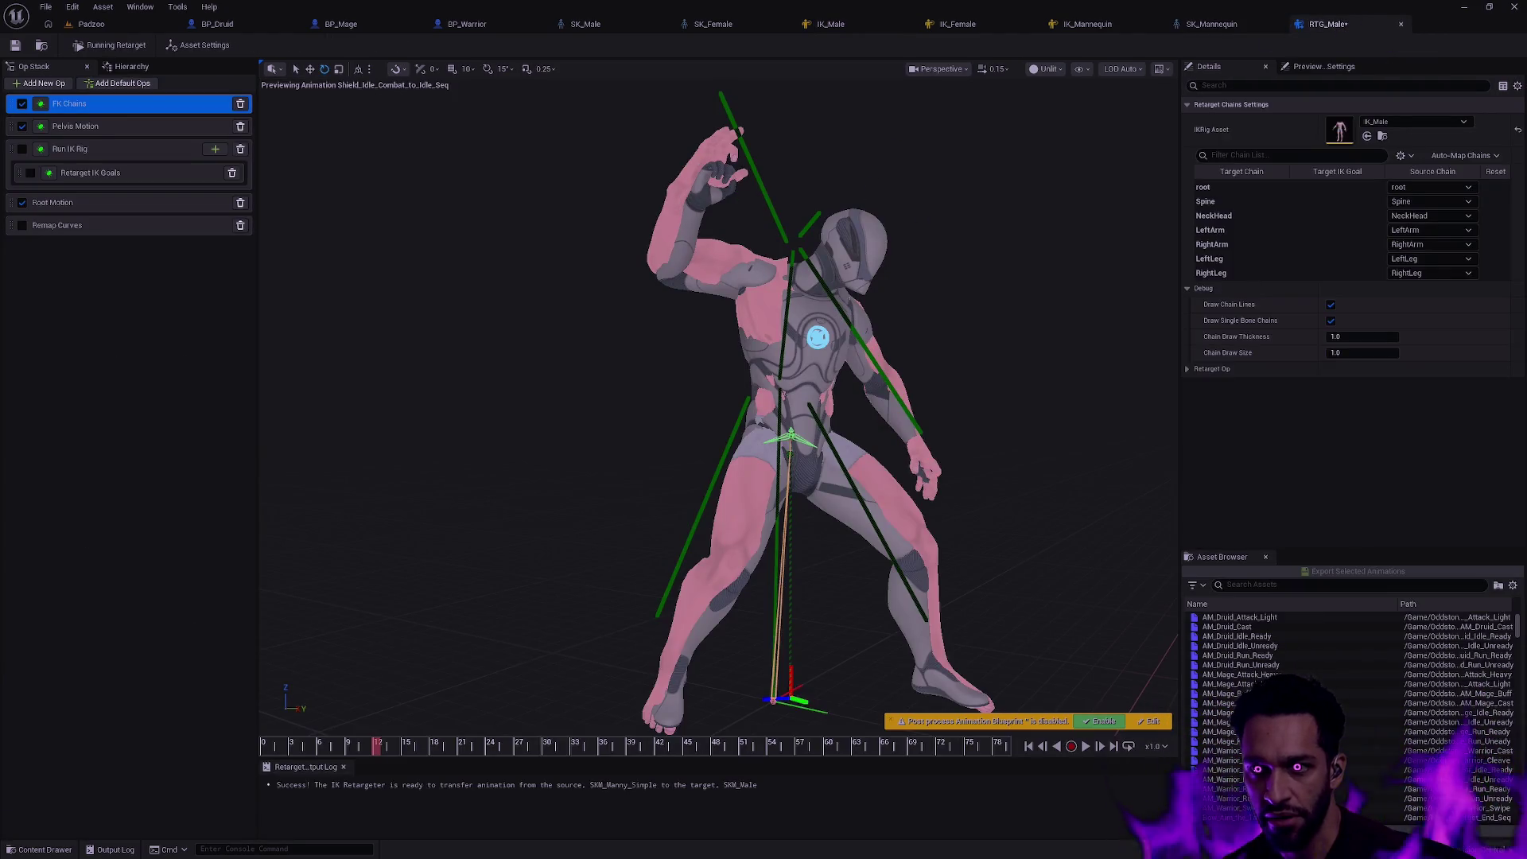
{"action": "scroll", "coordinate": [776, 358], "scroll_direction": "up", "scroll_amount": 4}
{"action": "scroll", "coordinate": [775, 359], "scroll_direction": "up", "scroll_amount": 4}
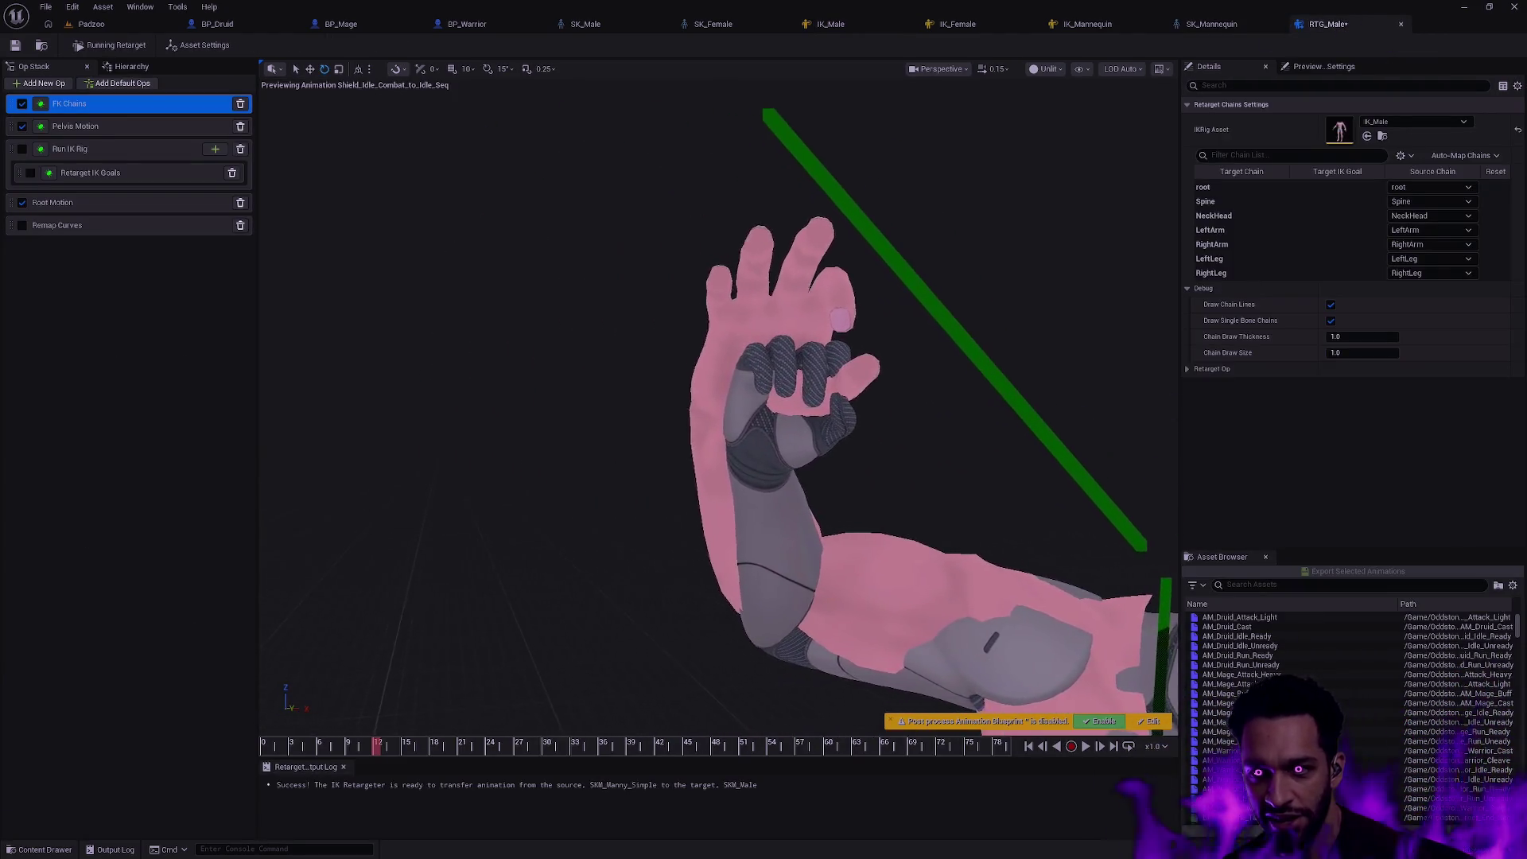
{"action": "scroll", "coordinate": [836, 395], "scroll_direction": "down", "scroll_amount": 1}
- Scrub and orbit the RTG_Male preview to check the raised hand's finger motion
{"action": "mouse_move", "coordinate": [367, 749]}
{"action": "left_mouse_down"}
{"action": "mouse_move", "coordinate": [388, 742]}
{"action": "mouse_move", "coordinate": [290, 749]}
{"action": "mouse_move", "coordinate": [504, 746]}
{"action": "mouse_move", "coordinate": [490, 746]}
{"action": "left_mouse_up"}
{"action": "scroll", "coordinate": [775, 418], "scroll_direction": "down", "scroll_amount": 5}
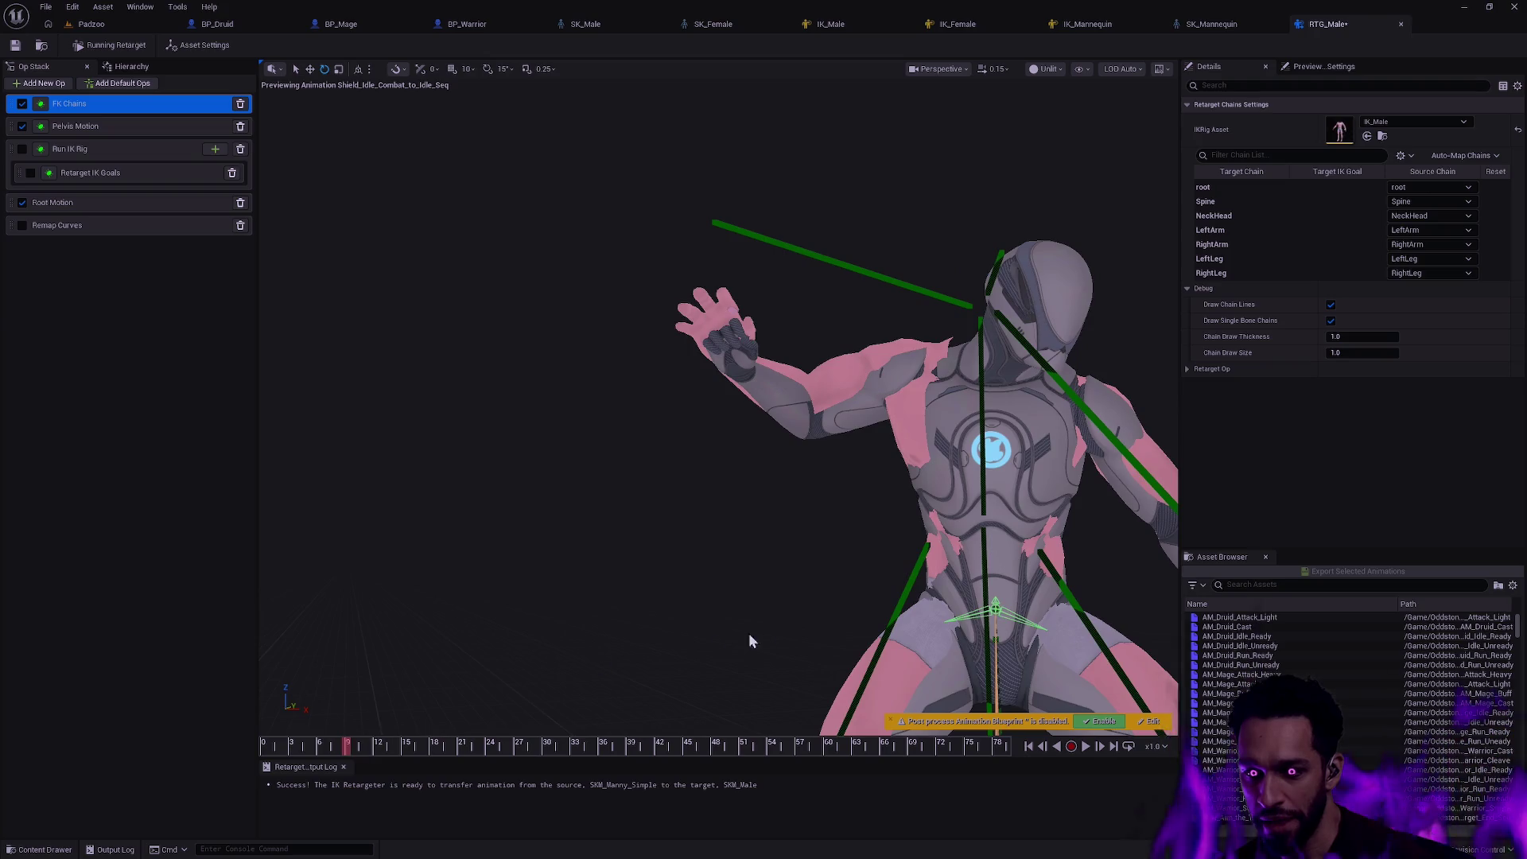
{"action": "scroll", "coordinate": [752, 640], "scroll_direction": "down", "scroll_amount": 4}
{"action": "left_click_drag", "start_coordinate": [764, 477], "coordinate": [716, 358]}
{"action": "scroll", "coordinate": [716, 418], "scroll_direction": "up", "scroll_amount": 5}
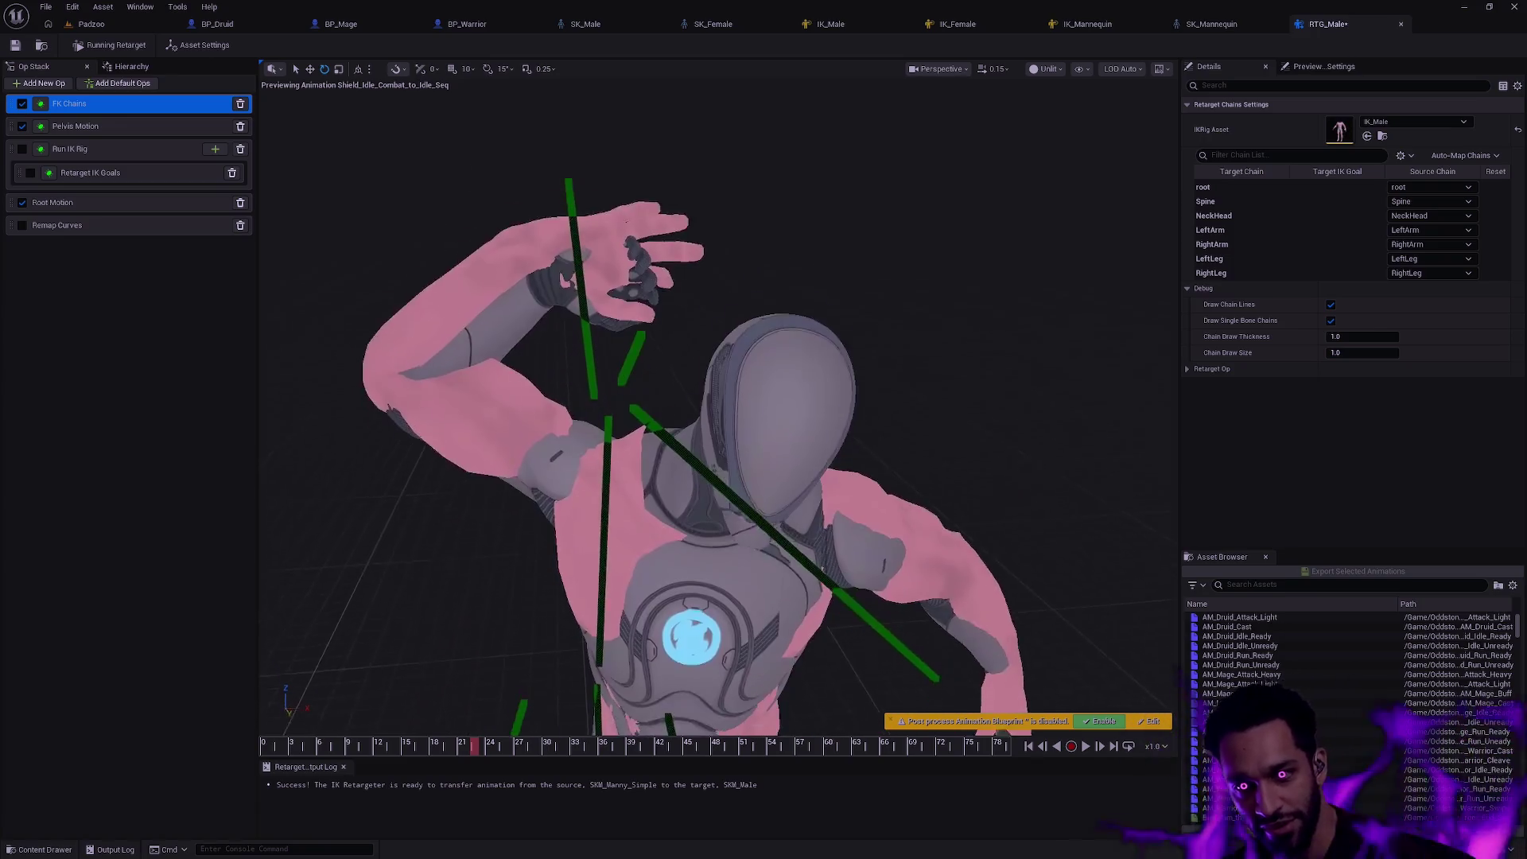
{"action": "left_click_drag", "start_coordinate": [716, 418], "coordinate": [764, 453]}
{"action": "mouse_move", "coordinate": [490, 745]}
{"action": "left_mouse_down"}
{"action": "mouse_move", "coordinate": [426, 747]}
{"action": "mouse_move", "coordinate": [491, 744]}
{"action": "mouse_move", "coordinate": [458, 747]}
{"action": "mouse_move", "coordinate": [471, 745]}
{"action": "left_mouse_up"}
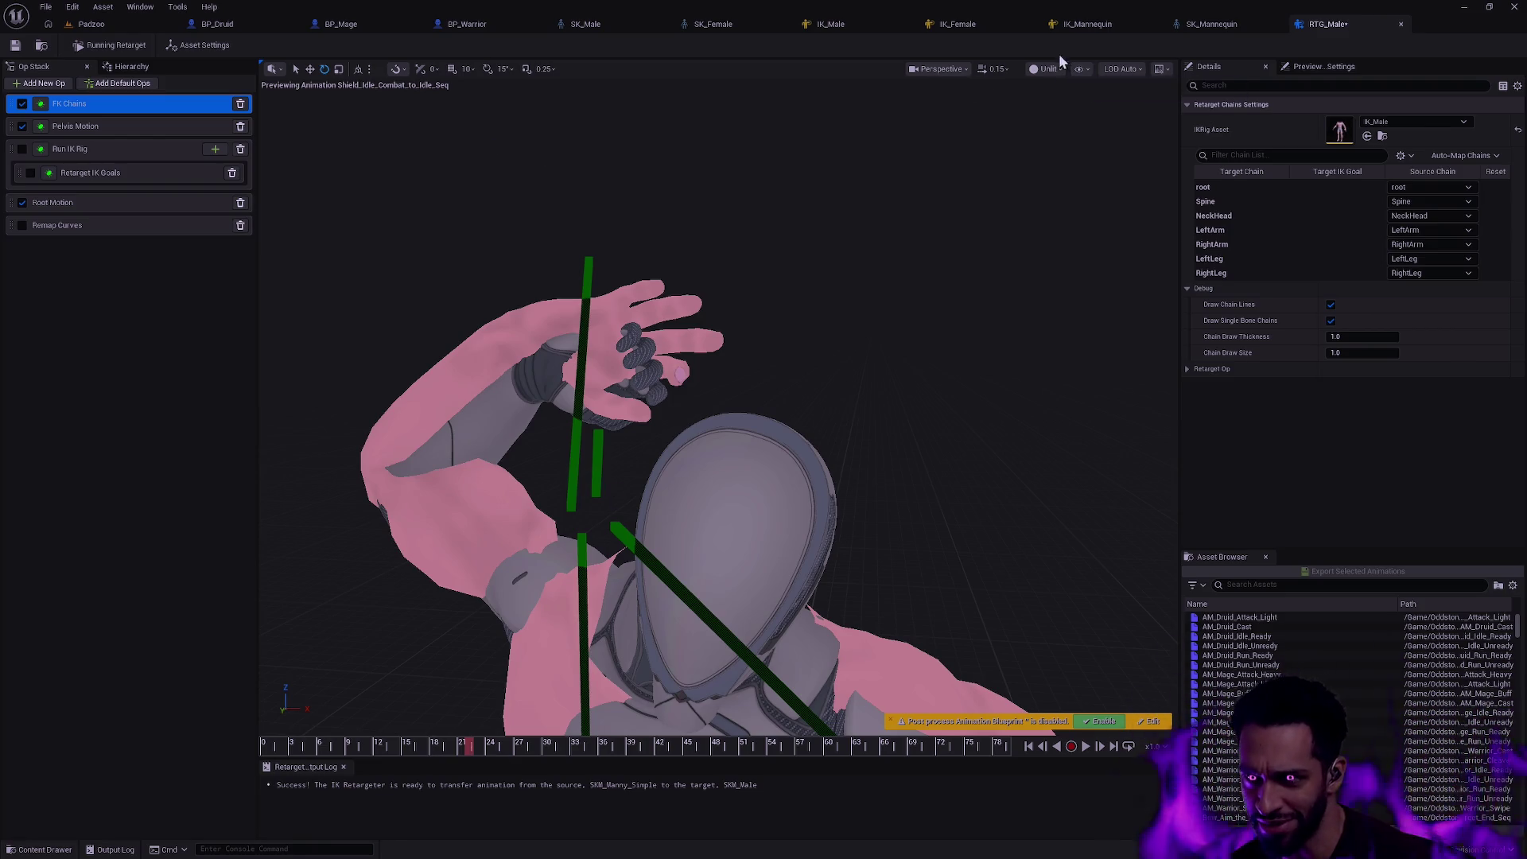
{"action": "left_click", "coordinate": [845, 26]}
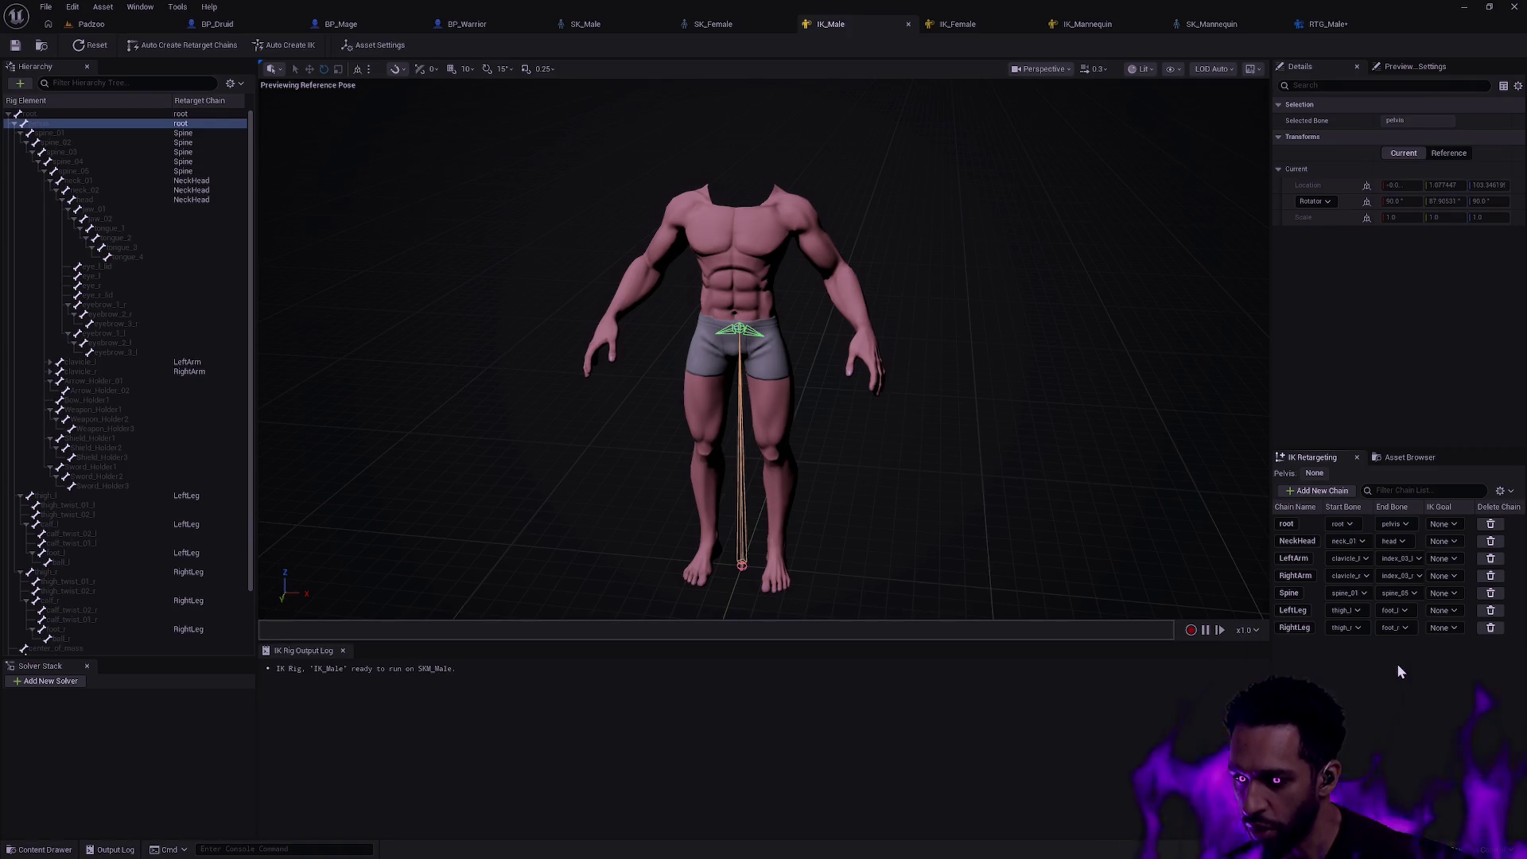
- Deselect the pelvis bone and start adding a new retarget chain to IK_Male
{"action": "left_click", "coordinate": [1139, 510]}
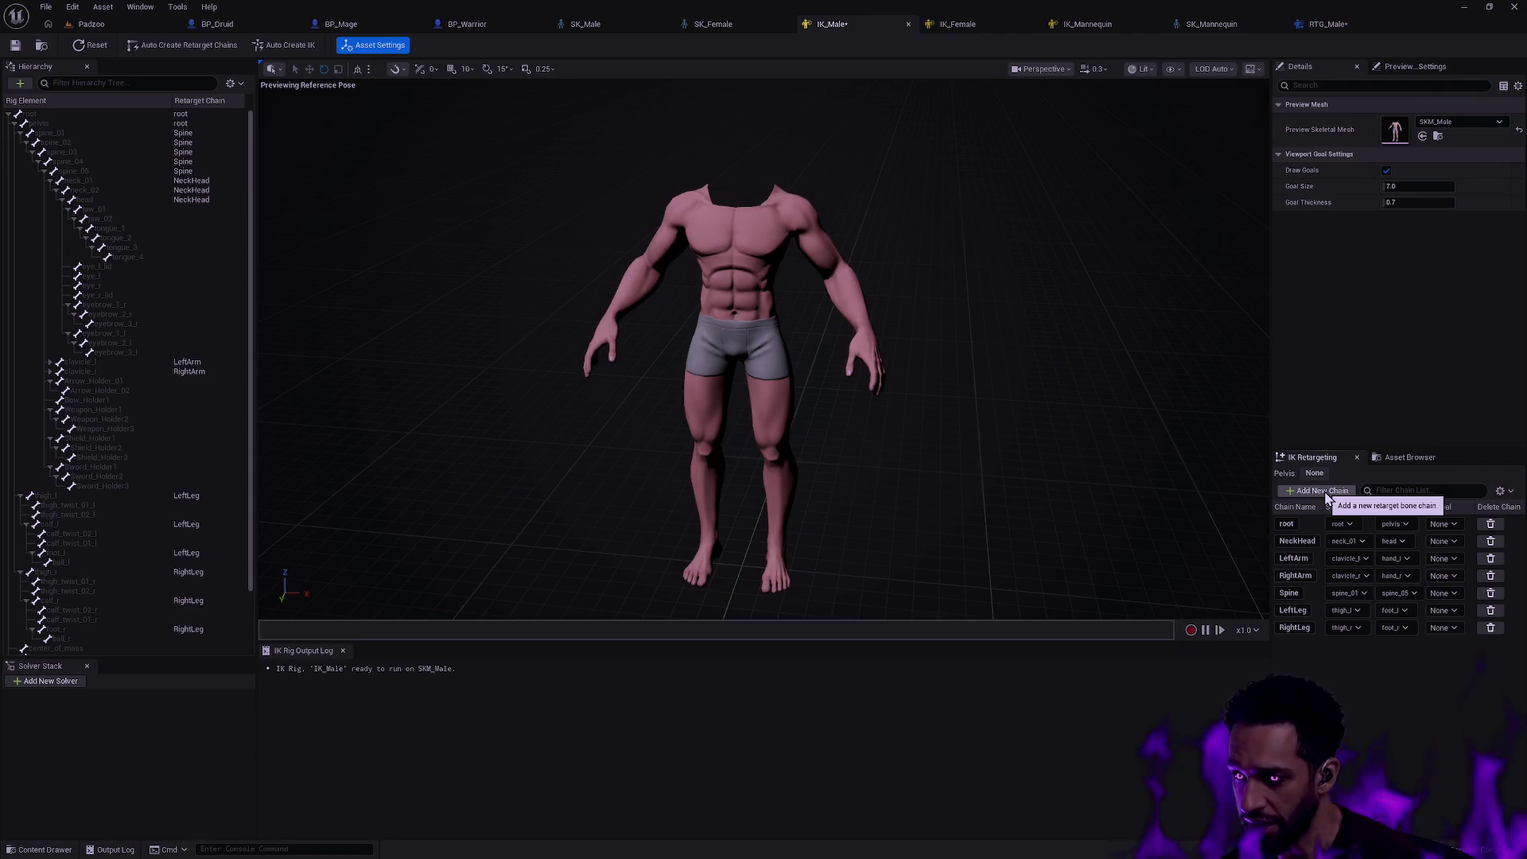
{"action": "left_click", "coordinate": [1325, 492]}
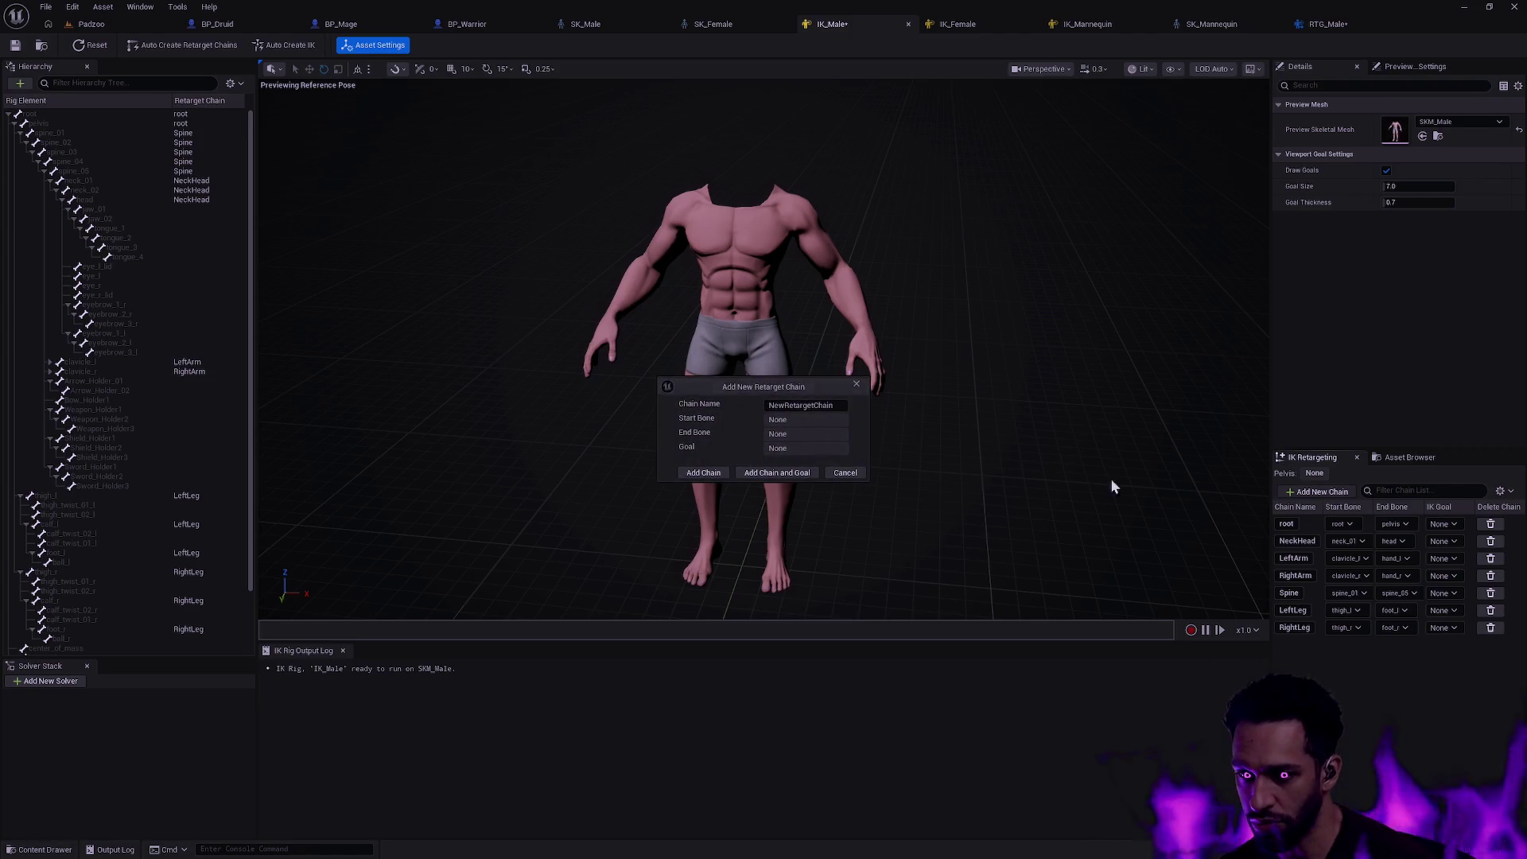
- Add the first batch of unnamed NewRetargetChain entries to IK_Male, skipping the default solver prompt
{"action": "left_click", "coordinate": [715, 472]}
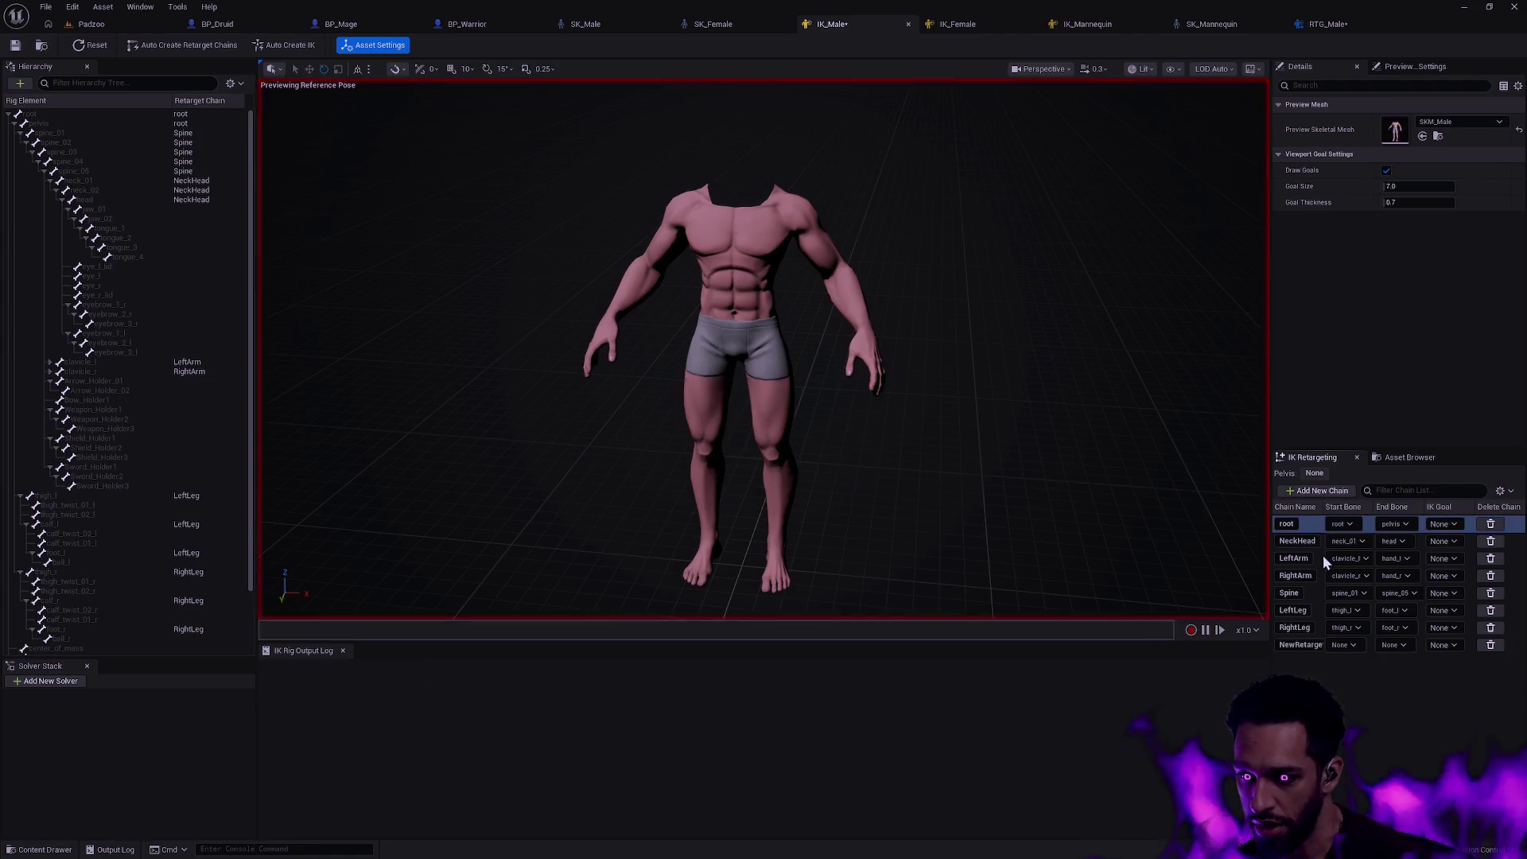
{"action": "left_click", "coordinate": [1311, 490]}
{"action": "key", "text": "Escape"}
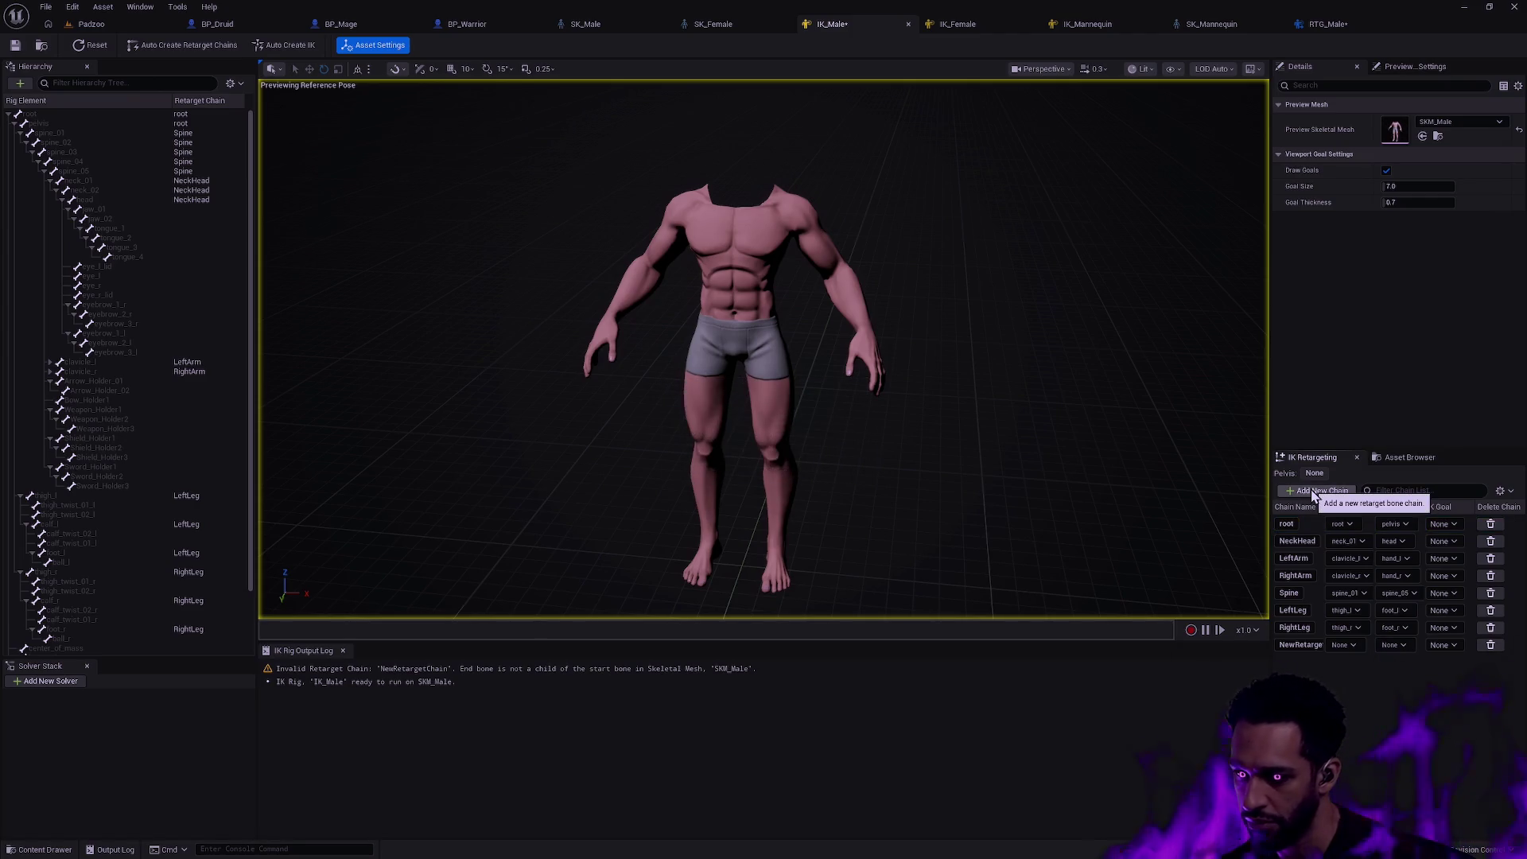
{"action": "left_click", "coordinate": [1311, 489]}
{"action": "key", "text": "Escape"}
{"action": "left_click", "coordinate": [1311, 489]}
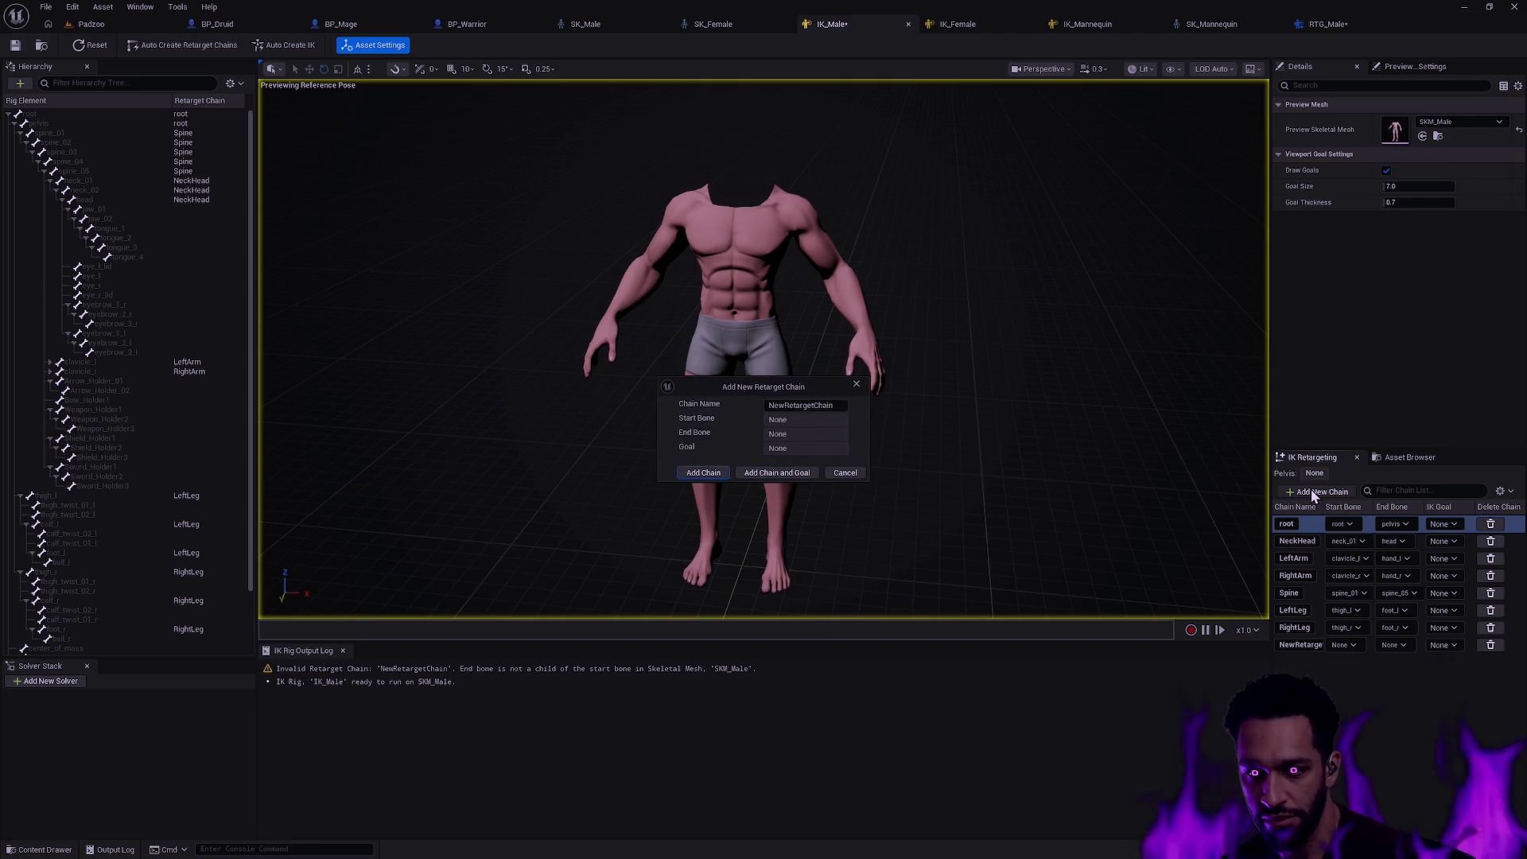
{"action": "key", "text": "Return"}
{"action": "left_click", "coordinate": [1311, 489]}
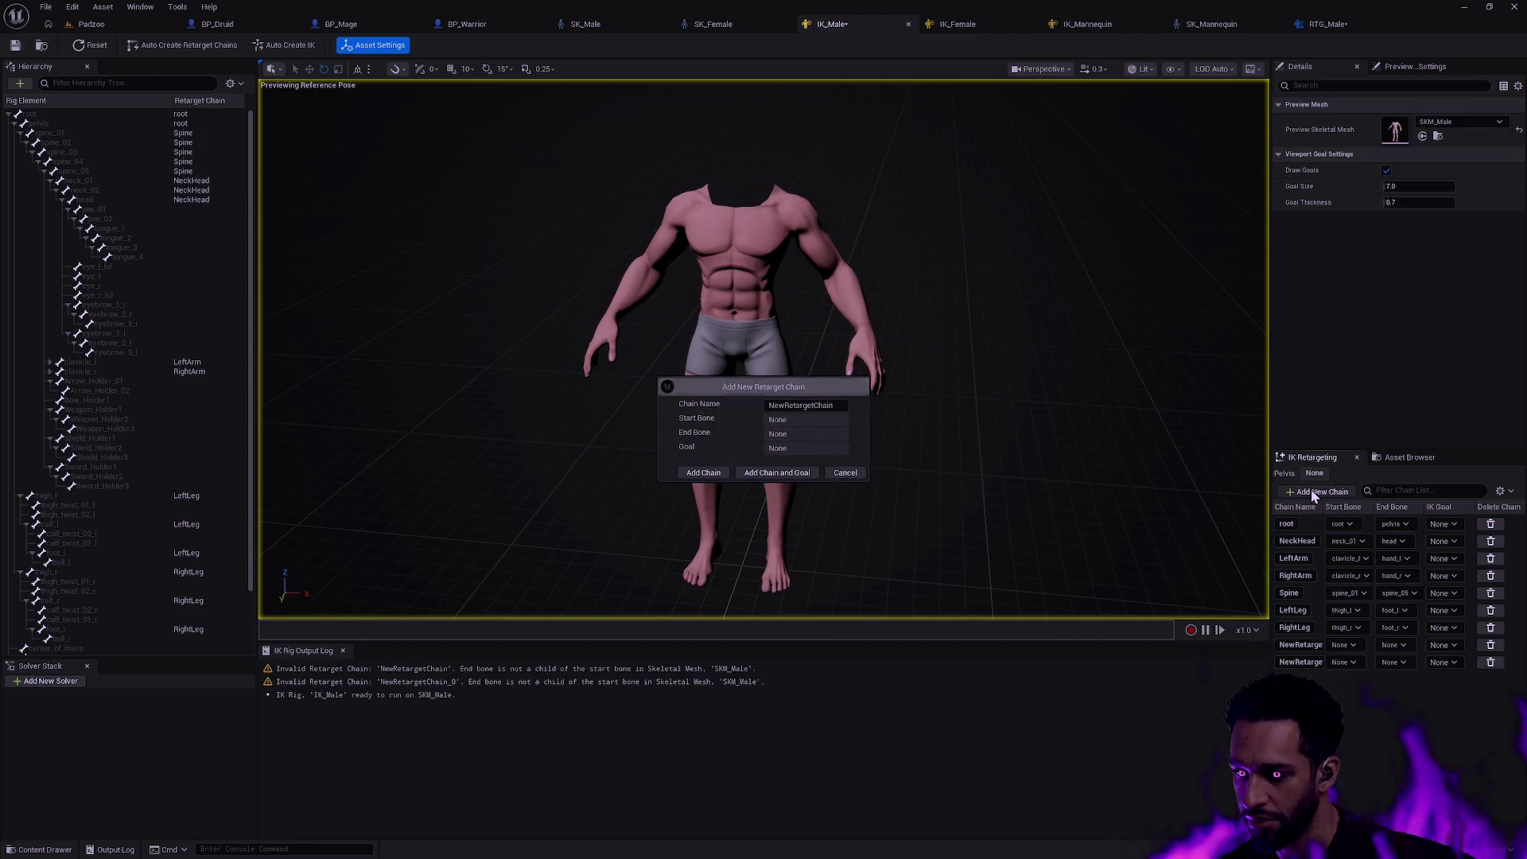
{"action": "key", "text": "Return"}
{"action": "left_click", "coordinate": [1311, 489]}
{"action": "key", "text": "Return"}
{"action": "left_click", "coordinate": [1311, 489]}
{"action": "key", "text": "Return"}
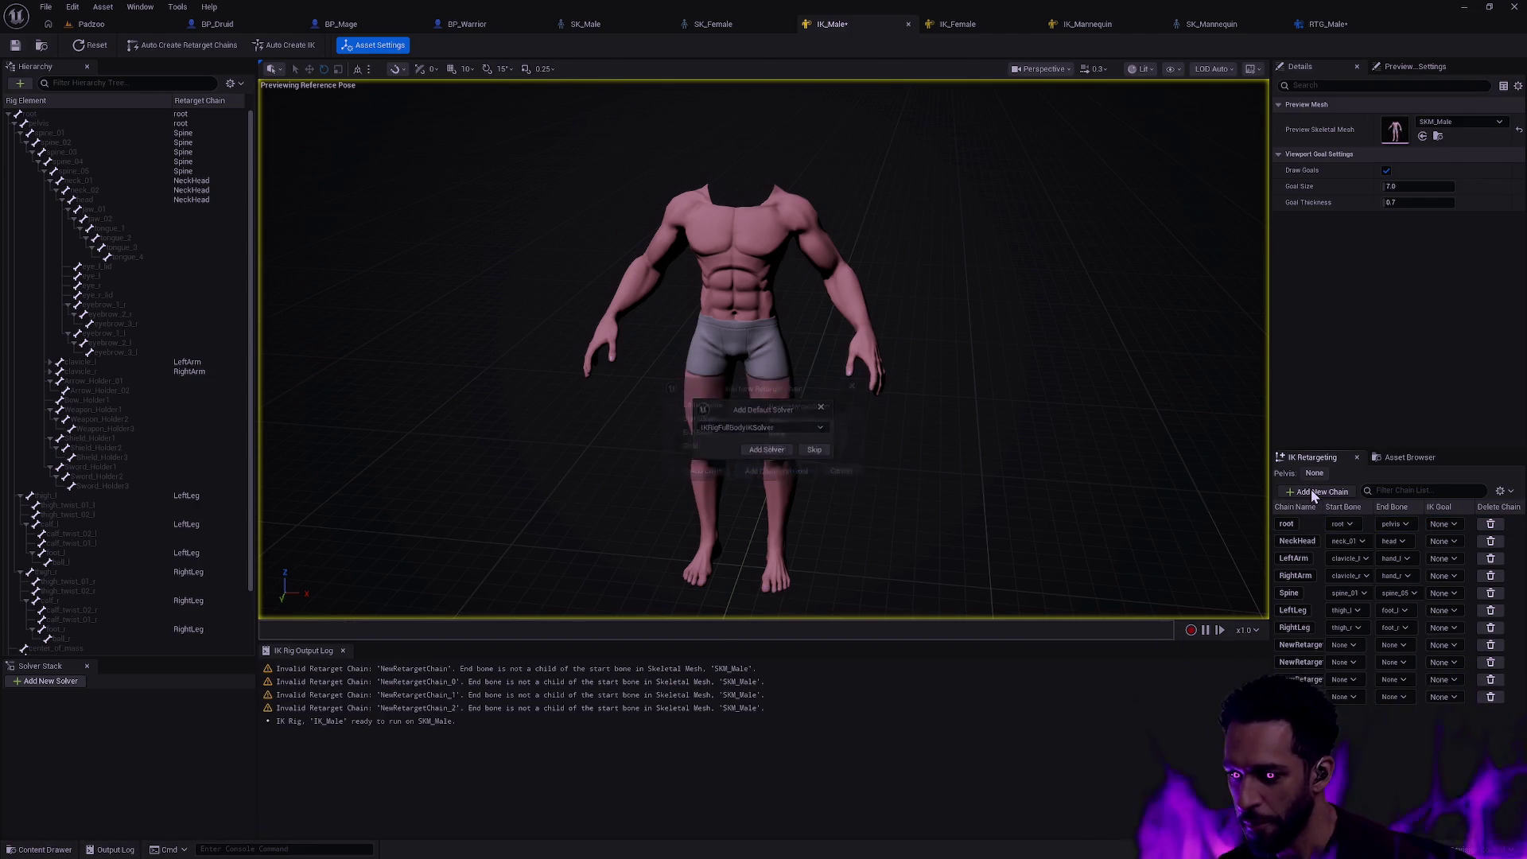
{"action": "left_click", "coordinate": [817, 449]}
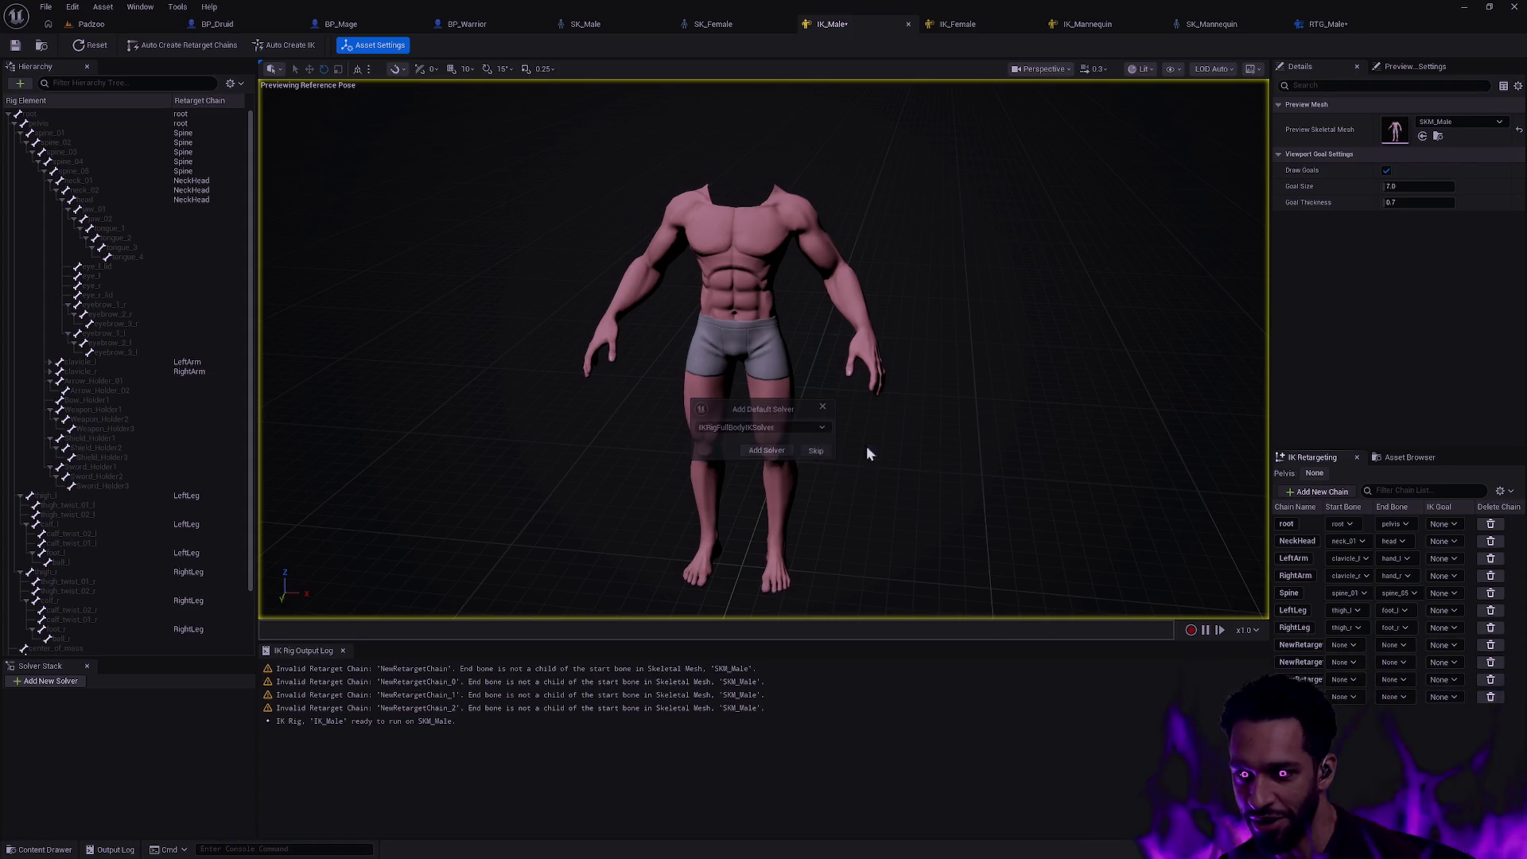
- Add five more unnamed NewRetargetChain entries, bringing the rig to about ten empty chains
{"action": "left_click", "coordinate": [1313, 493]}
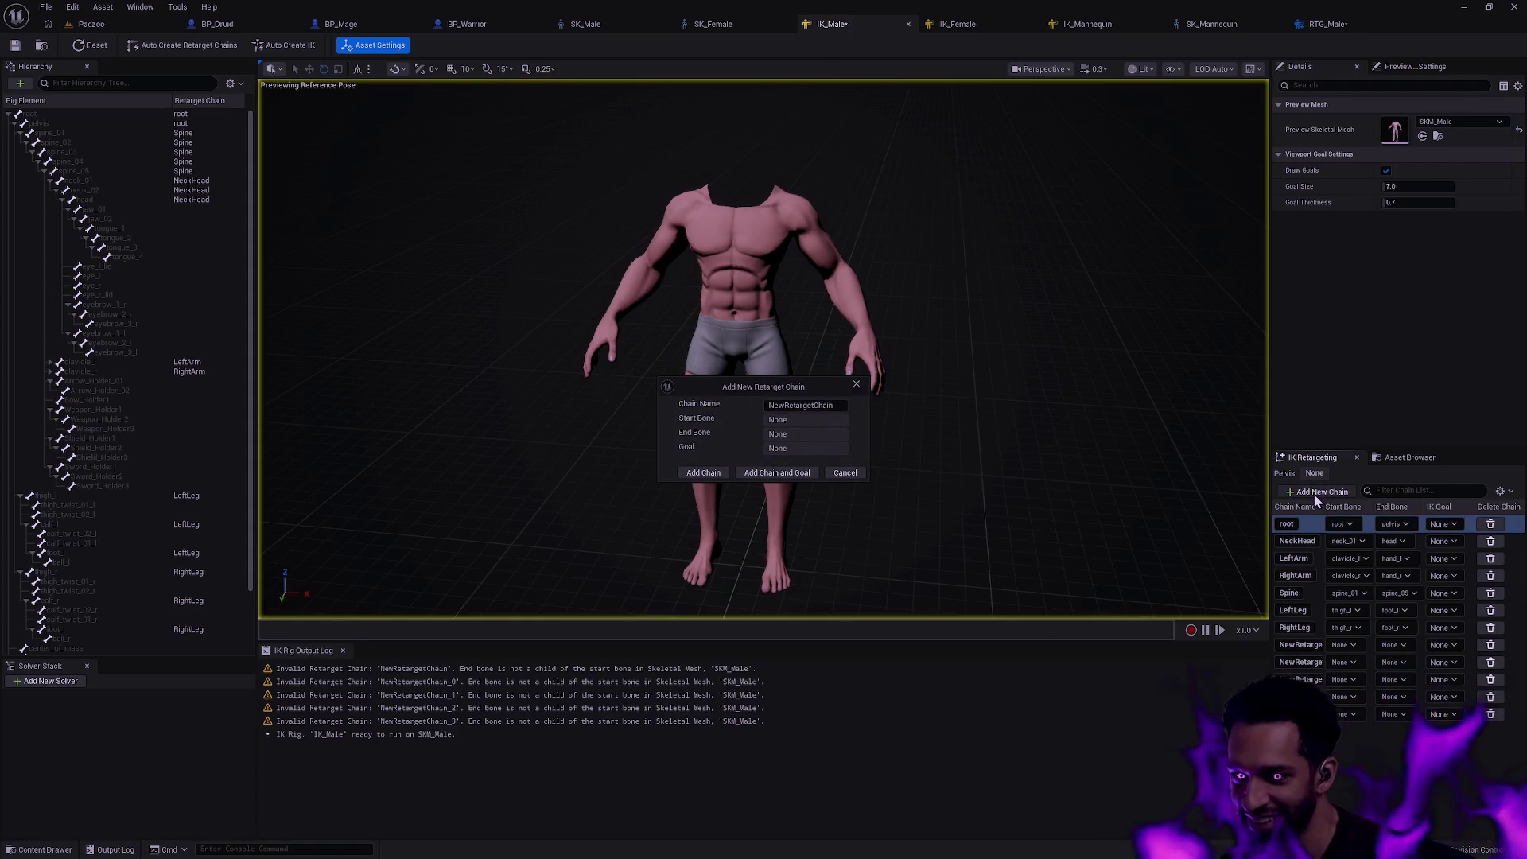
{"action": "key", "text": "Return"}
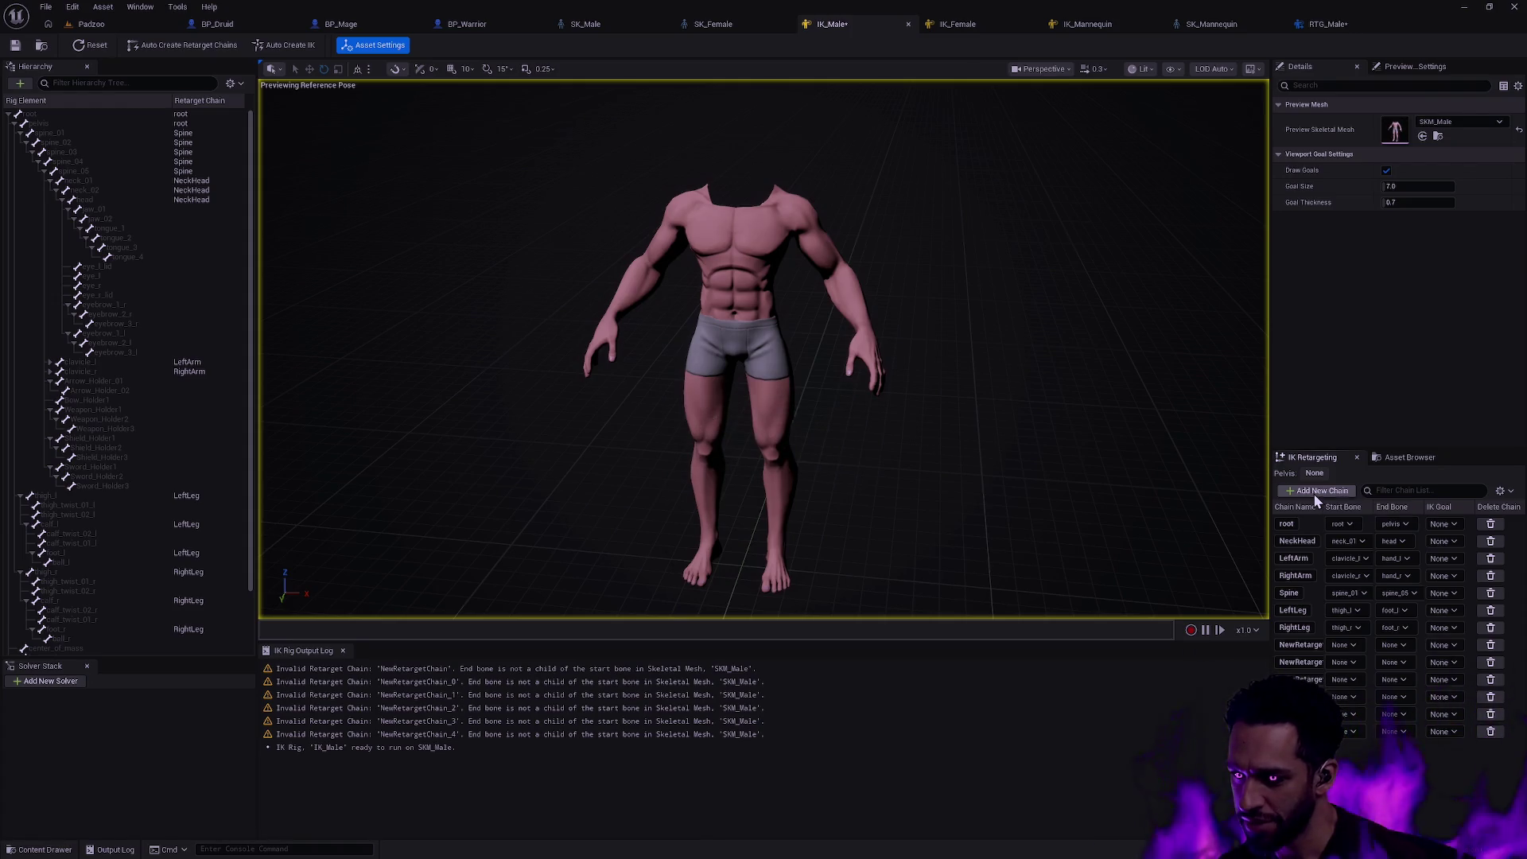
{"action": "left_click", "coordinate": [1313, 493]}
{"action": "key", "text": "Return"}
{"action": "left_click", "coordinate": [1313, 494]}
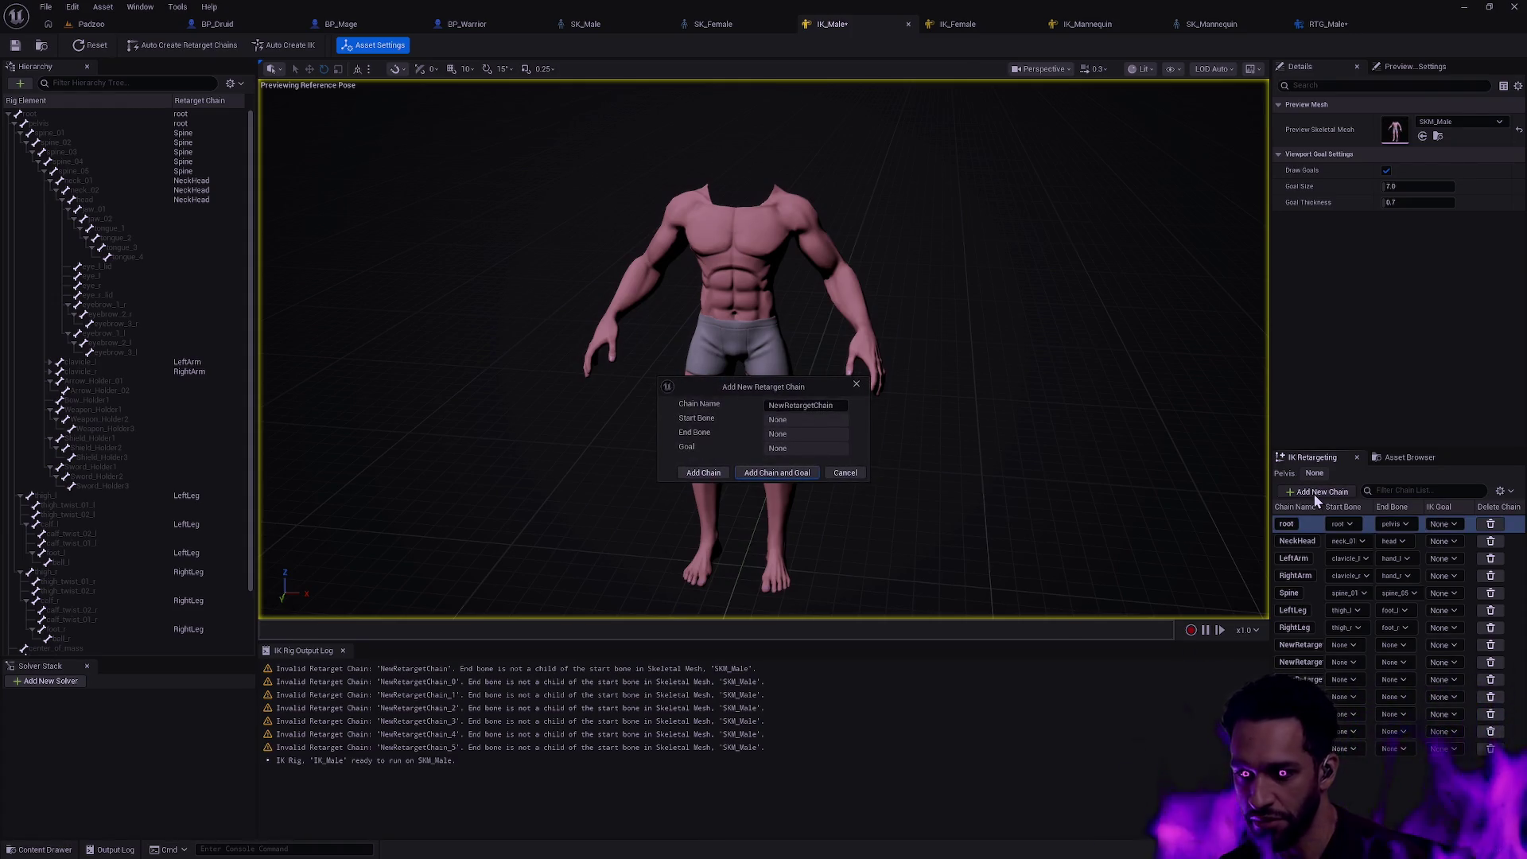
{"action": "key", "text": "Return"}
{"action": "left_click", "coordinate": [1313, 494]}
{"action": "key", "text": "Return"}
{"action": "left_click", "coordinate": [1314, 494]}
{"action": "key", "text": "Return"}
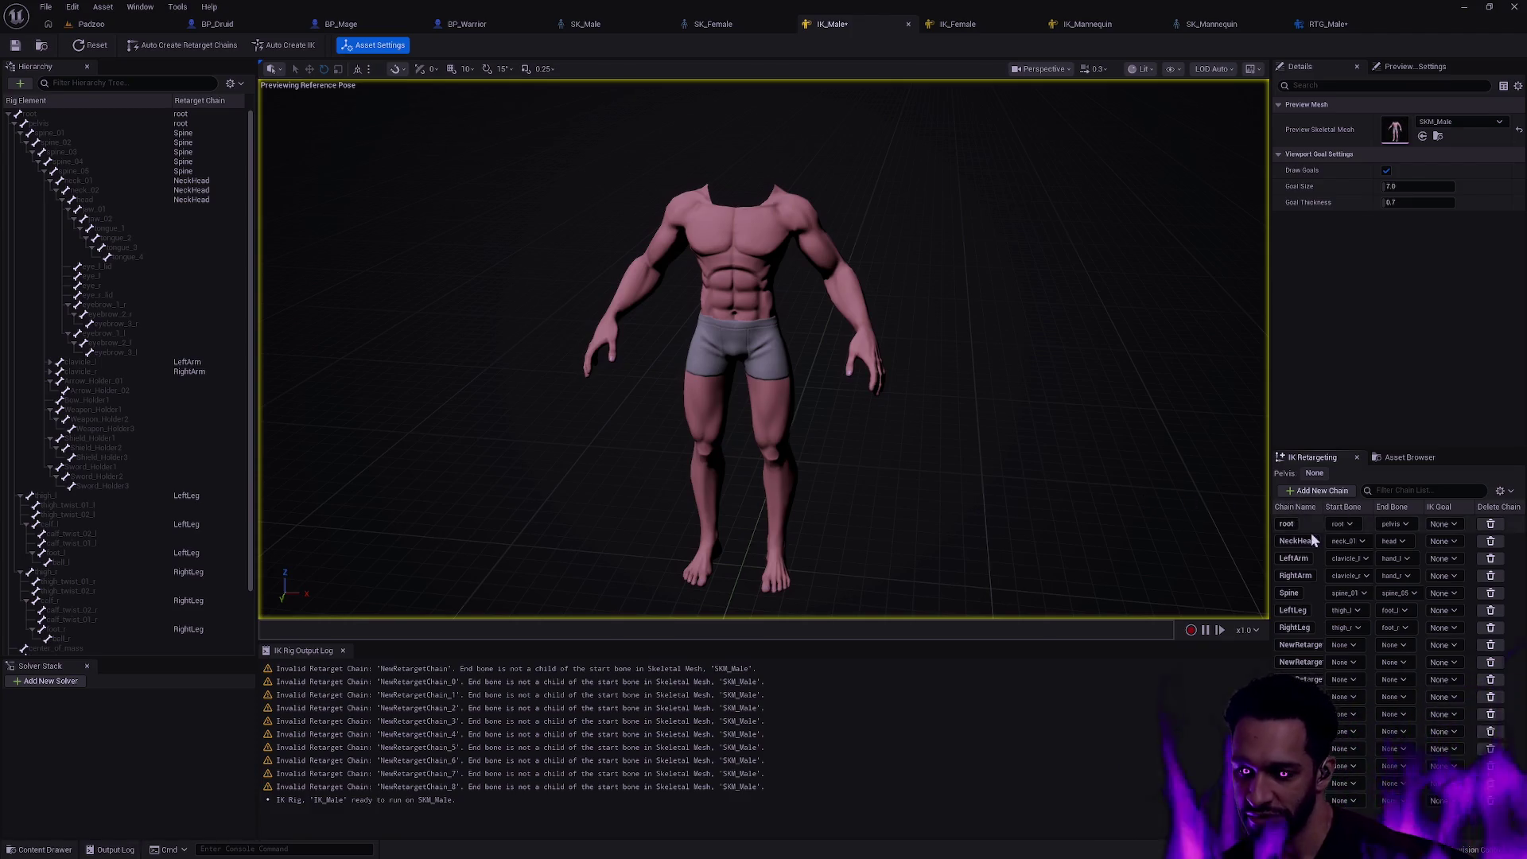
- Rename the first unnamed chain to LeftIndex and set its start bone to hand_l
{"action": "double_click", "coordinate": [1298, 645]}
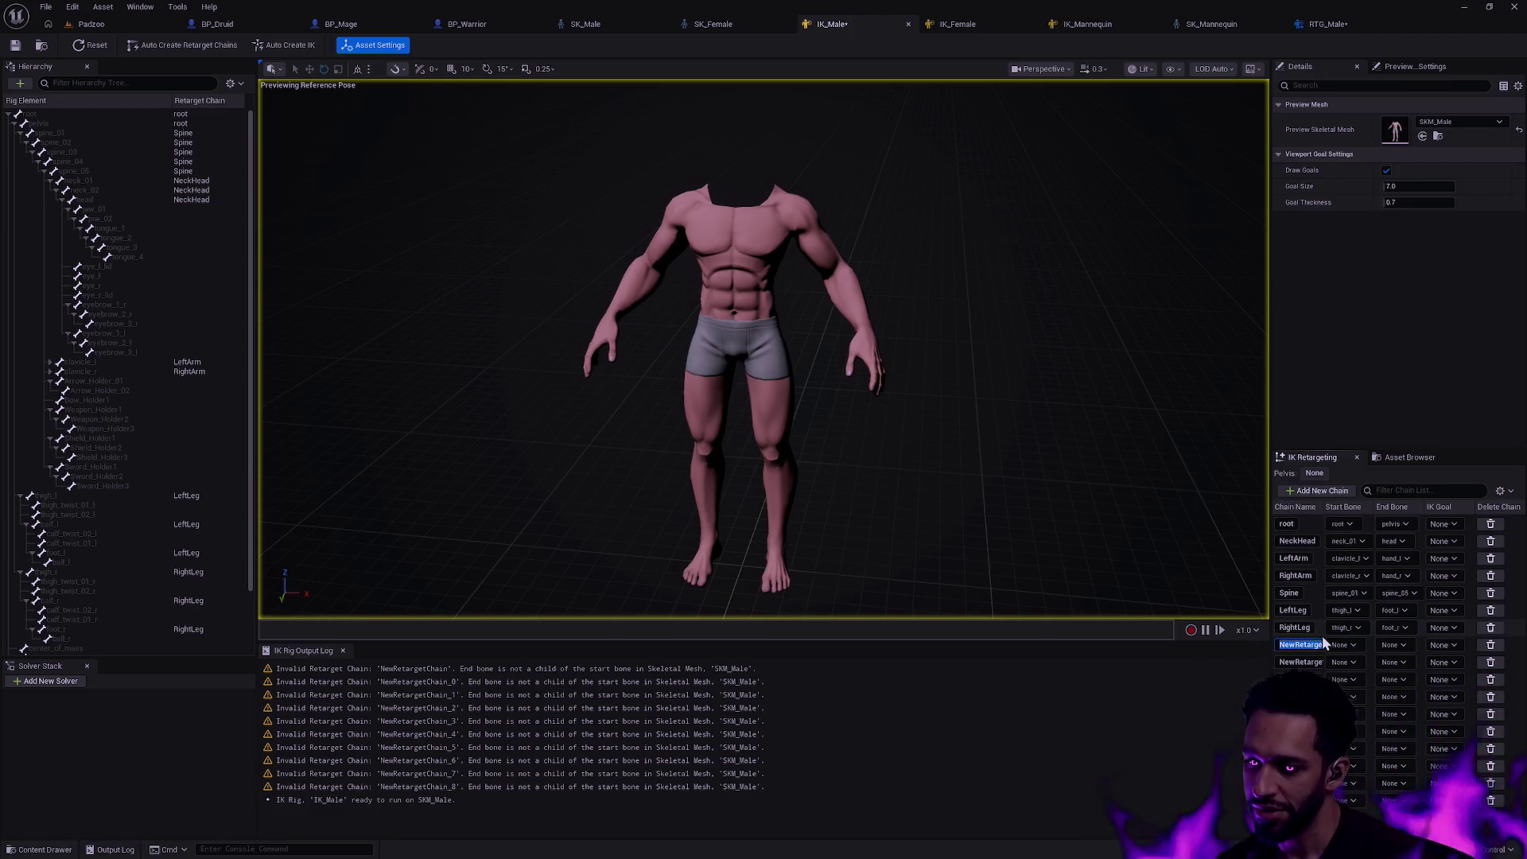
{"action": "type", "text": "LeftIndex"}
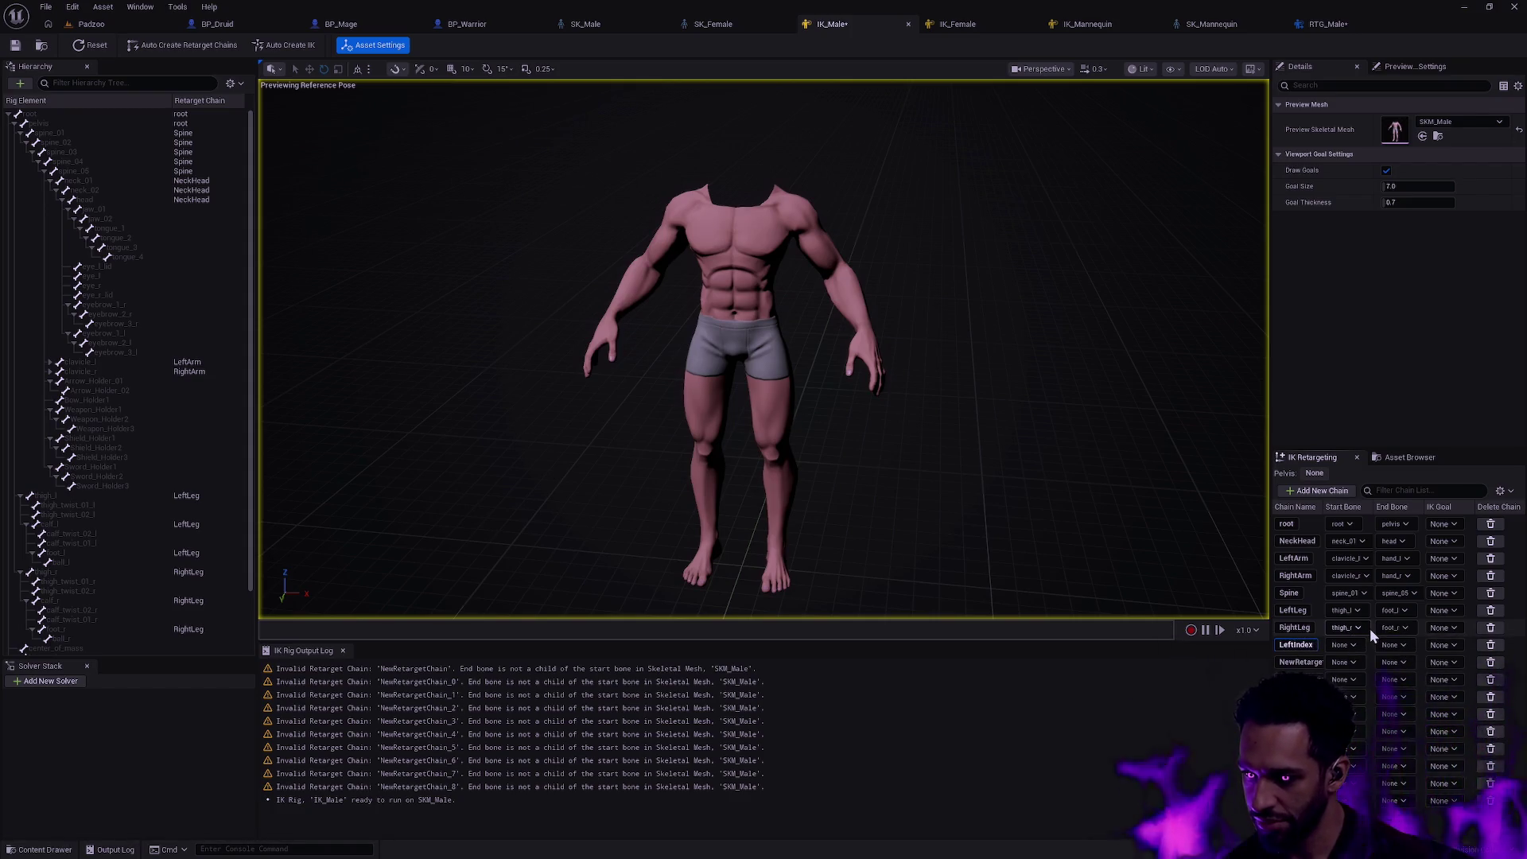
{"action": "key", "text": "Return"}
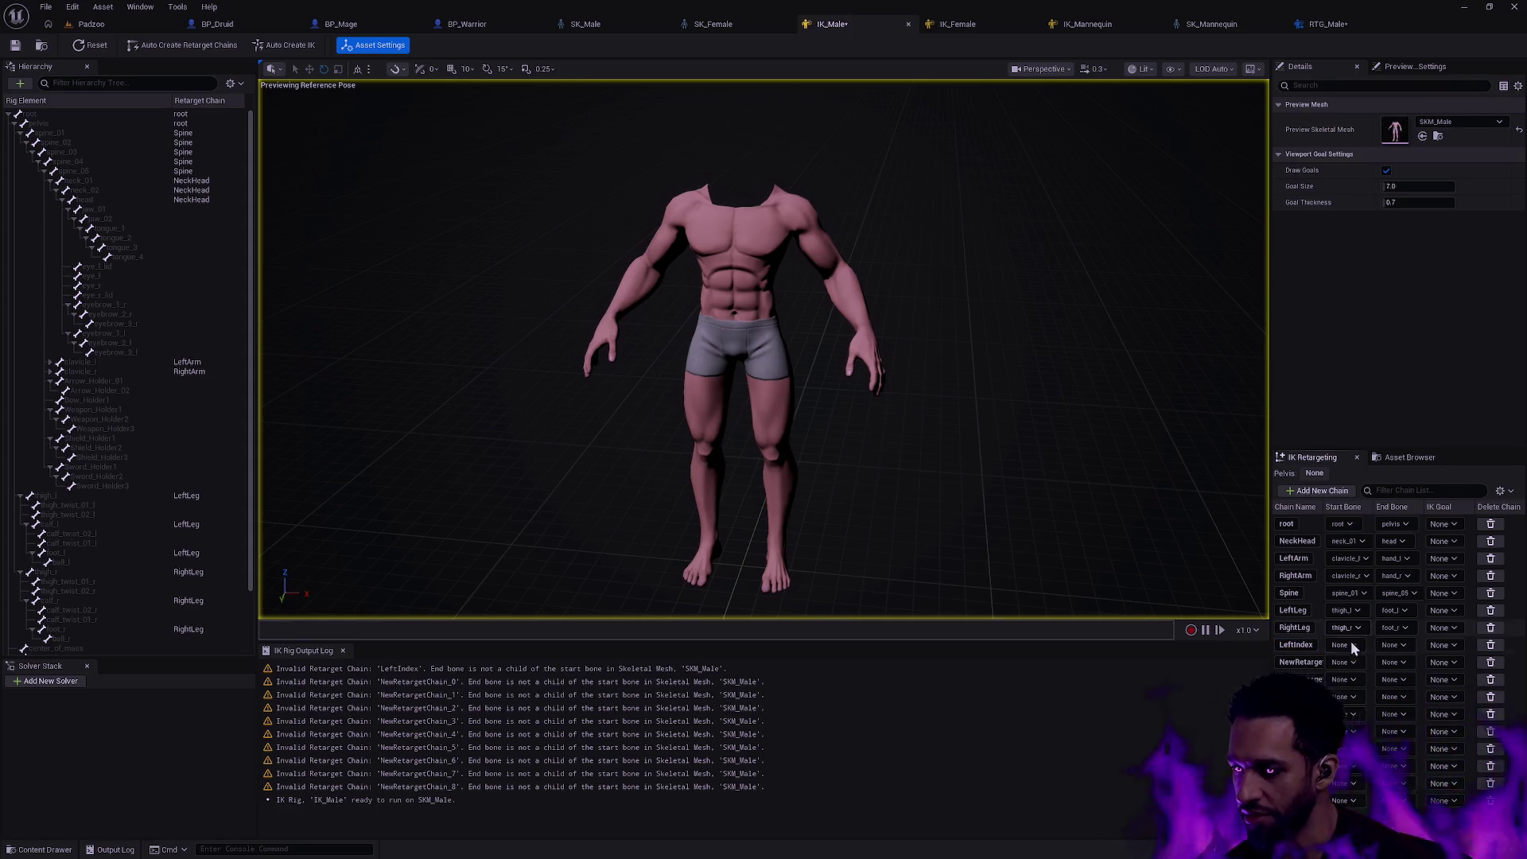
{"action": "left_click", "coordinate": [1351, 644]}
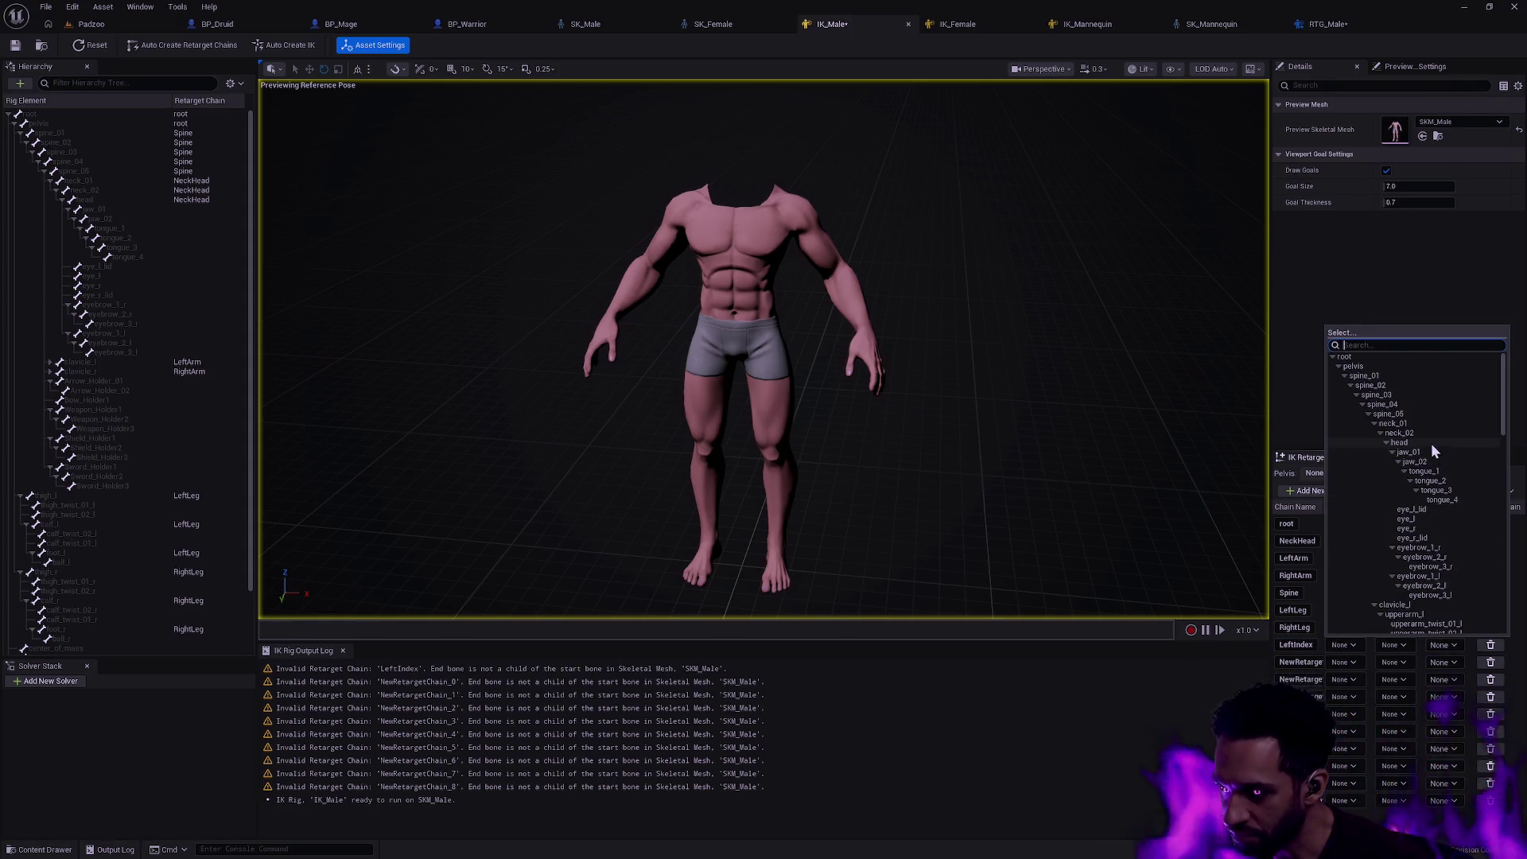
{"action": "scroll", "coordinate": [1431, 448], "scroll_direction": "down", "scroll_amount": 5}
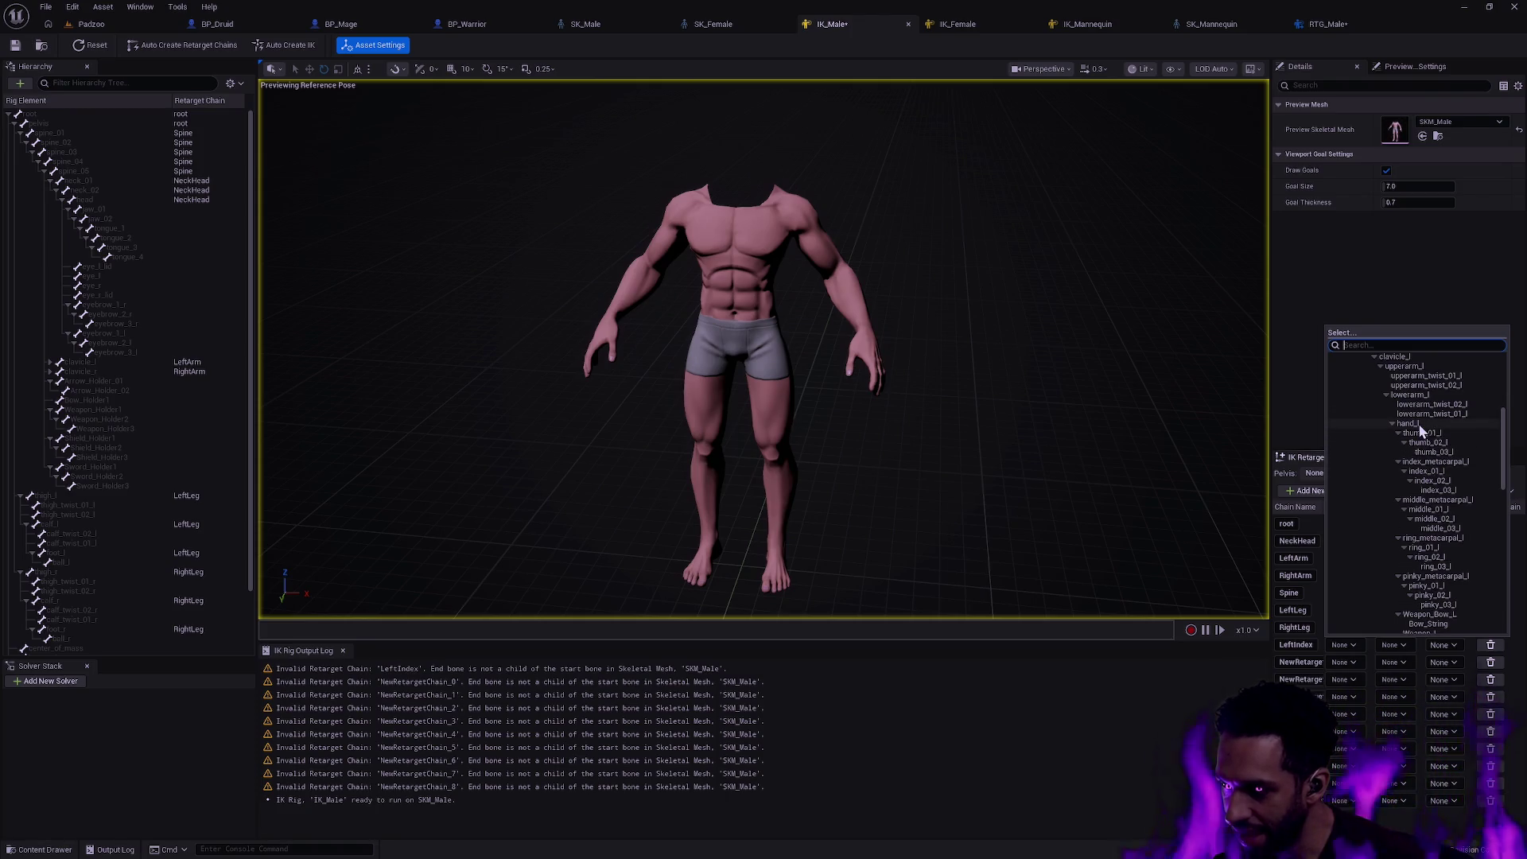
{"action": "left_click", "coordinate": [1424, 424]}
- Set LeftIndex's end bone to index_03_l and expand the left arm bones in the skeleton
{"action": "left_click", "coordinate": [1397, 645]}
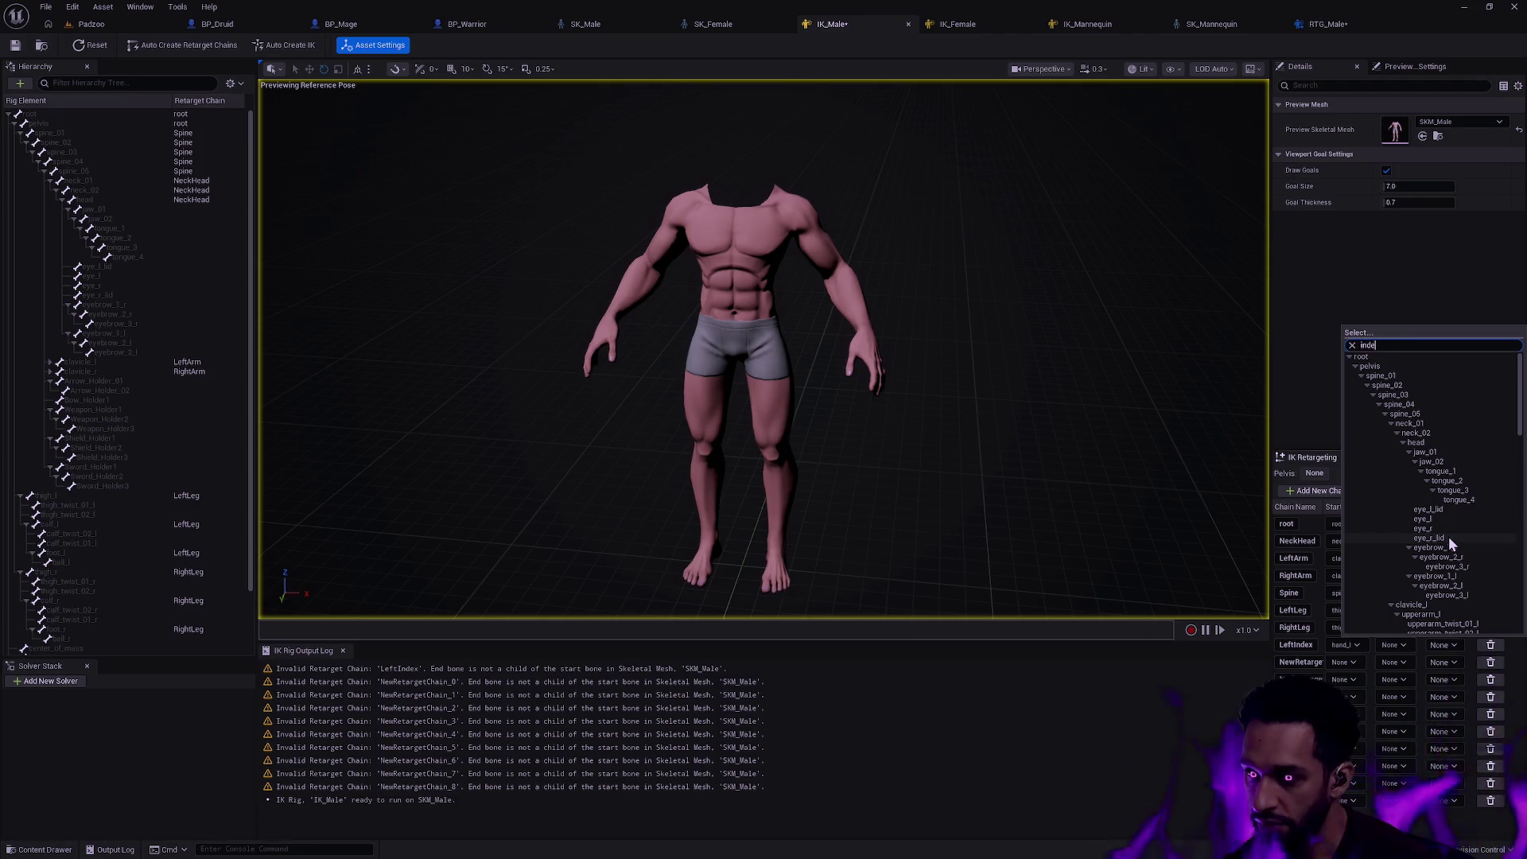
{"action": "type", "text": "index"}
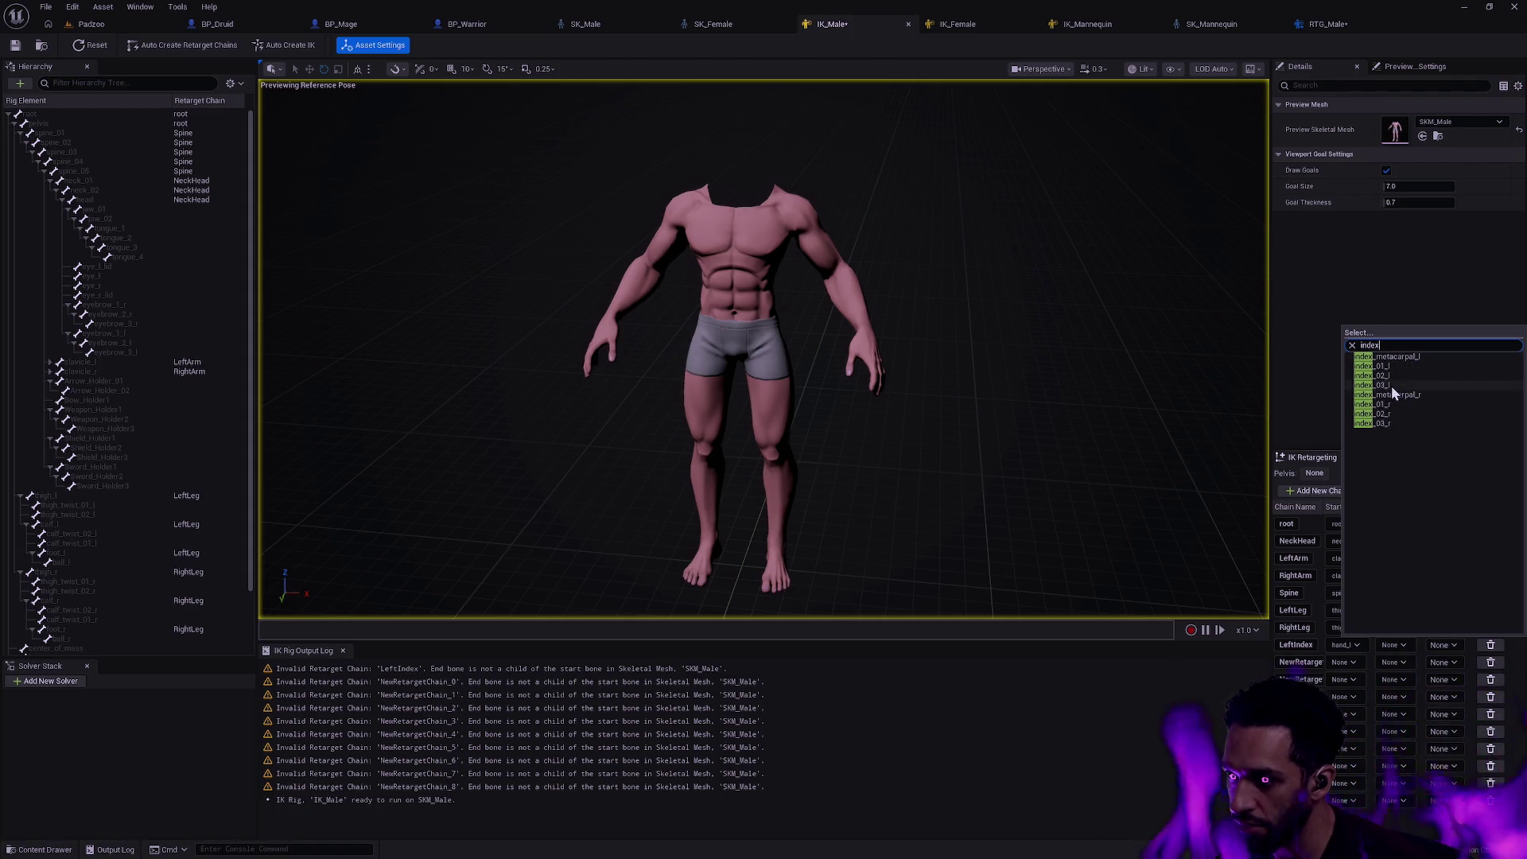
{"action": "left_click", "coordinate": [1390, 386]}
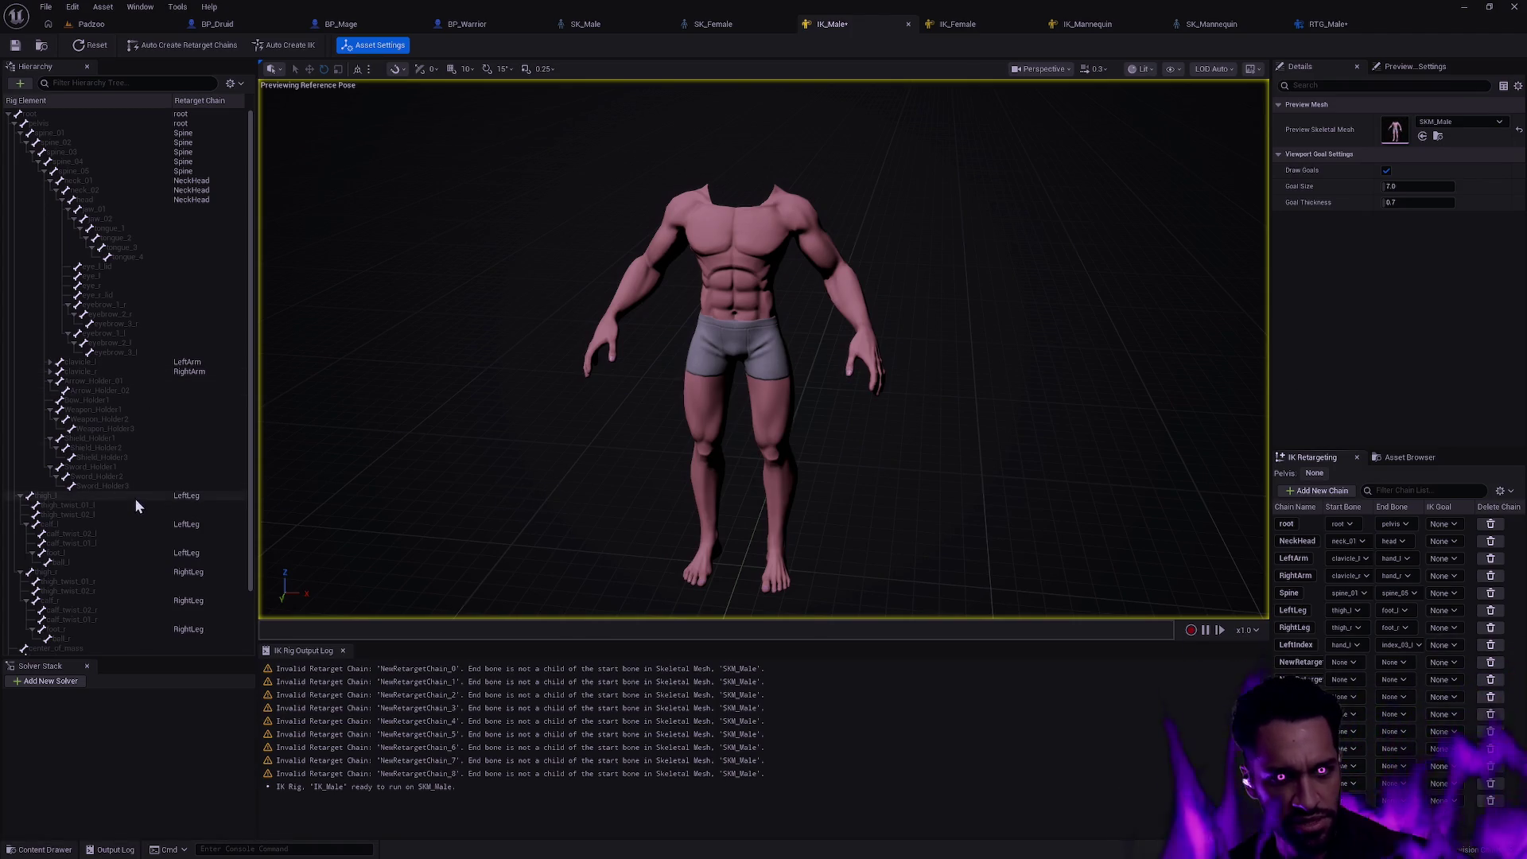
{"action": "left_click", "coordinate": [50, 363]}
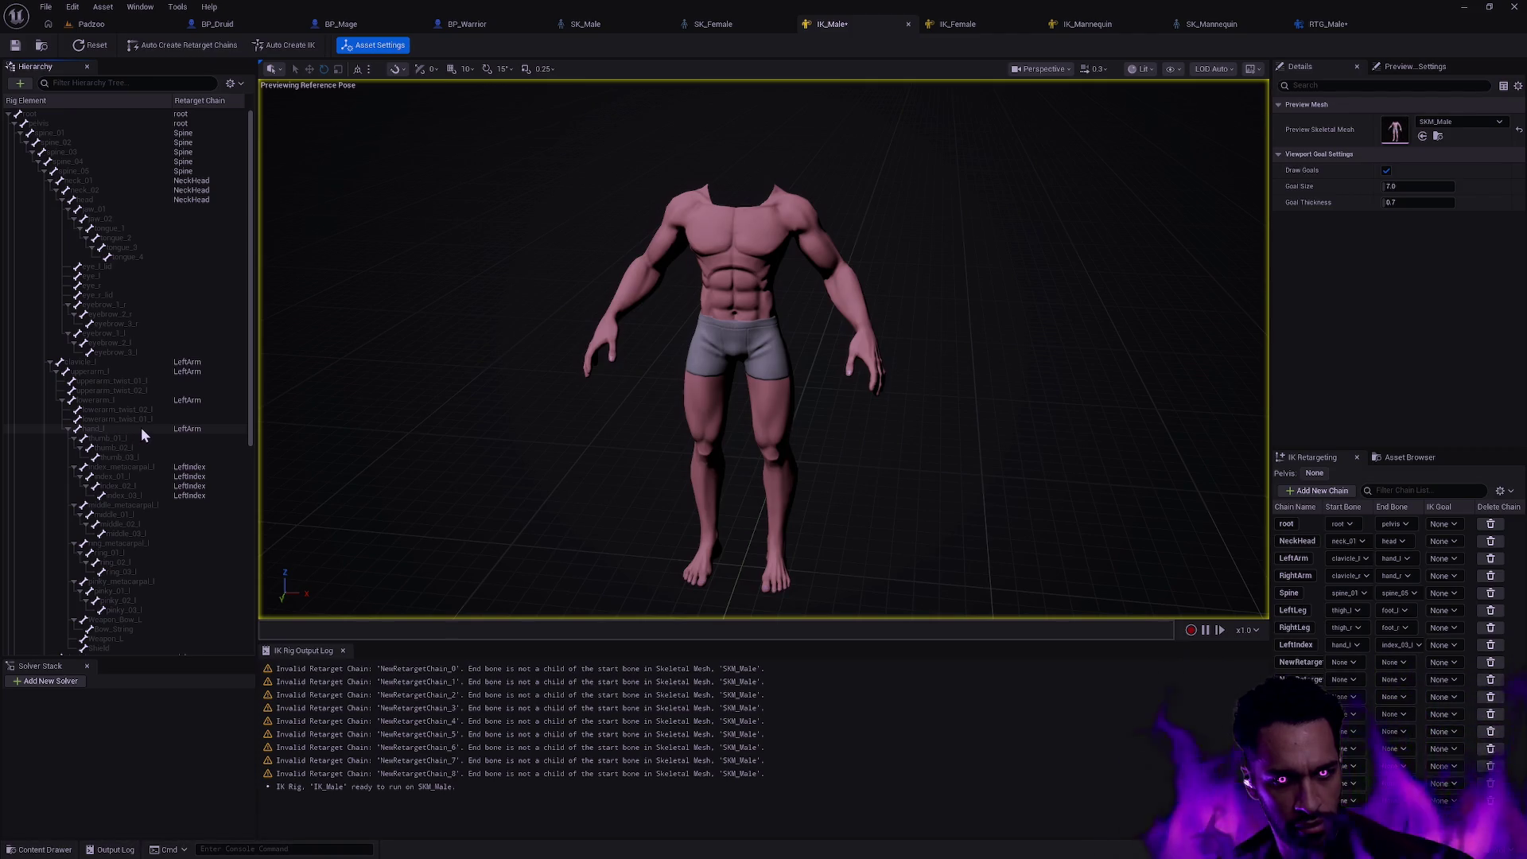
- Inspect index_metacarpal_l and review LeftIndex's start bone choices without changing them
{"action": "left_click", "coordinate": [138, 470]}
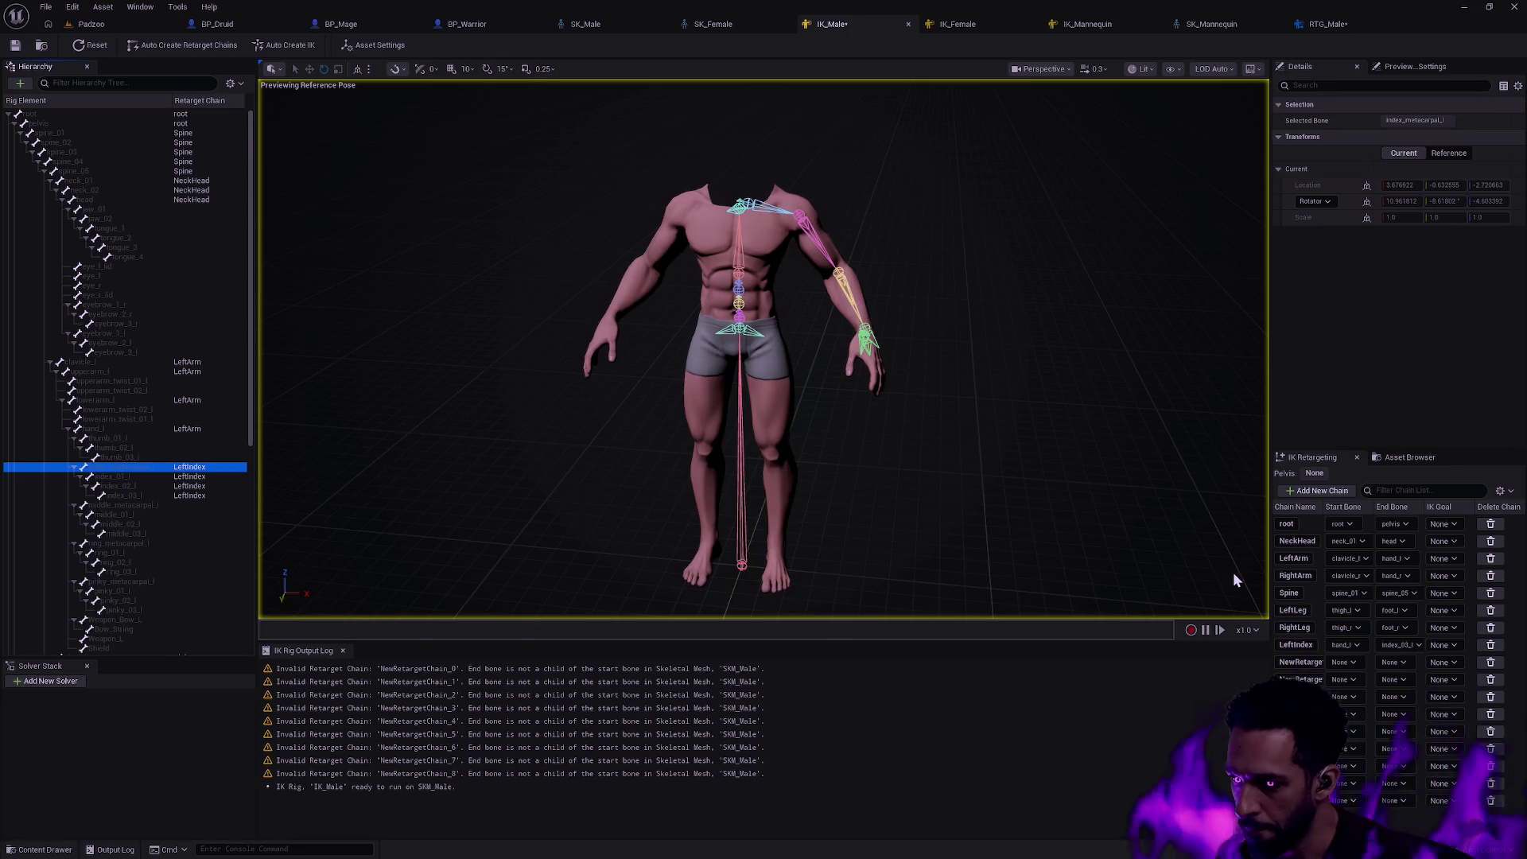
{"action": "left_click", "coordinate": [1346, 644]}
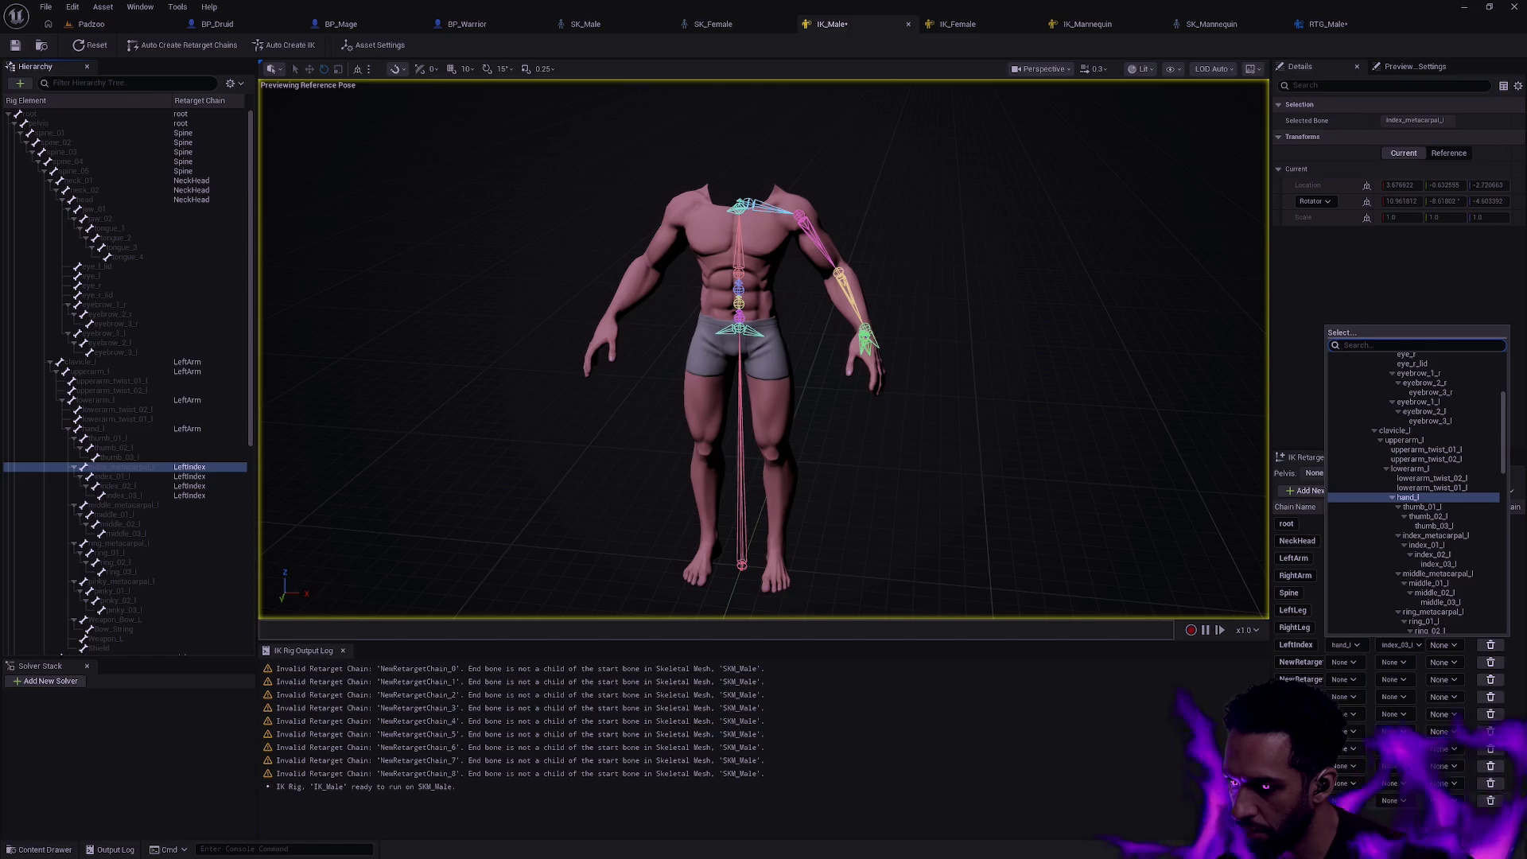
{"action": "left_click", "coordinate": [1378, 705]}
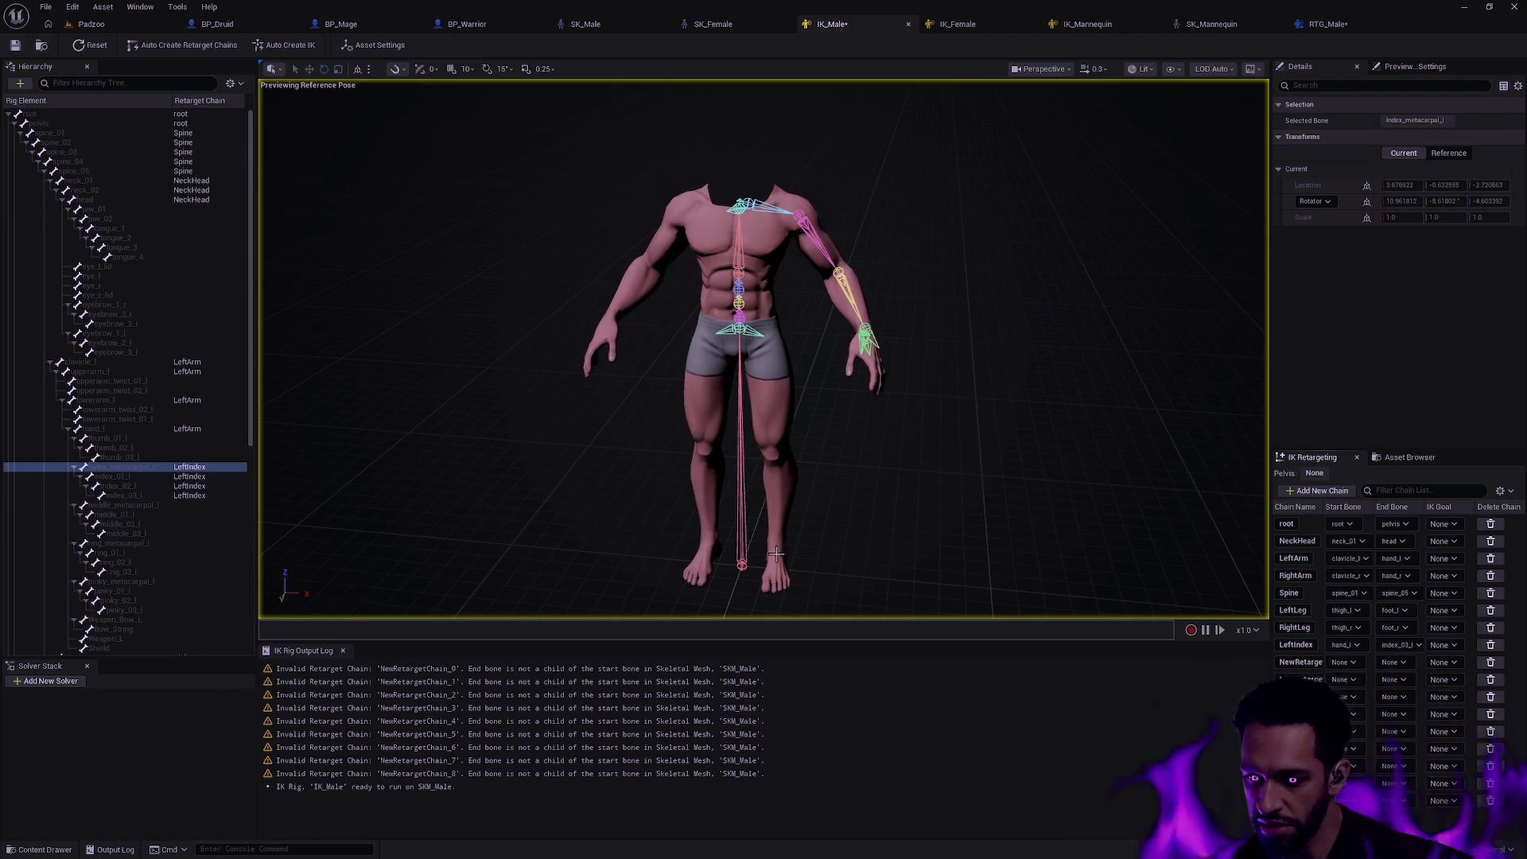
- Select middle_metacarpal_l through middle_03_l and bring up their context options
{"action": "left_click", "coordinate": [120, 505]}
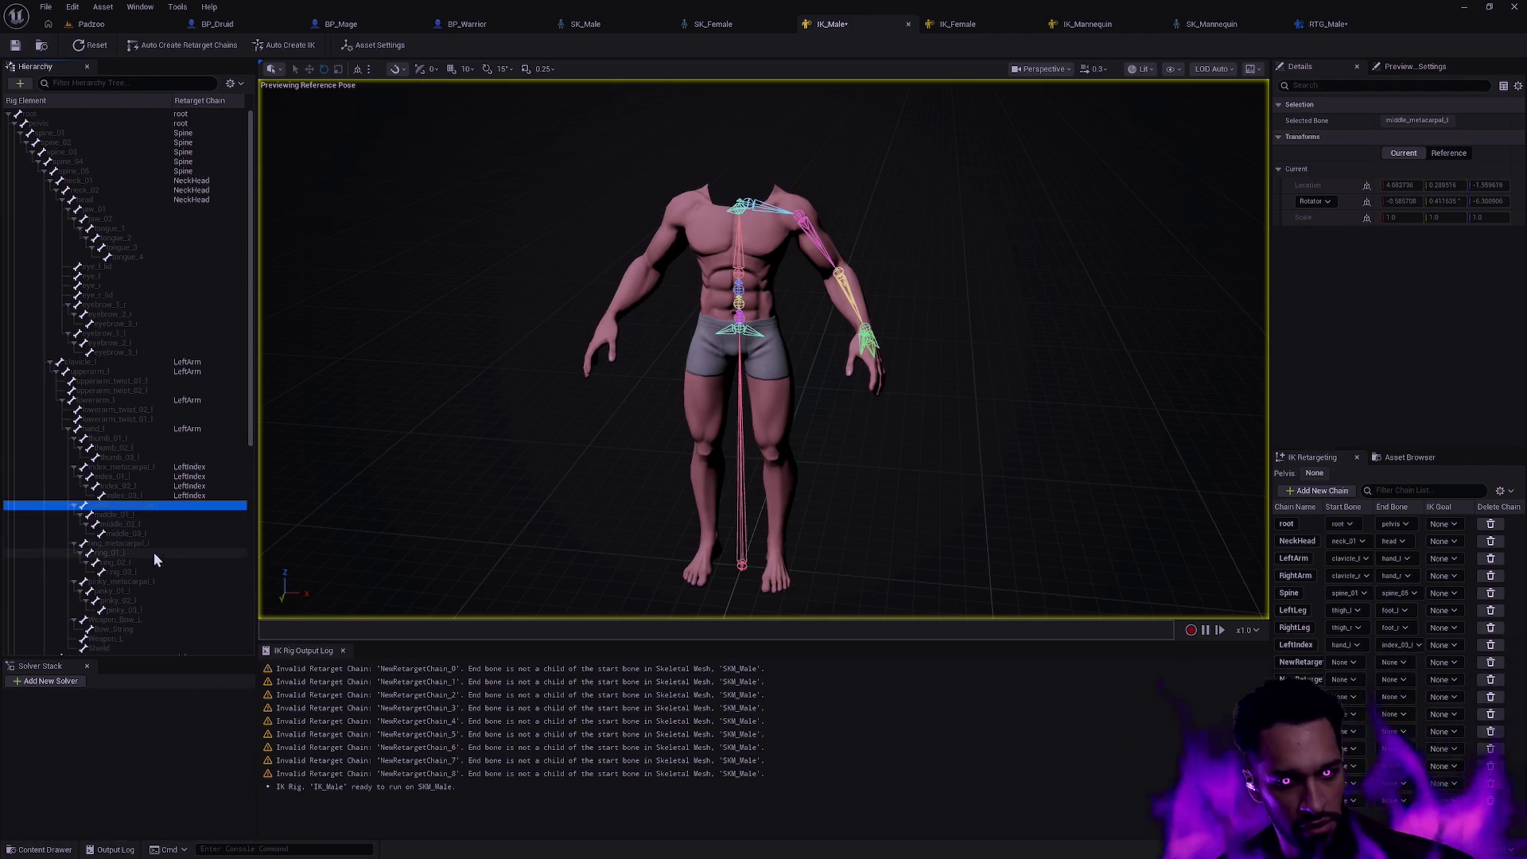
{"action": "left_click", "coordinate": [153, 534], "text": "shift"}
{"action": "right_click", "coordinate": [148, 540]}
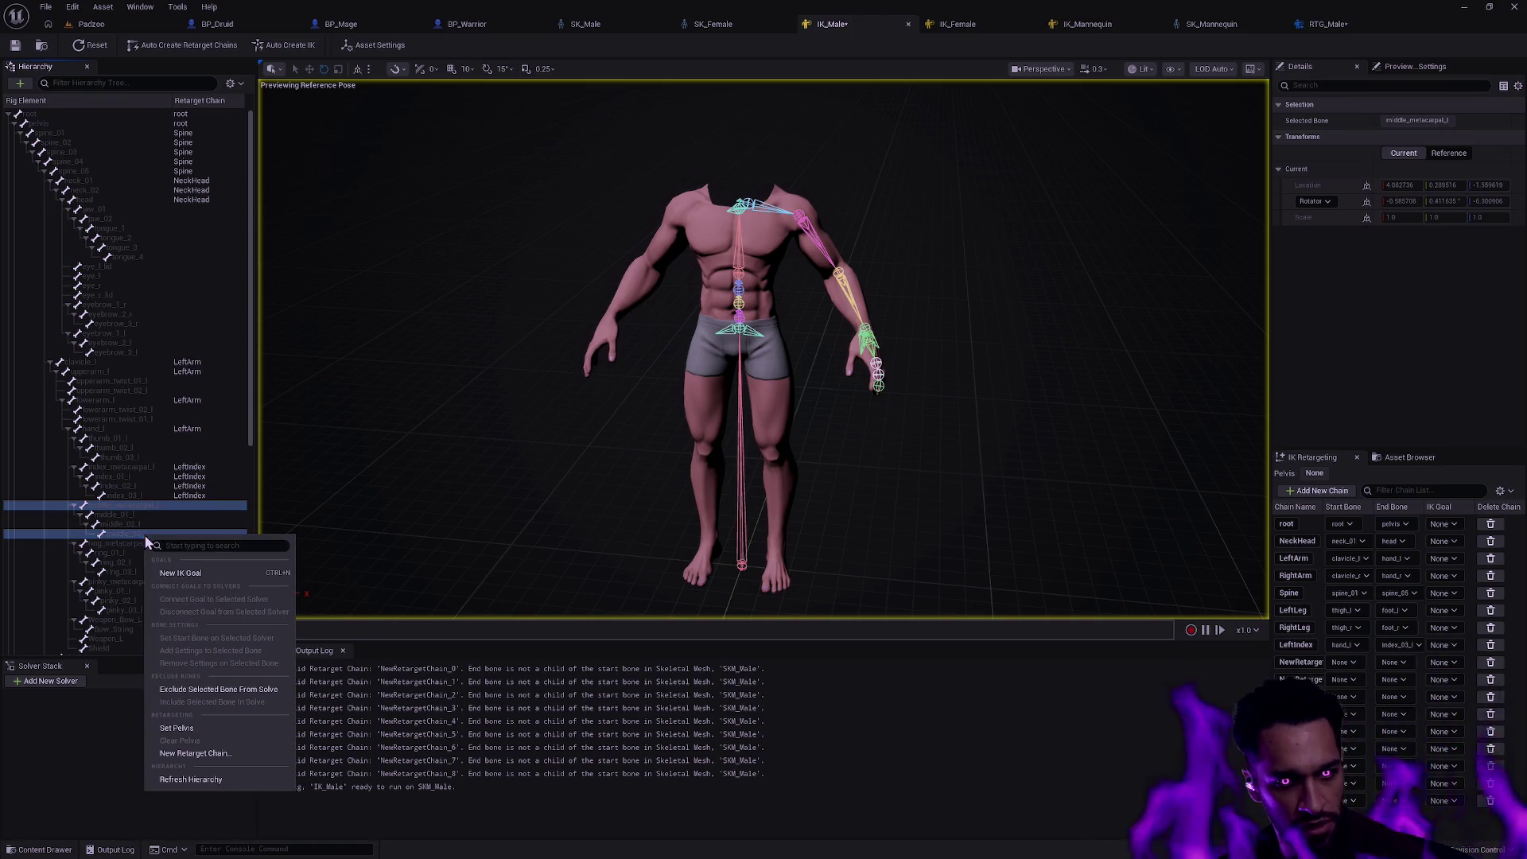
- Cancel the chain-from-selection dialog and set LeftIndex's start bone to index_metacarpal_l instead
{"action": "left_click", "coordinate": [216, 754]}
{"action": "type", "text": "LeftMiddle"}
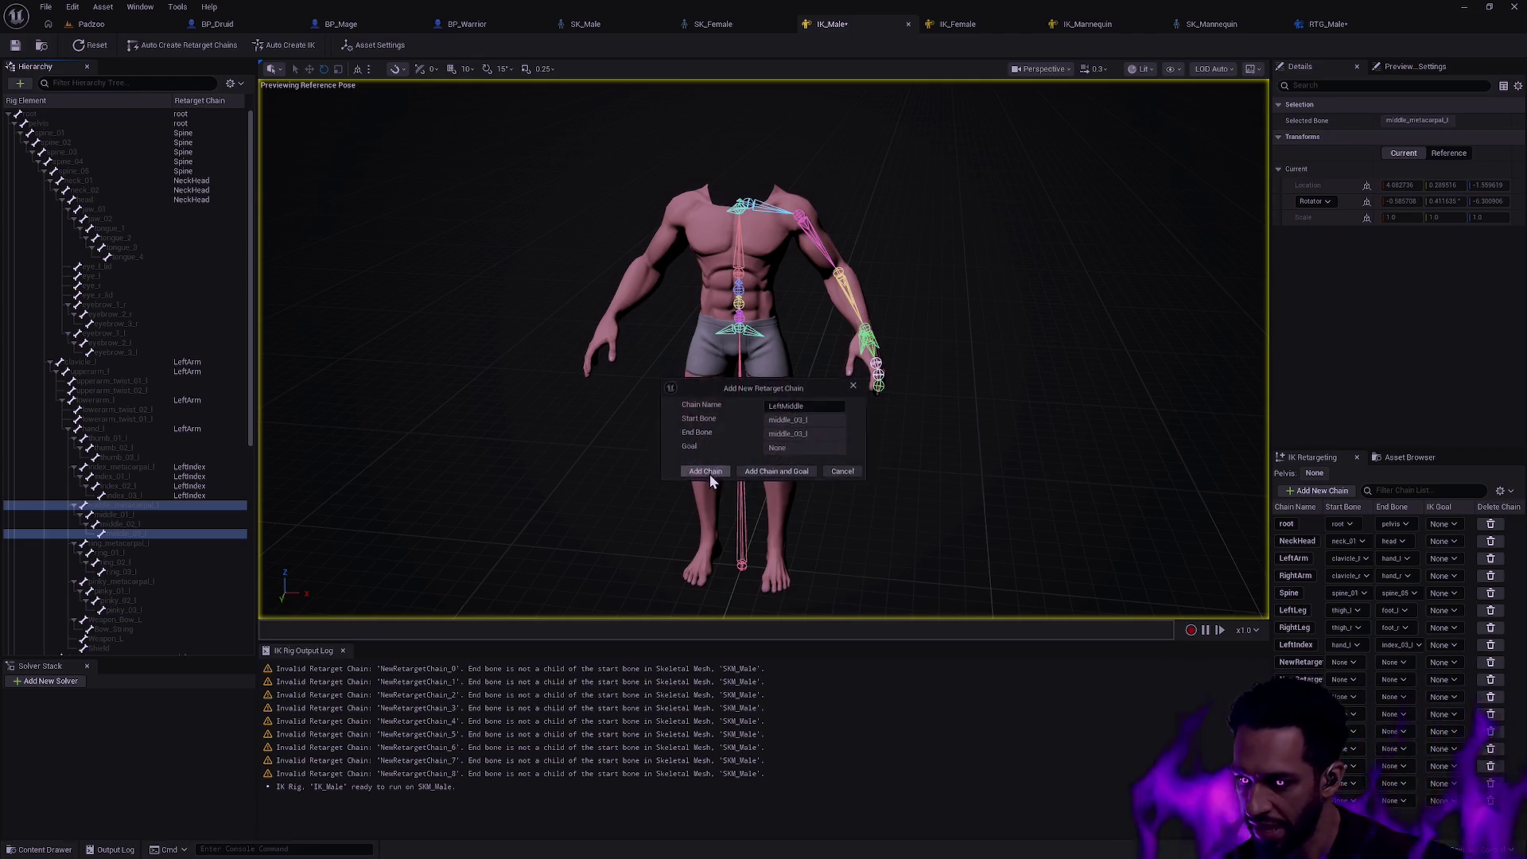
{"action": "left_click", "coordinate": [846, 474]}
{"action": "left_click", "coordinate": [841, 563]}
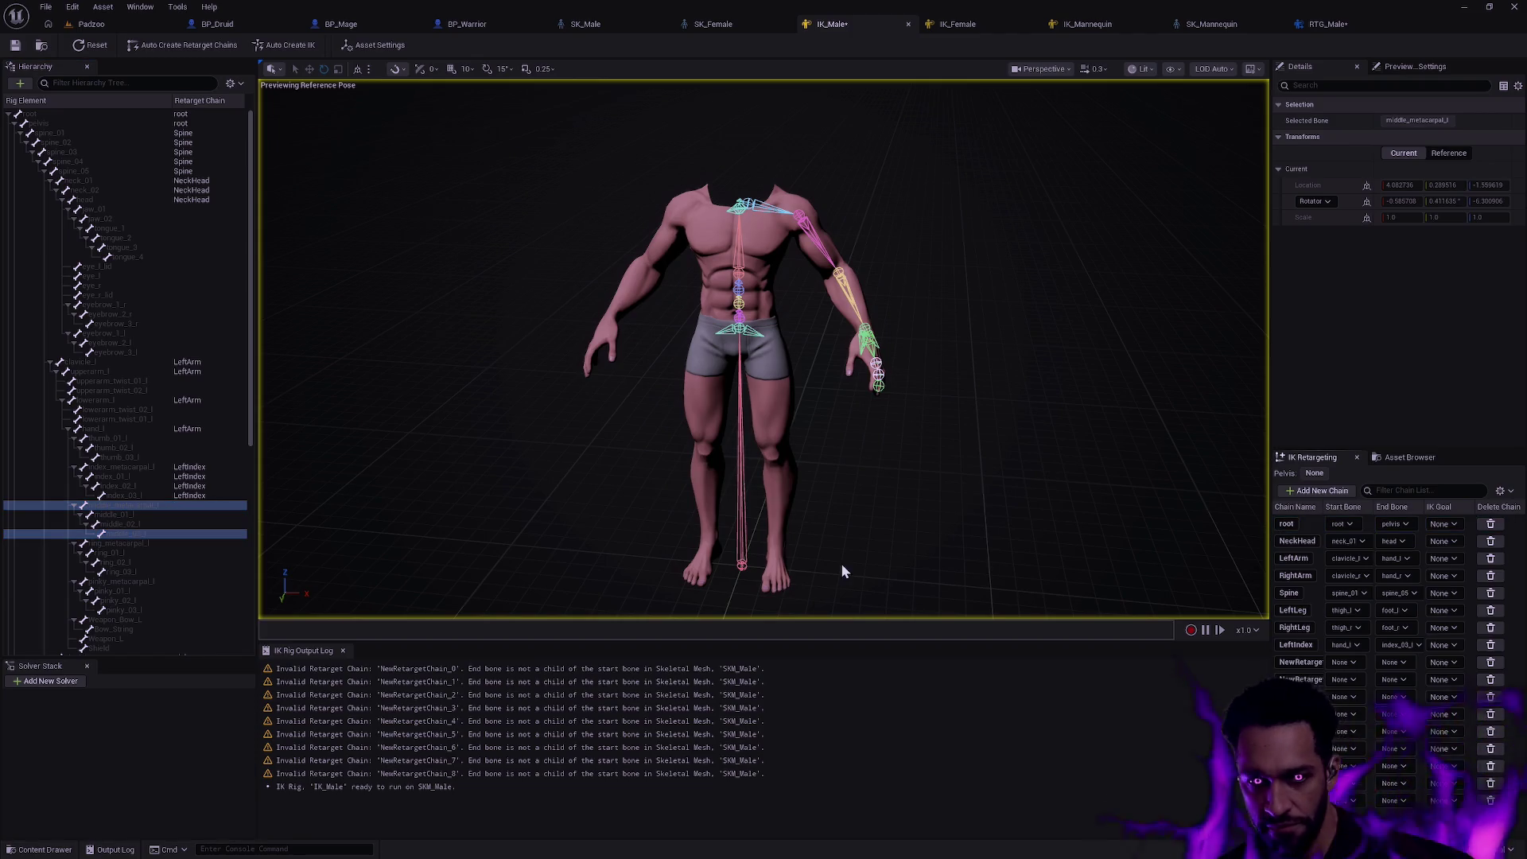
{"action": "left_click", "coordinate": [1359, 645]}
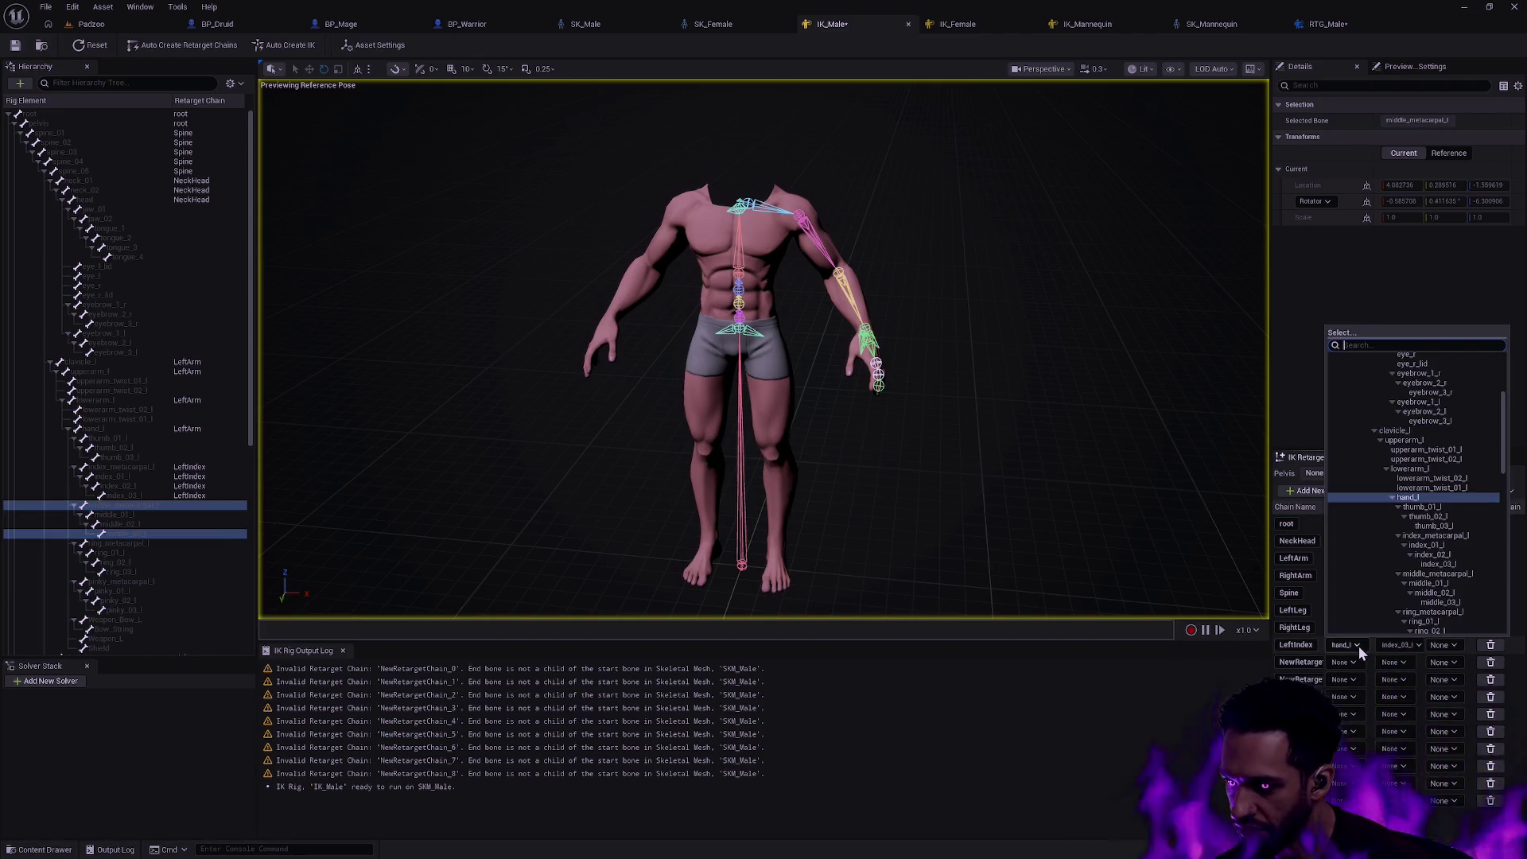
{"action": "left_click", "coordinate": [1447, 539]}
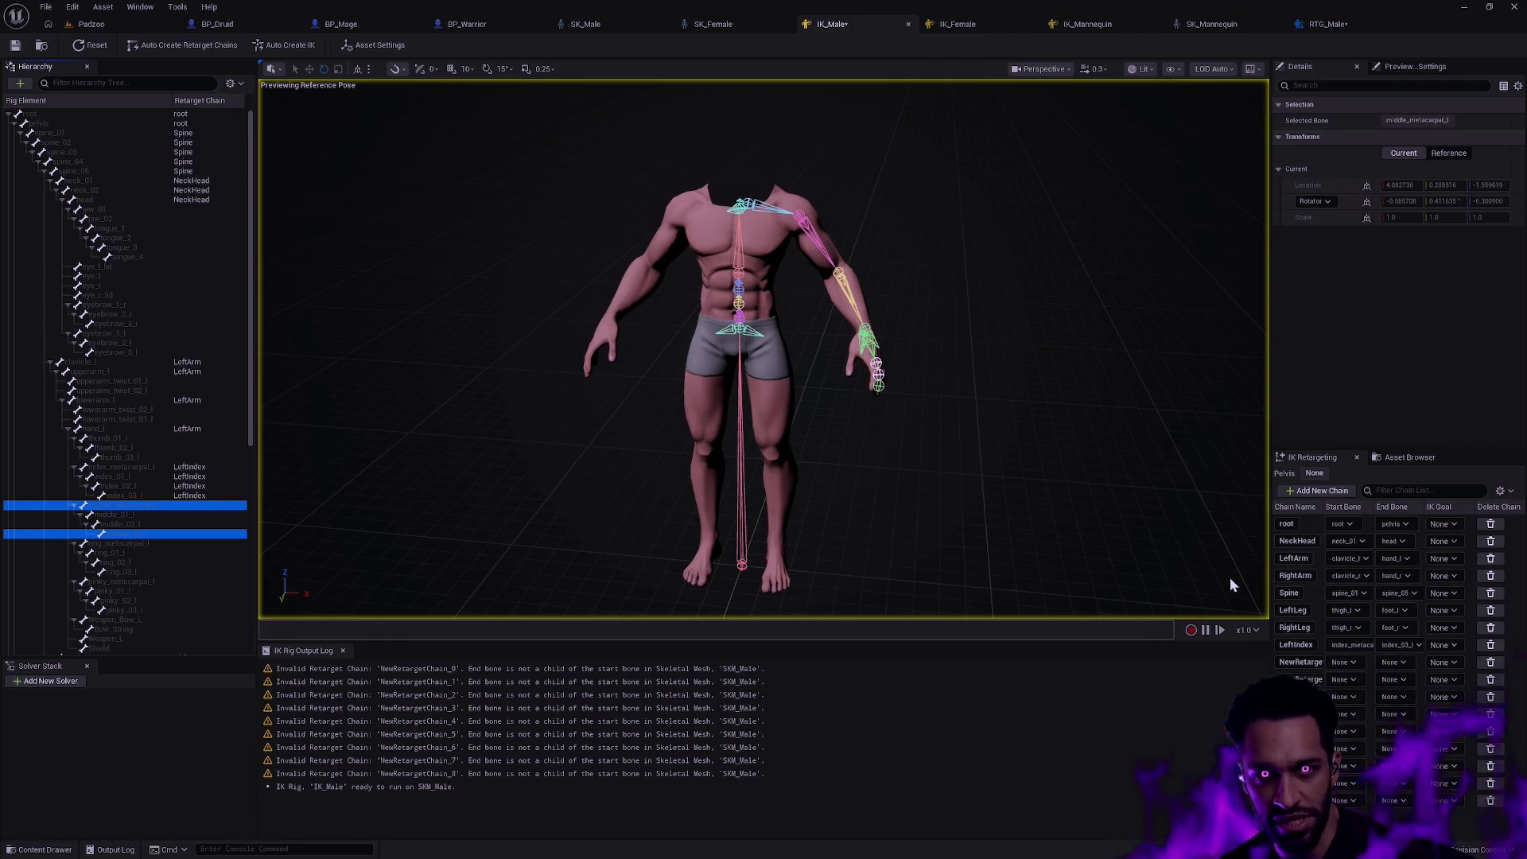
- Rename the second unnamed chain to LeftMiddle with start bone middle_metacarpal_l, end bone pending
{"action": "double_click", "coordinate": [1307, 662]}
{"action": "type", "text": "LeftMiddle"}
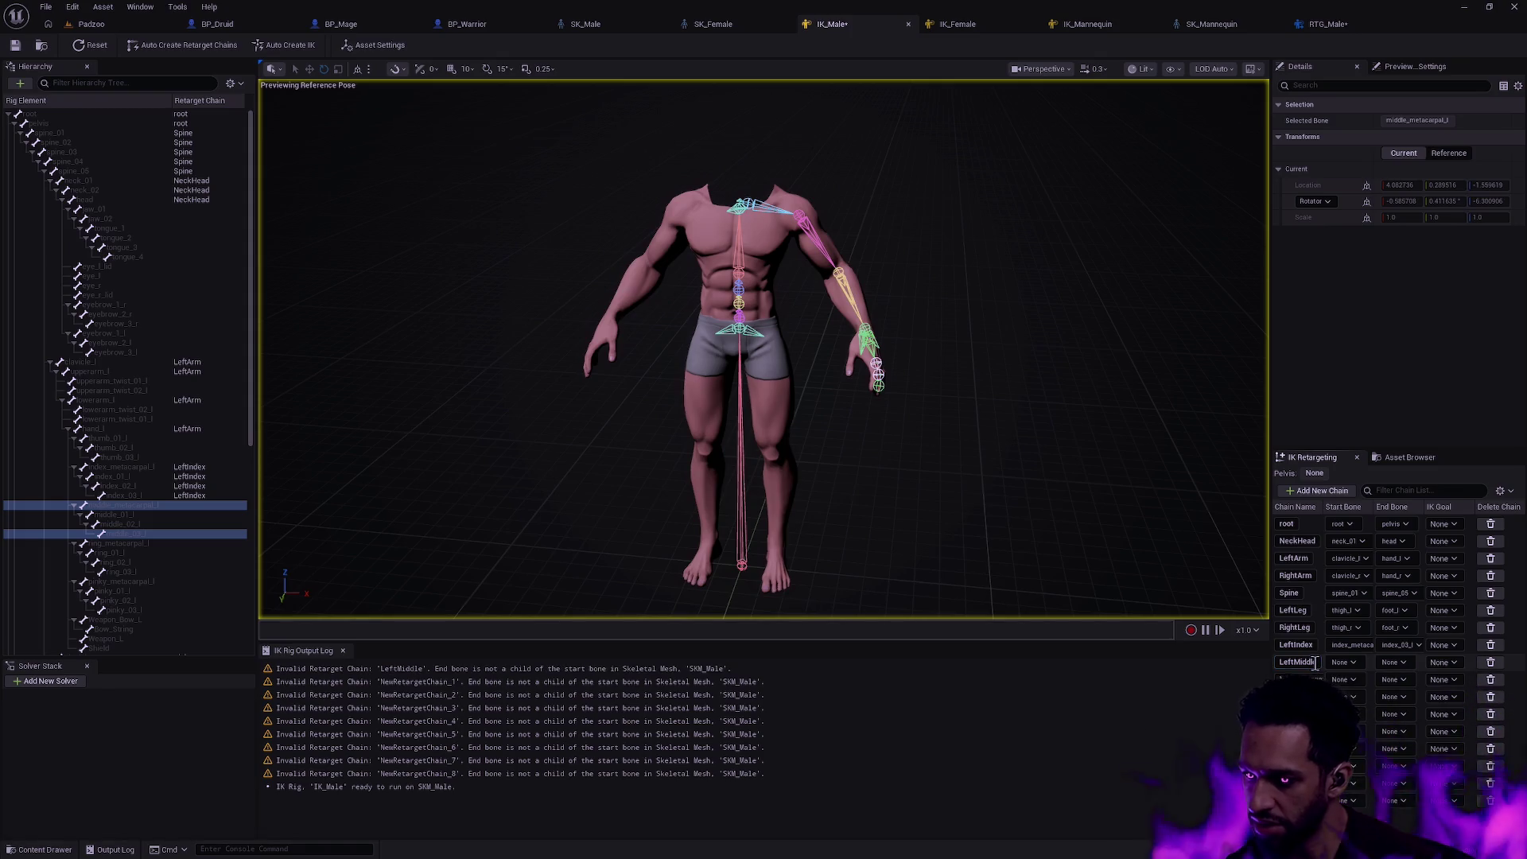
{"action": "key", "text": "Return"}
{"action": "left_click", "coordinate": [1343, 663]}
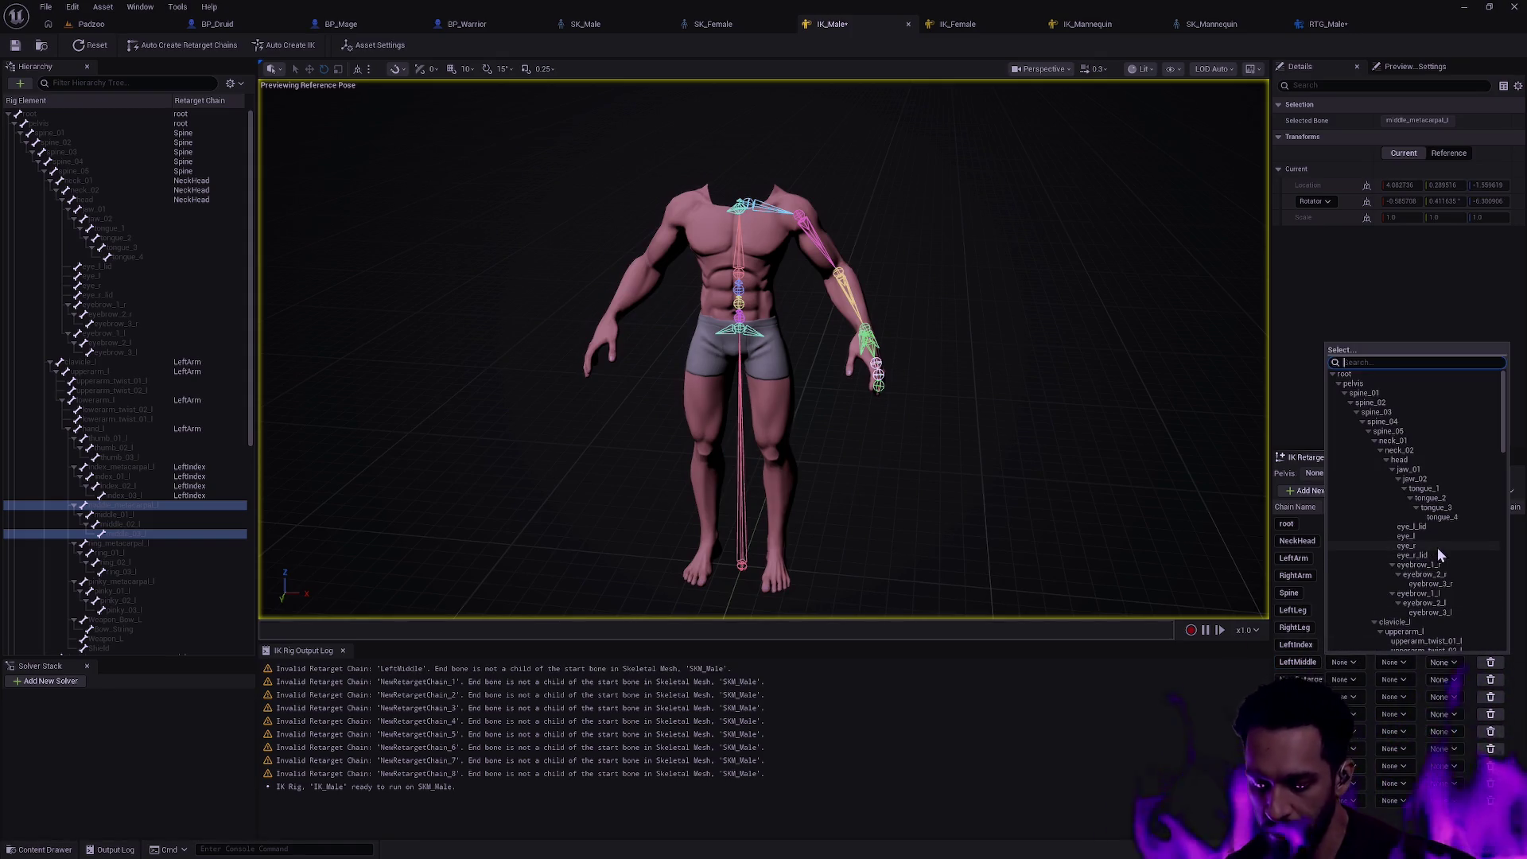
{"action": "type", "text": "middle"}
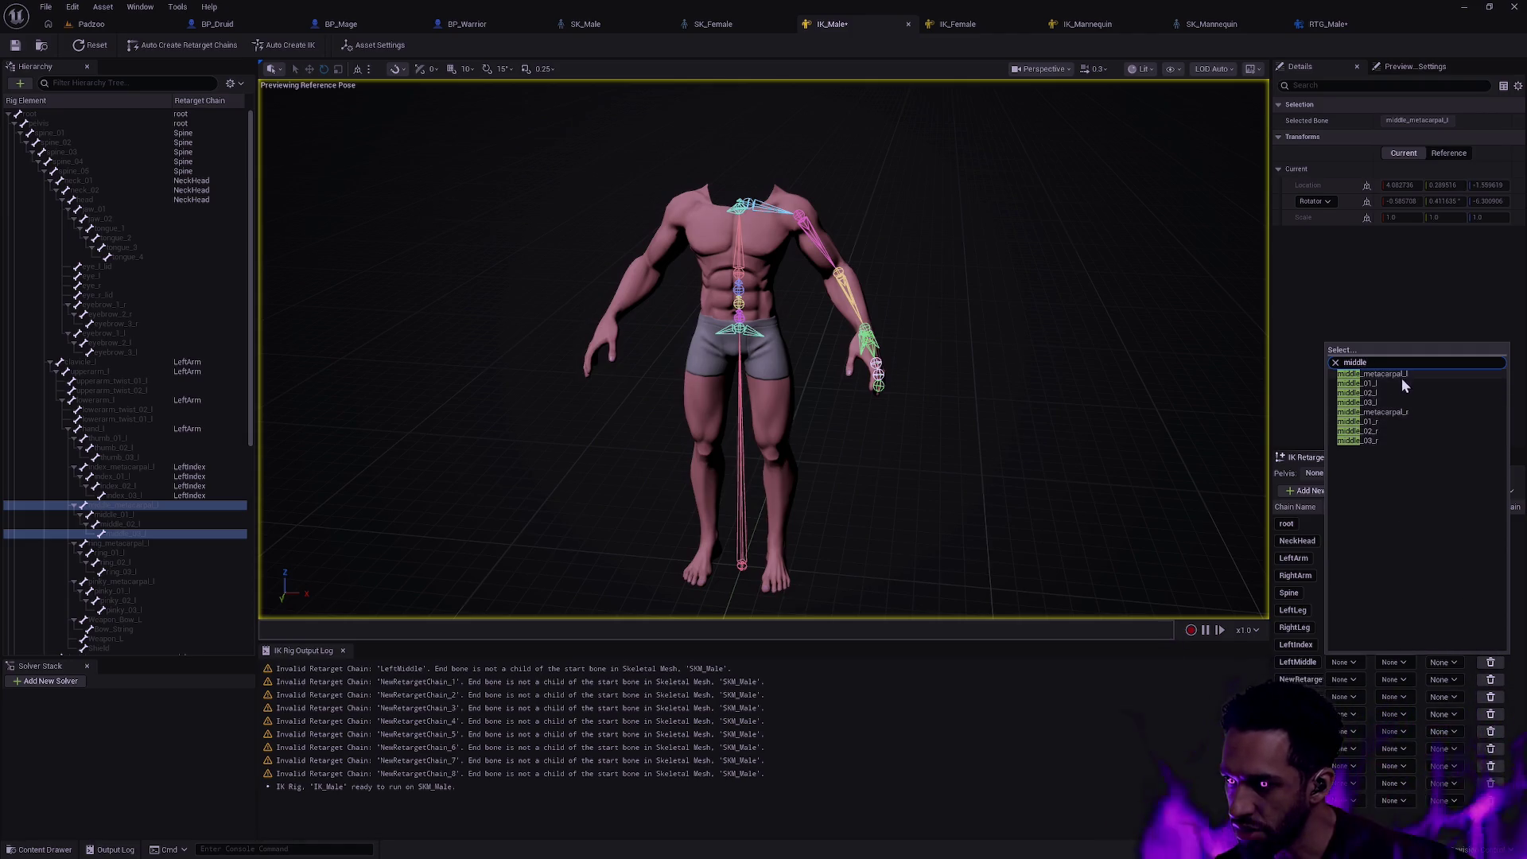
{"action": "left_click", "coordinate": [1402, 375]}
{"action": "left_click", "coordinate": [1401, 662]}
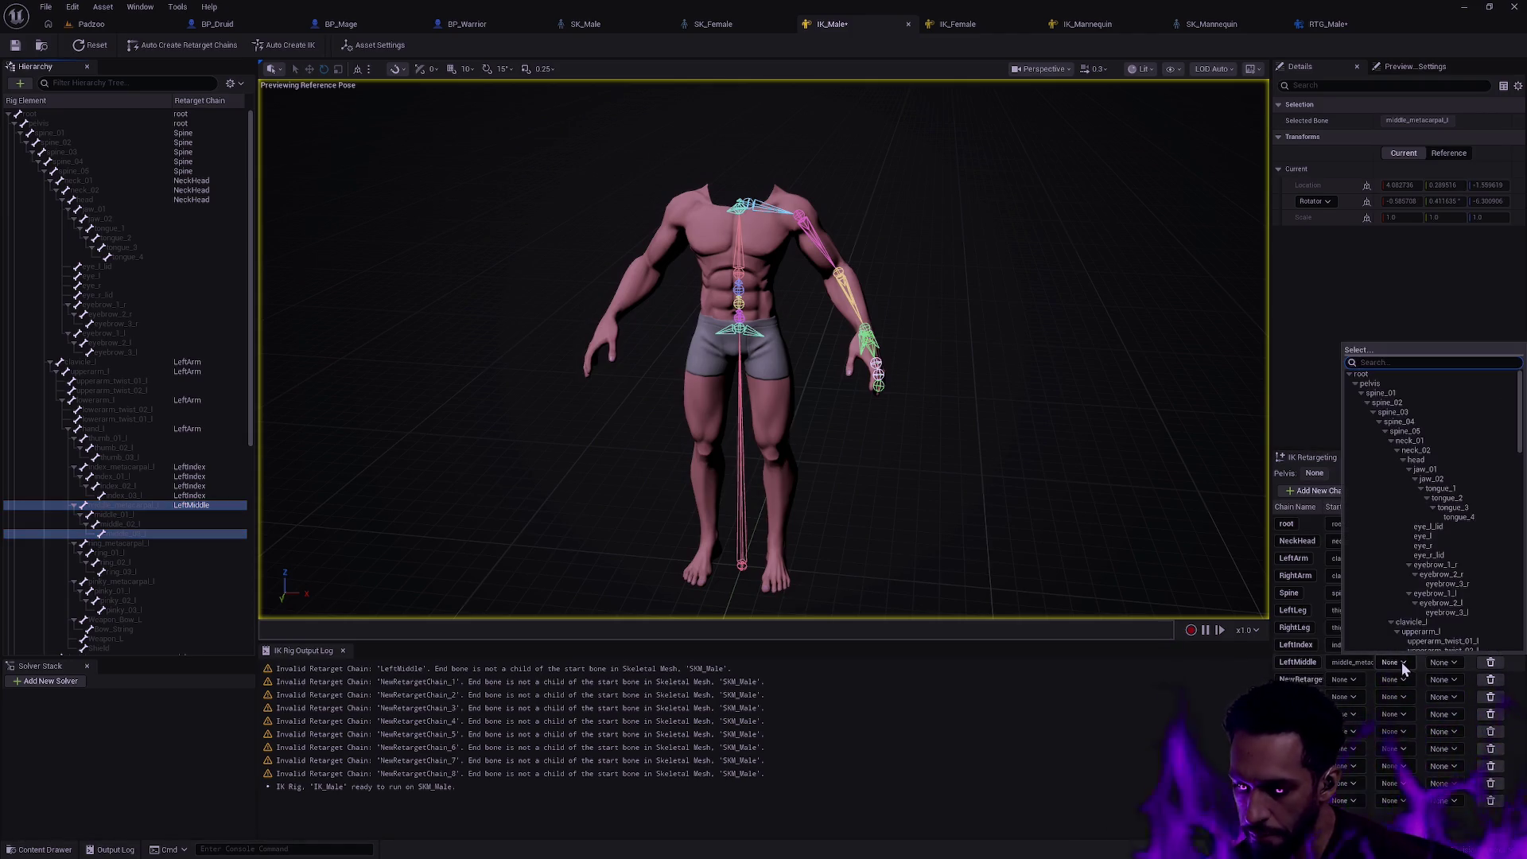
{"action": "type", "text": "middle"}
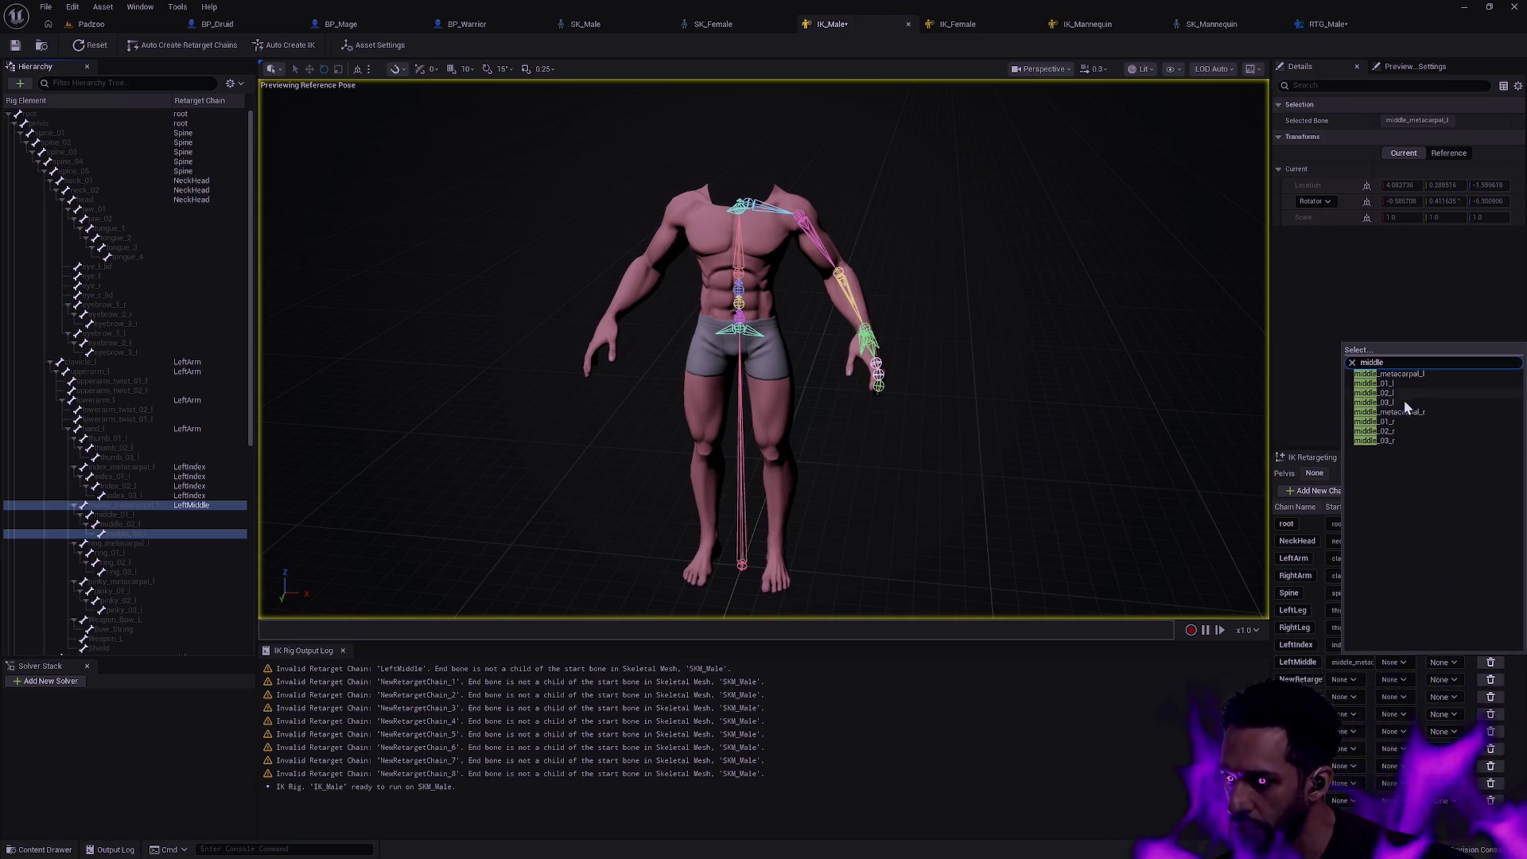
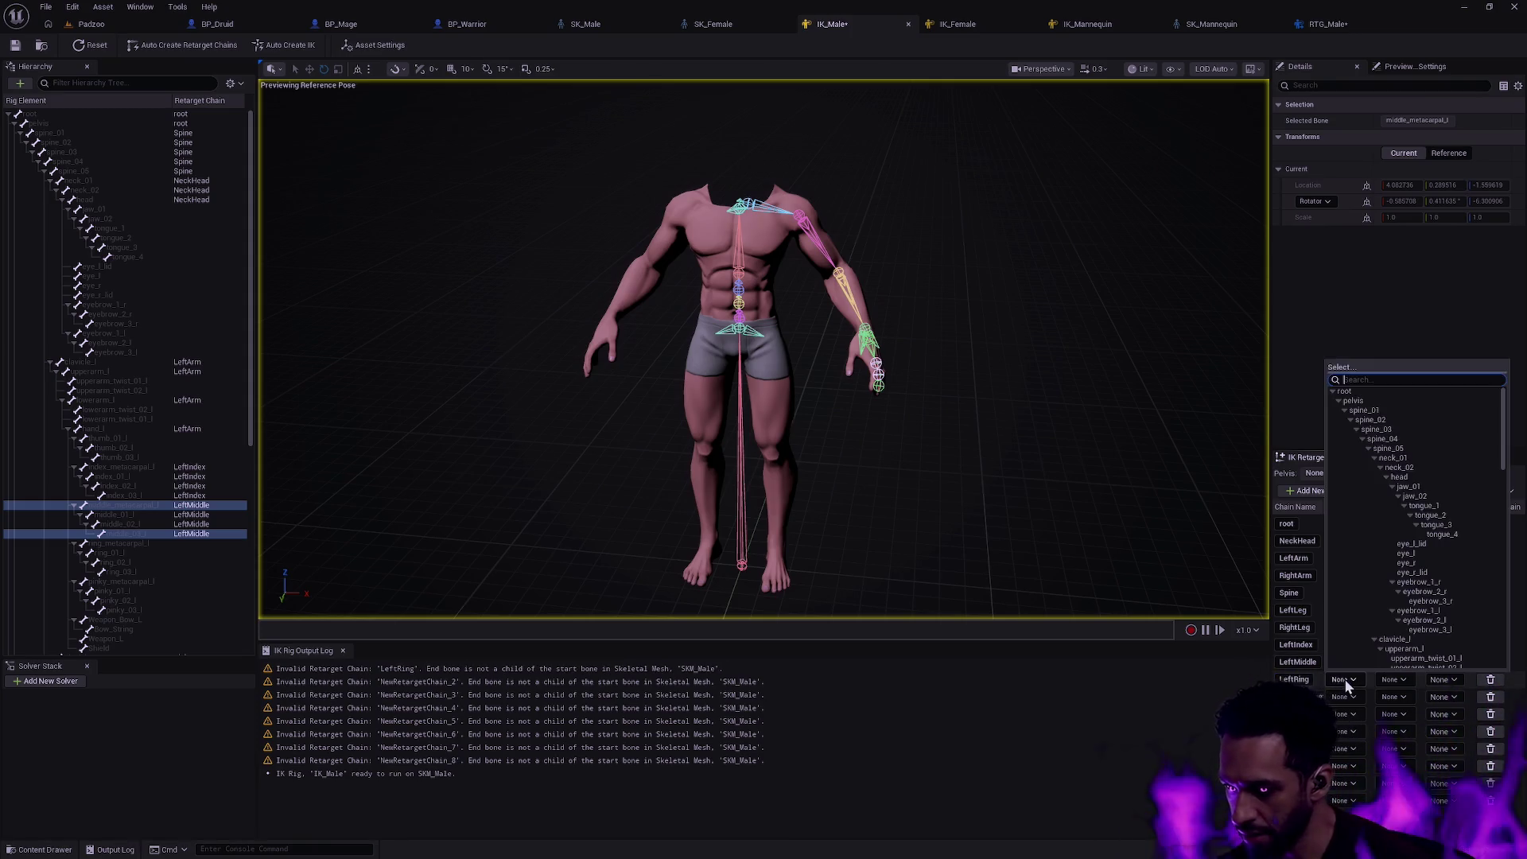
{"action": "type", "text": "ring"}
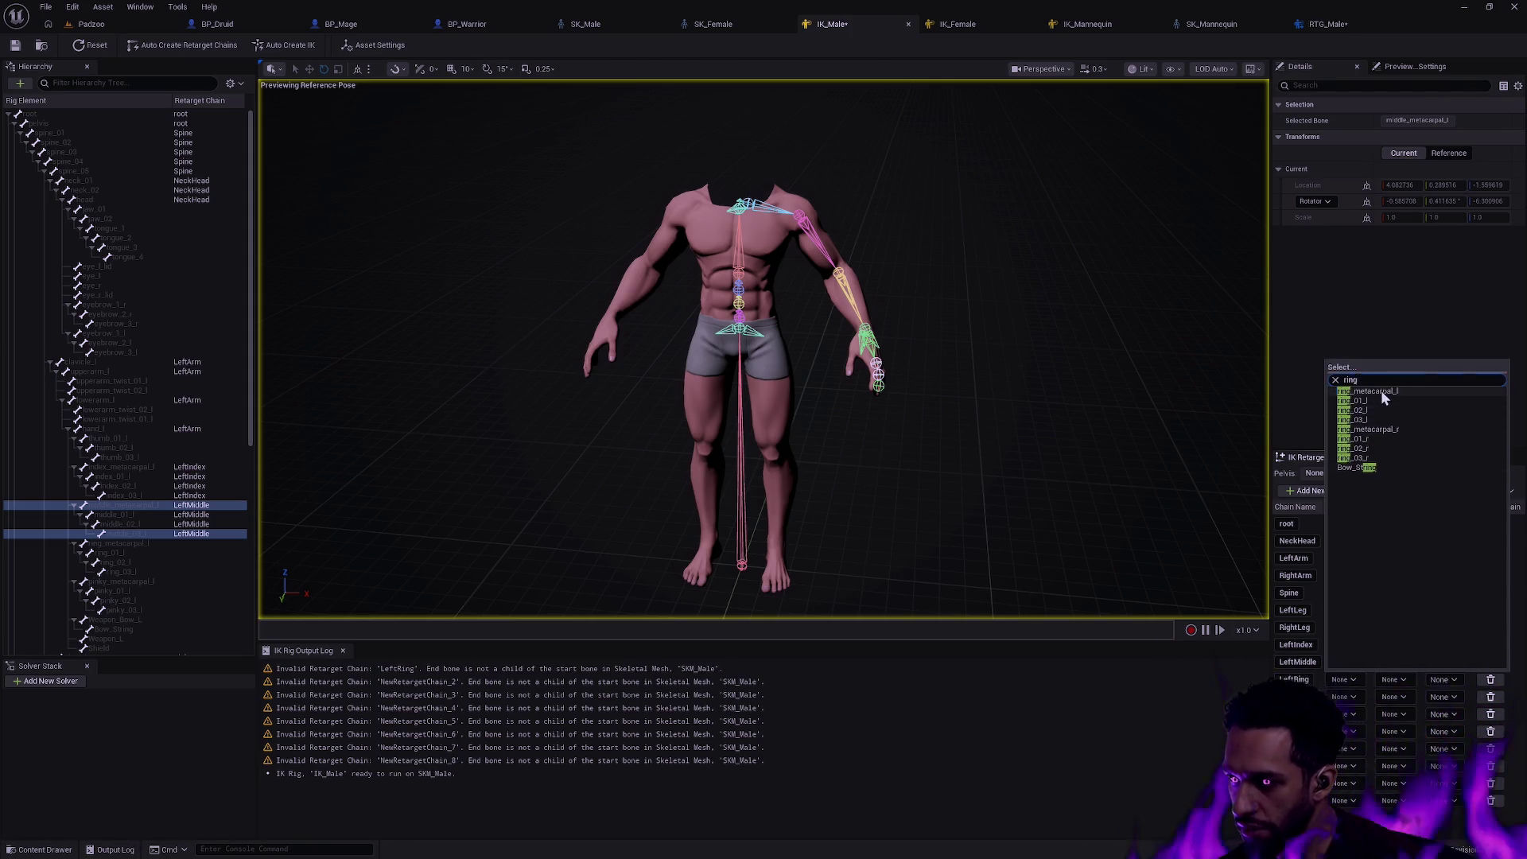
- Set LeftRing to ring_metacarpal_l–ring_03_l, LeftPinky to the pinky metacarpal–tip, and LeftThumb starting at thumb_01_l
{"action": "left_click", "coordinate": [1380, 390]}
{"action": "left_click", "coordinate": [1395, 678]}
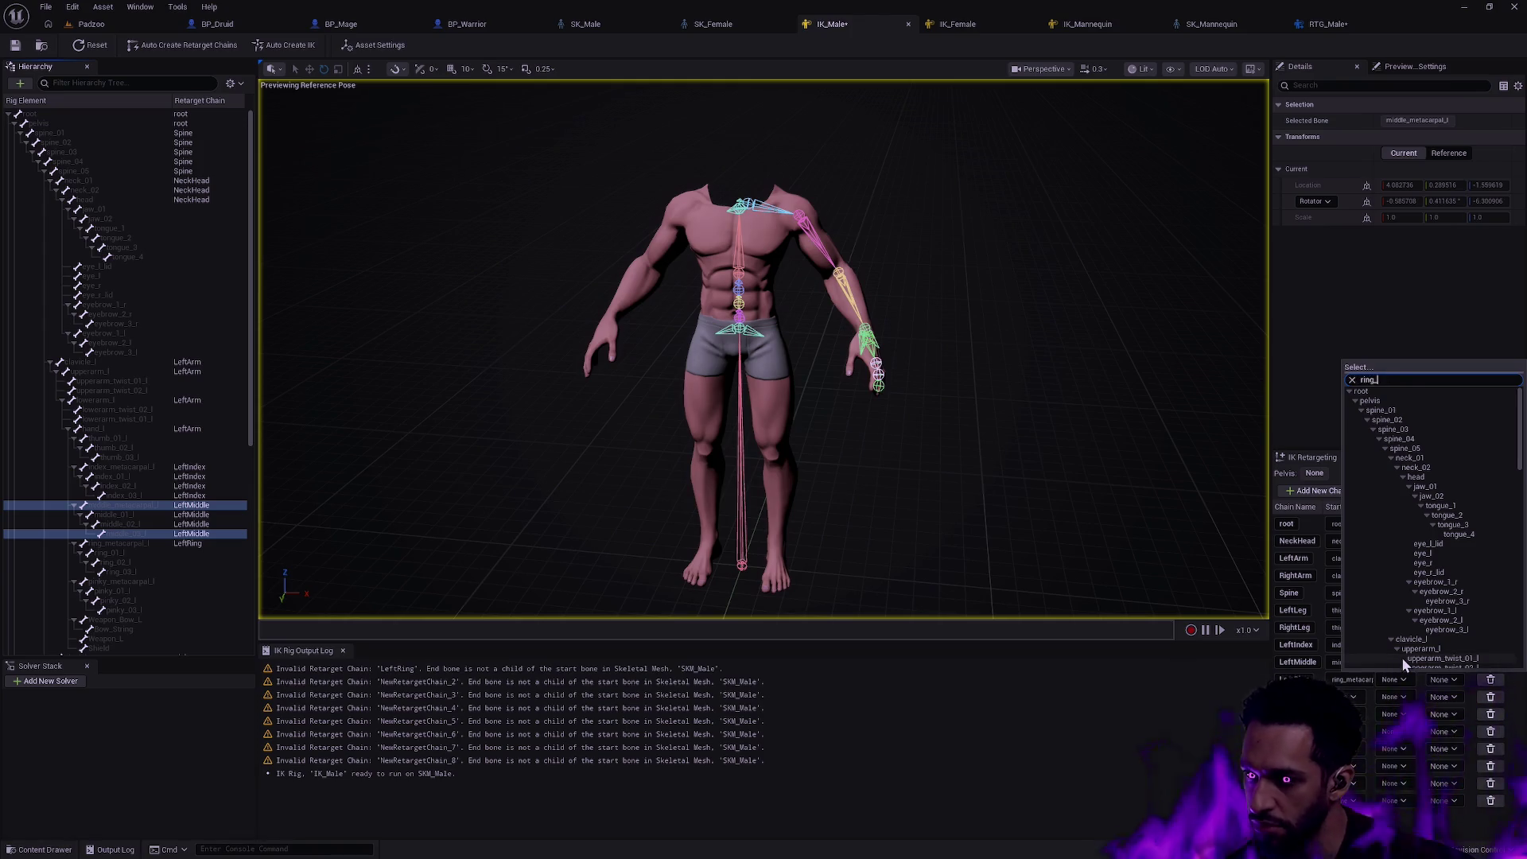
{"action": "type", "text": "ring"}
{"action": "left_click", "coordinate": [1390, 424]}
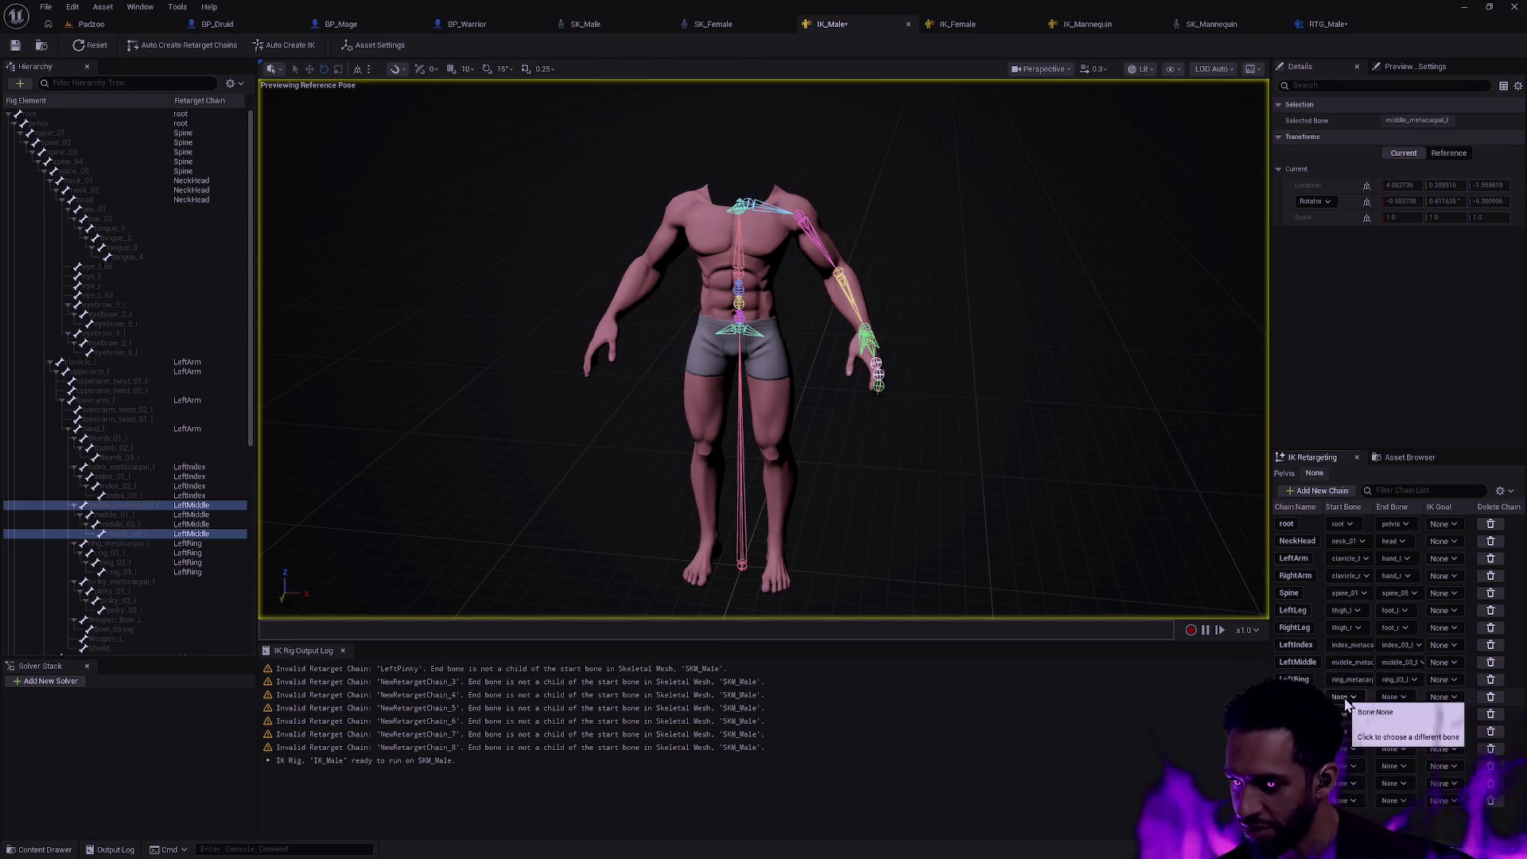
{"action": "left_click", "coordinate": [1341, 695]}
{"action": "type", "text": "pinky"}
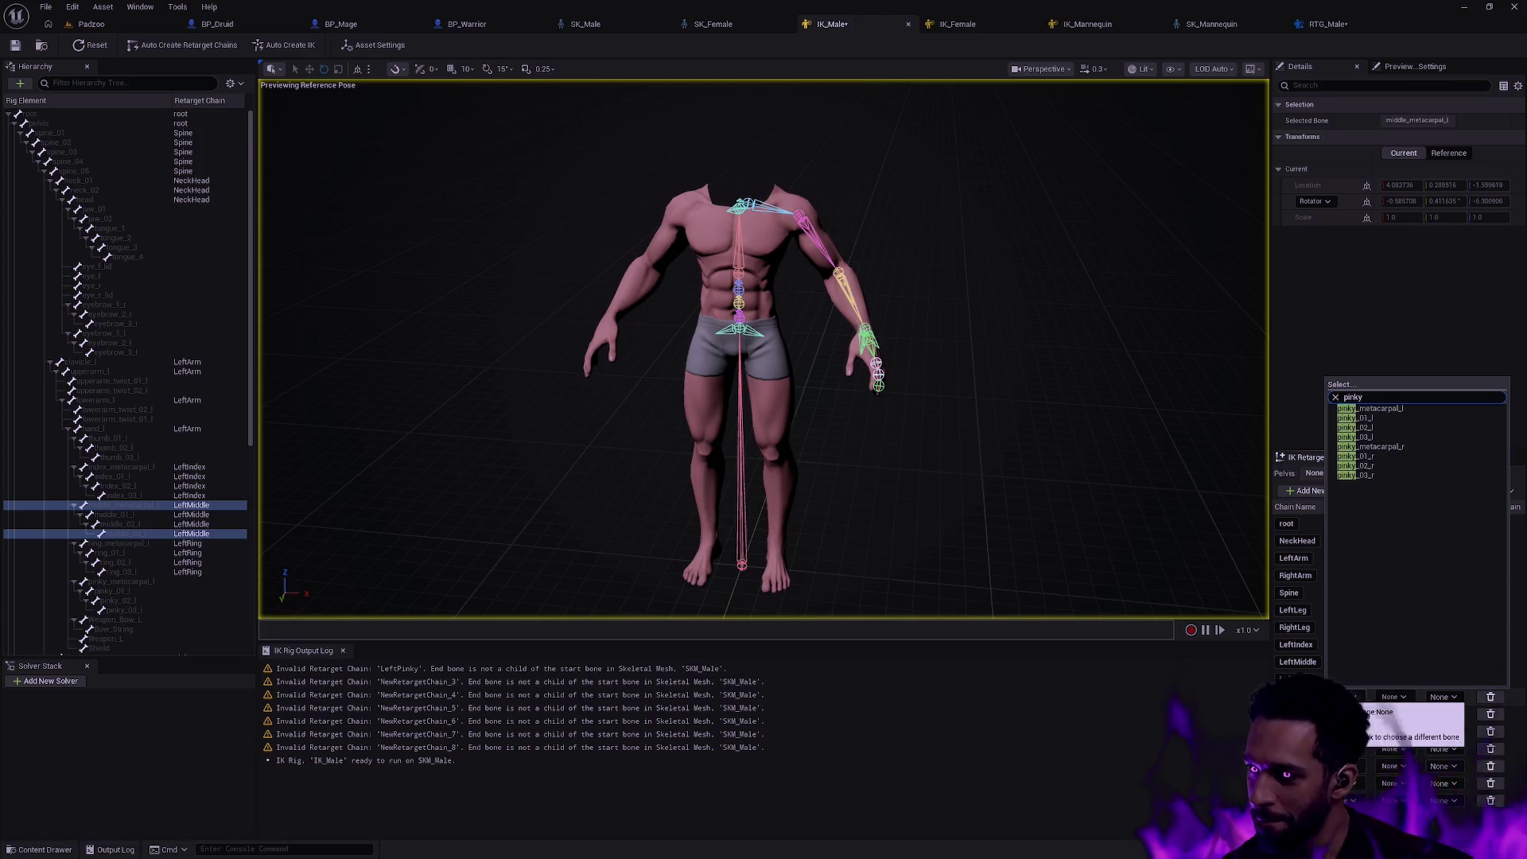
{"action": "left_click", "coordinate": [1387, 443]}
{"action": "left_click", "coordinate": [1395, 700]}
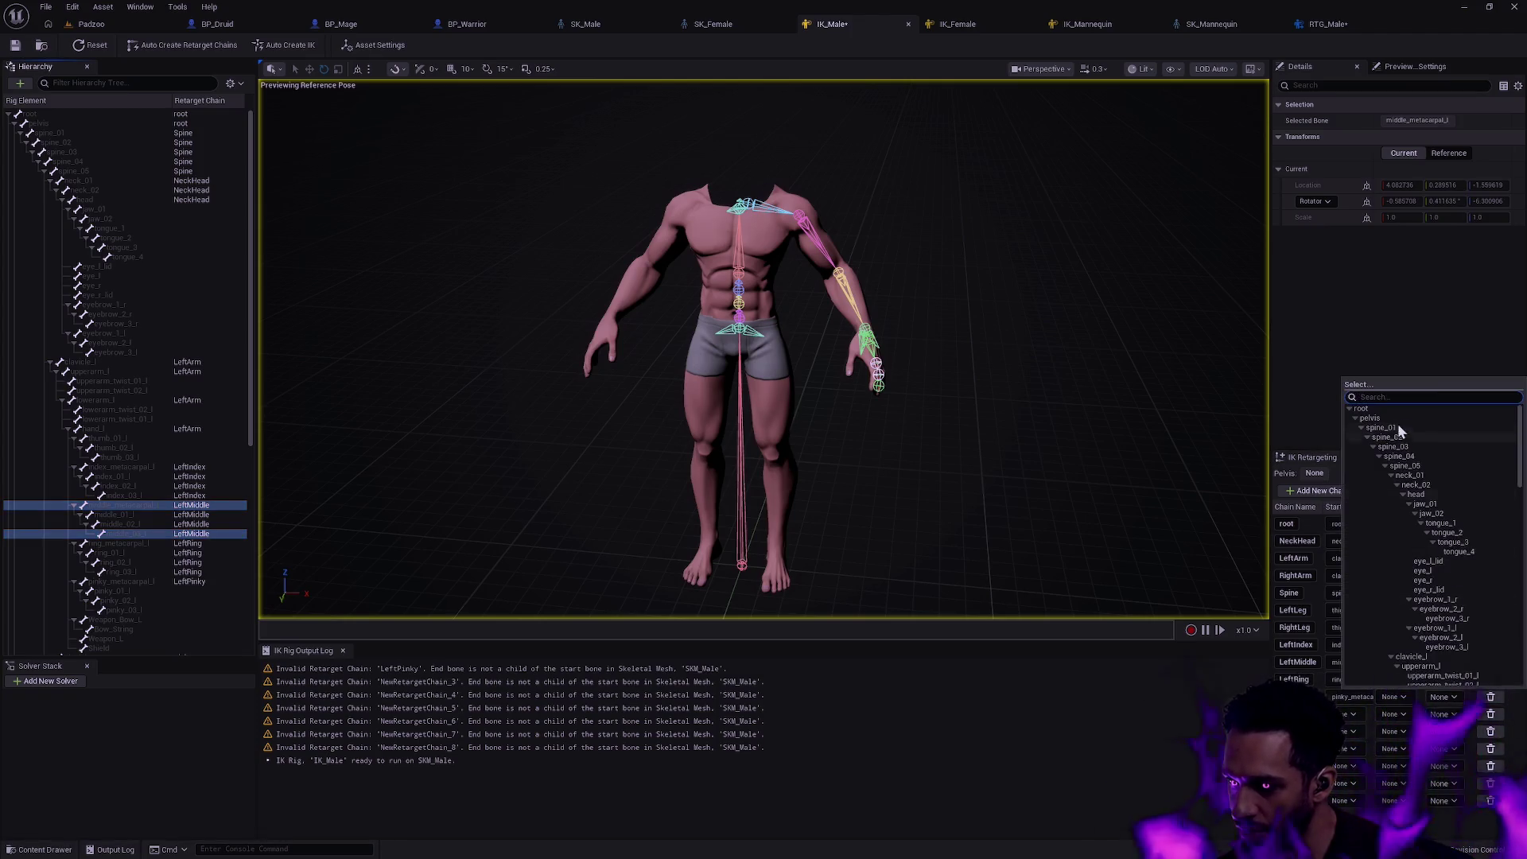
{"action": "type", "text": "pinky"}
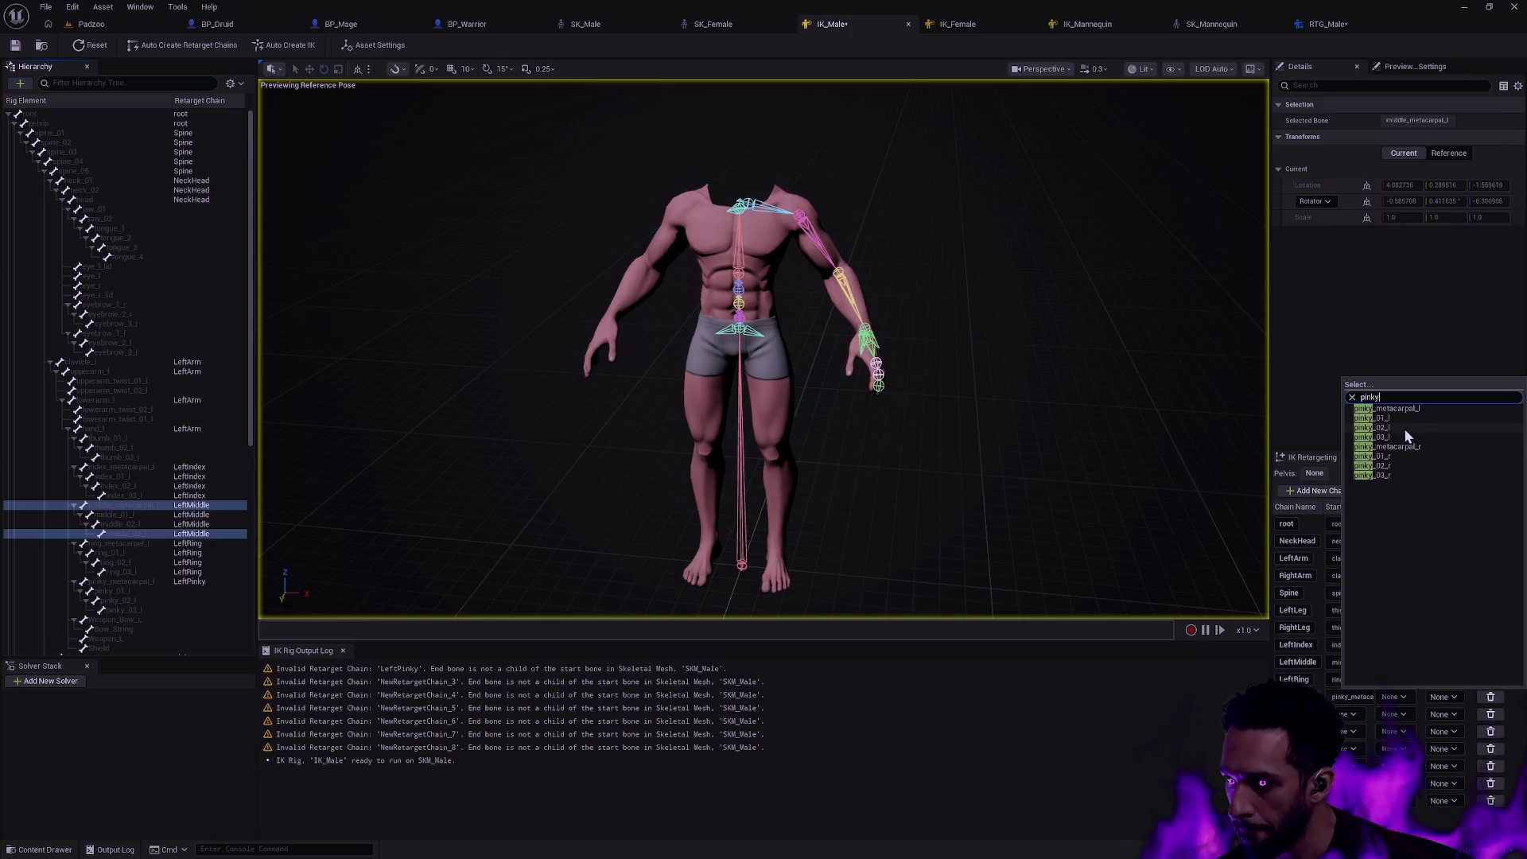
{"action": "left_click", "coordinate": [1414, 438]}
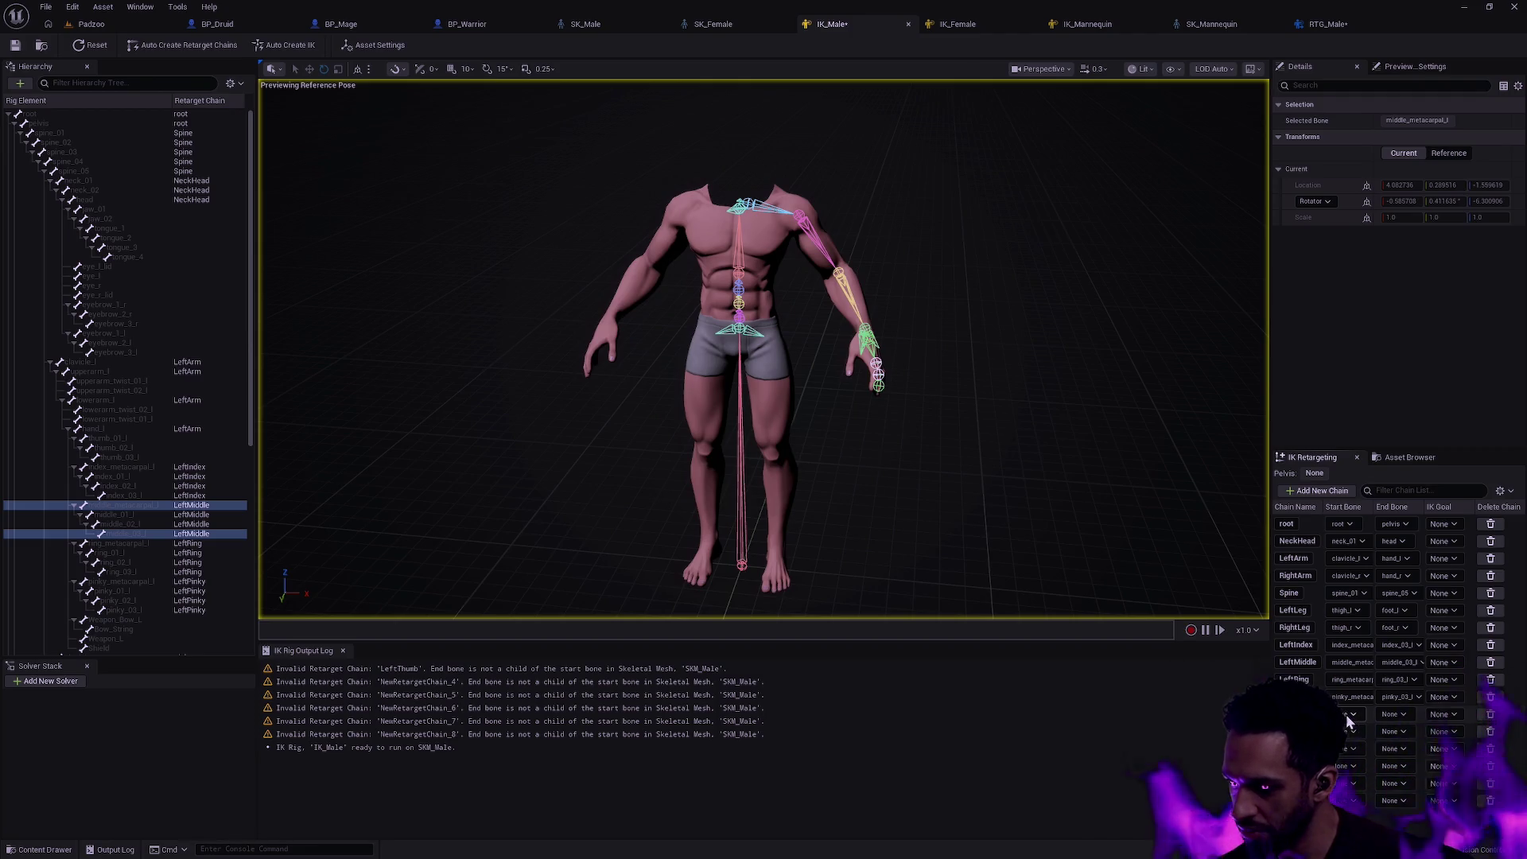
{"action": "left_click", "coordinate": [1350, 715]}
{"action": "type", "text": "thumb"}
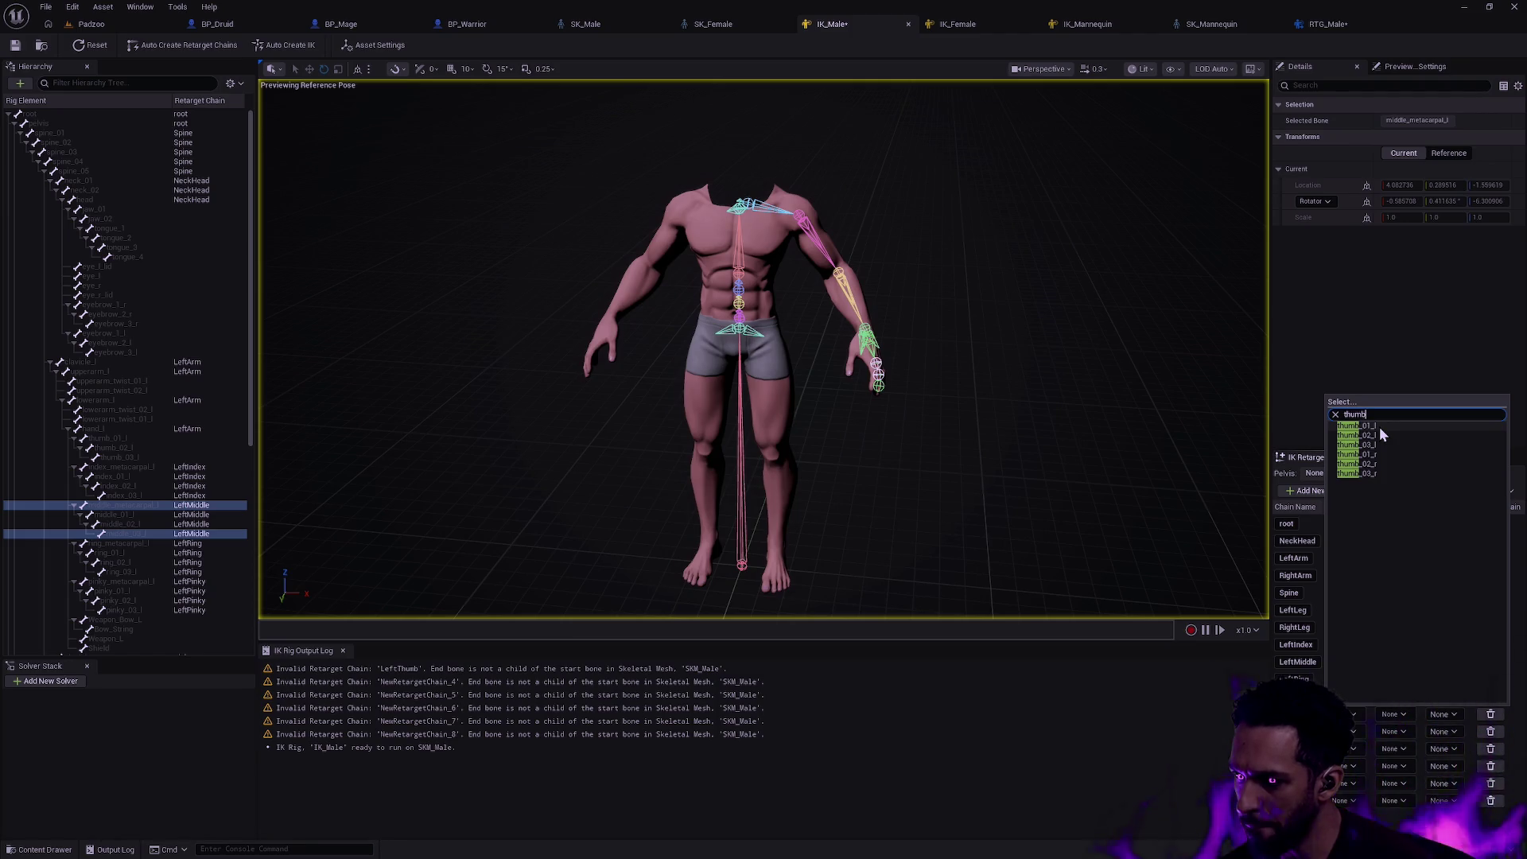
{"action": "left_click", "coordinate": [1379, 435]}
{"action": "left_click", "coordinate": [1403, 722]}
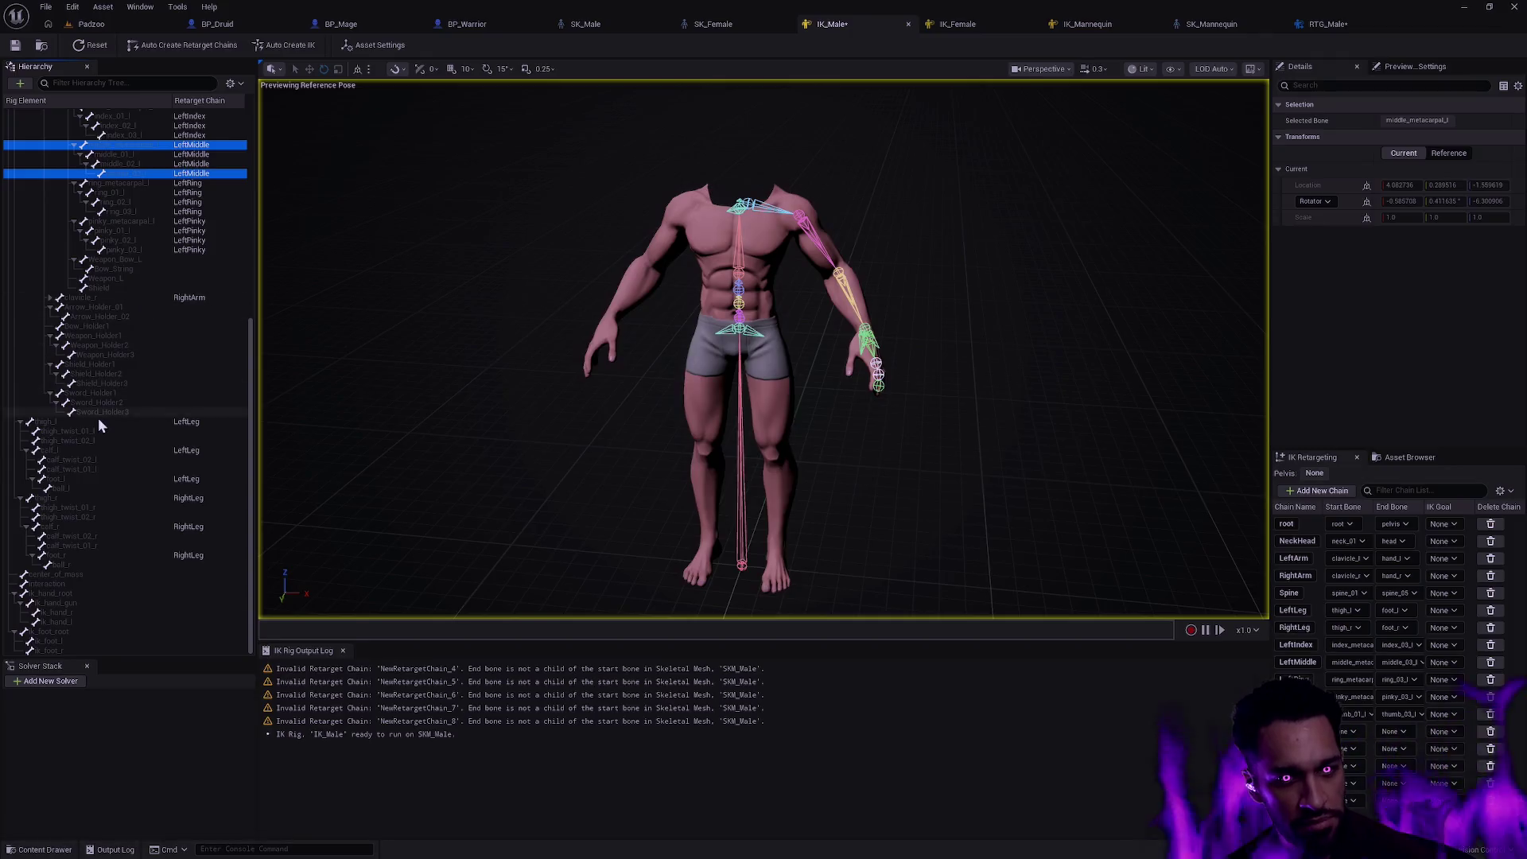
{"action": "scroll", "coordinate": [143, 560], "scroll_direction": "up", "scroll_amount": 4}
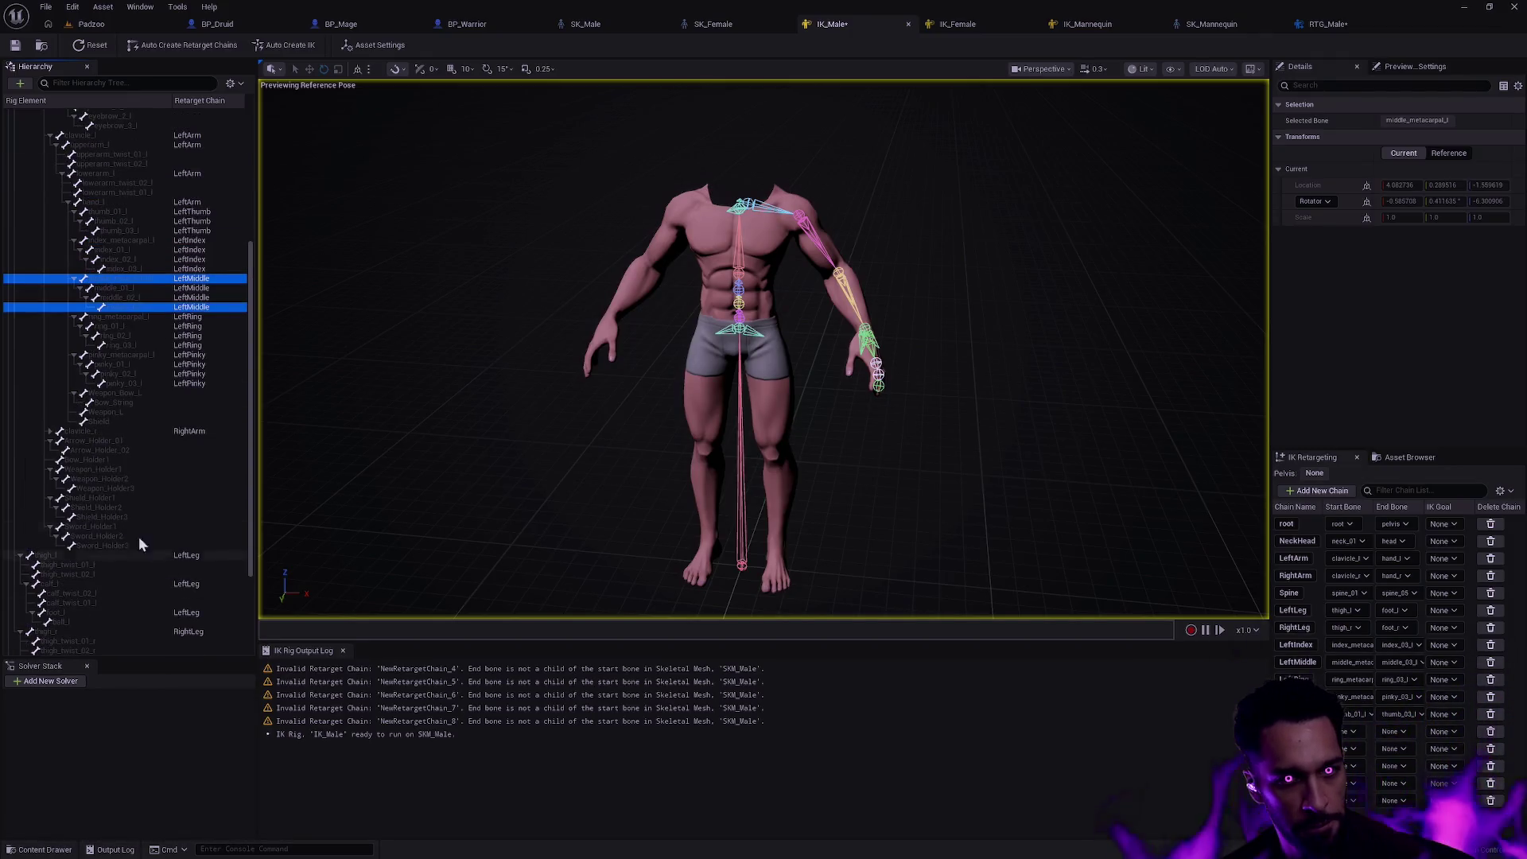
- Add a RightPinky chain from the right pinky bones and delete the two empty leftover chains
{"action": "left_click", "coordinate": [75, 432]}
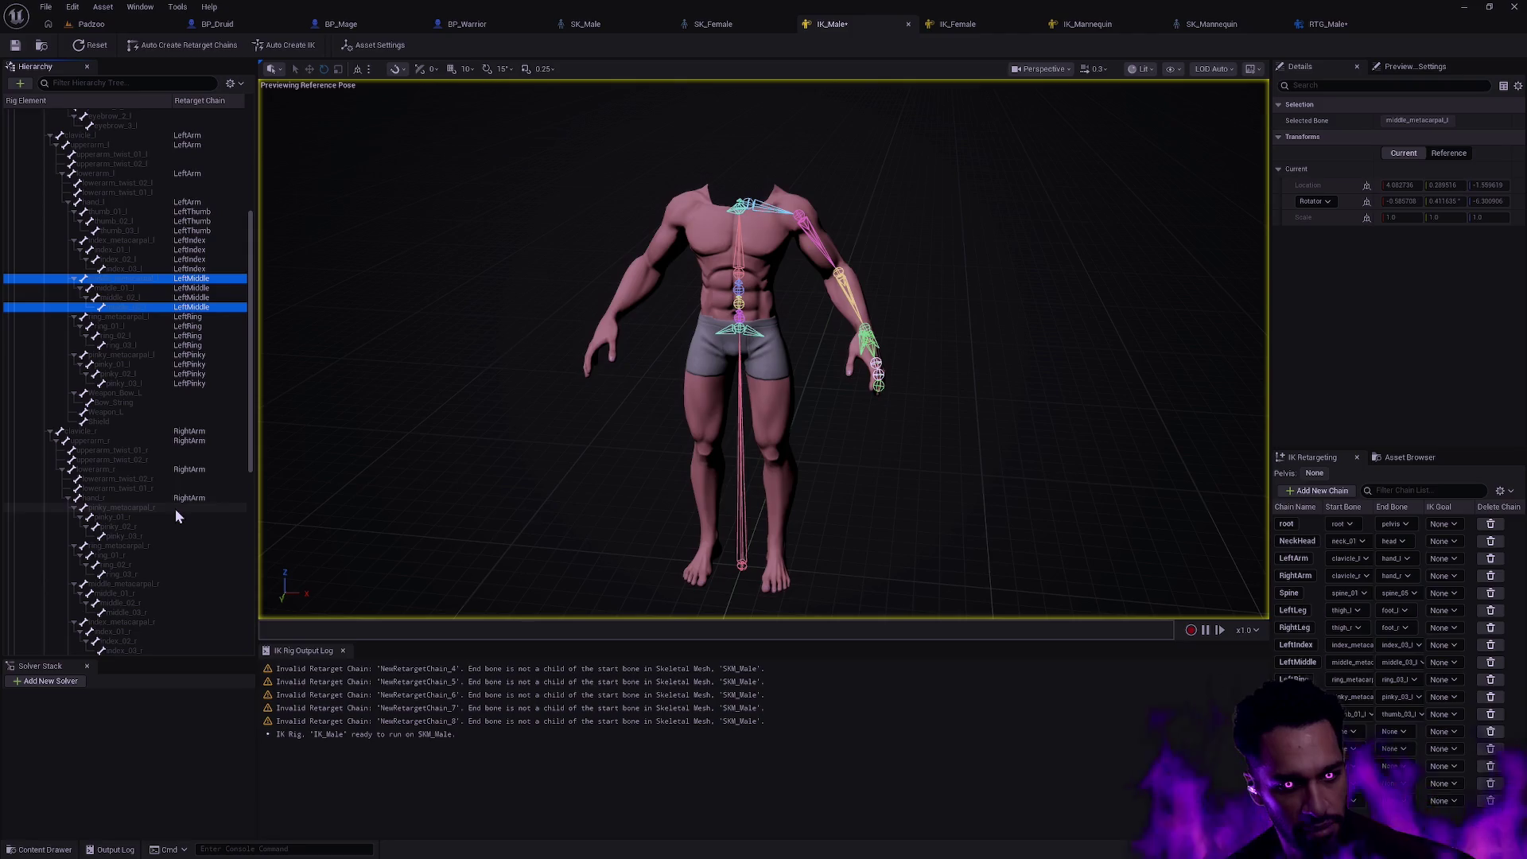
{"action": "left_click", "coordinate": [175, 509]}
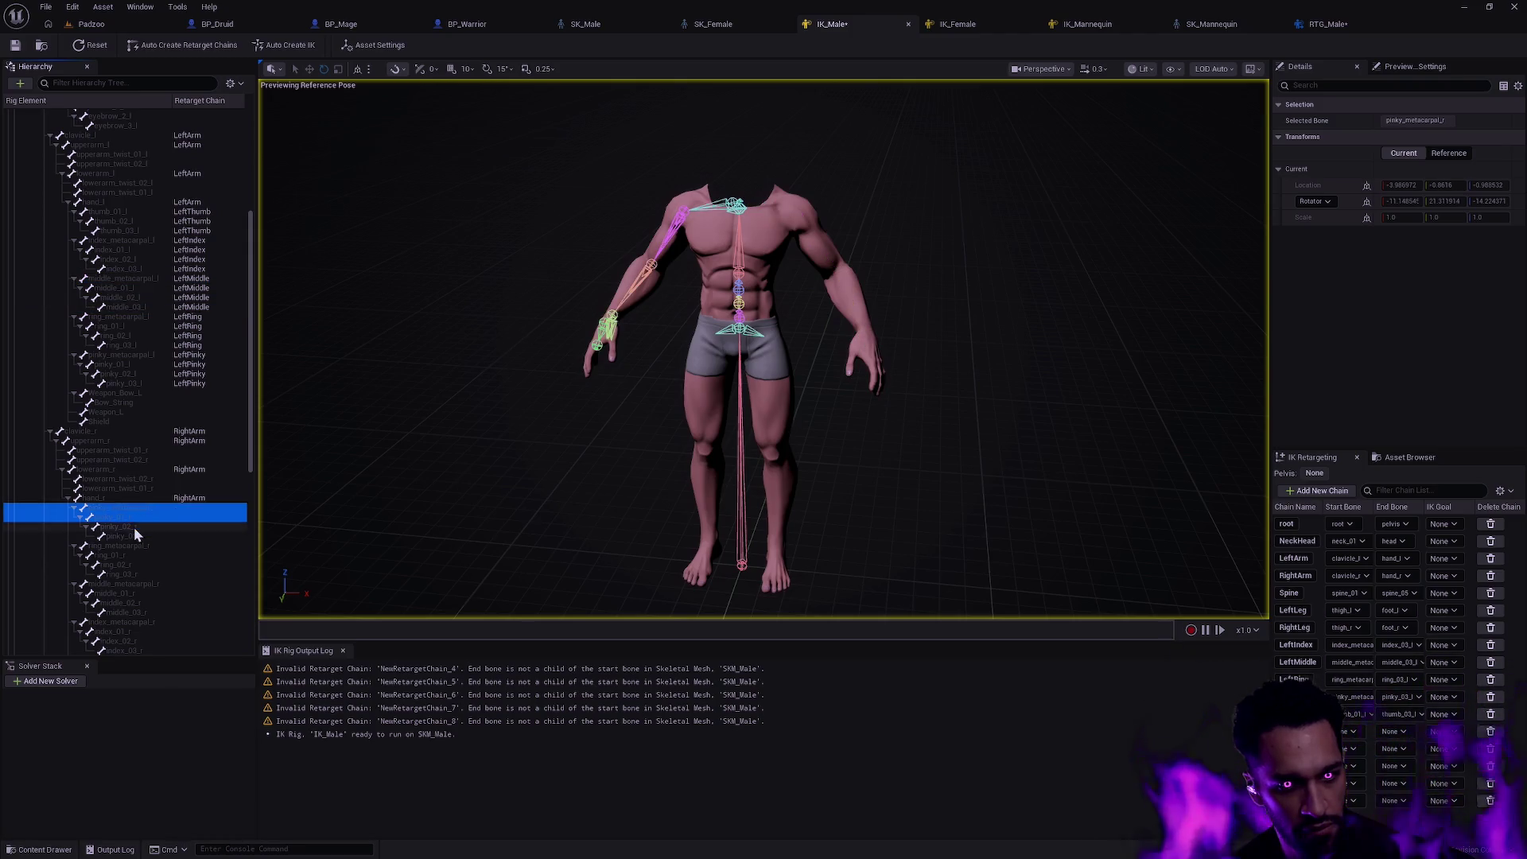
{"action": "left_click", "coordinate": [146, 536], "text": "shift"}
{"action": "right_click", "coordinate": [169, 519]}
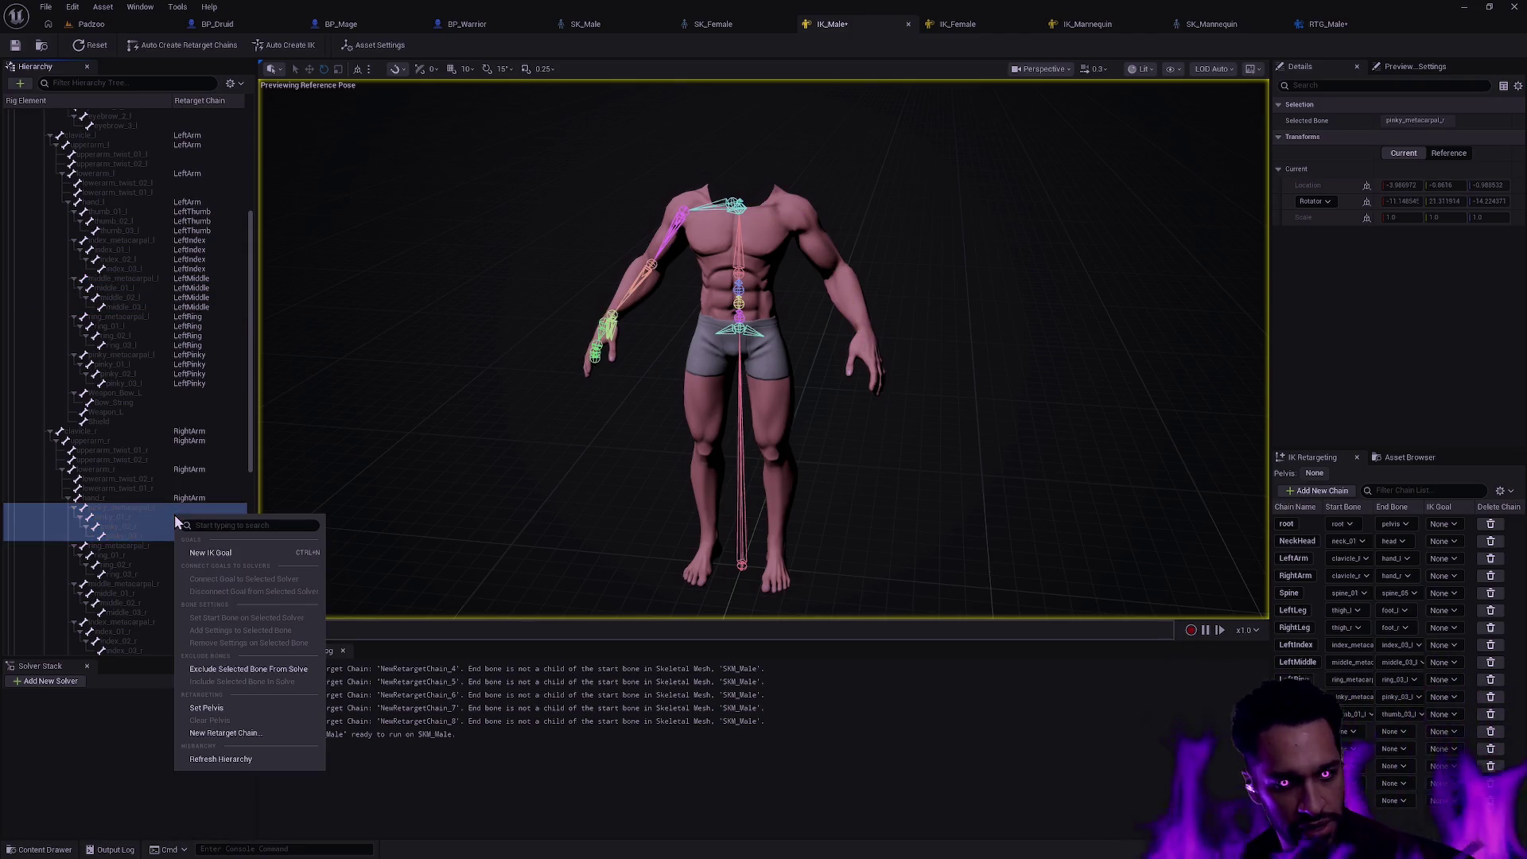
{"action": "left_click", "coordinate": [234, 733]}
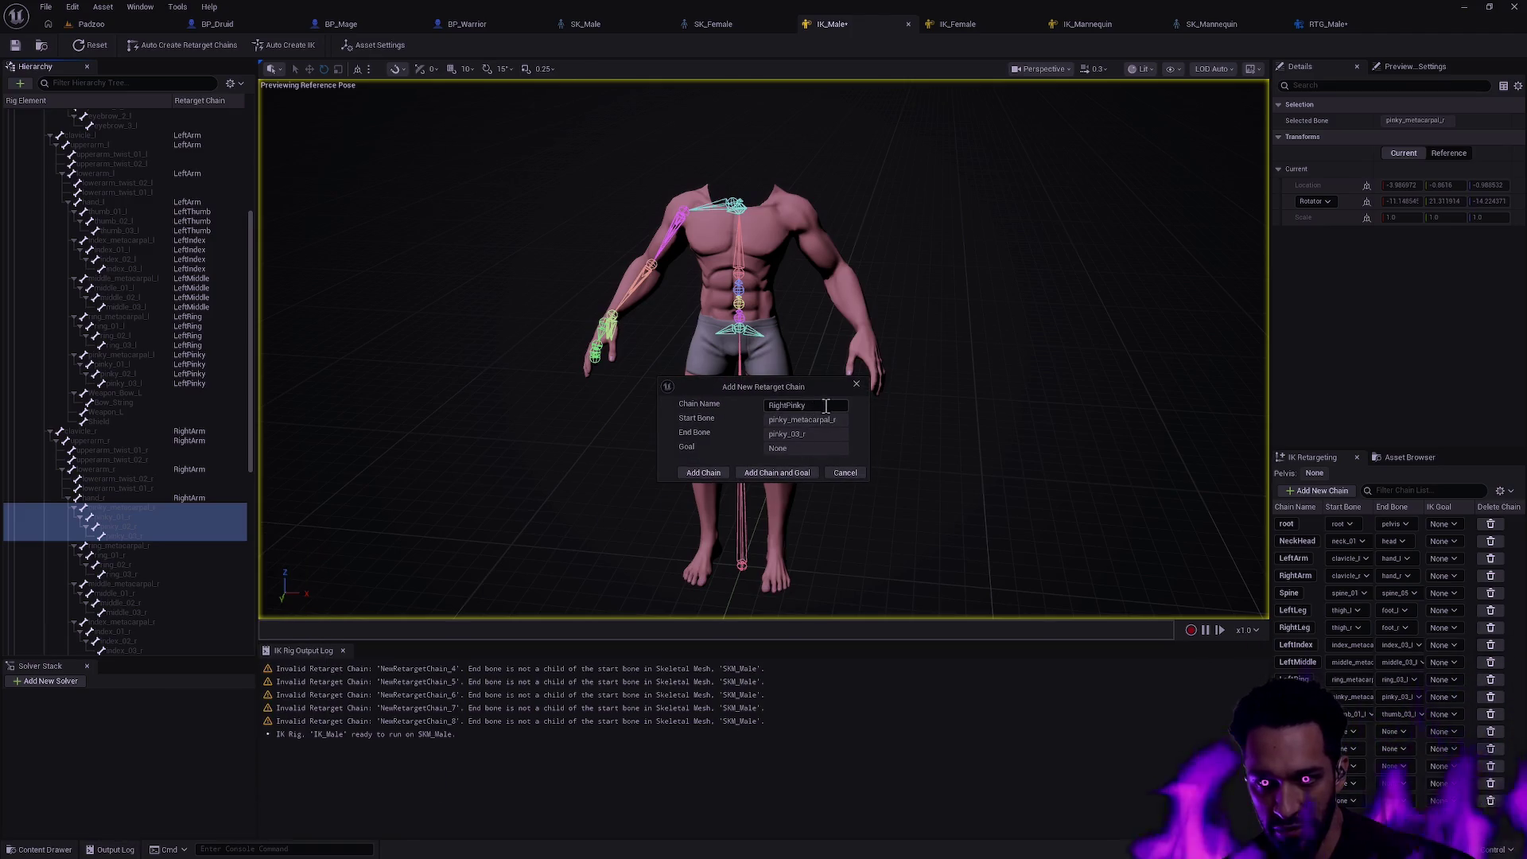
{"action": "left_click", "coordinate": [704, 472]}
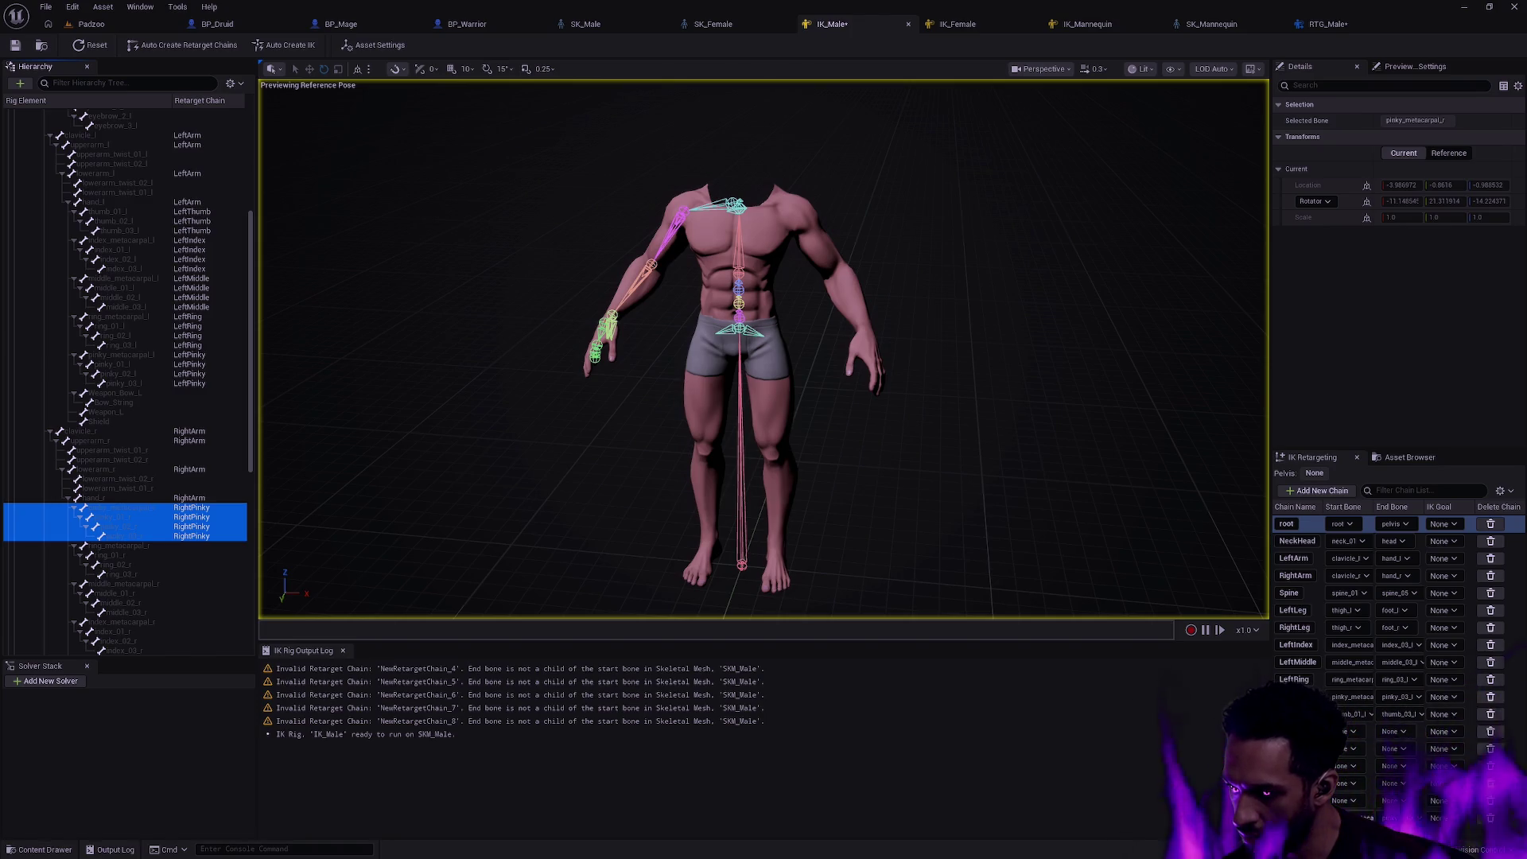
{"action": "left_click", "coordinate": [1495, 742]}
{"action": "left_click", "coordinate": [1493, 732]}
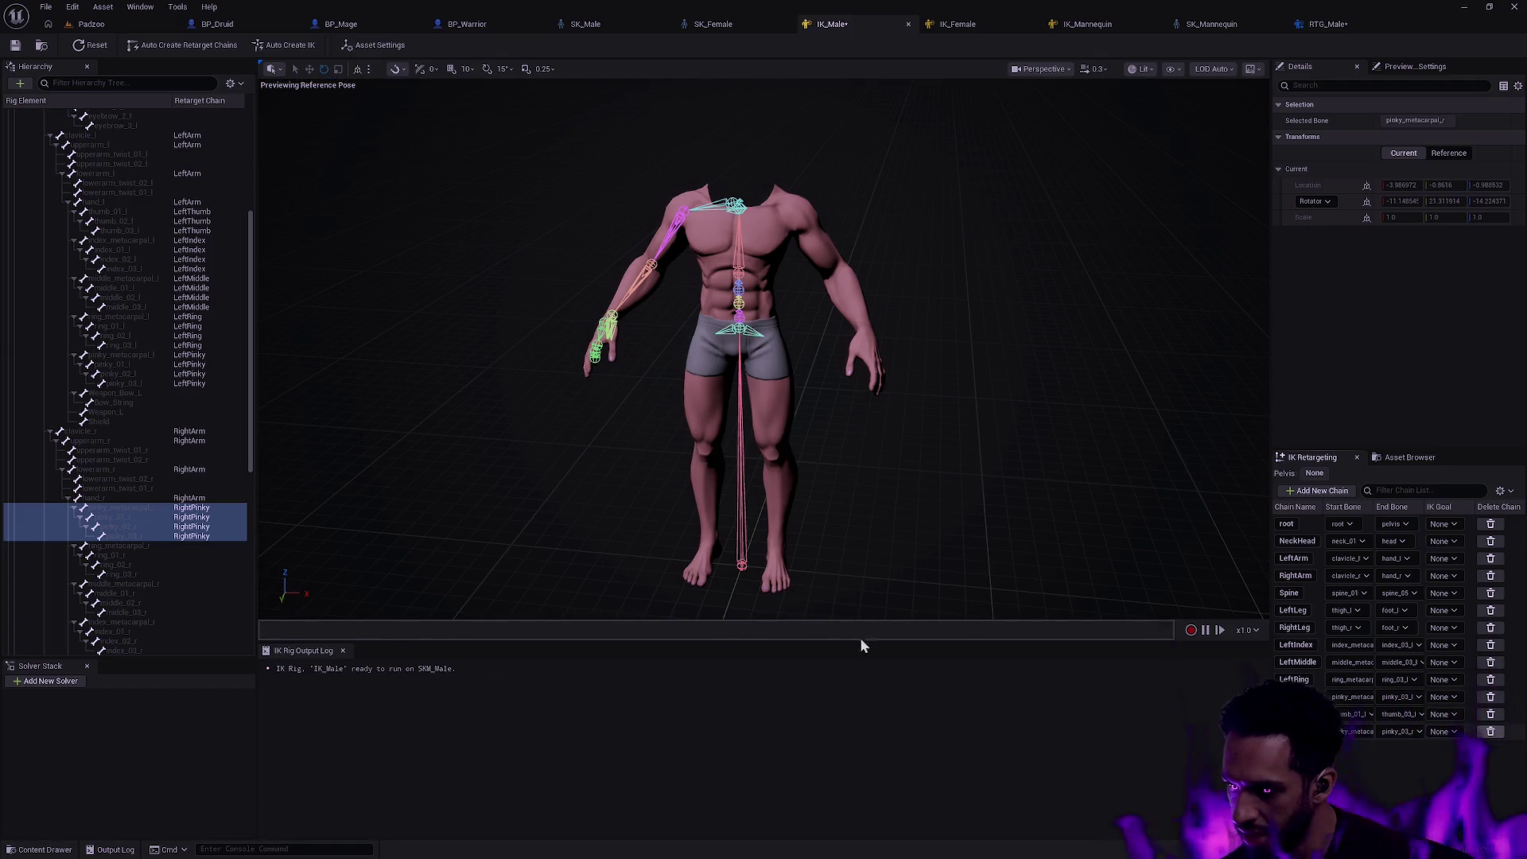
{"action": "scroll", "coordinate": [177, 456], "scroll_direction": "down", "scroll_amount": 3}
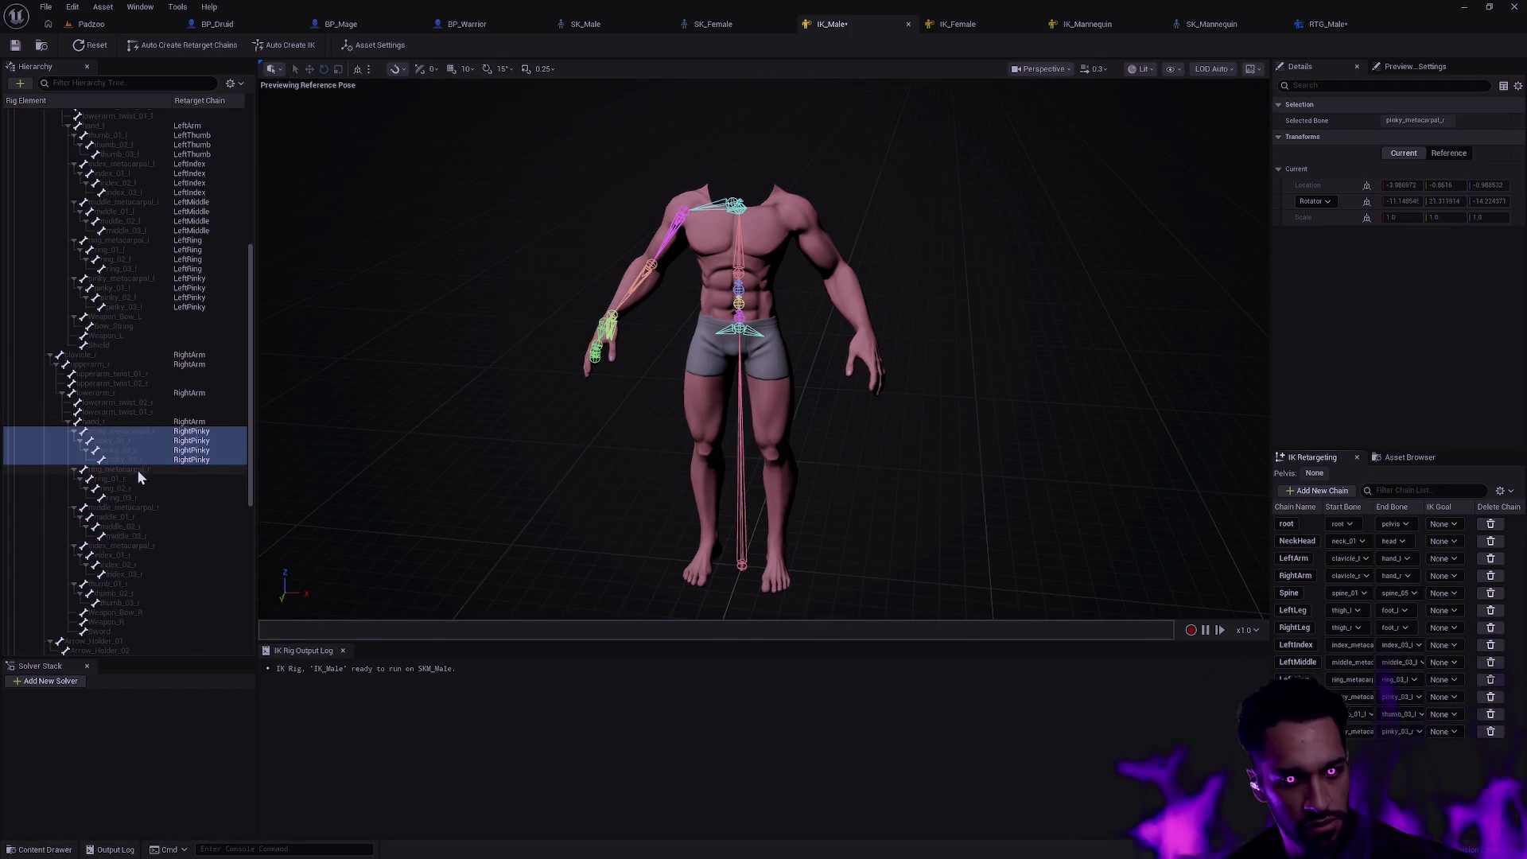
- Add RightRing and RightMiddle chains from the right ring and middle finger bones
{"action": "left_click", "coordinate": [138, 469]}
{"action": "left_click", "coordinate": [138, 497], "text": "shift"}
{"action": "right_click", "coordinate": [138, 497]}
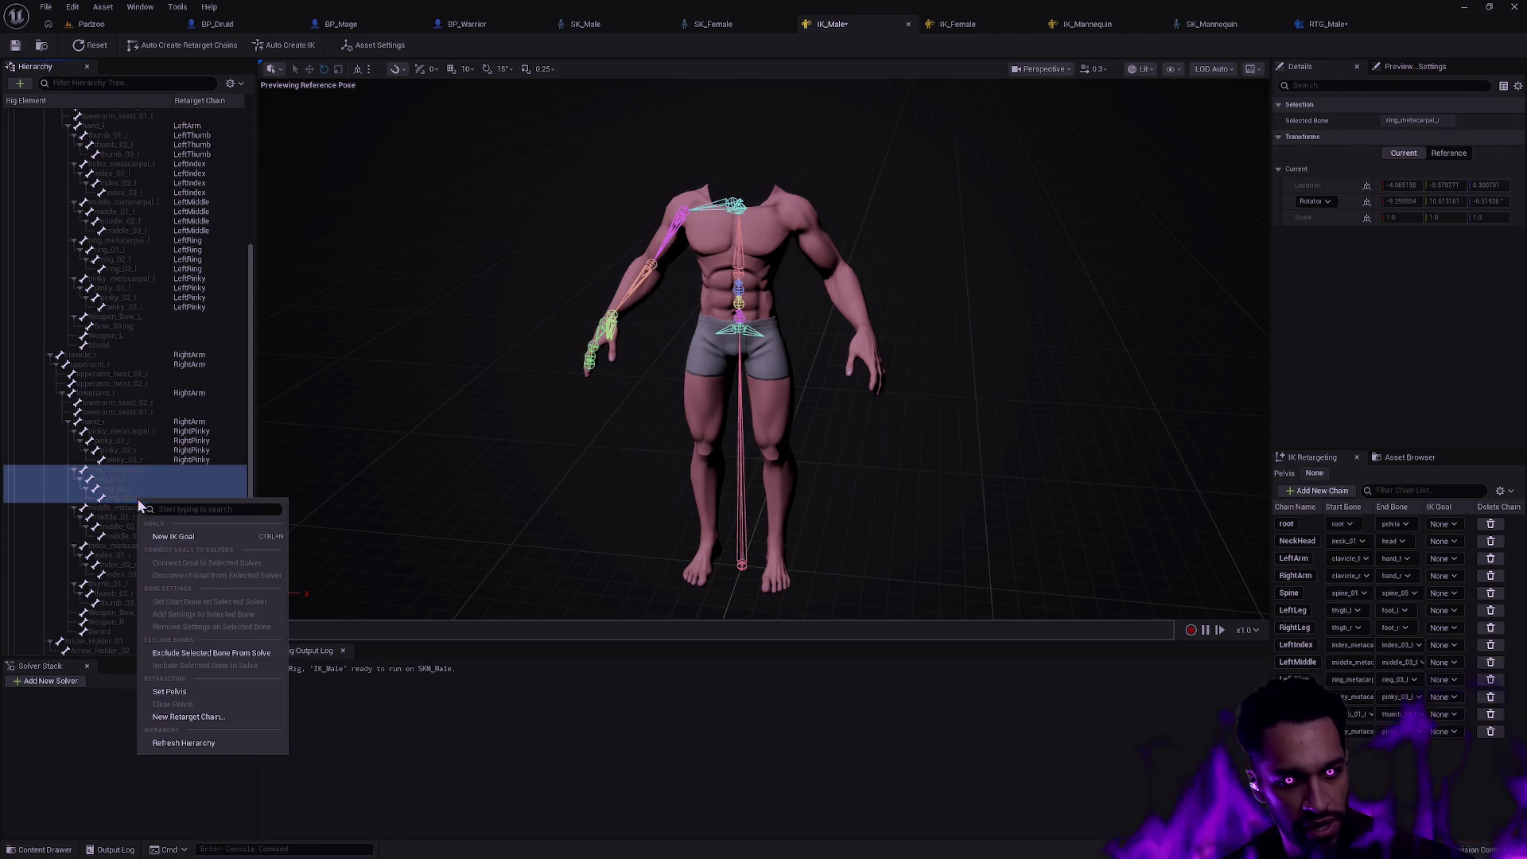
{"action": "left_click", "coordinate": [185, 717]}
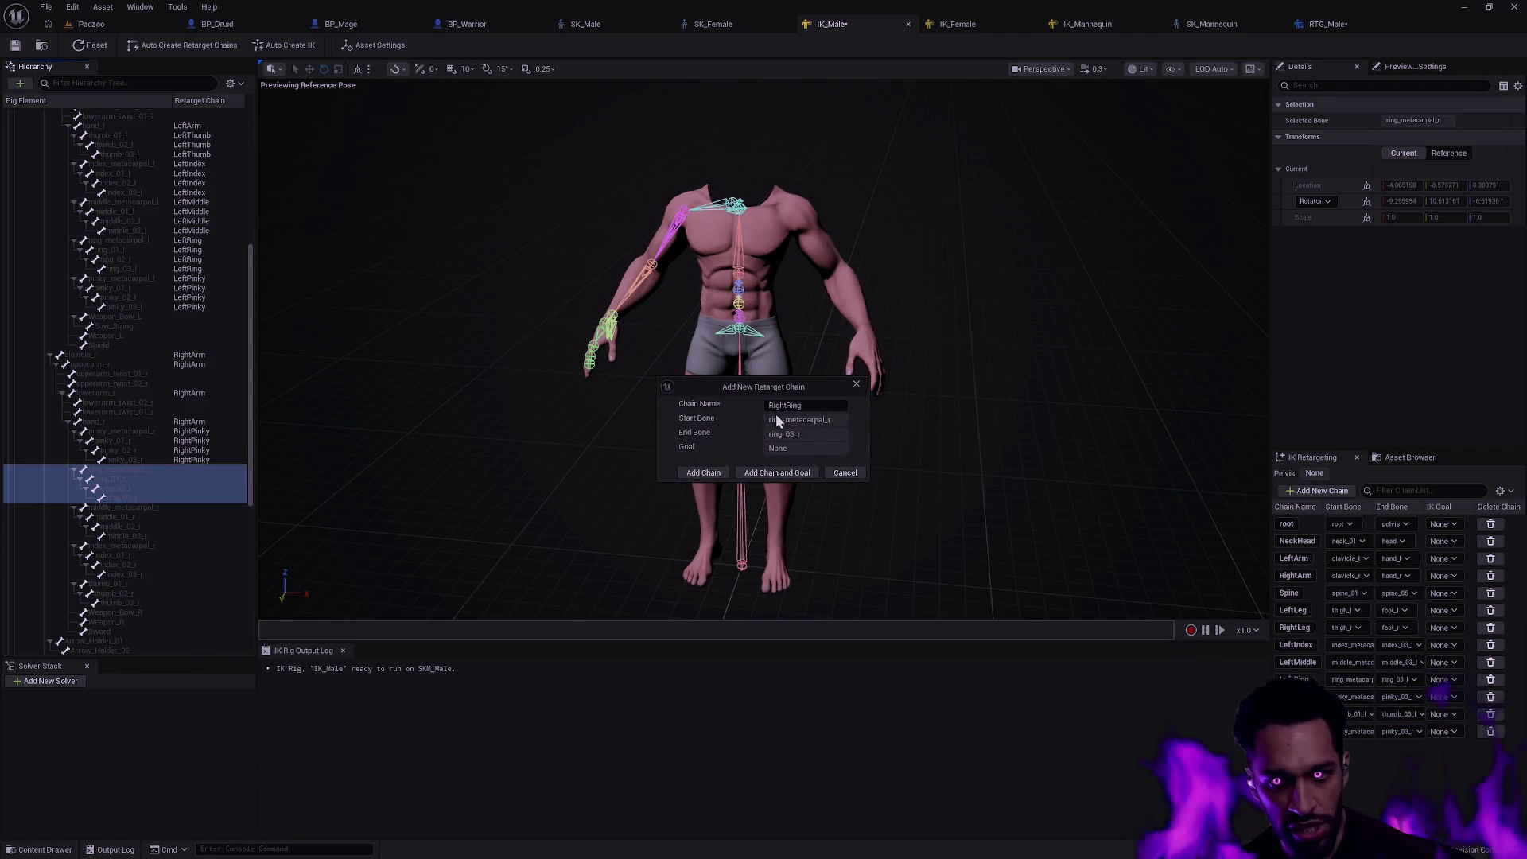
{"action": "left_click", "coordinate": [703, 473]}
{"action": "left_click", "coordinate": [177, 507]}
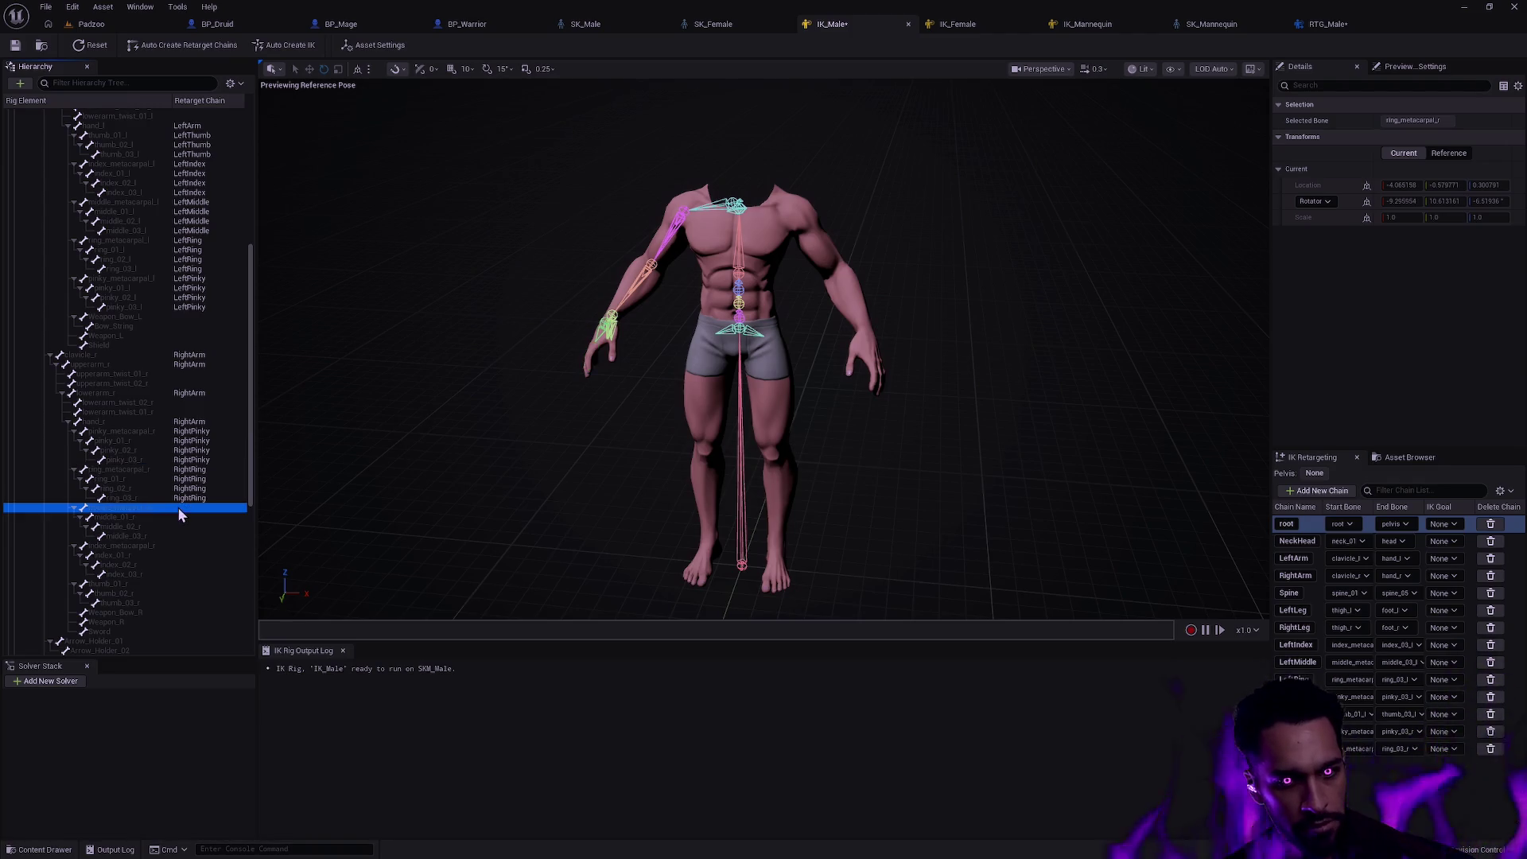
{"action": "left_click", "coordinate": [119, 535], "text": "shift"}
{"action": "right_click", "coordinate": [170, 535]}
{"action": "left_click", "coordinate": [243, 746]}
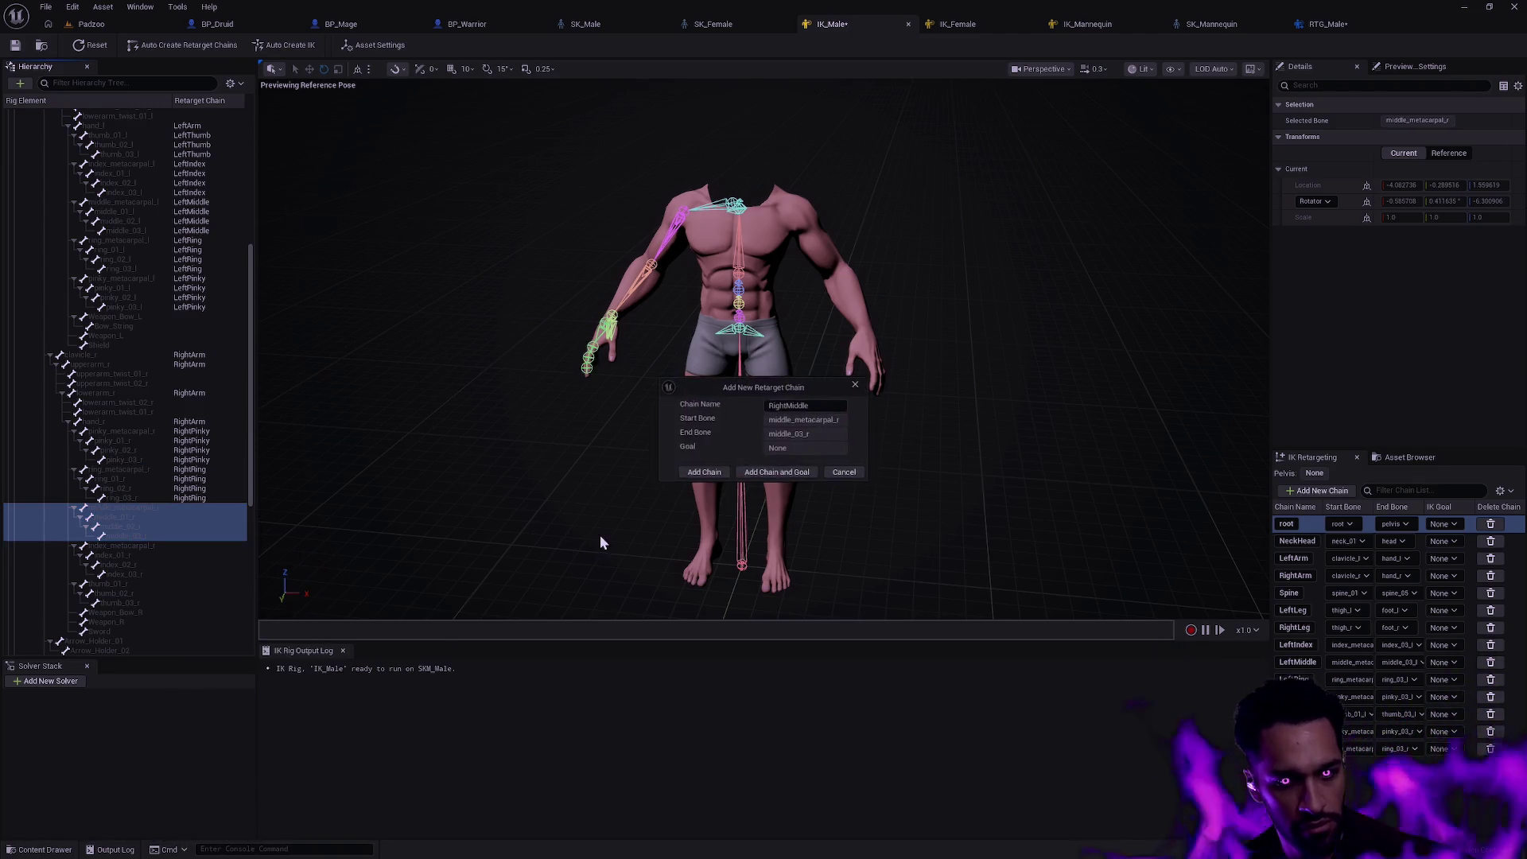
{"action": "left_click", "coordinate": [700, 474]}
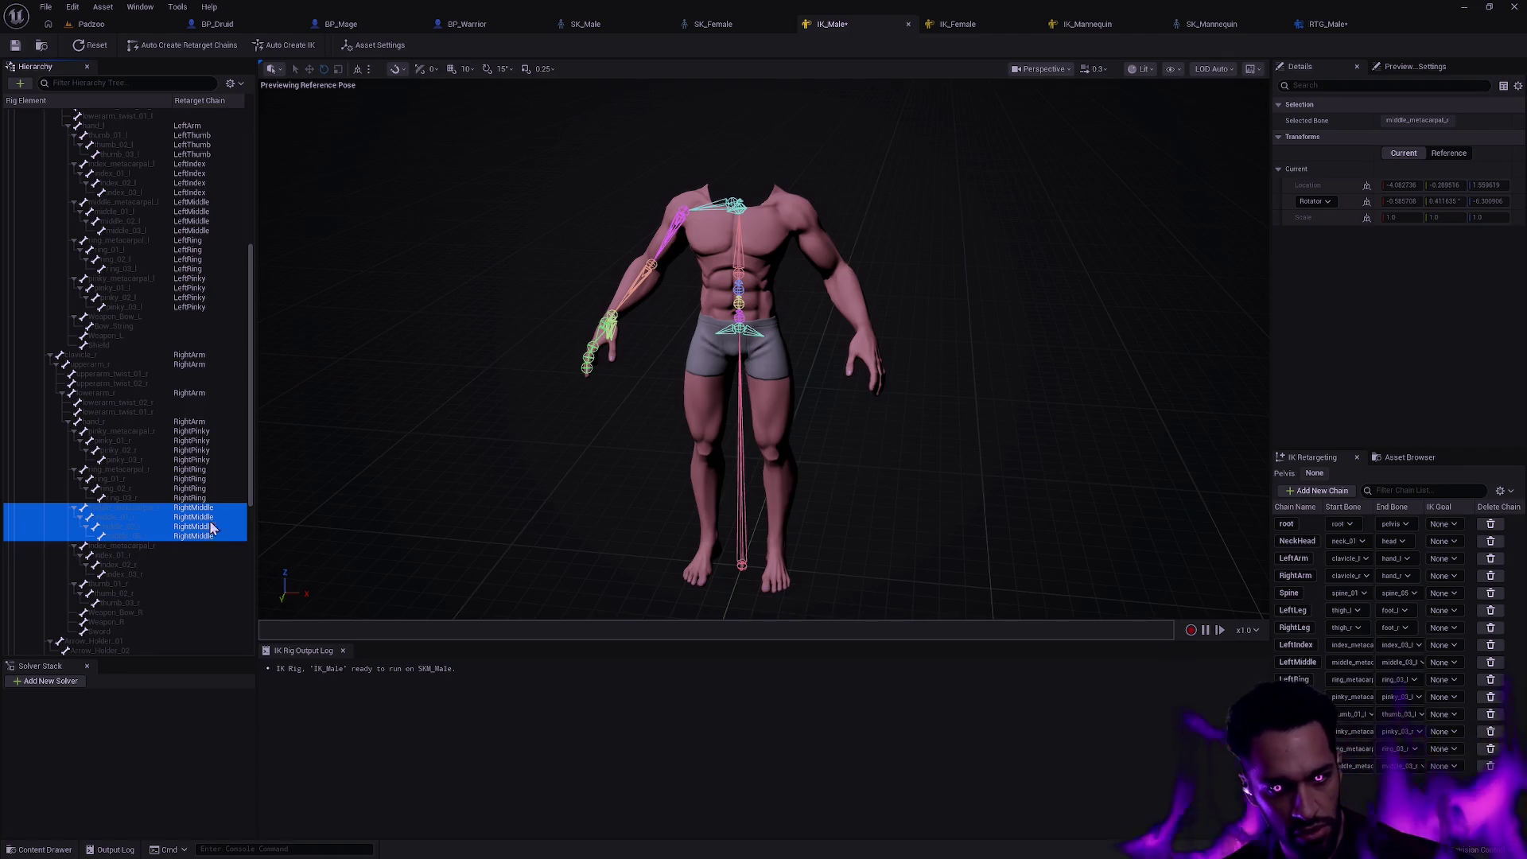
- Add RightIndex and RightThumb chains from the right index and thumb bones
{"action": "left_click", "coordinate": [170, 547]}
{"action": "right_click", "coordinate": [174, 574]}
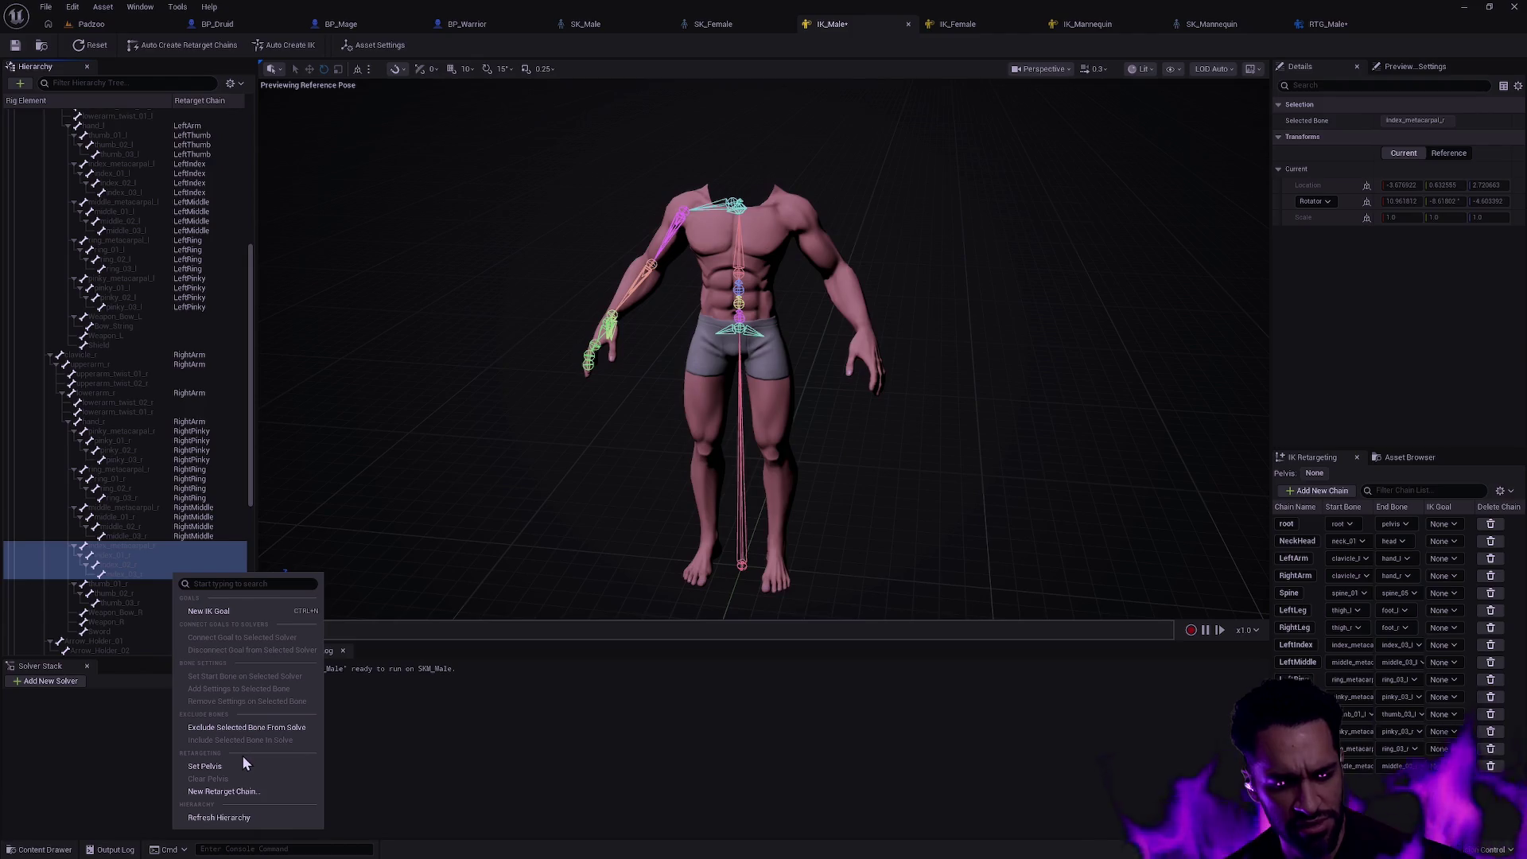
{"action": "left_click", "coordinate": [222, 791]}
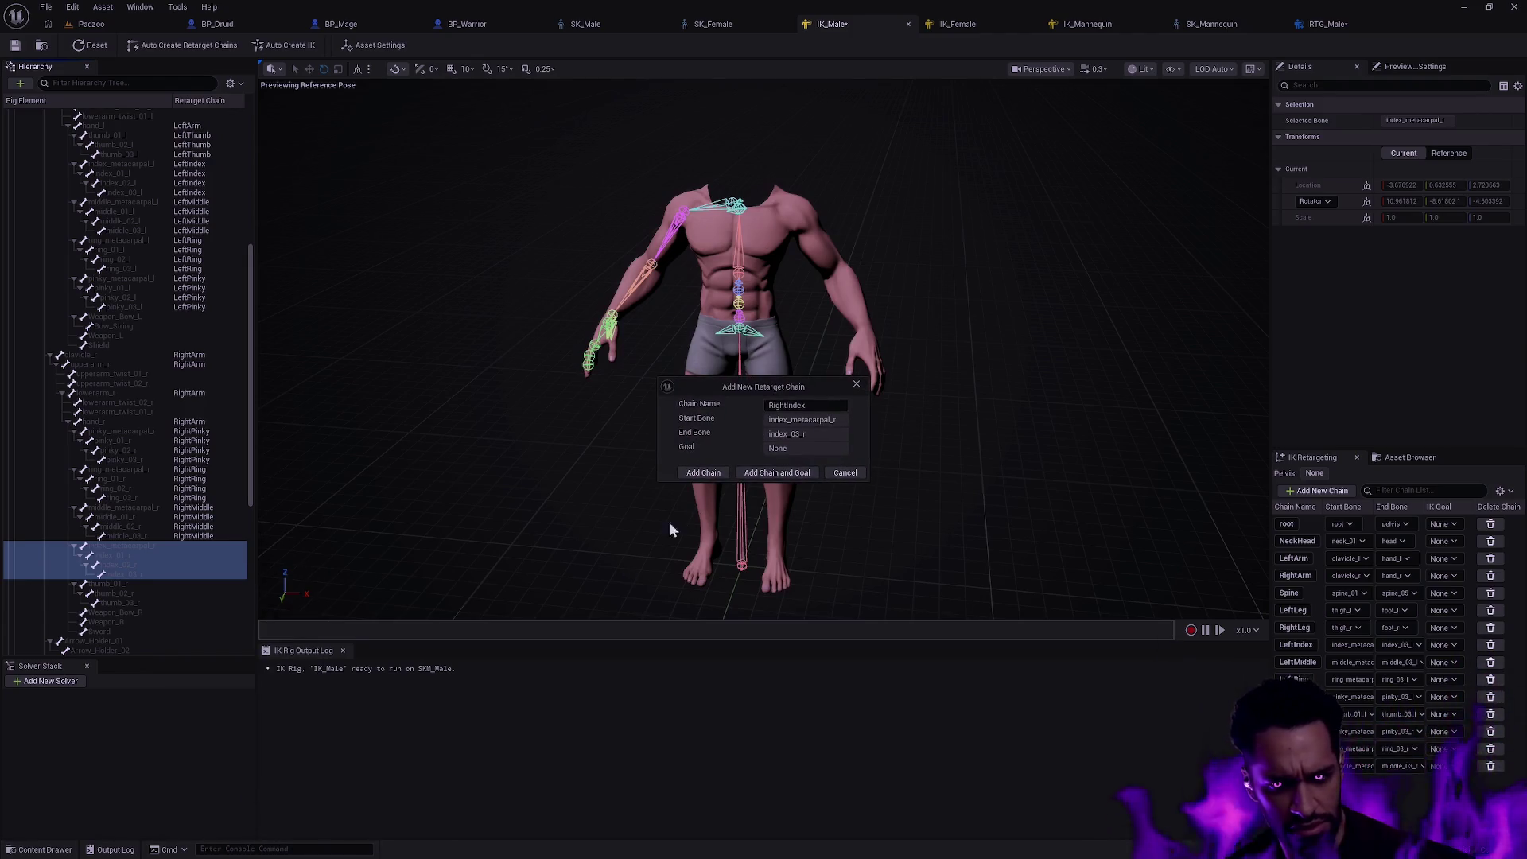
{"action": "left_click", "coordinate": [703, 473]}
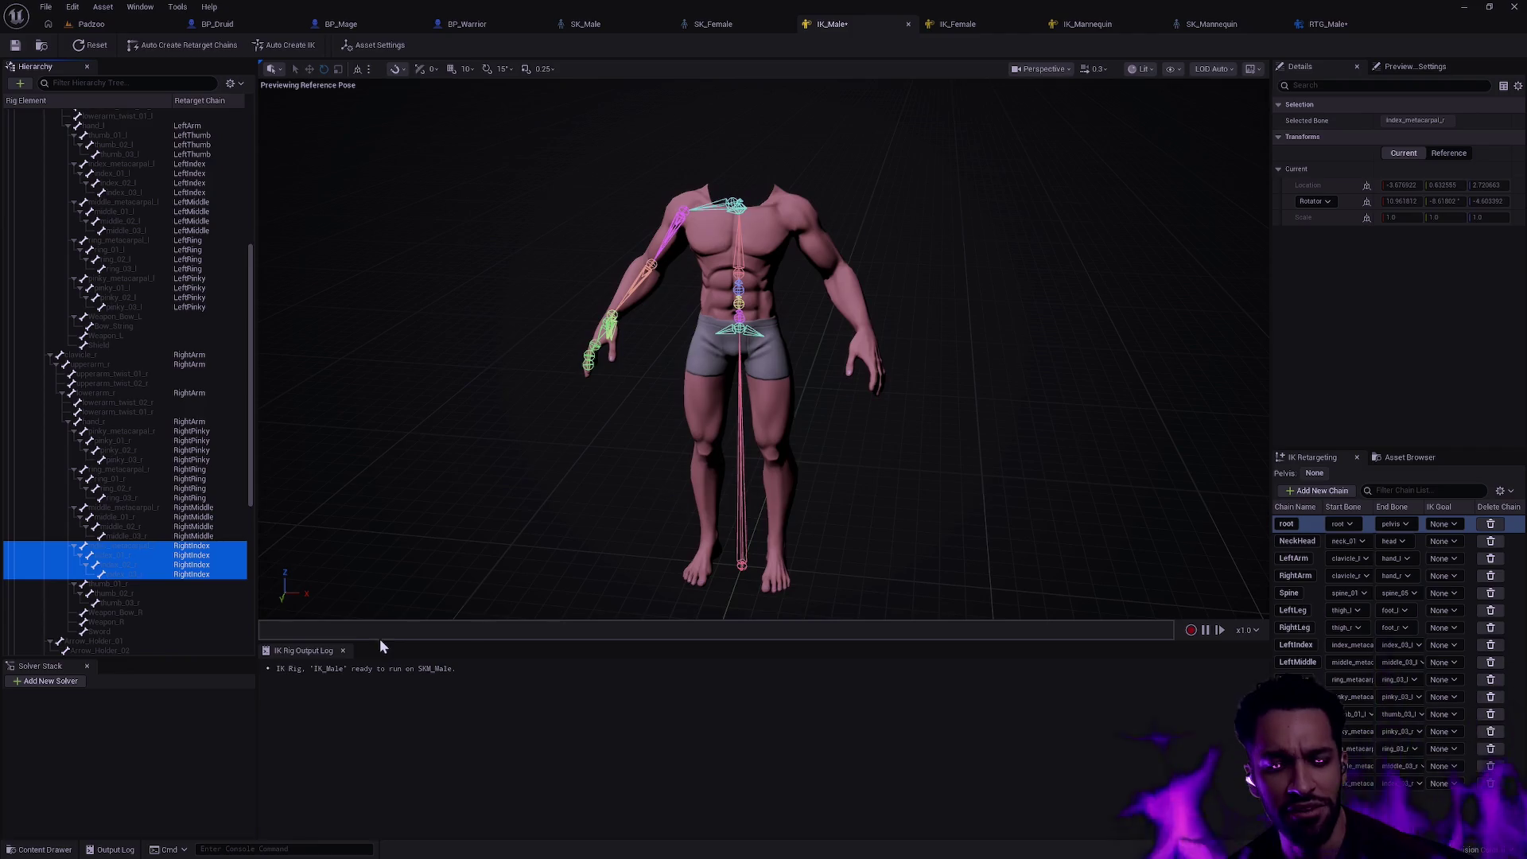
{"action": "left_click", "coordinate": [189, 587]}
{"action": "left_click", "coordinate": [179, 605], "text": "shift"}
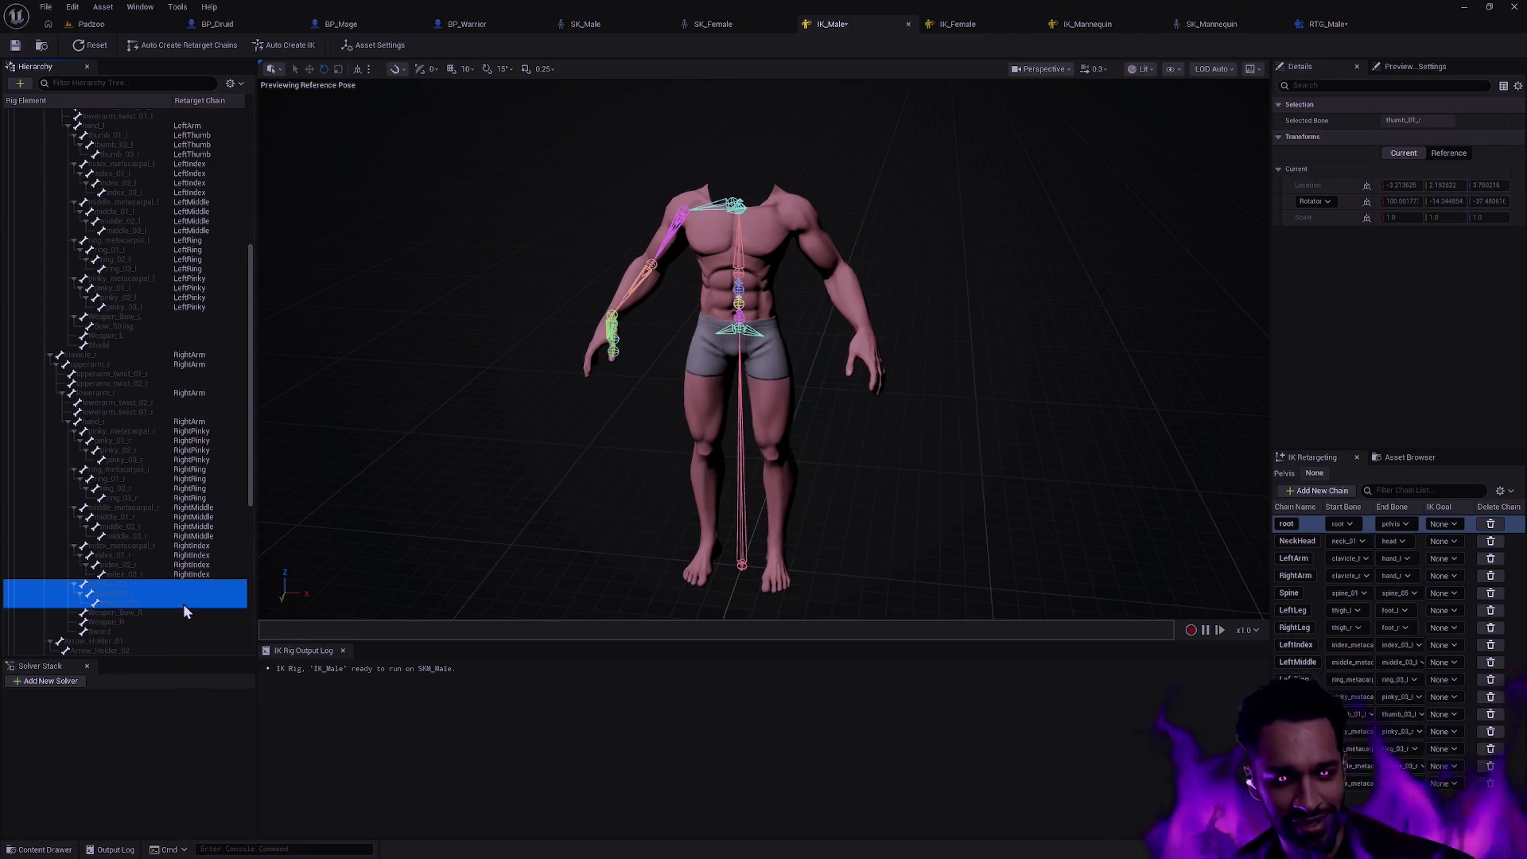
{"action": "right_click", "coordinate": [182, 604]}
{"action": "left_click", "coordinate": [255, 566]}
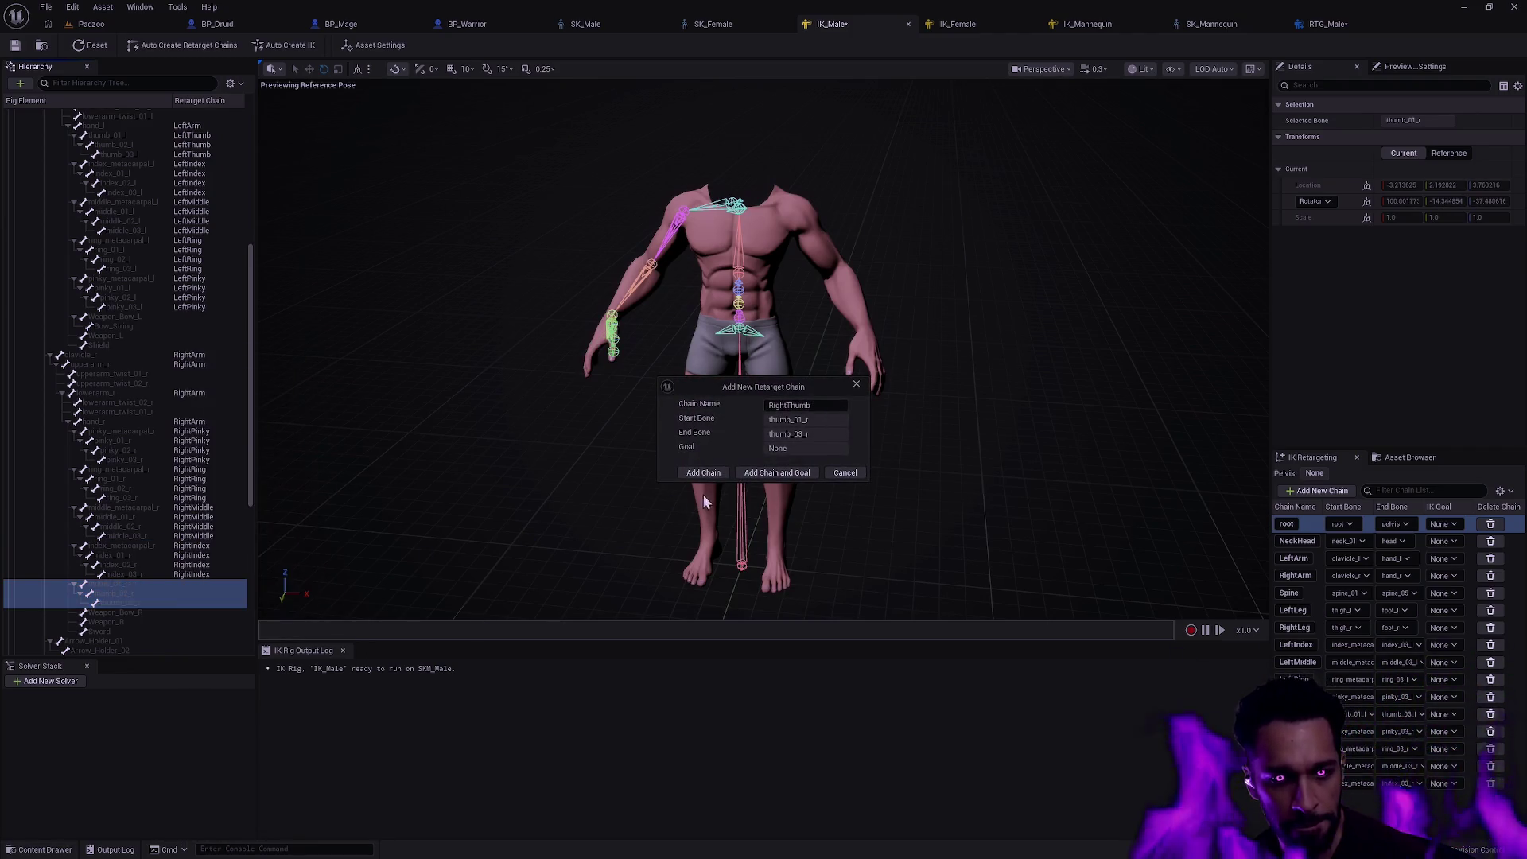
{"action": "left_click", "coordinate": [702, 473]}
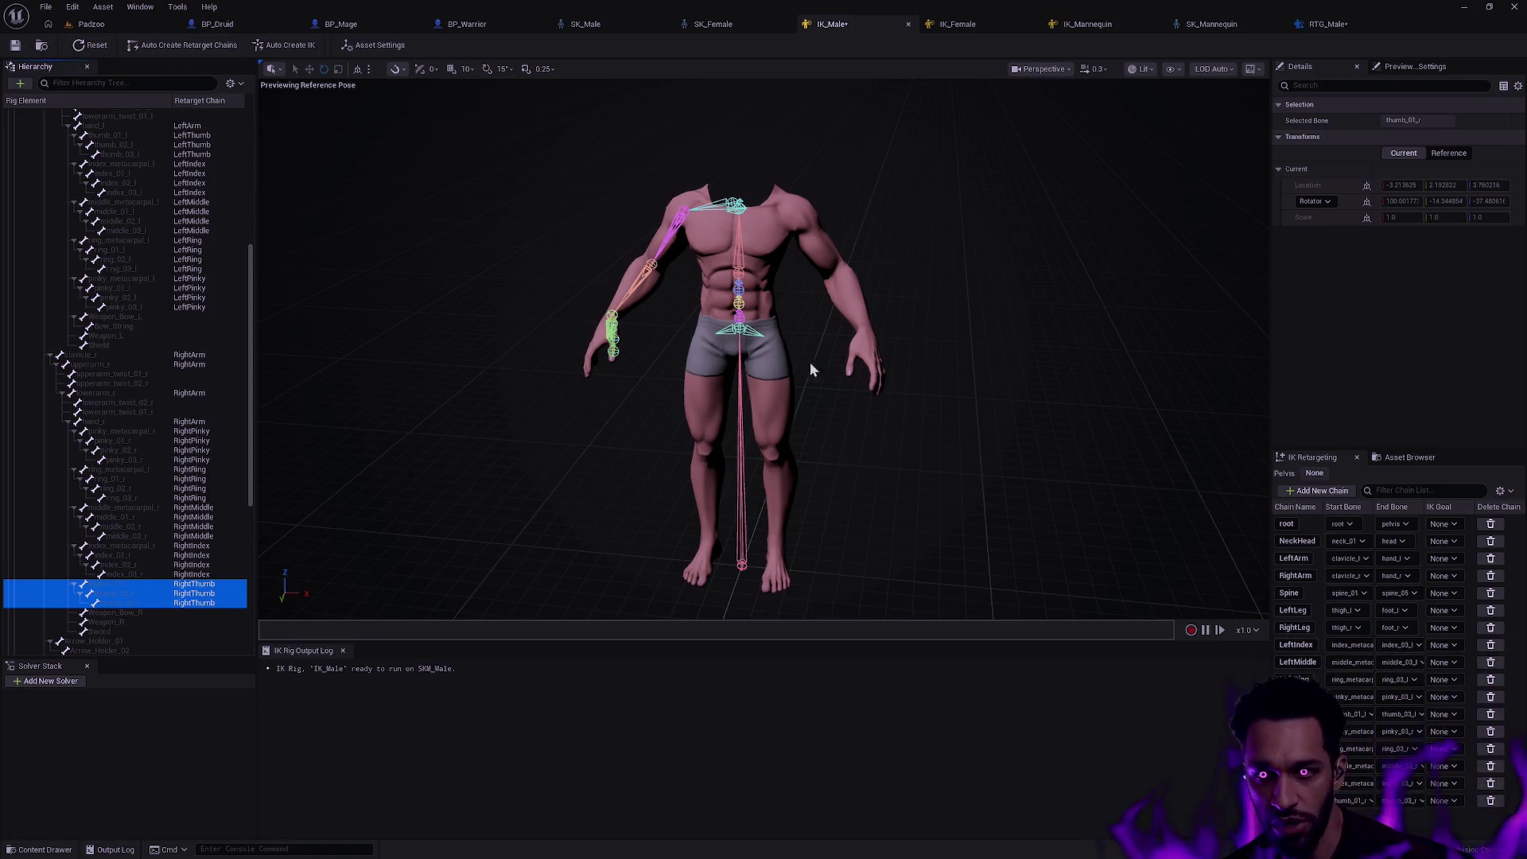
{"action": "scroll", "coordinate": [810, 362], "scroll_direction": "up", "scroll_amount": 3}
- Check the character in the viewport and switch to the IK_Mannequin rig
{"action": "left_click_drag", "start_coordinate": [809, 361], "coordinate": [596, 358]}
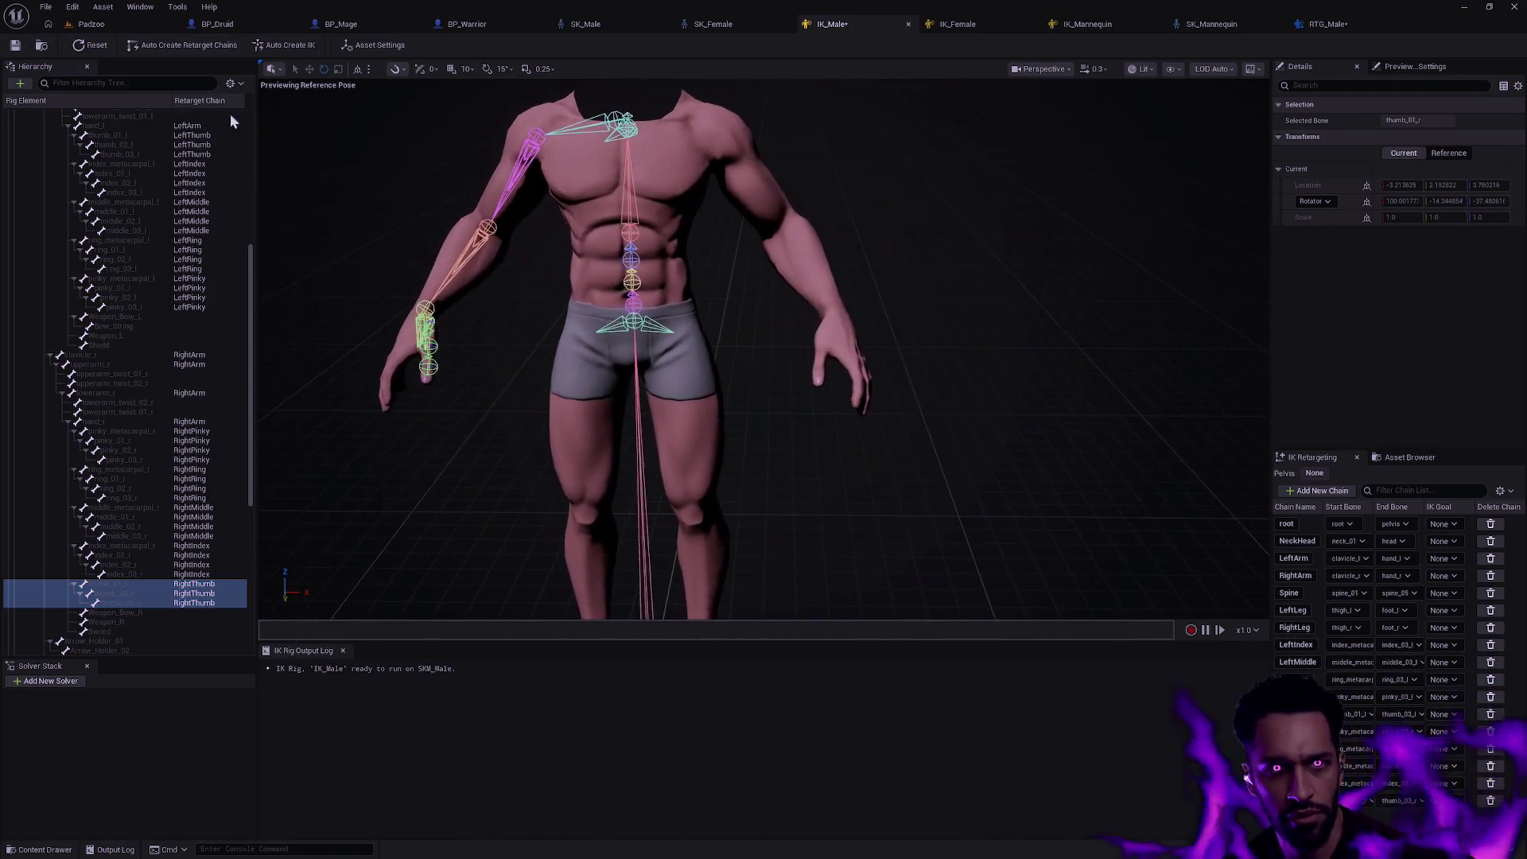
{"action": "left_click", "coordinate": [863, 132]}
{"action": "left_click", "coordinate": [1088, 25]}
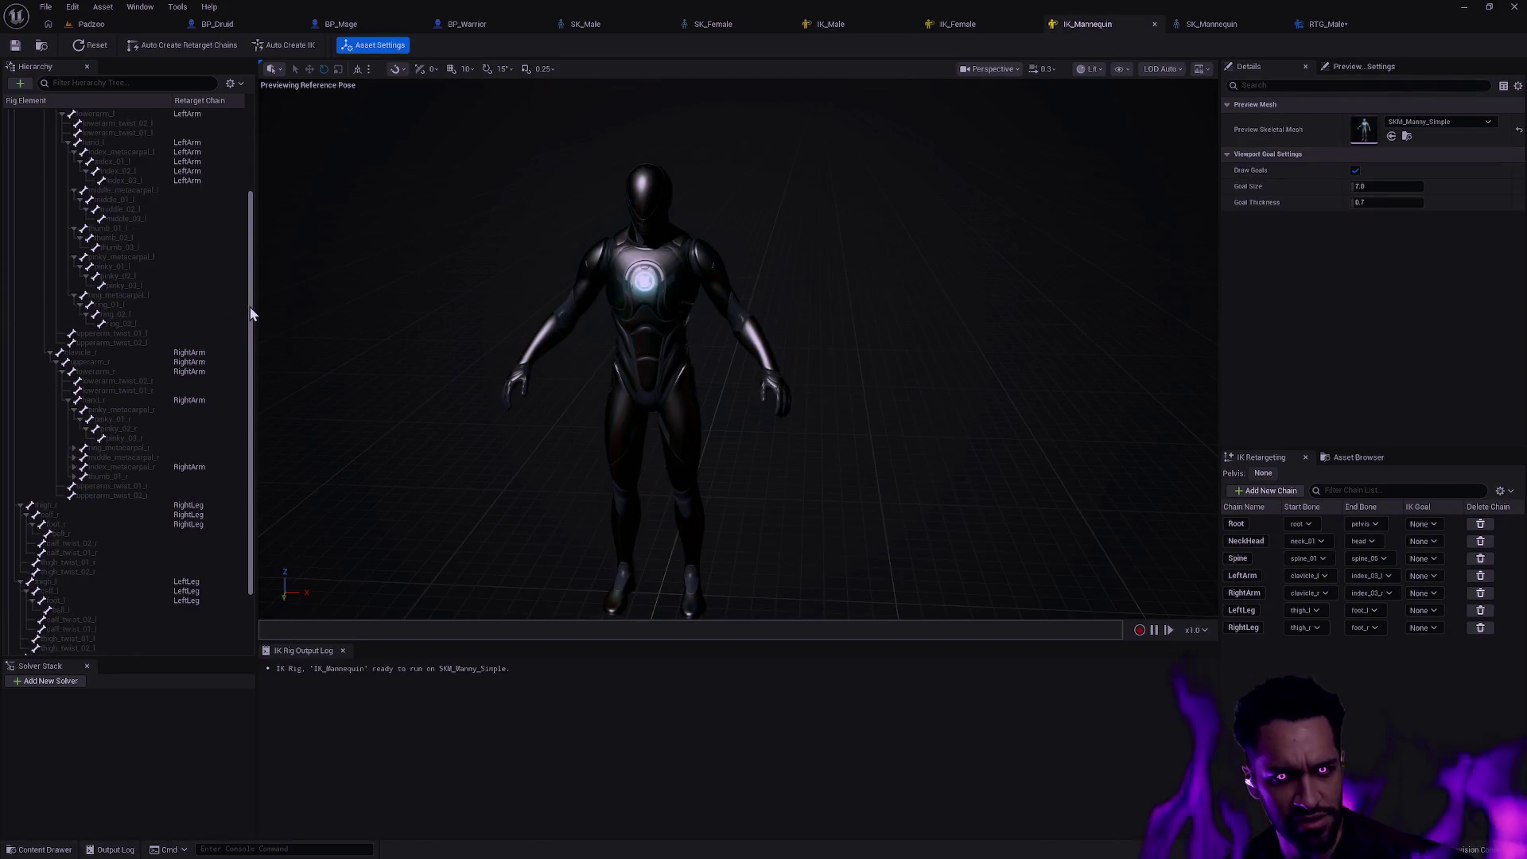
{"action": "scroll", "coordinate": [249, 271], "scroll_direction": "up", "scroll_amount": 5}
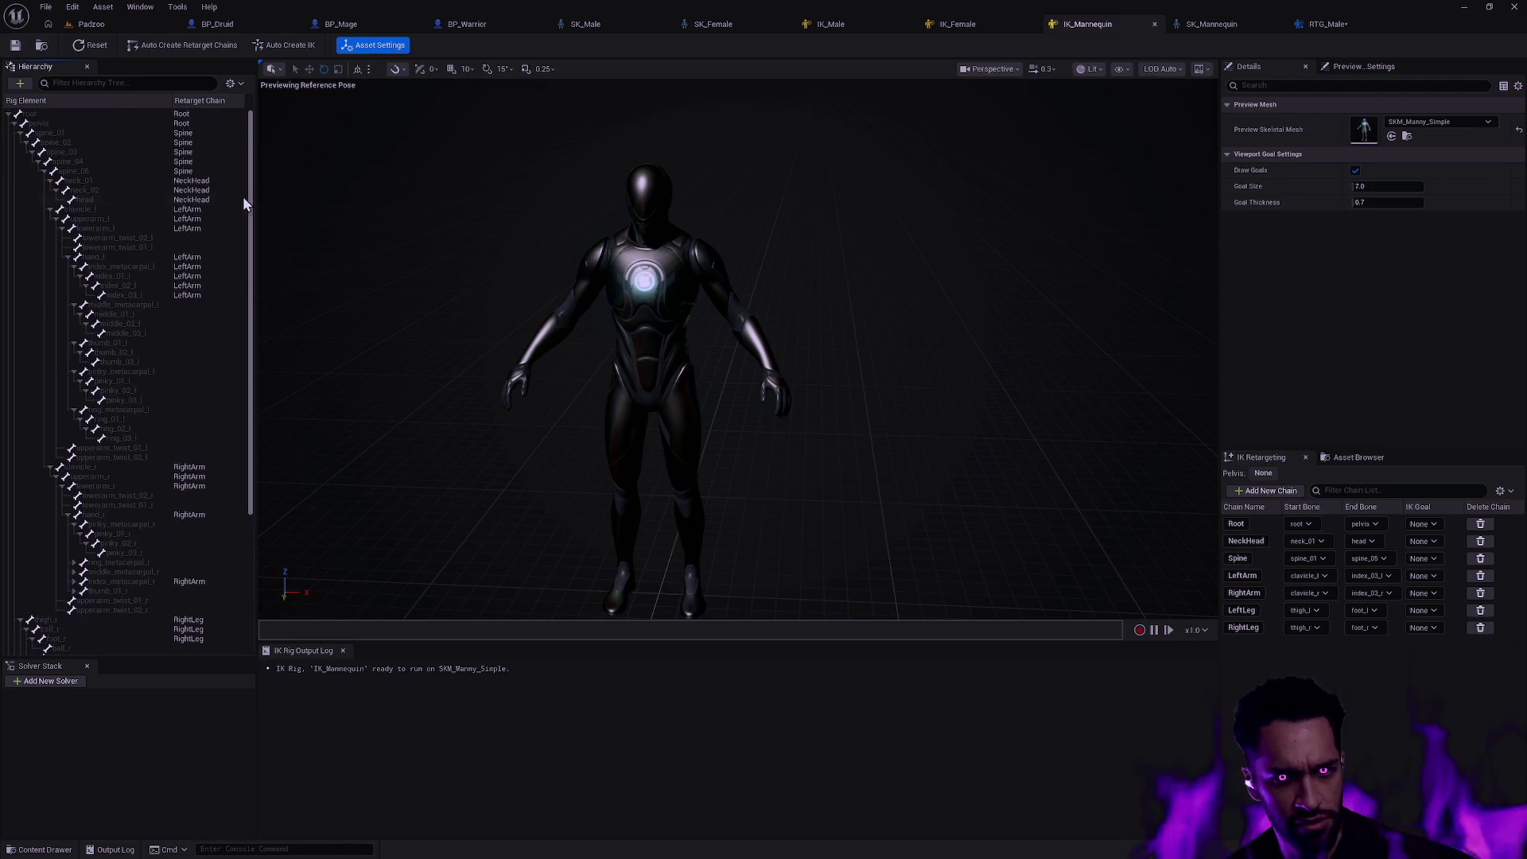
- Select the left-hand finger bones, try Auto Create Retarget Chains, then undo back to the original body chains
{"action": "left_click", "coordinate": [166, 308]}
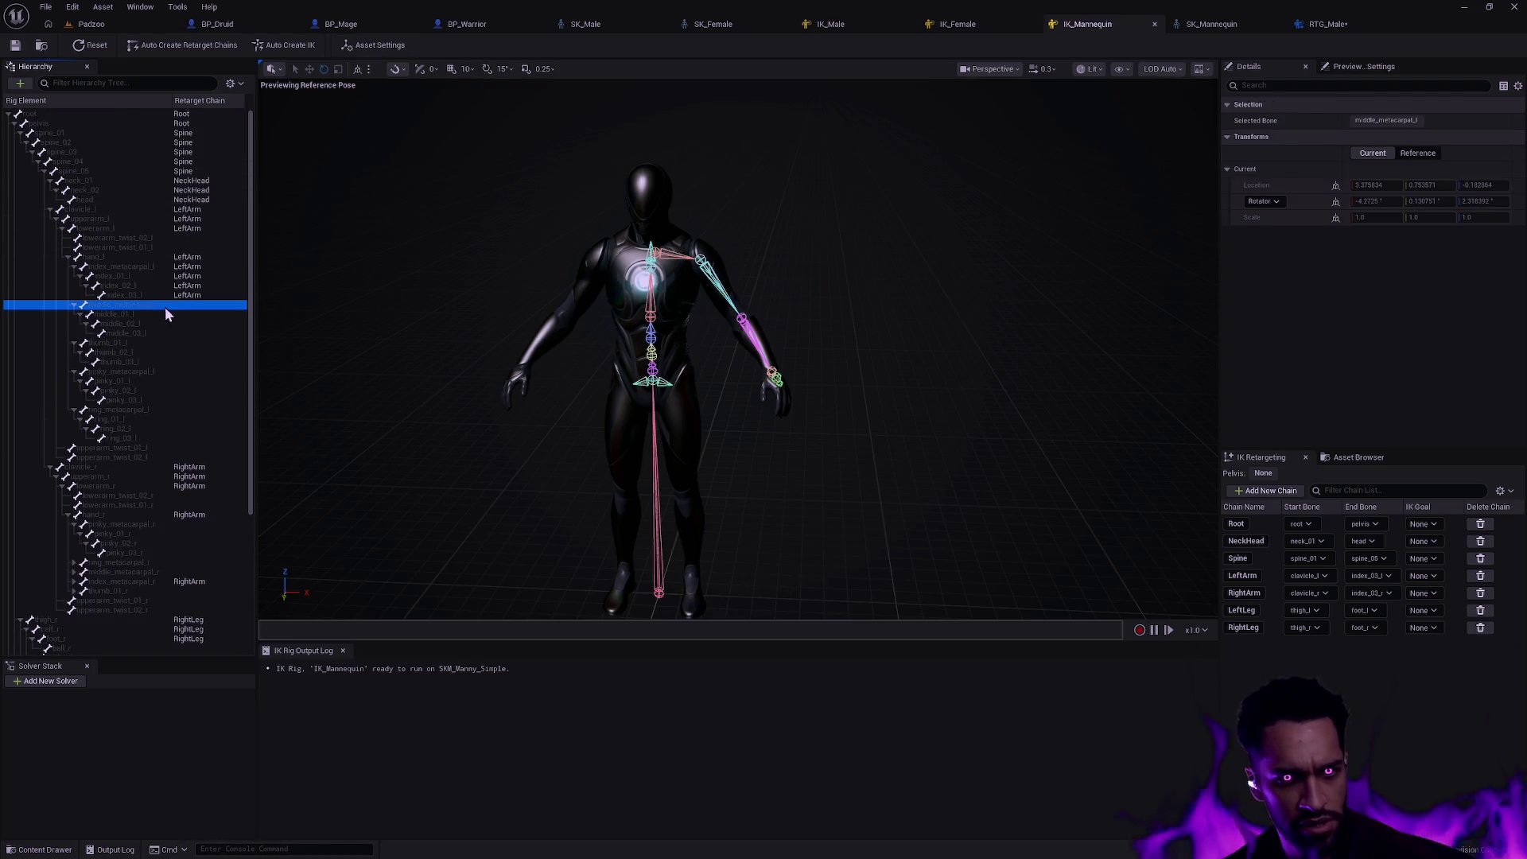
{"action": "left_click", "coordinate": [131, 436], "text": "shift"}
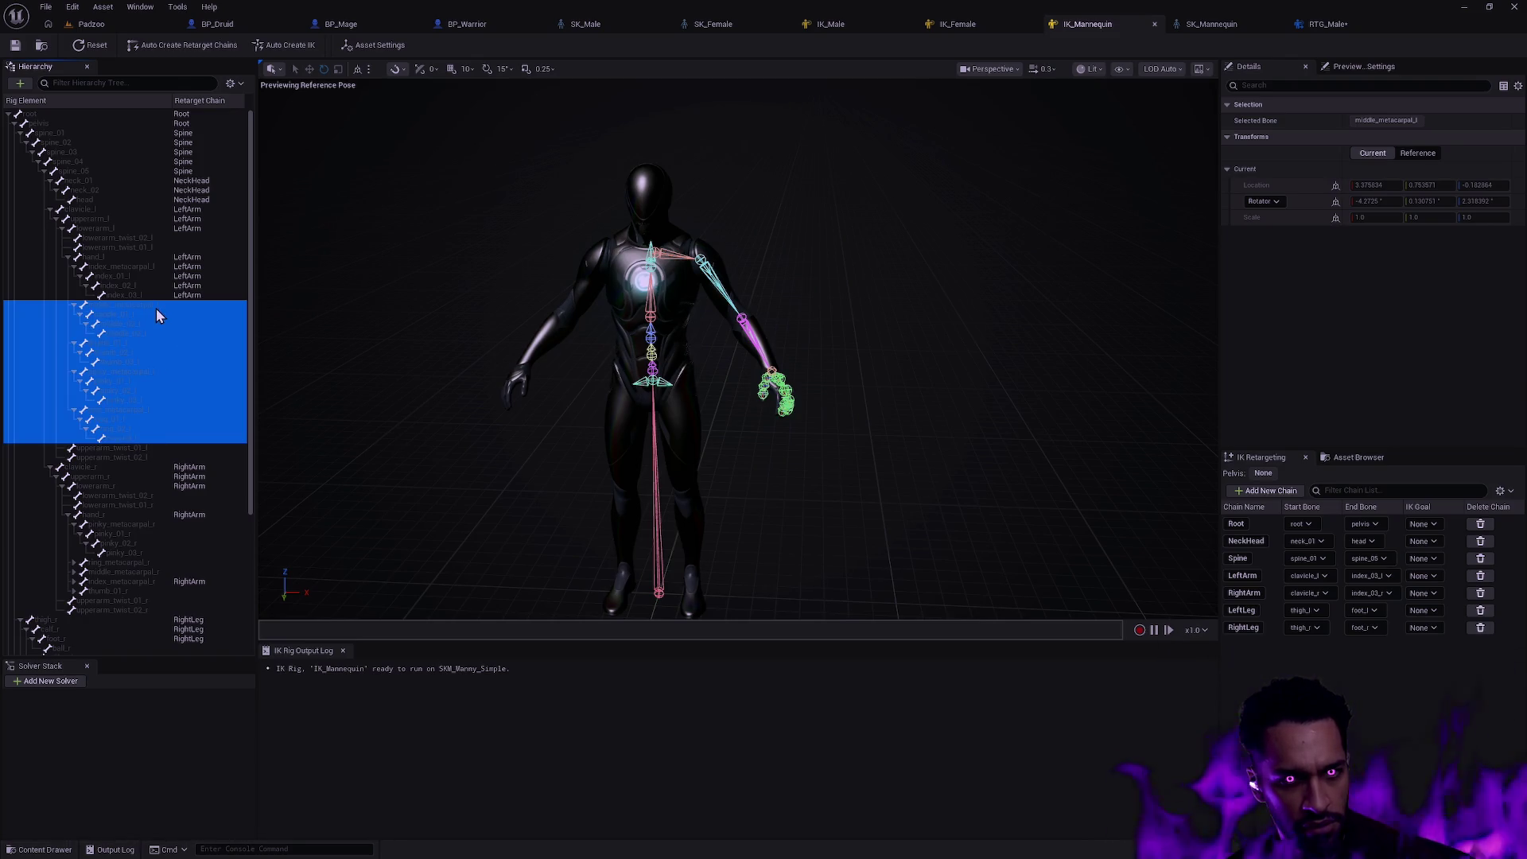
{"action": "left_click", "coordinate": [123, 267]}
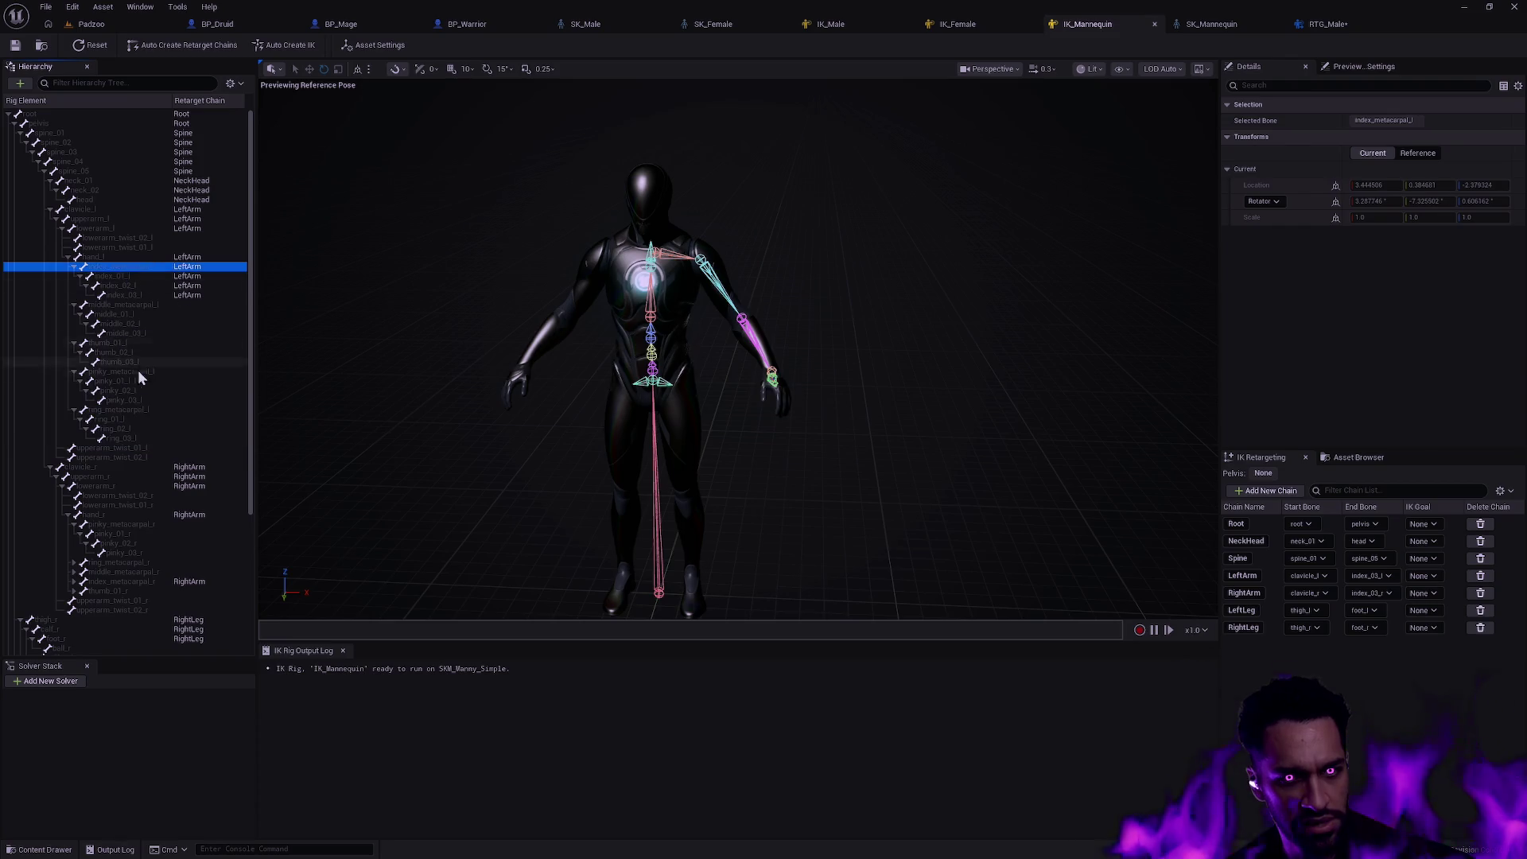
{"action": "left_click", "coordinate": [136, 435], "text": "shift"}
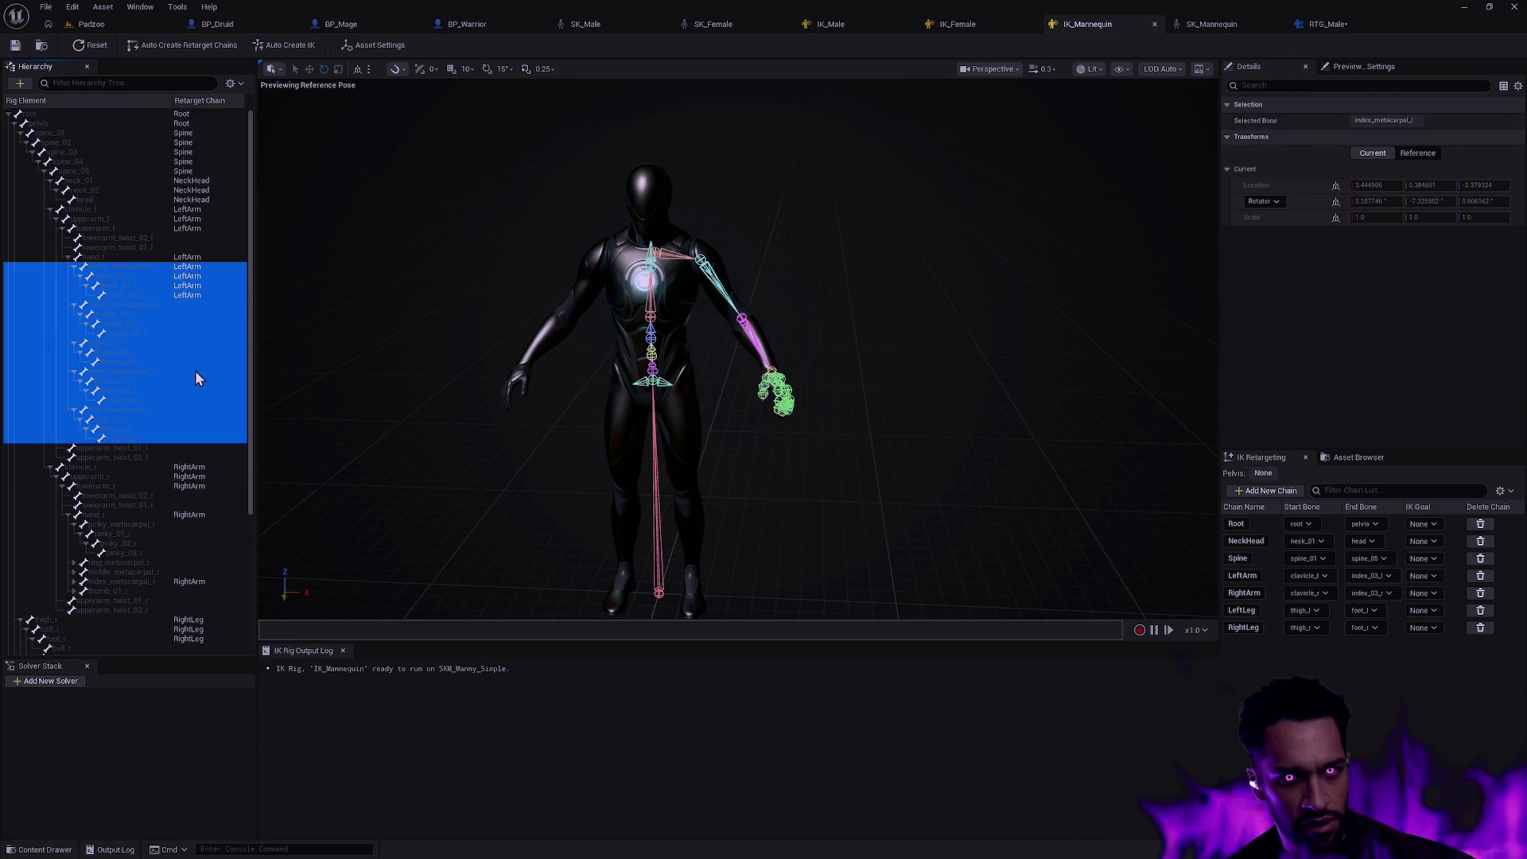
{"action": "left_click", "coordinate": [176, 47]}
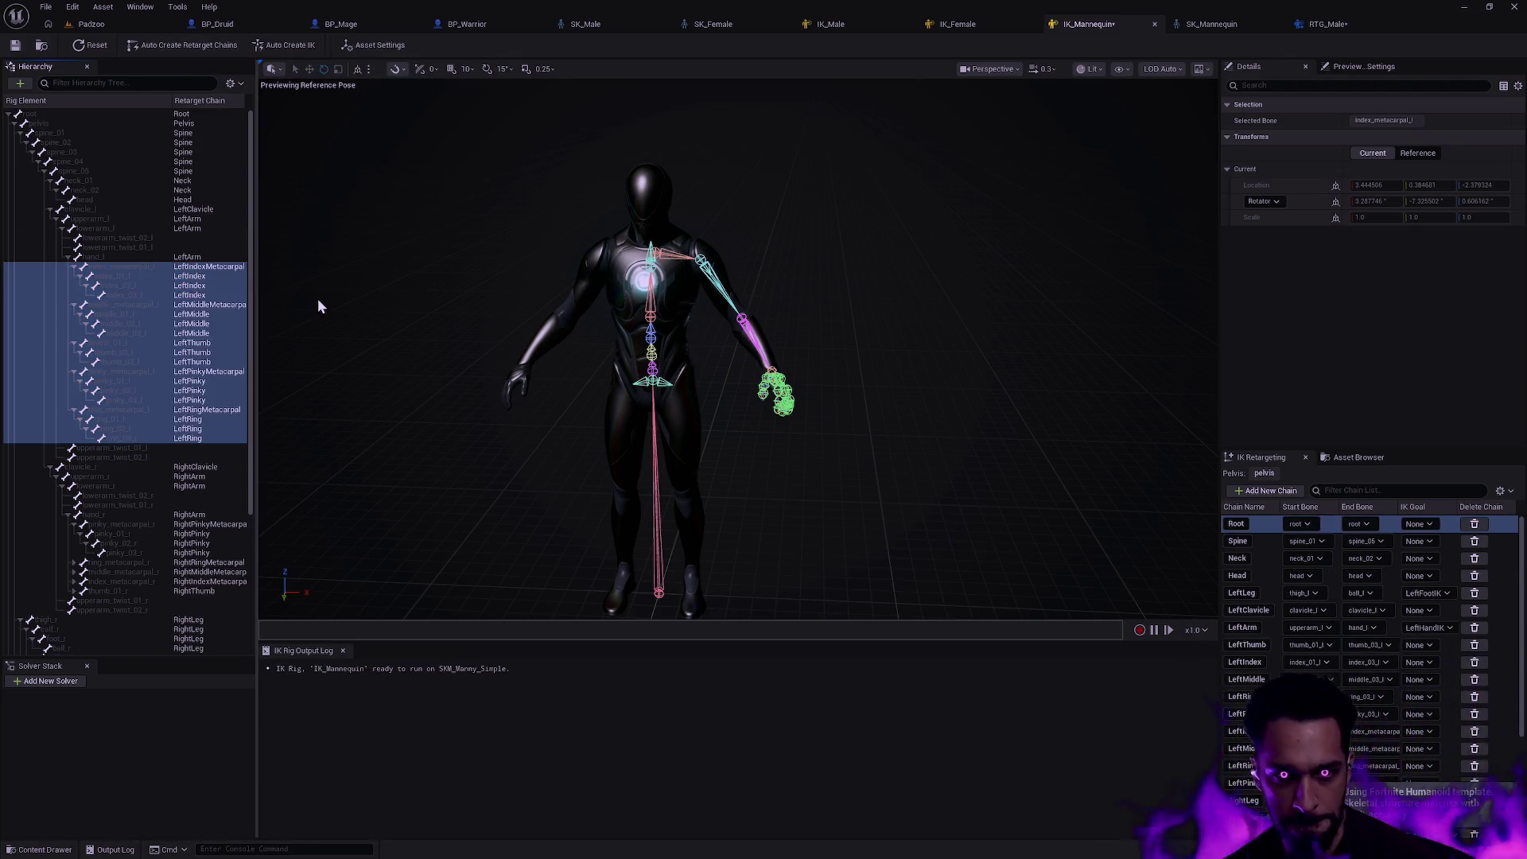
{"action": "key", "text": "Escape"}
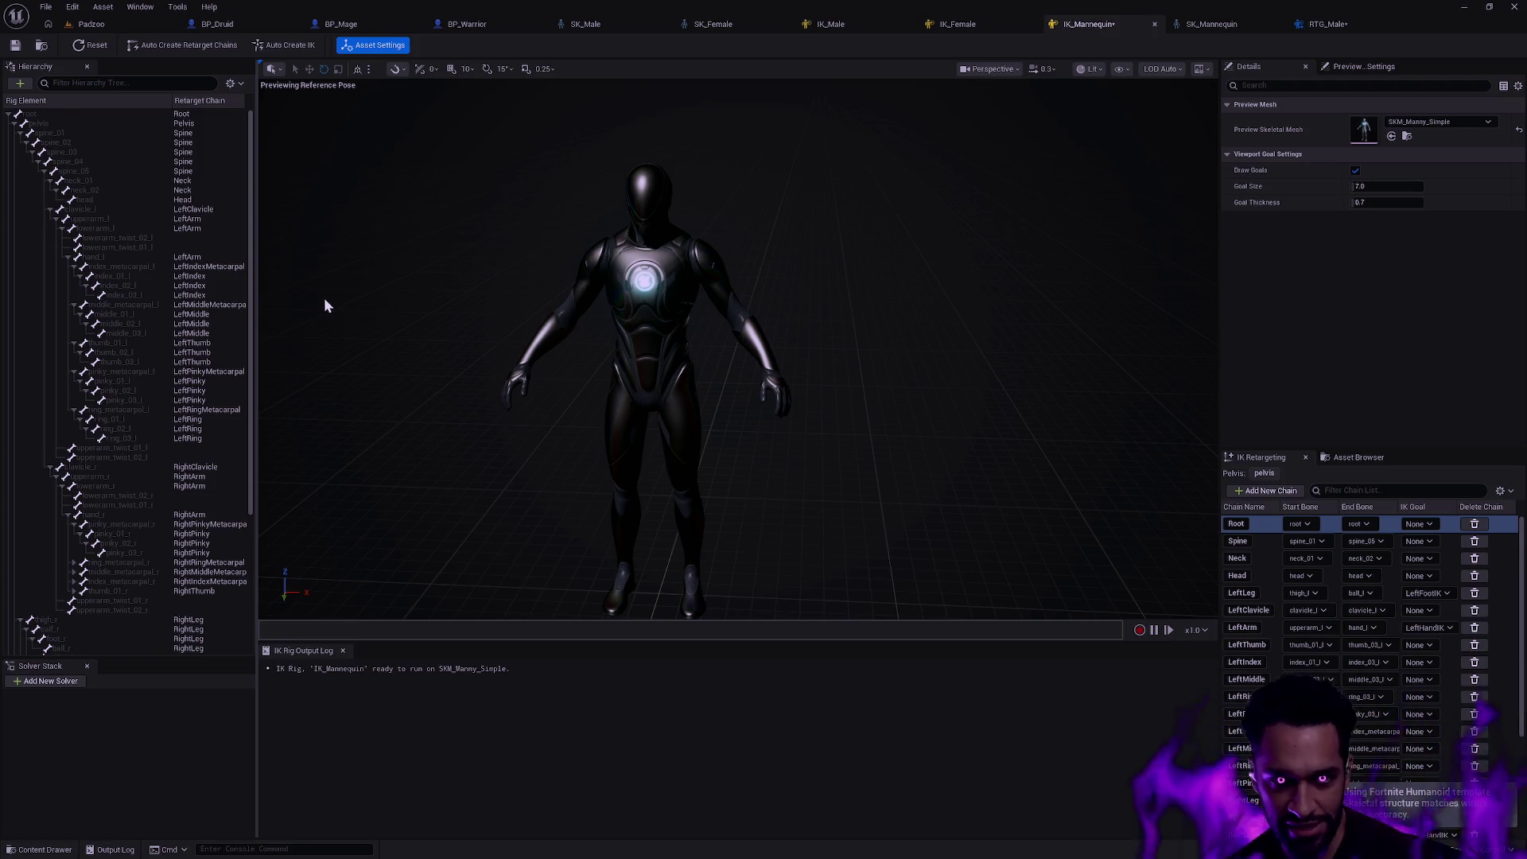
{"action": "key", "text": "ctrl+z"}
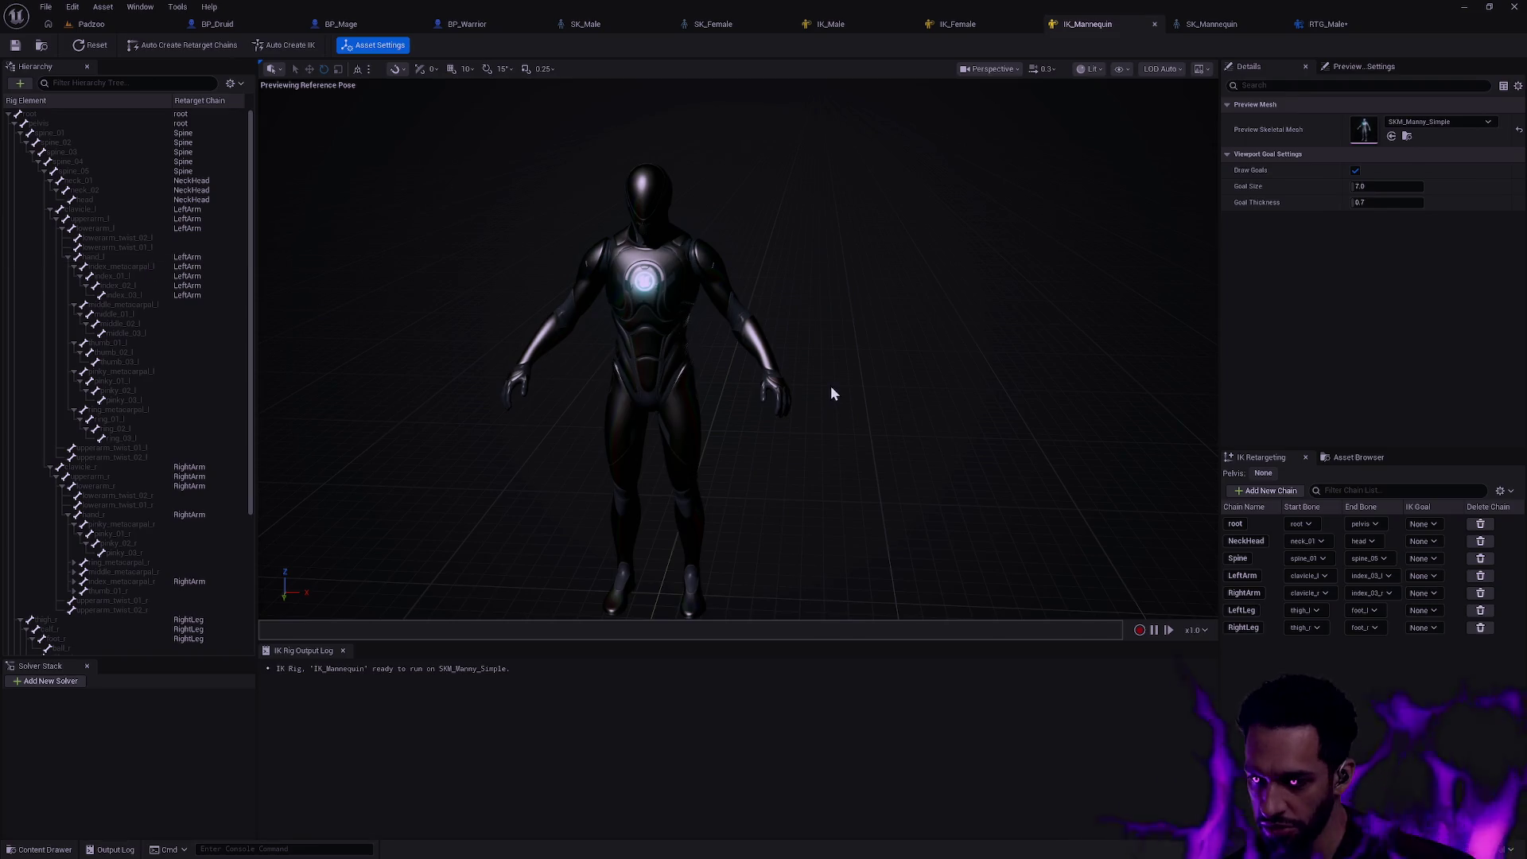
- Set the LeftArm chain's end bone to hand_l and RightArm's to hand_r
{"action": "left_click", "coordinate": [1378, 577]}
{"action": "left_click", "coordinate": [1425, 430]}
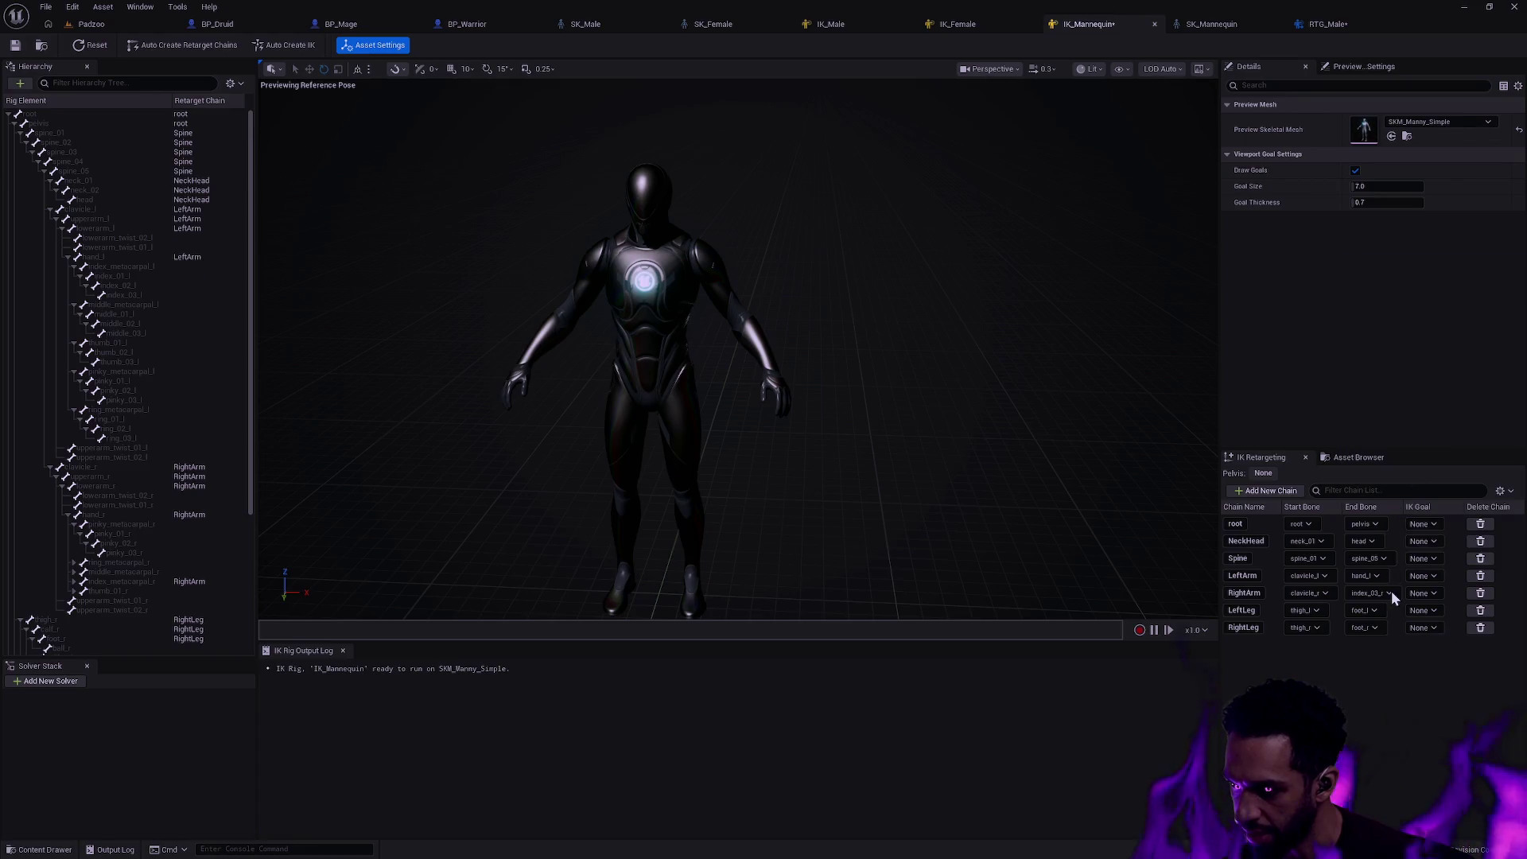
{"action": "left_click", "coordinate": [1381, 593]}
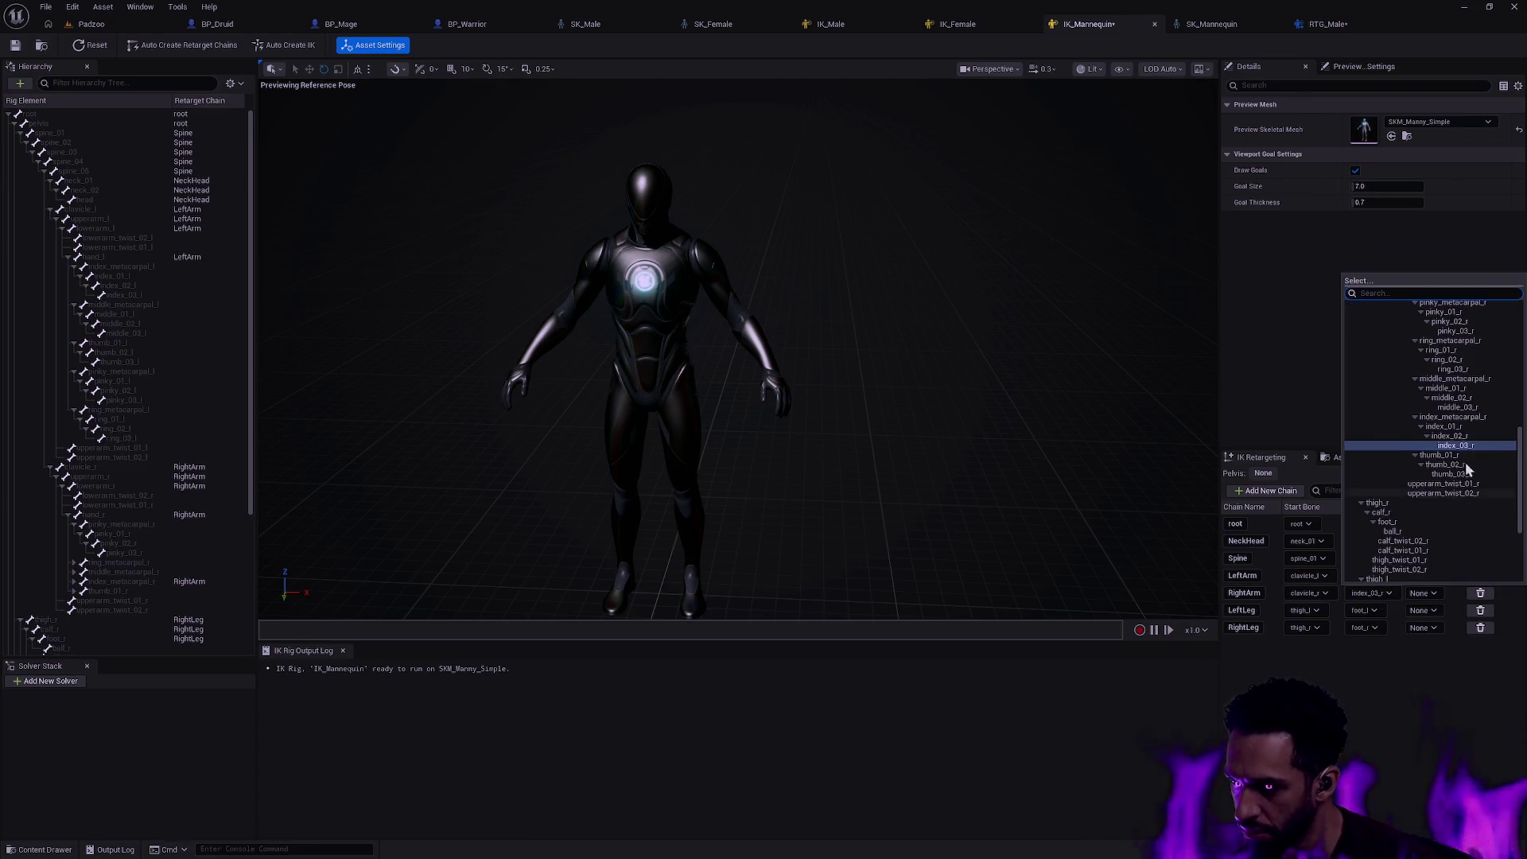
{"action": "scroll", "coordinate": [1444, 458], "scroll_direction": "up", "scroll_amount": 2}
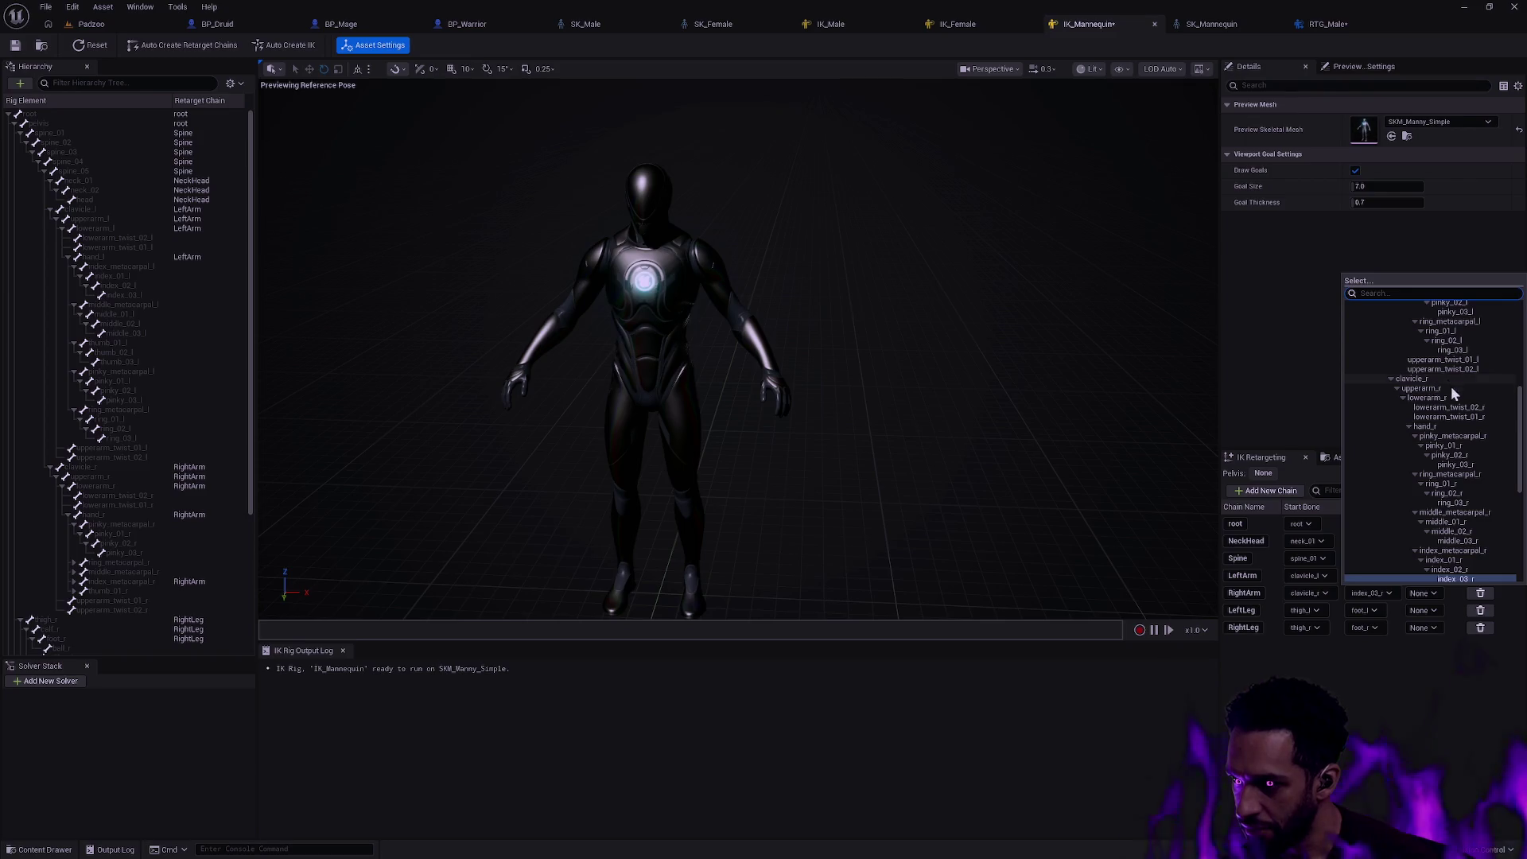
{"action": "left_click", "coordinate": [1437, 425]}
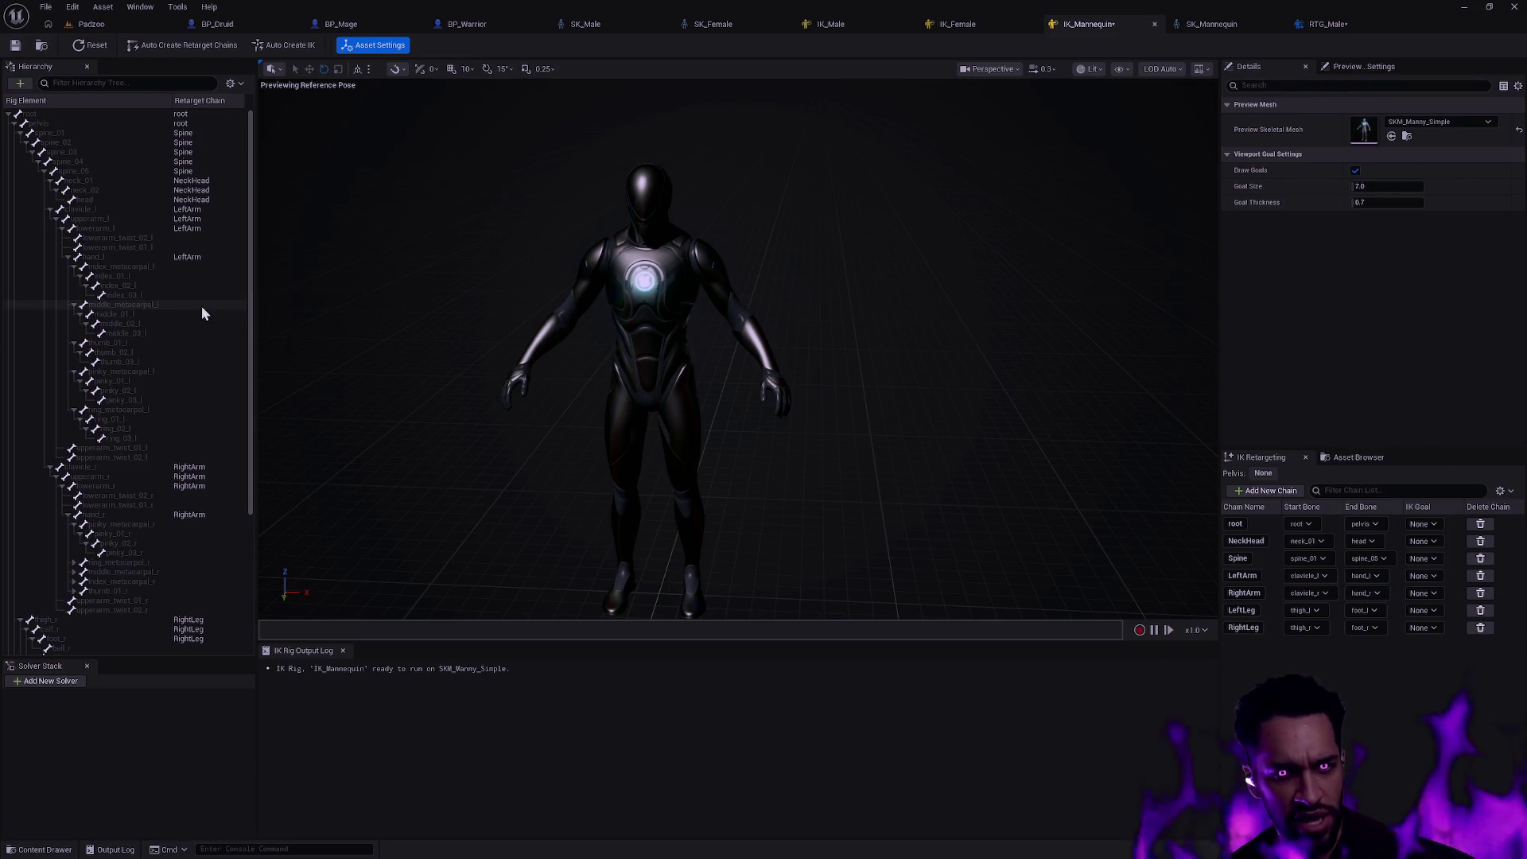
{"action": "left_click", "coordinate": [154, 278]}
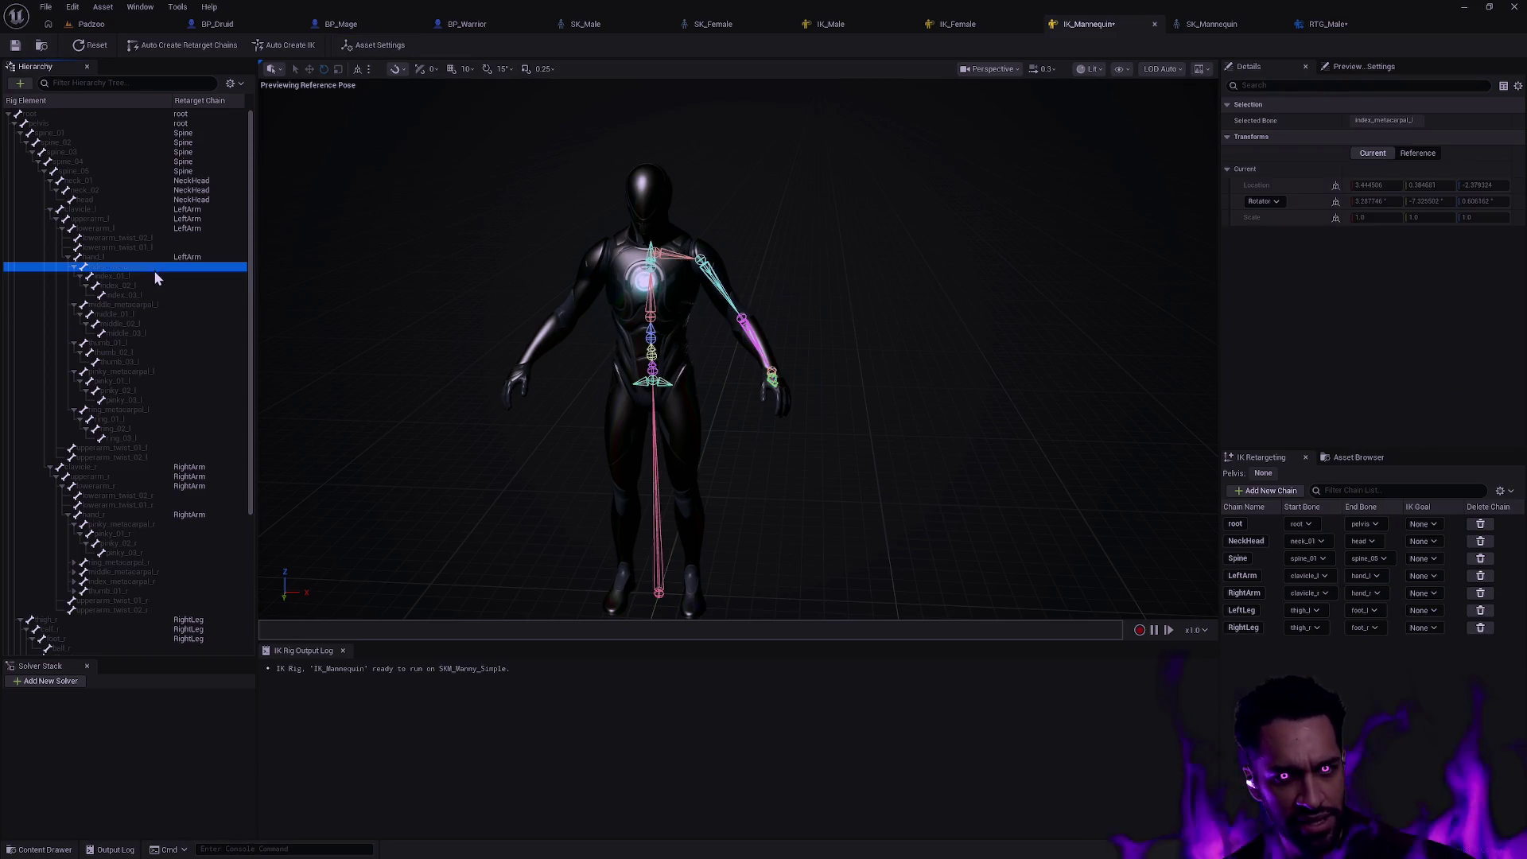
{"action": "left_click", "coordinate": [159, 438], "text": "shift"}
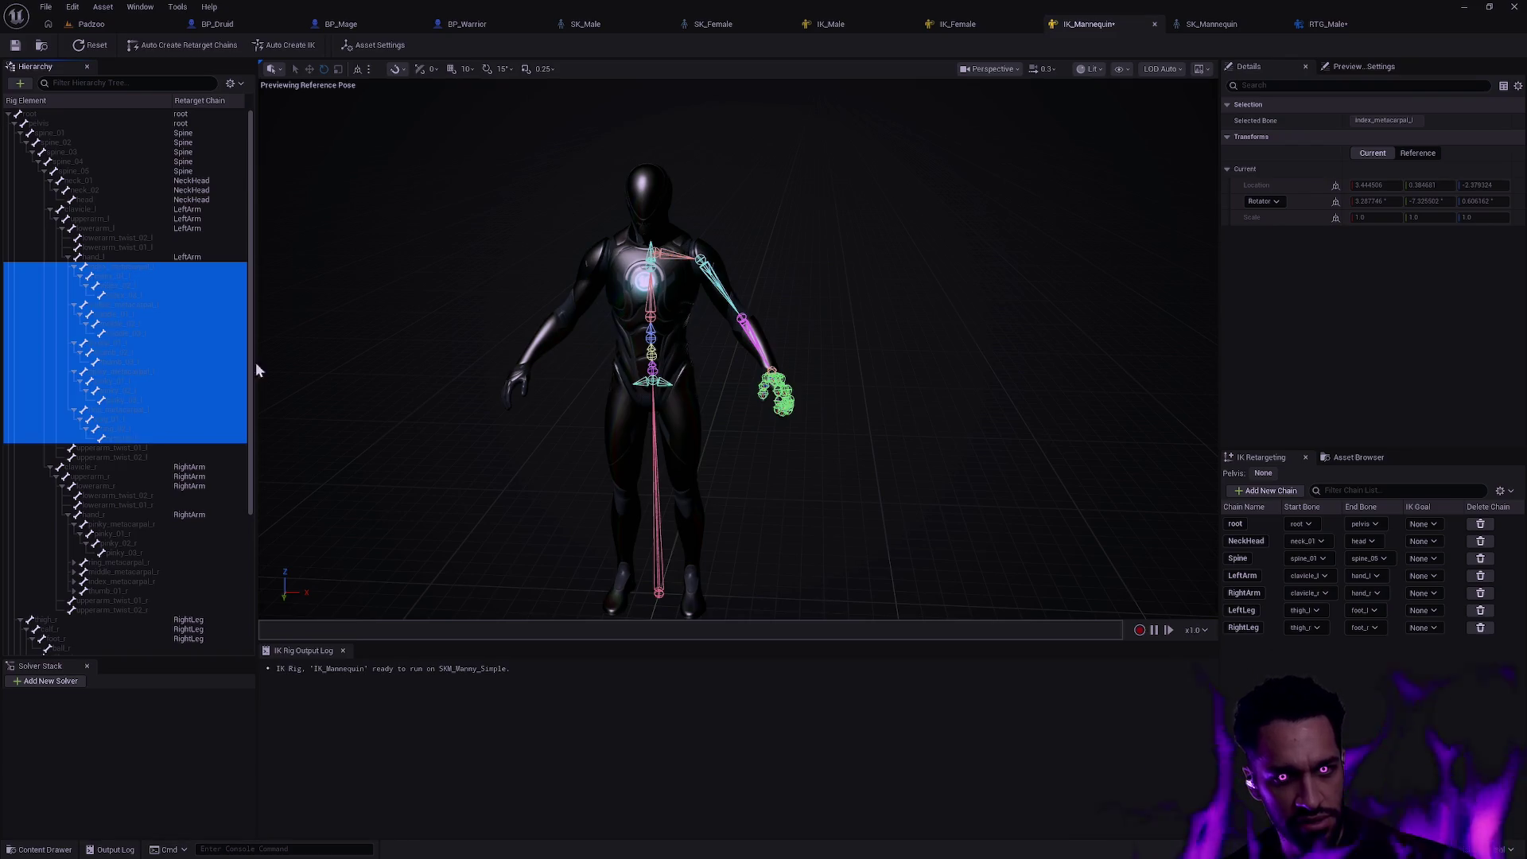
{"action": "left_click", "coordinate": [188, 45]}
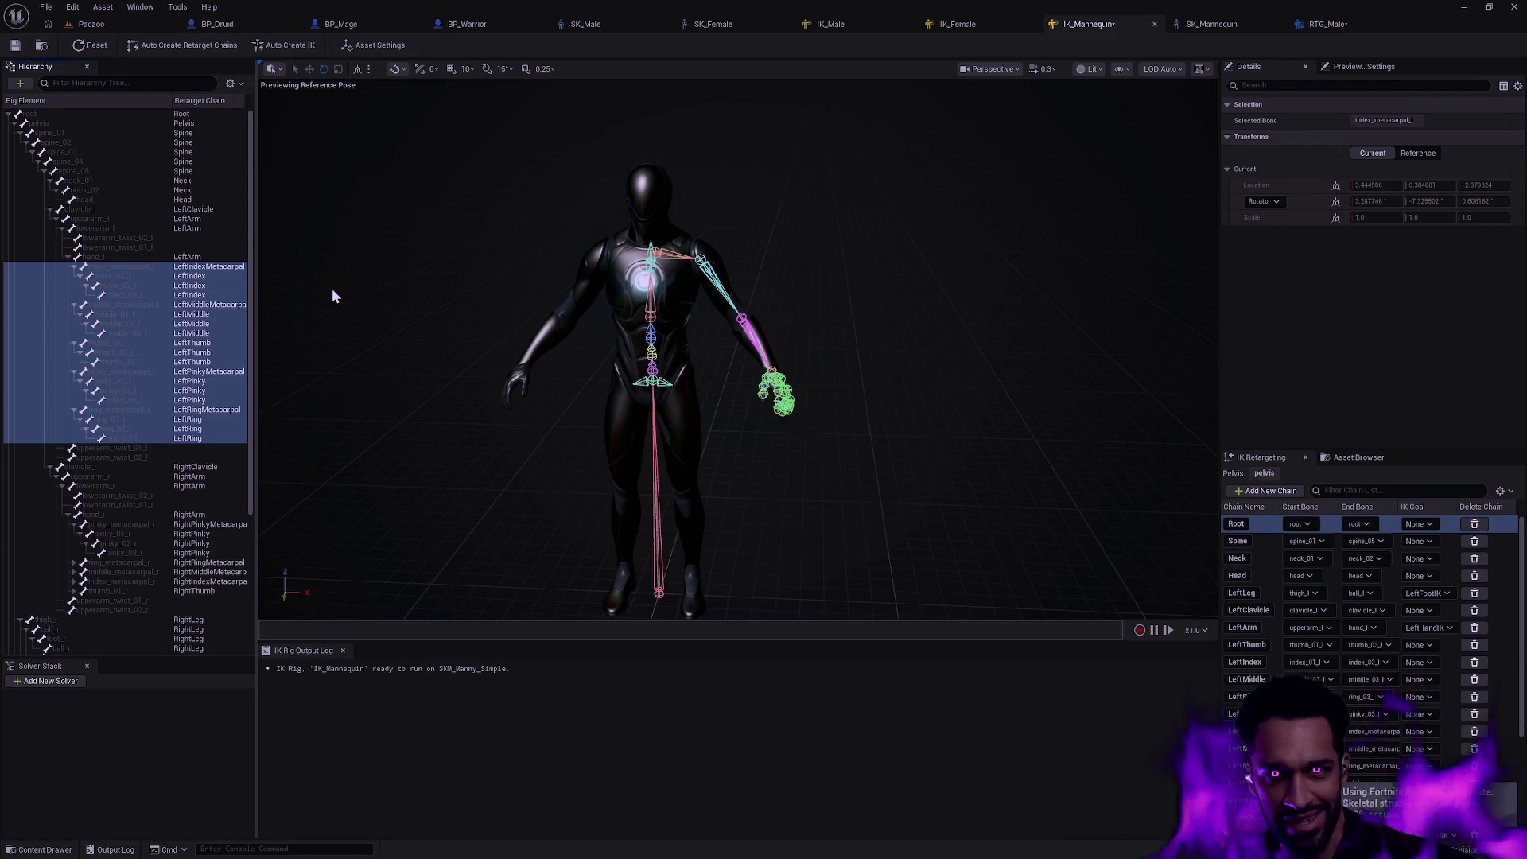
{"action": "key", "text": "ctrl+z"}
{"action": "left_click", "coordinate": [181, 266]}
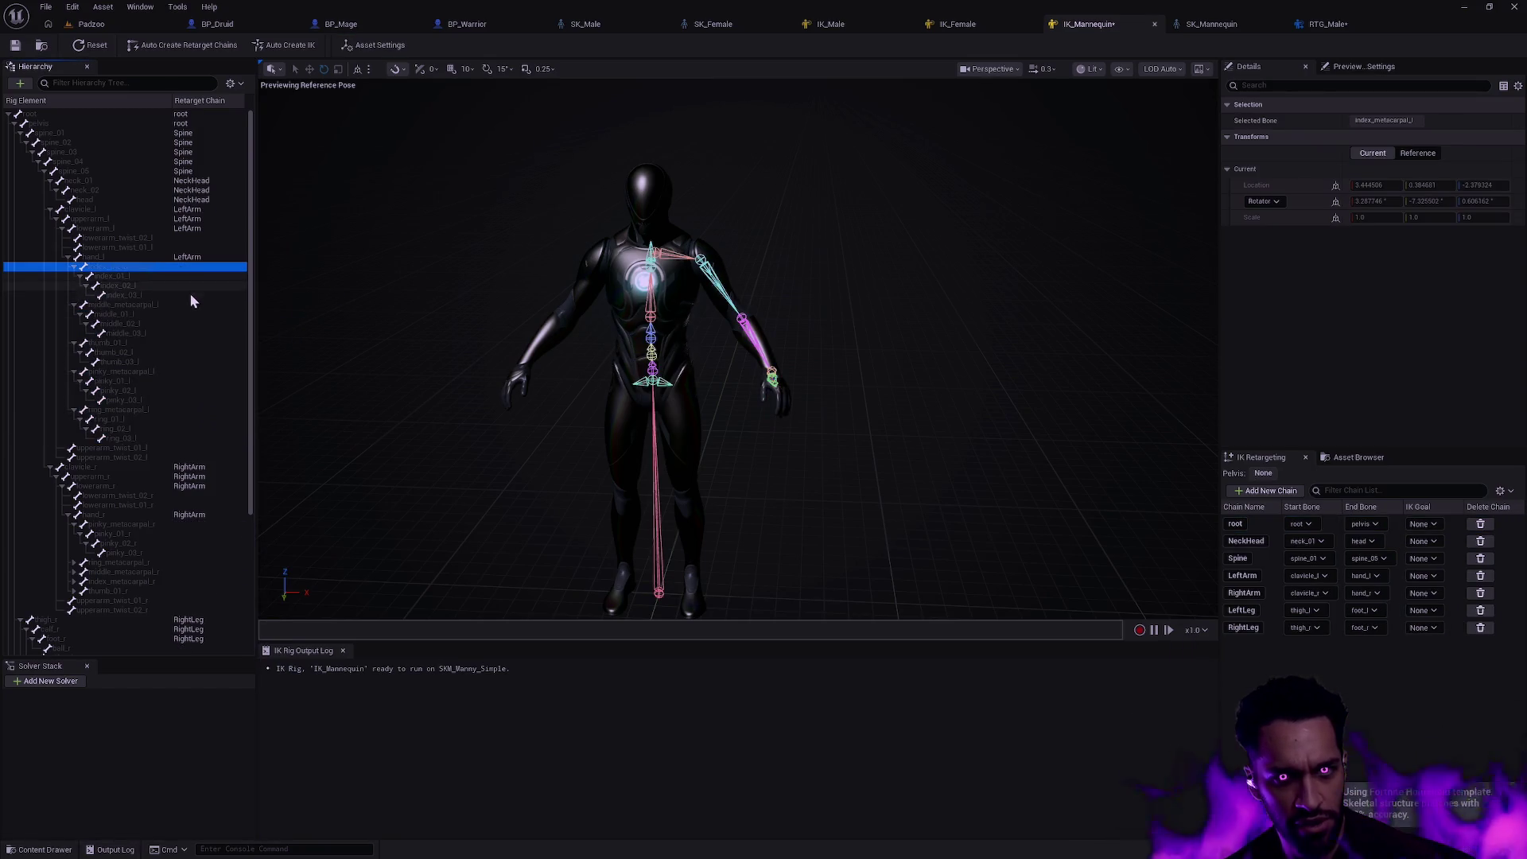
{"action": "left_click", "coordinate": [181, 297], "text": "shift"}
{"action": "right_click", "coordinate": [181, 296]}
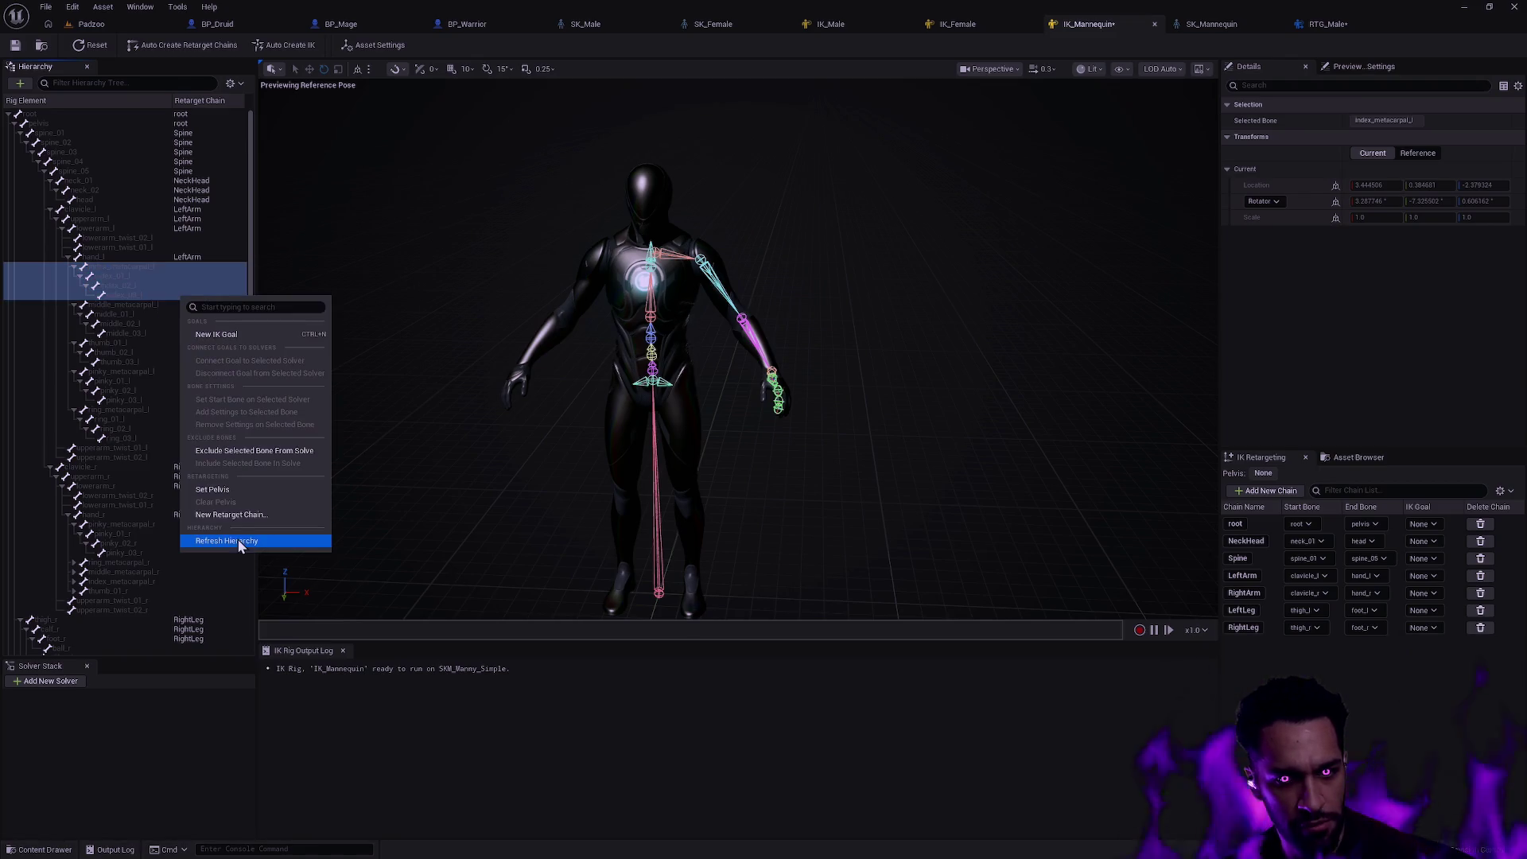
- Add a LeftIndex chain, then a LeftMiddle chain covering the bones down to middle_03_l
{"action": "left_click", "coordinate": [239, 513]}
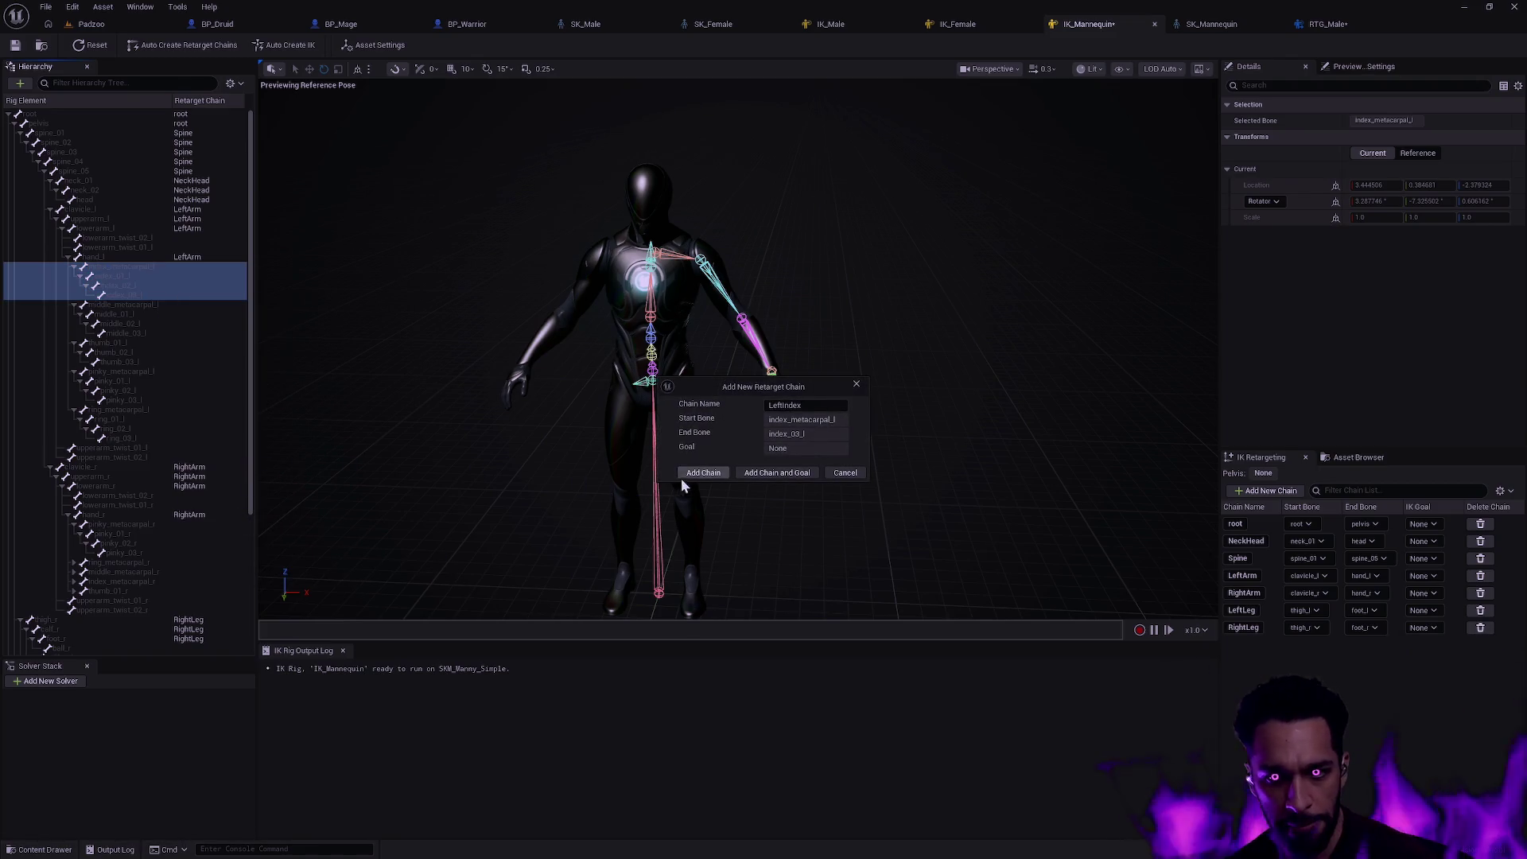
{"action": "left_click", "coordinate": [702, 473]}
{"action": "left_click", "coordinate": [173, 307]}
{"action": "left_click", "coordinate": [173, 340], "text": "shift"}
{"action": "left_click", "coordinate": [167, 304]}
{"action": "left_click", "coordinate": [163, 332], "text": "shift"}
{"action": "right_click", "coordinate": [162, 333]}
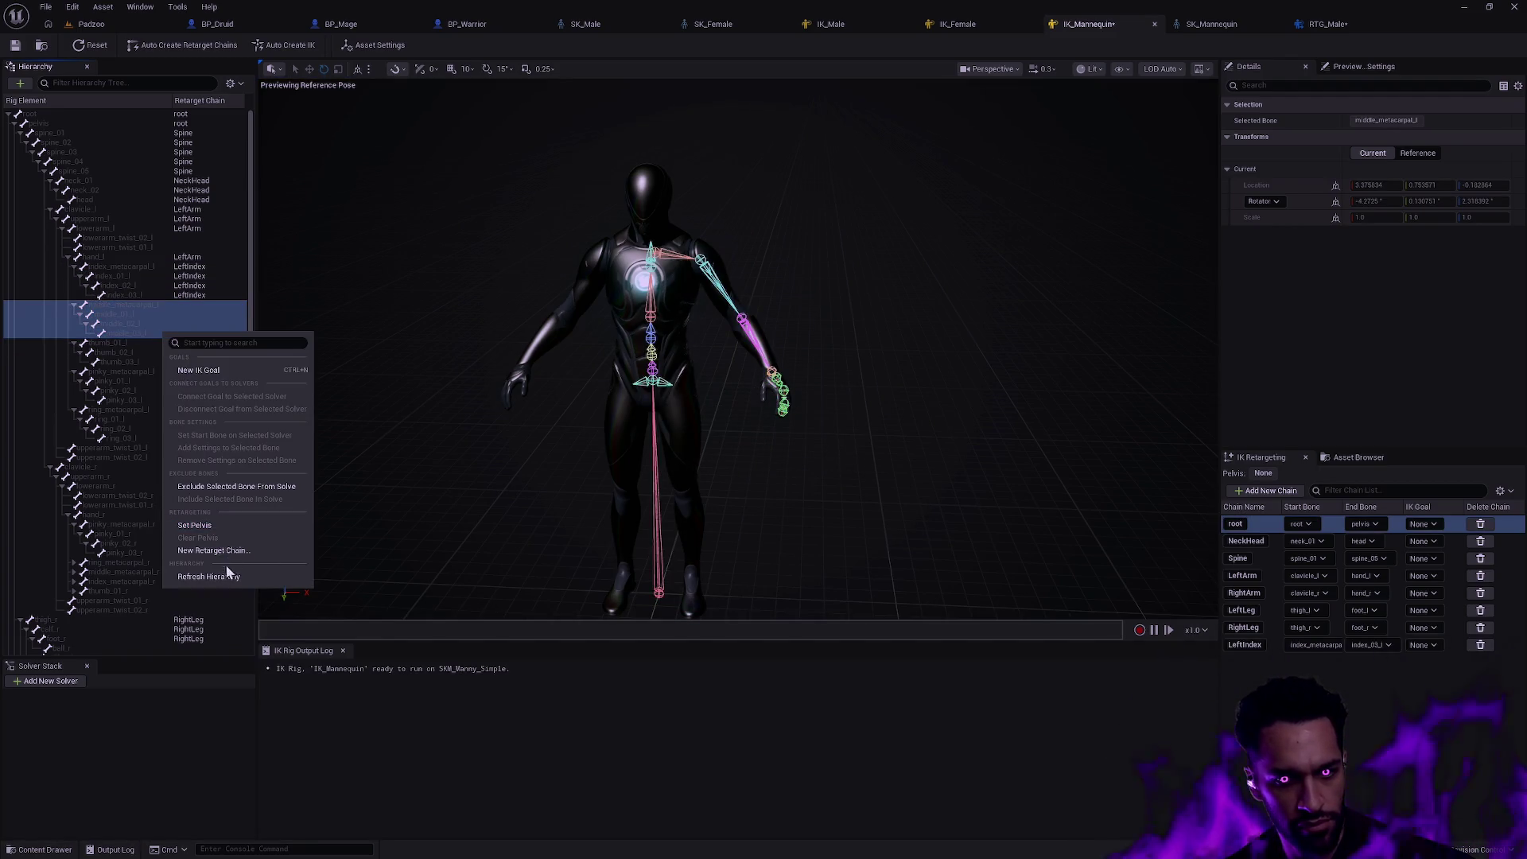
{"action": "left_click", "coordinate": [232, 552]}
{"action": "left_click", "coordinate": [726, 470]}
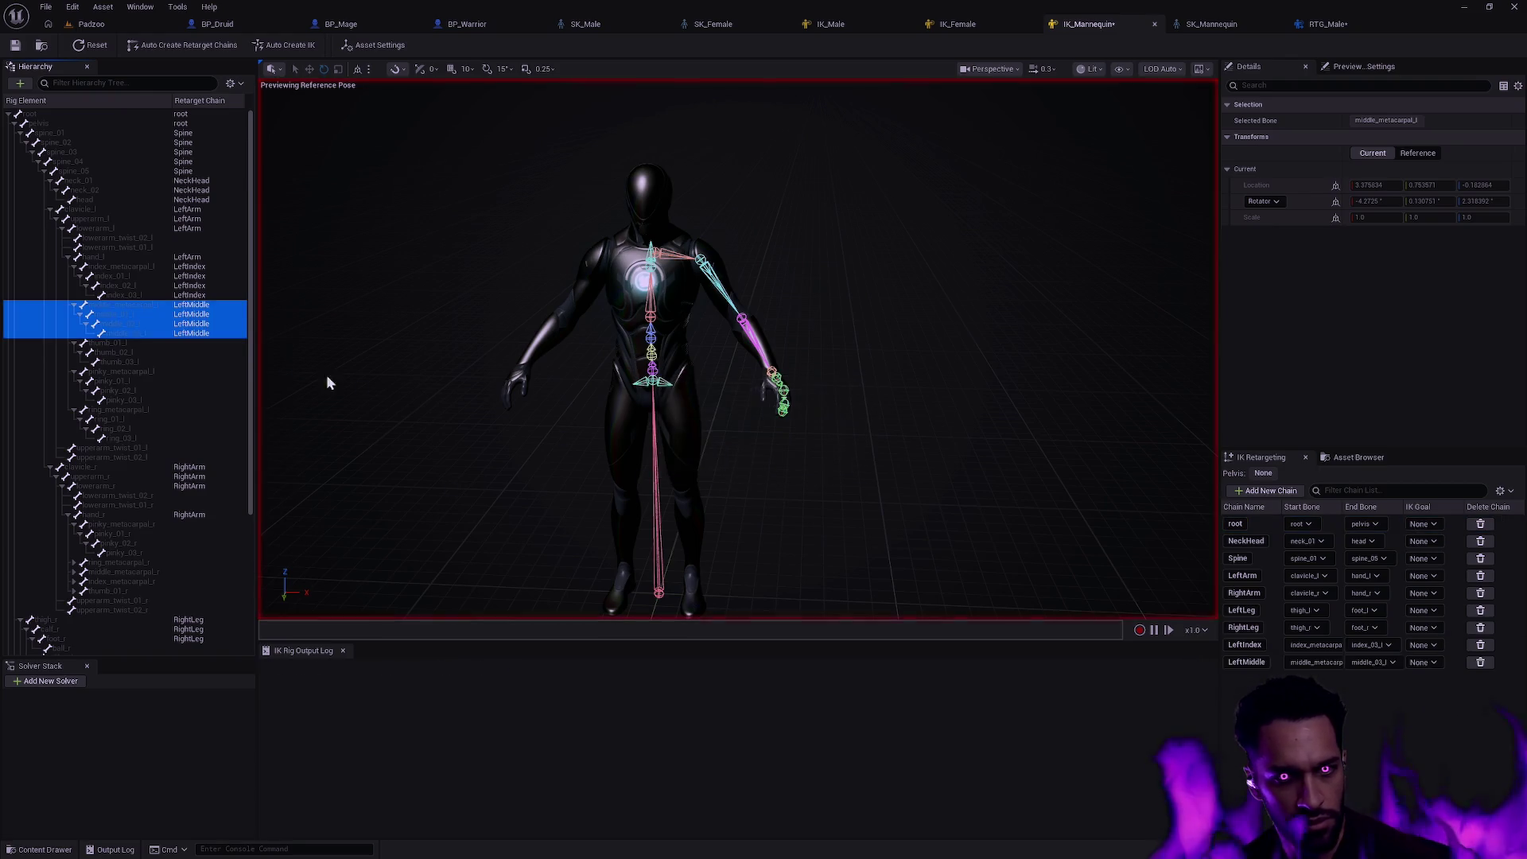
- Add LeftThumb and LeftPinky chains from the left thumb and pinky bones
{"action": "left_click", "coordinate": [179, 343]}
{"action": "right_click", "coordinate": [179, 362]}
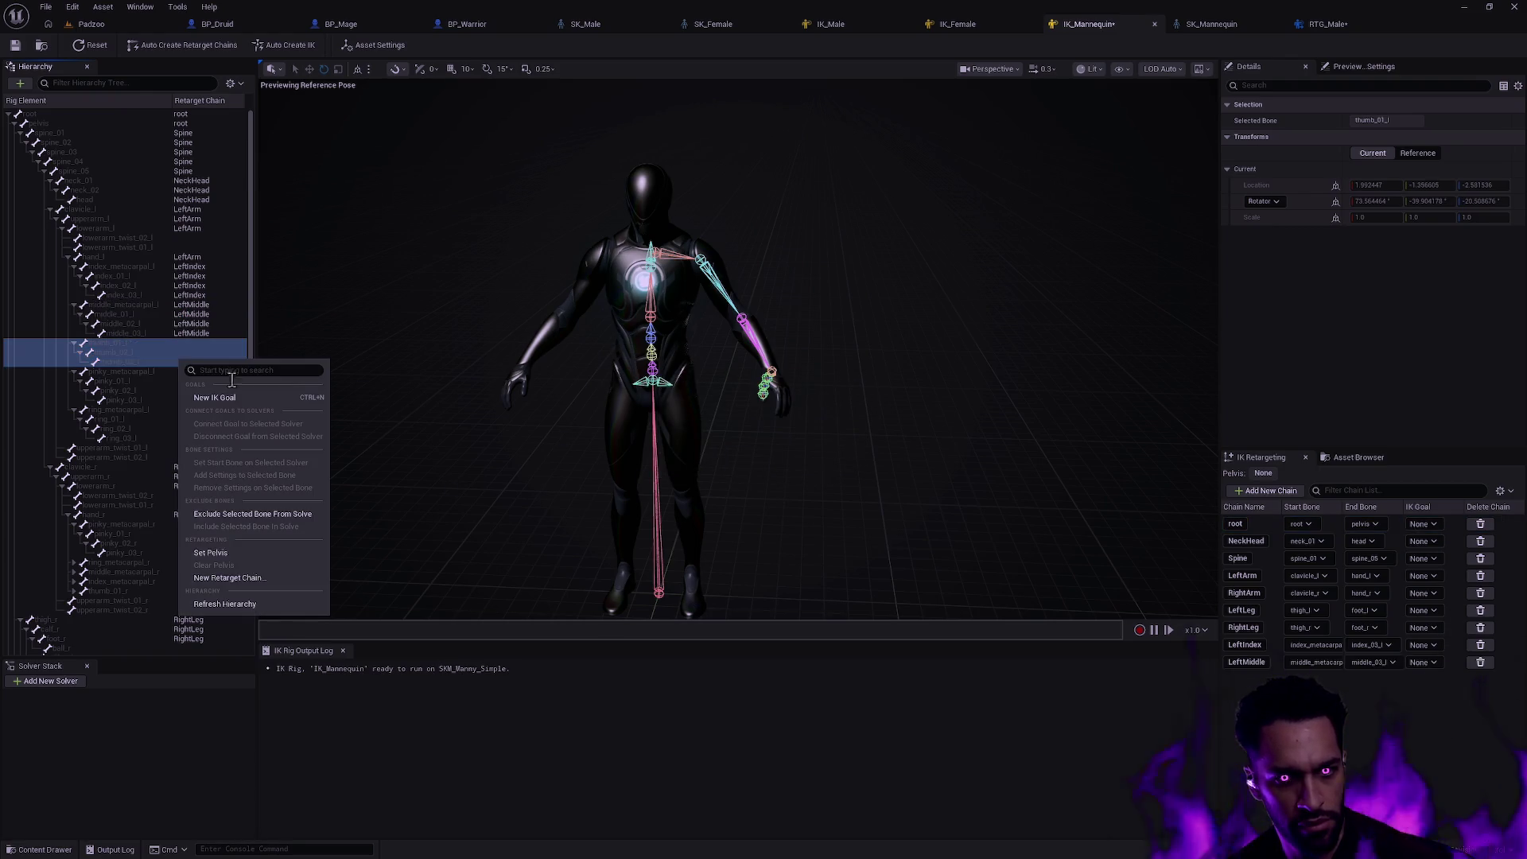
{"action": "left_click", "coordinate": [240, 580]}
{"action": "left_click", "coordinate": [697, 473]}
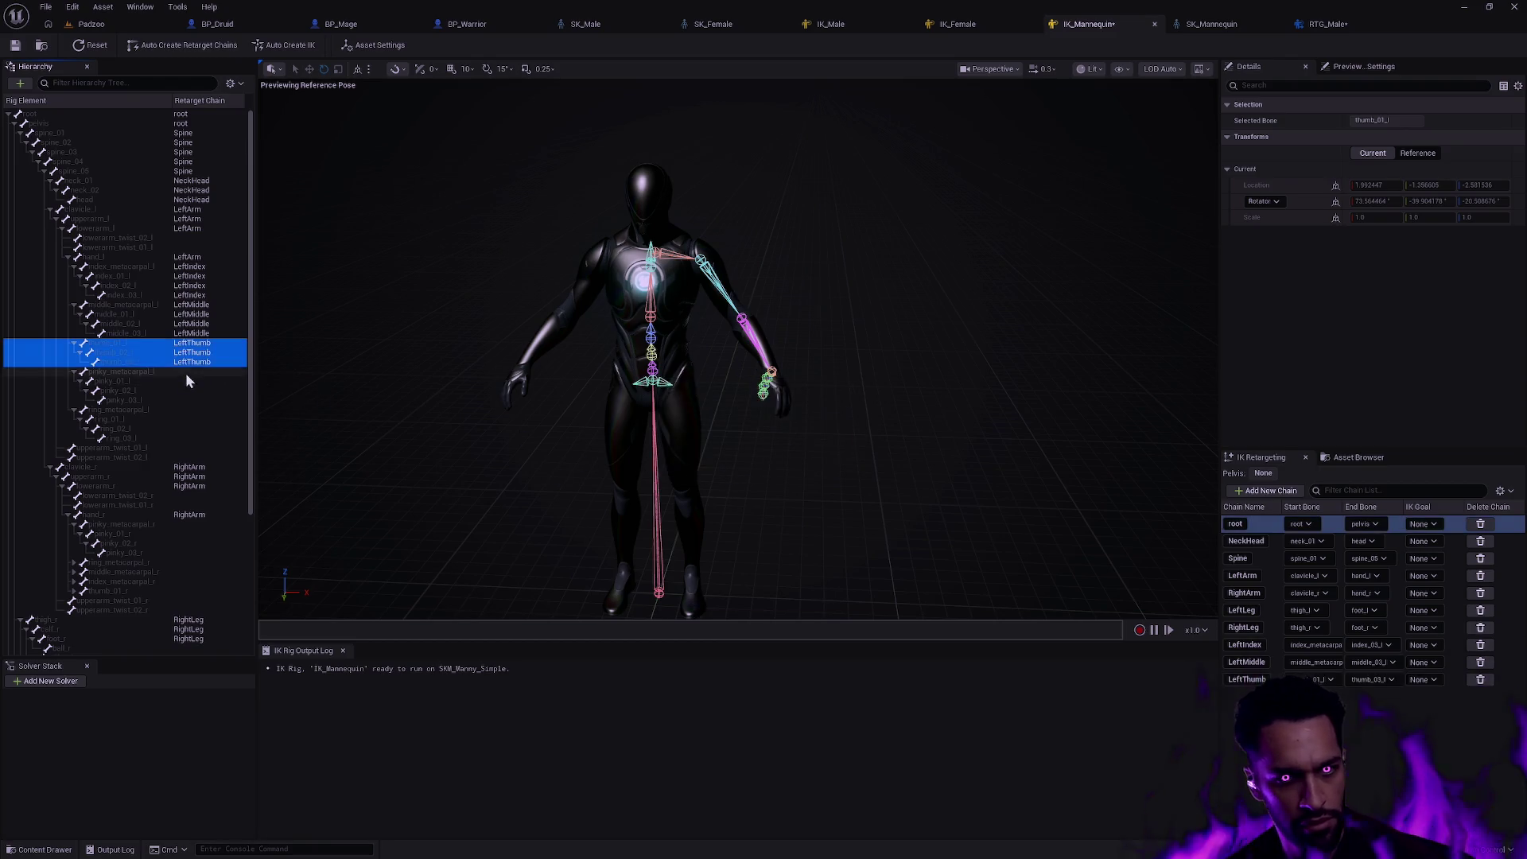
{"action": "left_click", "coordinate": [186, 373]}
{"action": "left_click", "coordinate": [182, 396], "text": "shift"}
{"action": "right_click", "coordinate": [183, 398]}
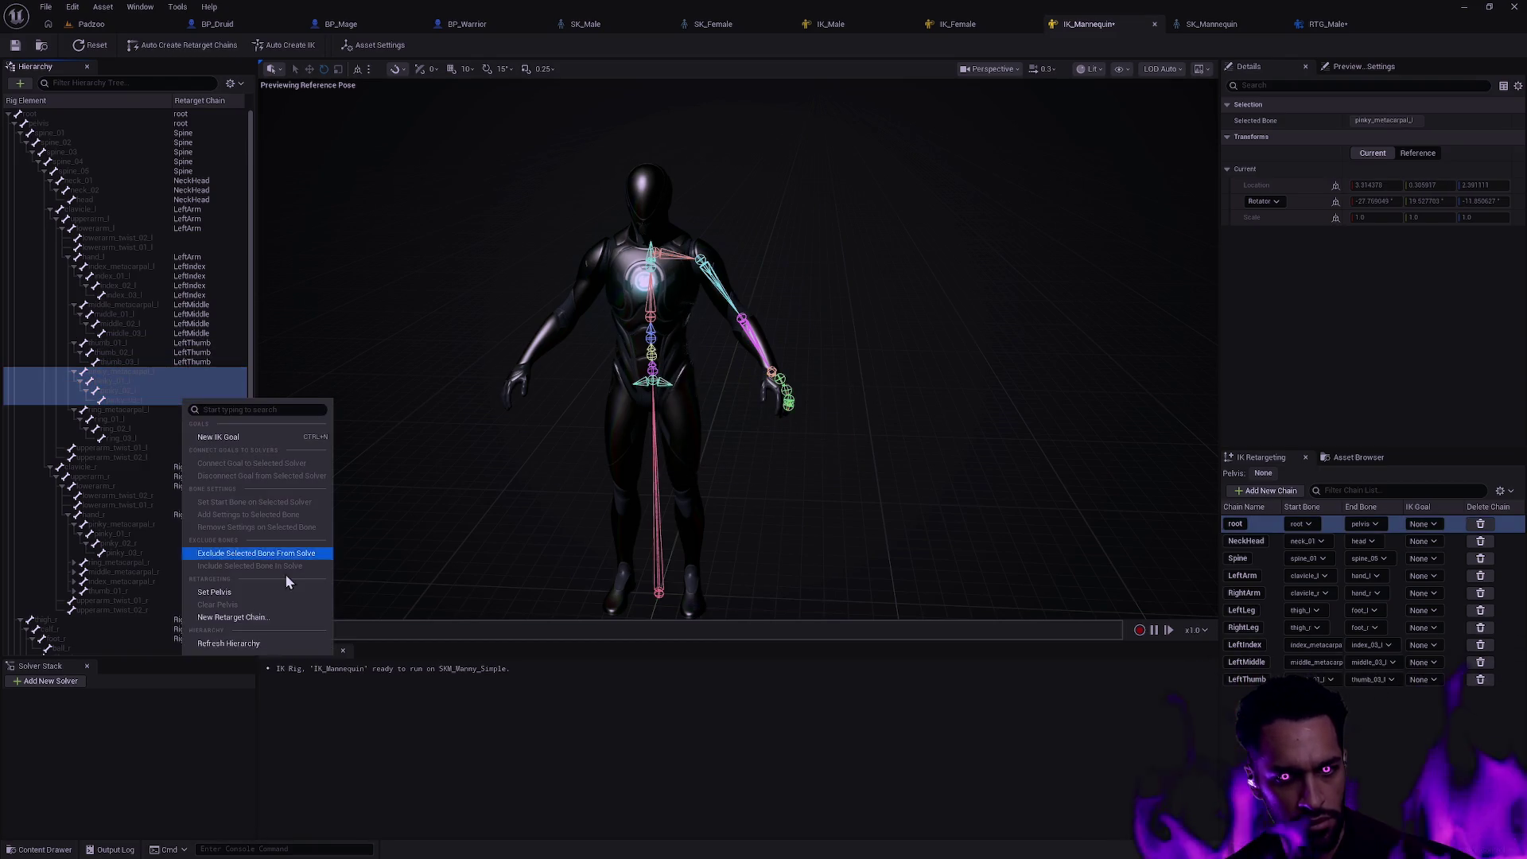
{"action": "left_click", "coordinate": [241, 591]}
{"action": "left_click", "coordinate": [736, 490]}
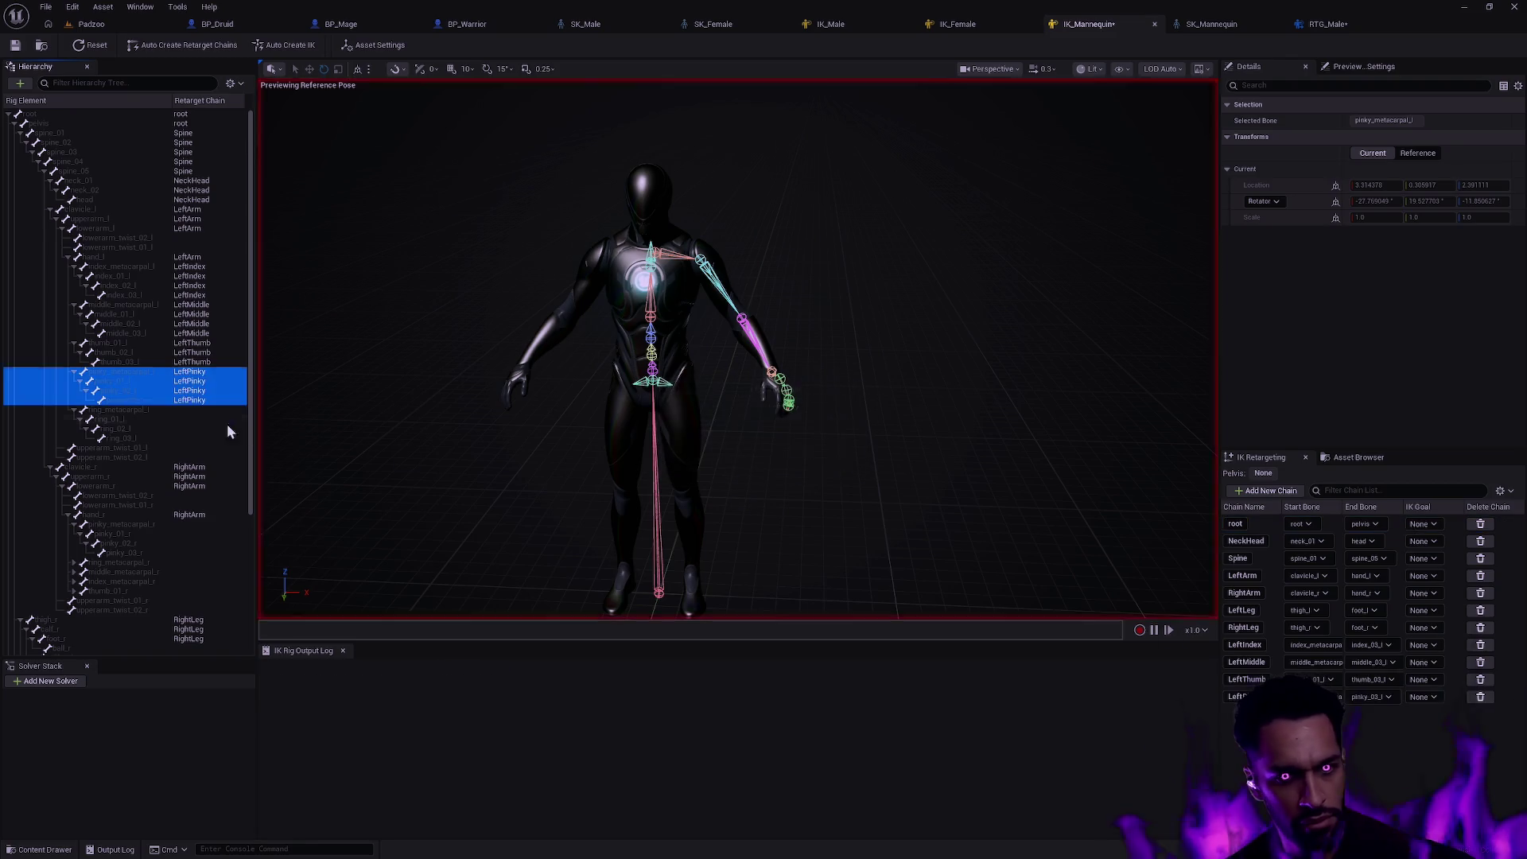
- Add a LeftRing chain from the left ring finger bones and expand the right hand's bones
{"action": "left_click", "coordinate": [186, 415]}
{"action": "right_click", "coordinate": [186, 437]}
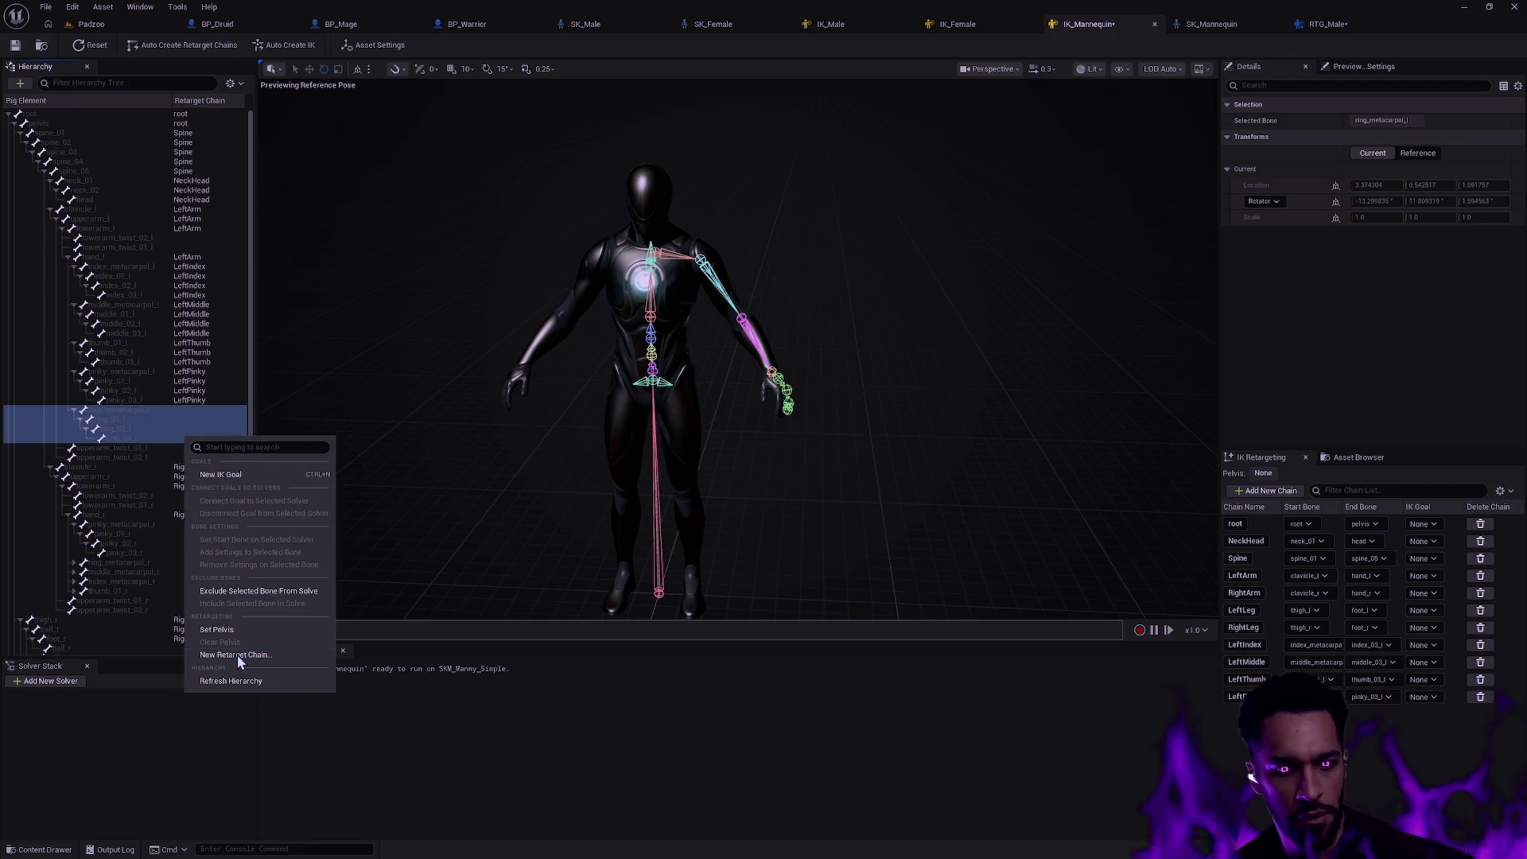
{"action": "left_click", "coordinate": [235, 654]}
{"action": "left_click", "coordinate": [703, 519]}
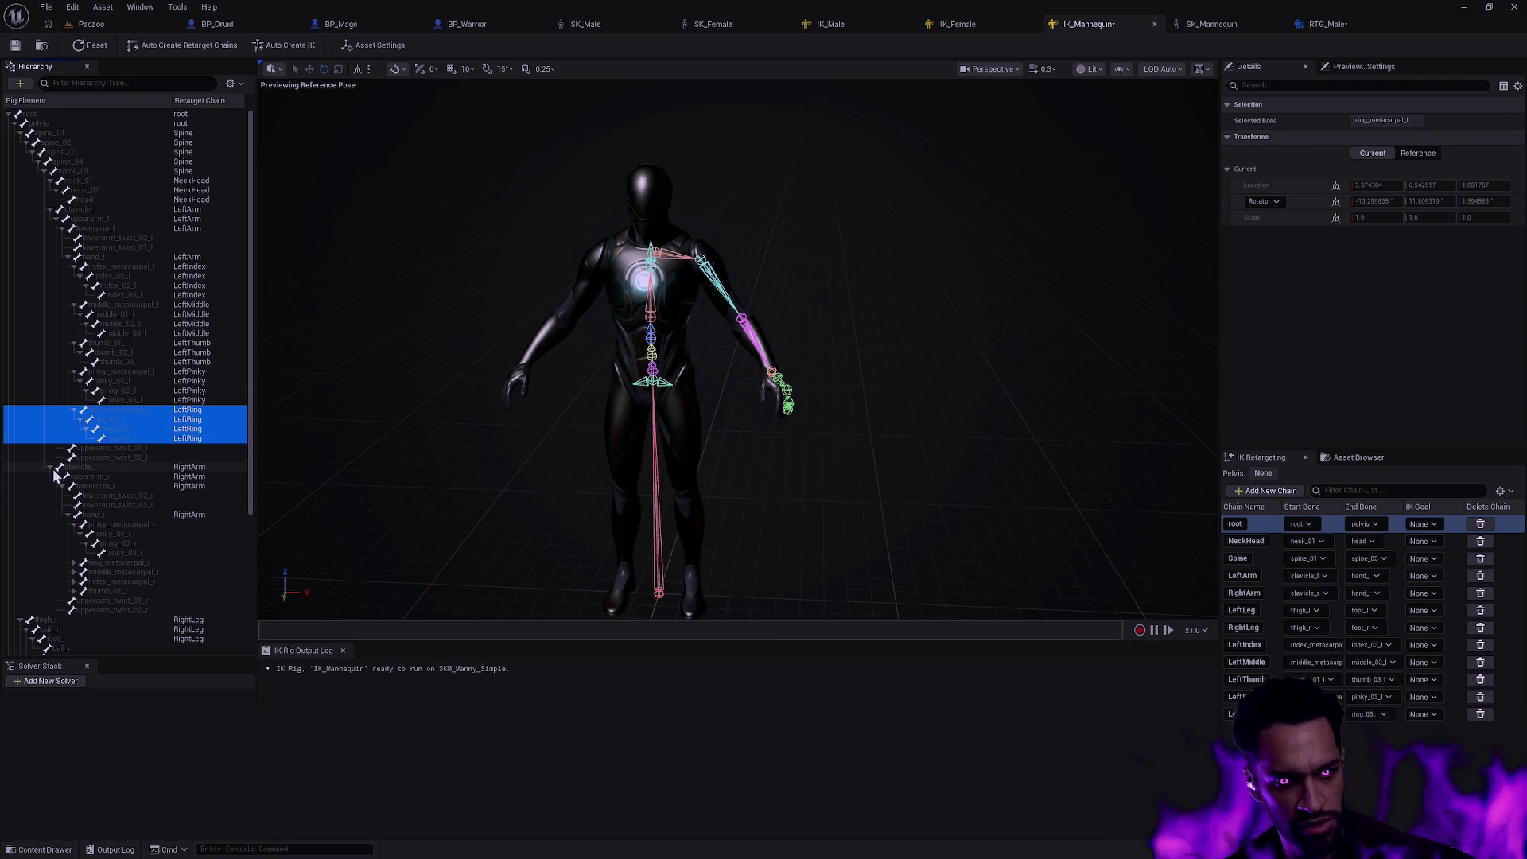
{"action": "left_click", "coordinate": [75, 529]}
- Add a RightPinky chain covering the right pinky bones
{"action": "left_click", "coordinate": [143, 526]}
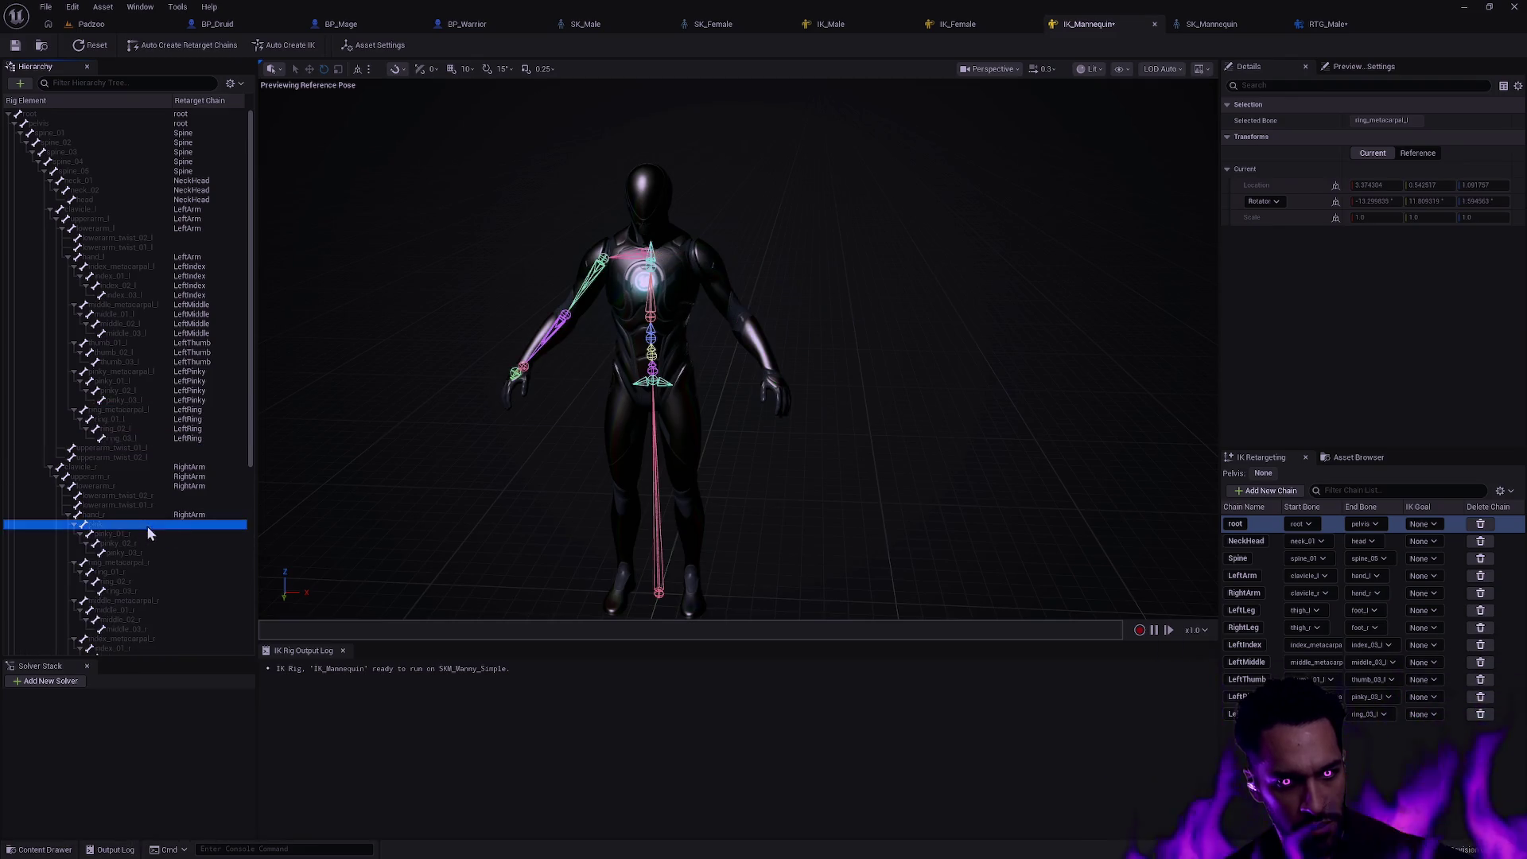
{"action": "scroll", "coordinate": [179, 525], "scroll_direction": "down", "scroll_amount": 2}
{"action": "left_click", "coordinate": [138, 477], "text": "shift"}
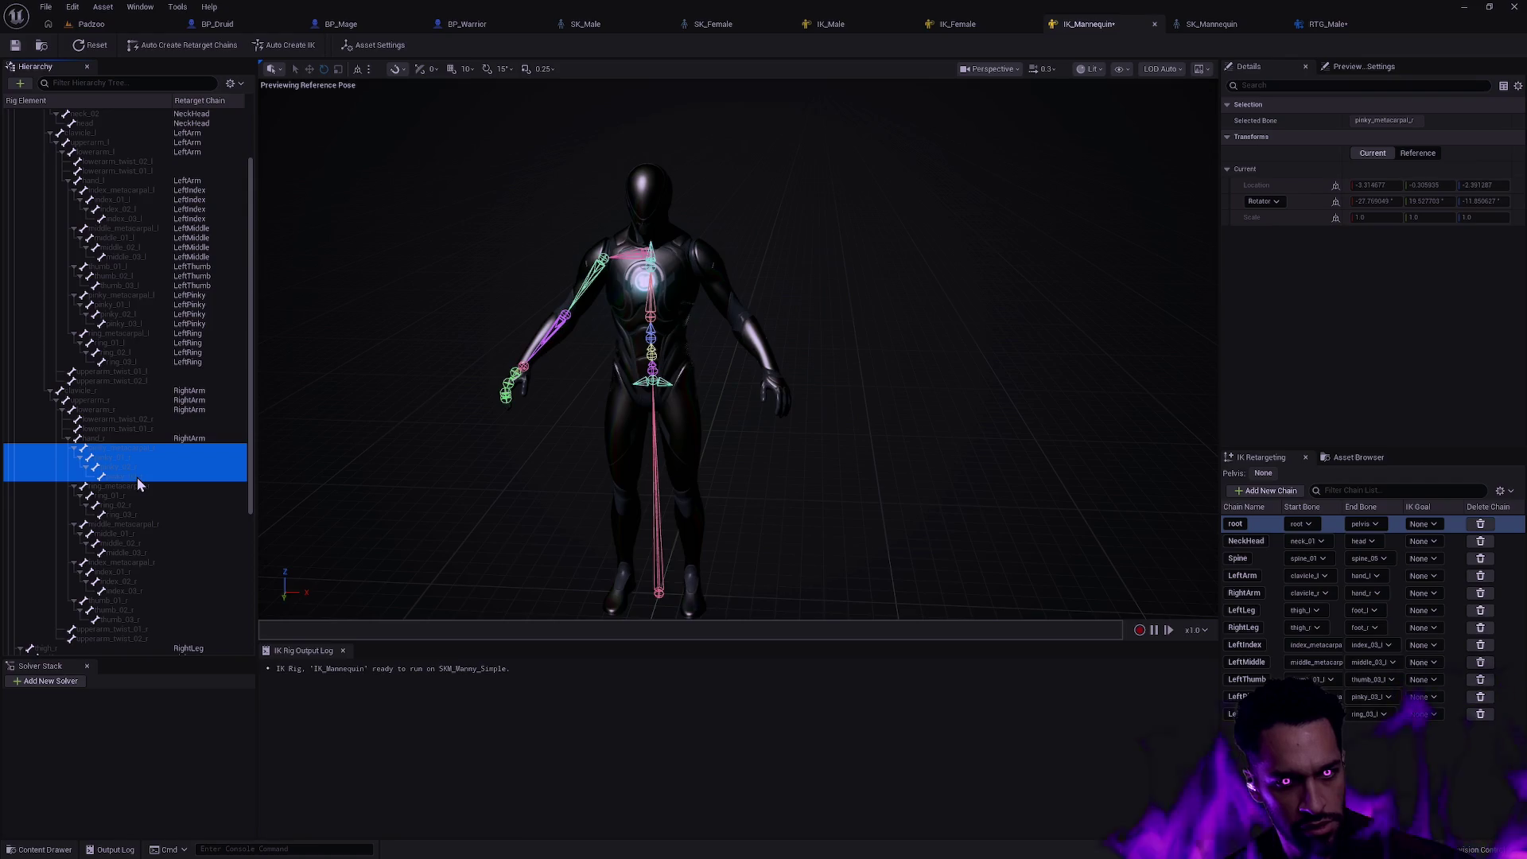
{"action": "right_click", "coordinate": [163, 466]}
{"action": "left_click", "coordinate": [236, 707]}
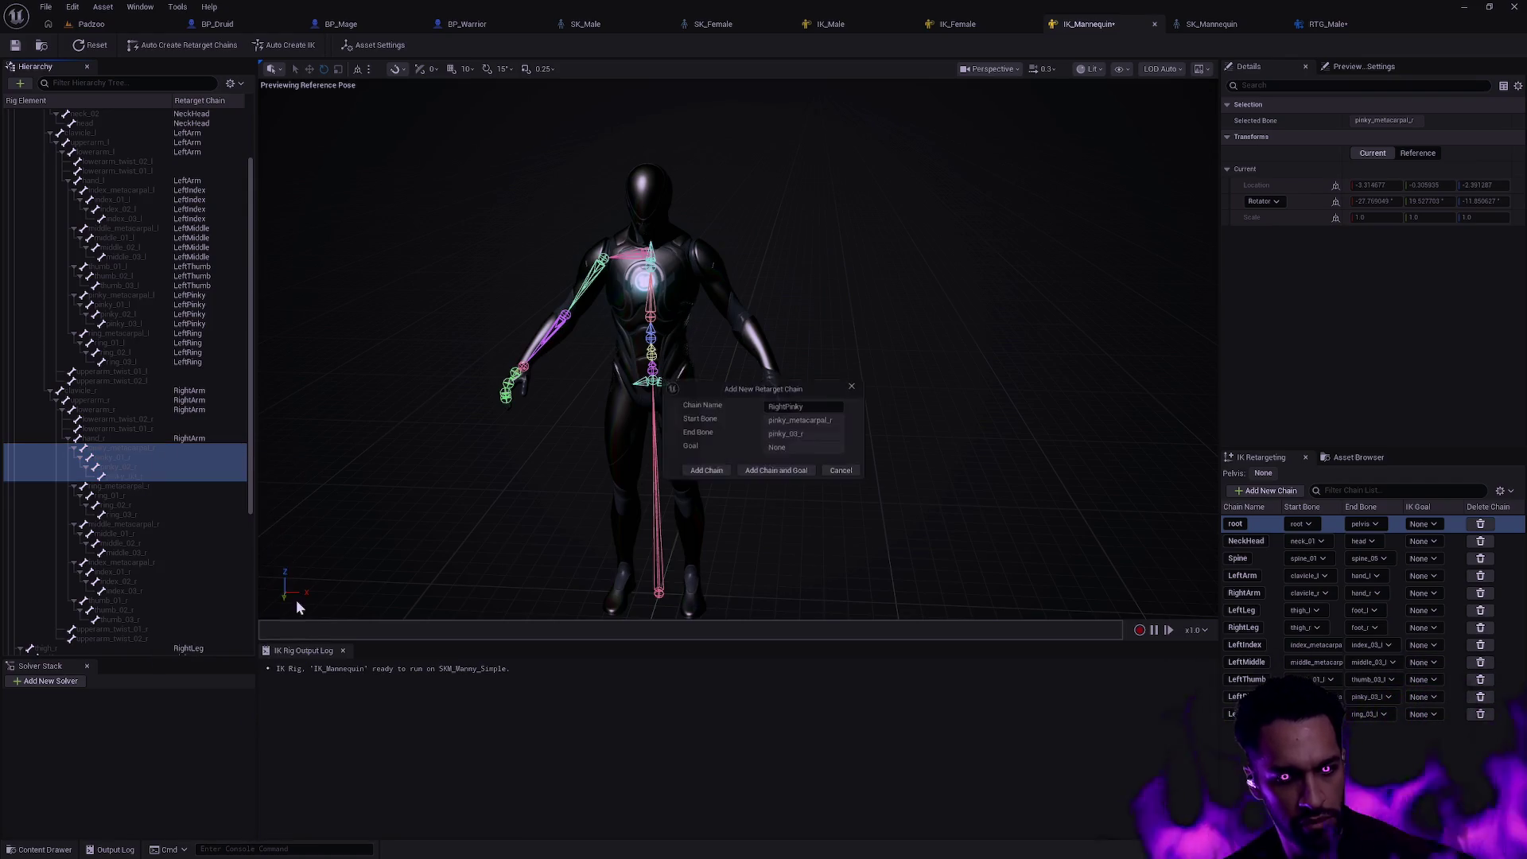
{"action": "key", "text": "Return"}
{"action": "right_click", "coordinate": [156, 475]}
{"action": "left_click", "coordinate": [231, 695]}
{"action": "left_click", "coordinate": [703, 473]}
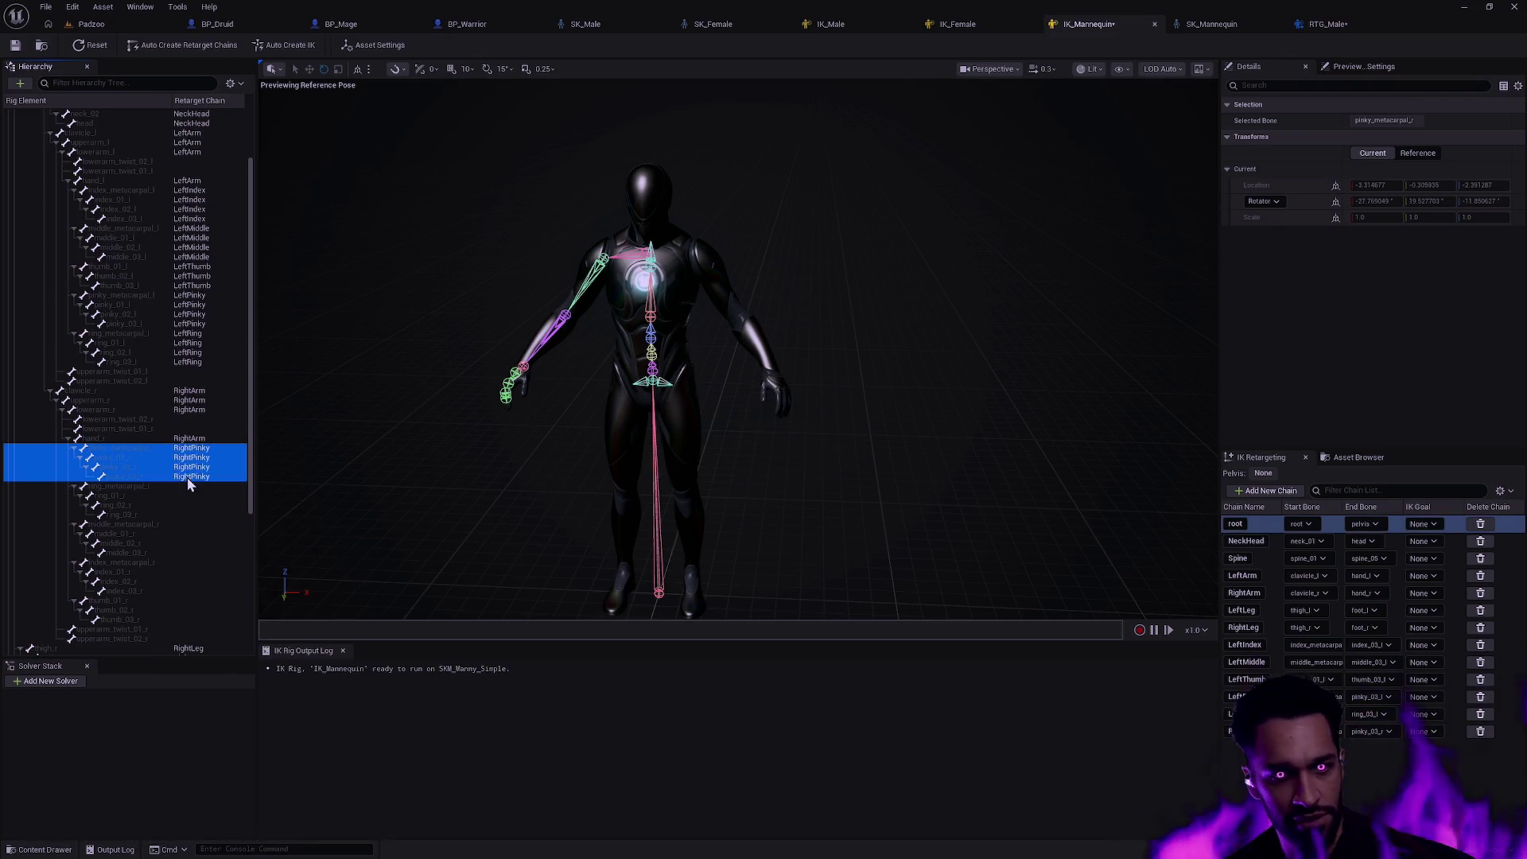
- Add RightRing and RightMiddle chains from the right ring and middle finger bones
{"action": "left_click", "coordinate": [120, 489]}
{"action": "right_click", "coordinate": [164, 515]}
{"action": "left_click", "coordinate": [236, 734]}
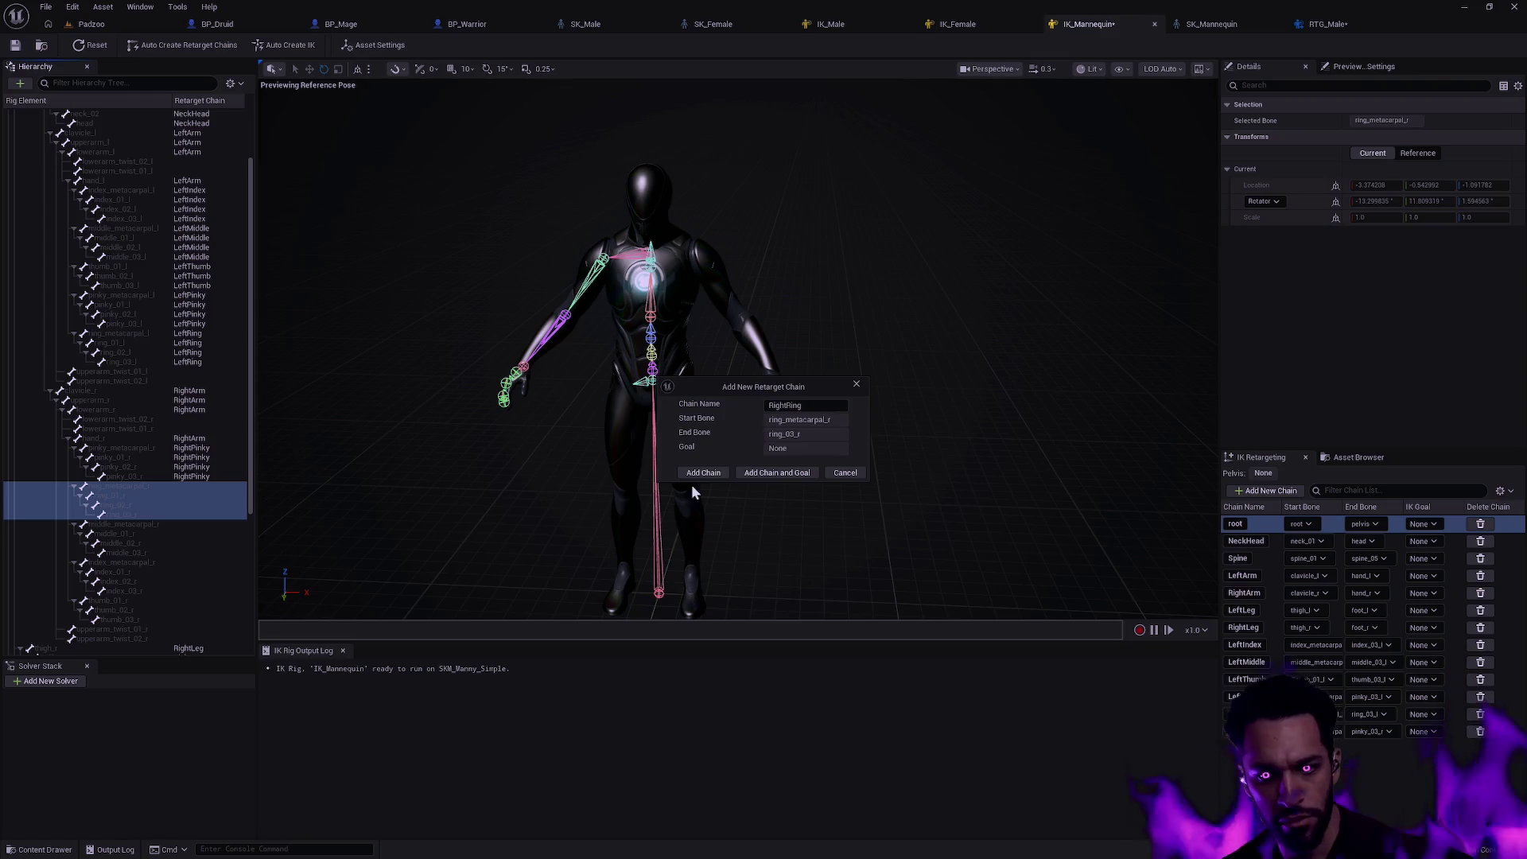
{"action": "left_click", "coordinate": [691, 484]}
{"action": "left_click", "coordinate": [148, 532]}
{"action": "right_click", "coordinate": [164, 552]}
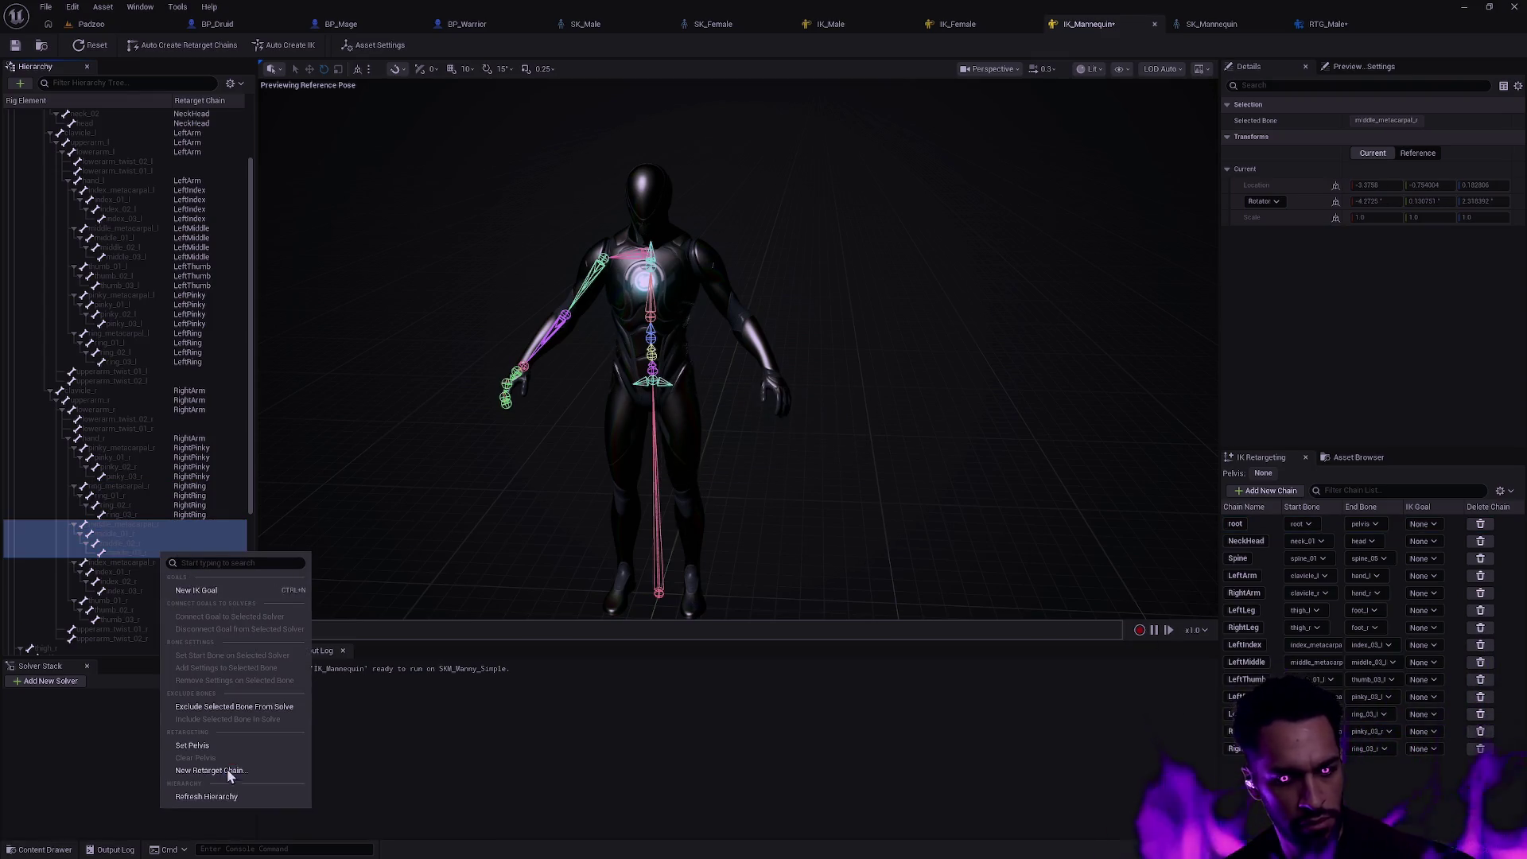
{"action": "left_click", "coordinate": [226, 769]}
{"action": "left_click", "coordinate": [692, 477]}
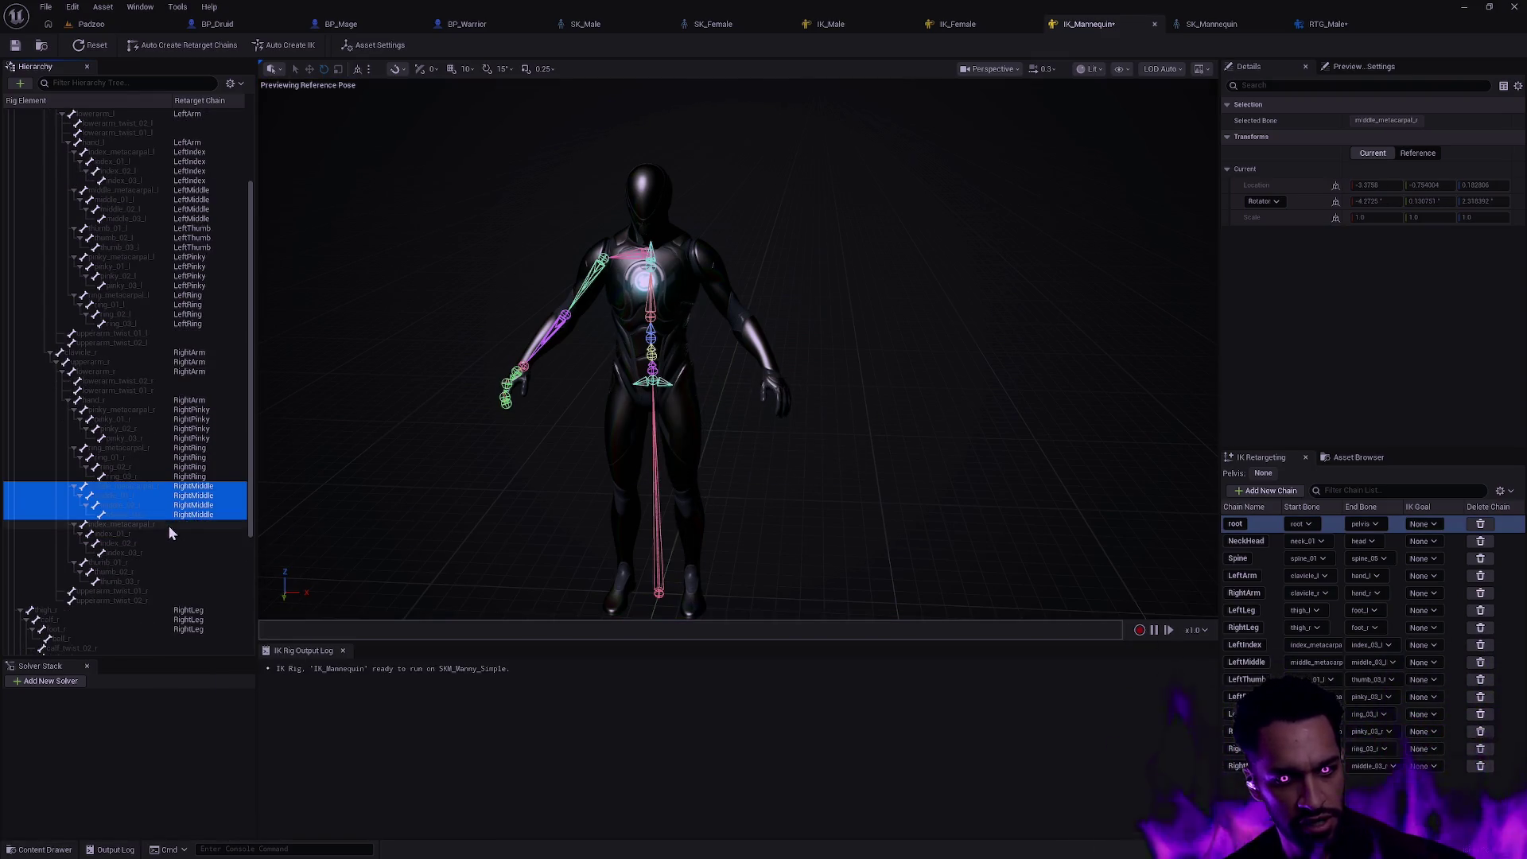
- Add RightIndex and RightThumb chains, then switch to the RTG_Male retargeter
{"action": "left_click", "coordinate": [168, 525]}
{"action": "left_click", "coordinate": [161, 551], "text": "shift"}
{"action": "right_click", "coordinate": [161, 551]}
{"action": "left_click", "coordinate": [233, 768]}
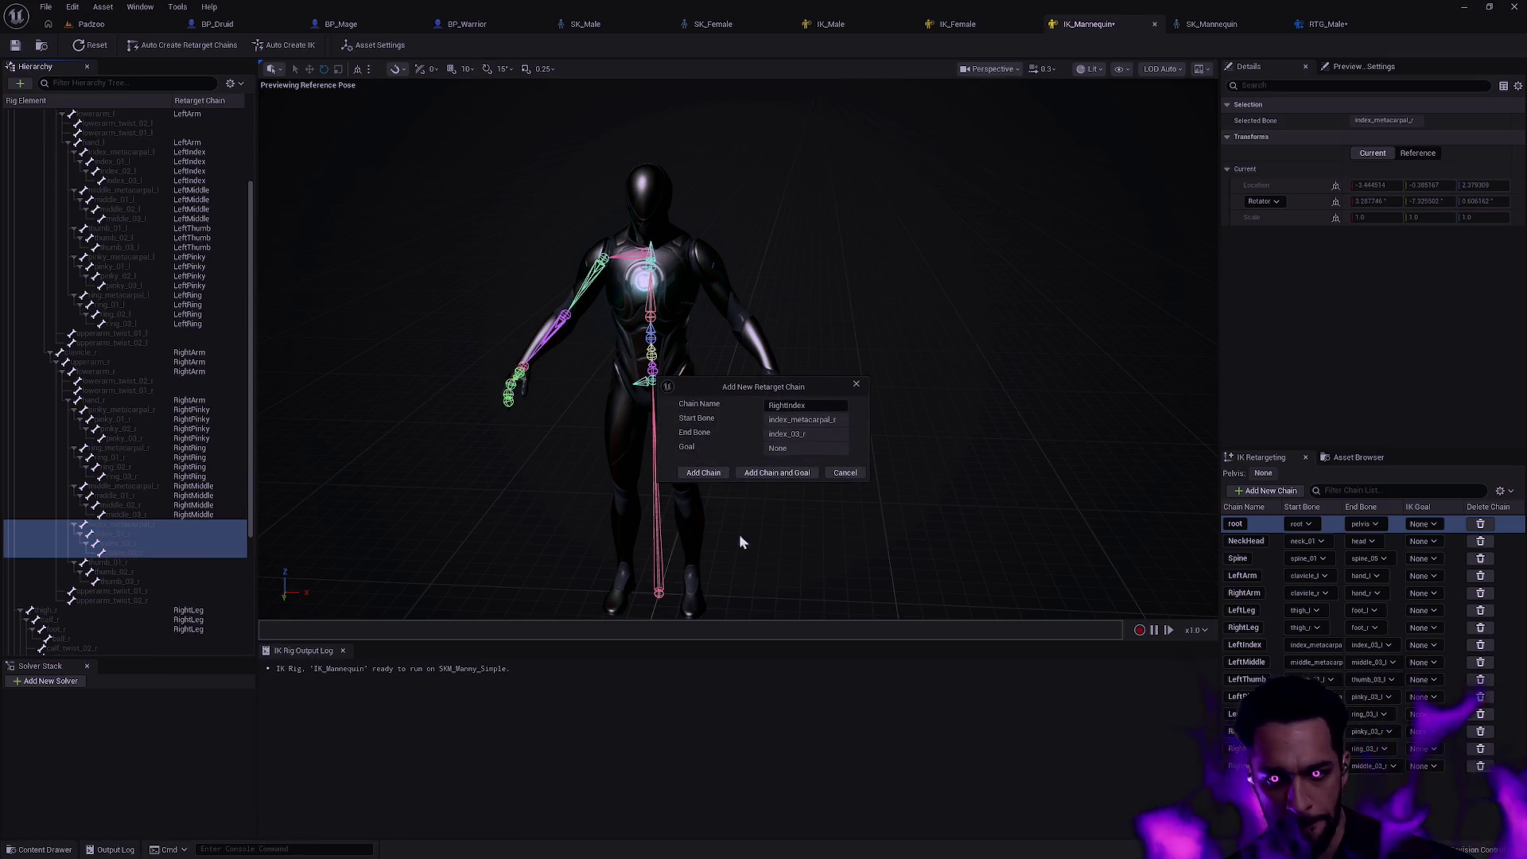
{"action": "left_click", "coordinate": [739, 533]}
{"action": "left_click", "coordinate": [161, 558]}
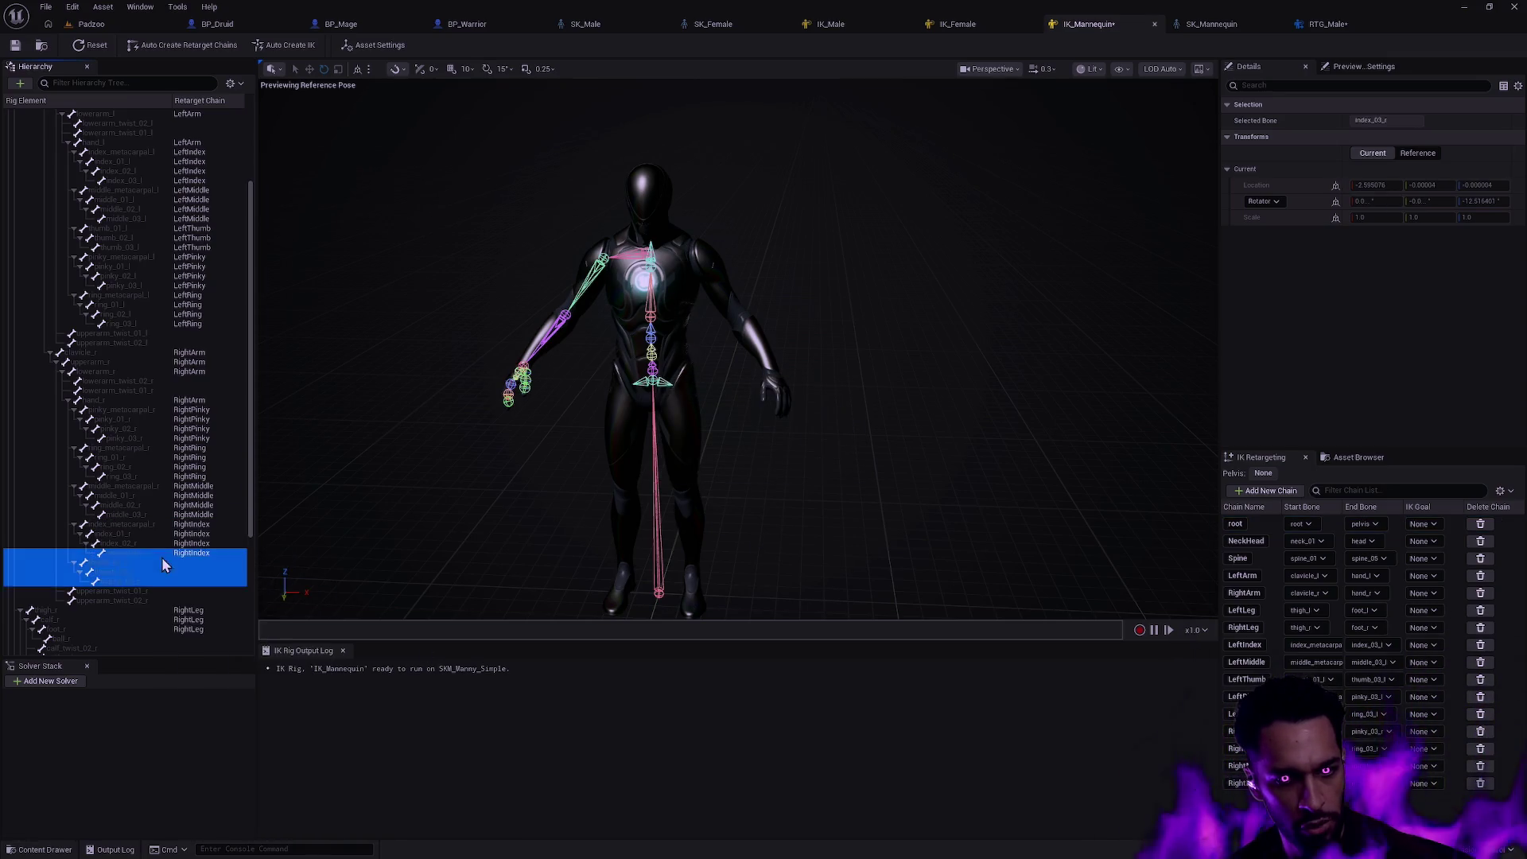
{"action": "left_click", "coordinate": [161, 558]}
{"action": "left_click", "coordinate": [194, 581], "text": "shift"}
{"action": "right_click", "coordinate": [197, 572]}
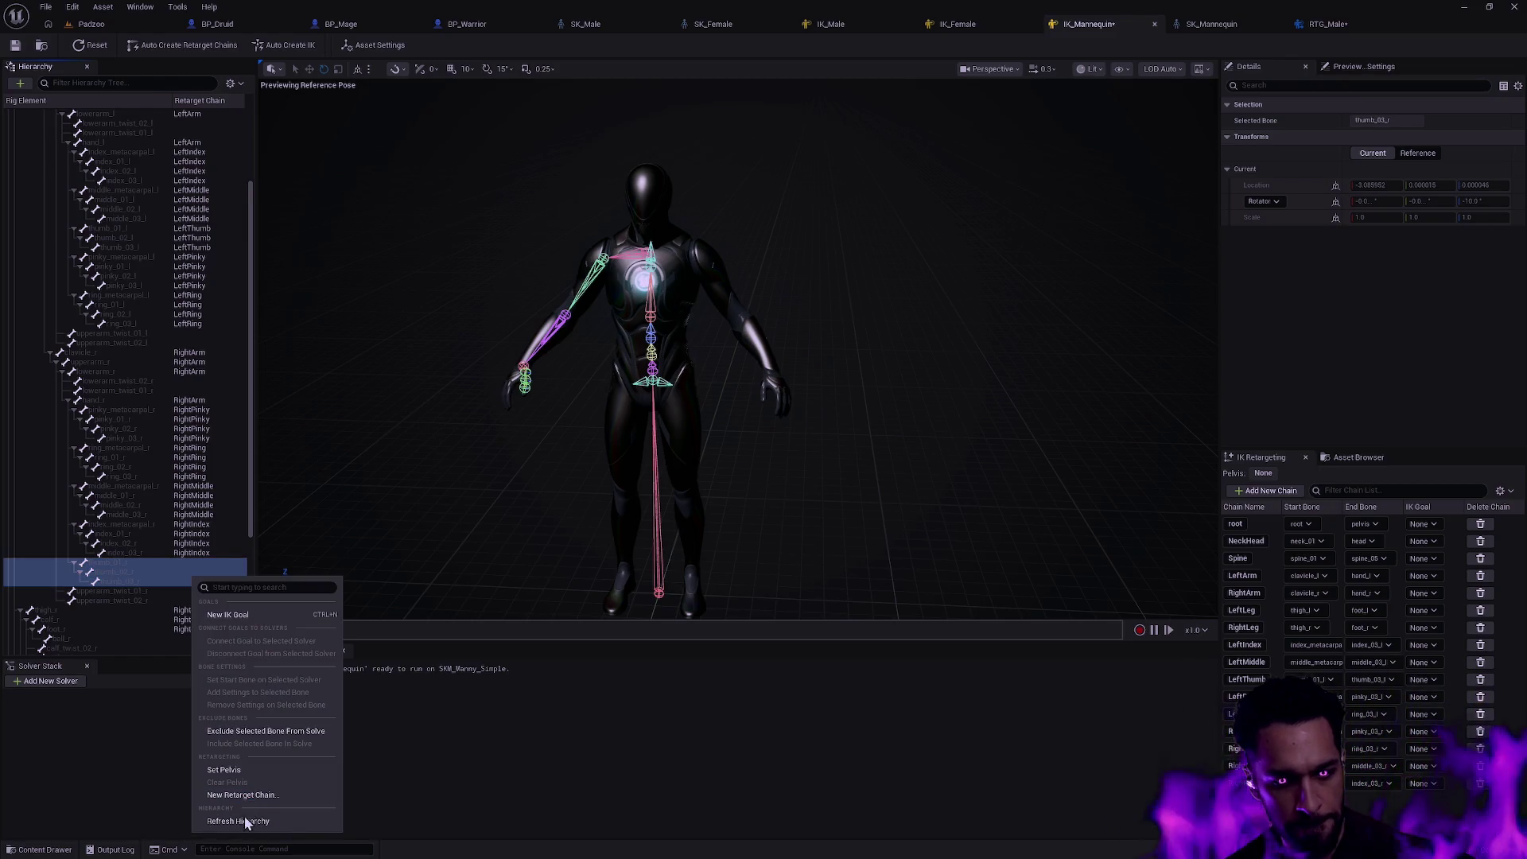
{"action": "left_click", "coordinate": [242, 795]}
{"action": "left_click", "coordinate": [697, 471]}
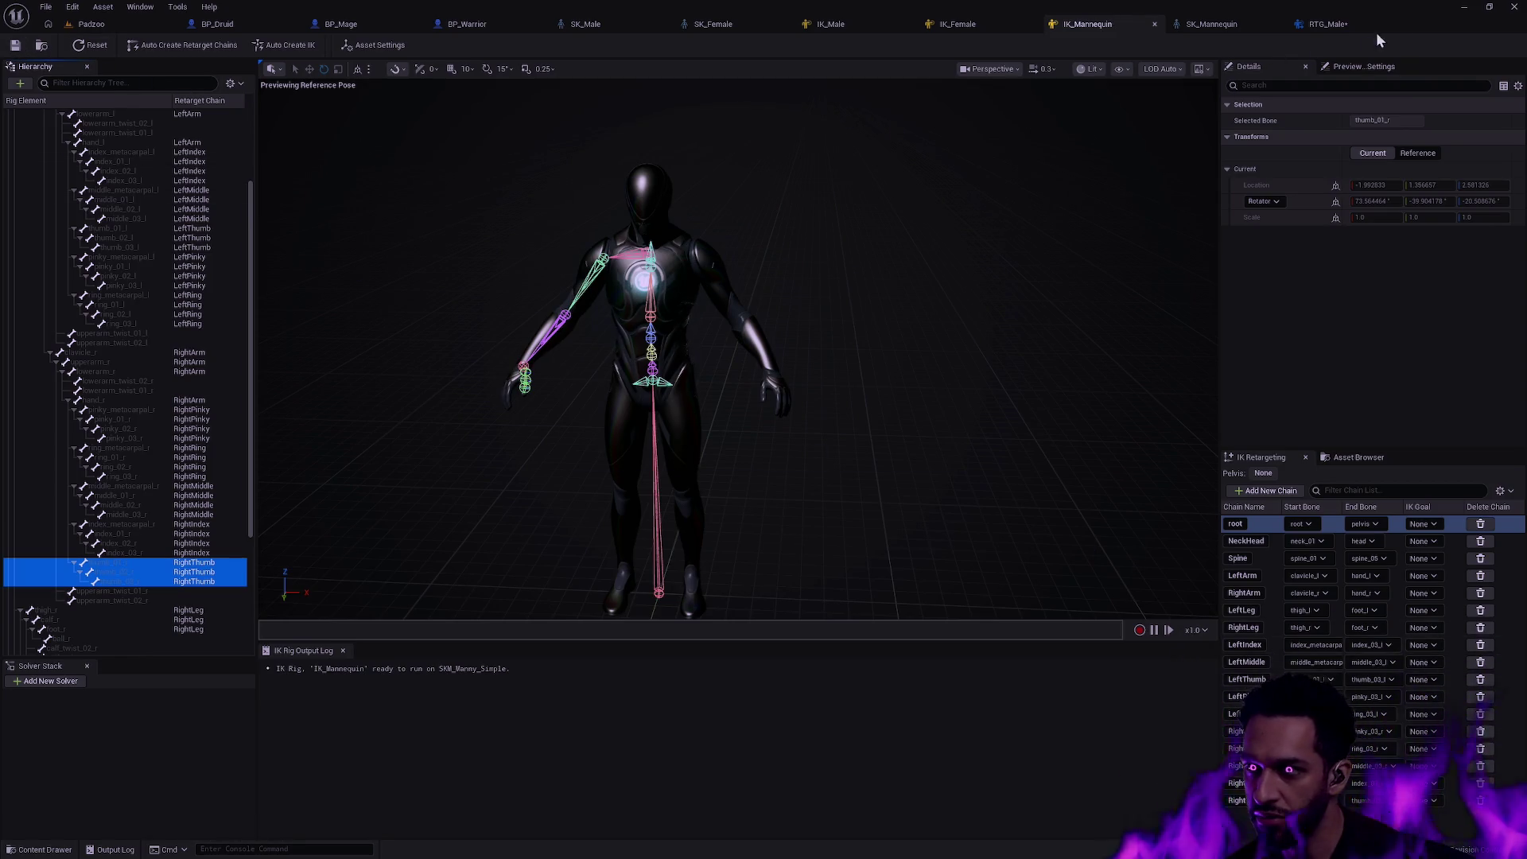
{"action": "left_click", "coordinate": [1336, 25]}
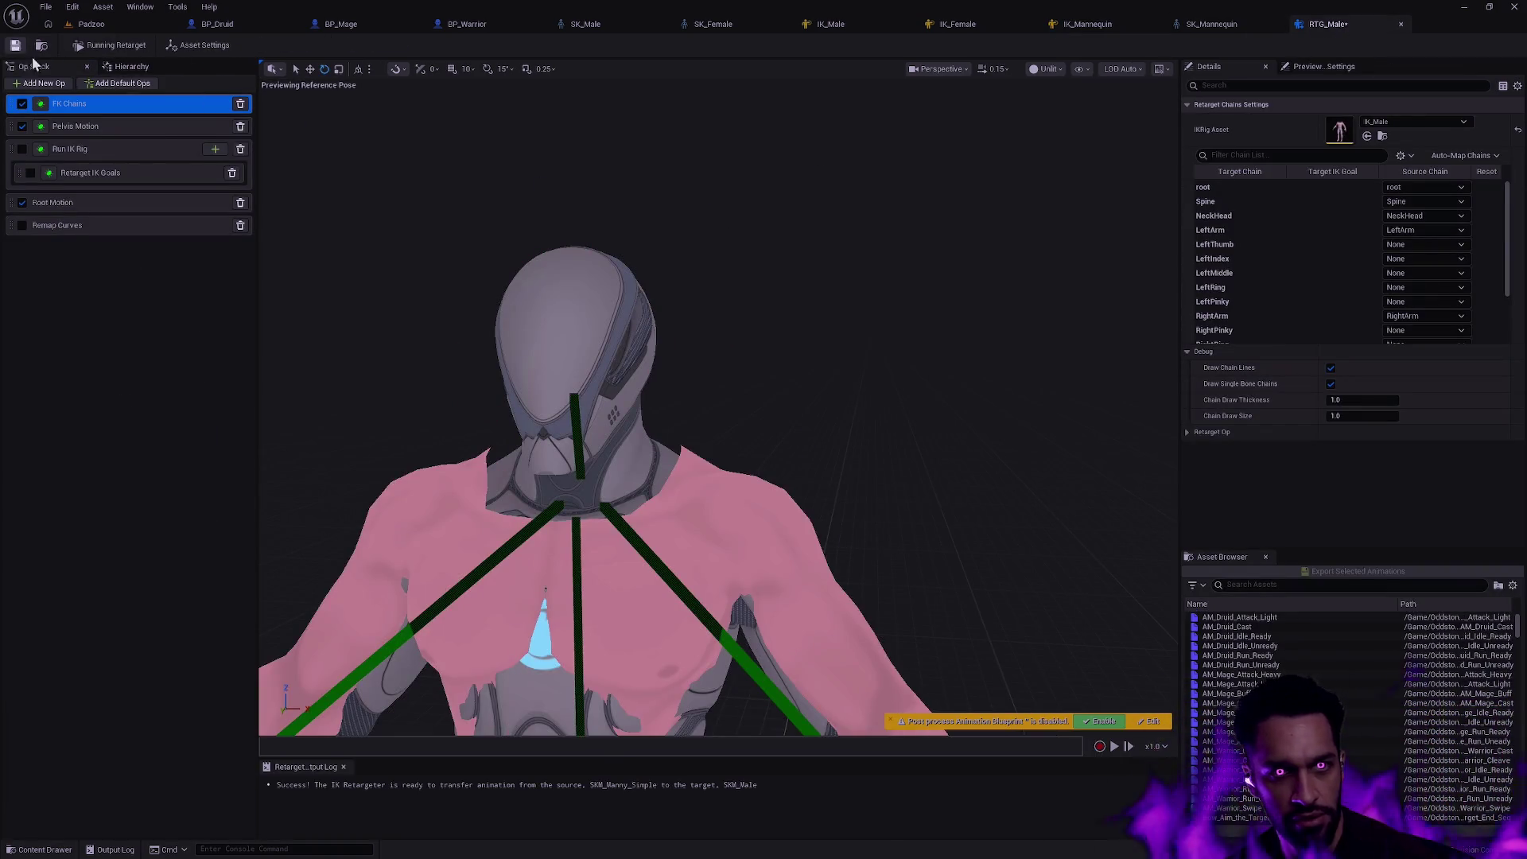
{"action": "scroll", "coordinate": [860, 593], "scroll_direction": "down", "scroll_amount": 5}
{"action": "type", "text": "shield"}
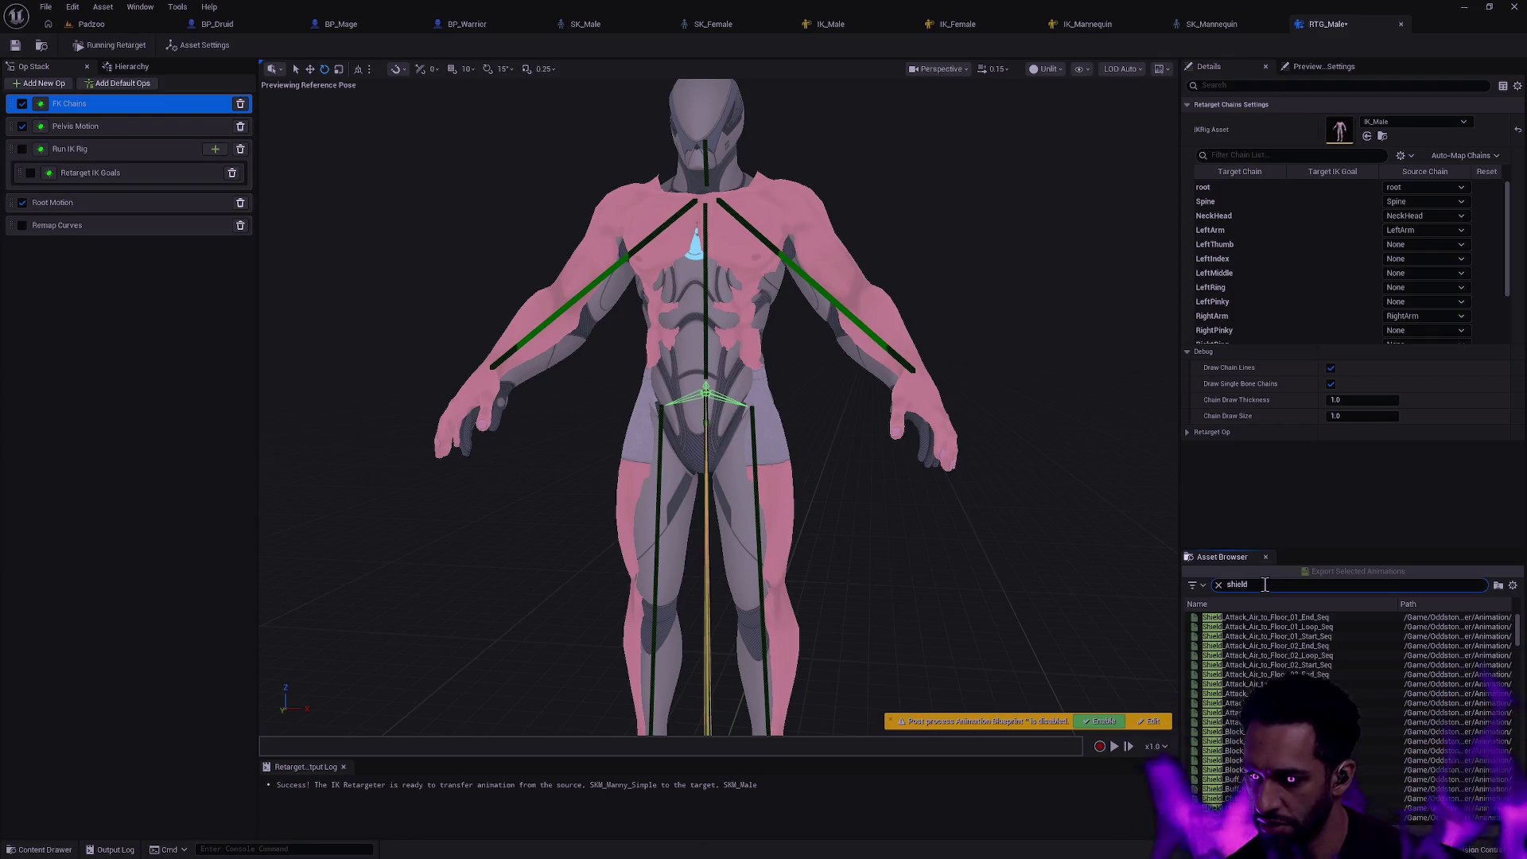
{"action": "type", "text": "_idle"}
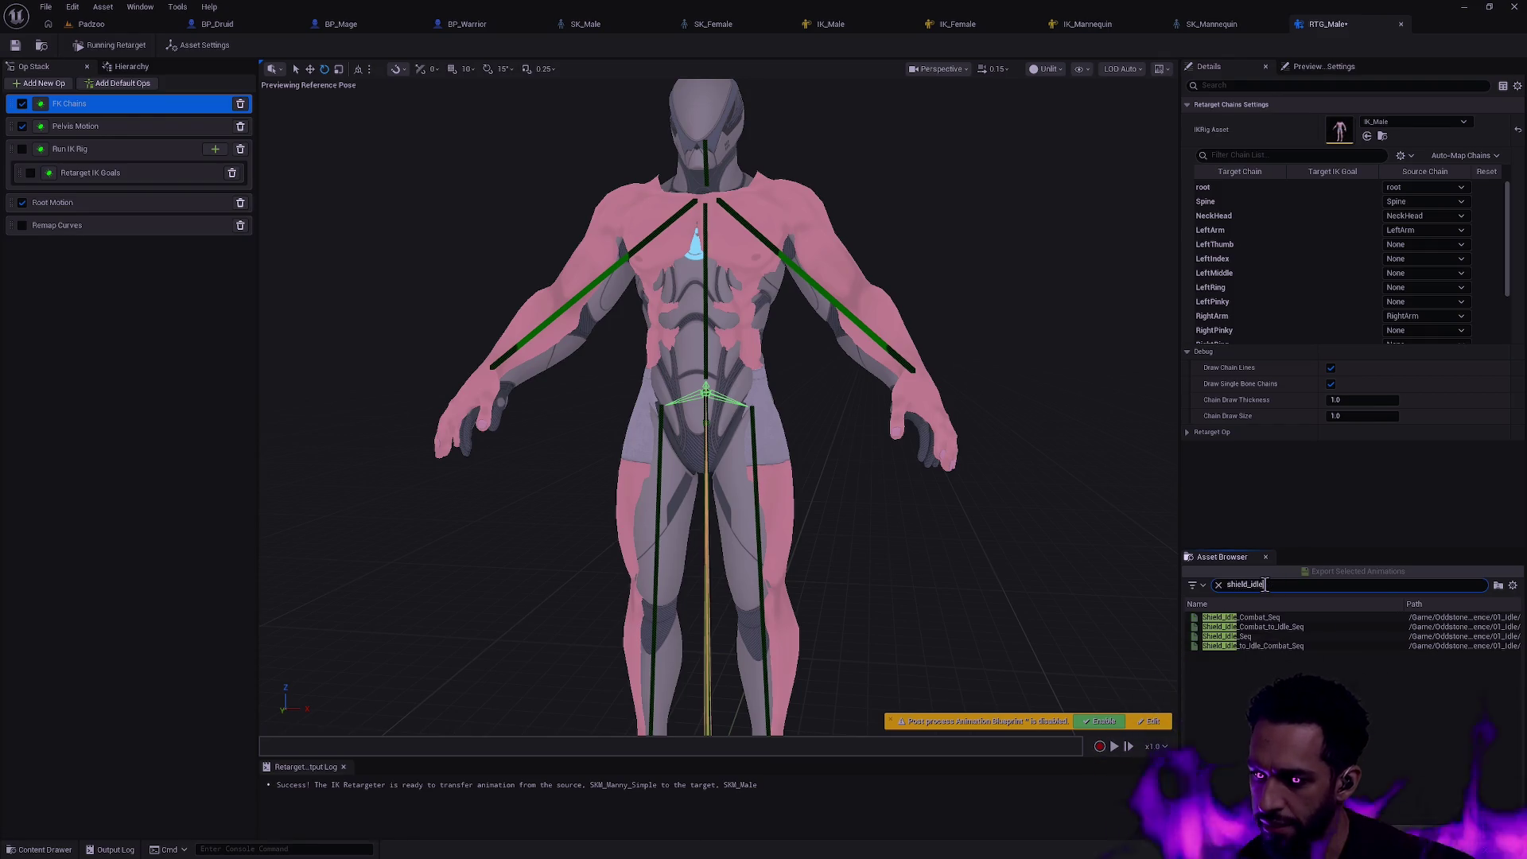
- Preview Shield_Idle_Combat_to_Idle on the male mesh, scrub through its frames, and show the FK Chains mapping
{"action": "double_click", "coordinate": [1298, 625]}
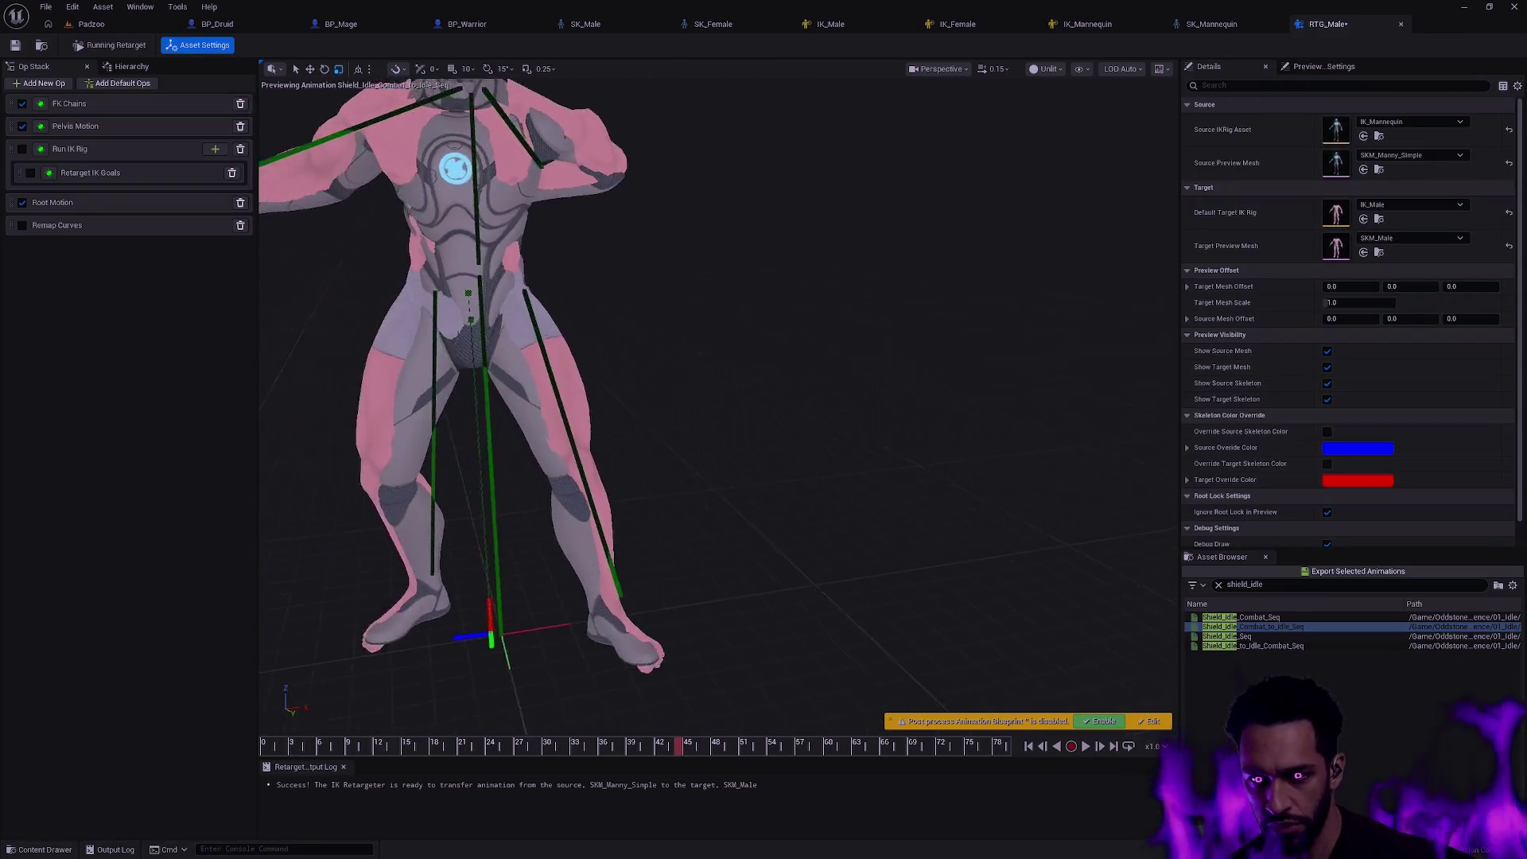
{"action": "left_click", "coordinate": [290, 745]}
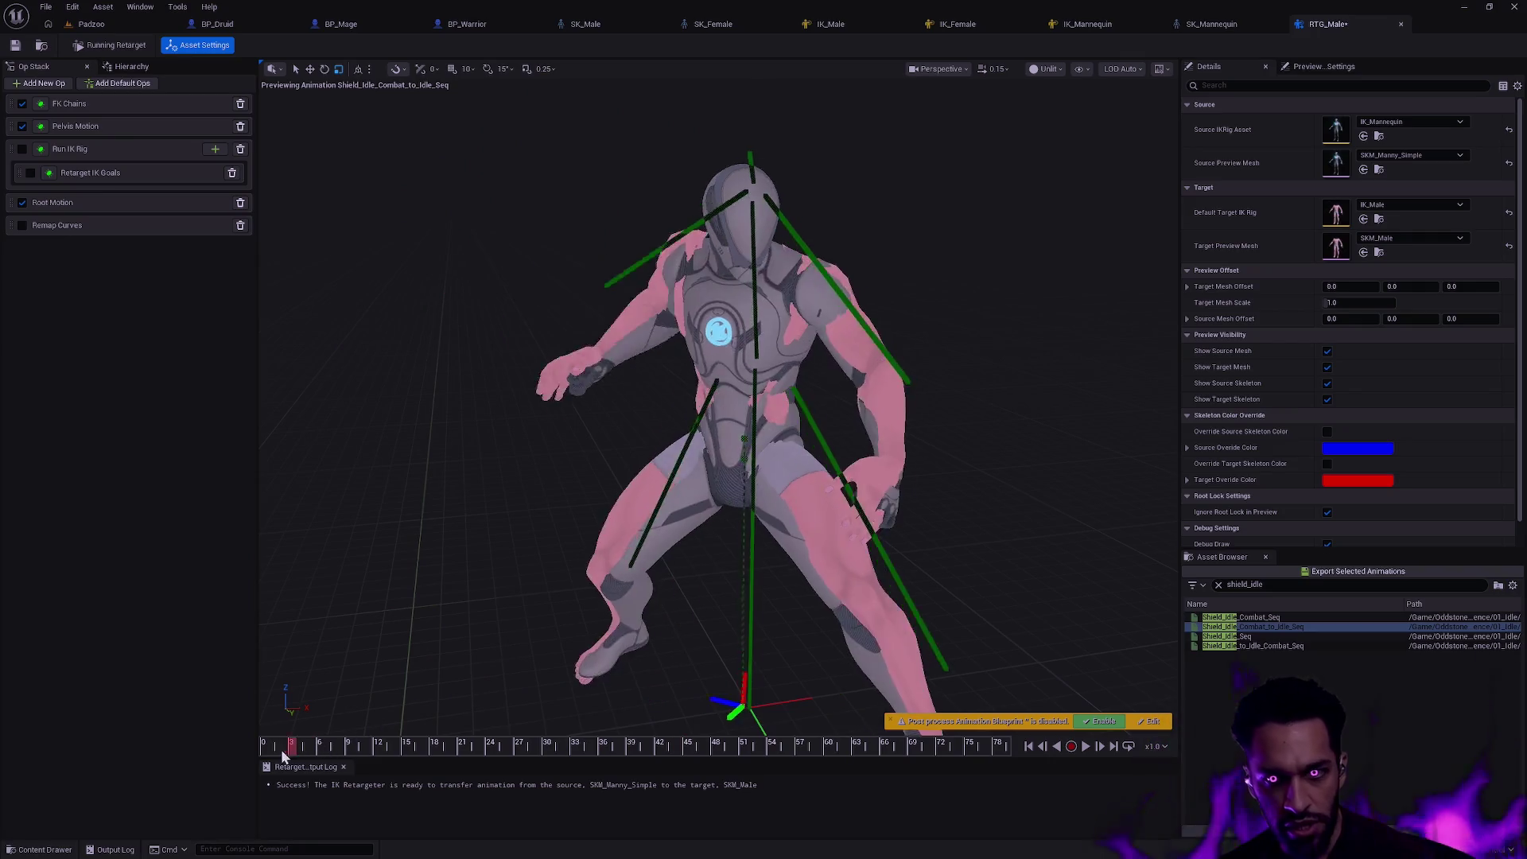
{"action": "left_click_drag", "start_coordinate": [290, 745], "coordinate": [421, 746]}
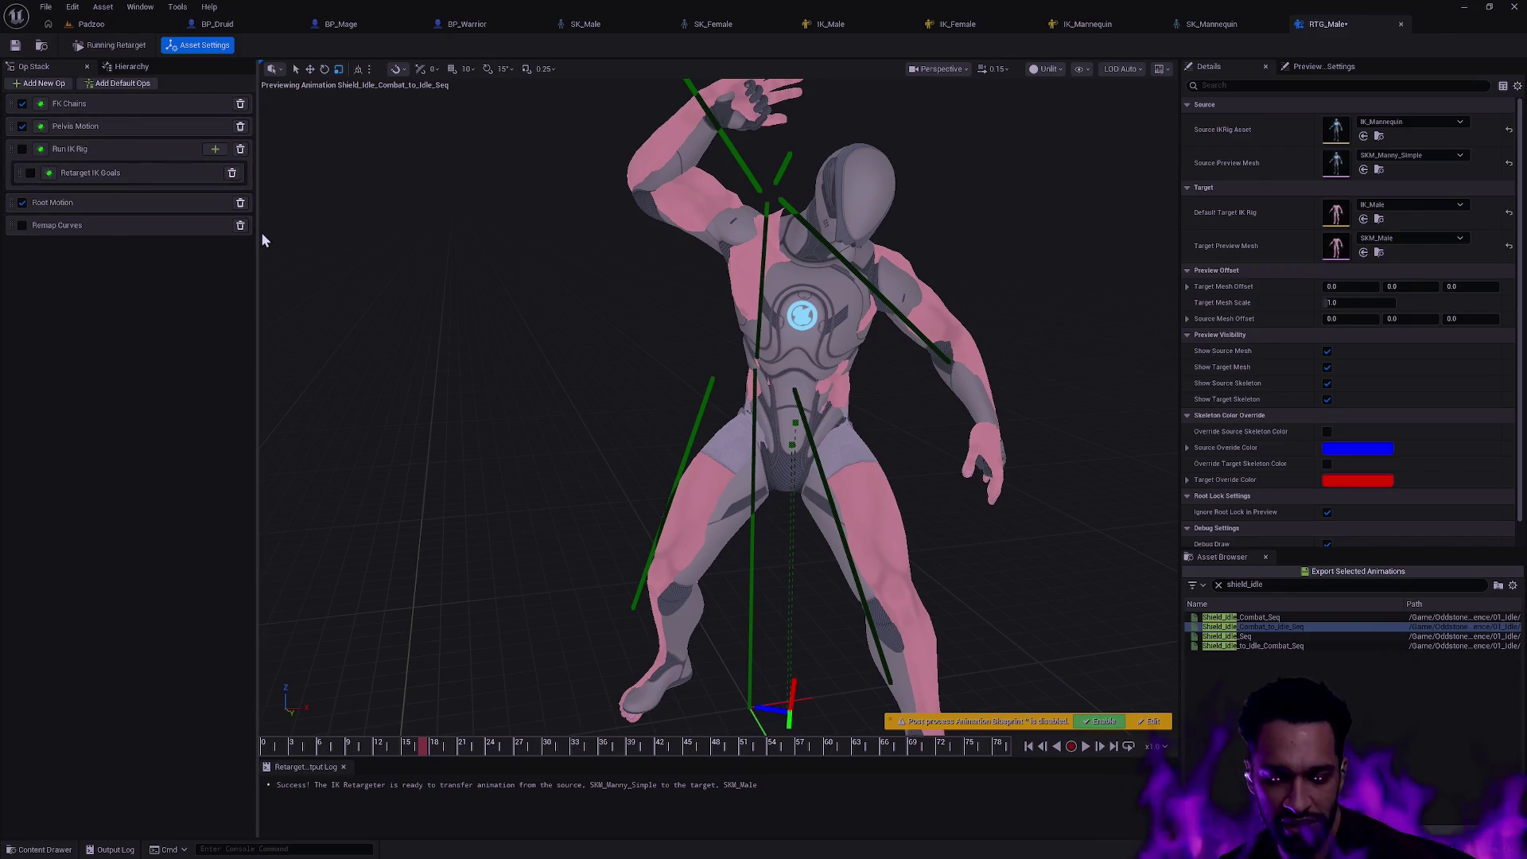
{"action": "mouse_move", "coordinate": [426, 746]}
{"action": "left_mouse_down"}
{"action": "mouse_move", "coordinate": [325, 747]}
{"action": "mouse_move", "coordinate": [465, 745]}
{"action": "mouse_move", "coordinate": [414, 730]}
{"action": "mouse_move", "coordinate": [448, 729]}
{"action": "left_mouse_up"}
{"action": "scroll", "coordinate": [624, 616], "scroll_direction": "down", "scroll_amount": 2}
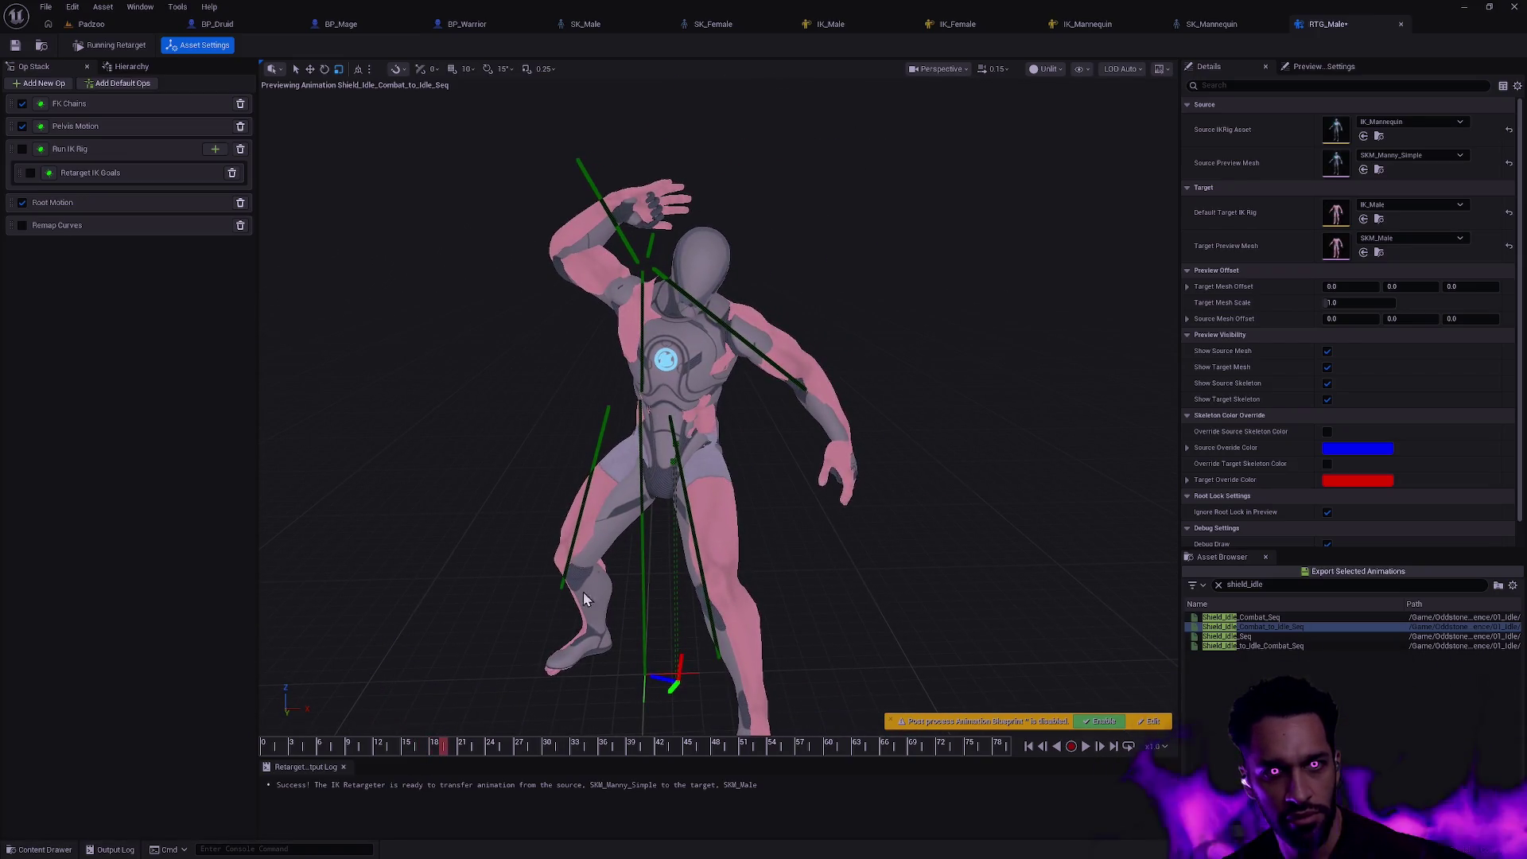
{"action": "left_click", "coordinate": [113, 106]}
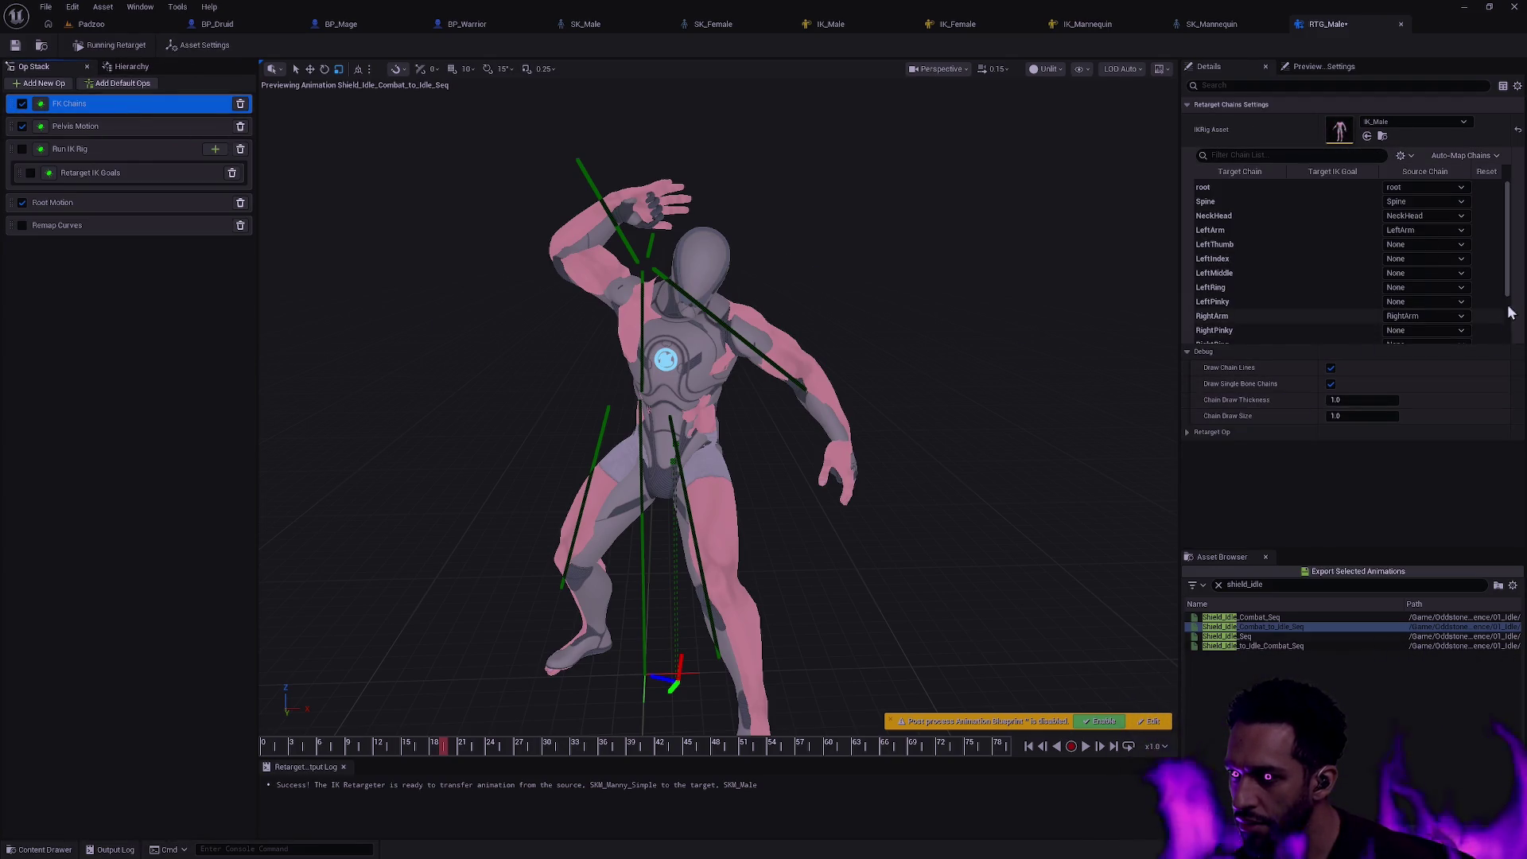
{"action": "left_click_drag", "start_coordinate": [1507, 240], "coordinate": [1504, 358]}
{"action": "scroll", "coordinate": [1336, 262], "scroll_direction": "up", "scroll_amount": 5}
- Auto-map all chains with Map All (Exact) and scrub the timeline to check the finger motion
{"action": "left_click", "coordinate": [1464, 155]}
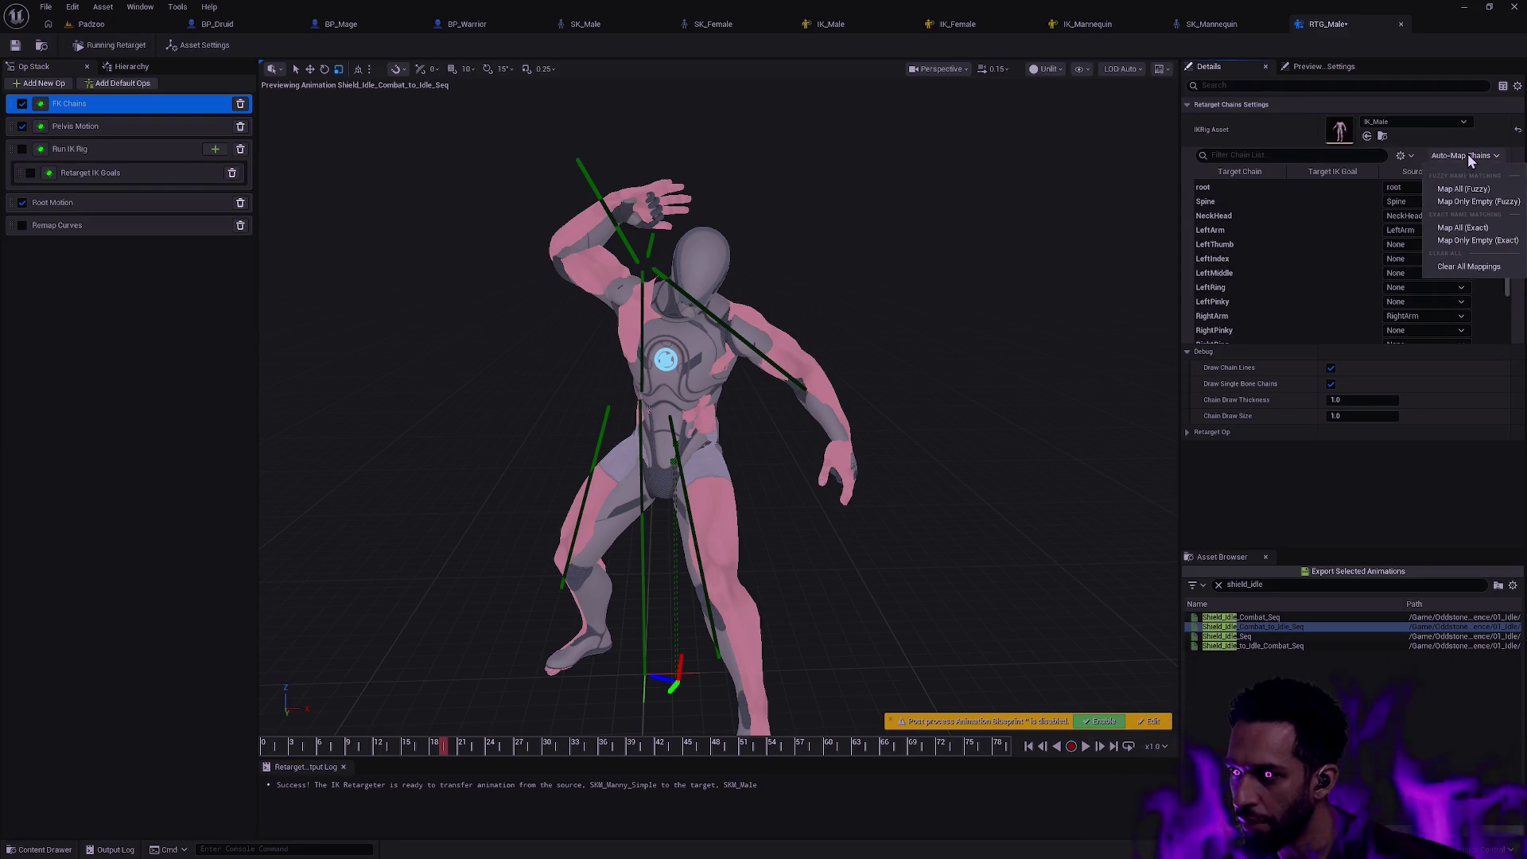
{"action": "left_click", "coordinate": [1487, 231]}
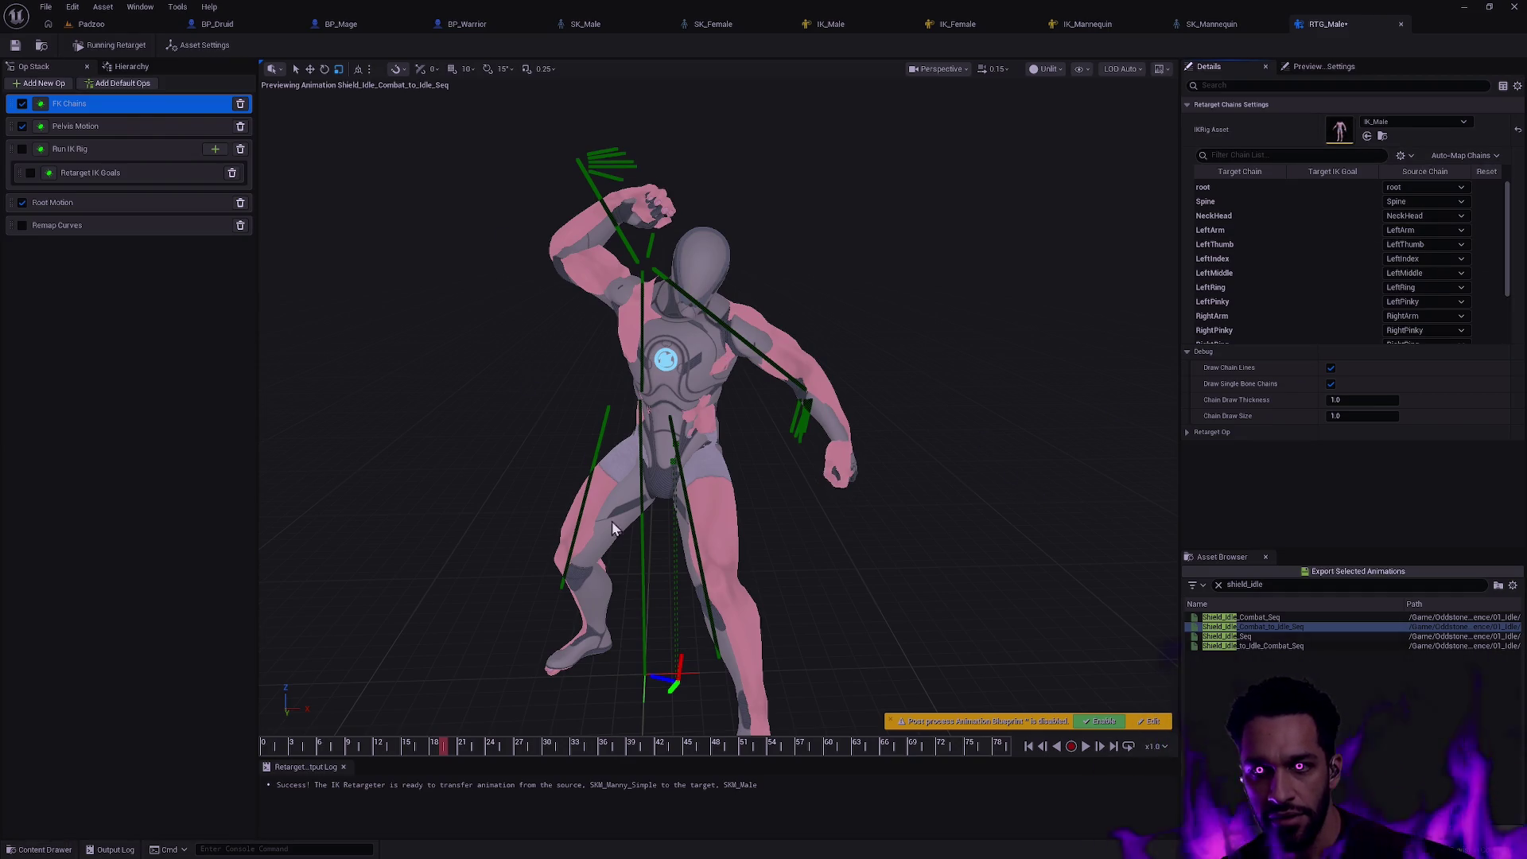
{"action": "mouse_move", "coordinate": [442, 745]}
{"action": "left_mouse_down"}
{"action": "mouse_move", "coordinate": [291, 753]}
{"action": "mouse_move", "coordinate": [464, 742]}
{"action": "left_mouse_up"}
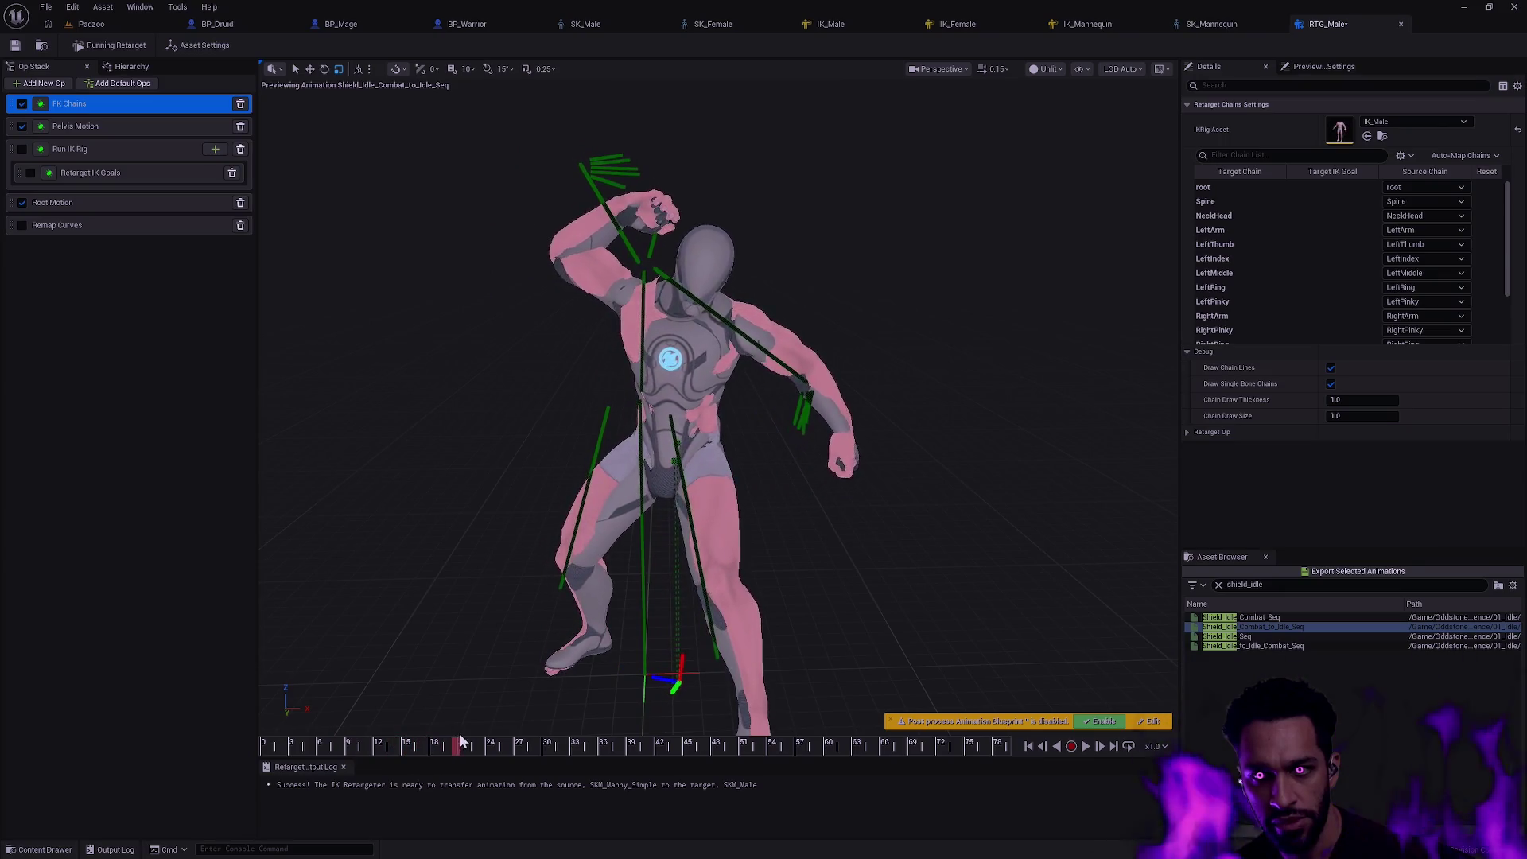
{"action": "mouse_move", "coordinate": [463, 744]}
{"action": "left_mouse_down"}
{"action": "mouse_move", "coordinate": [579, 742]}
{"action": "mouse_move", "coordinate": [696, 715]}
{"action": "left_mouse_up"}
{"action": "scroll", "coordinate": [696, 596], "scroll_direction": "up", "scroll_amount": 3}
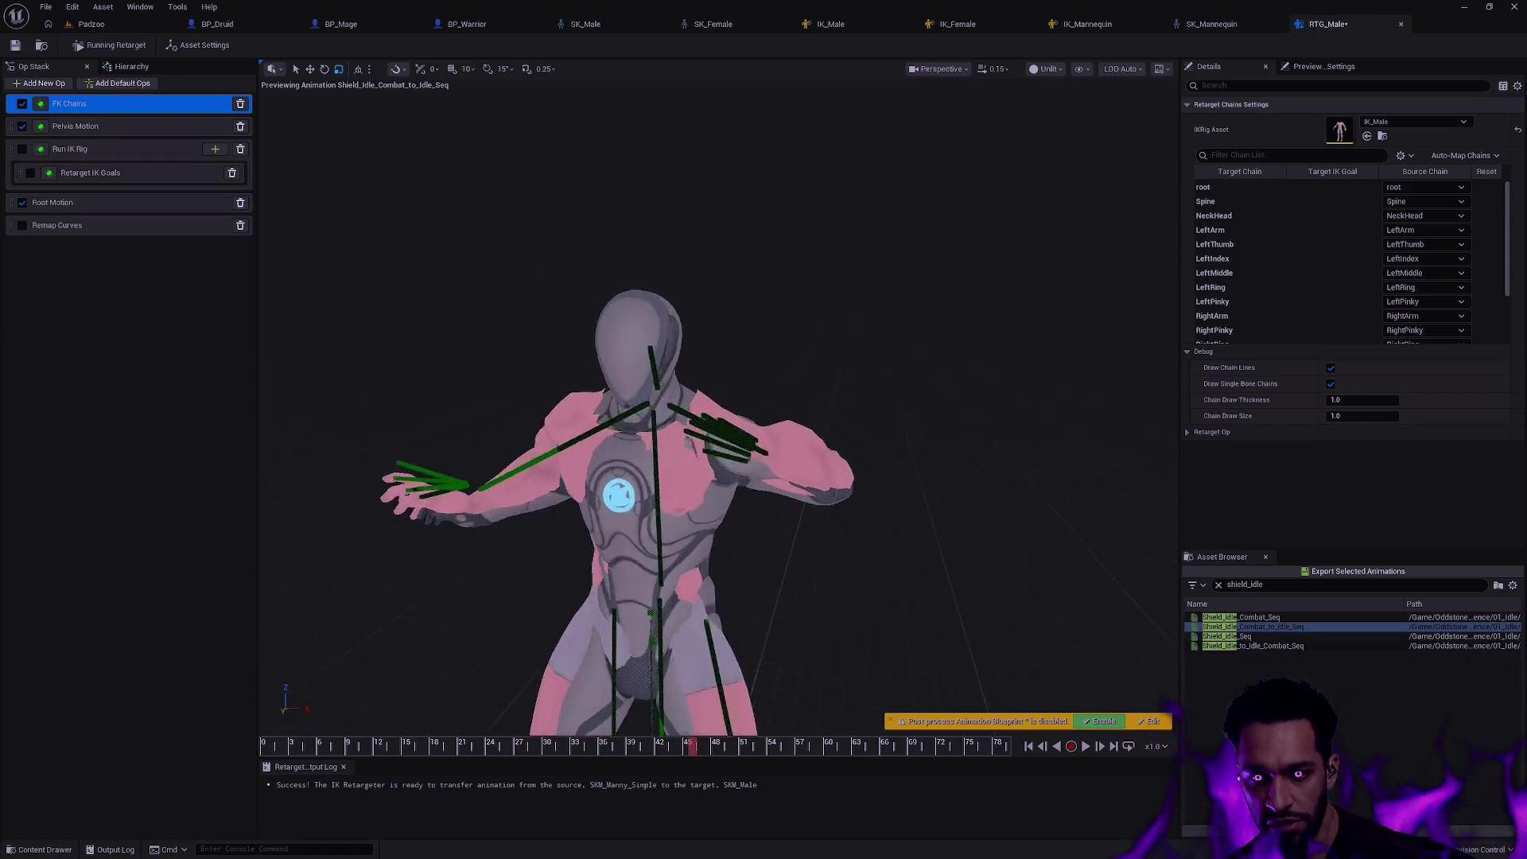
{"action": "left_click_drag", "start_coordinate": [695, 597], "coordinate": [526, 714]}
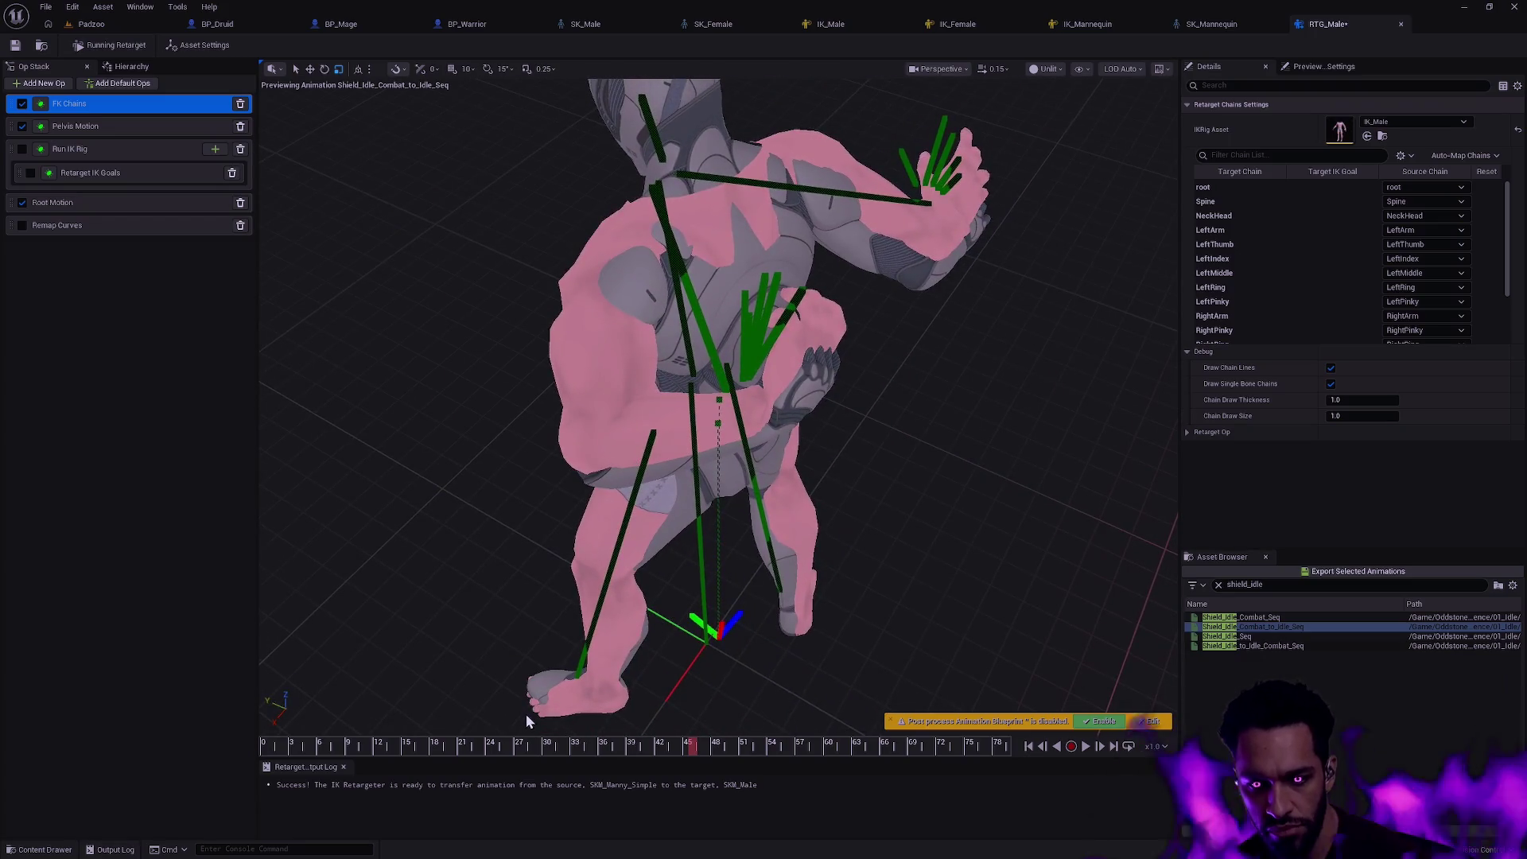
{"action": "left_click_drag", "start_coordinate": [287, 746], "coordinate": [807, 741]}
{"action": "left_click_drag", "start_coordinate": [695, 583], "coordinate": [538, 477]}
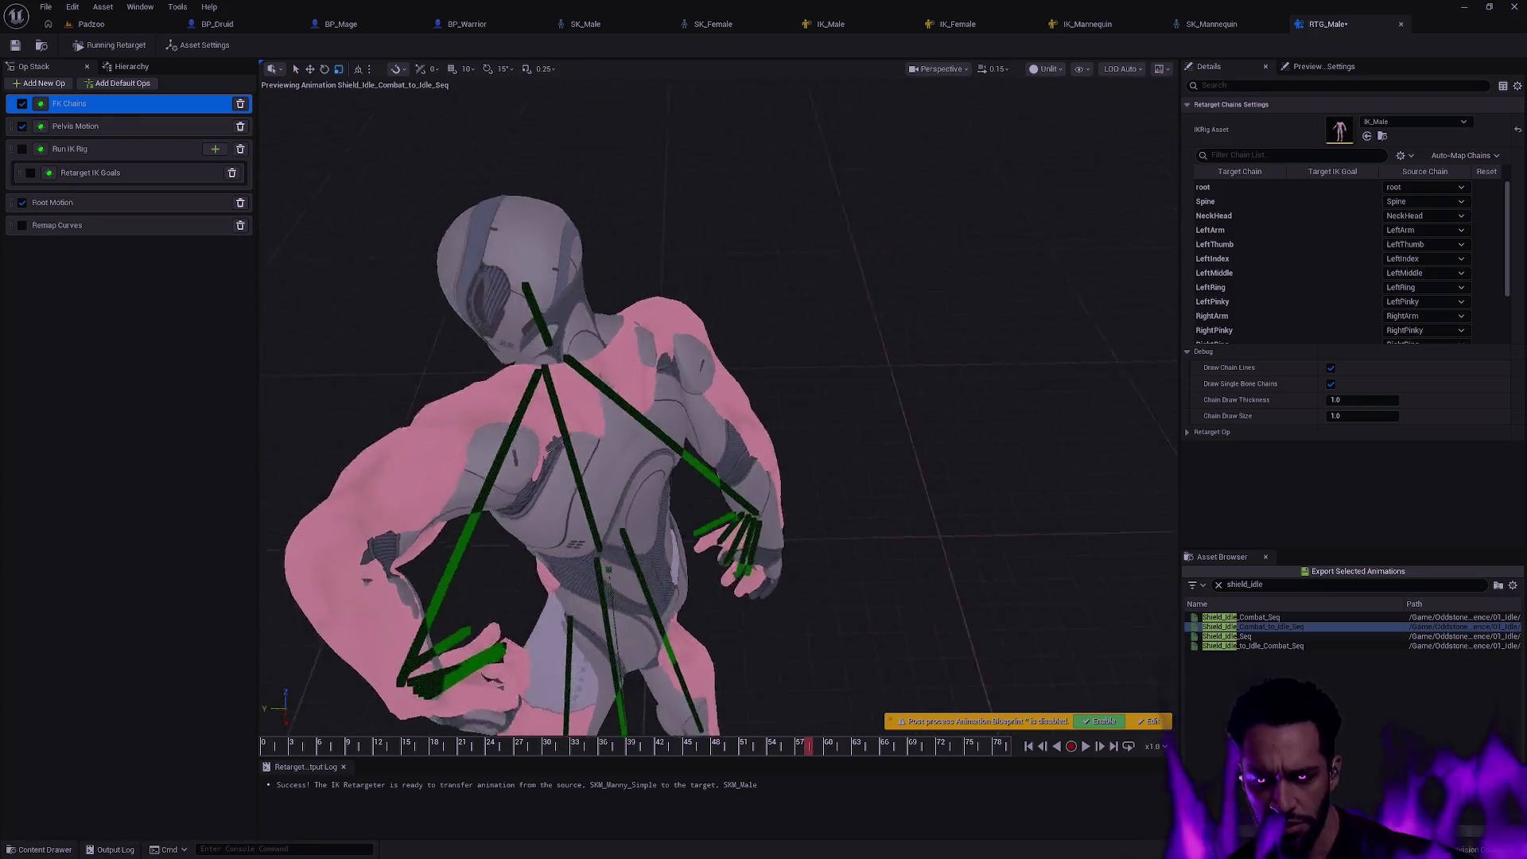
{"action": "left_click_drag", "start_coordinate": [597, 418], "coordinate": [740, 537]}
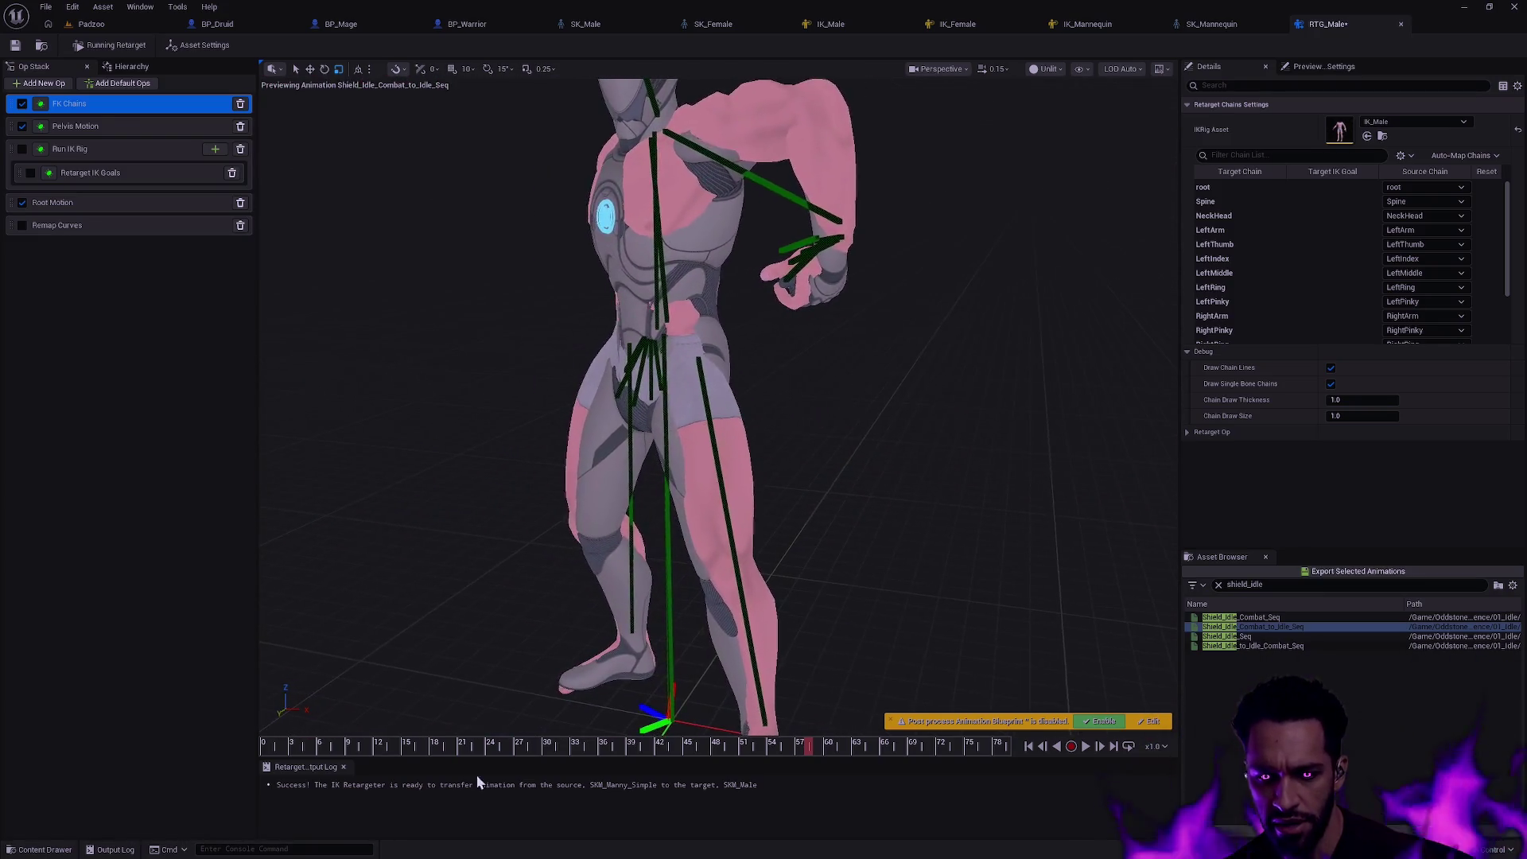
{"action": "left_click_drag", "start_coordinate": [819, 748], "coordinate": [928, 746]}
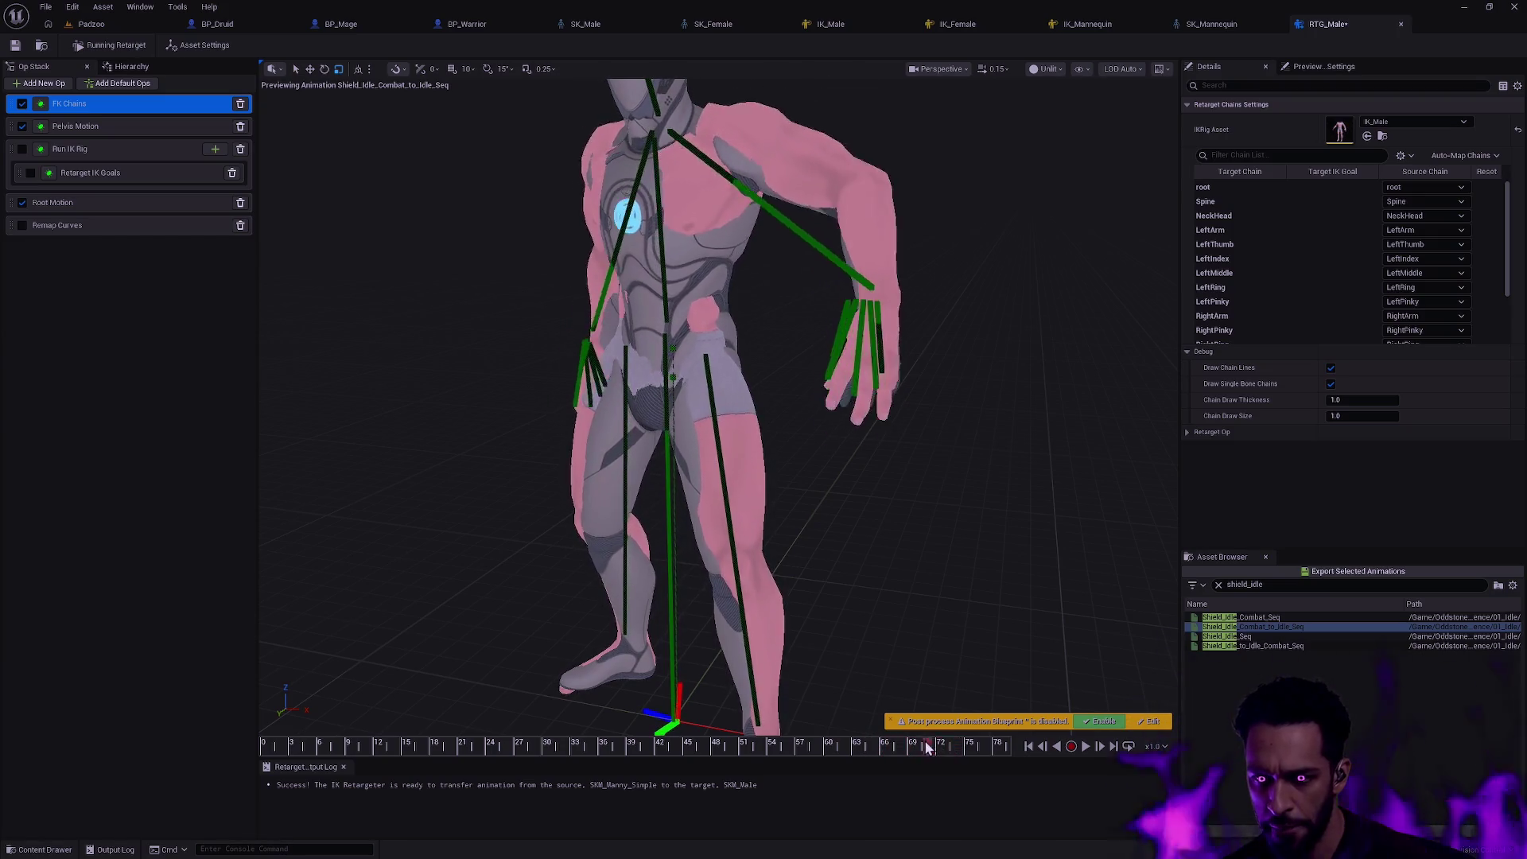
{"action": "scroll", "coordinate": [717, 418], "scroll_direction": "up", "scroll_amount": 5}
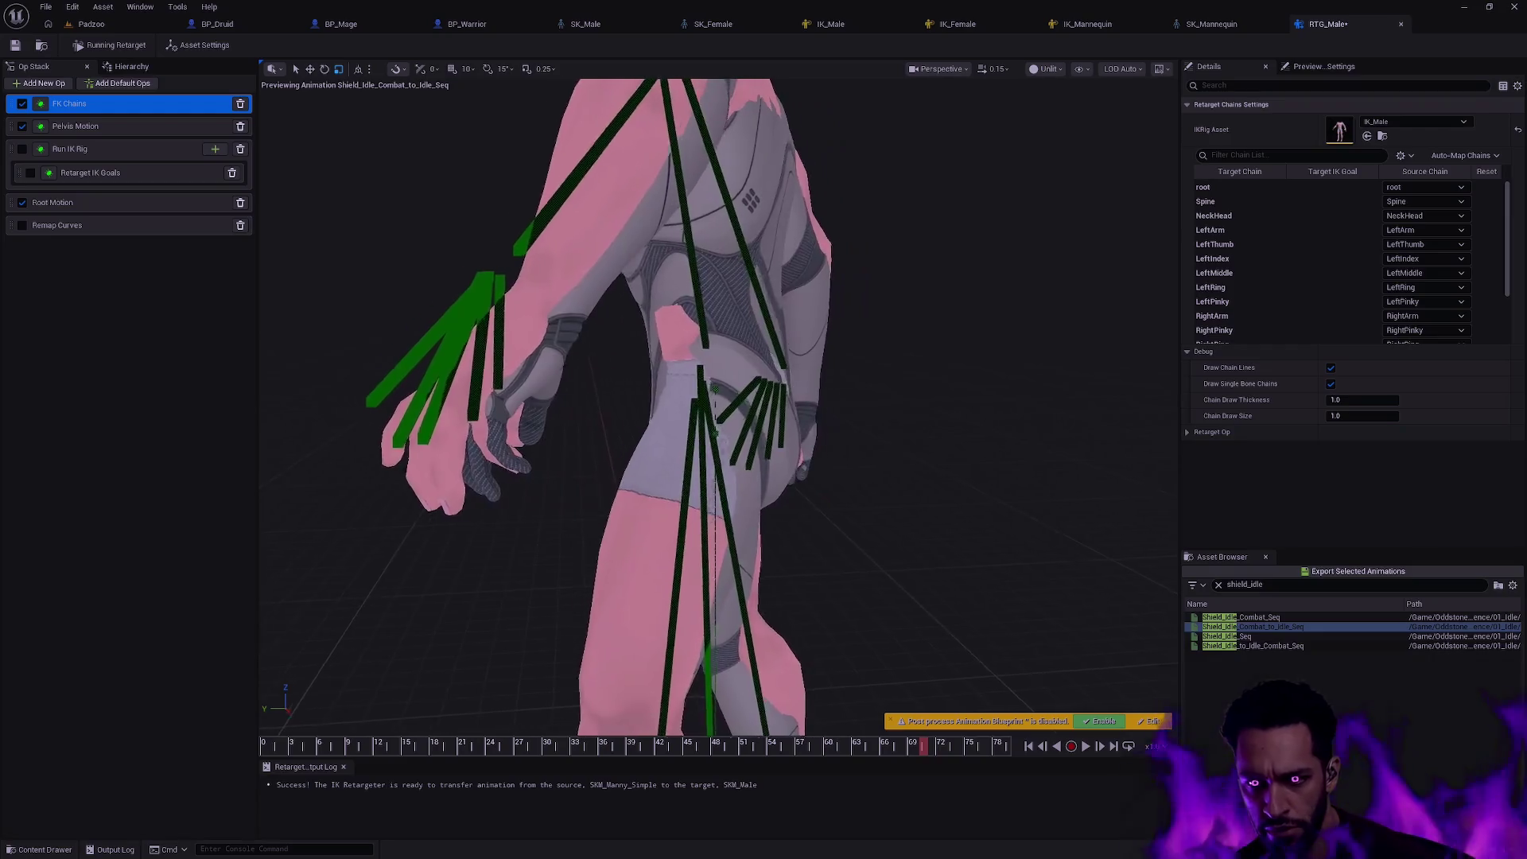
- Reframe on the character and orbit around it while scrubbing to inspect the retargeted poses
{"action": "key", "text": "f"}
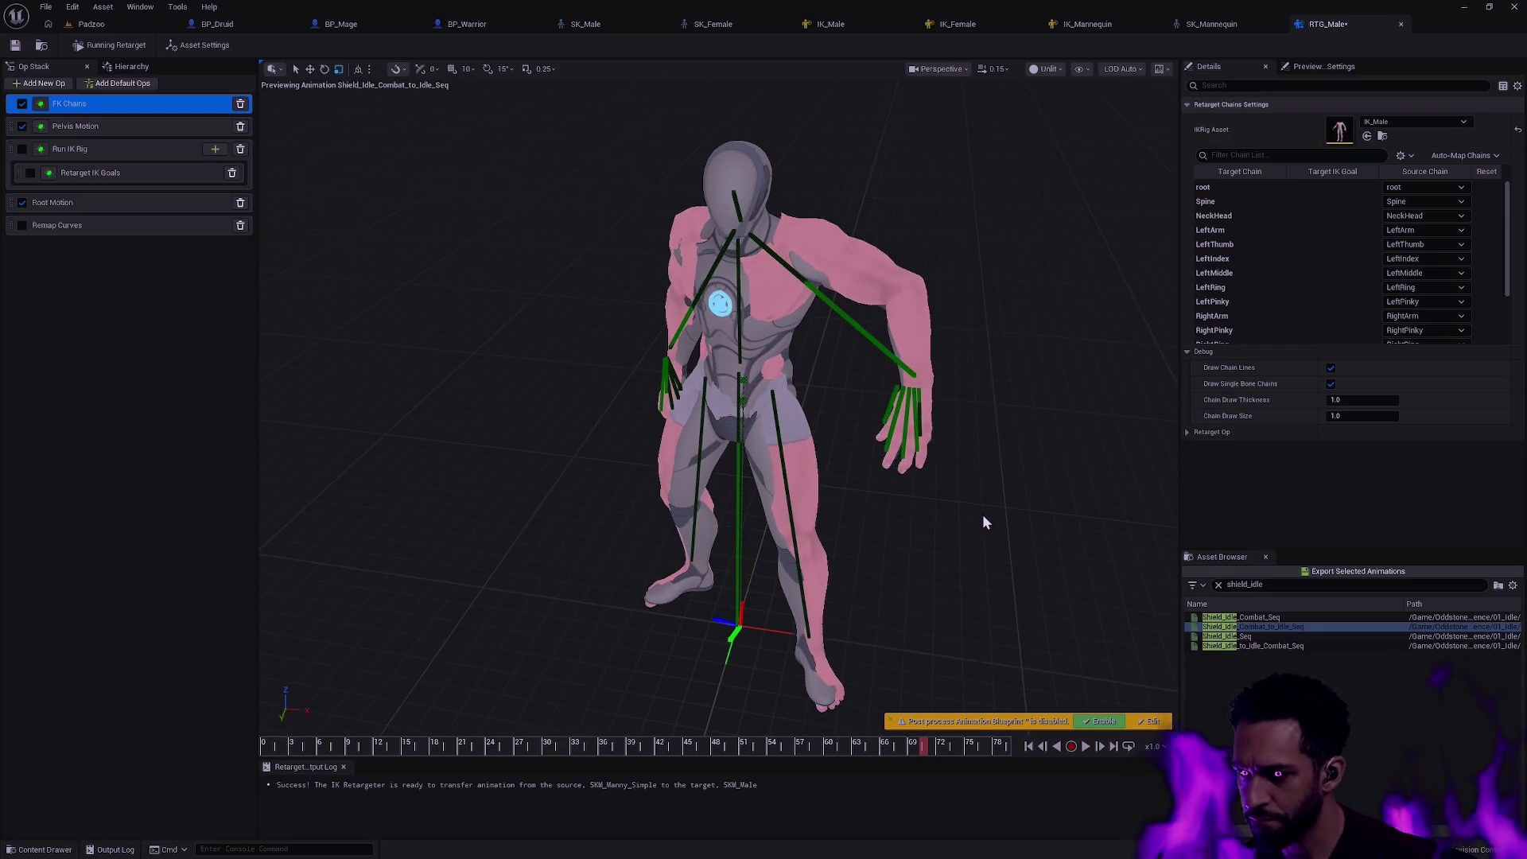
{"action": "mouse_move", "coordinate": [909, 467]}
{"action": "left_mouse_down"}
{"action": "mouse_move", "coordinate": [715, 538]}
{"action": "mouse_move", "coordinate": [755, 716]}
{"action": "left_mouse_up"}
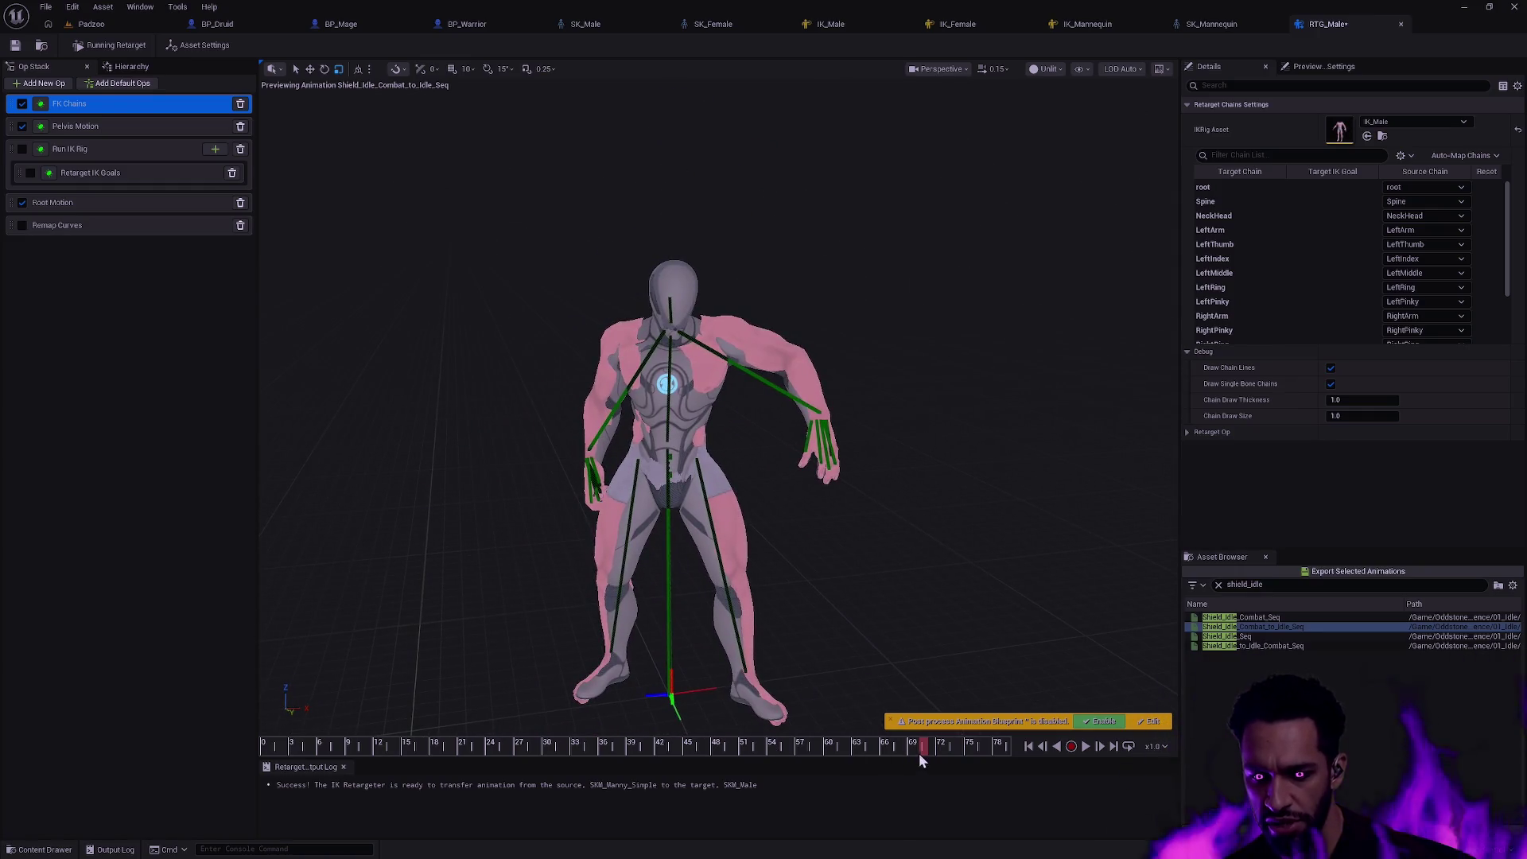
{"action": "mouse_move", "coordinate": [923, 747]}
{"action": "left_mouse_down"}
{"action": "mouse_move", "coordinate": [305, 743]}
{"action": "mouse_move", "coordinate": [1001, 746]}
{"action": "mouse_move", "coordinate": [447, 728]}
{"action": "left_mouse_up"}
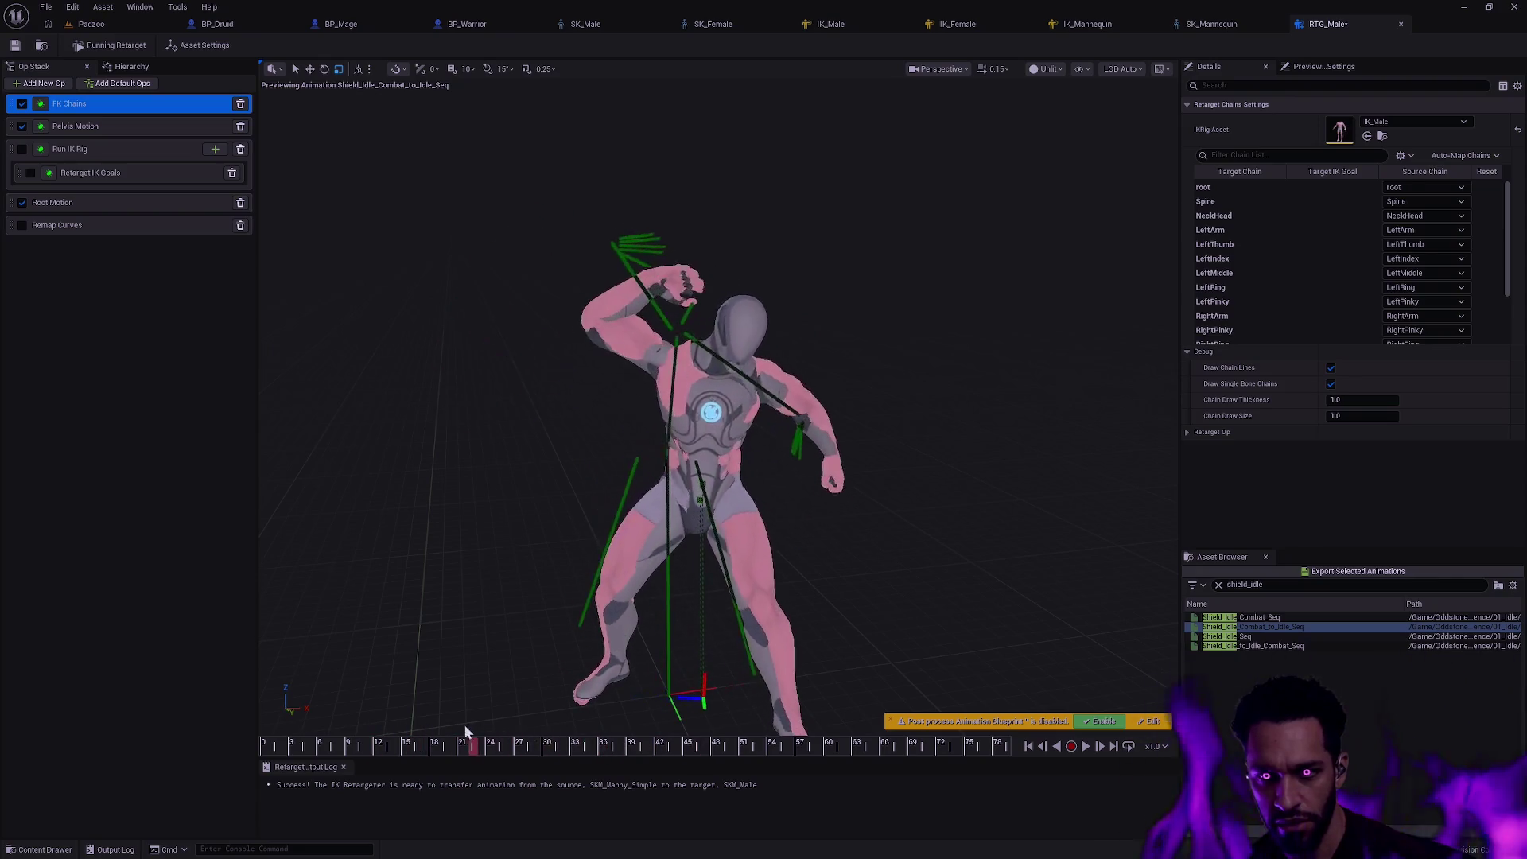
{"action": "left_click_drag", "start_coordinate": [872, 574], "coordinate": [811, 703]}
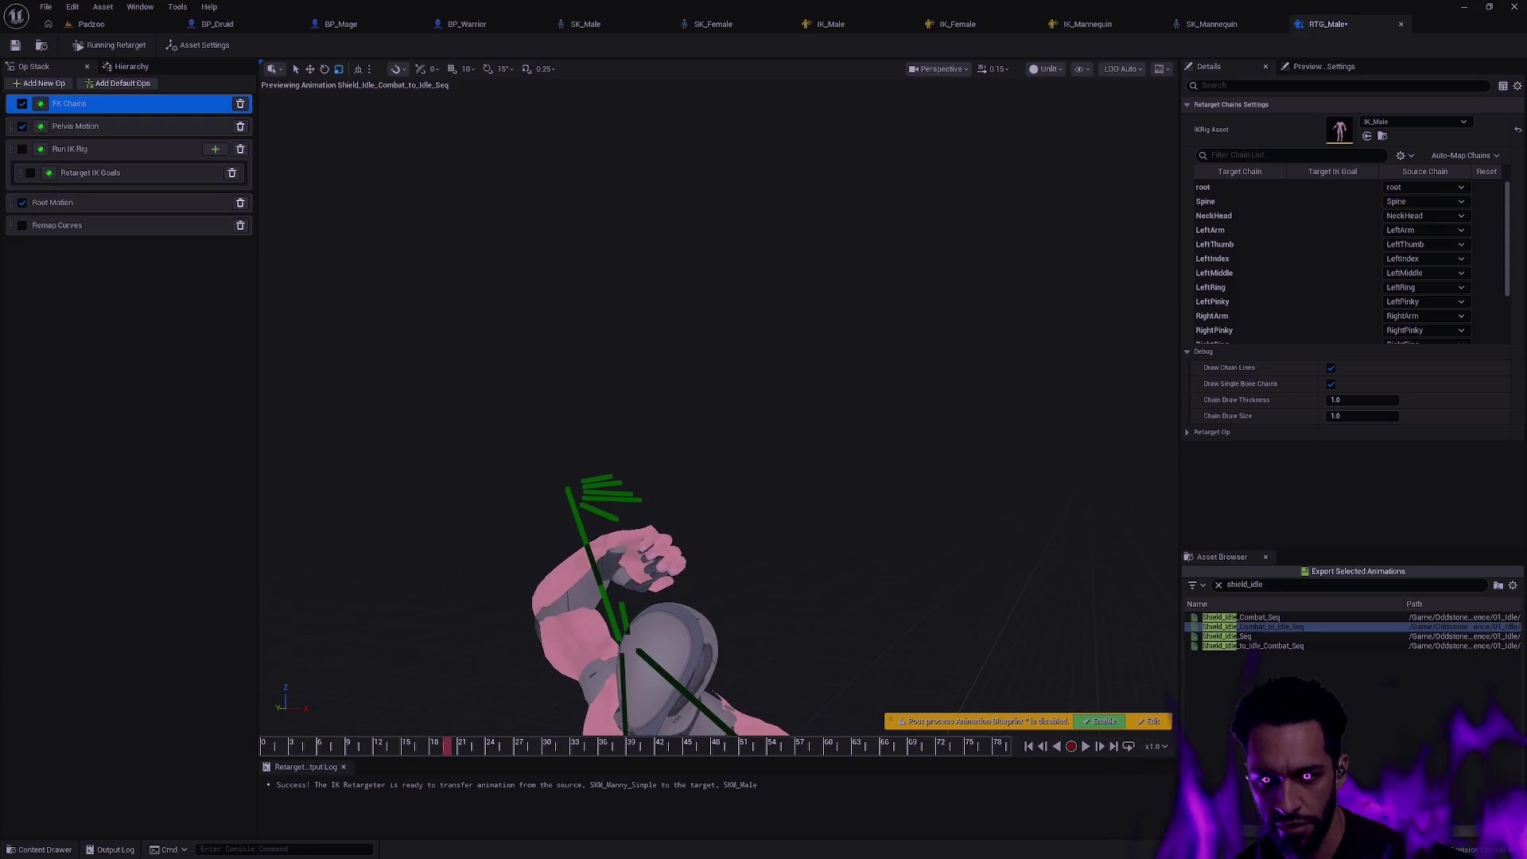
{"action": "left_click_drag", "start_coordinate": [811, 704], "coordinate": [668, 537]}
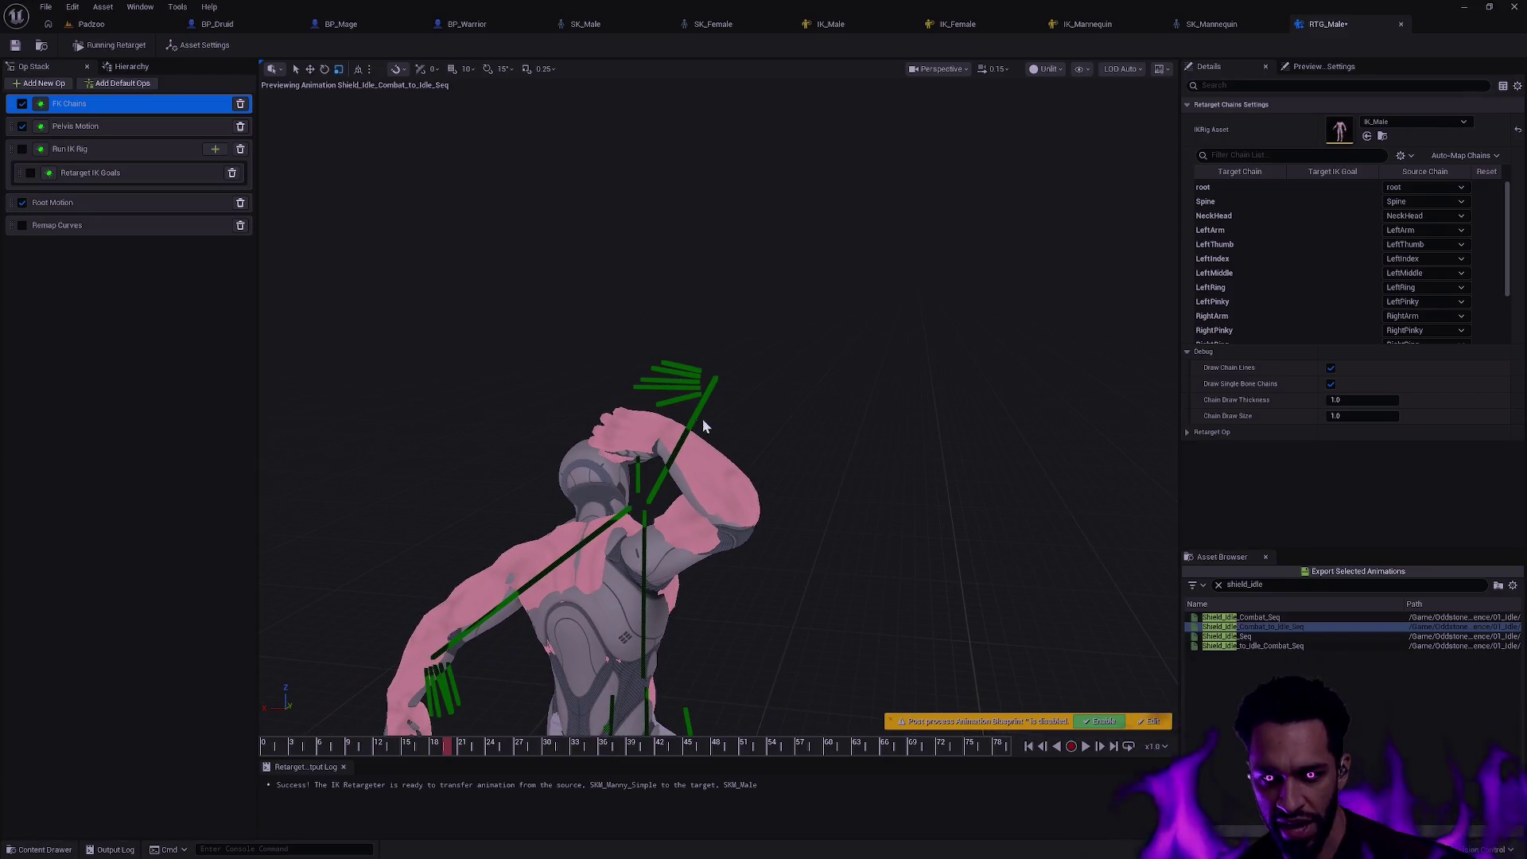
{"action": "left_click_drag", "start_coordinate": [704, 426], "coordinate": [803, 454]}
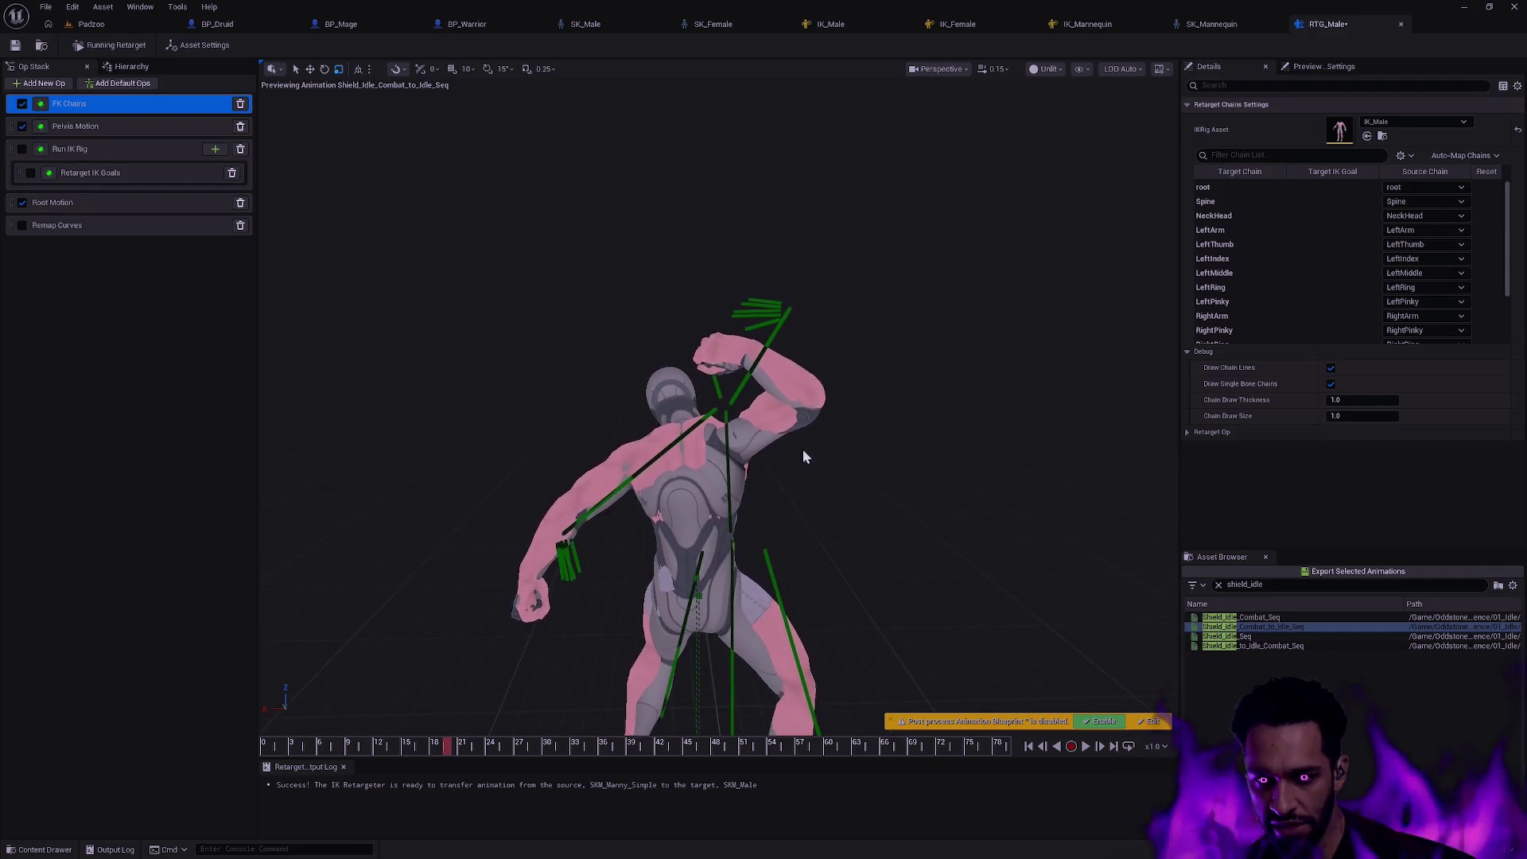
{"action": "left_click_drag", "start_coordinate": [450, 748], "coordinate": [227, 725]}
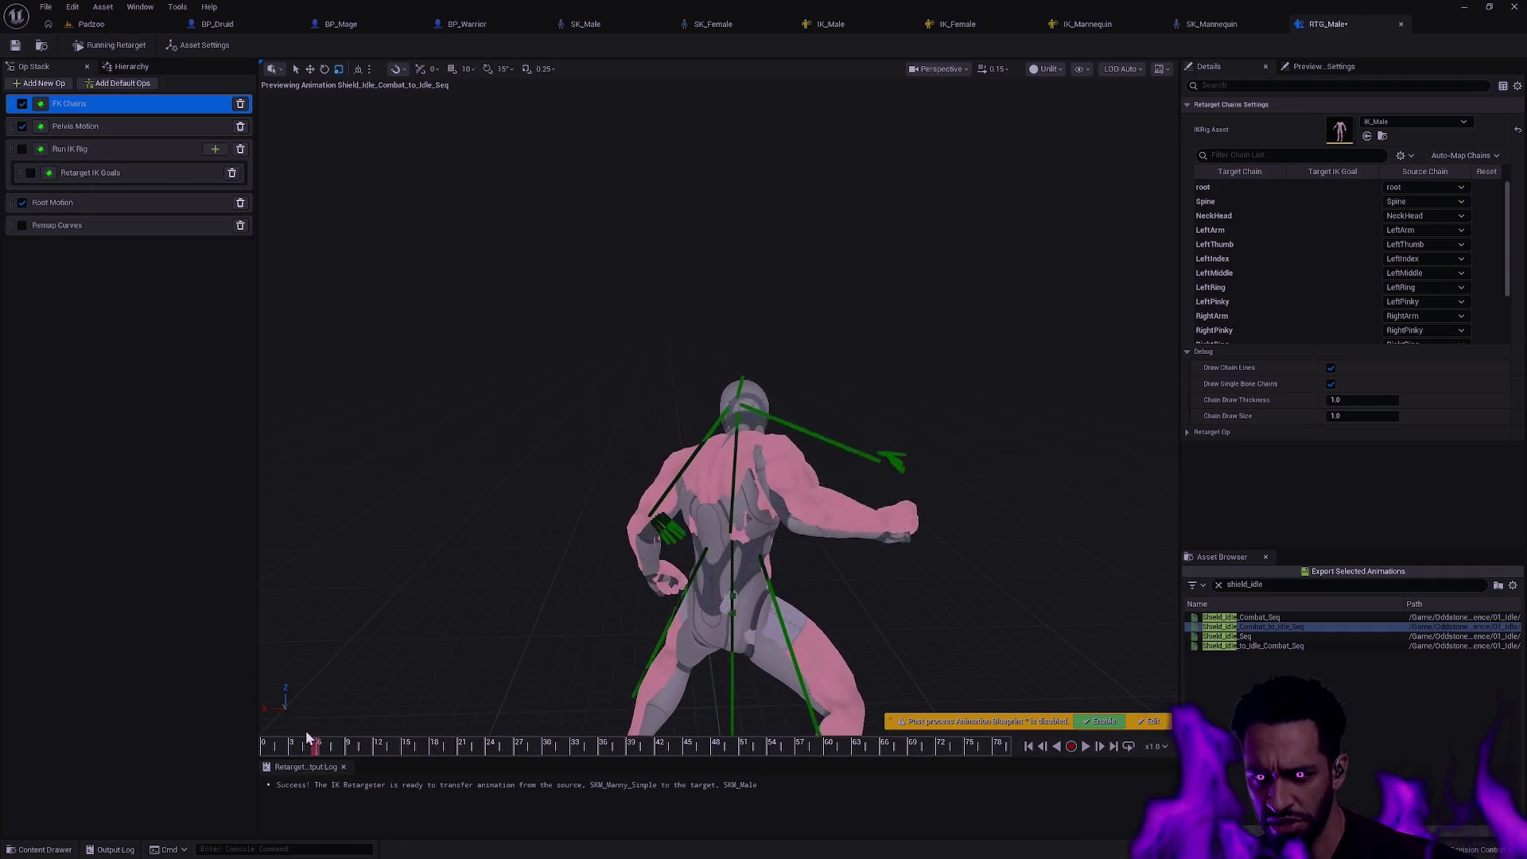
{"action": "left_click_drag", "start_coordinate": [597, 536], "coordinate": [740, 477]}
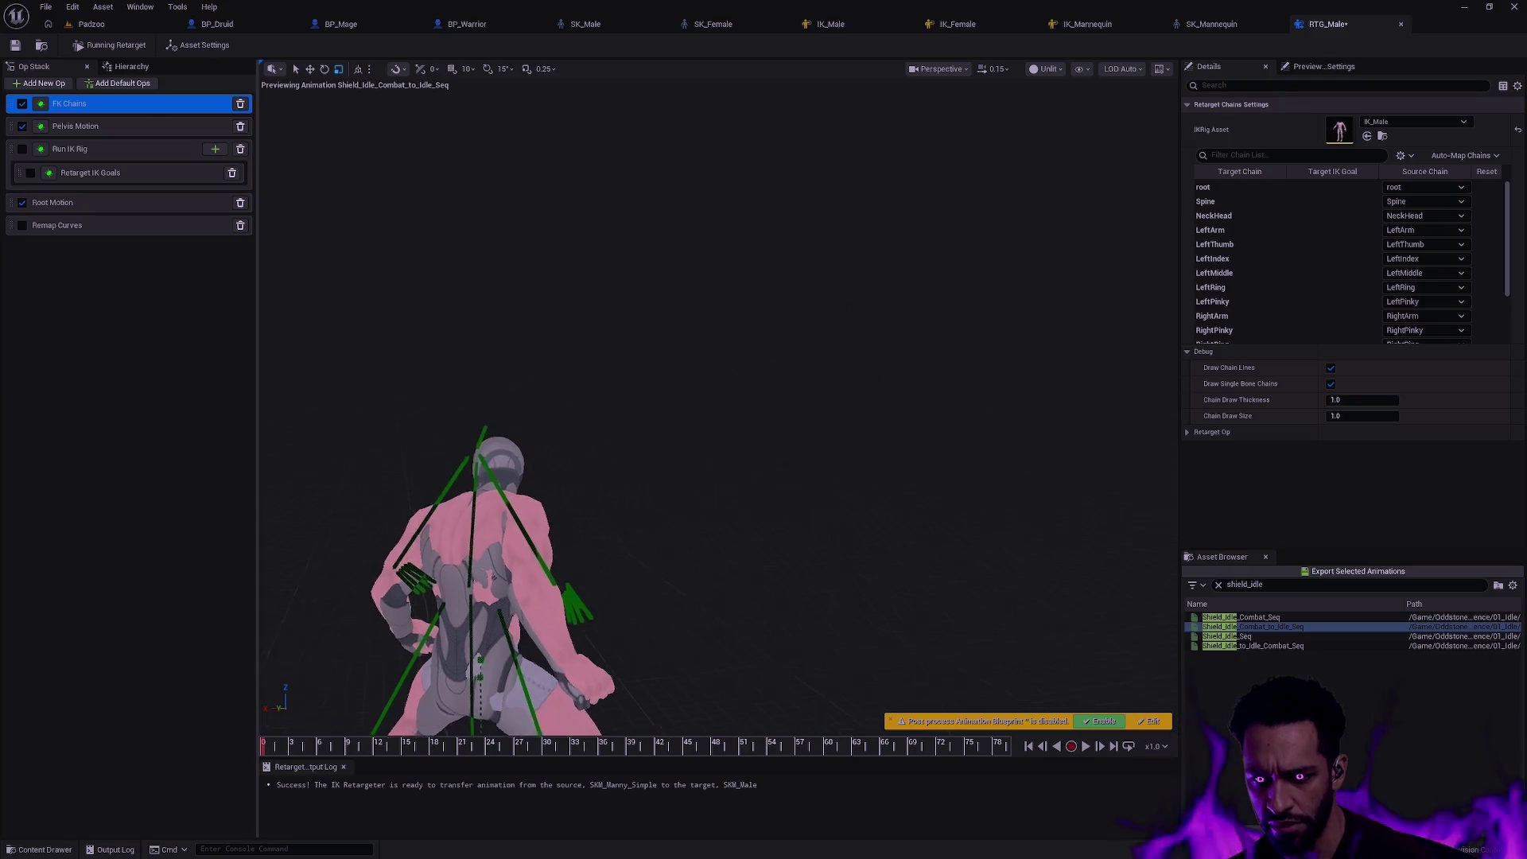
{"action": "left_click_drag", "start_coordinate": [513, 627], "coordinate": [521, 629]}
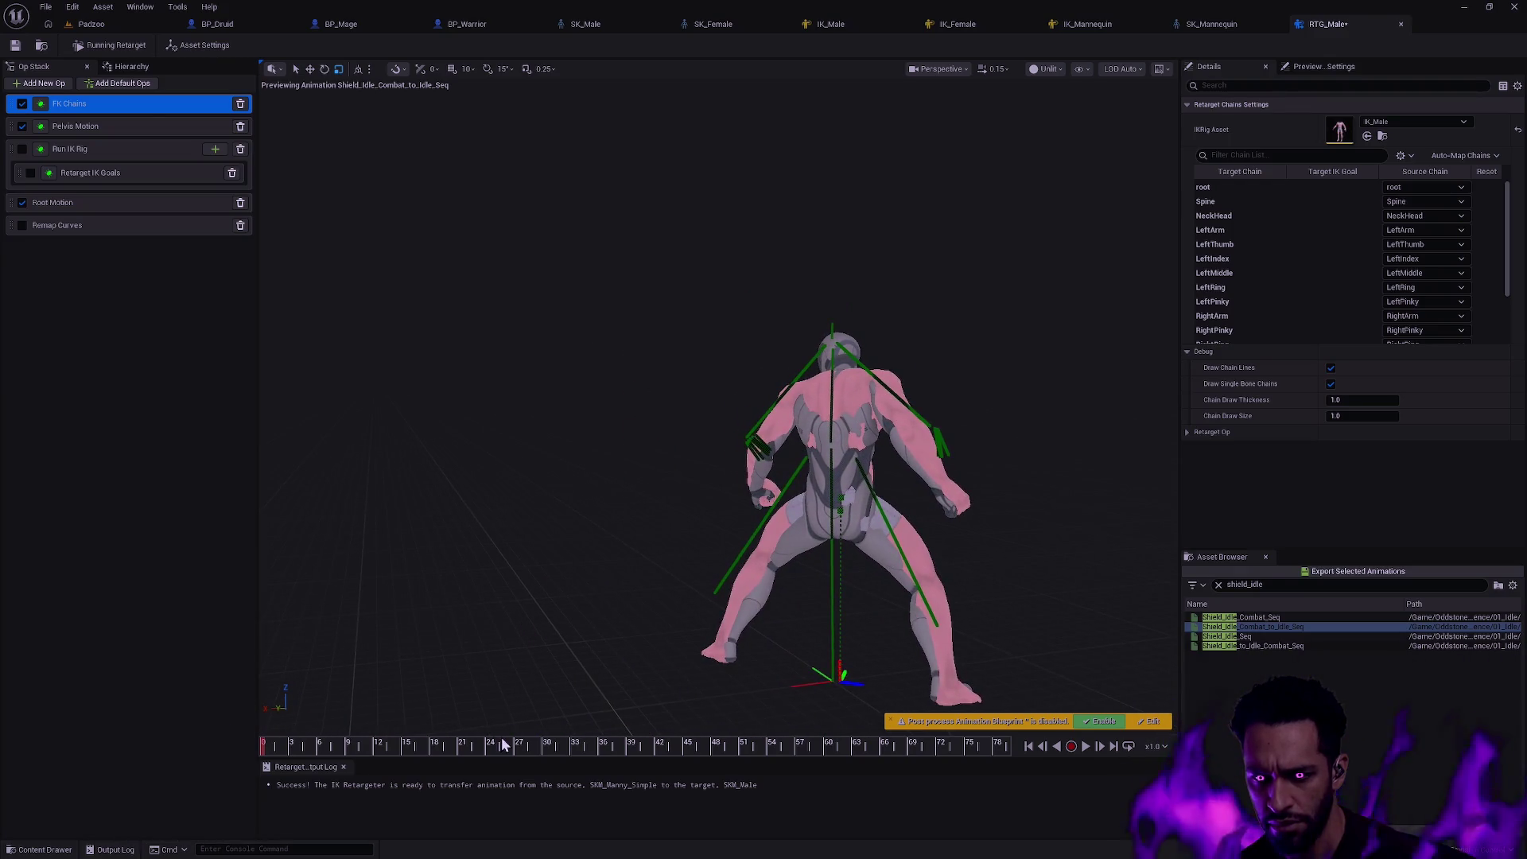
{"action": "left_click_drag", "start_coordinate": [276, 751], "coordinate": [482, 748]}
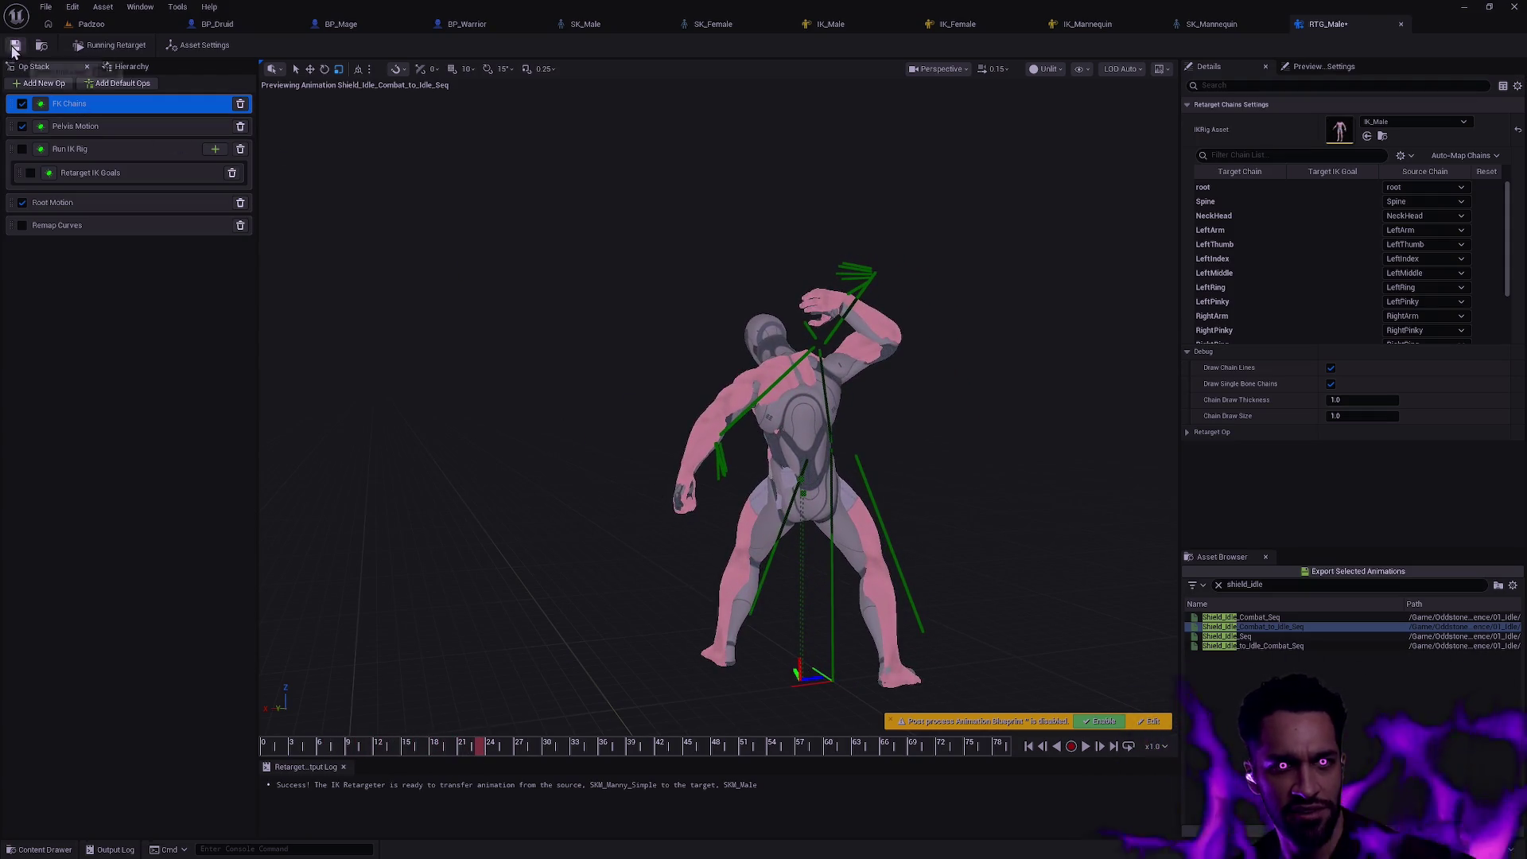
- Delete the Run IK Rig and Remap Curves operations from the Op Stack and return to the FK Chains settings
{"action": "left_click", "coordinate": [102, 152]}
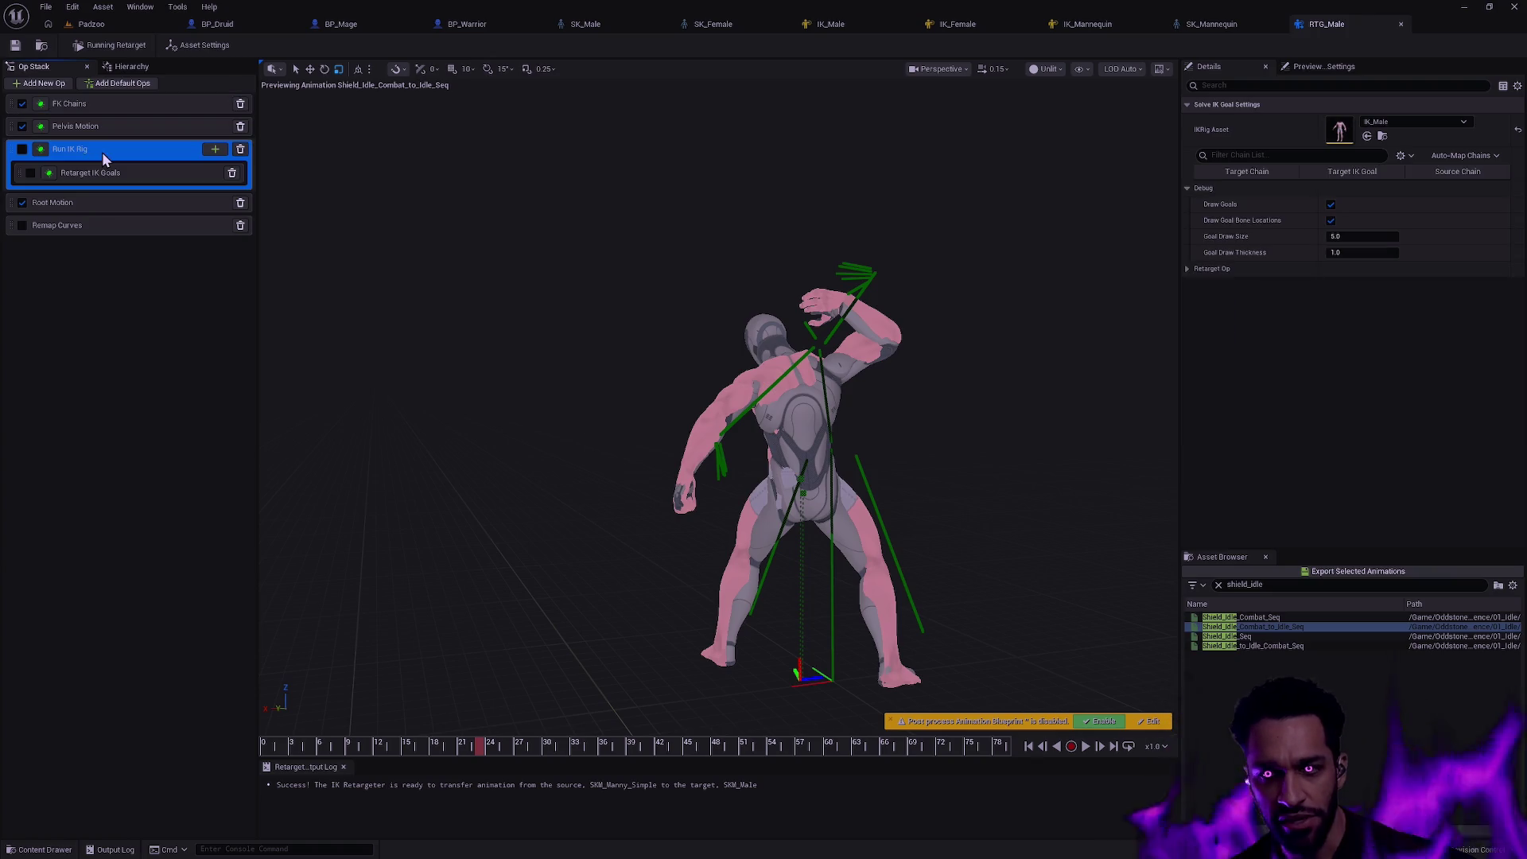
{"action": "left_click", "coordinate": [241, 150]}
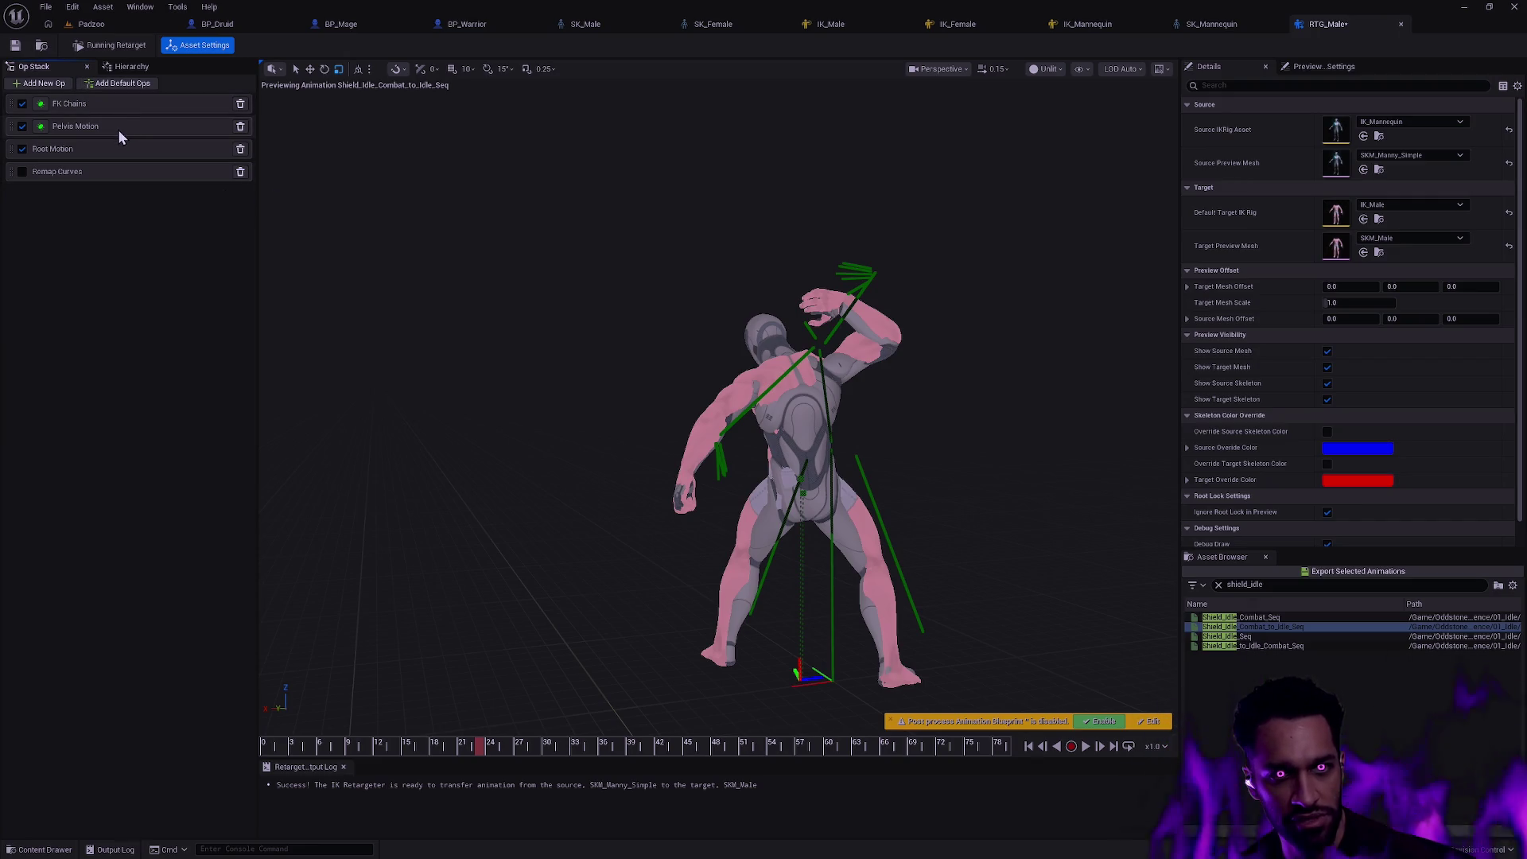
{"action": "left_click", "coordinate": [240, 172]}
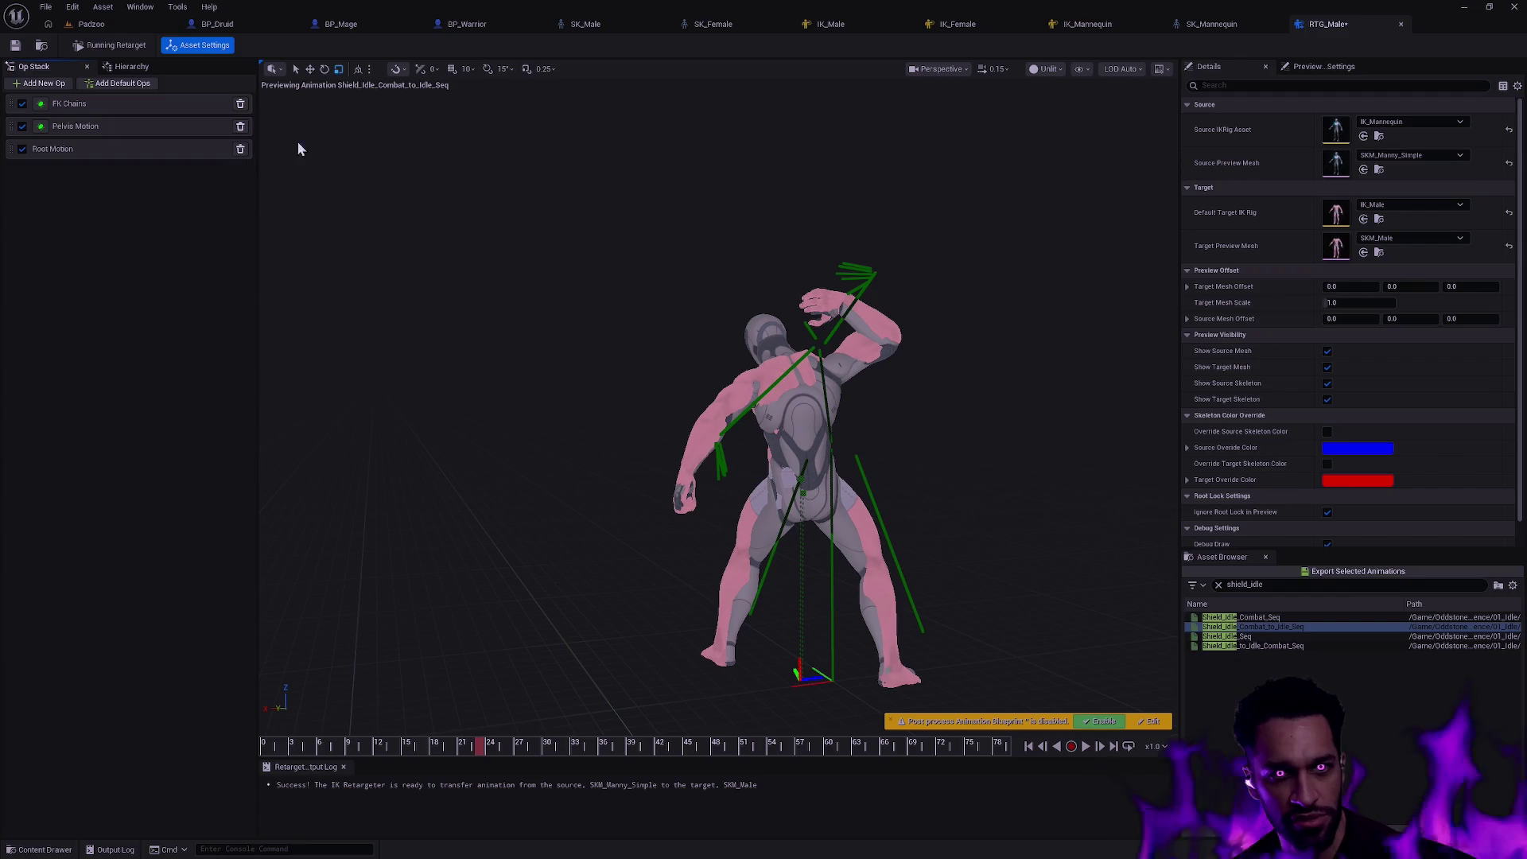
{"action": "left_click", "coordinate": [132, 106]}
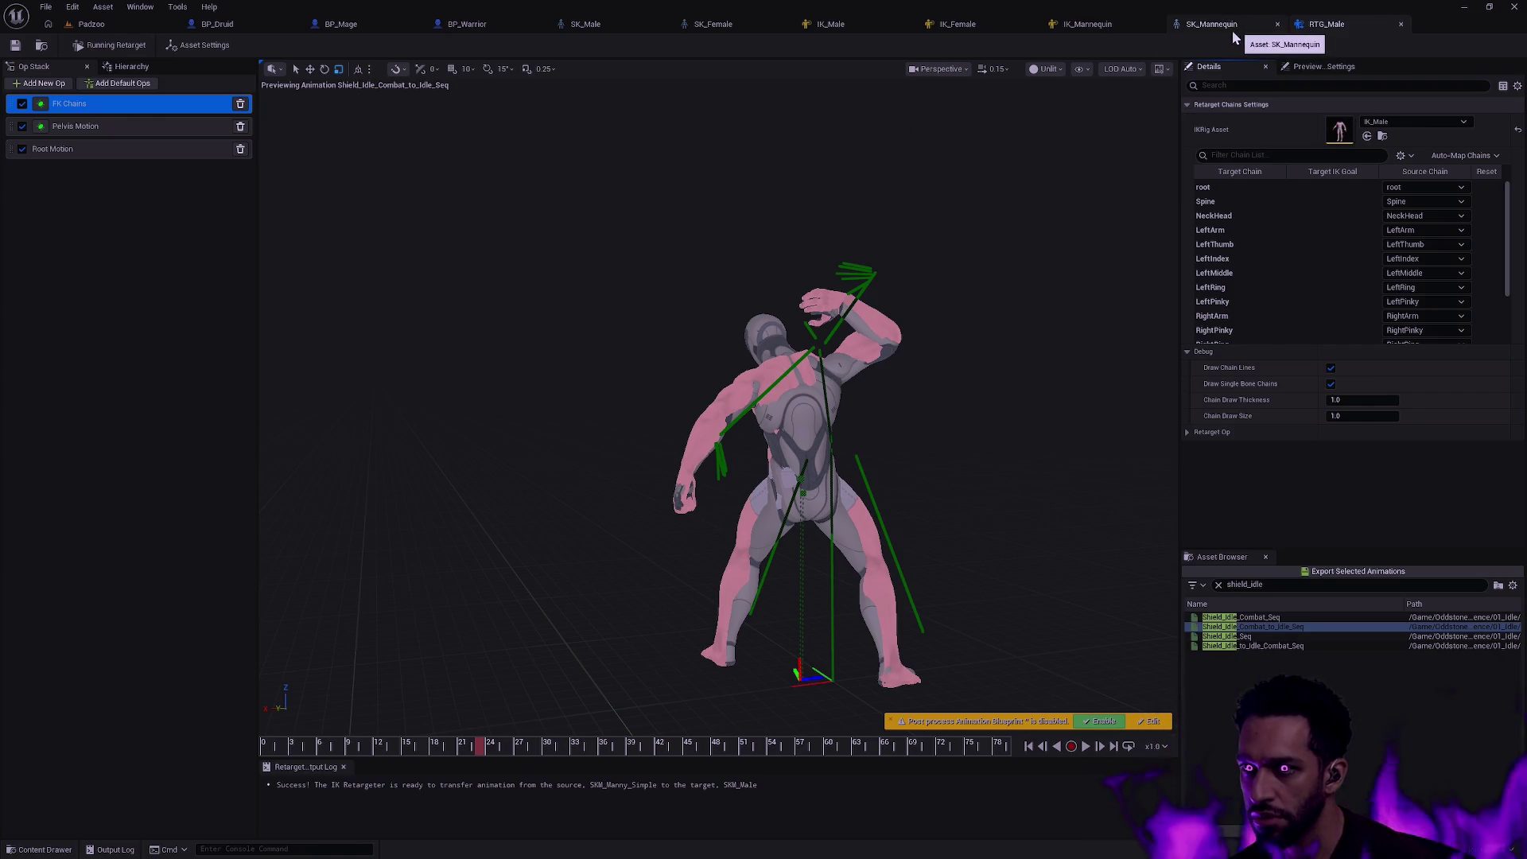
- On the IK_Female rig, add LeftThumb and LeftIndex retarget chains from their finger bones
{"action": "left_click", "coordinate": [953, 24]}
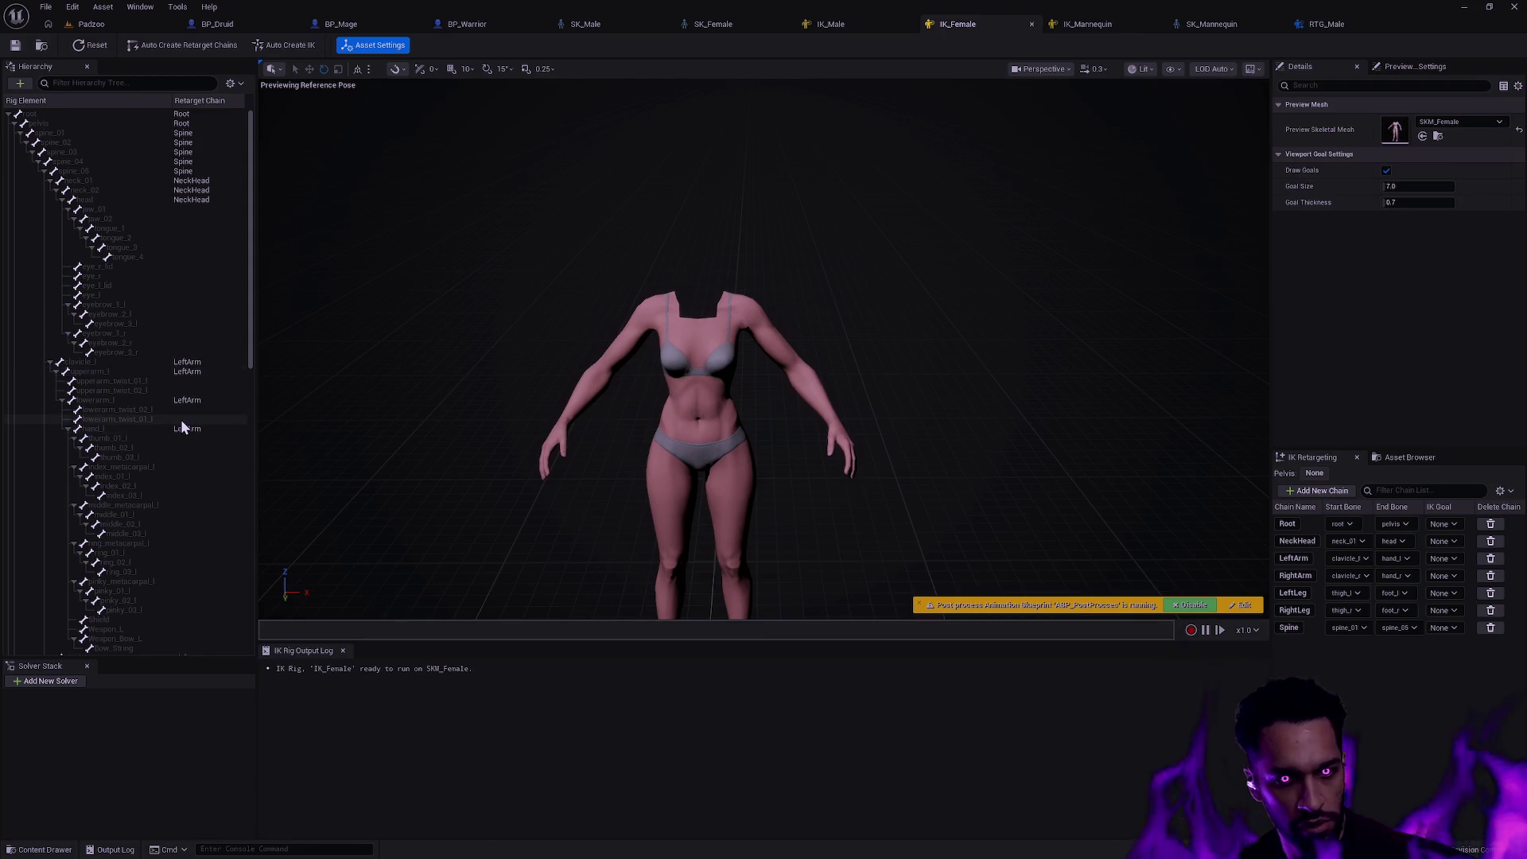
{"action": "left_click", "coordinate": [180, 443]}
{"action": "right_click", "coordinate": [175, 455]}
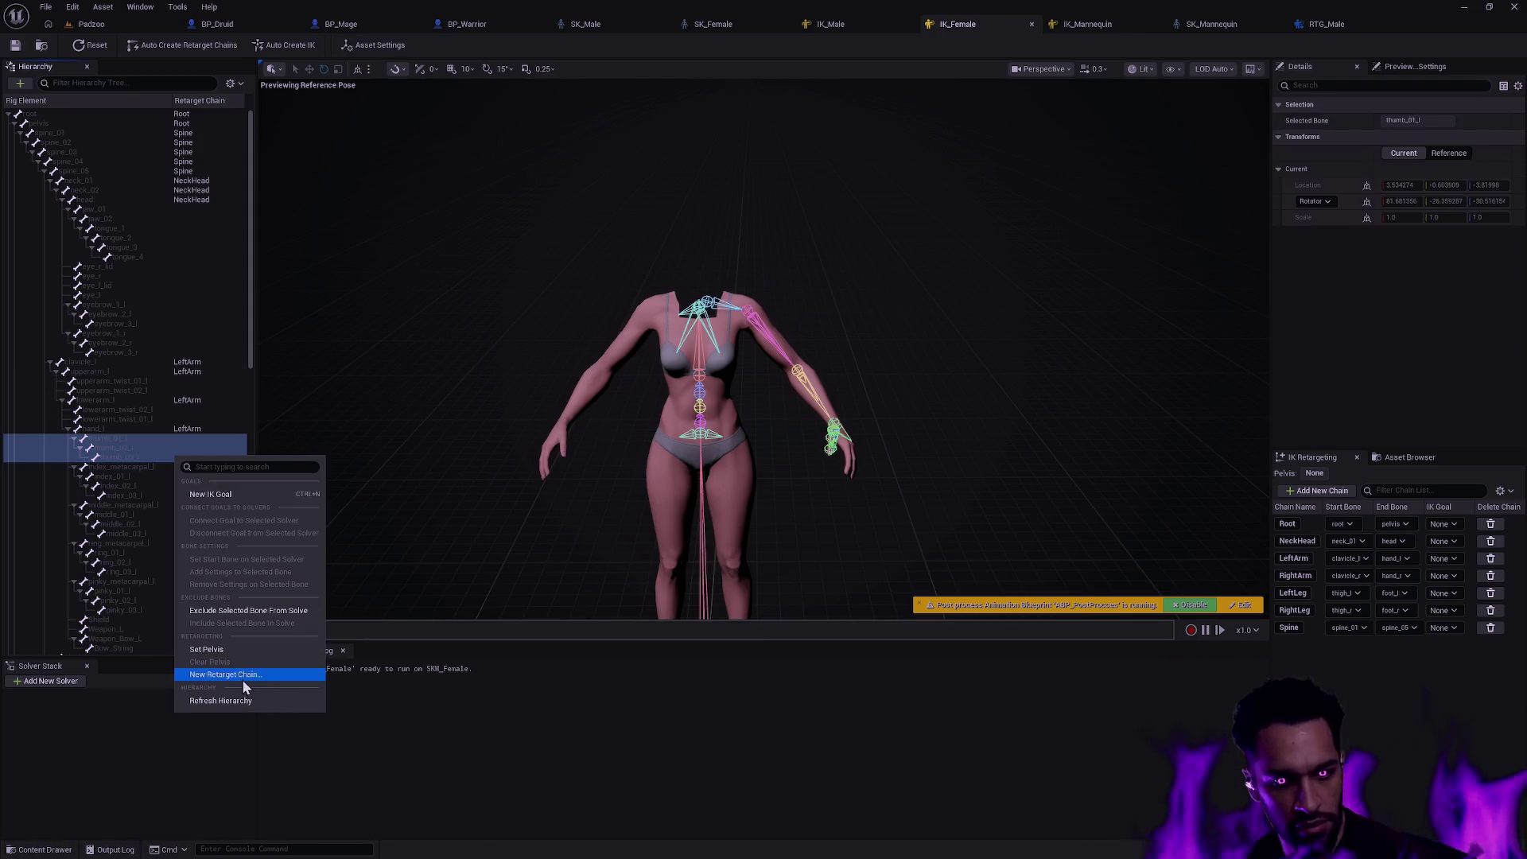
{"action": "left_click", "coordinate": [242, 675]}
{"action": "left_click", "coordinate": [737, 536]}
{"action": "left_click", "coordinate": [188, 466]}
{"action": "left_click", "coordinate": [177, 493], "text": "shift"}
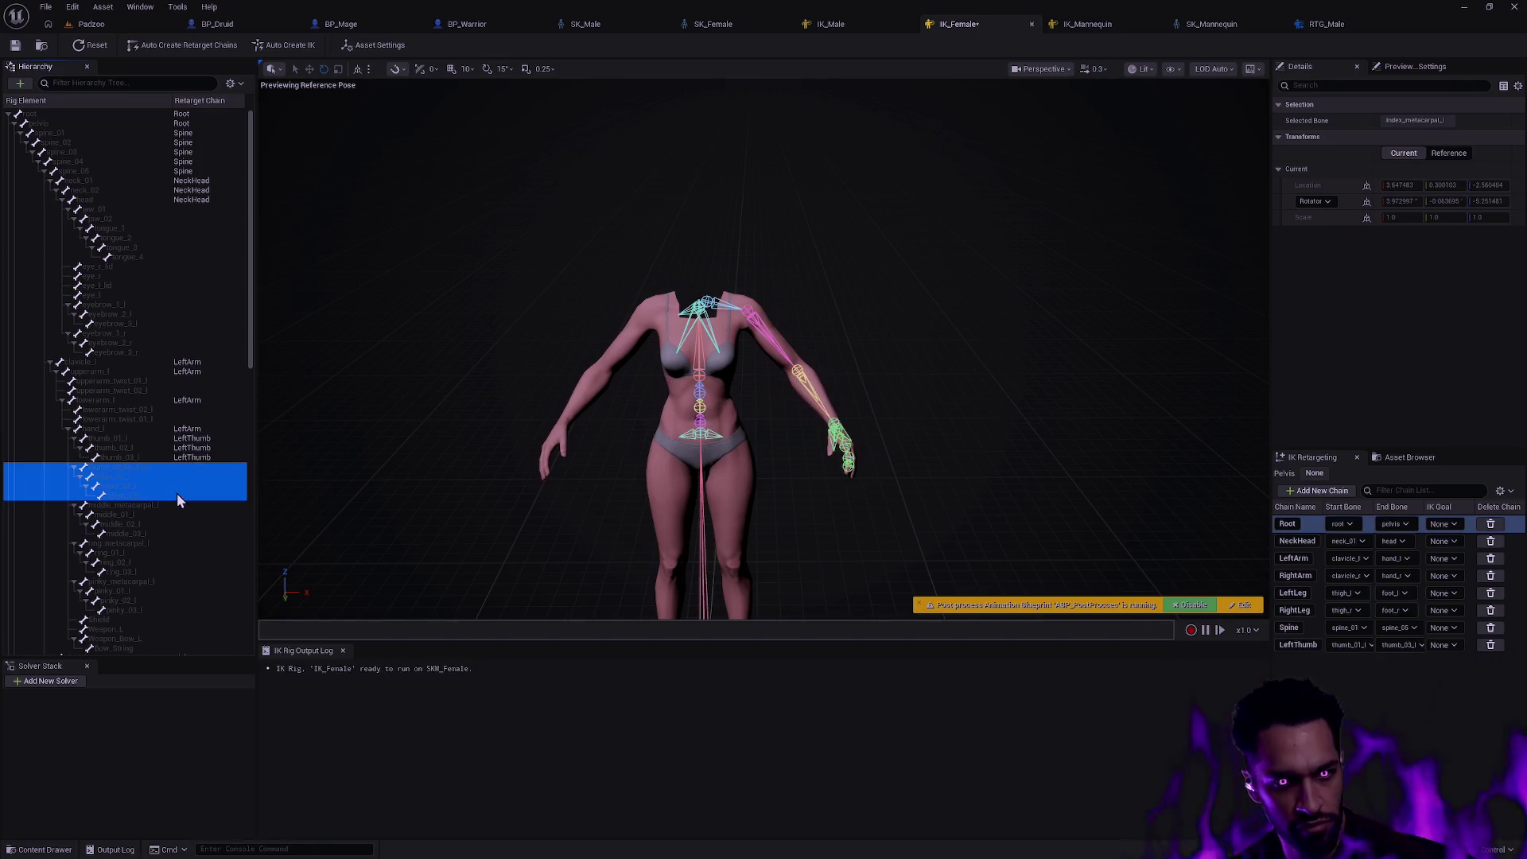
{"action": "right_click", "coordinate": [177, 493]}
{"action": "left_click", "coordinate": [225, 712]}
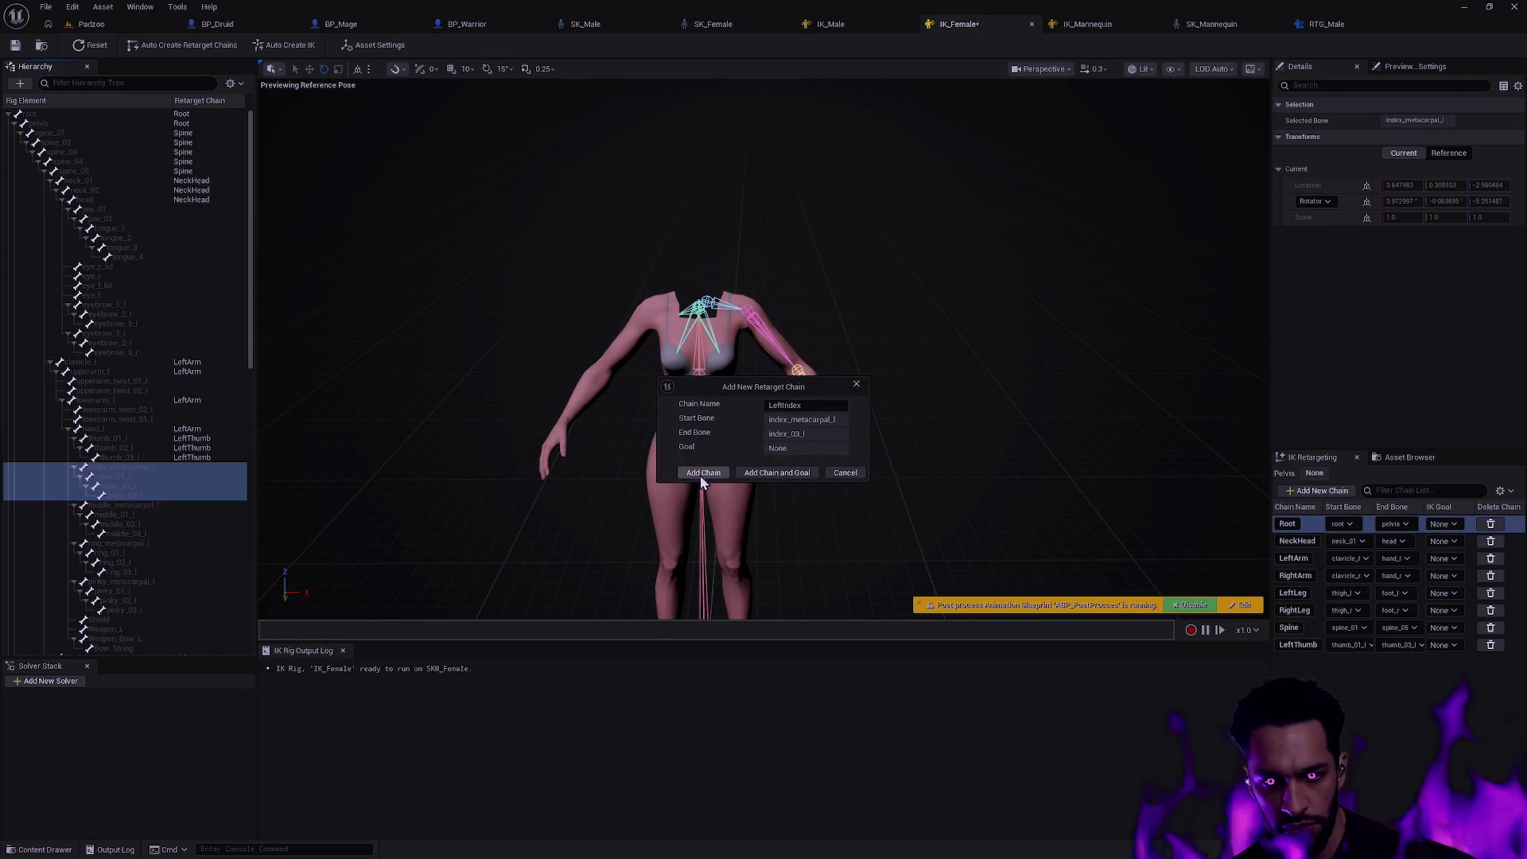
{"action": "left_click", "coordinate": [737, 535]}
- Add LeftMiddle and LeftRing retarget chains from their finger bones
{"action": "left_click", "coordinate": [168, 507]}
{"action": "left_click", "coordinate": [164, 535], "text": "shift"}
{"action": "right_click", "coordinate": [164, 535]}
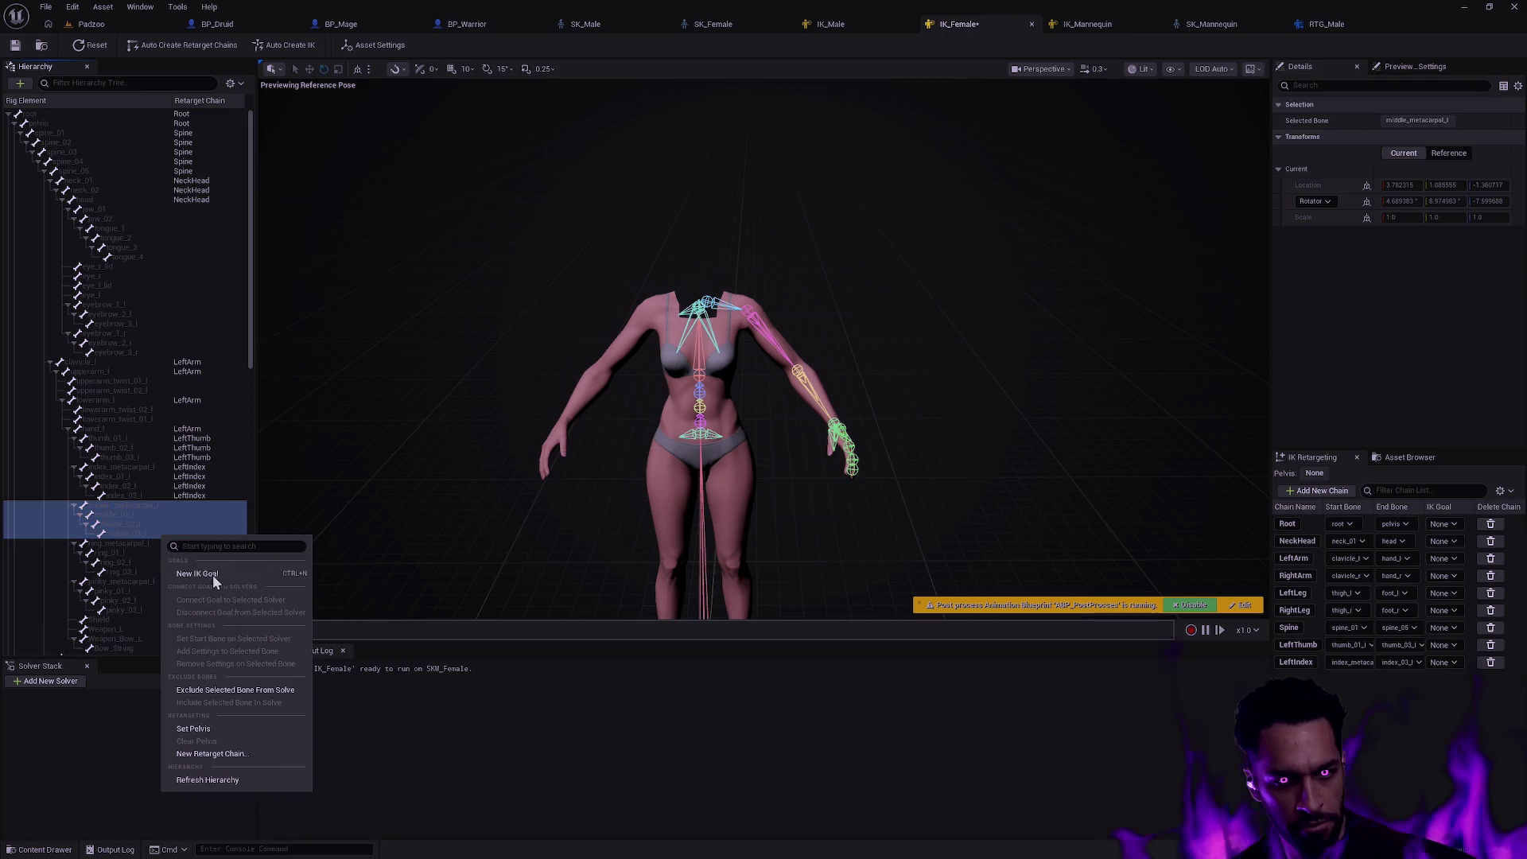
{"action": "left_click", "coordinate": [225, 751]}
{"action": "left_click", "coordinate": [703, 473]}
{"action": "left_click", "coordinate": [154, 551]}
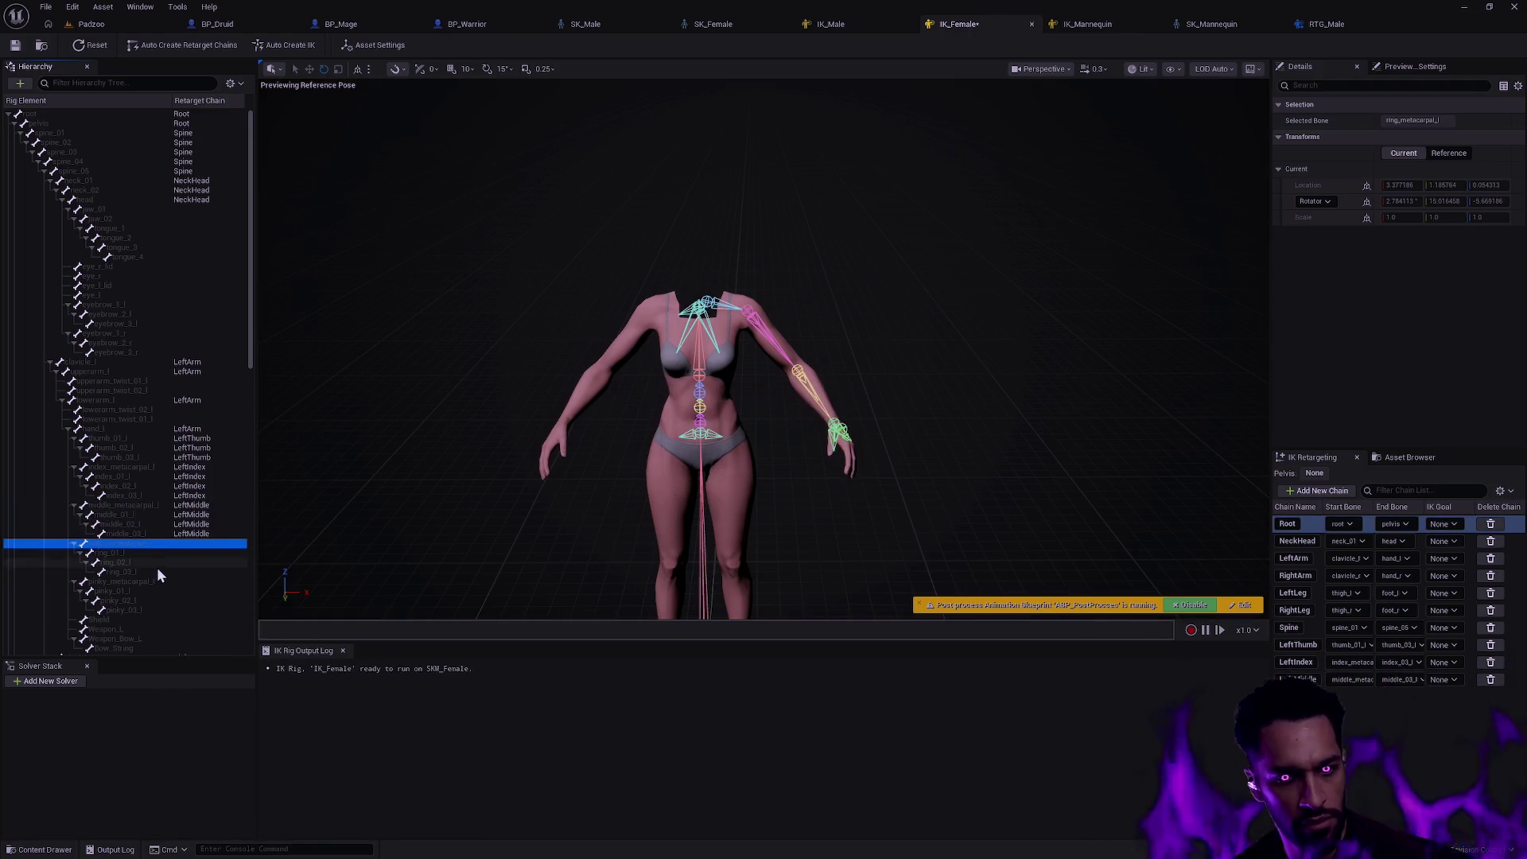
{"action": "right_click", "coordinate": [155, 571]}
{"action": "left_click", "coordinate": [205, 790]}
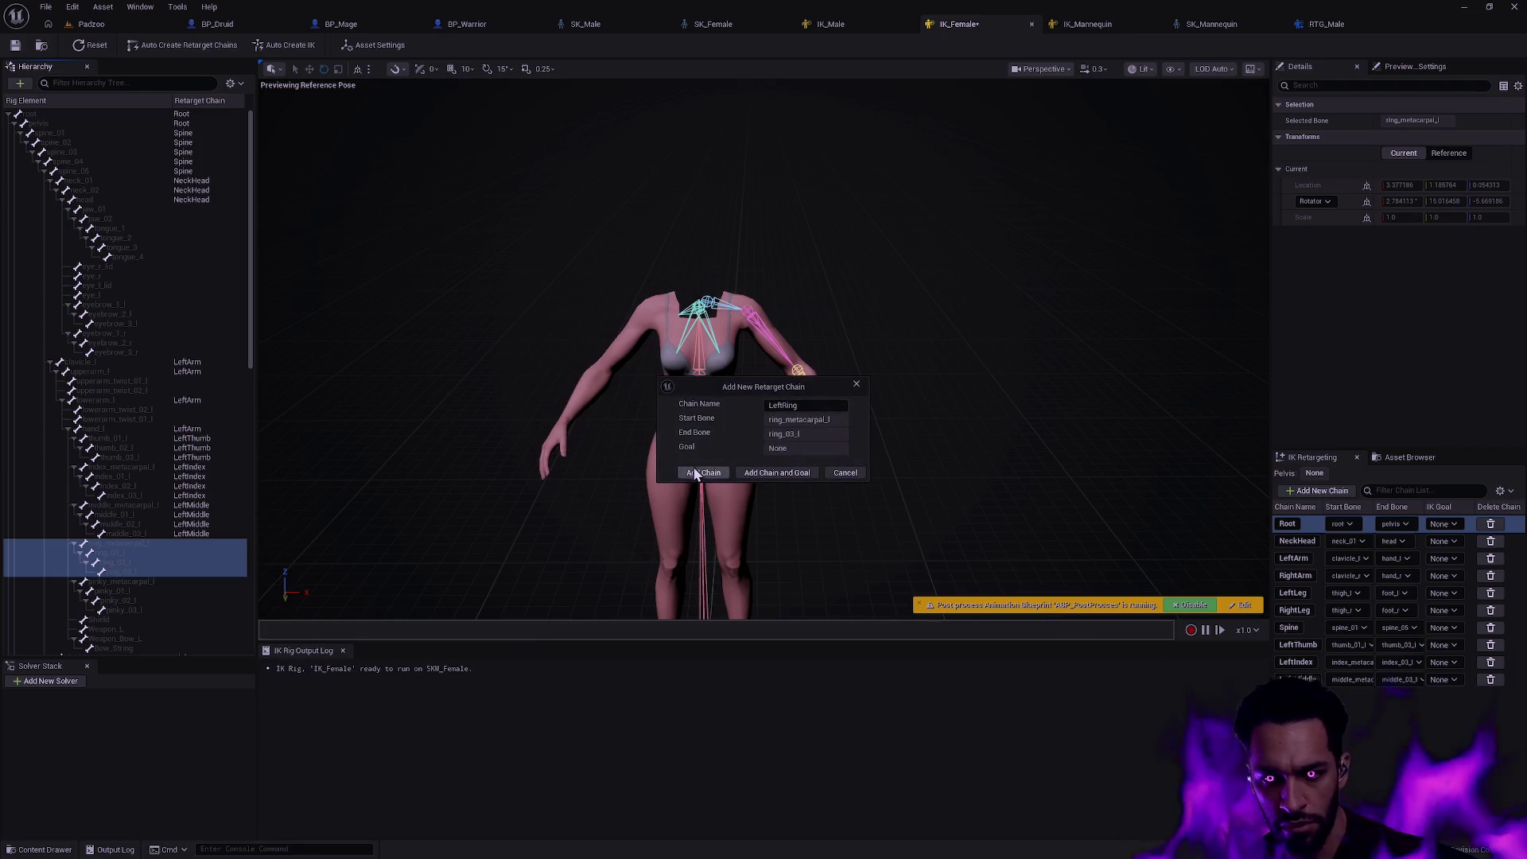
{"action": "left_click", "coordinate": [703, 473]}
- Add the LeftPinky retarget chain from the left pinky bones
{"action": "left_click", "coordinate": [145, 502]}
{"action": "left_click", "coordinate": [178, 526]}
{"action": "left_click", "coordinate": [169, 551], "text": "shift"}
{"action": "right_click", "coordinate": [168, 551]}
{"action": "left_click", "coordinate": [242, 749]}
{"action": "left_click", "coordinate": [703, 473]}
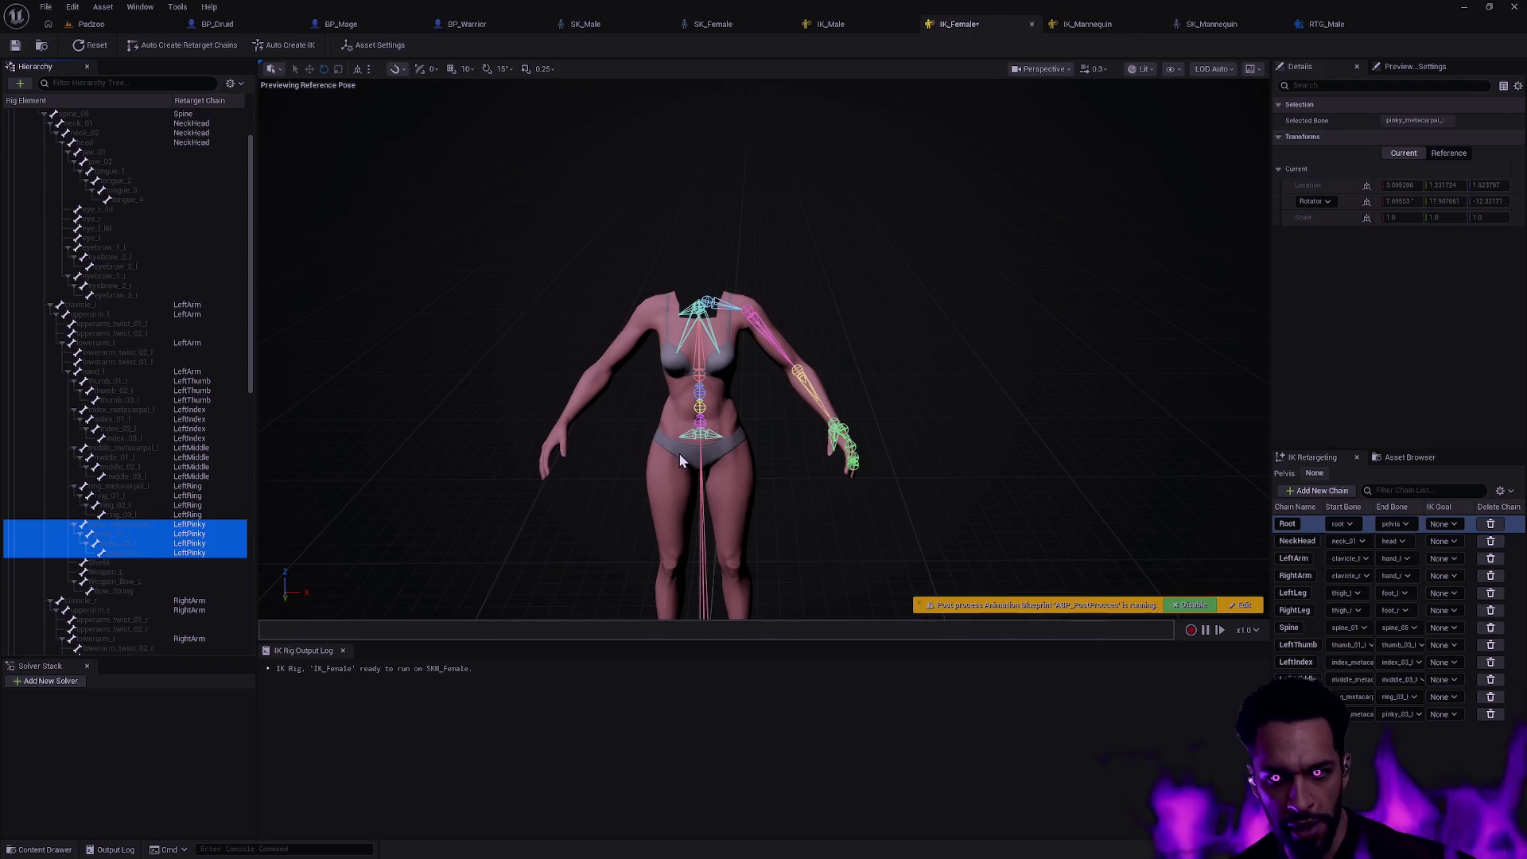
{"action": "left_click_drag", "start_coordinate": [252, 335], "coordinate": [245, 463]}
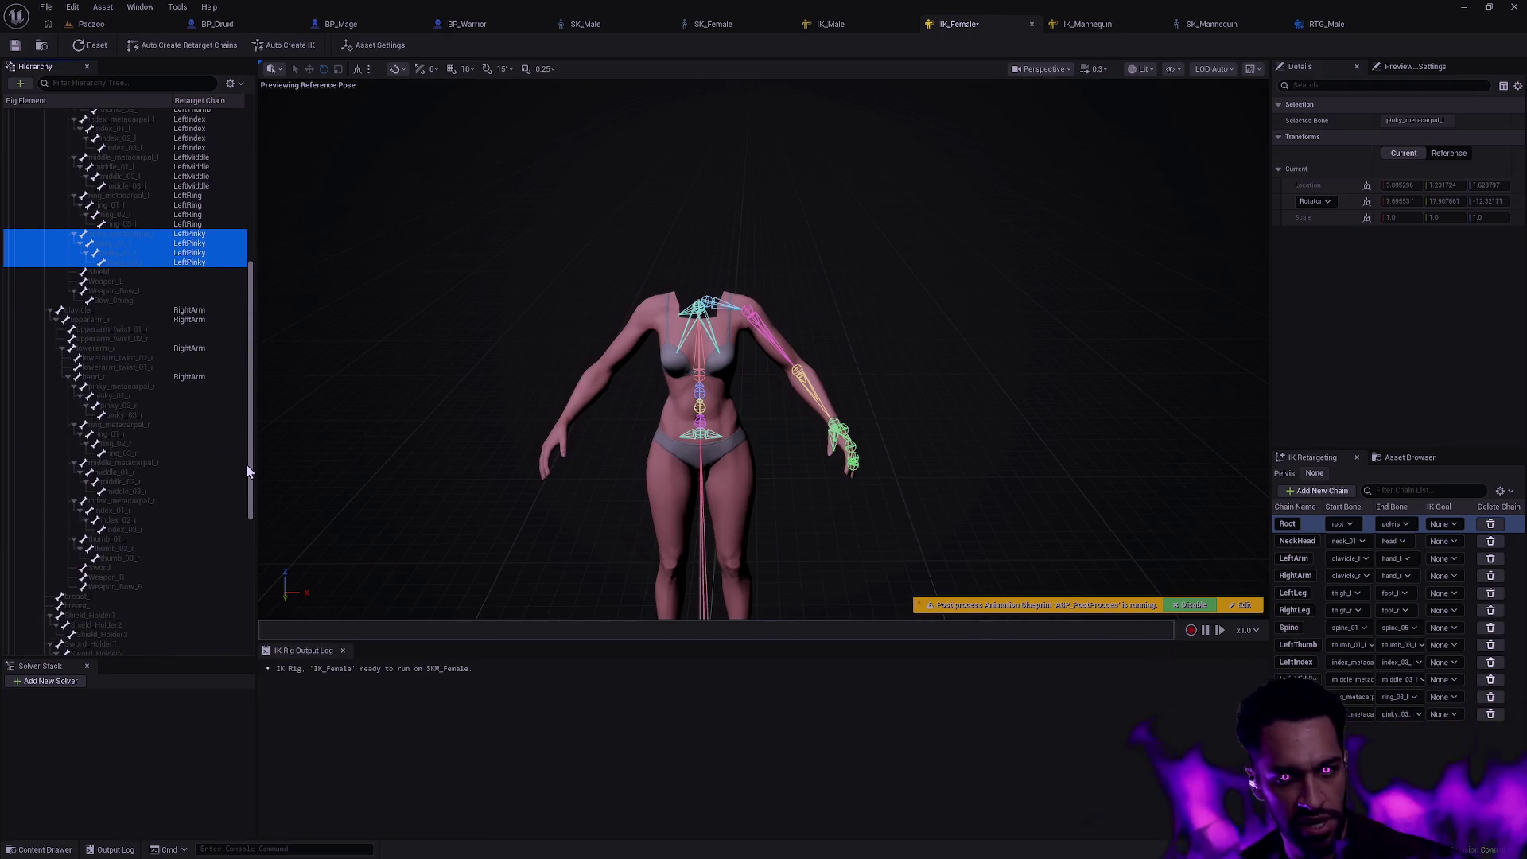
- Add RightPinky and RightRing retarget chains from their finger bones
{"action": "left_click", "coordinate": [191, 388]}
{"action": "left_click", "coordinate": [143, 414], "text": "shift"}
{"action": "right_click", "coordinate": [193, 415]}
{"action": "left_click", "coordinate": [255, 630]}
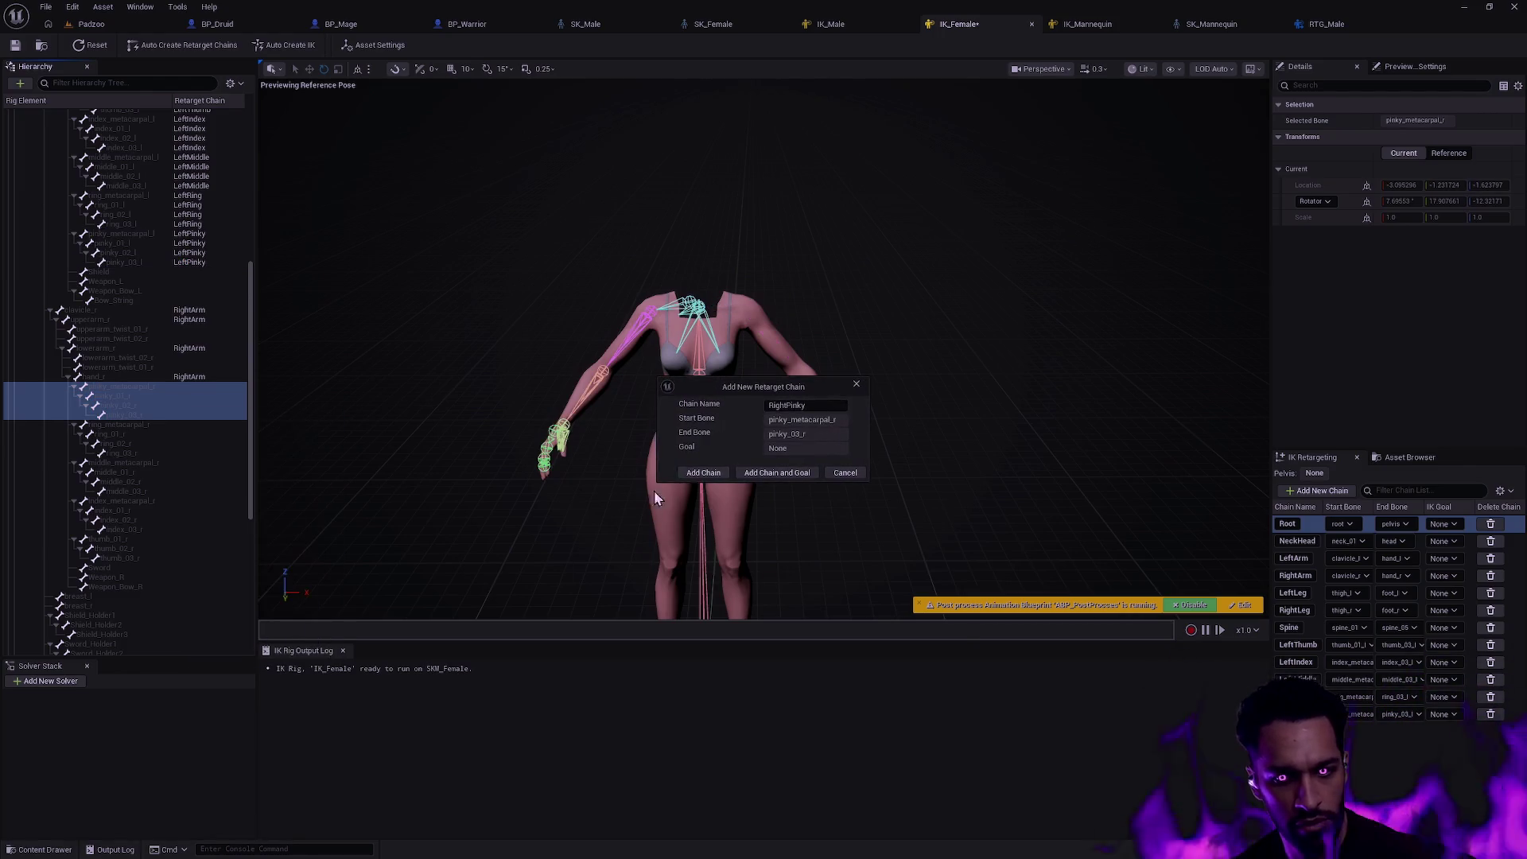
{"action": "left_click", "coordinate": [703, 472]}
{"action": "left_click", "coordinate": [187, 428]}
{"action": "right_click", "coordinate": [183, 453]}
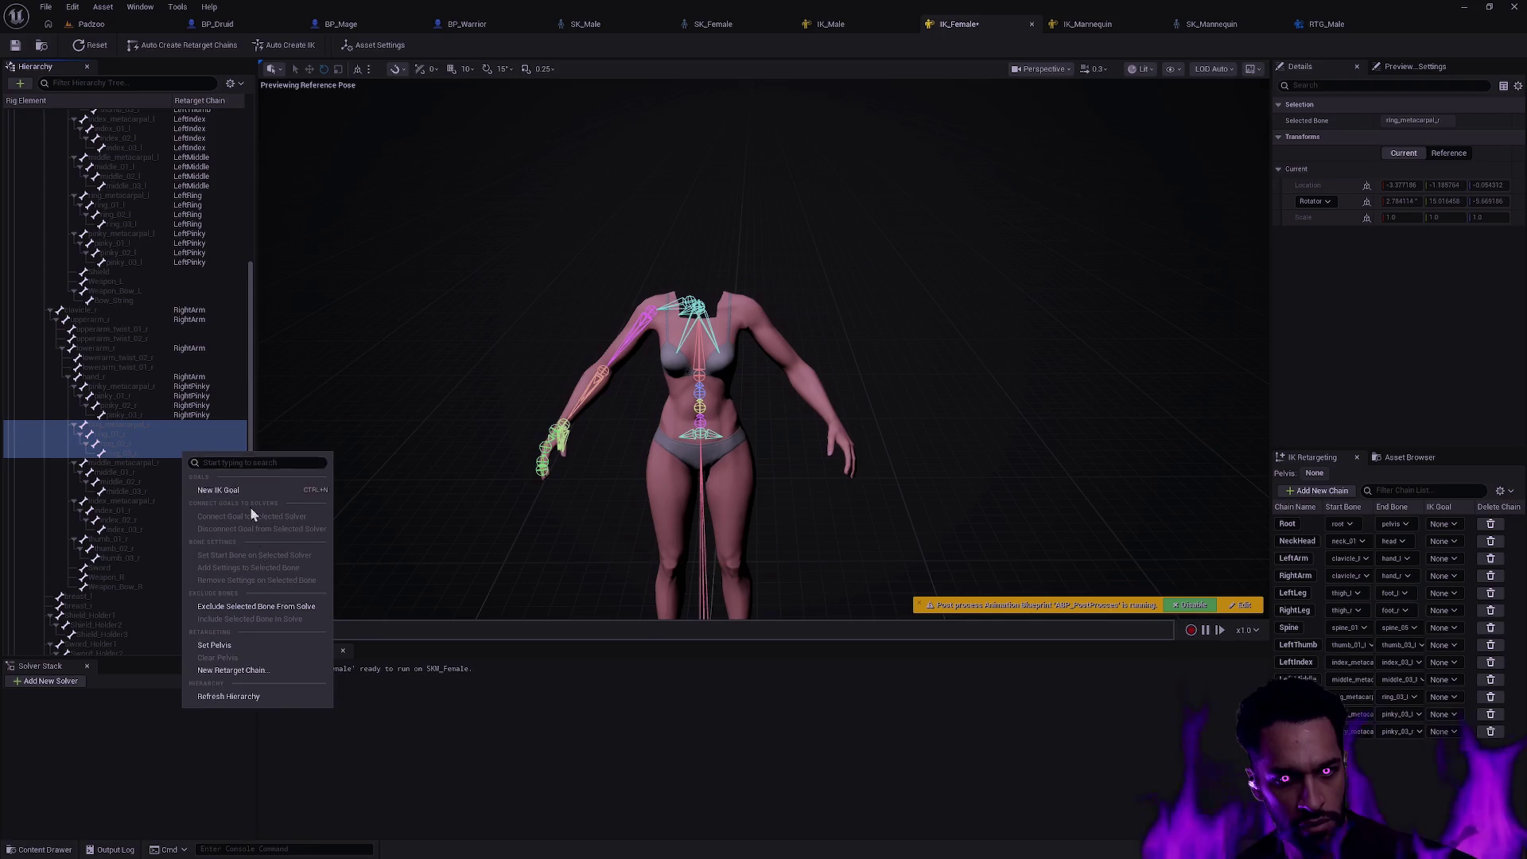
{"action": "left_click", "coordinate": [243, 672]}
{"action": "left_click", "coordinate": [702, 472]}
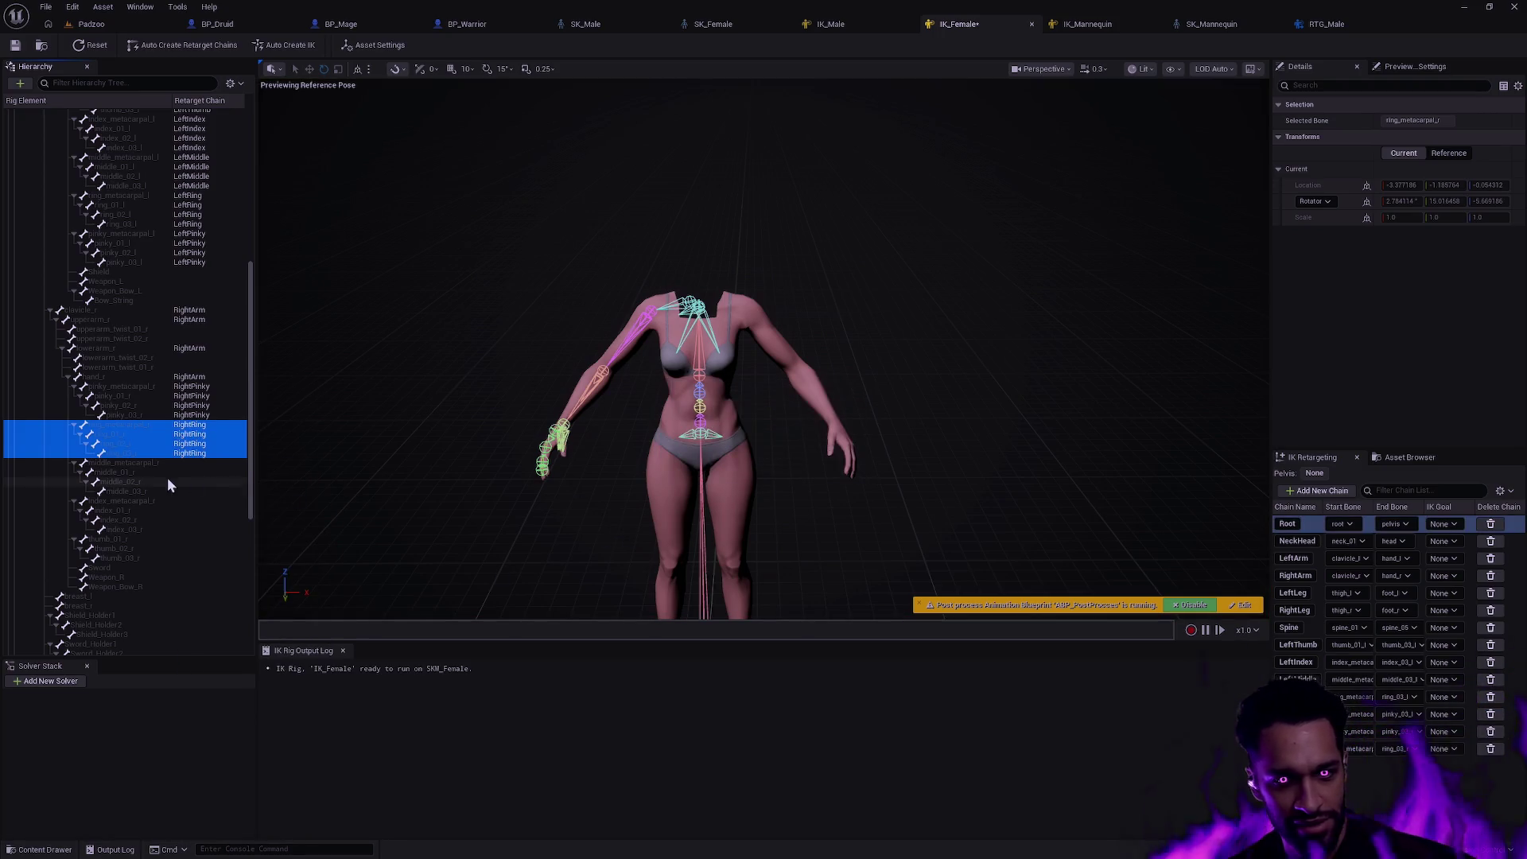
- Add RightMiddle and RightIndex chains, the index from index_metacarpal down to index_03
{"action": "left_click", "coordinate": [185, 466]}
{"action": "right_click", "coordinate": [187, 493]}
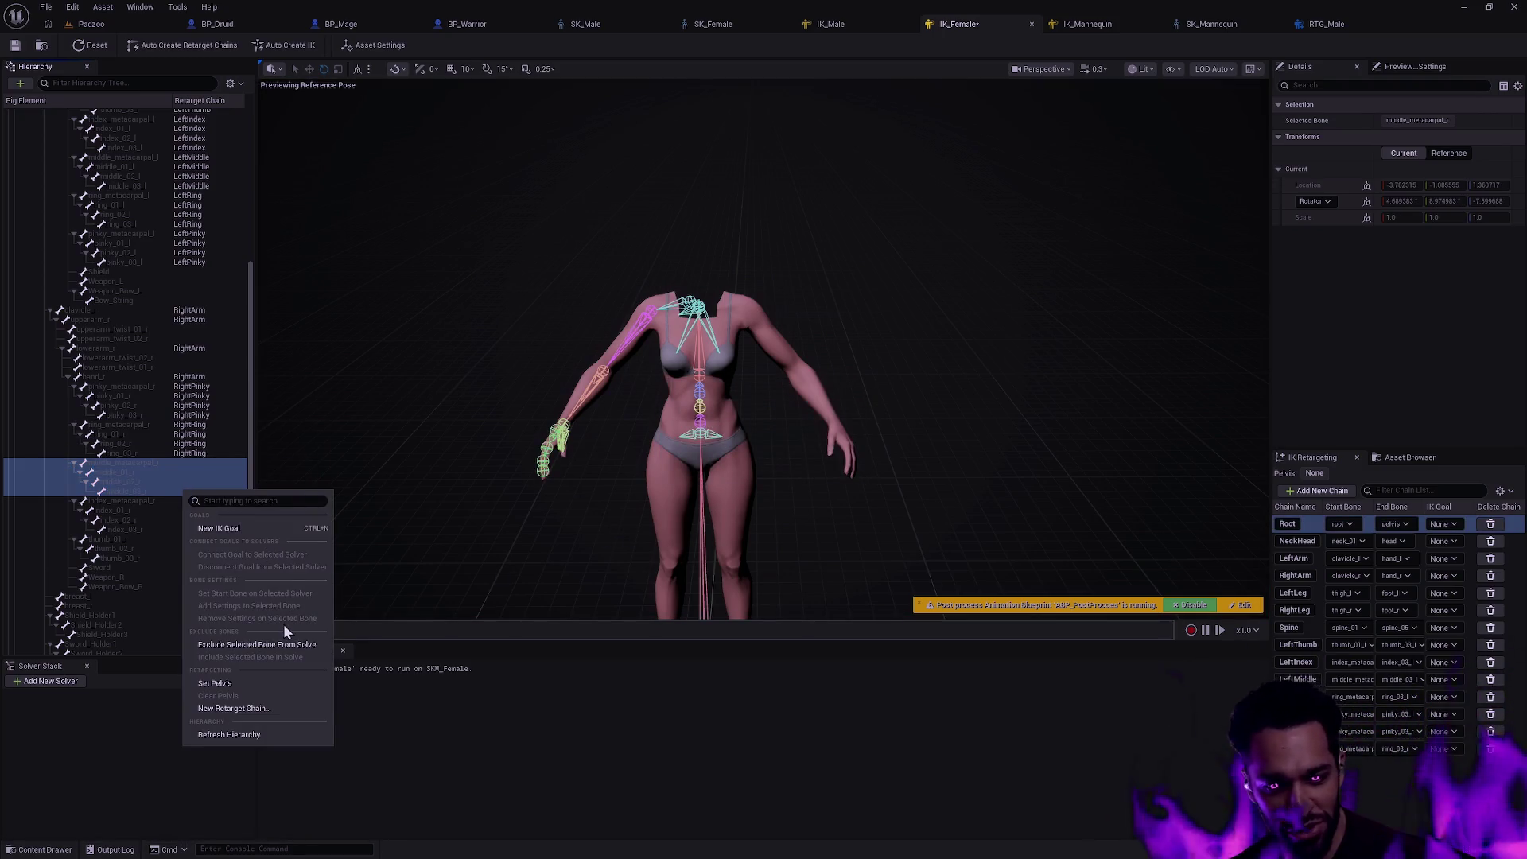
{"action": "left_click", "coordinate": [246, 710]}
{"action": "left_click", "coordinate": [689, 473]}
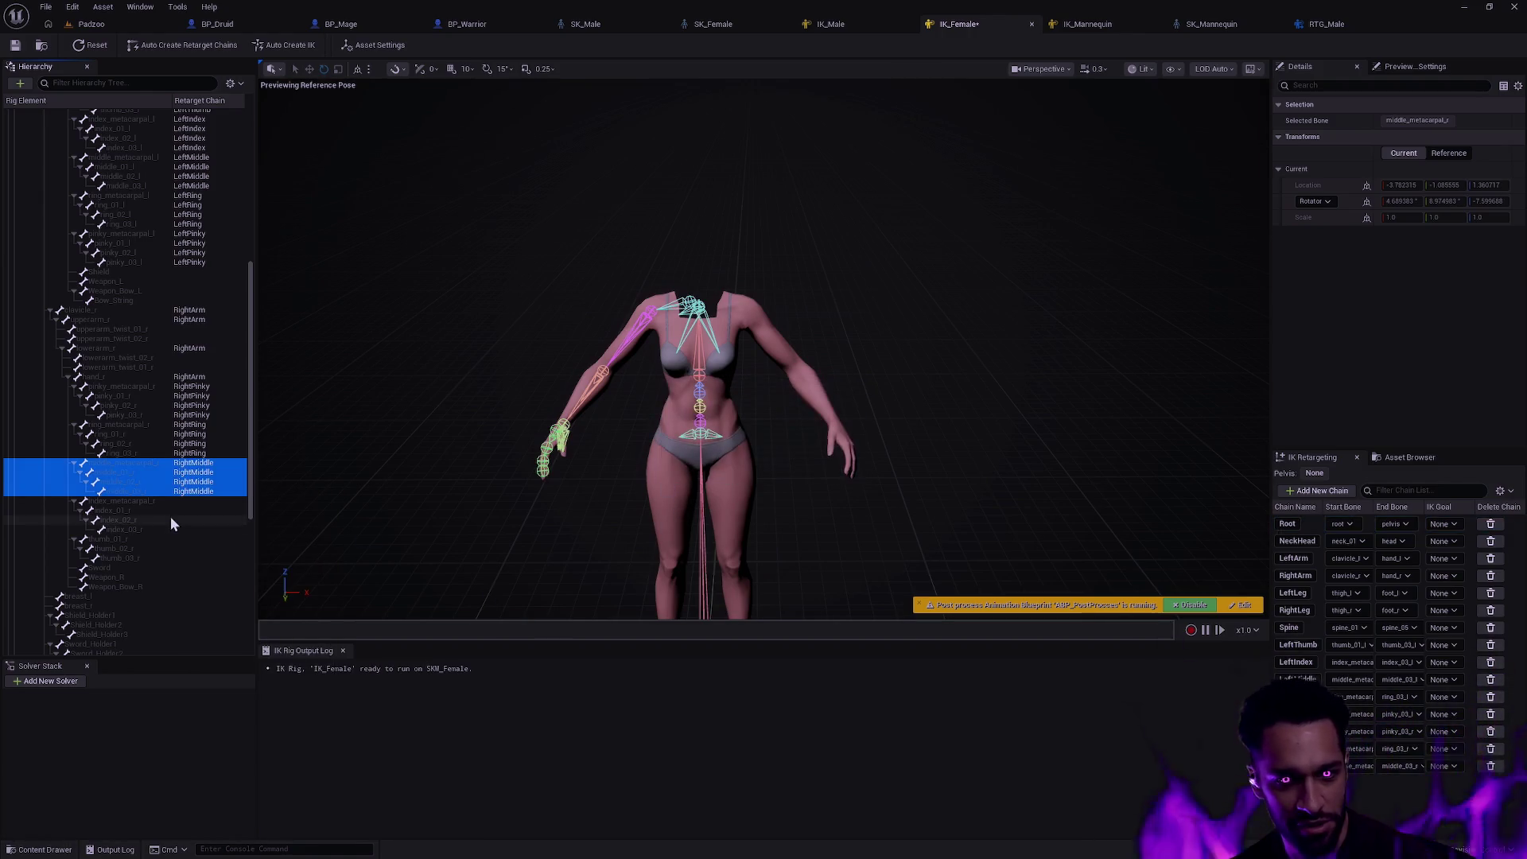
{"action": "left_click", "coordinate": [196, 500]}
{"action": "left_click", "coordinate": [204, 535], "text": "shift"}
{"action": "right_click", "coordinate": [205, 535]}
{"action": "left_click", "coordinate": [195, 500]}
{"action": "left_click", "coordinate": [190, 534], "text": "shift"}
{"action": "right_click", "coordinate": [190, 534]}
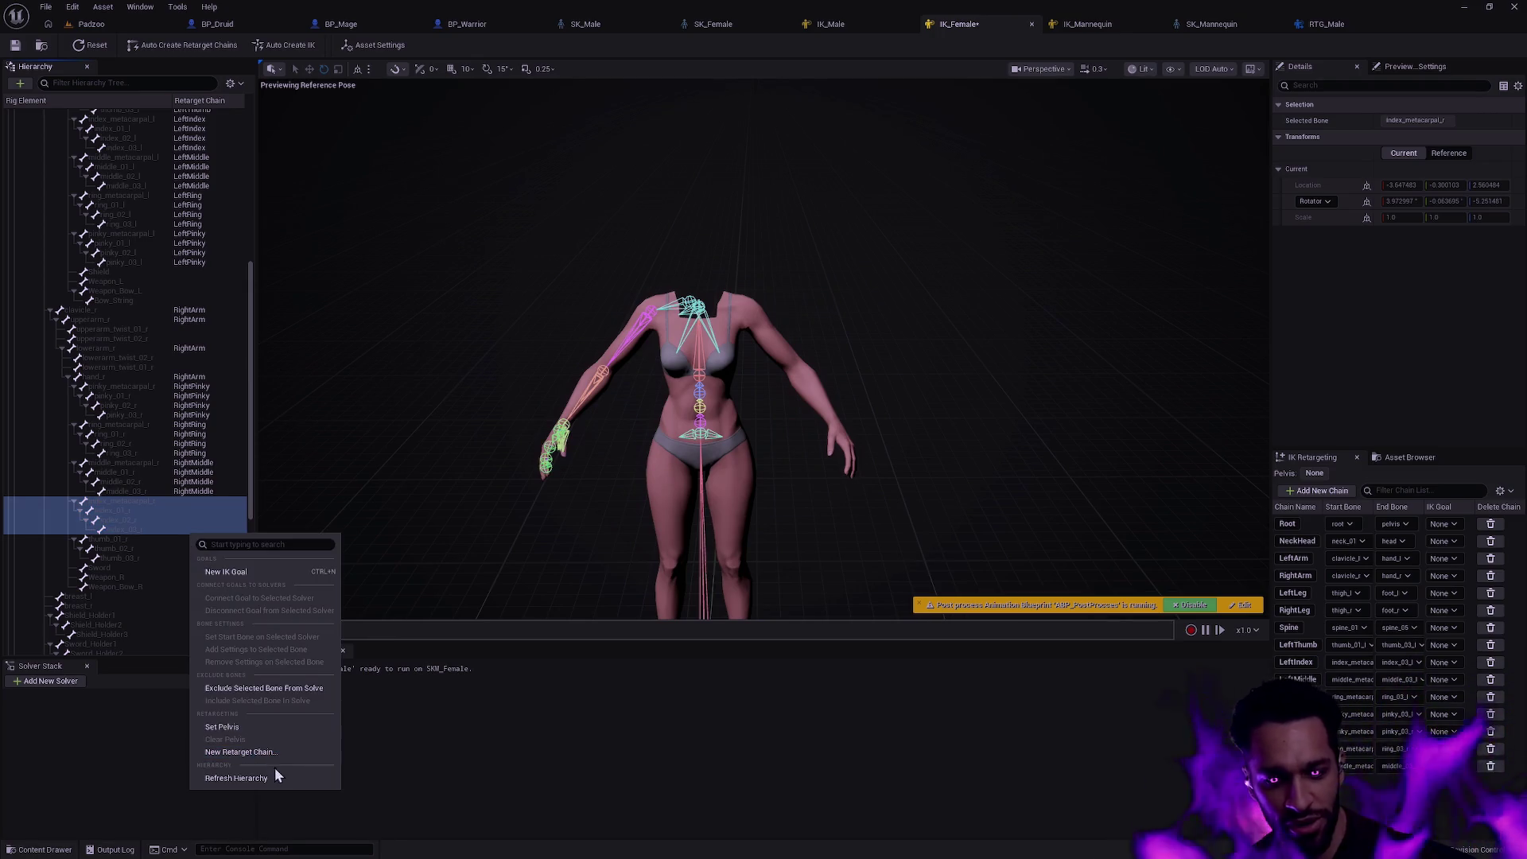
{"action": "left_click", "coordinate": [286, 751]}
{"action": "left_click", "coordinate": [704, 473]}
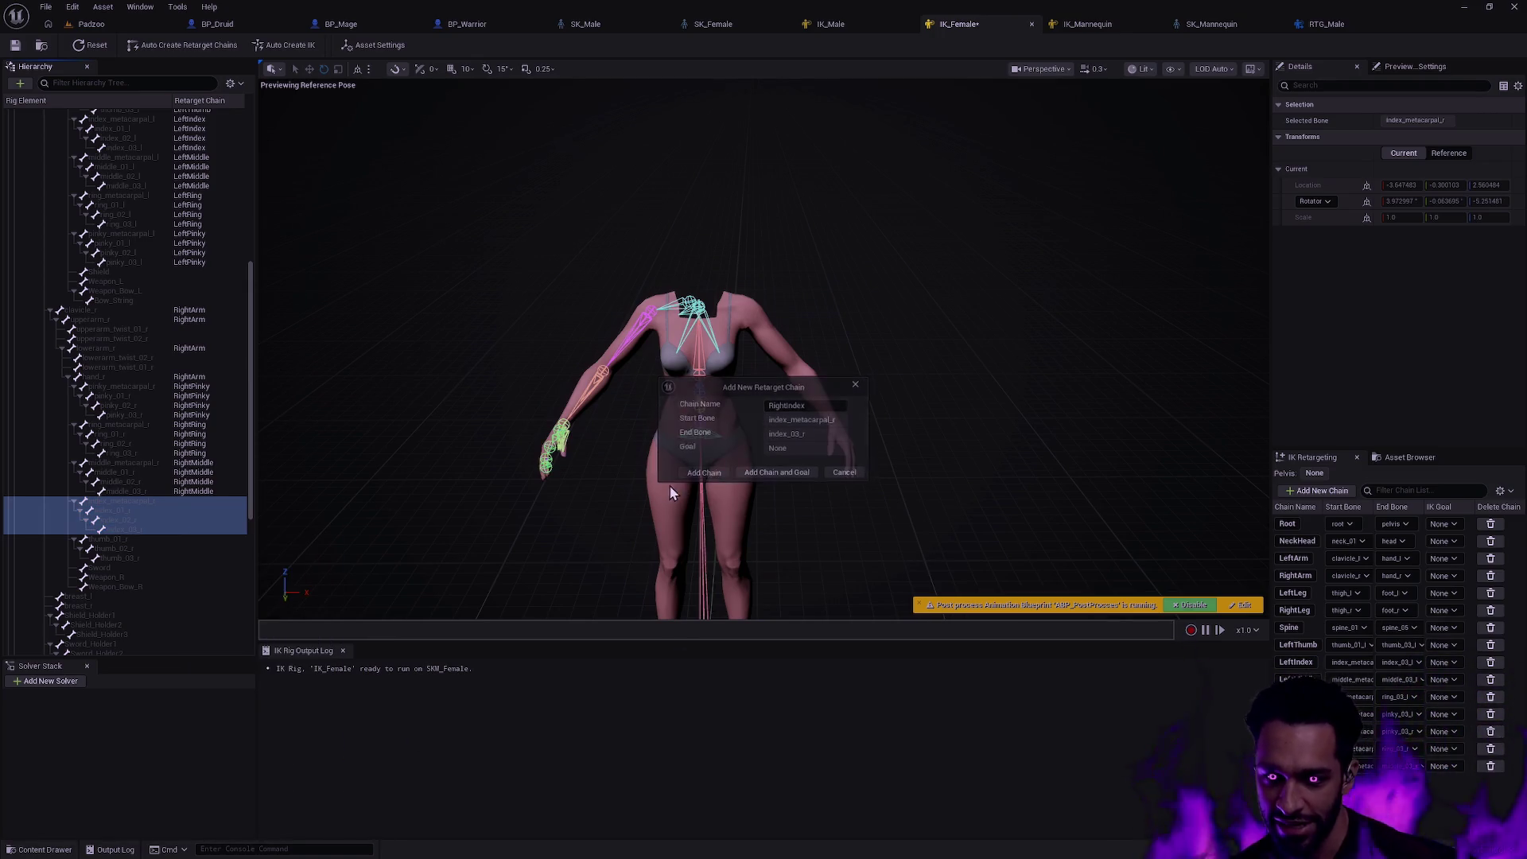
- Add the RightThumb retarget chain and save the IK_Female rig
{"action": "left_click", "coordinate": [198, 540]}
{"action": "left_click", "coordinate": [195, 559], "text": "shift"}
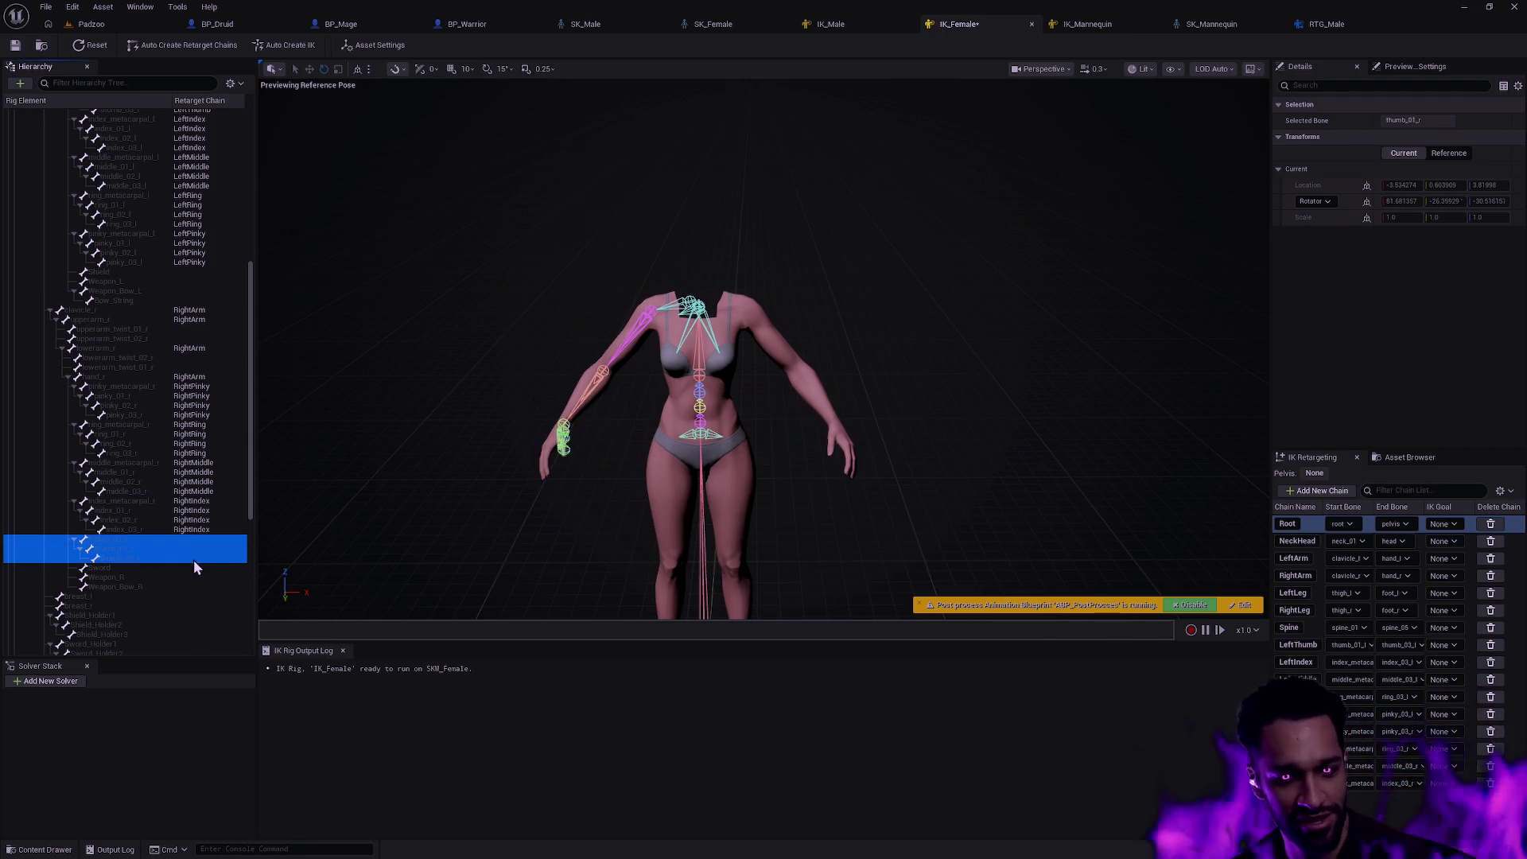
{"action": "right_click", "coordinate": [182, 547]}
{"action": "left_click", "coordinate": [285, 763]}
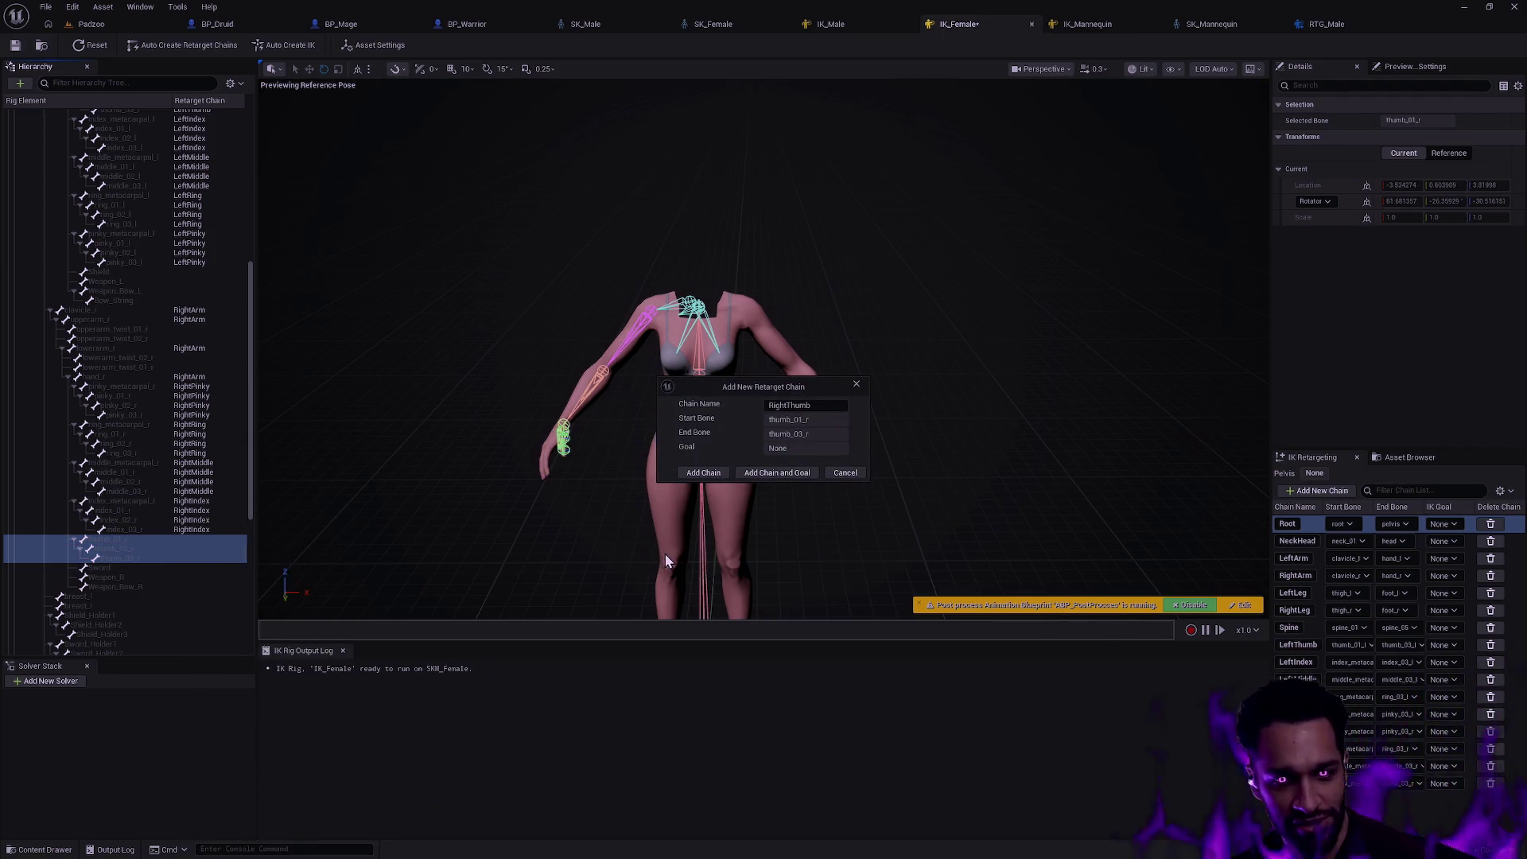
{"action": "left_click", "coordinate": [703, 473]}
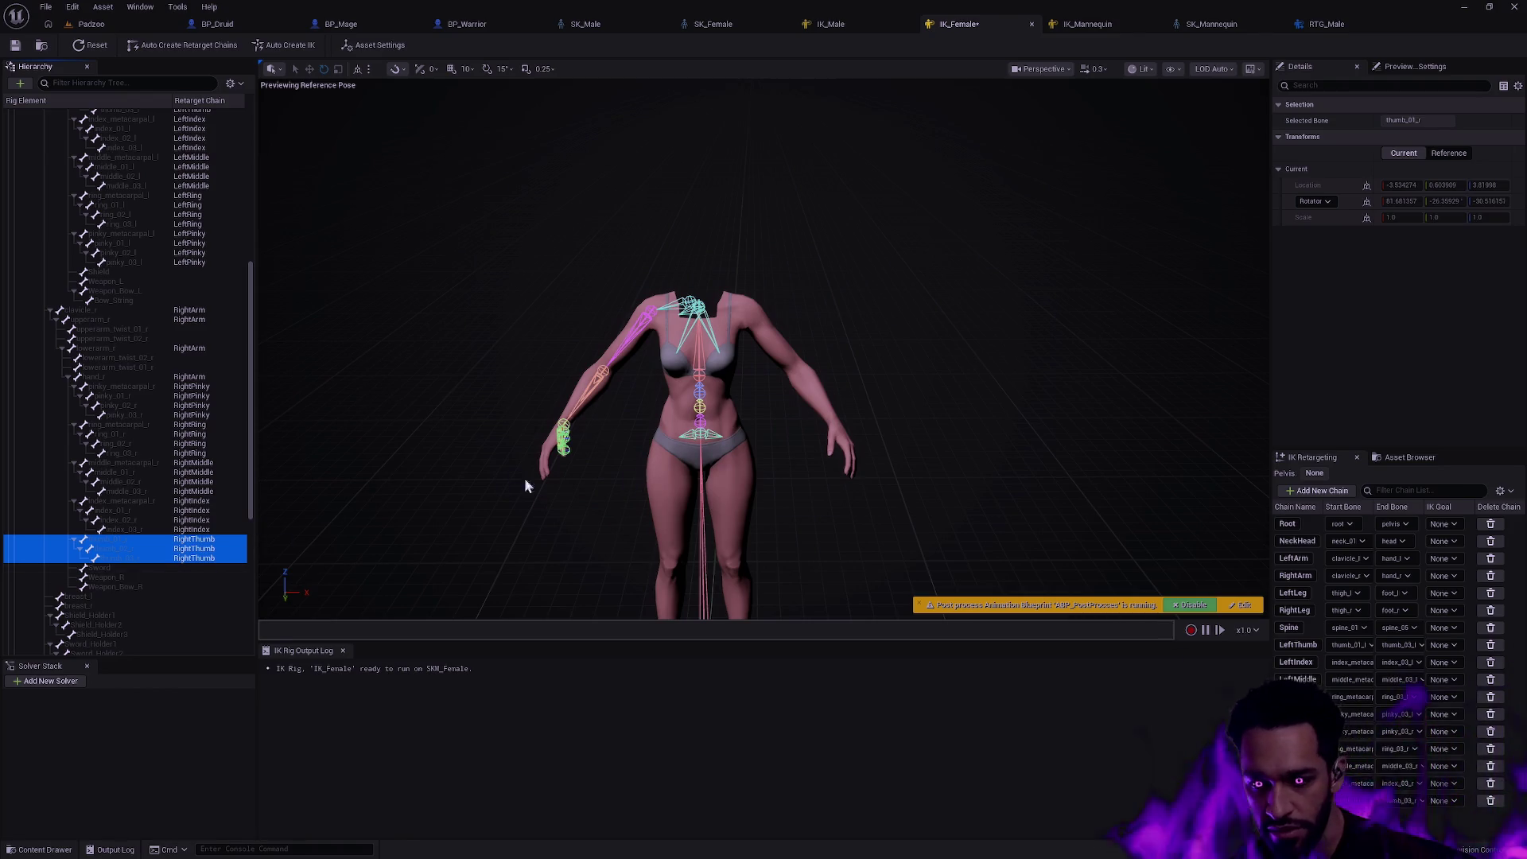
{"action": "left_click", "coordinate": [1054, 243]}
{"action": "left_click", "coordinate": [373, 44]}
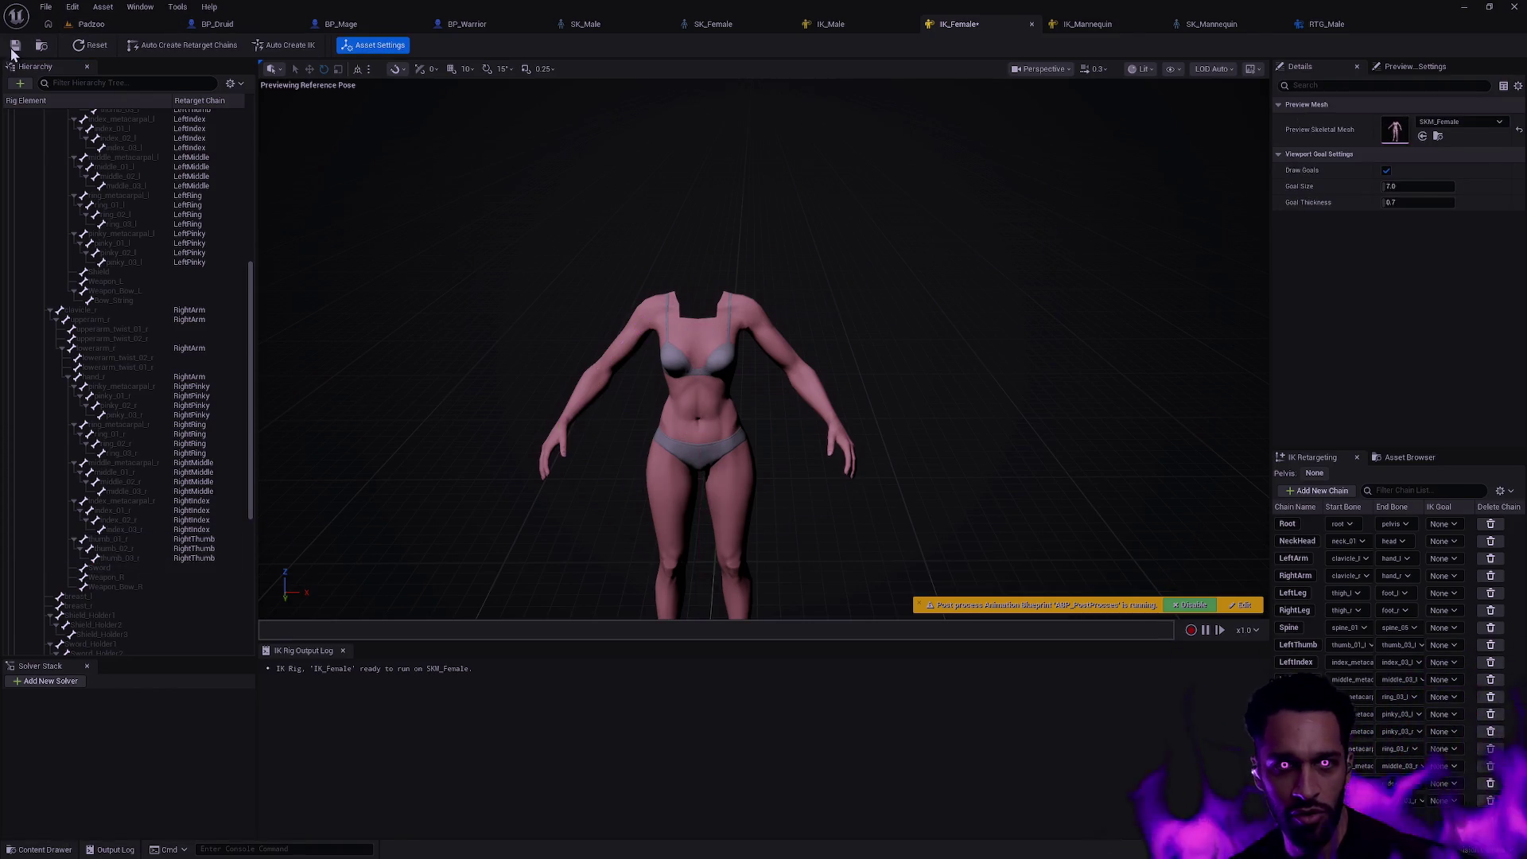
- From RTG_Male, browse the Content Drawer to Female > Body and open RTG_Female
{"action": "left_click", "coordinate": [1324, 24]}
{"action": "key", "text": "ctrl+space"}
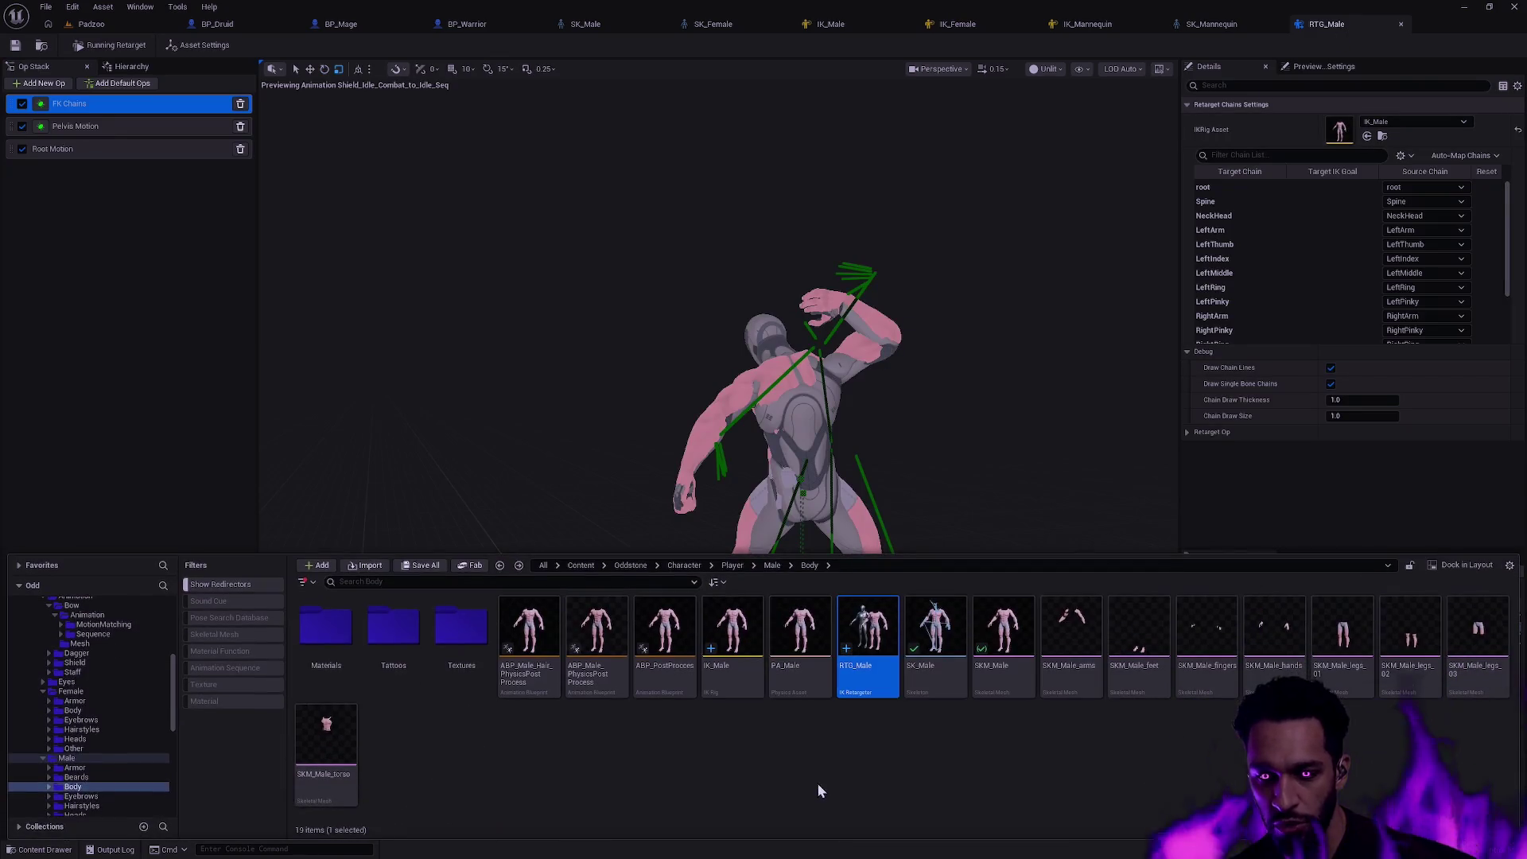
{"action": "key", "text": "alt+Left"}
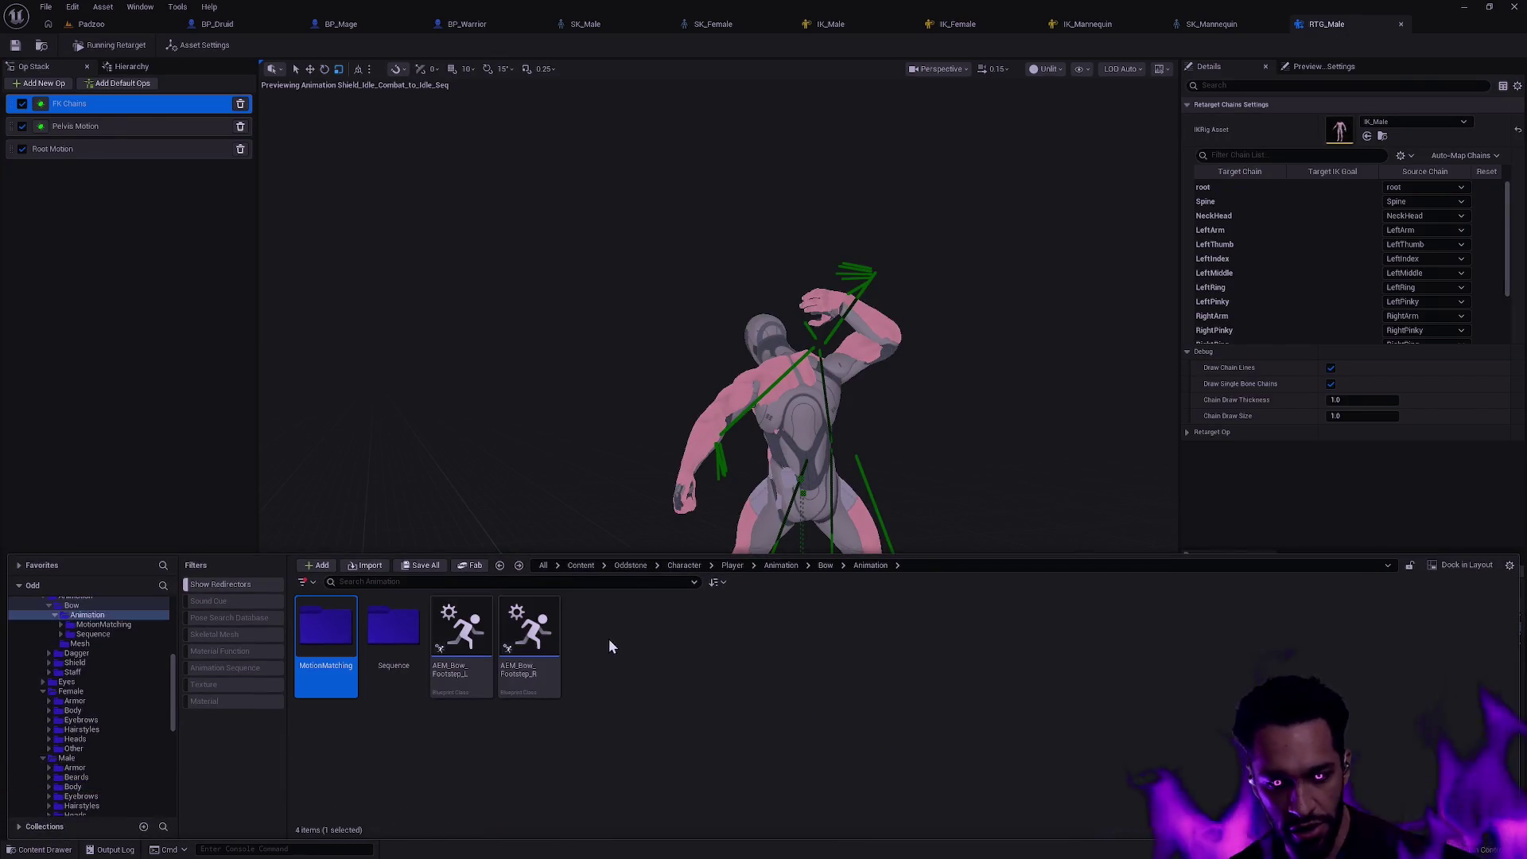
{"action": "key", "text": "alt+Right"}
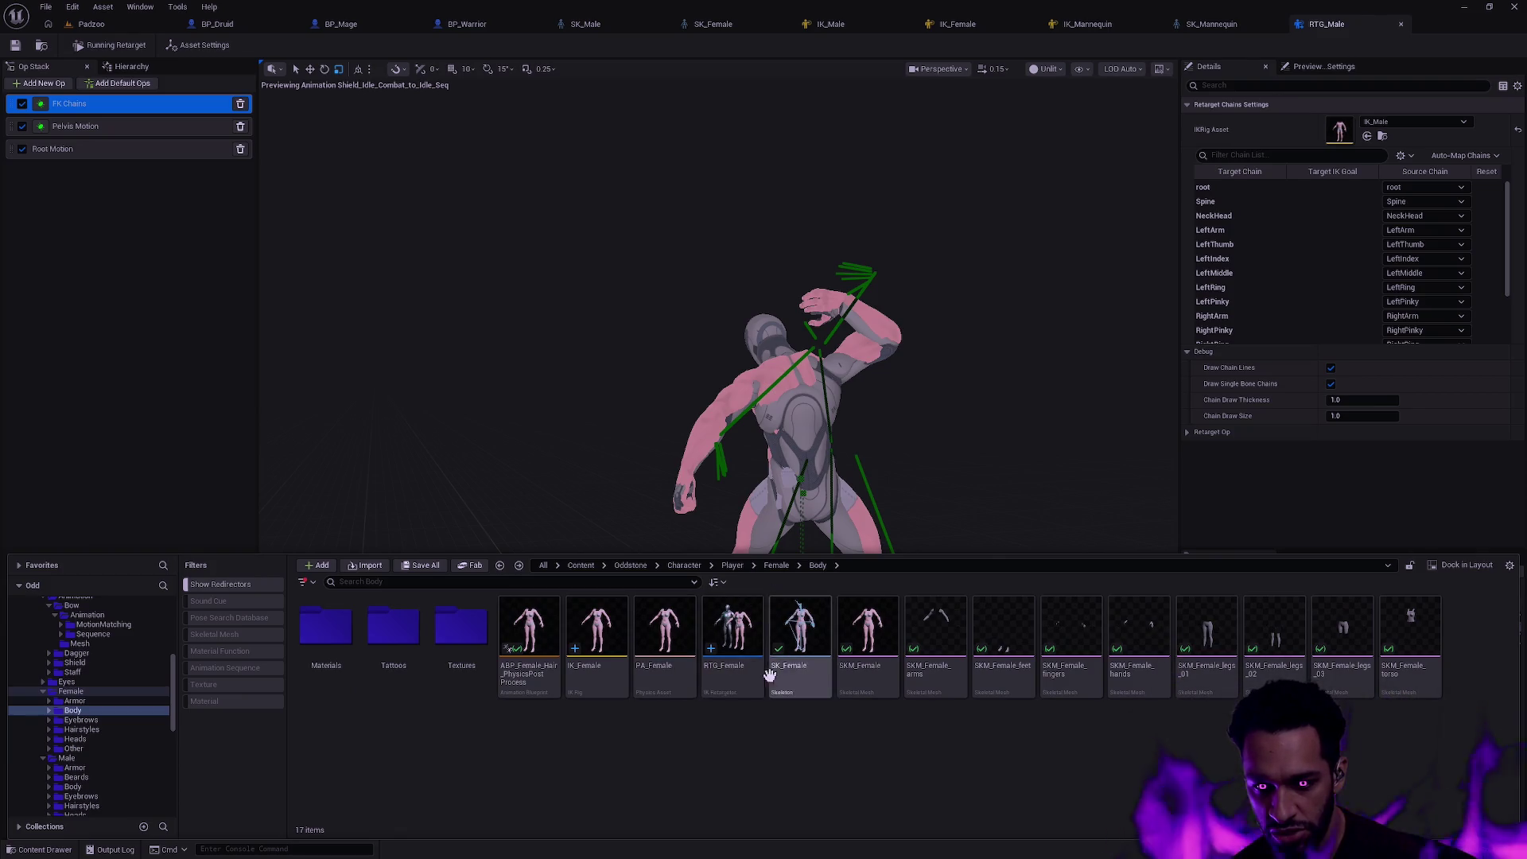
{"action": "left_click", "coordinate": [732, 682]}
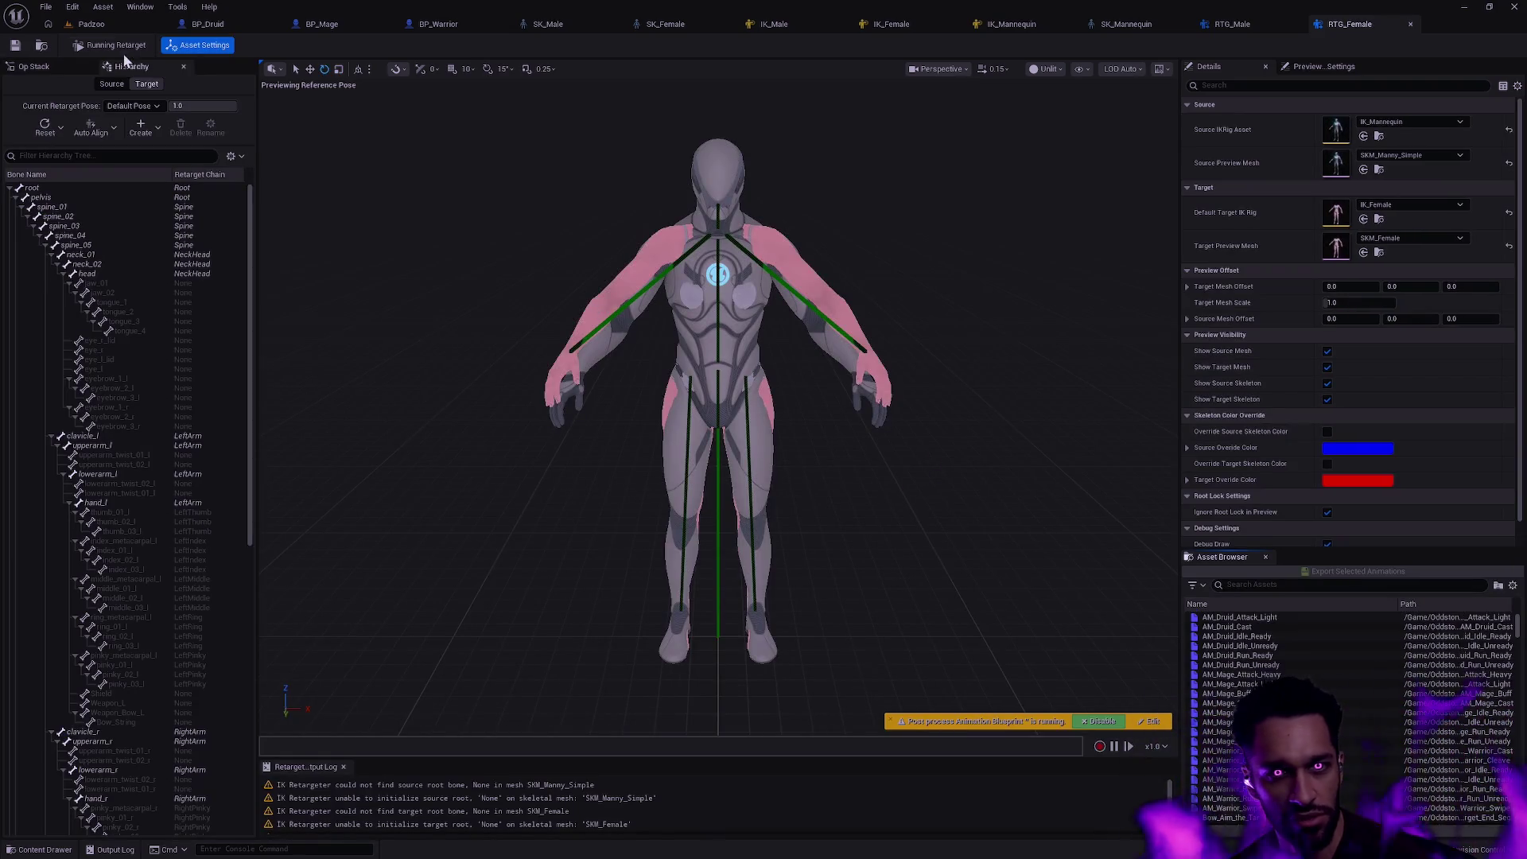
- Remove Run IK Rig and Remap Curves ops, move FK Chains above Pelvis Motion and map all chains by exact name
{"action": "left_click", "coordinate": [31, 66]}
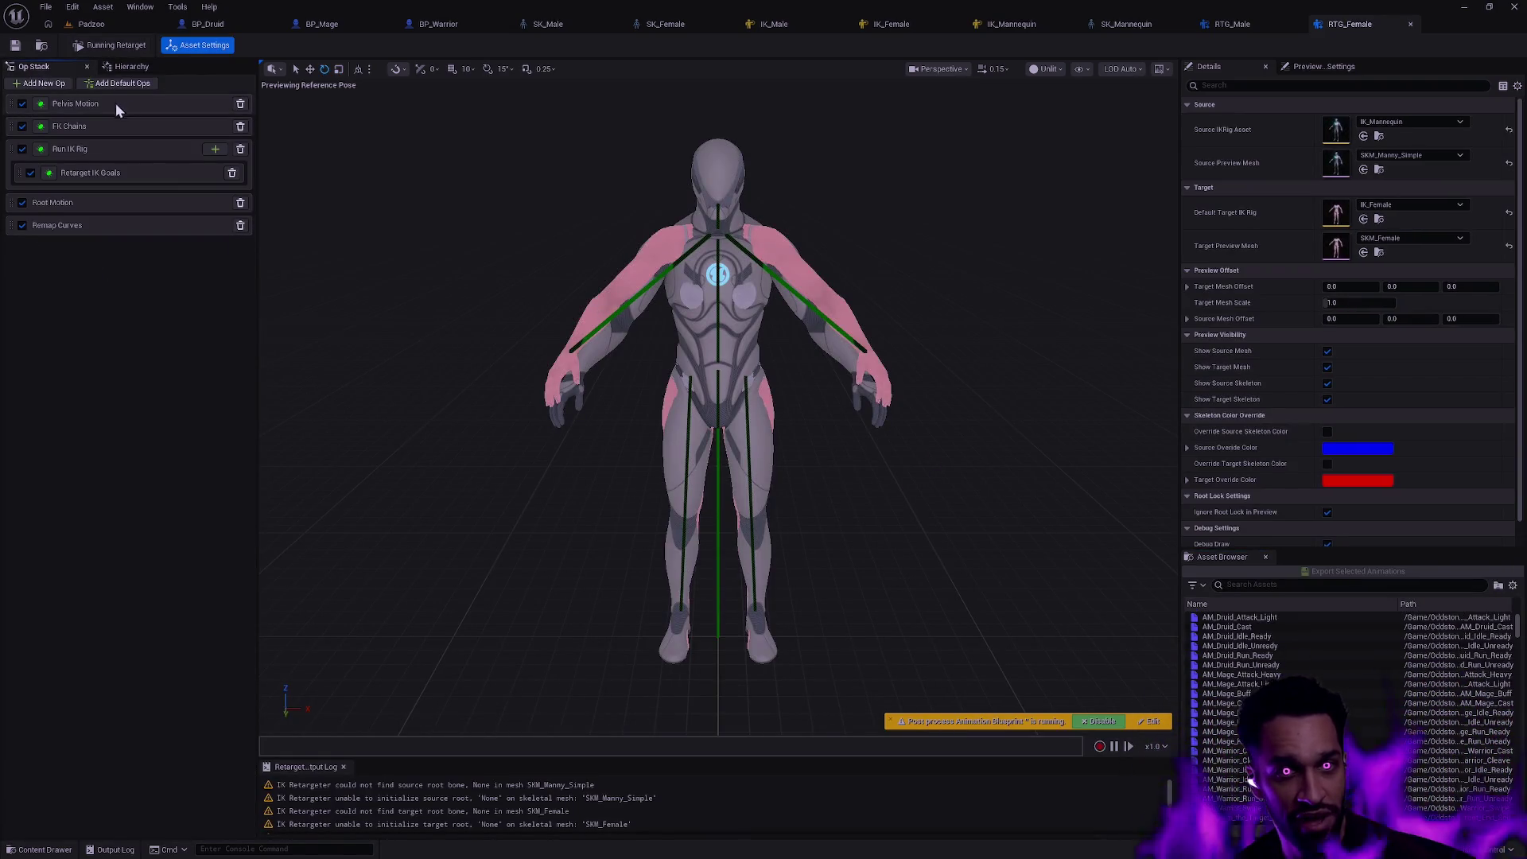
{"action": "left_click", "coordinate": [240, 148]}
{"action": "left_click", "coordinate": [240, 171]}
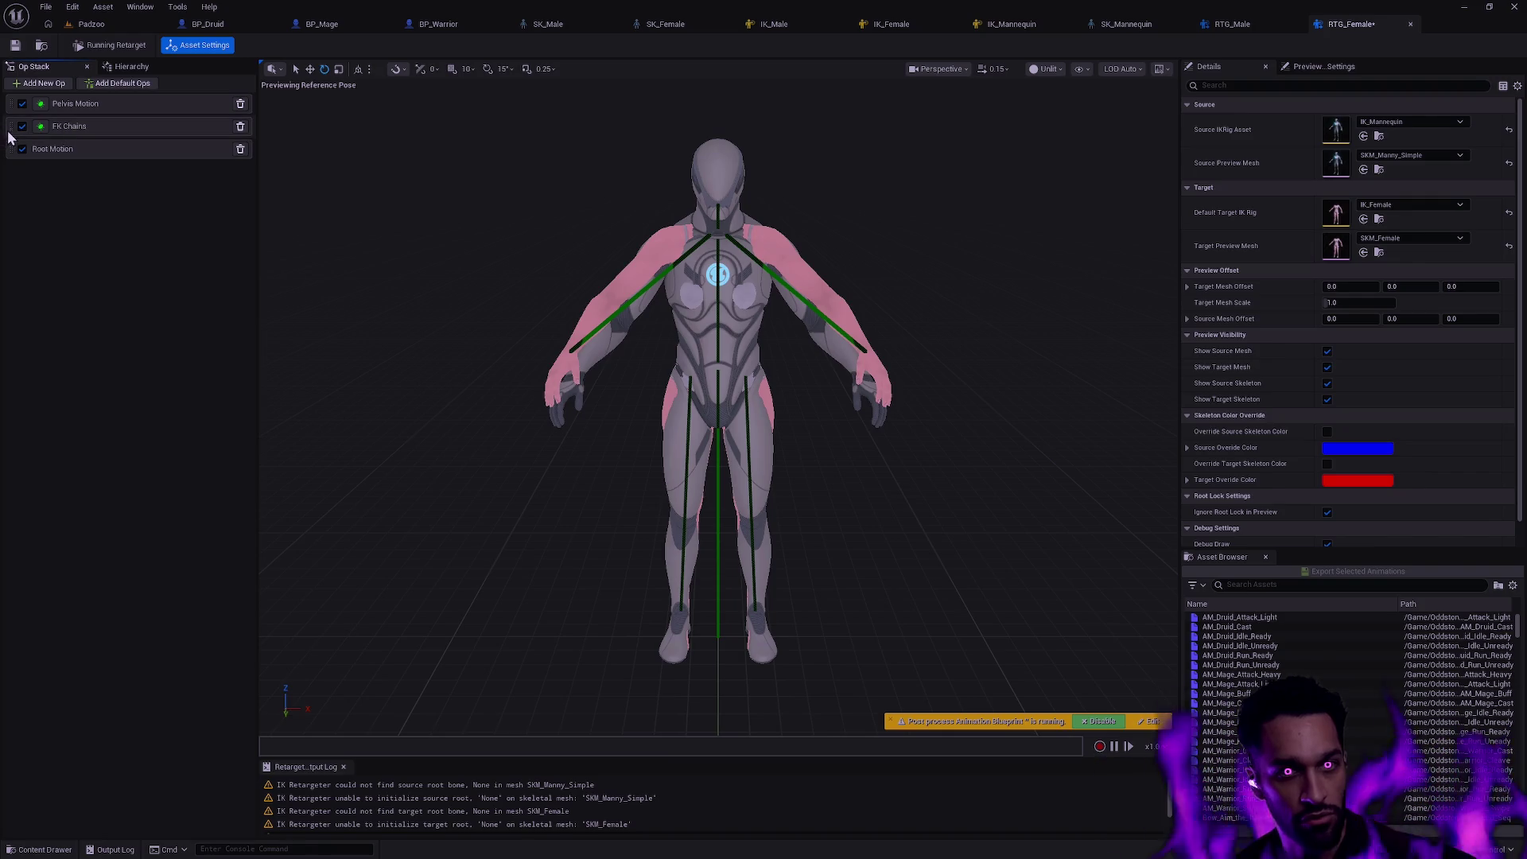
{"action": "left_click_drag", "start_coordinate": [11, 115], "coordinate": [15, 104]}
{"action": "left_click", "coordinate": [135, 105]}
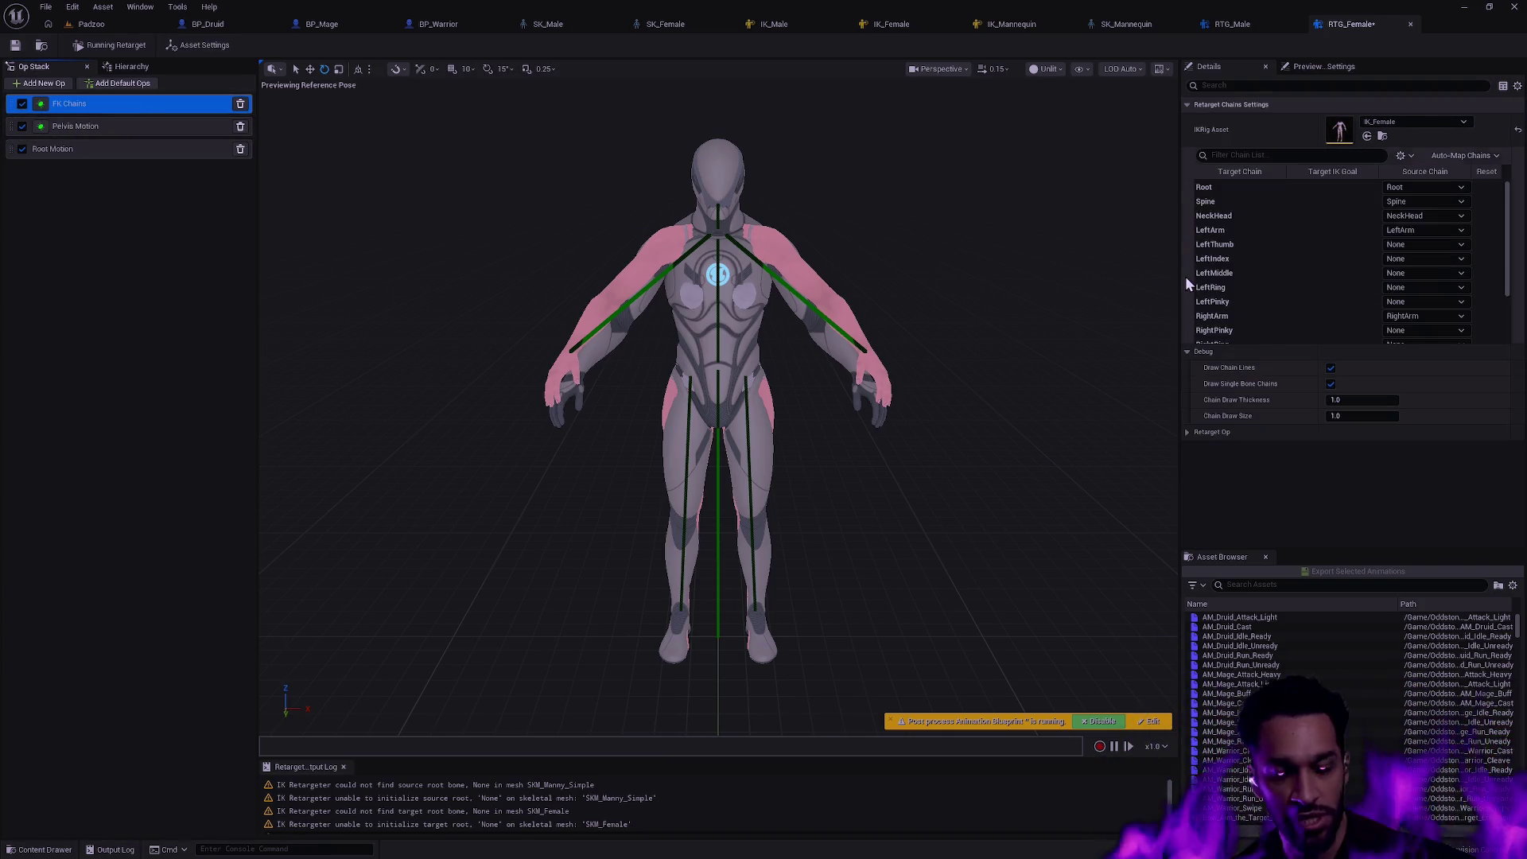
{"action": "left_click", "coordinate": [1462, 155]}
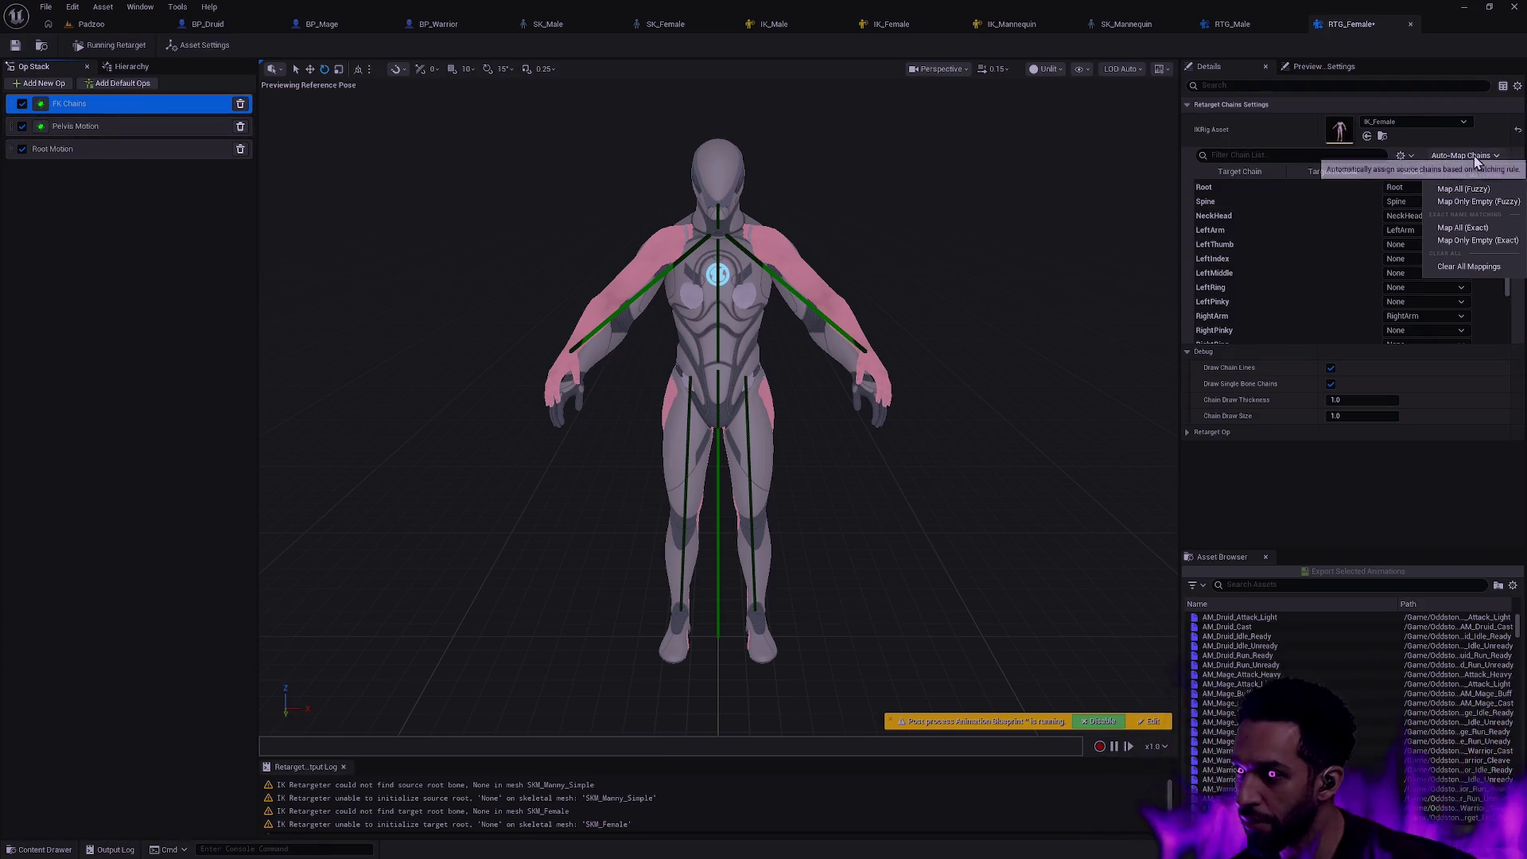
{"action": "left_click", "coordinate": [1473, 227]}
{"action": "scroll", "coordinate": [1500, 239], "scroll_direction": "down", "scroll_amount": 4}
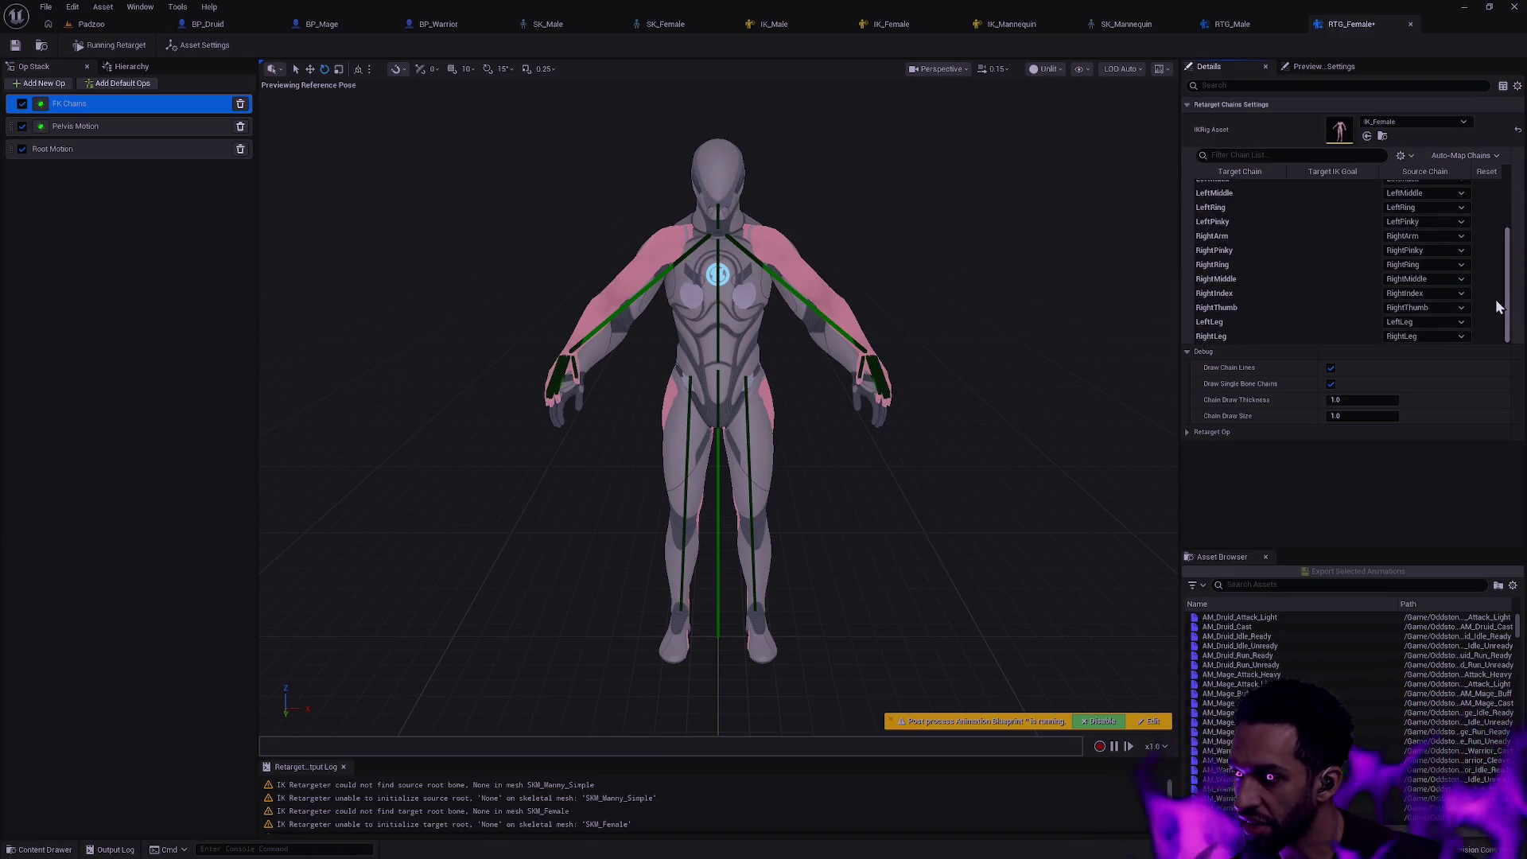
{"action": "scroll", "coordinate": [1503, 257], "scroll_direction": "up", "scroll_amount": 4}
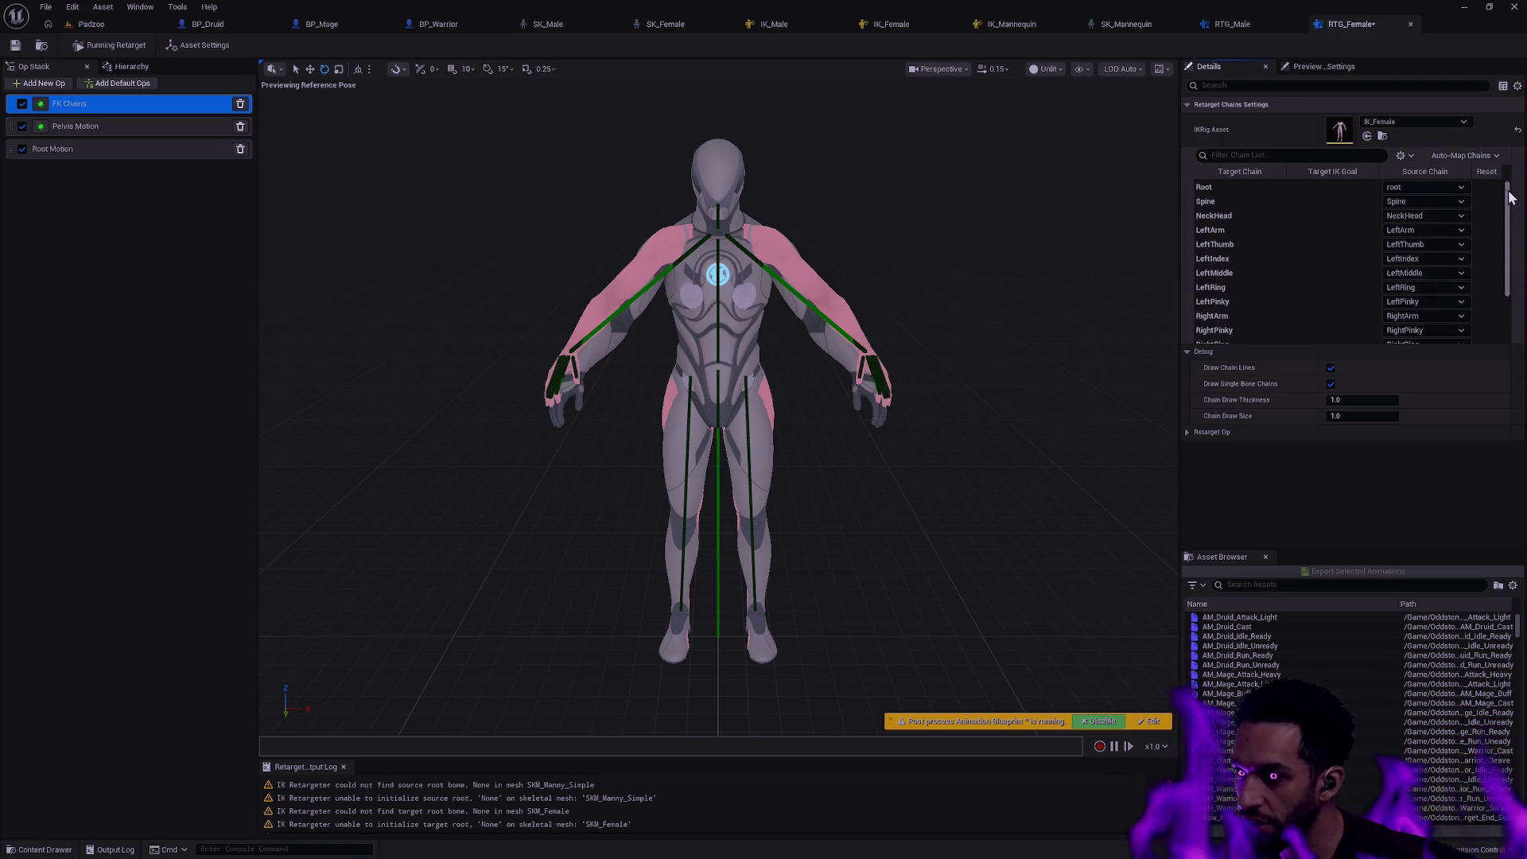
- Set the Pelvis Motion op's source and target pelvis bones to pelvis
{"action": "left_click", "coordinate": [155, 127]}
{"action": "left_click", "coordinate": [132, 224]}
{"action": "left_click", "coordinate": [133, 131]}
{"action": "left_click", "coordinate": [1357, 120]}
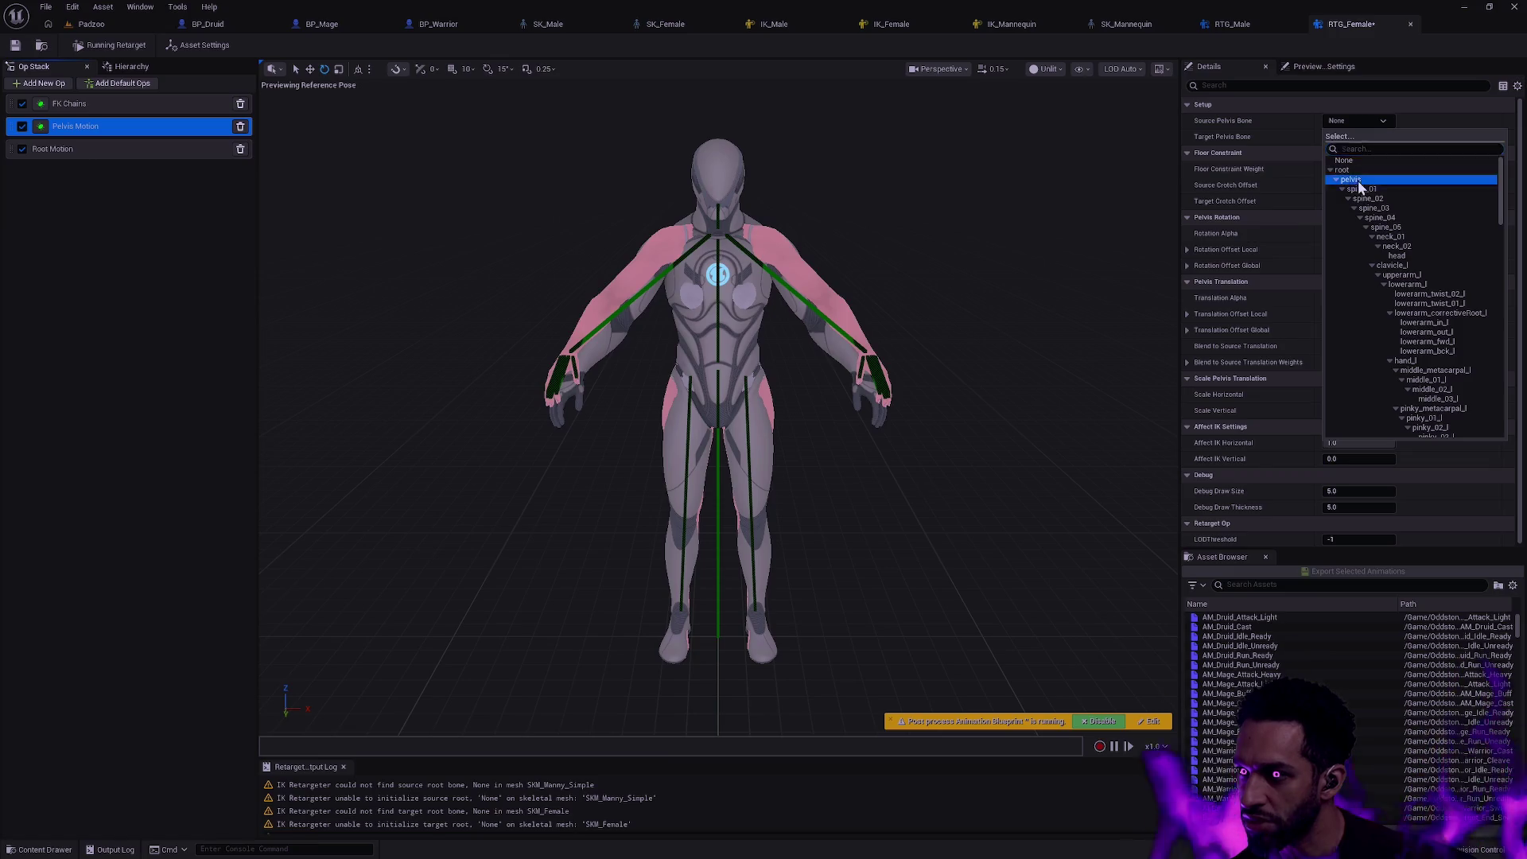
{"action": "left_click", "coordinate": [1357, 180]}
{"action": "left_click", "coordinate": [1355, 137]}
{"action": "left_click", "coordinate": [1358, 194]}
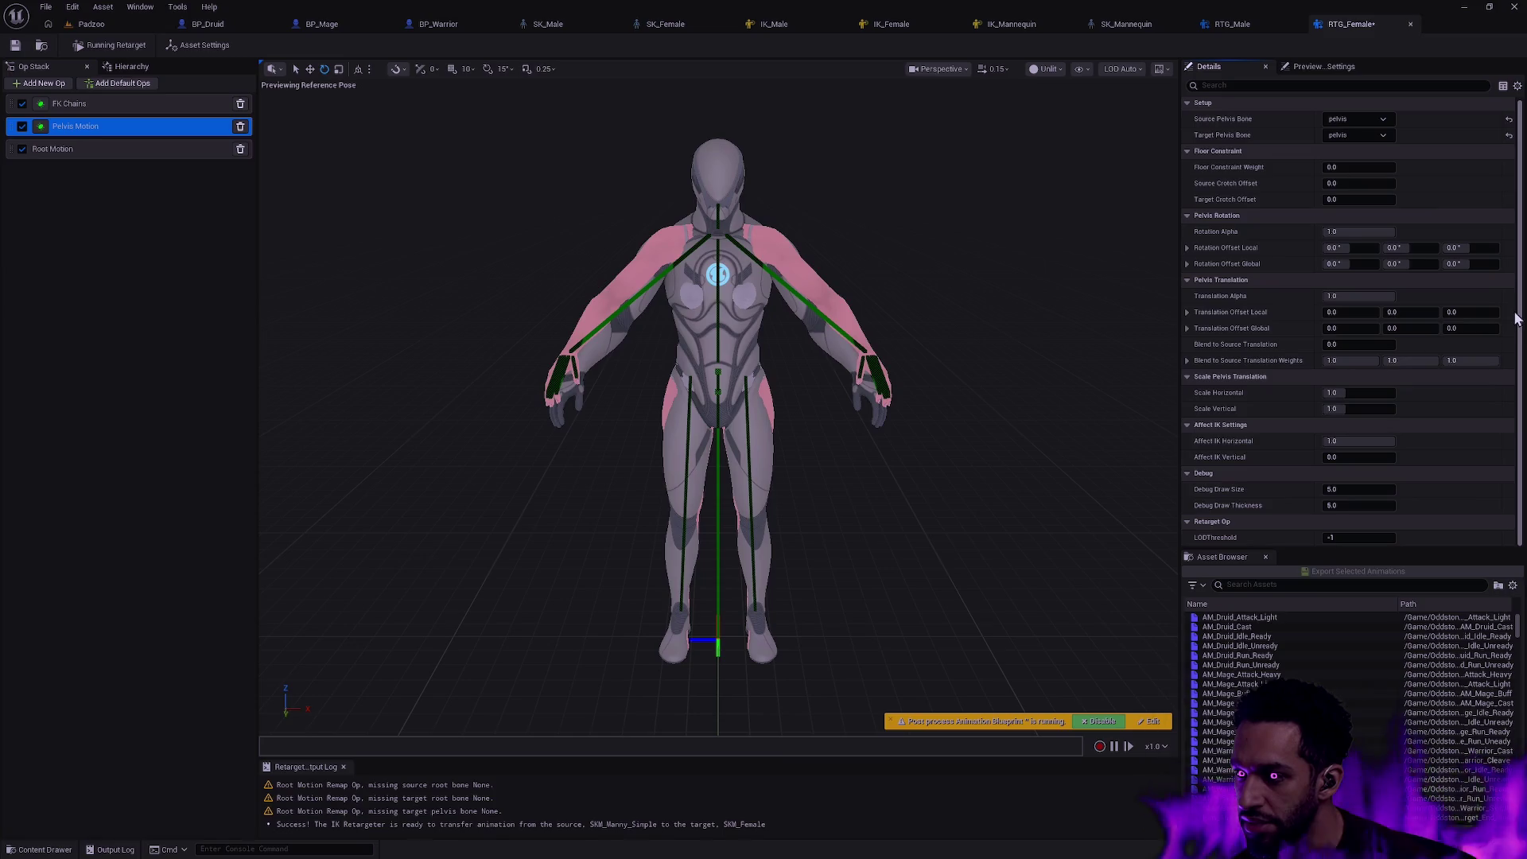
- Set the Root Motion op's source and target root to root and target pelvis to pelvis
{"action": "left_click", "coordinate": [91, 148]}
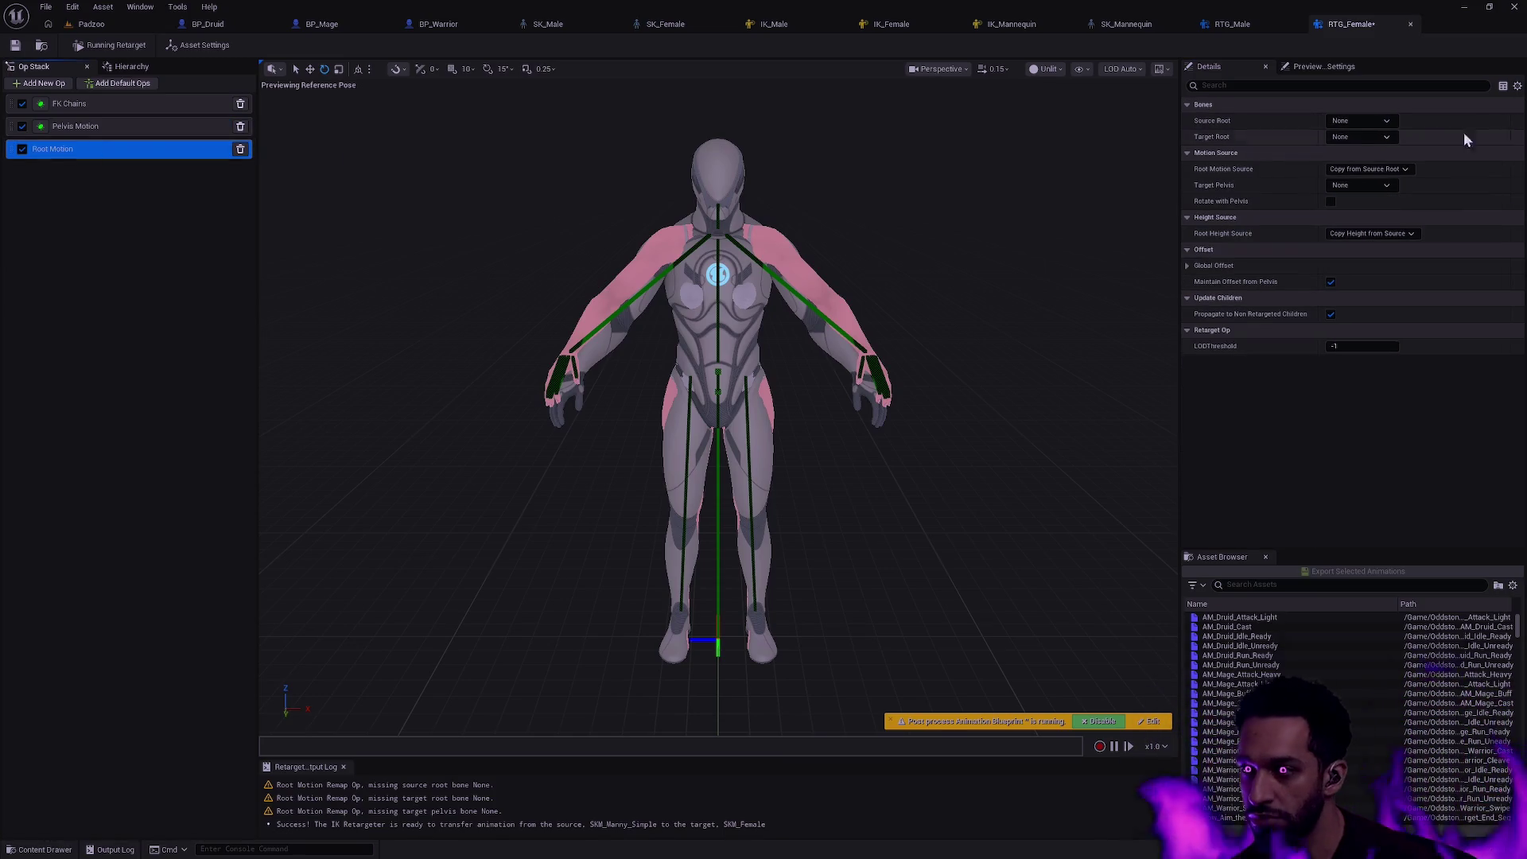
{"action": "left_click", "coordinate": [1360, 121]}
{"action": "left_click", "coordinate": [1354, 183]}
{"action": "left_click", "coordinate": [1359, 136]}
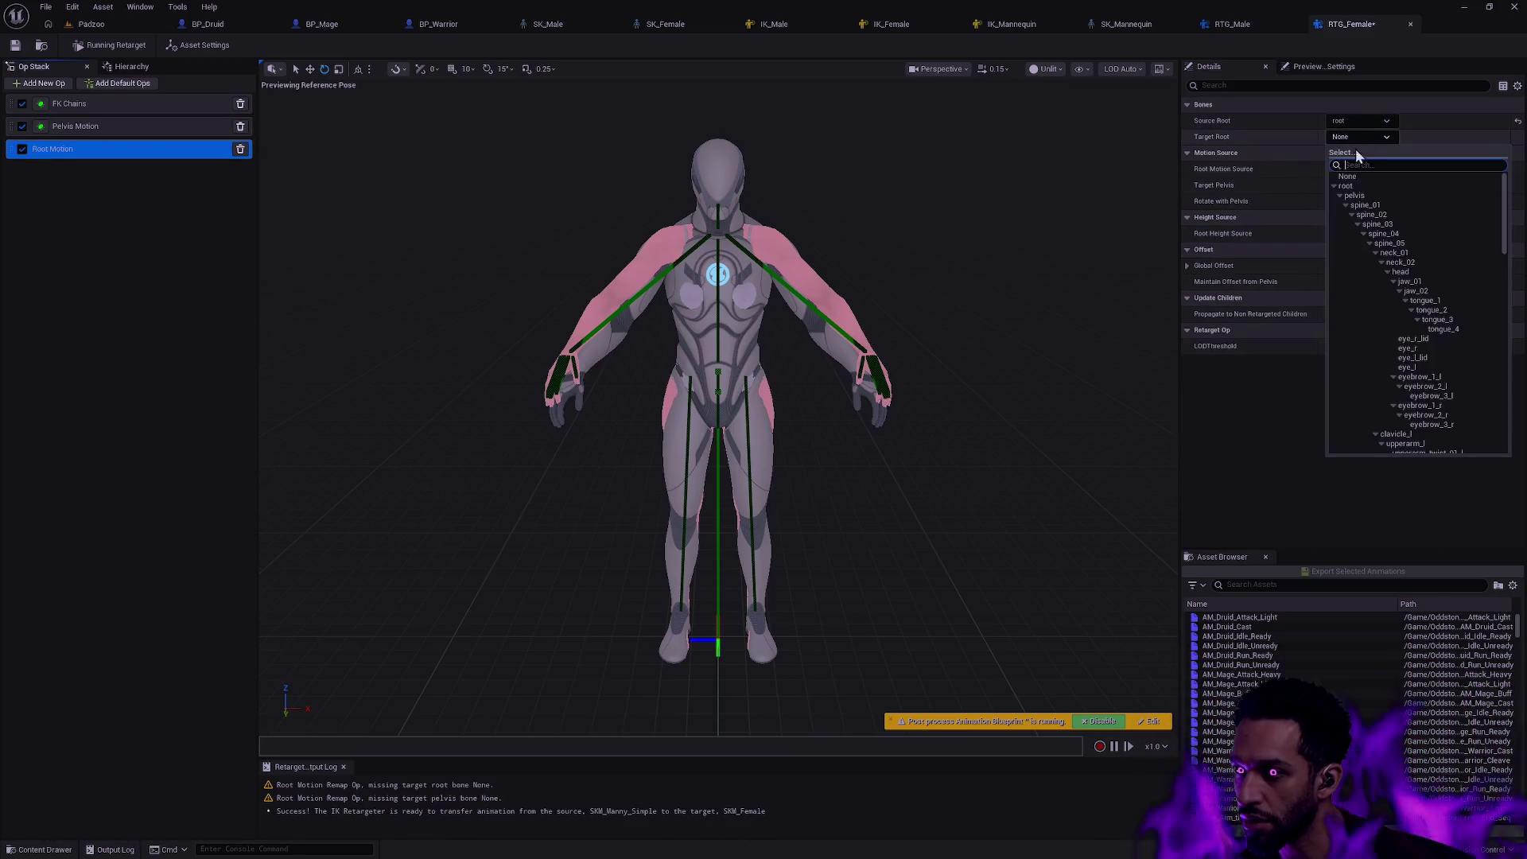
{"action": "left_click", "coordinate": [1345, 184]}
{"action": "left_click", "coordinate": [1366, 185]}
{"action": "left_click", "coordinate": [1372, 243]}
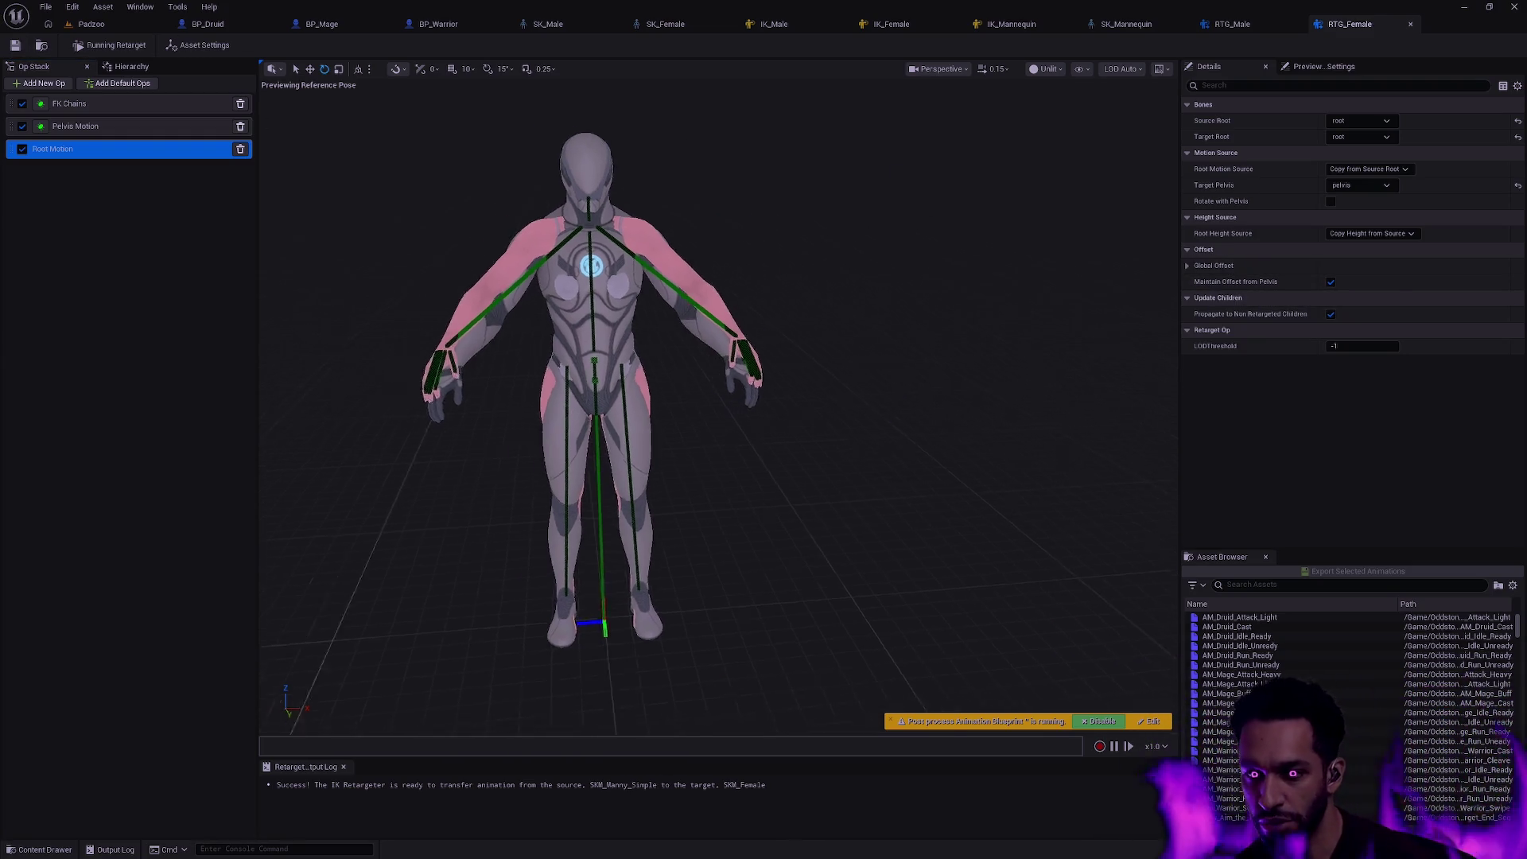
- Preview Staff_Run_F_0_Start_Seq retargeted onto the female character from an angled view
{"action": "left_click_drag", "start_coordinate": [668, 383], "coordinate": [537, 358]}
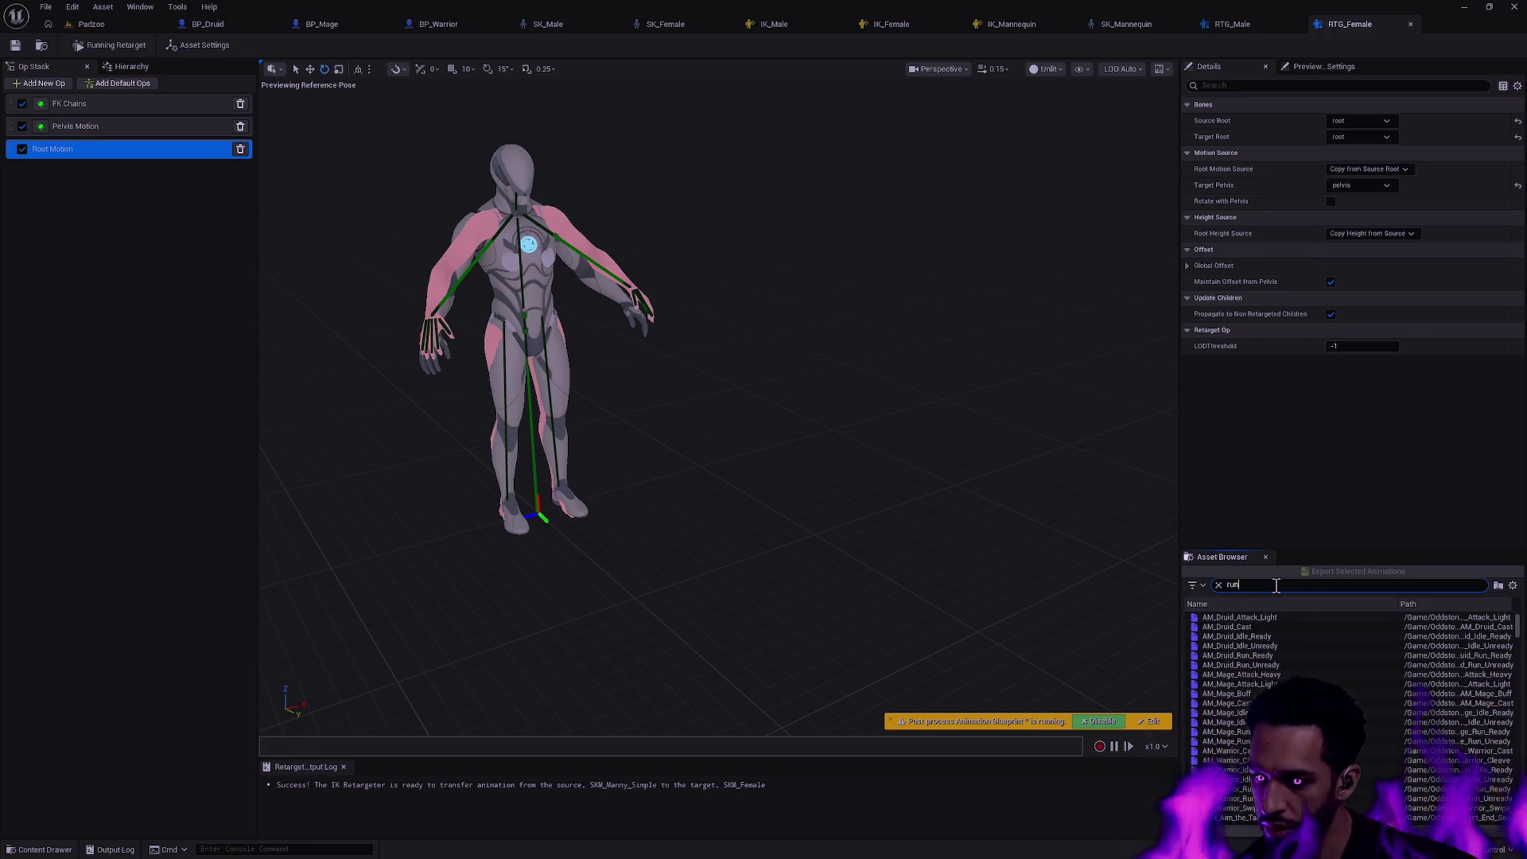
{"action": "scroll", "coordinate": [1339, 647], "scroll_direction": "down", "scroll_amount": 2}
{"action": "scroll", "coordinate": [1324, 653], "scroll_direction": "down", "scroll_amount": 2}
{"action": "scroll", "coordinate": [1321, 658], "scroll_direction": "down", "scroll_amount": 2}
{"action": "scroll", "coordinate": [1321, 657], "scroll_direction": "down", "scroll_amount": 2}
{"action": "scroll", "coordinate": [1320, 657], "scroll_direction": "up", "scroll_amount": 1}
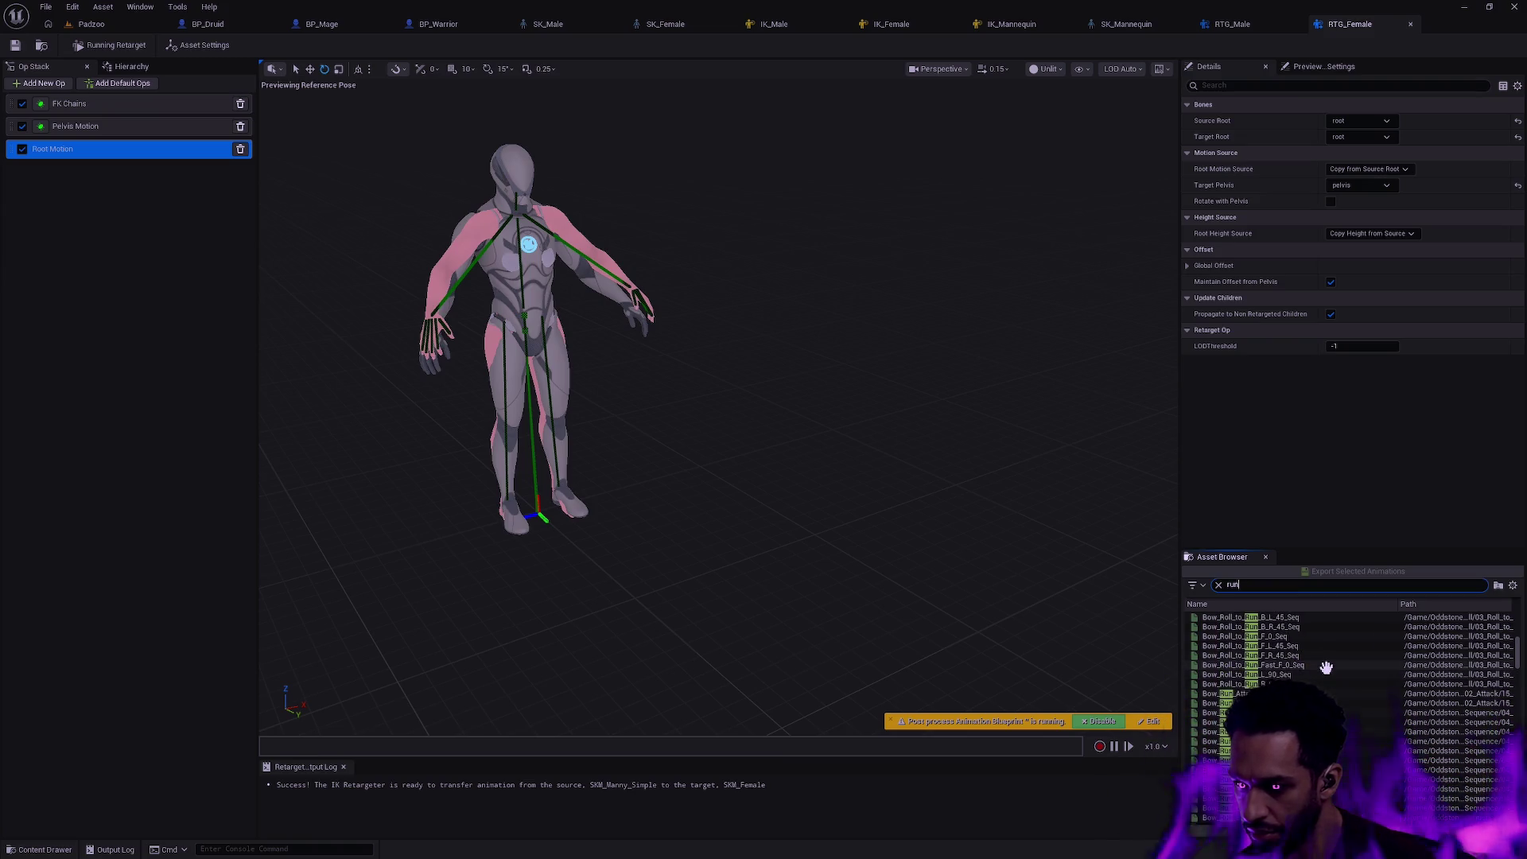
{"action": "type", "text": "f_"}
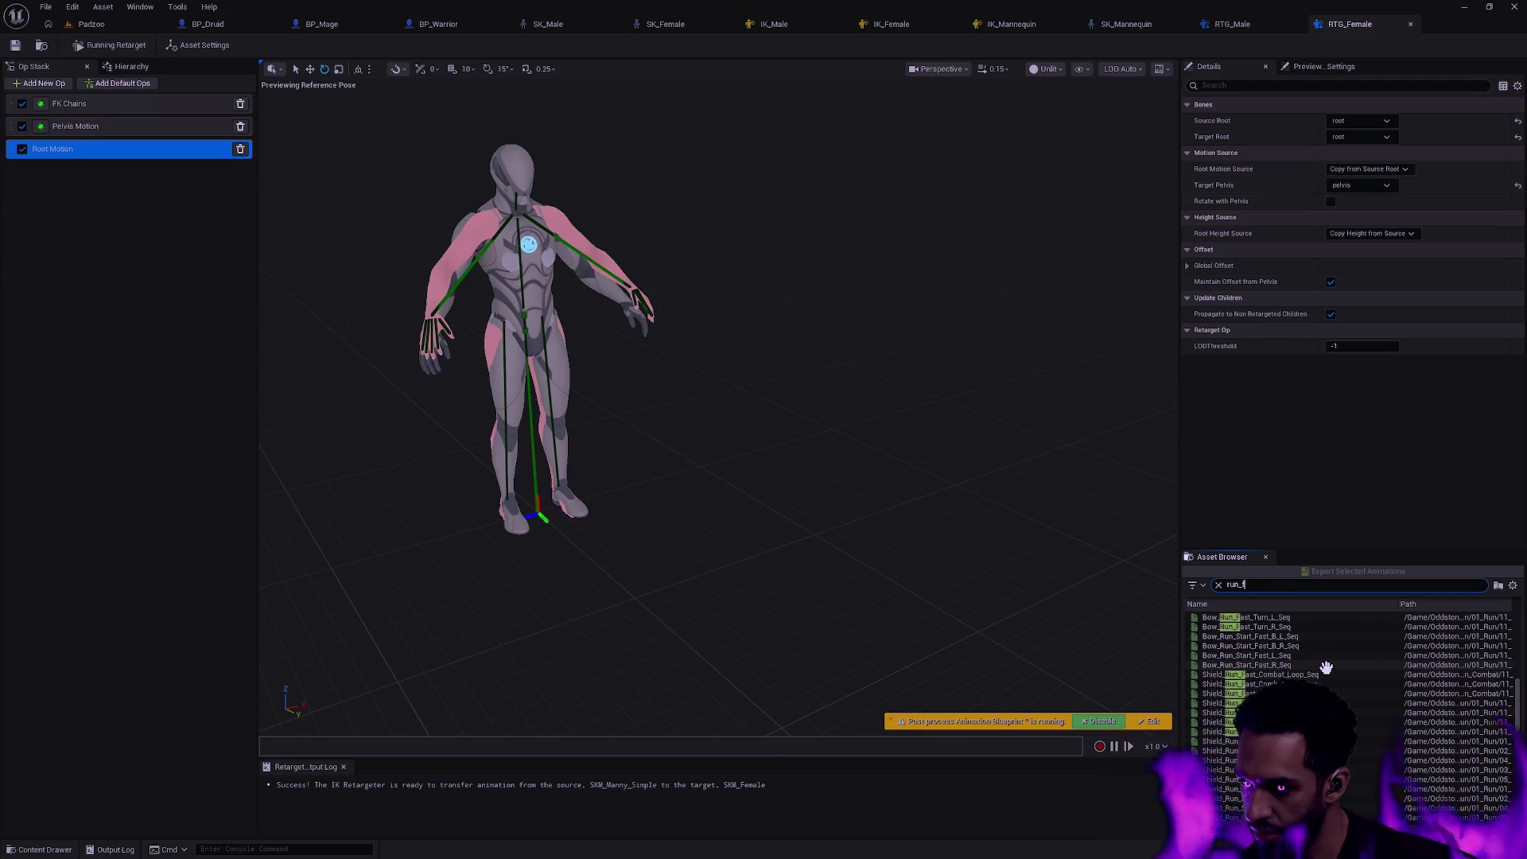
{"action": "scroll", "coordinate": [1324, 668], "scroll_direction": "down", "scroll_amount": 3}
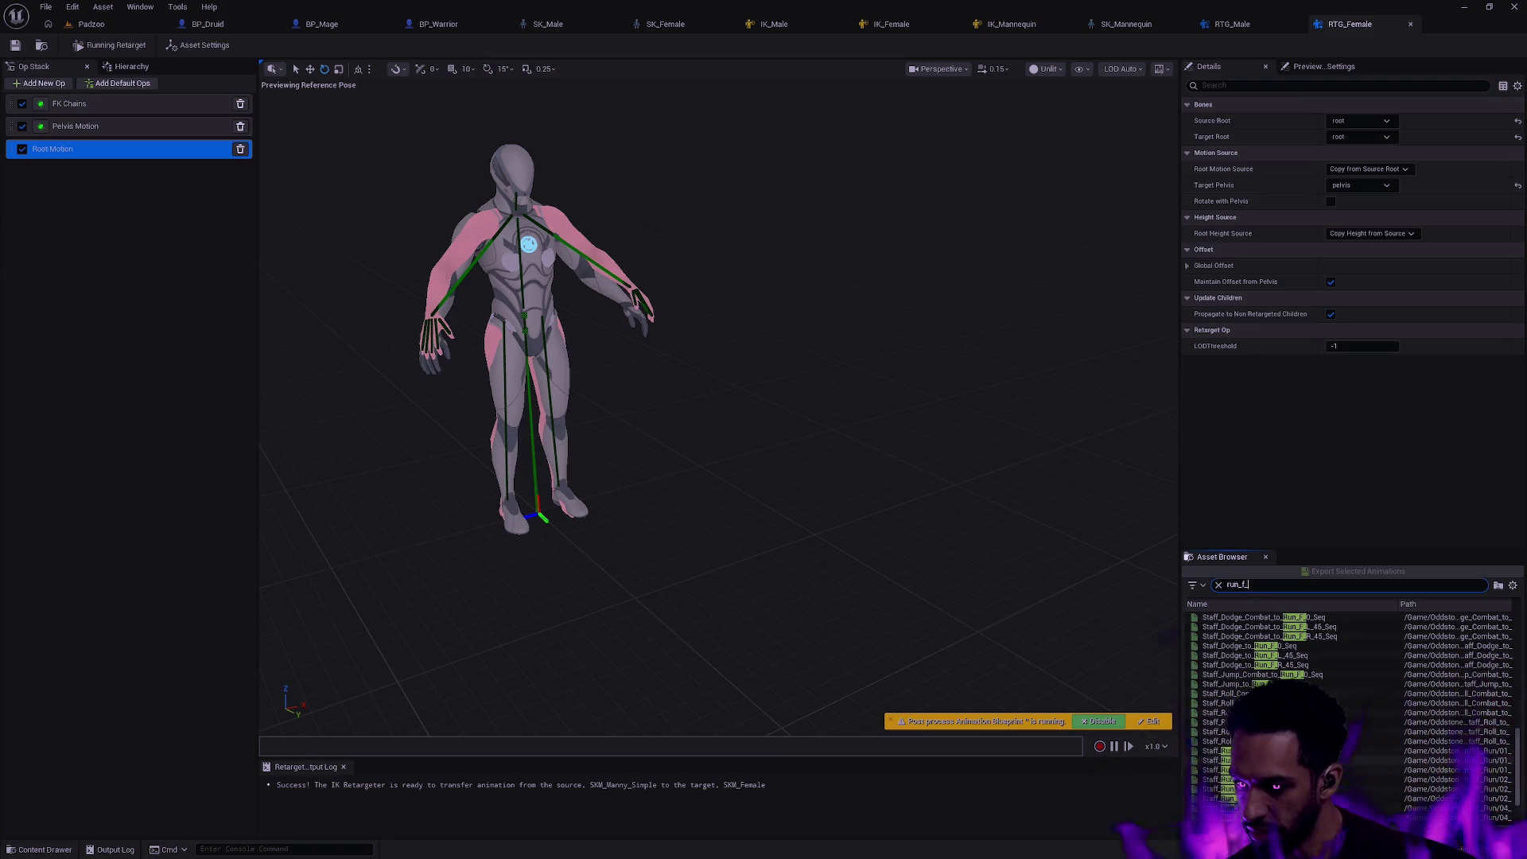
{"action": "double_click", "coordinate": [1241, 683]}
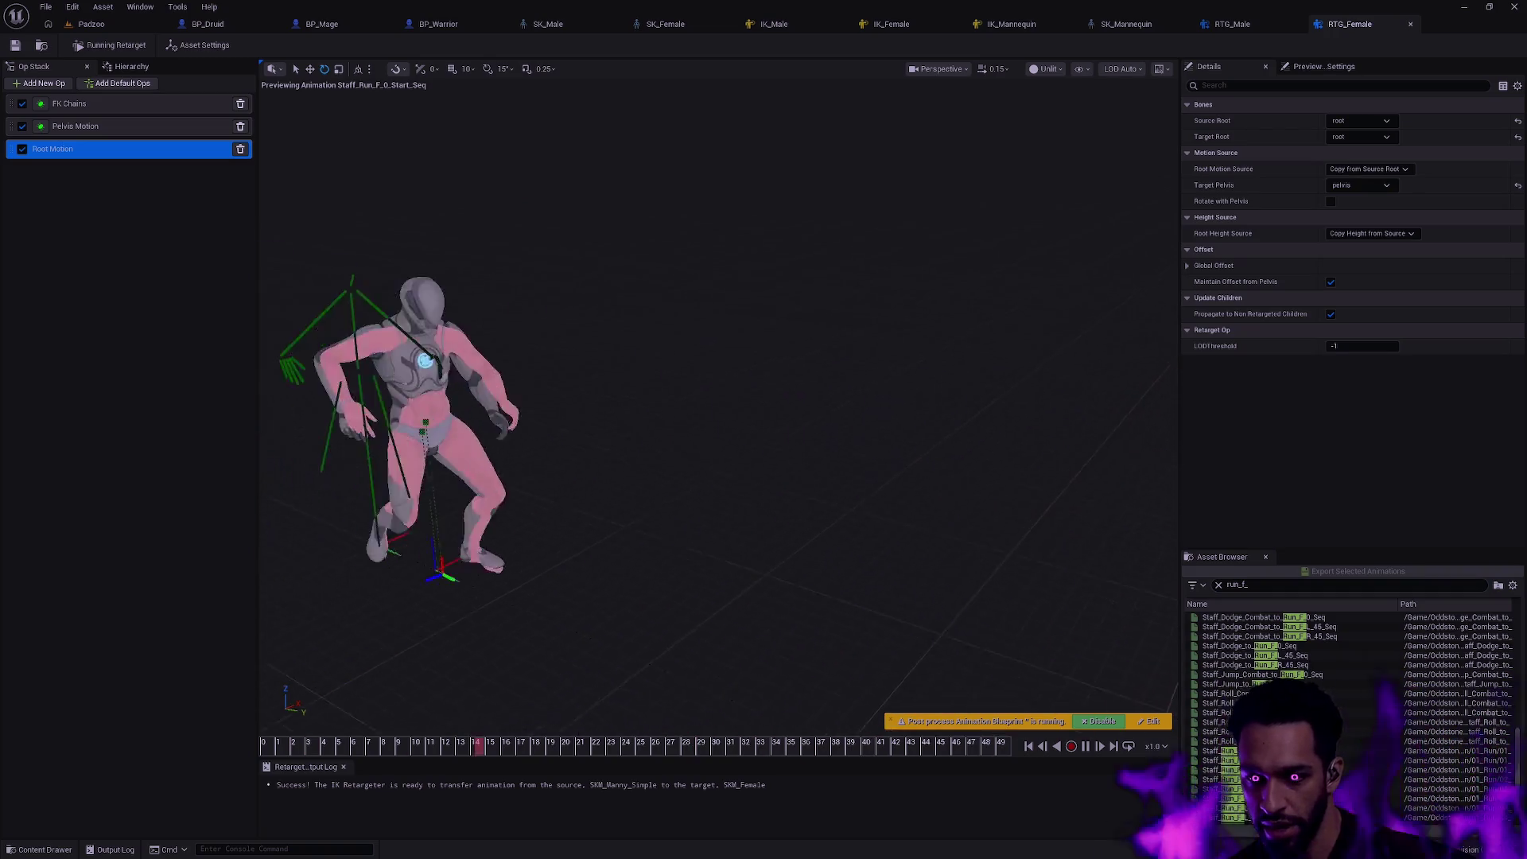
{"action": "left_click", "coordinate": [198, 44]}
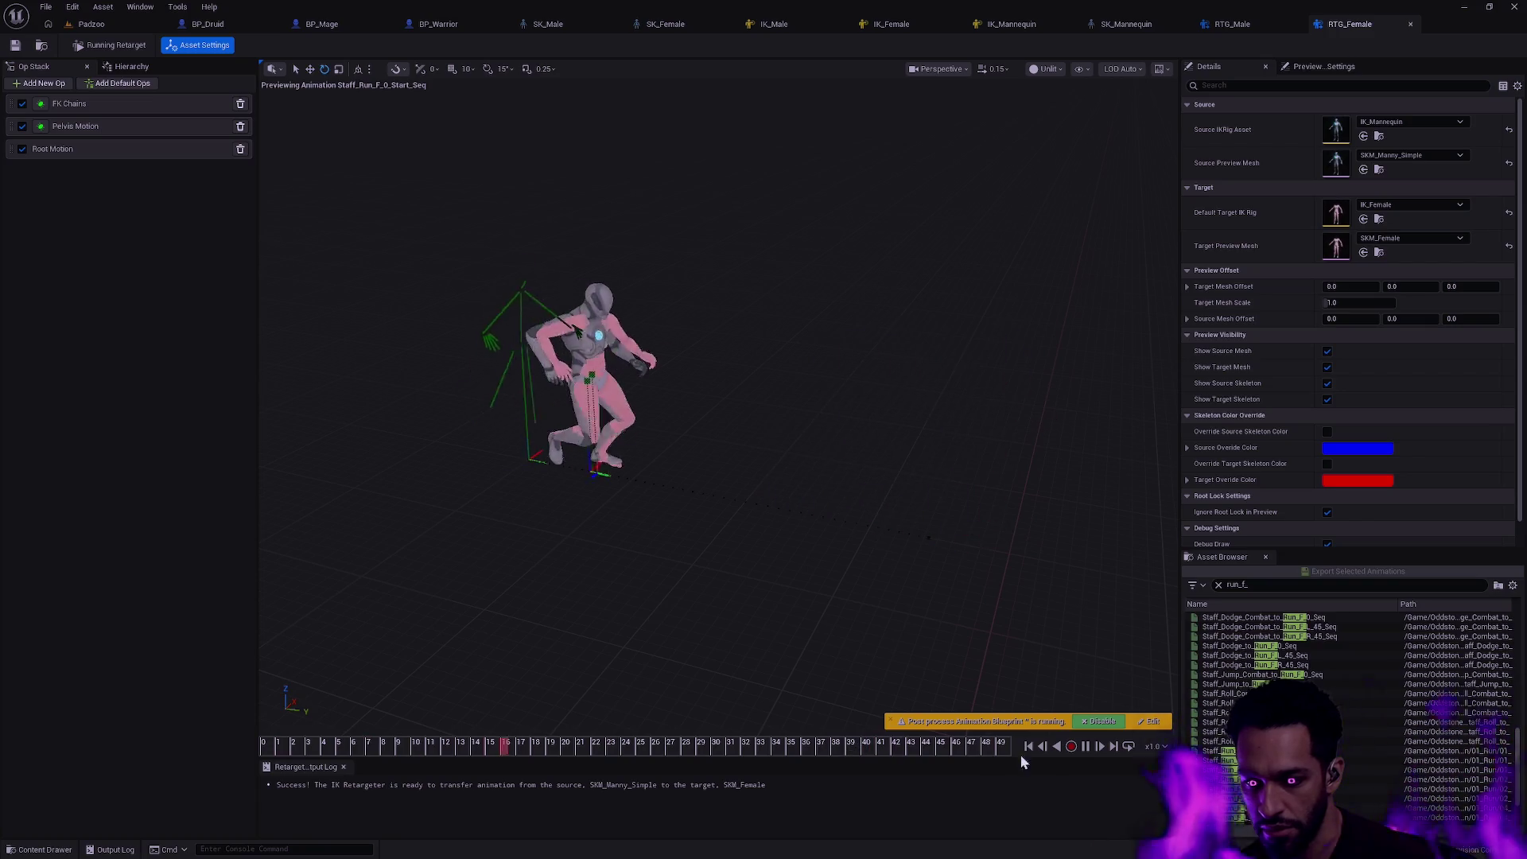
{"action": "left_click", "coordinate": [265, 746]}
{"action": "left_click_drag", "start_coordinate": [265, 746], "coordinate": [384, 745]}
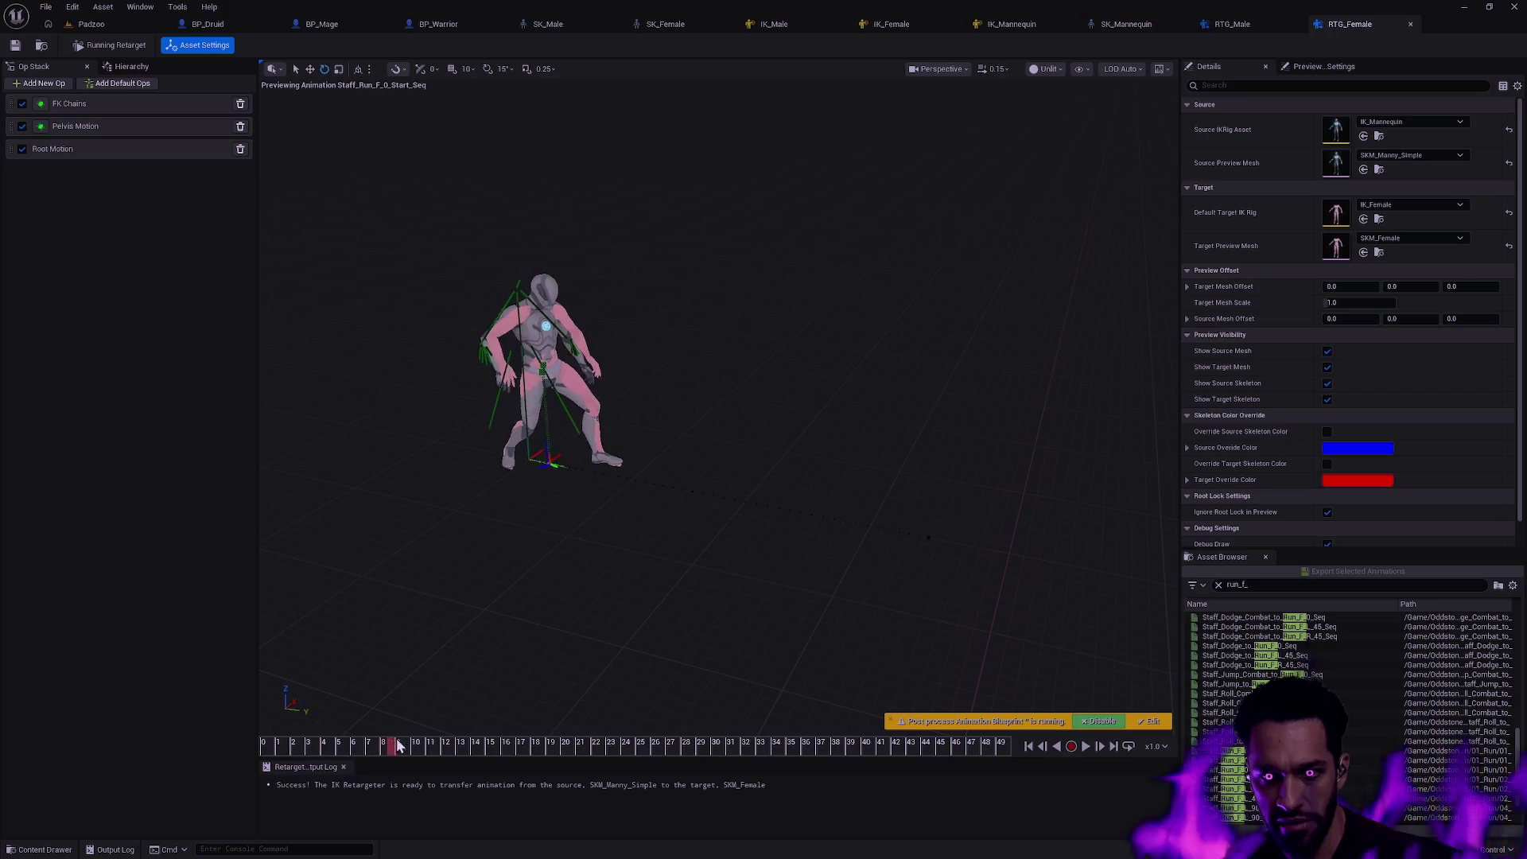
{"action": "left_click_drag", "start_coordinate": [385, 746], "coordinate": [966, 745]}
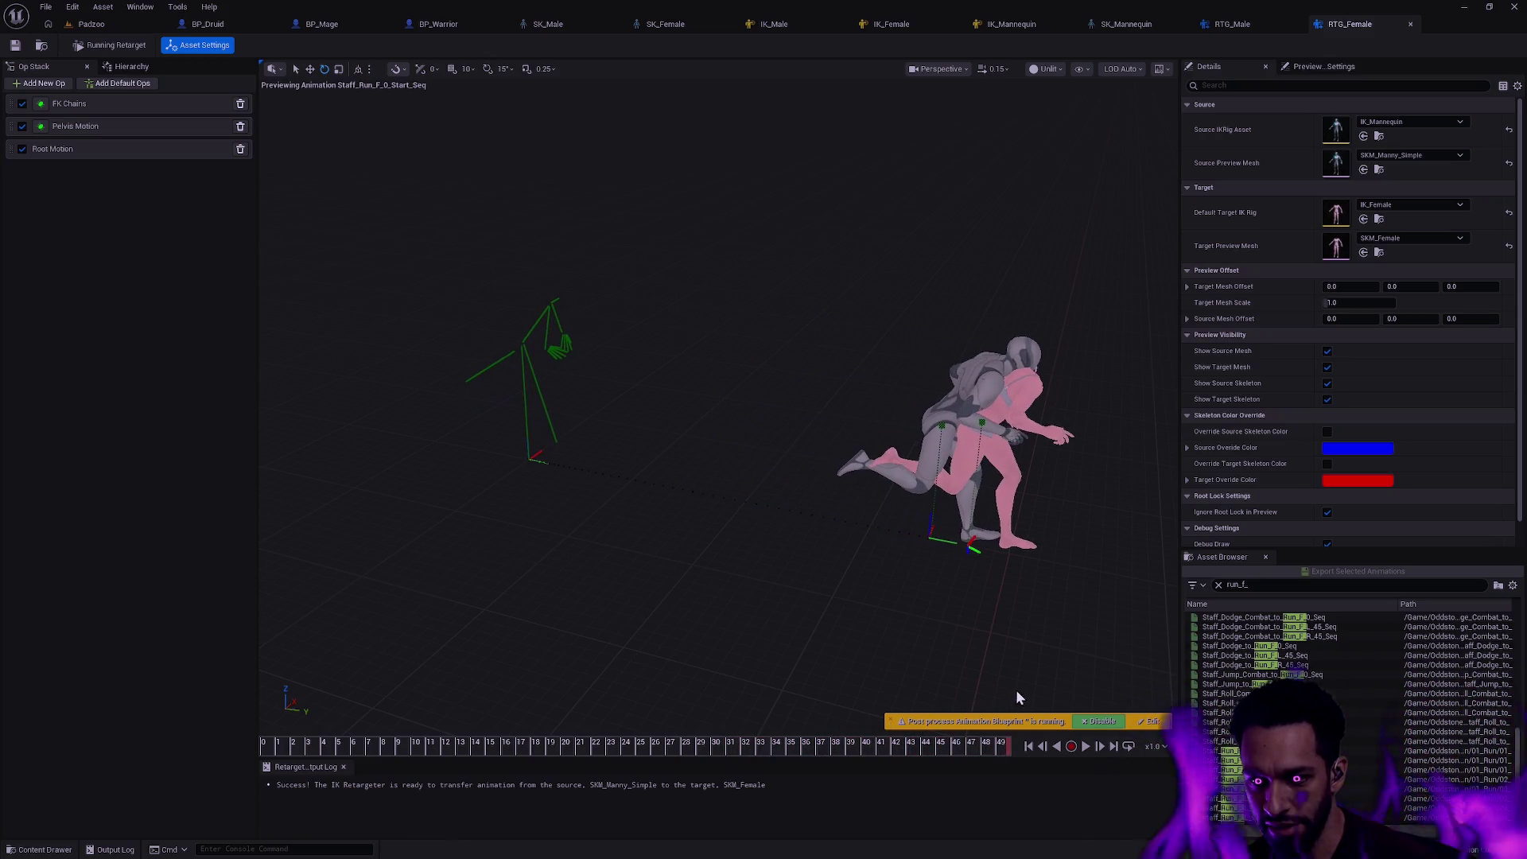
{"action": "mouse_move", "coordinate": [969, 745]}
{"action": "left_mouse_down"}
{"action": "mouse_move", "coordinate": [645, 744]}
{"action": "mouse_move", "coordinate": [397, 712]}
{"action": "mouse_move", "coordinate": [658, 713]}
{"action": "left_mouse_up"}
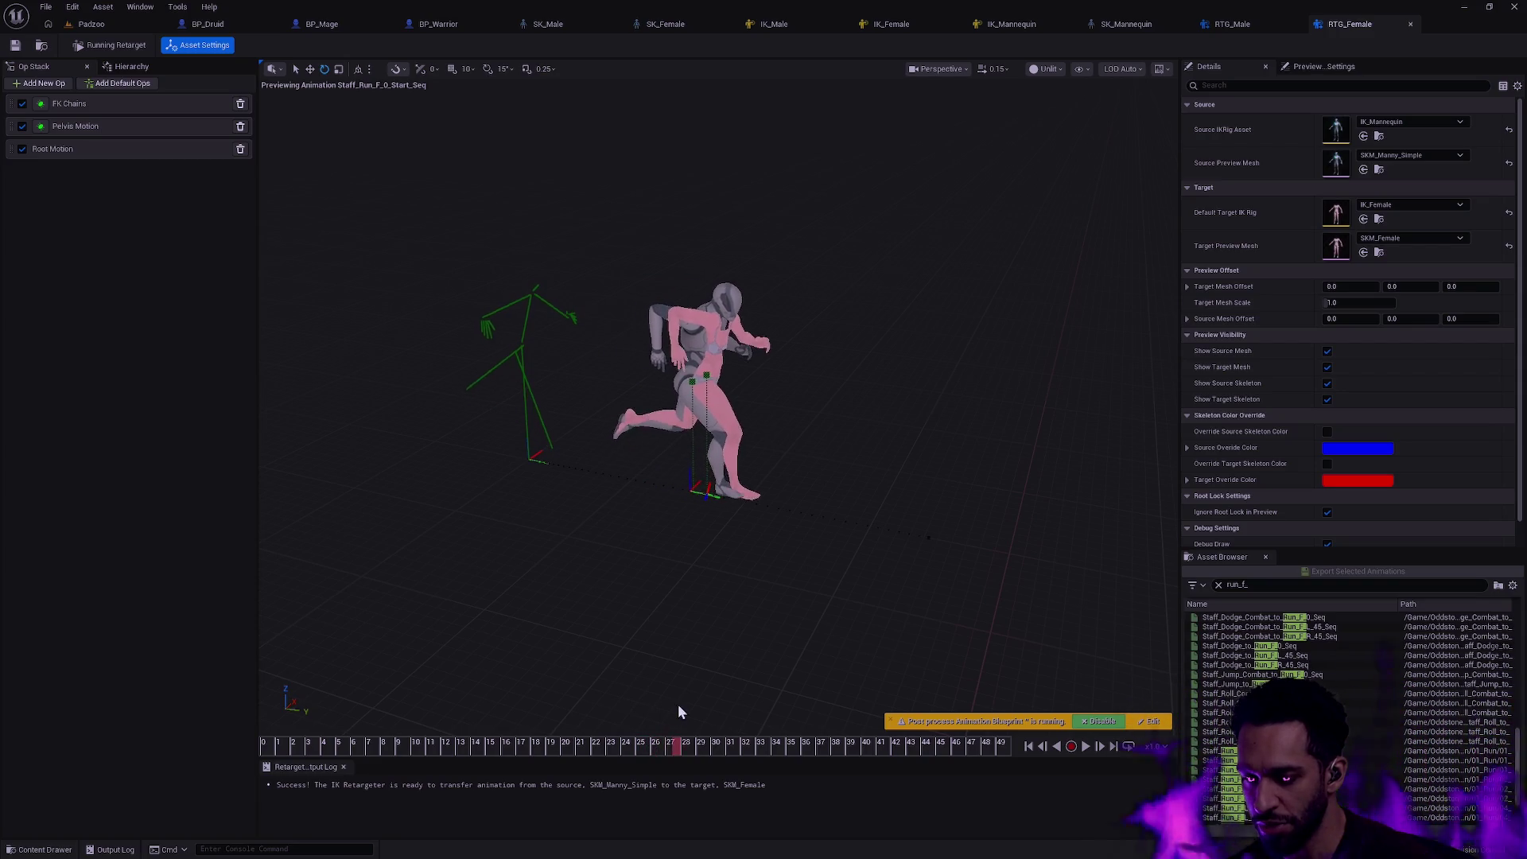
{"action": "mouse_move", "coordinate": [657, 712]}
{"action": "left_mouse_down"}
{"action": "mouse_move", "coordinate": [1005, 698]}
{"action": "mouse_move", "coordinate": [422, 710]}
{"action": "mouse_move", "coordinate": [651, 706]}
{"action": "left_mouse_up"}
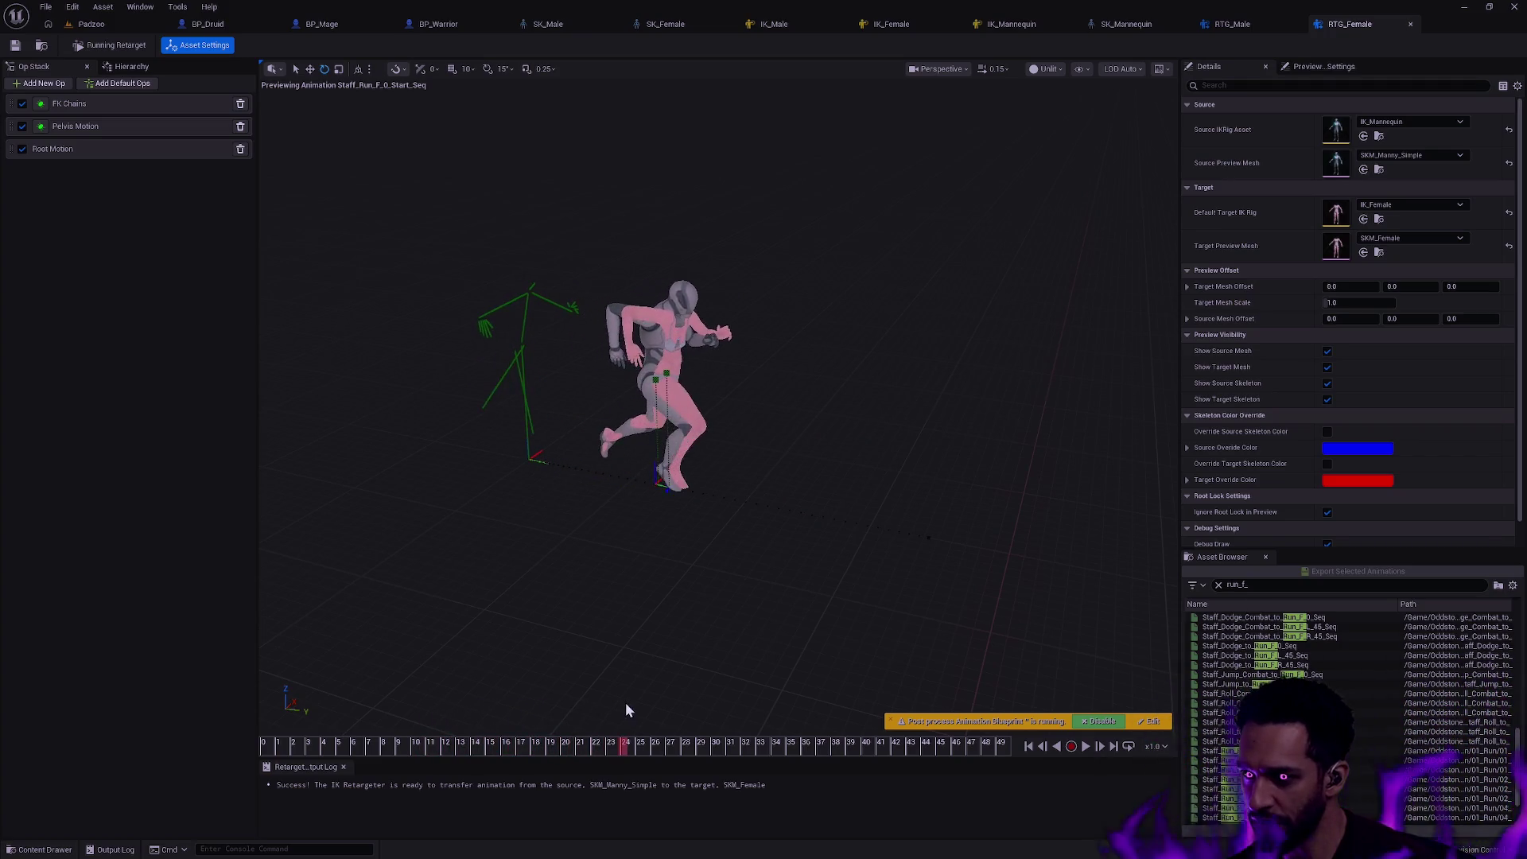
{"action": "left_click", "coordinate": [84, 149]}
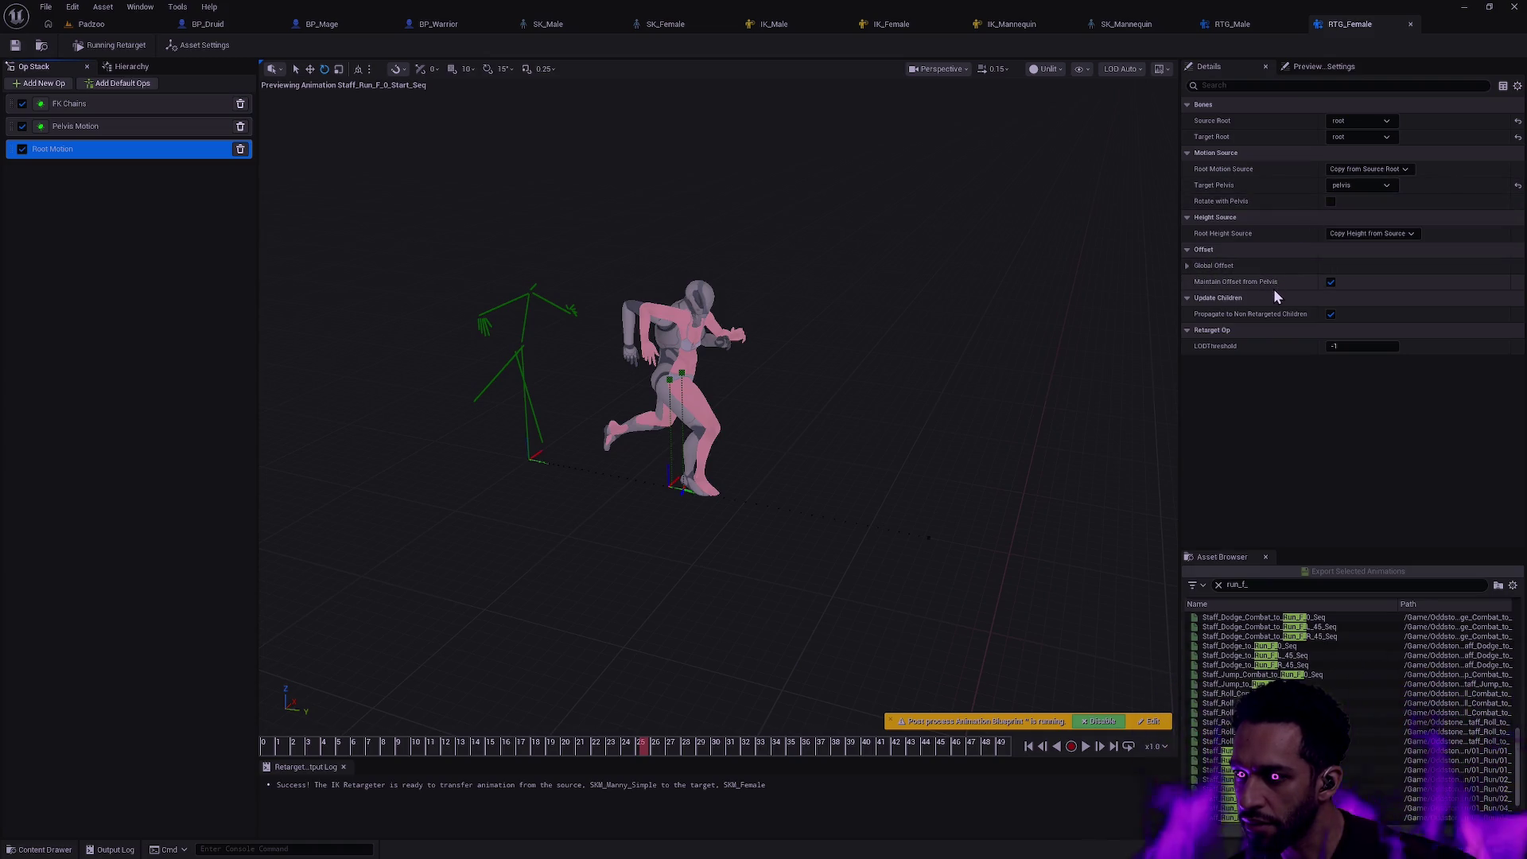
{"action": "left_click", "coordinate": [1187, 265]}
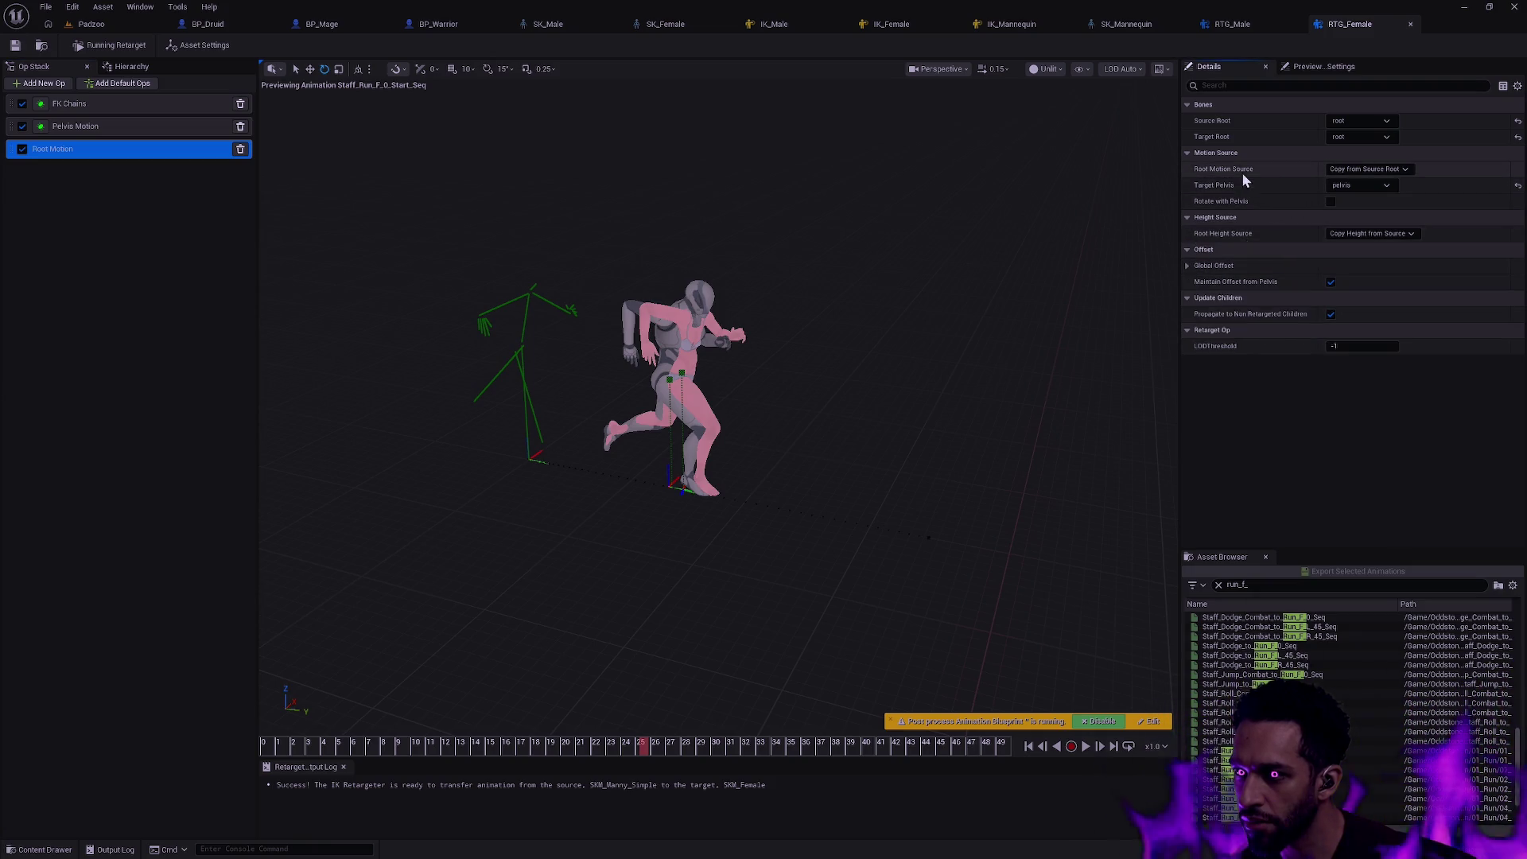
{"action": "left_click", "coordinate": [1370, 169]}
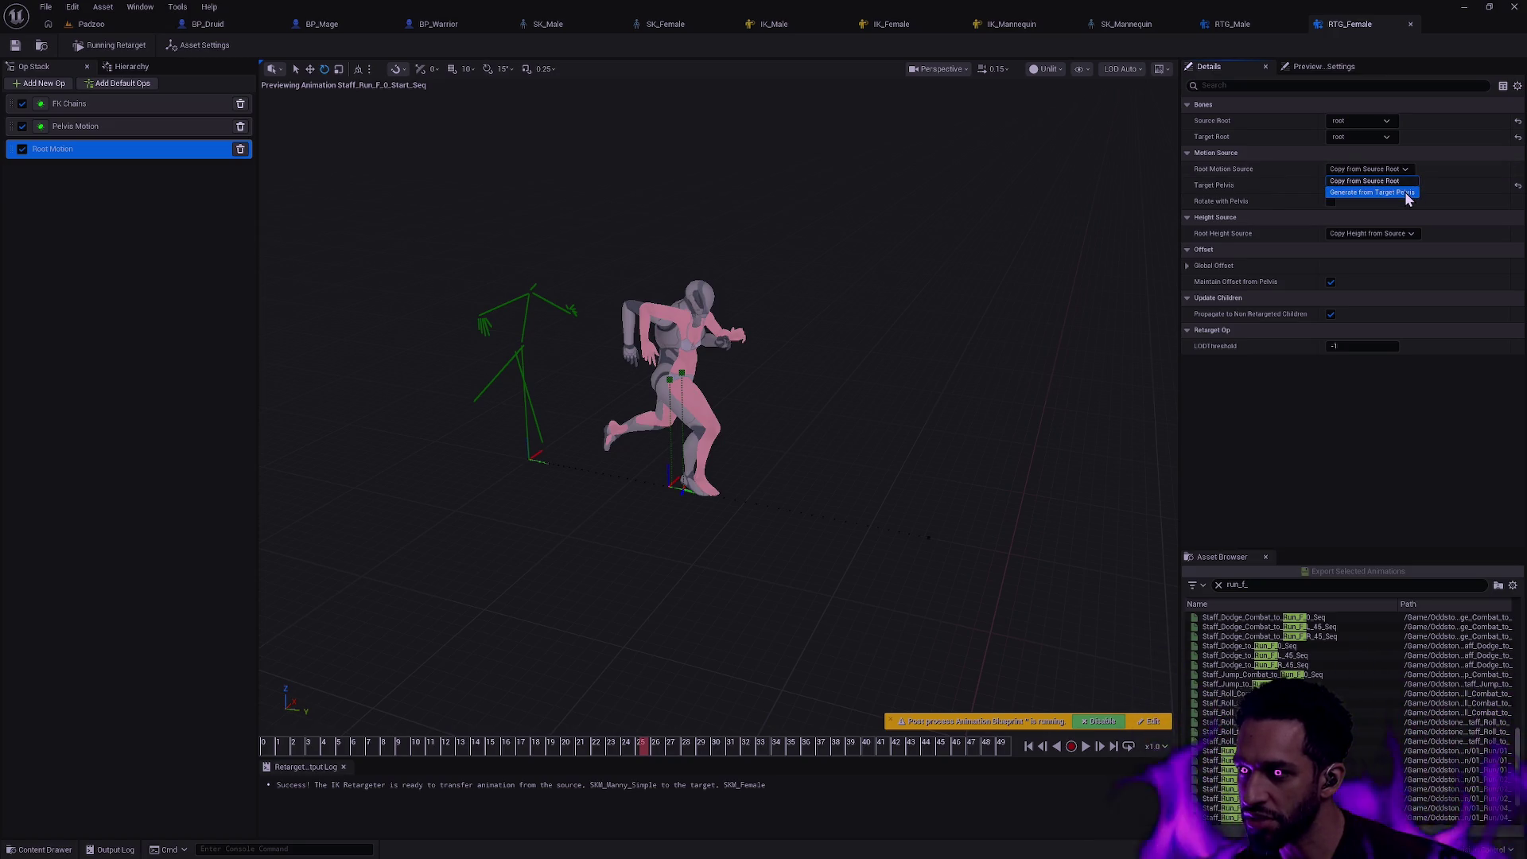
{"action": "left_click", "coordinate": [1403, 192]}
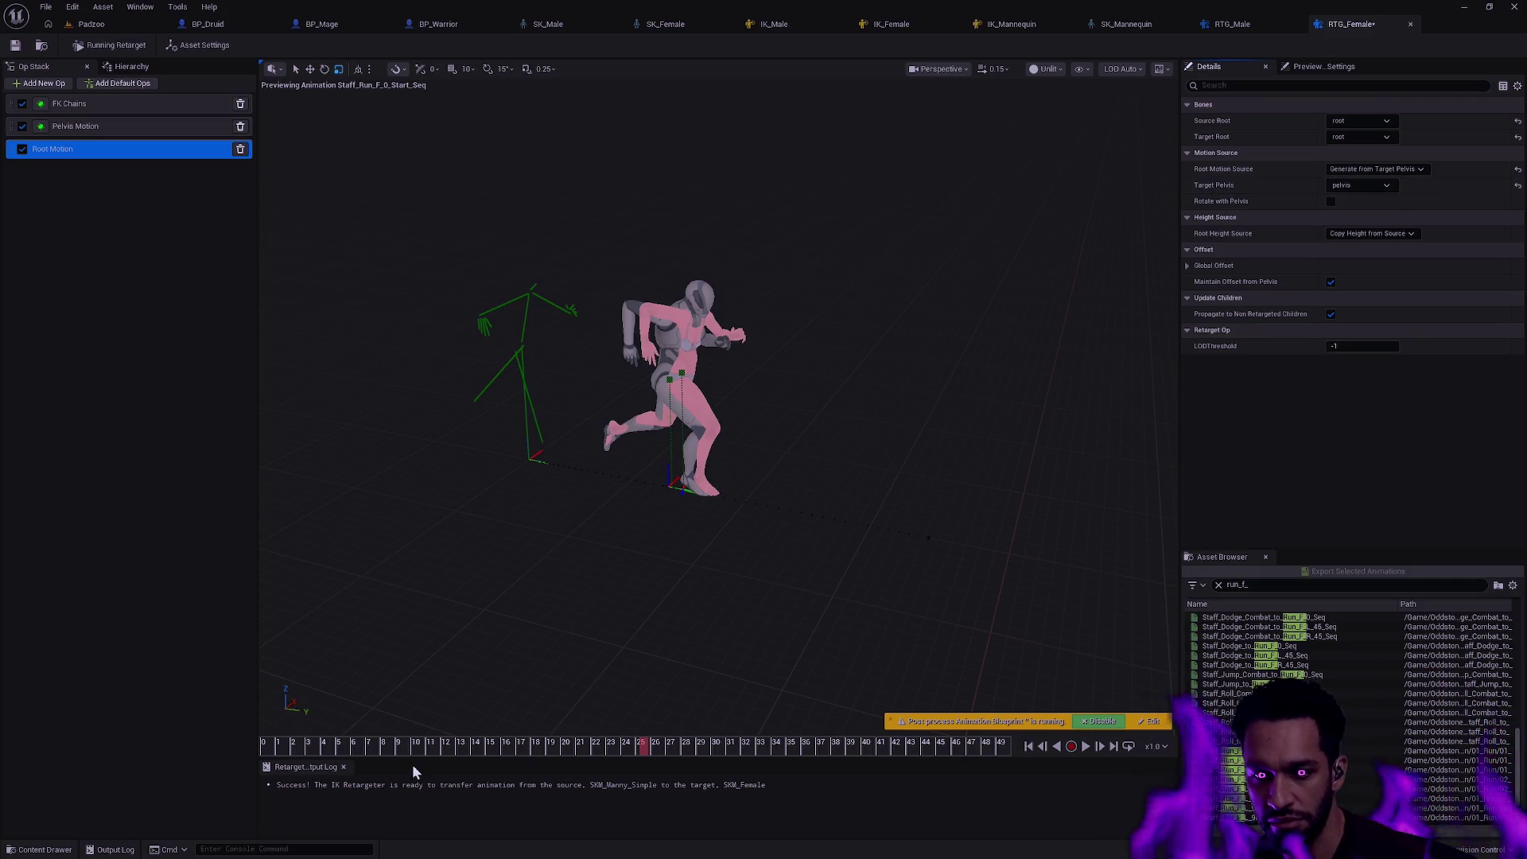
{"action": "left_click", "coordinate": [265, 744]}
{"action": "left_click", "coordinate": [1085, 748]}
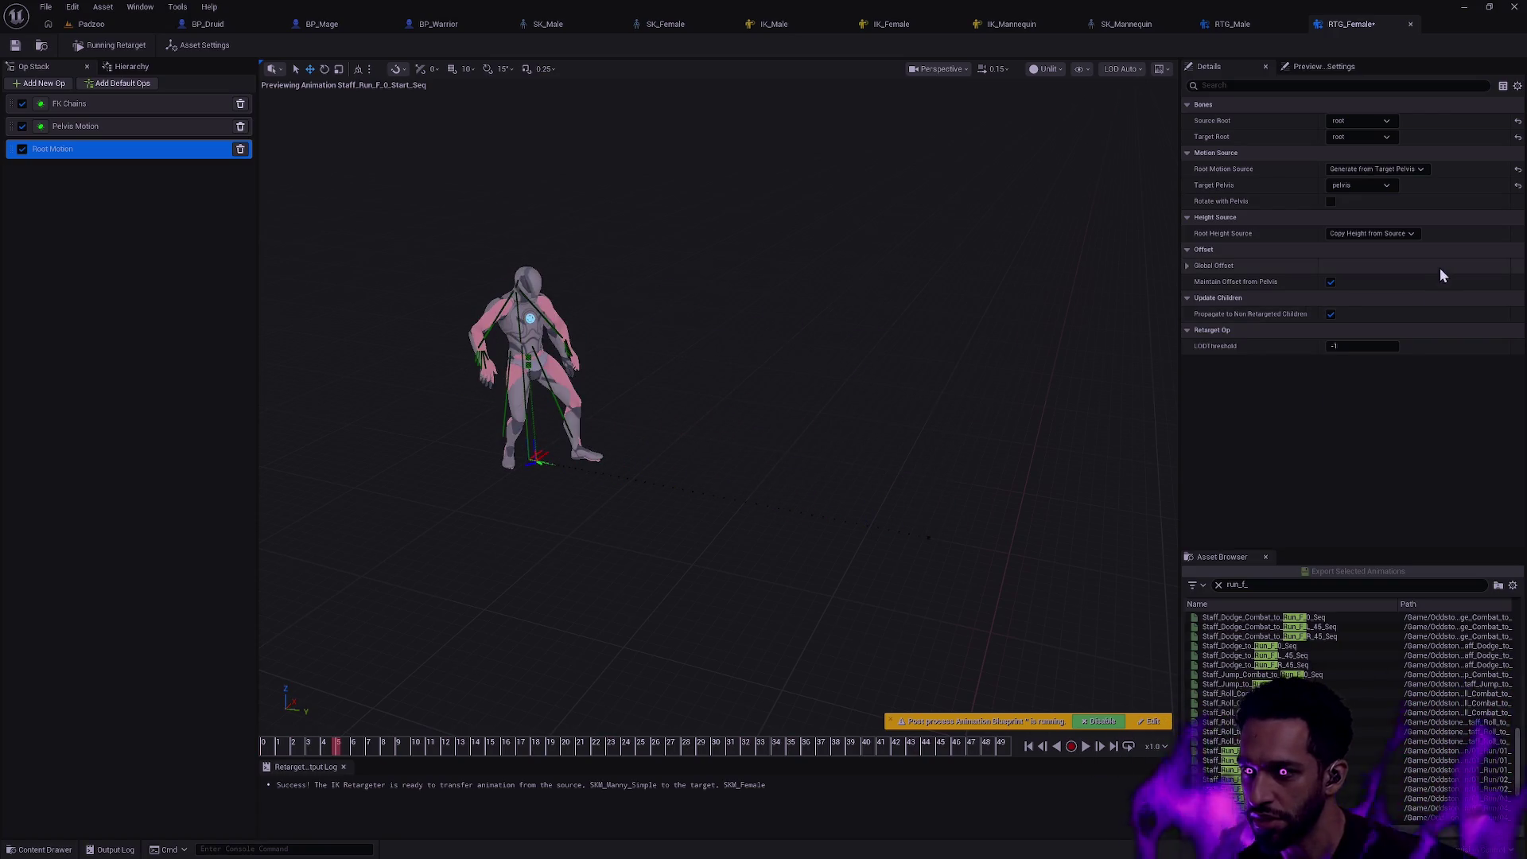
{"action": "left_click", "coordinate": [1371, 169]}
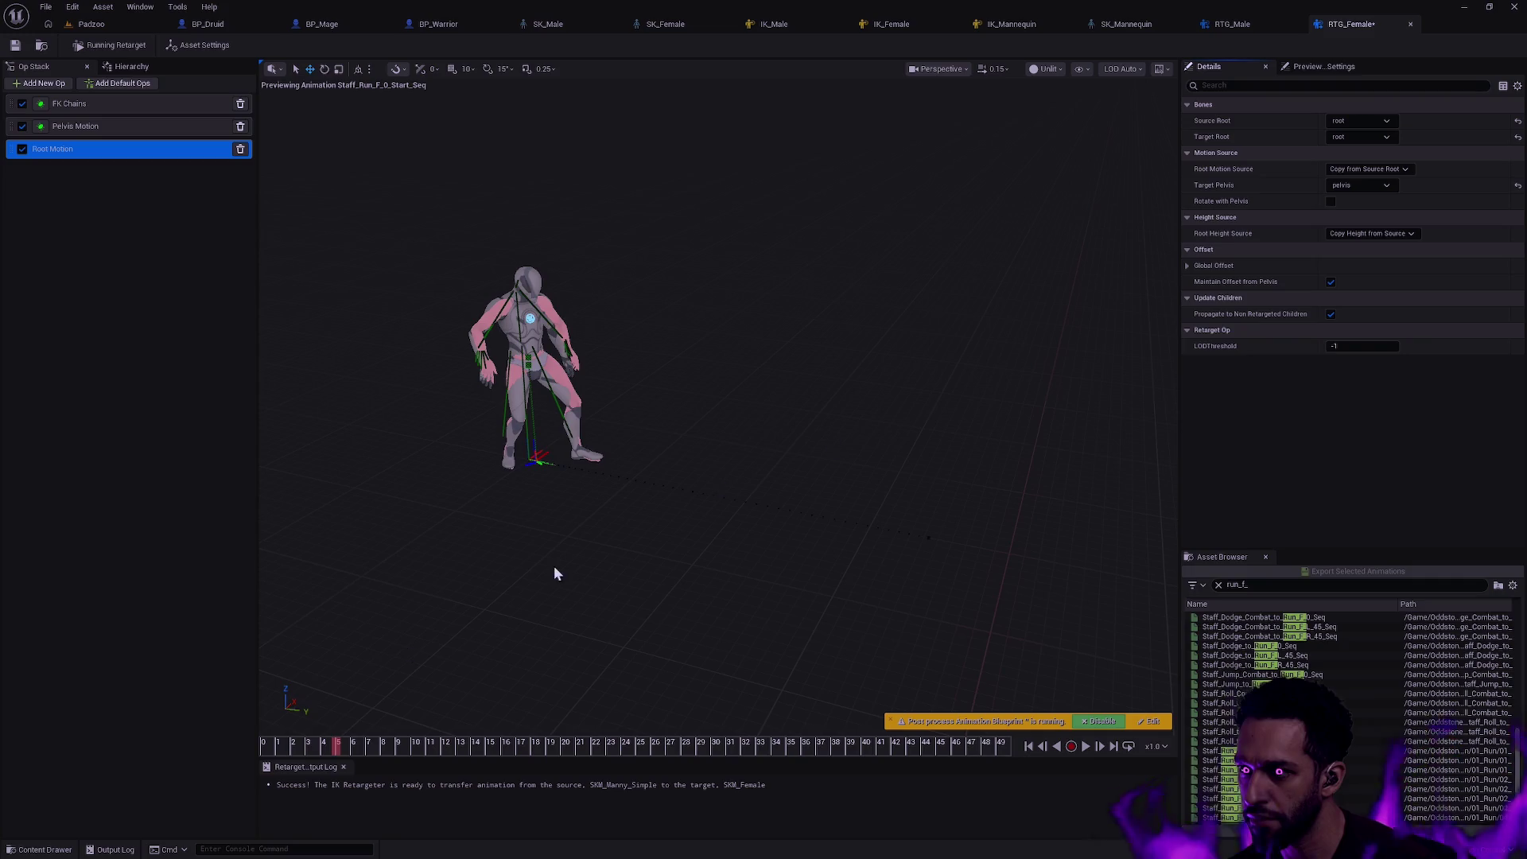
{"action": "mouse_move", "coordinate": [292, 745]}
{"action": "left_mouse_down"}
{"action": "mouse_move", "coordinate": [654, 745]}
{"action": "mouse_move", "coordinate": [798, 680]}
{"action": "left_mouse_up"}
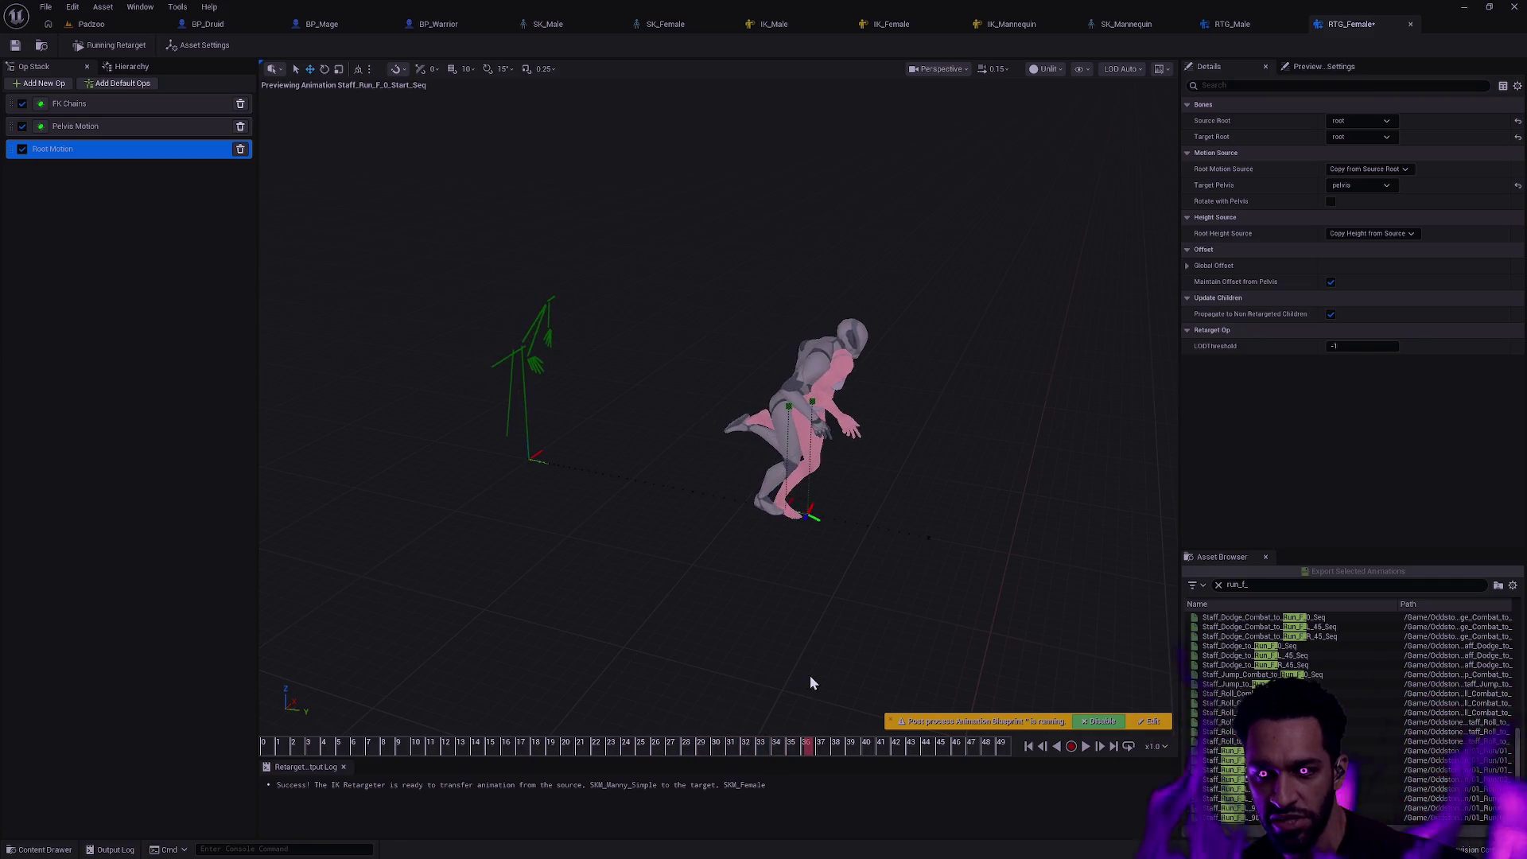
{"action": "mouse_move", "coordinate": [799, 680]}
{"action": "left_mouse_down"}
{"action": "mouse_move", "coordinate": [961, 672]}
{"action": "mouse_move", "coordinate": [436, 705]}
{"action": "mouse_move", "coordinate": [922, 696]}
{"action": "mouse_move", "coordinate": [453, 704]}
{"action": "mouse_move", "coordinate": [799, 699]}
{"action": "mouse_move", "coordinate": [539, 693]}
{"action": "left_mouse_up"}
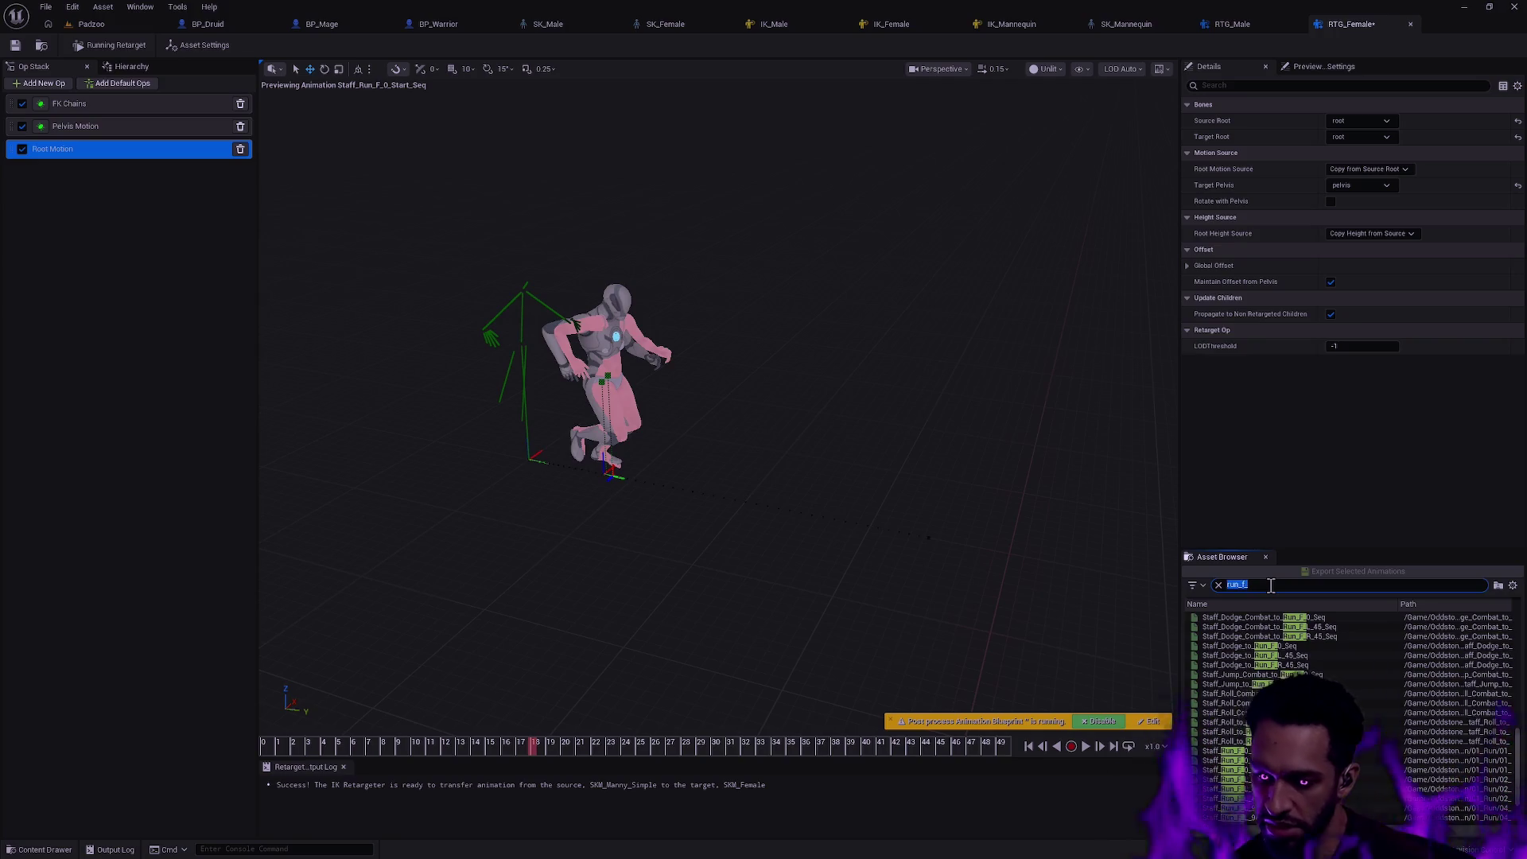
{"action": "type", "text": "idle_combat"}
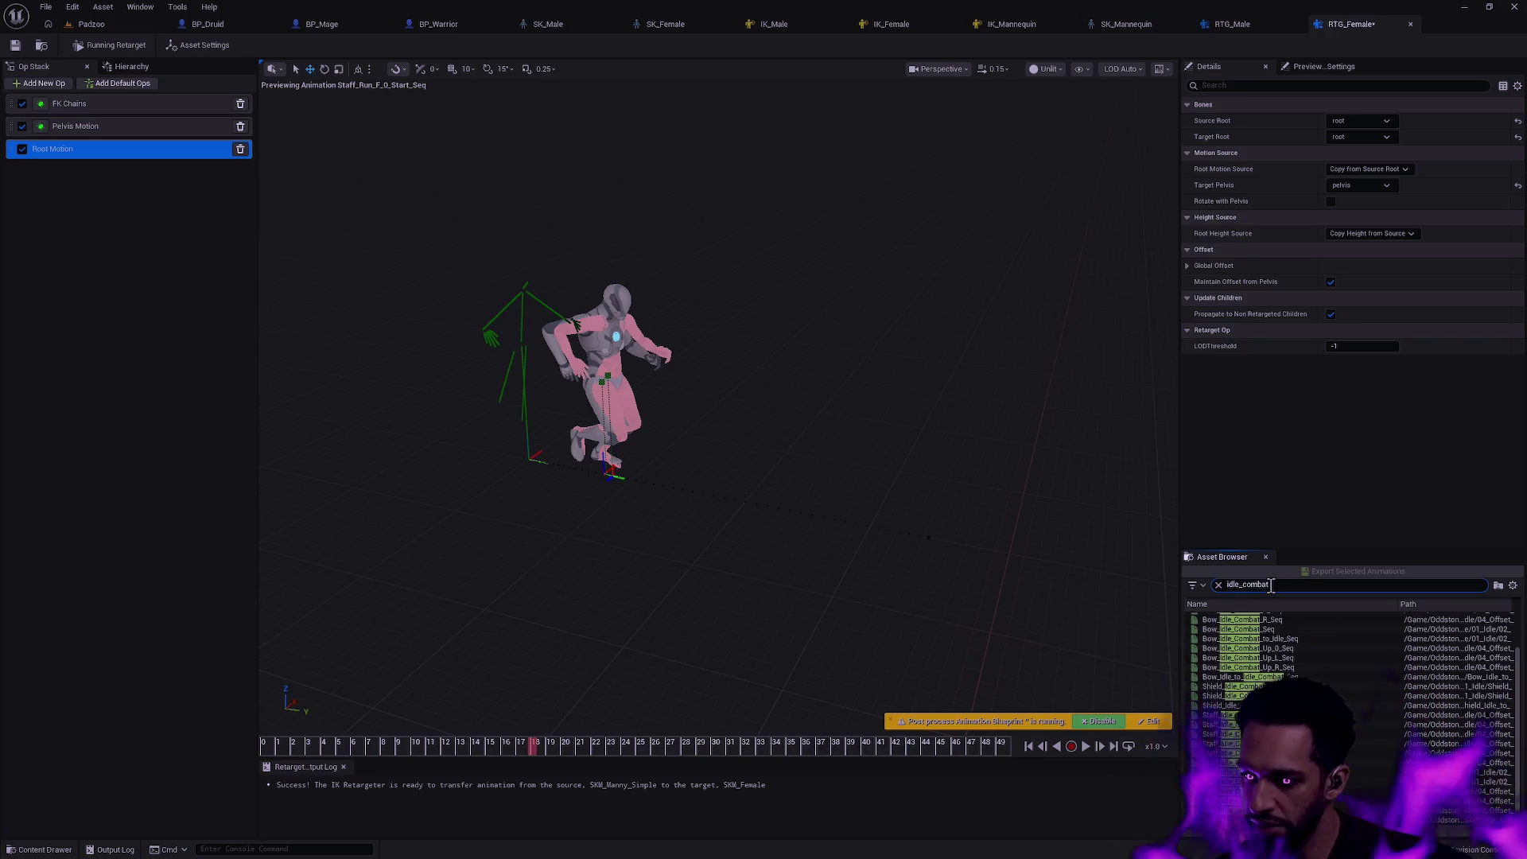
{"action": "scroll", "coordinate": [1310, 649], "scroll_direction": "up", "scroll_amount": 2}
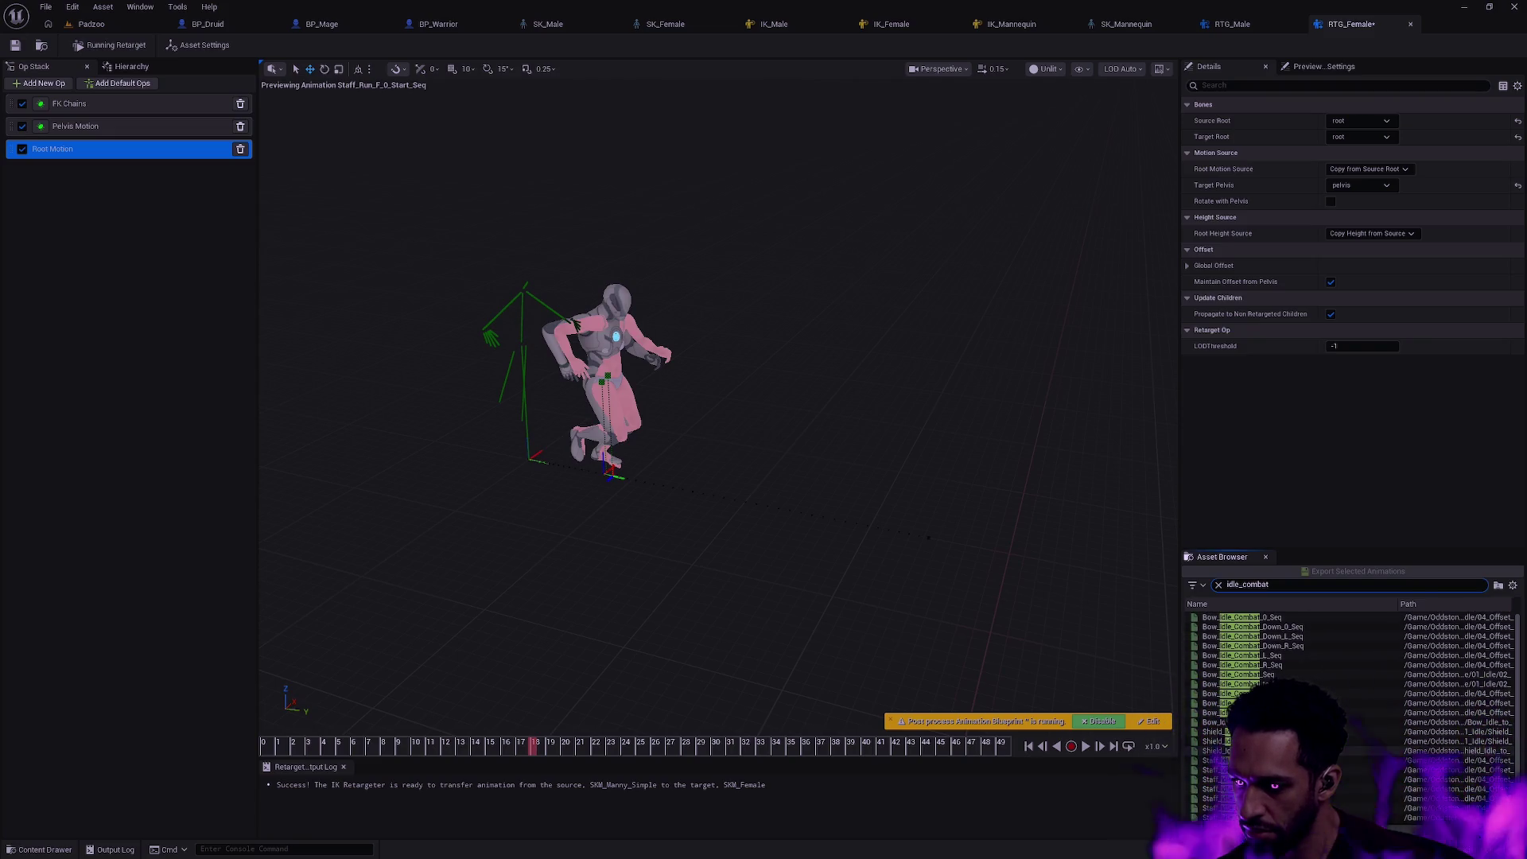
- Preview Shield_Idle_Combat_to_Idle_Seq, pause around frame 25 and zoom in close on the character
{"action": "double_click", "coordinate": [1240, 740]}
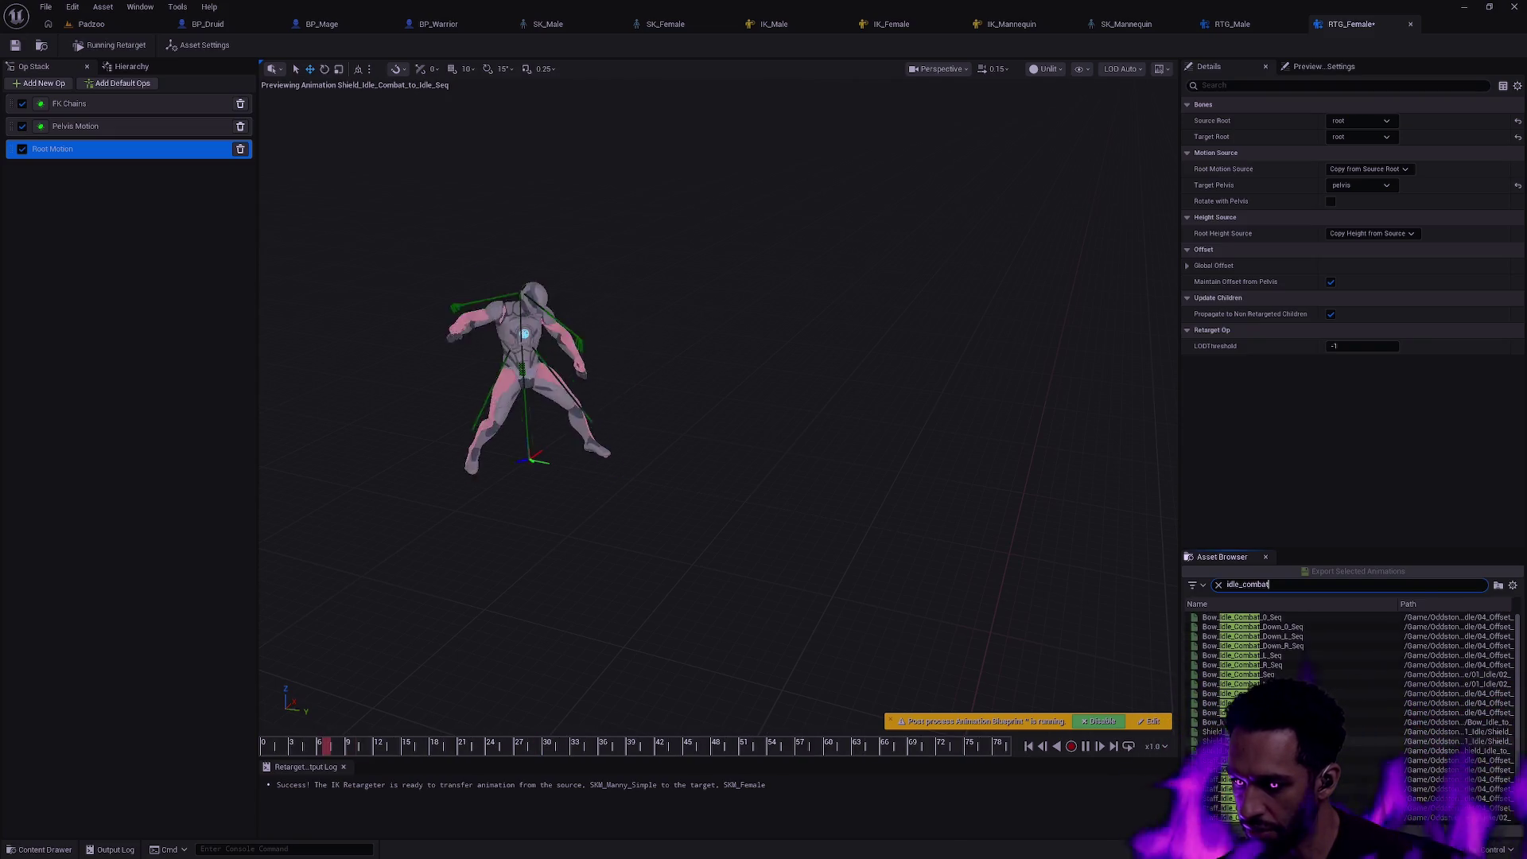
{"action": "left_click", "coordinate": [752, 423]}
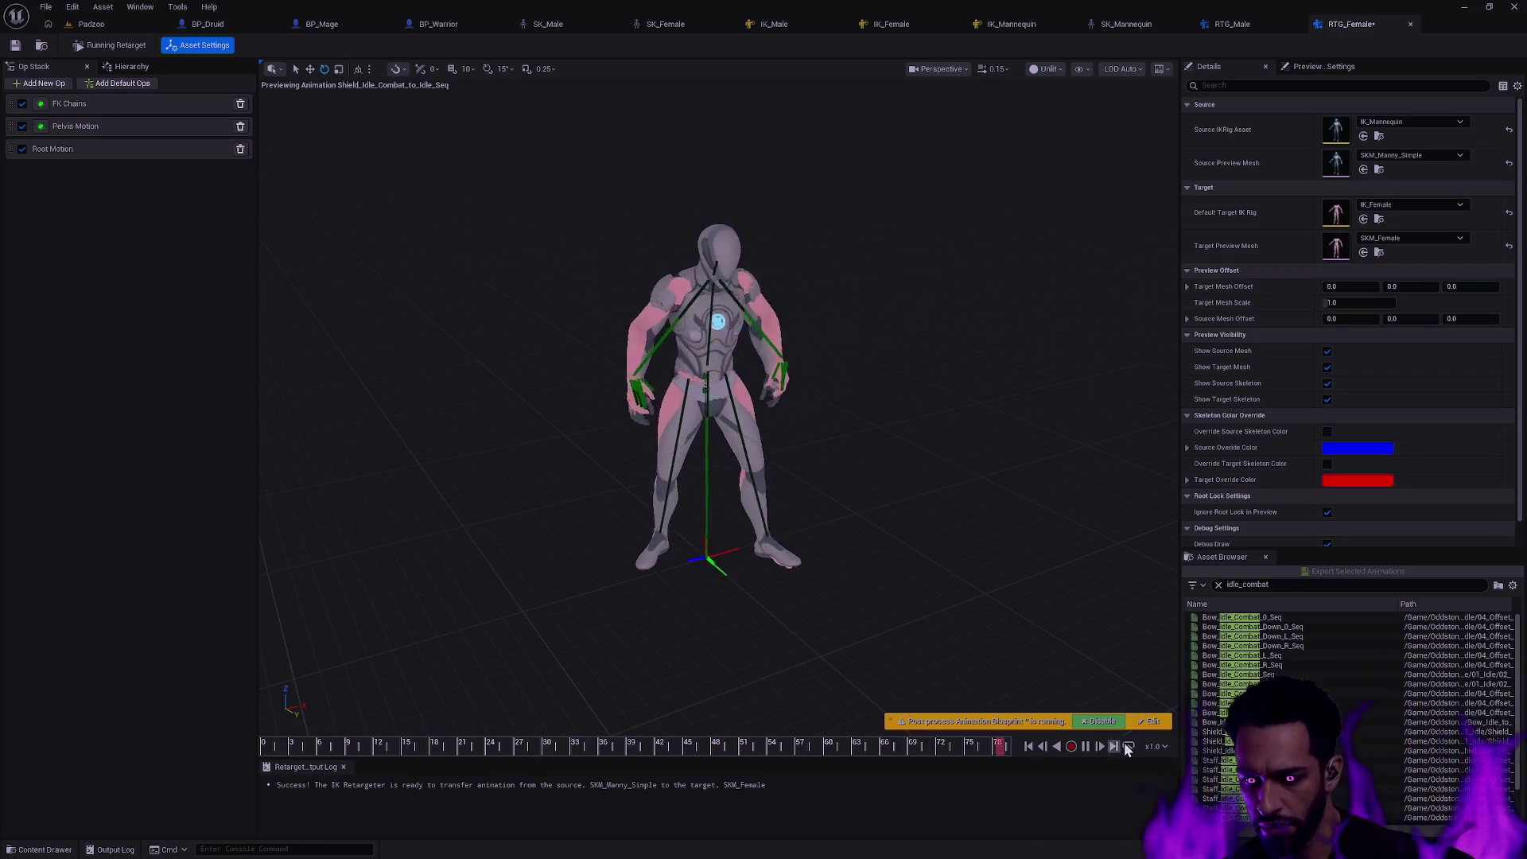
{"action": "left_click", "coordinate": [1086, 745]}
{"action": "mouse_move", "coordinate": [280, 746]}
{"action": "left_mouse_down"}
{"action": "mouse_move", "coordinate": [727, 749]}
{"action": "mouse_move", "coordinate": [449, 744]}
{"action": "mouse_move", "coordinate": [520, 746]}
{"action": "mouse_move", "coordinate": [477, 746]}
{"action": "left_mouse_up"}
{"action": "left_click_drag", "start_coordinate": [568, 670], "coordinate": [668, 596]}
{"action": "scroll", "coordinate": [668, 597], "scroll_direction": "up", "scroll_amount": 4}
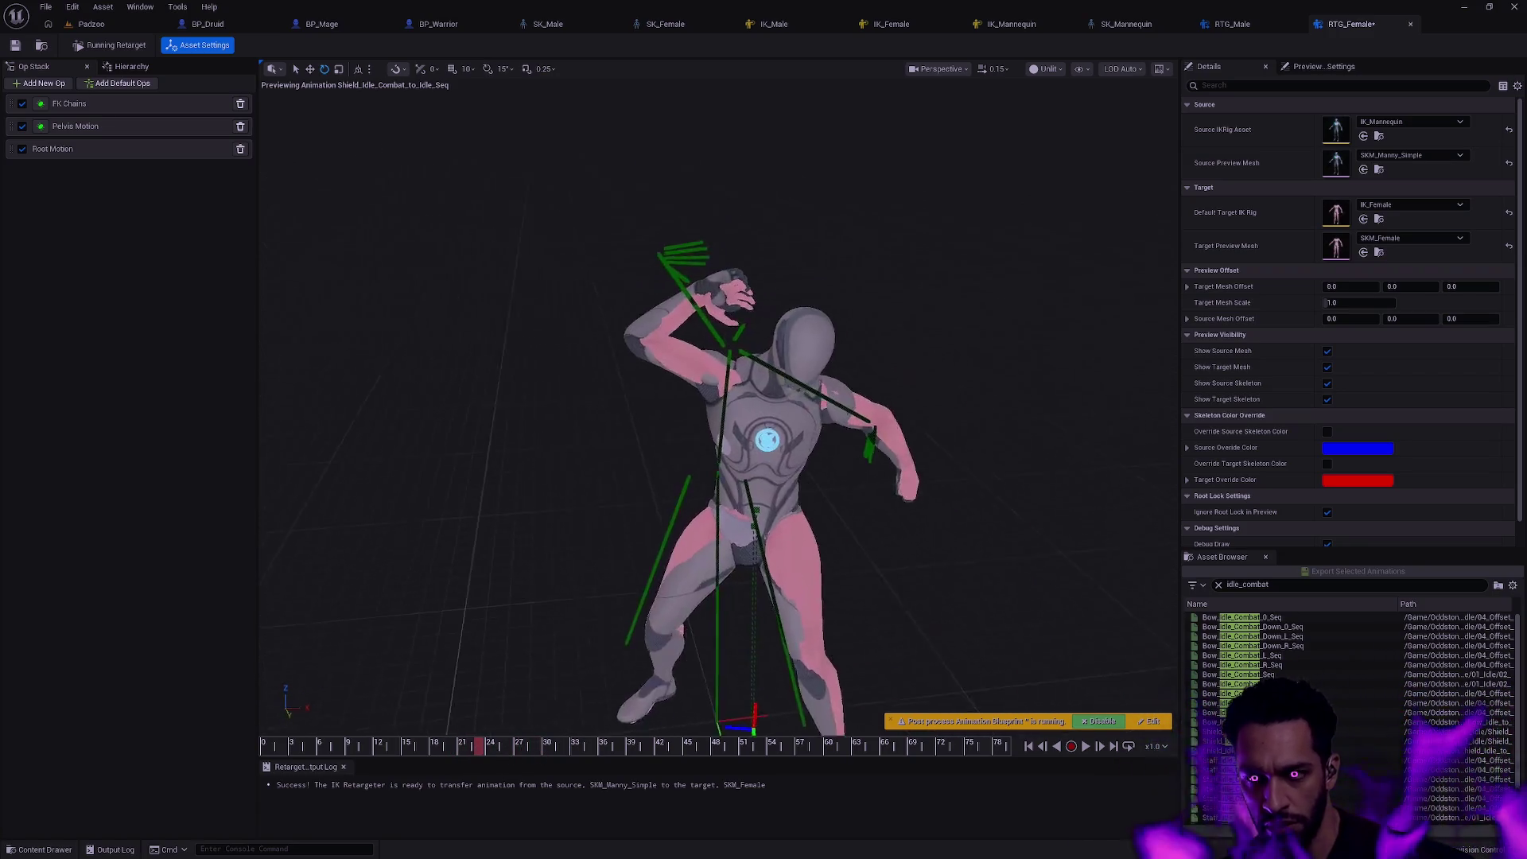
{"action": "scroll", "coordinate": [669, 596], "scroll_direction": "up", "scroll_amount": 3}
{"action": "left_click_drag", "start_coordinate": [669, 537], "coordinate": [609, 537]}
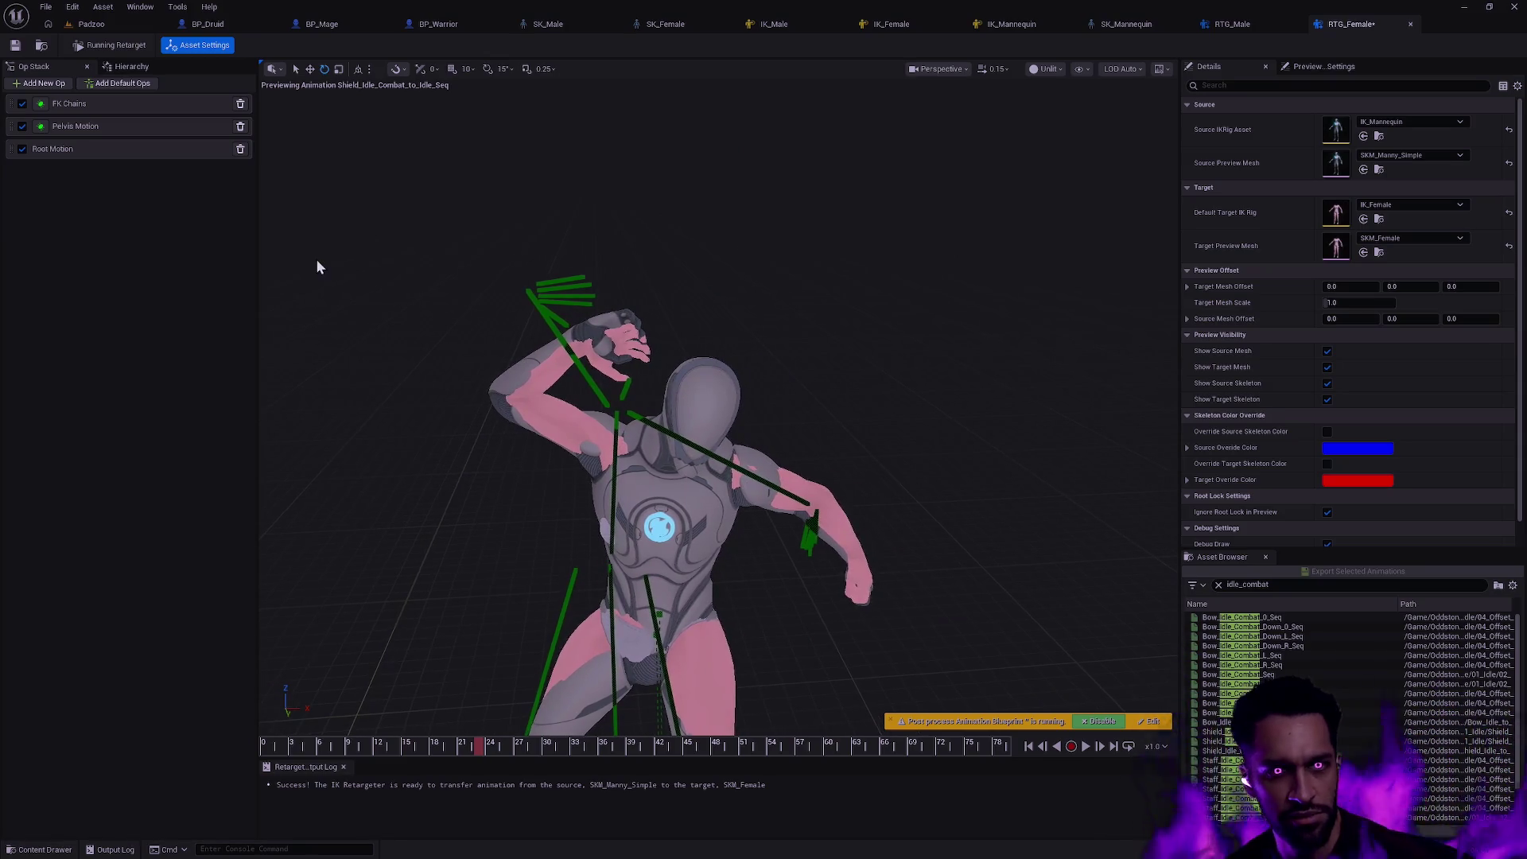
{"action": "left_click", "coordinate": [55, 87]}
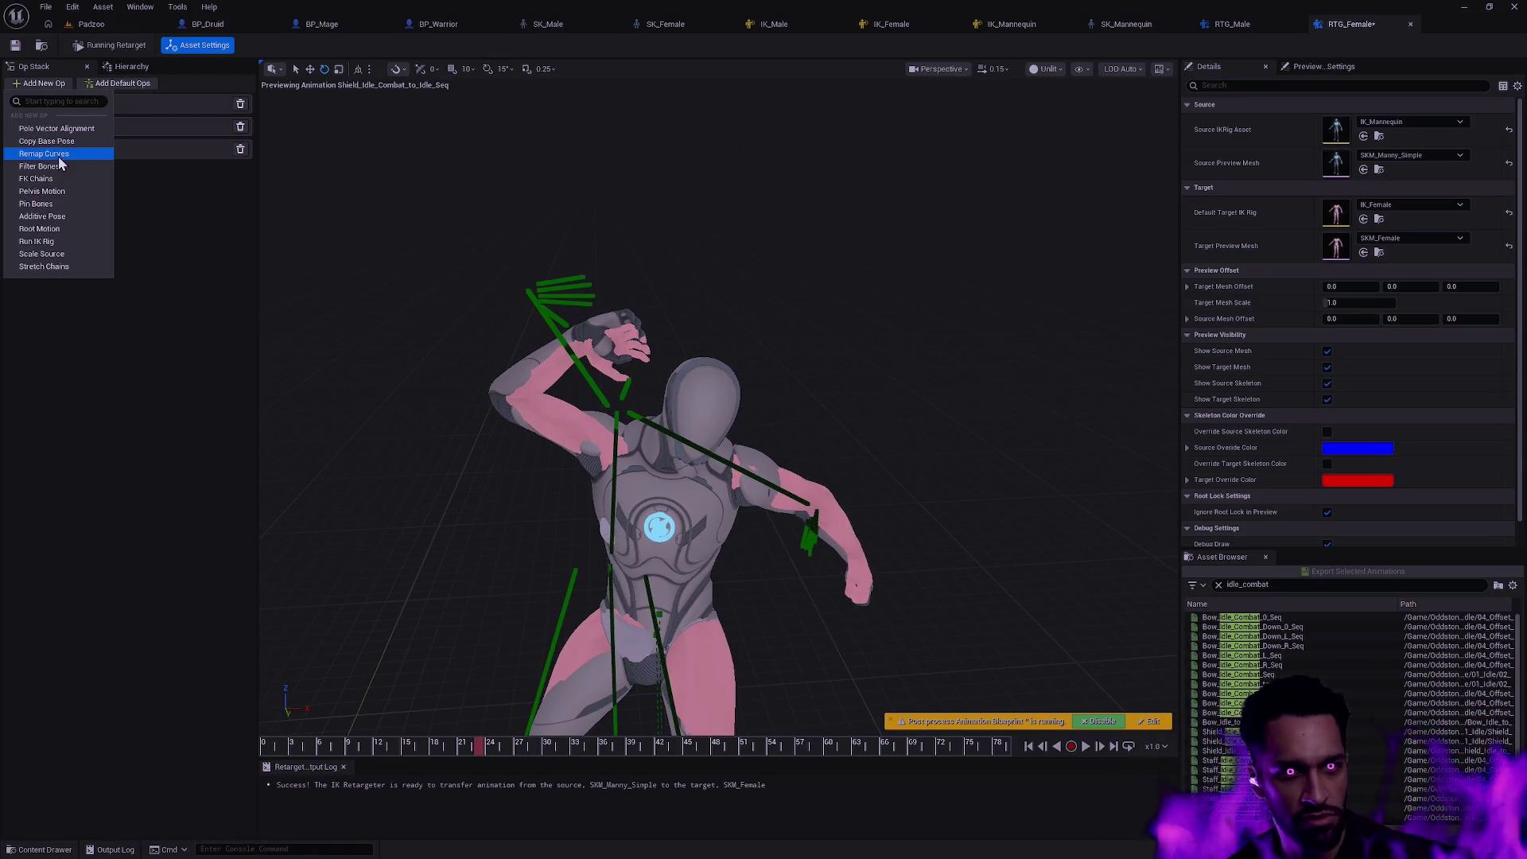
- Add a Run IK Rig op with a Retarget IK Goals child, check early frames, then switch to RTG_Male
{"action": "left_click", "coordinate": [36, 242]}
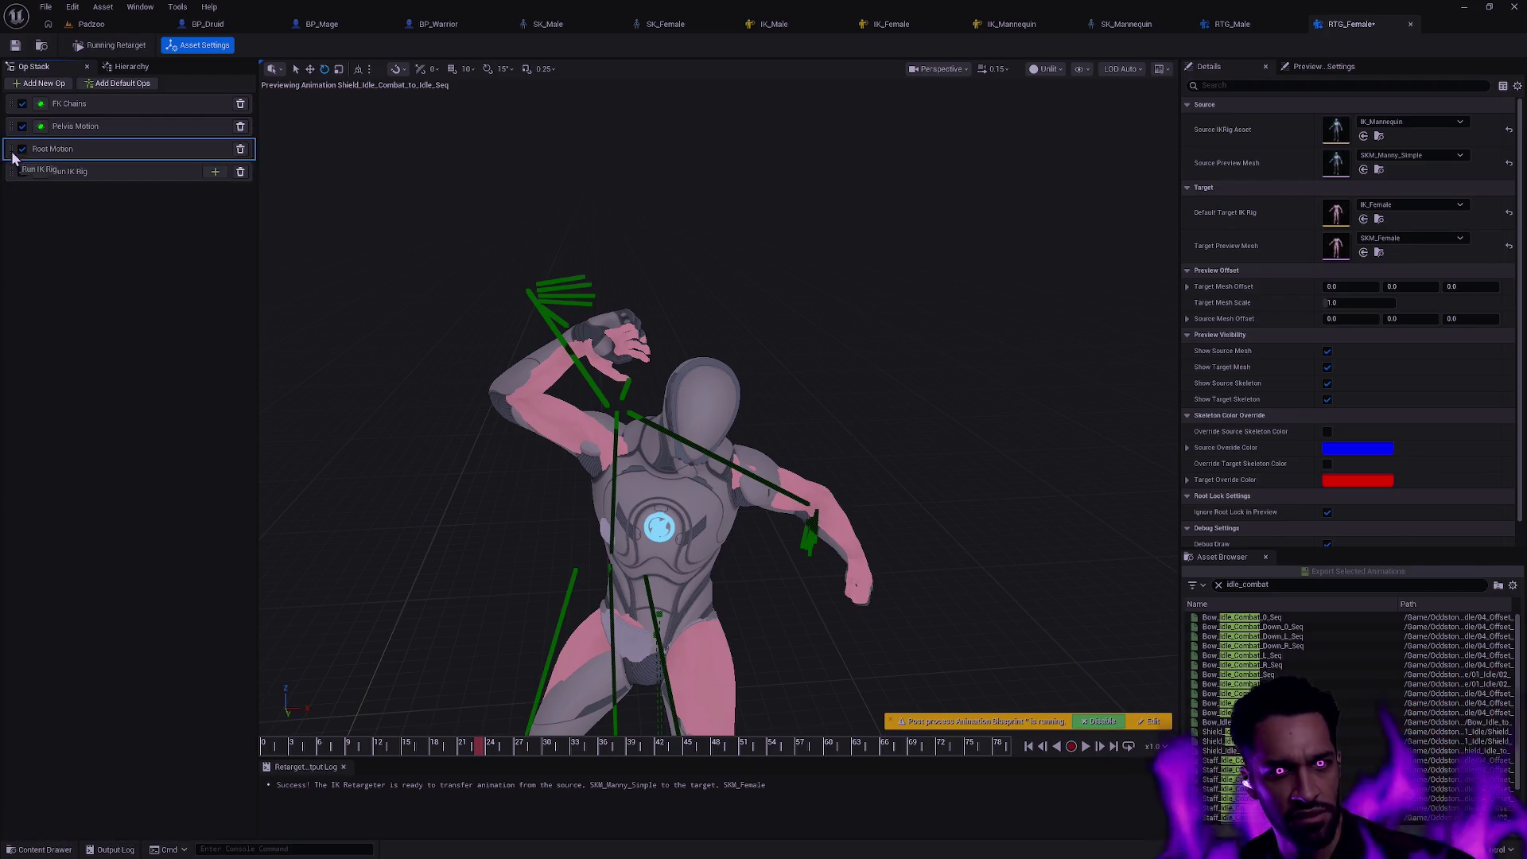
{"action": "left_click", "coordinate": [215, 126]}
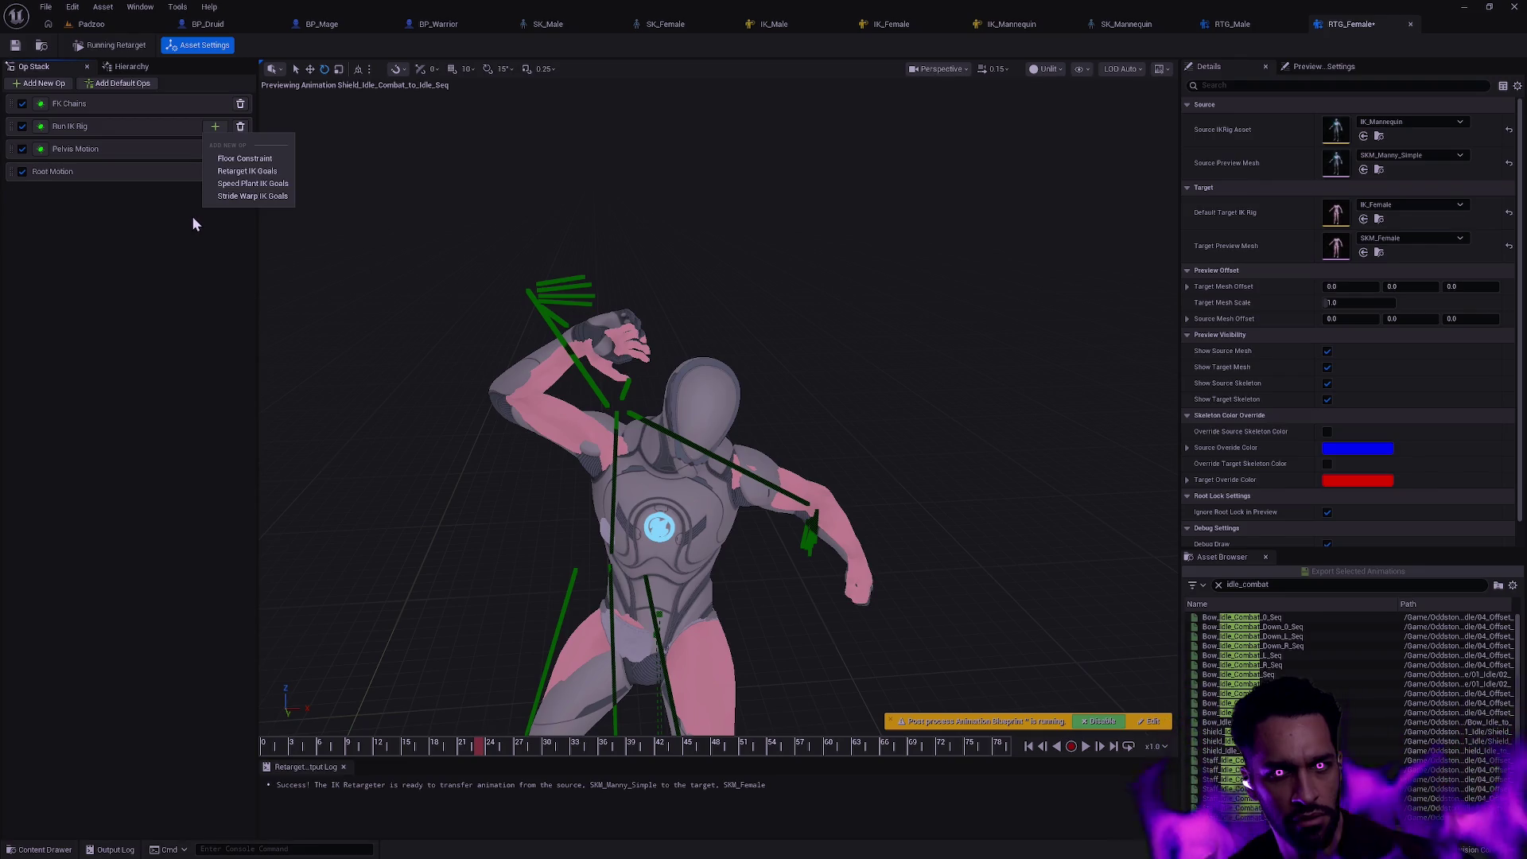
{"action": "left_click", "coordinate": [247, 171]}
{"action": "left_click_drag", "start_coordinate": [430, 744], "coordinate": [499, 712]}
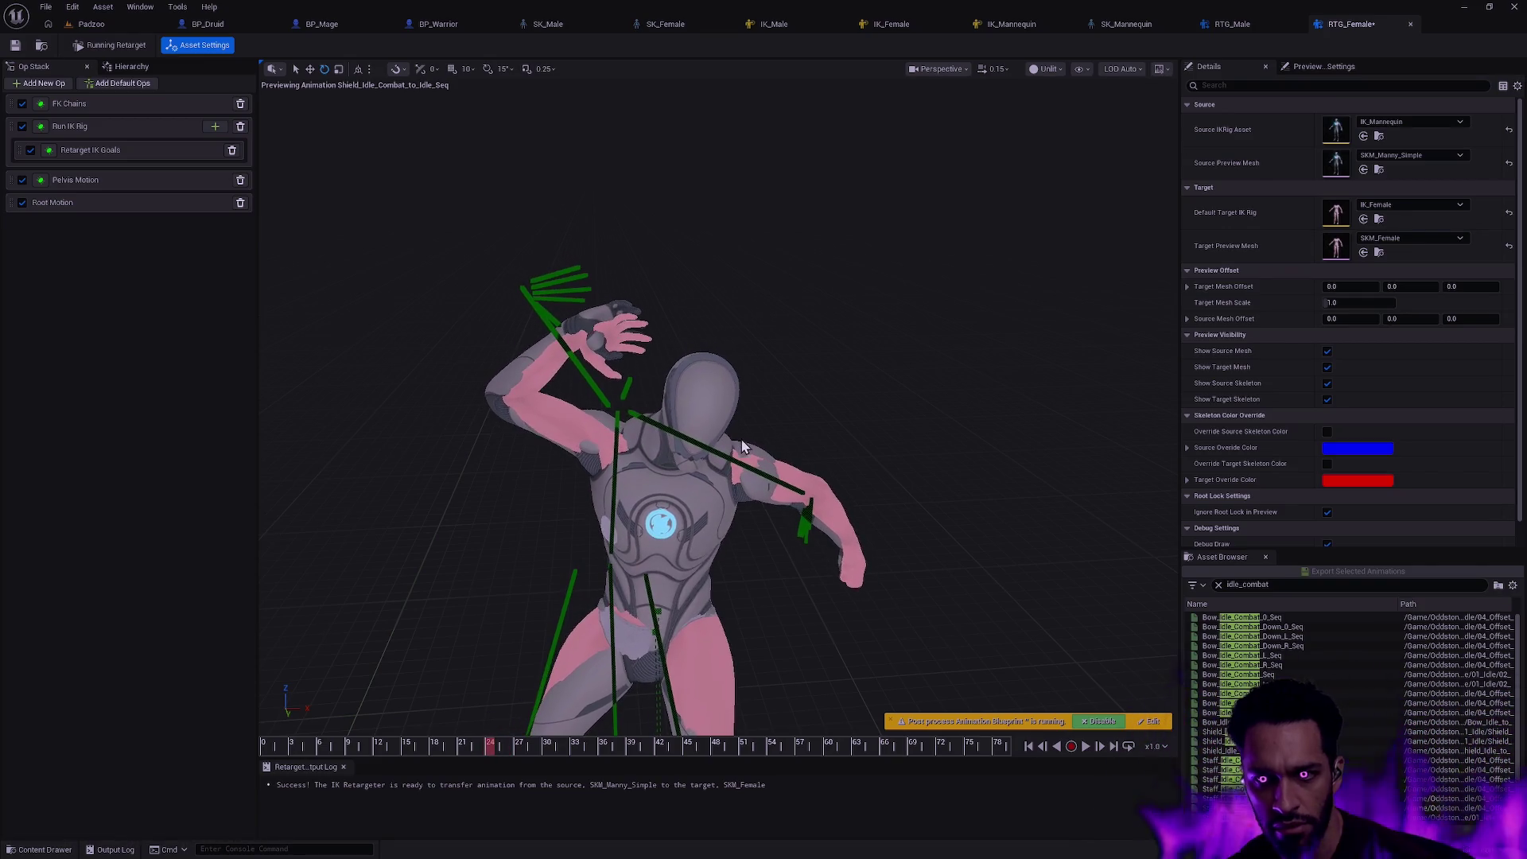
{"action": "left_click", "coordinate": [1232, 23]}
{"action": "left_click_drag", "start_coordinate": [649, 464], "coordinate": [740, 453]}
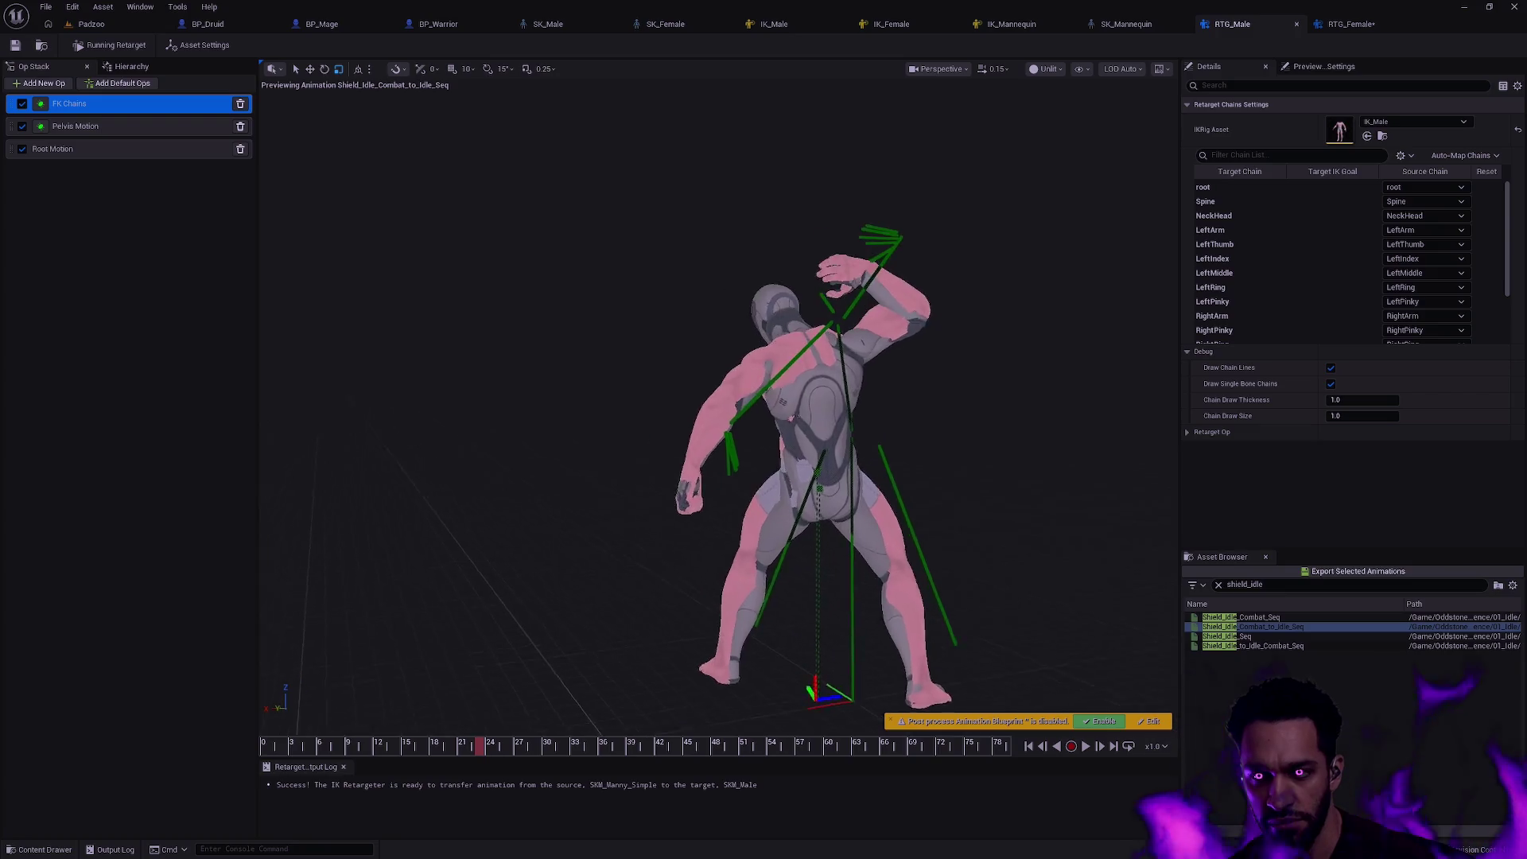
{"action": "scroll", "coordinate": [716, 419], "scroll_direction": "up", "scroll_amount": 5}
{"action": "scroll", "coordinate": [716, 417], "scroll_direction": "down", "scroll_amount": 5}
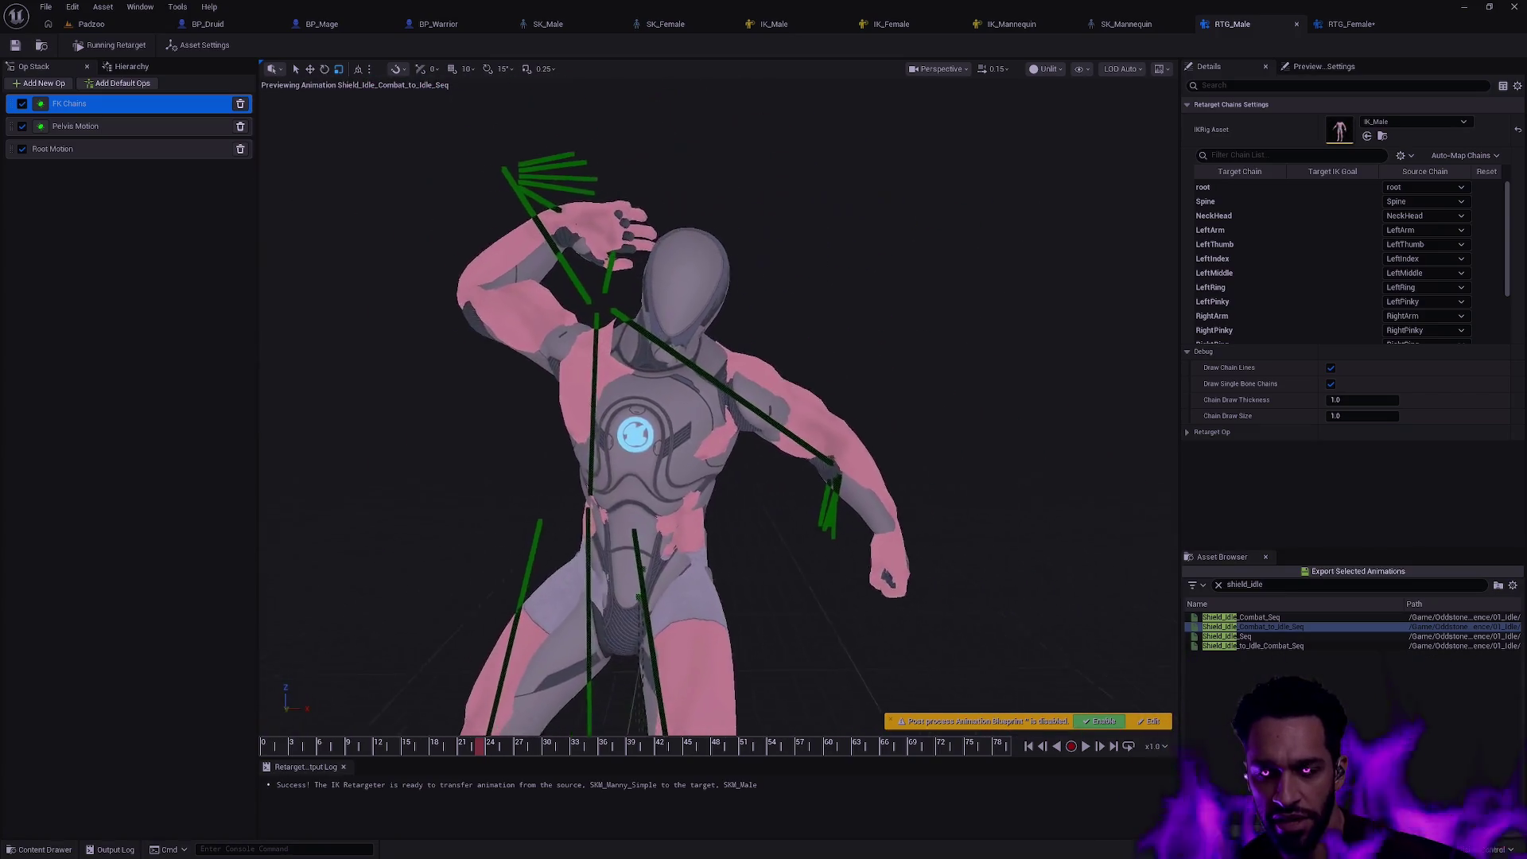
- Scrub the male retarget of the shield animation to inspect poses, then switch to RTG_Female
{"action": "left_click_drag", "start_coordinate": [716, 417], "coordinate": [740, 501]}
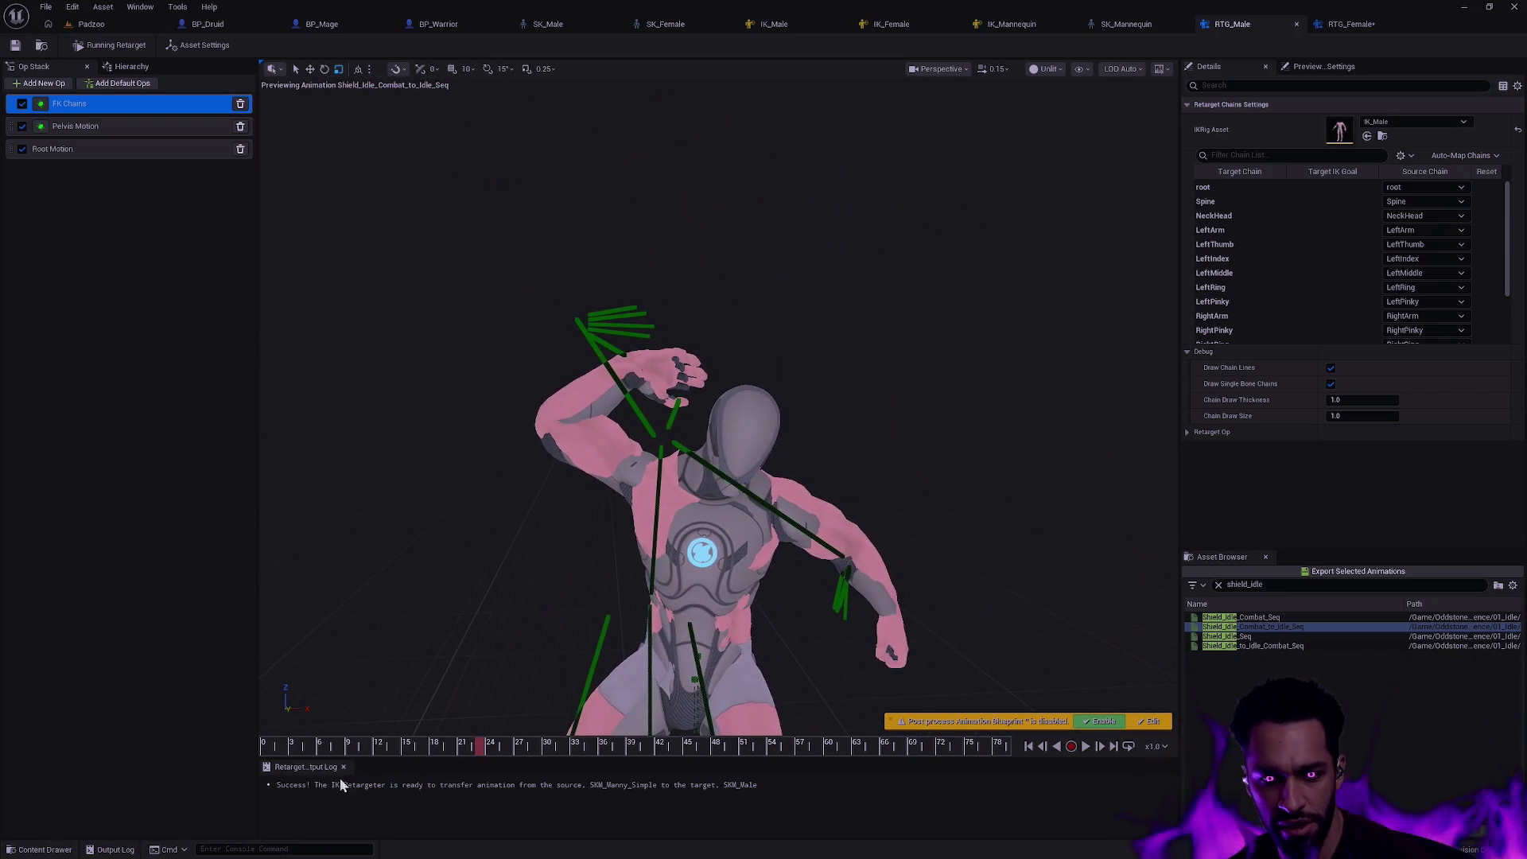
{"action": "left_click_drag", "start_coordinate": [265, 746], "coordinate": [488, 746]}
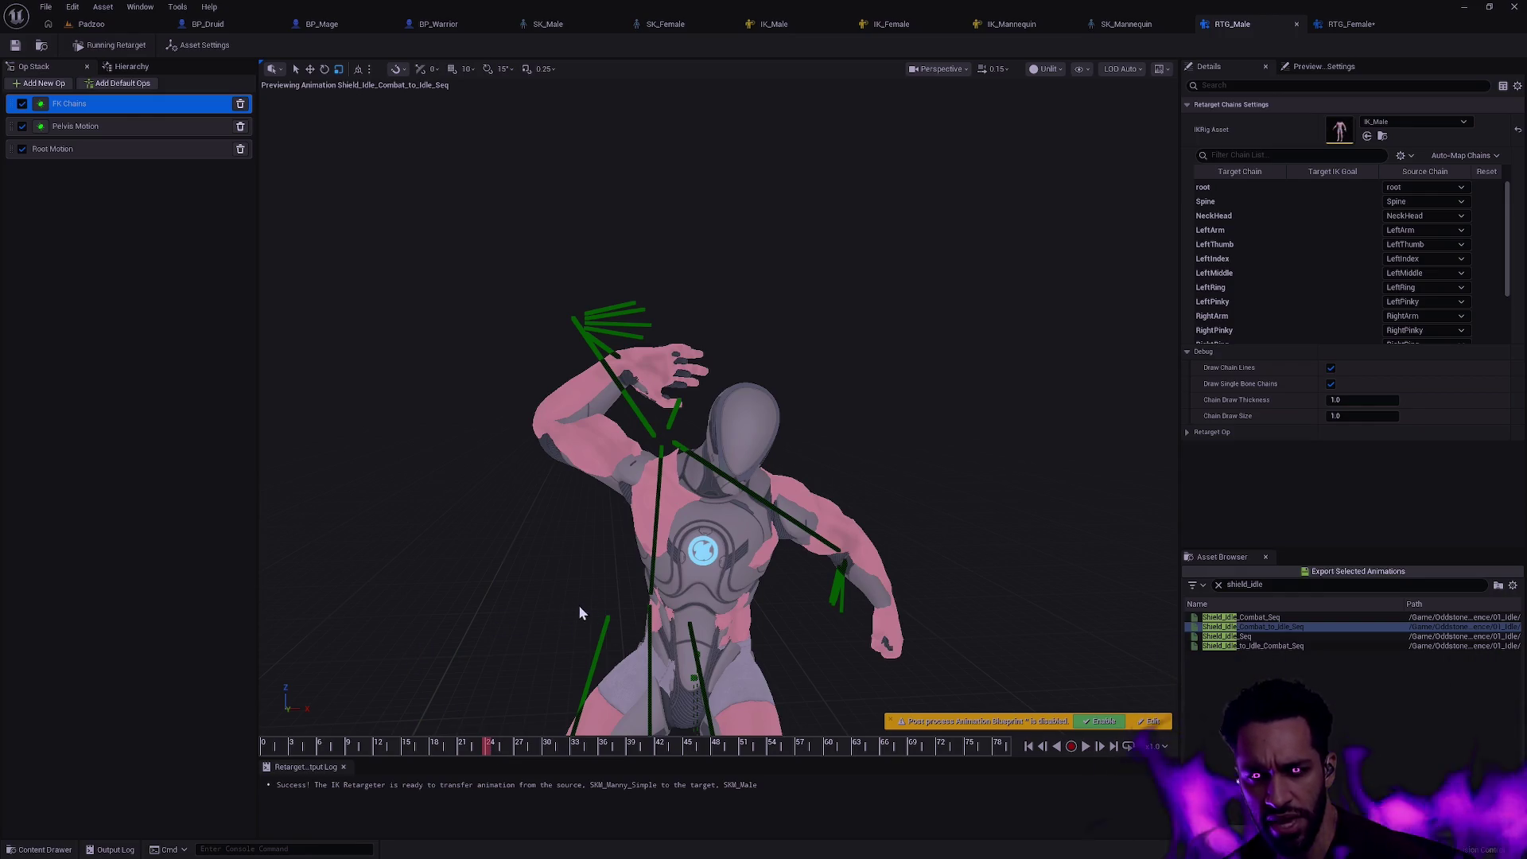
{"action": "mouse_move", "coordinate": [491, 746]}
{"action": "left_mouse_down"}
{"action": "mouse_move", "coordinate": [462, 727]}
{"action": "mouse_move", "coordinate": [635, 740]}
{"action": "left_mouse_up"}
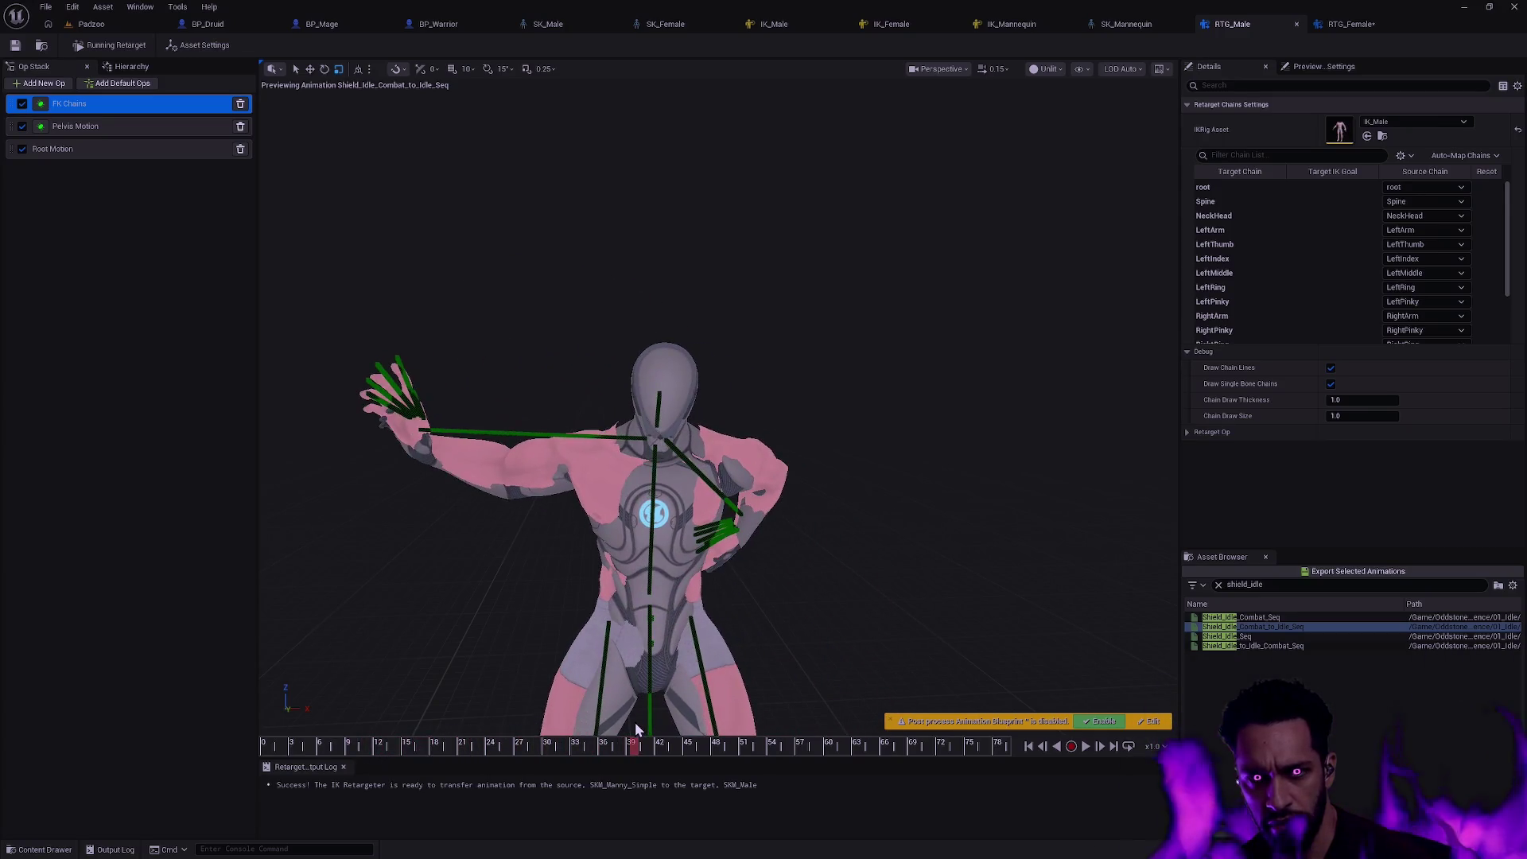
{"action": "left_click", "coordinate": [1352, 23]}
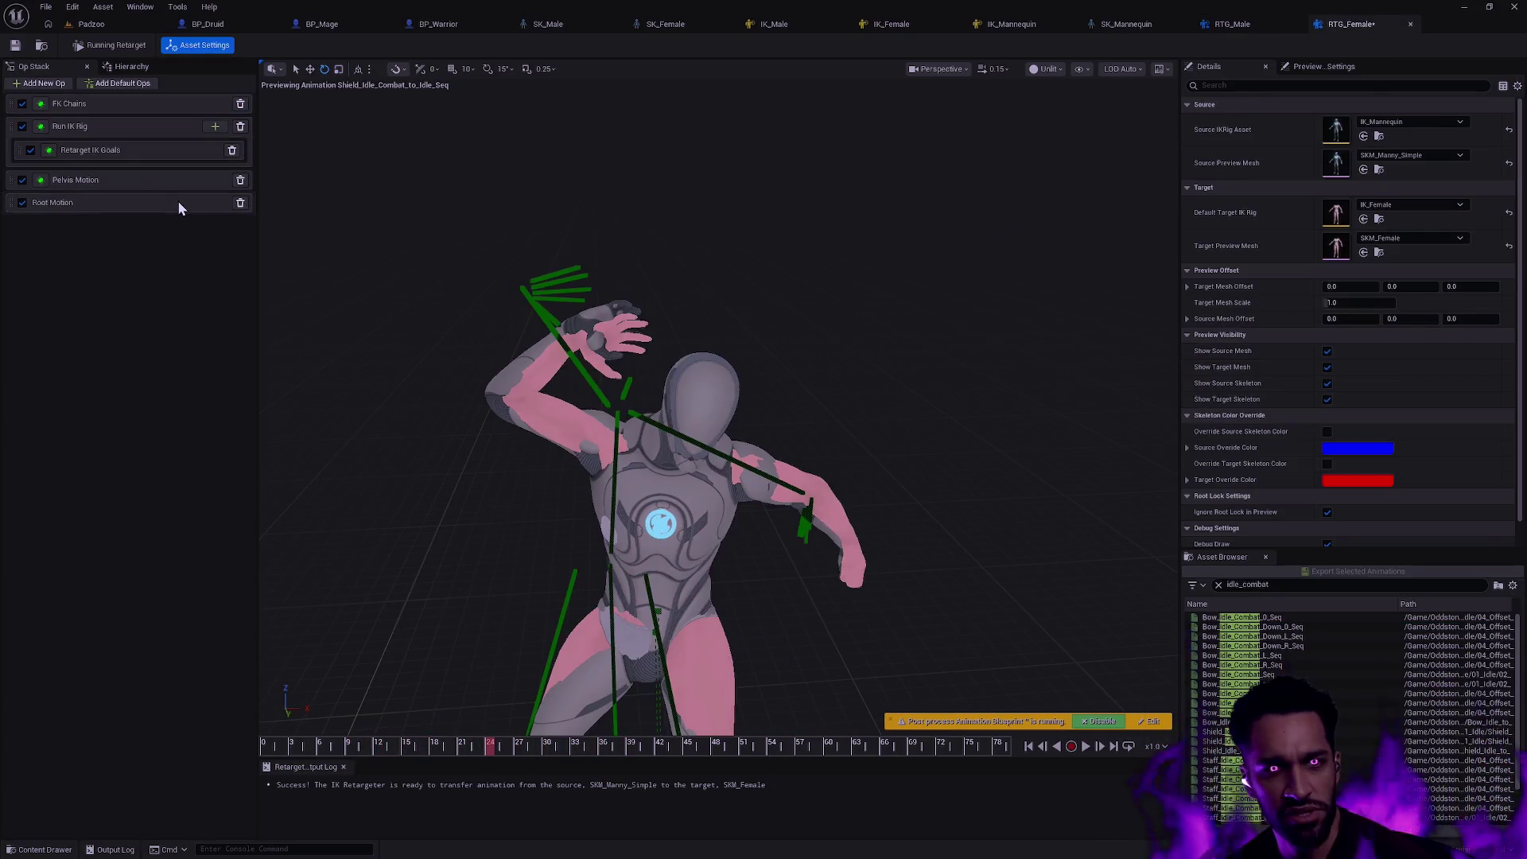
- Remove the Run IK Rig op from RTG_Female and scrub the preview through frames 33 to 66
{"action": "left_click", "coordinate": [116, 127]}
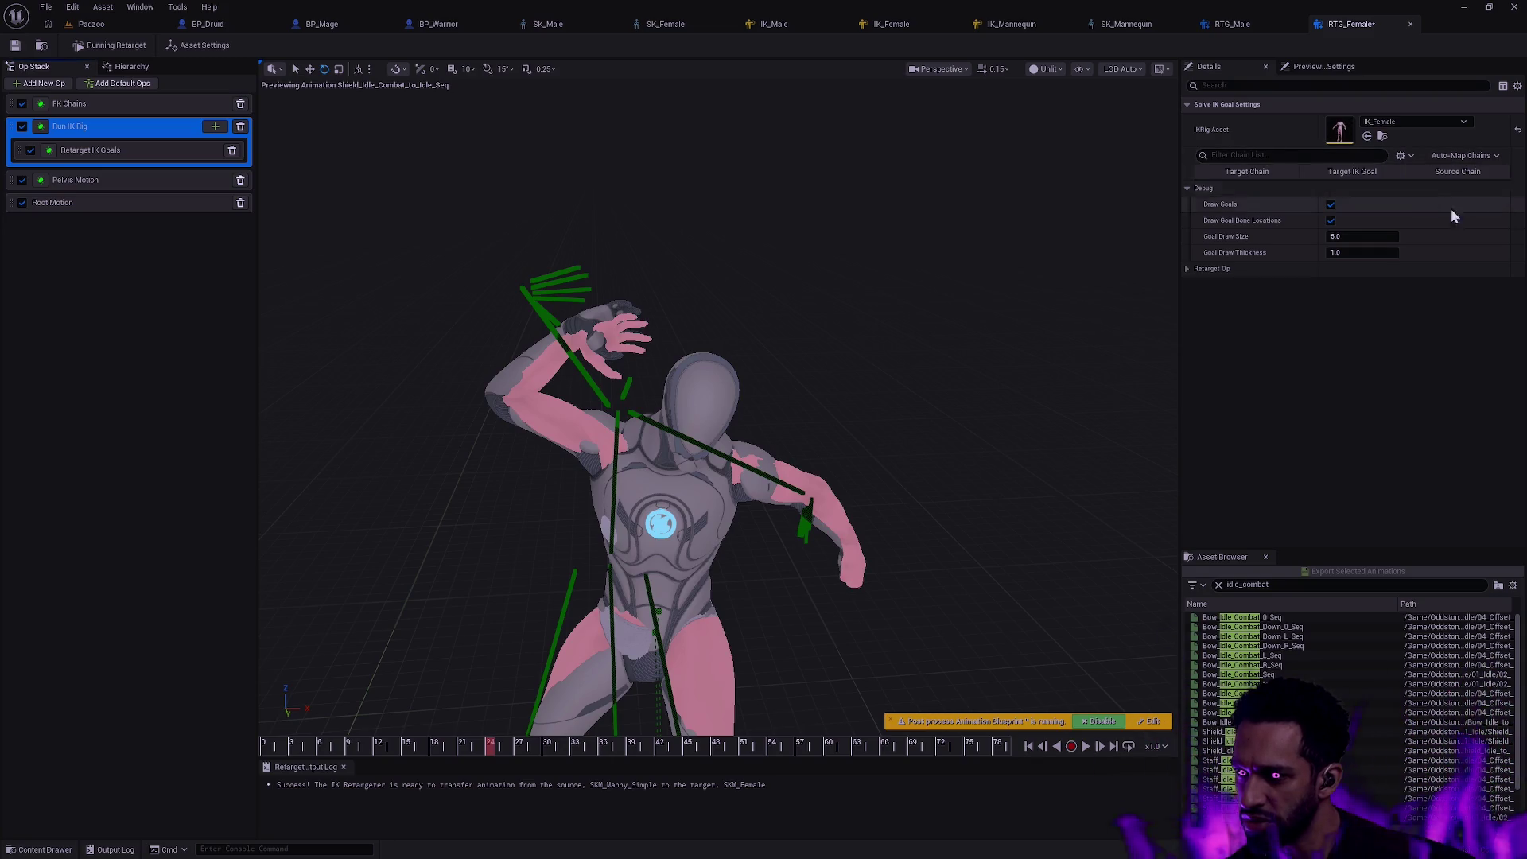
{"action": "left_click", "coordinate": [241, 127]}
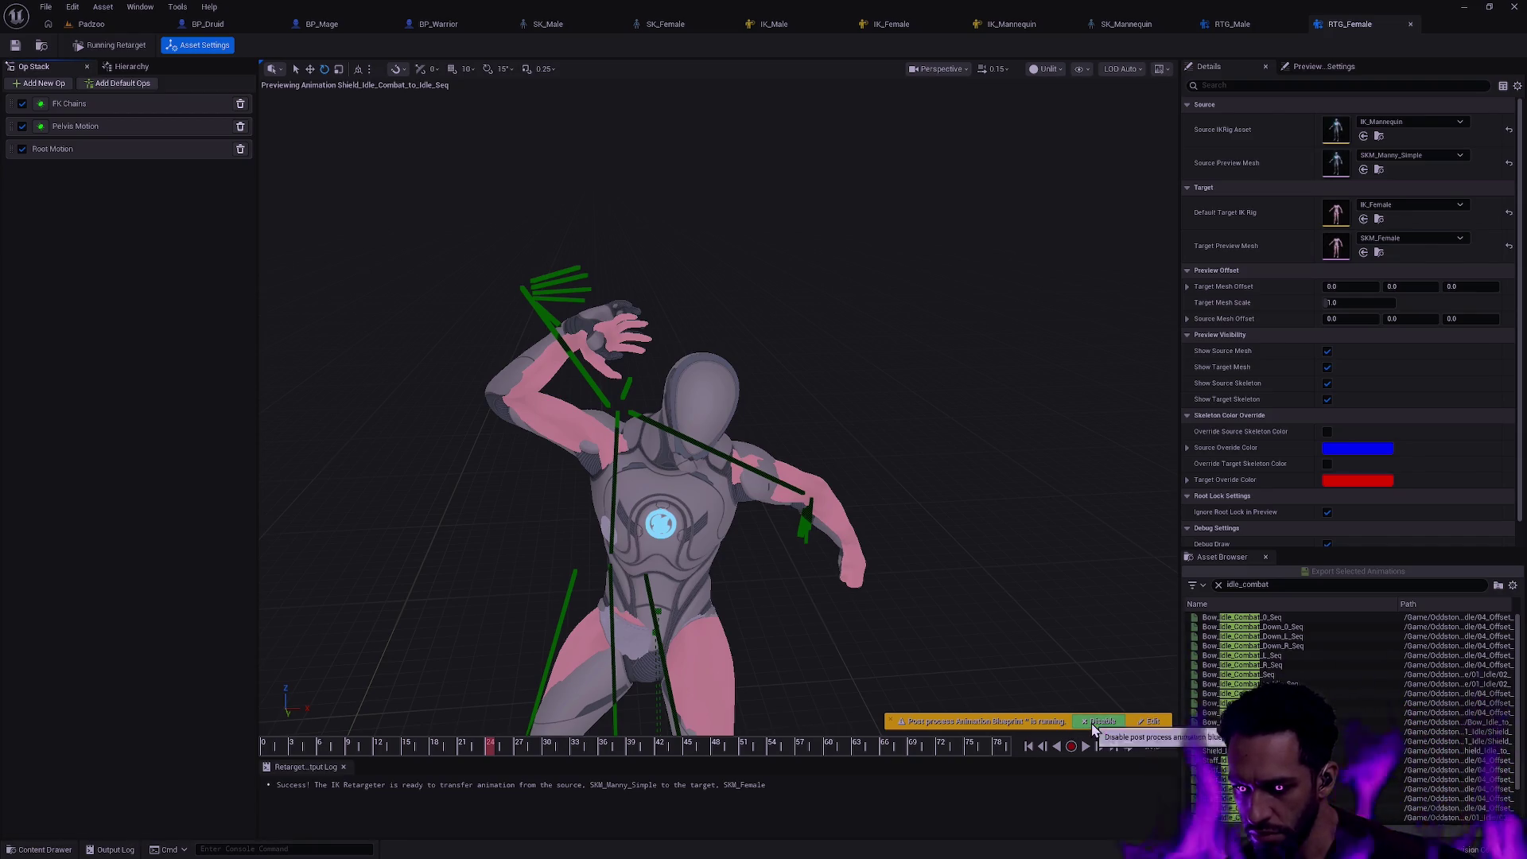
{"action": "scroll", "coordinate": [825, 615], "scroll_direction": "down", "scroll_amount": 3}
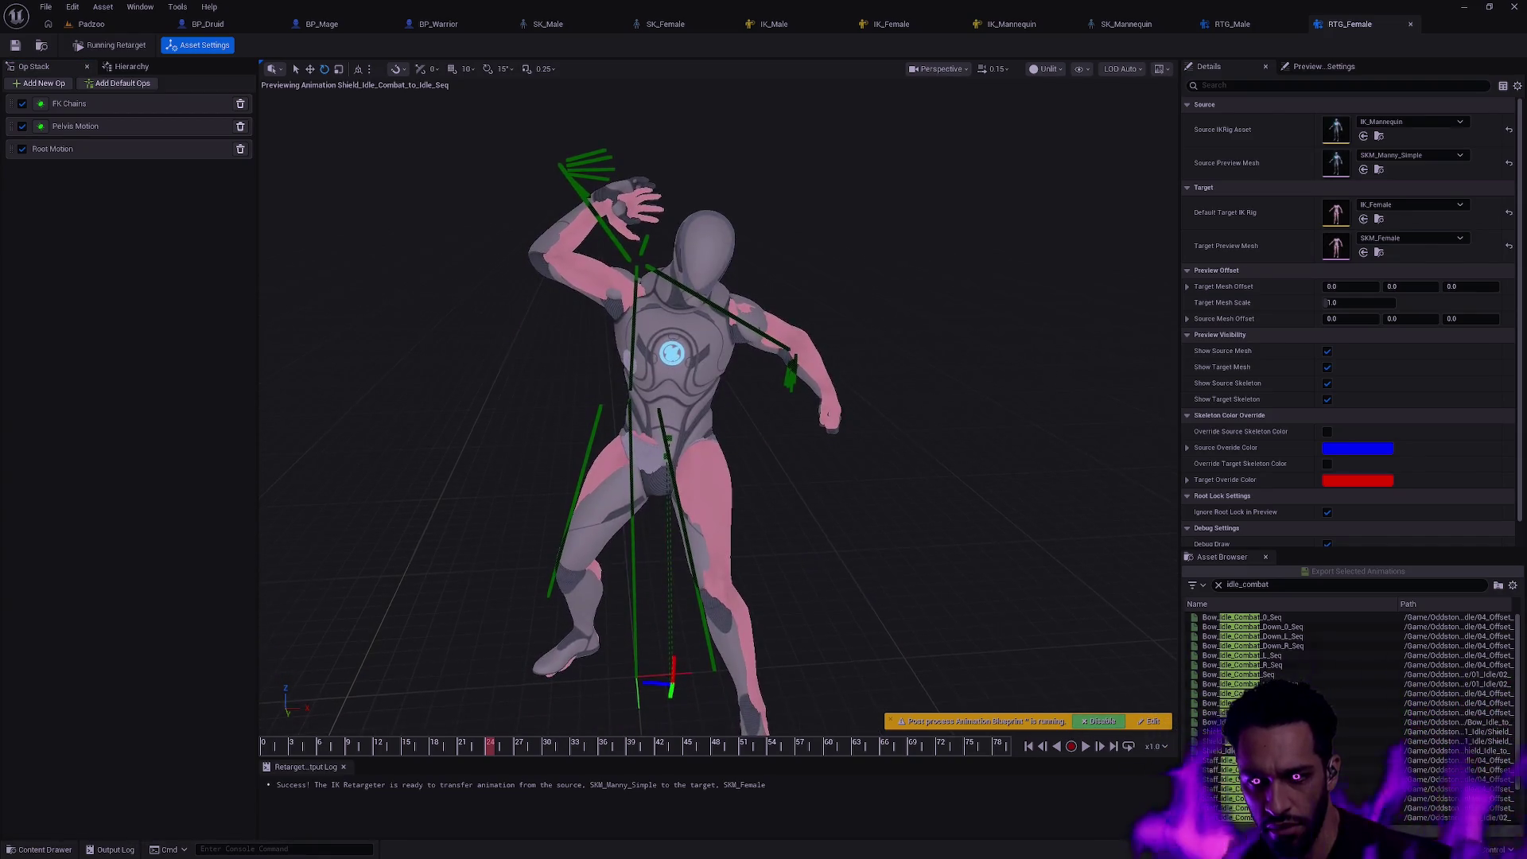
{"action": "scroll", "coordinate": [826, 616], "scroll_direction": "down", "scroll_amount": 2}
{"action": "left_click_drag", "start_coordinate": [942, 606], "coordinate": [816, 713]}
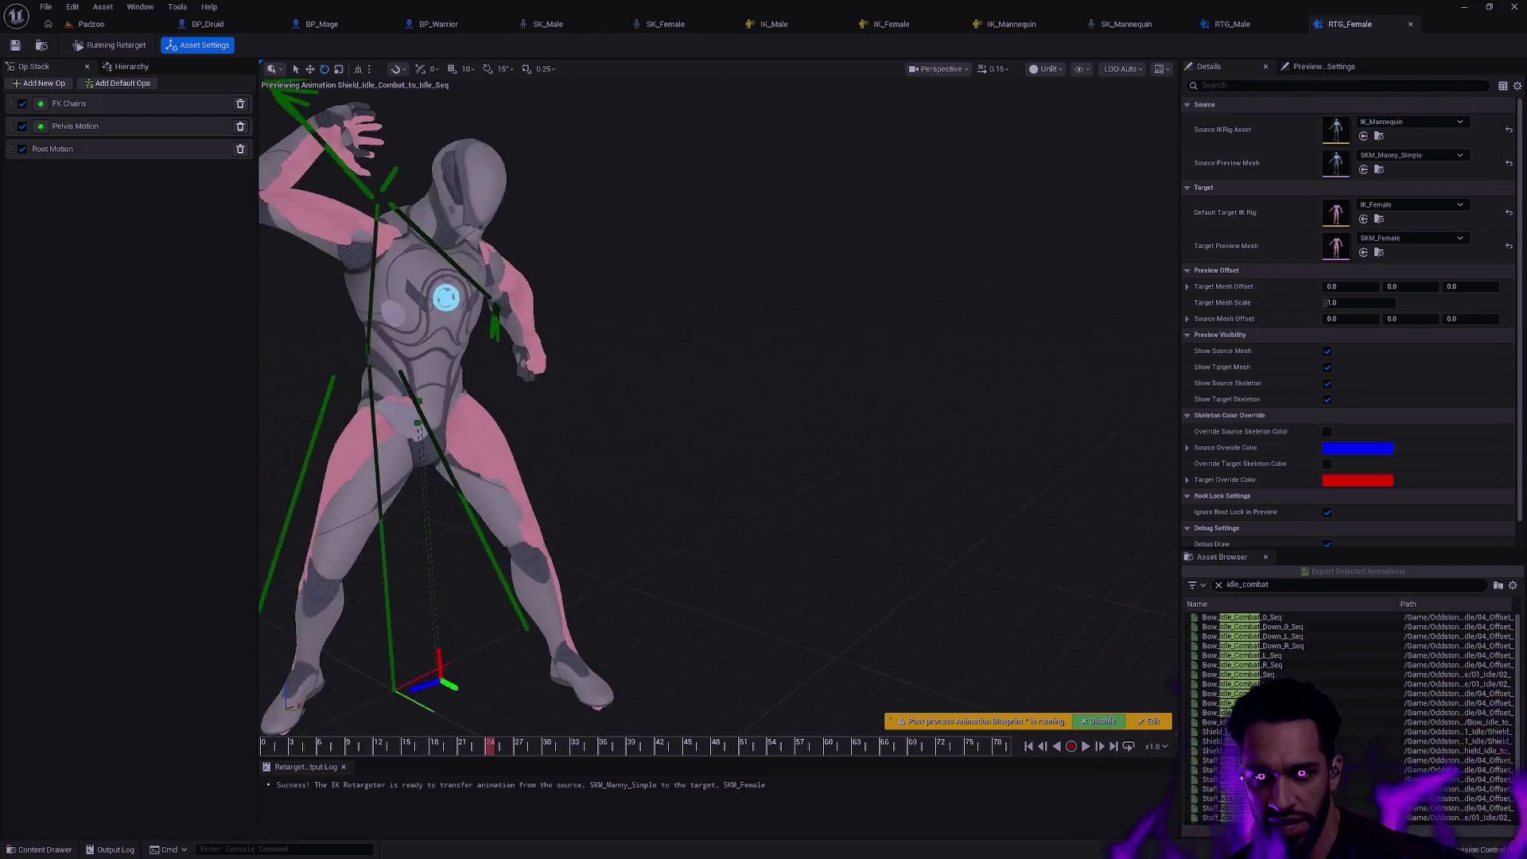
{"action": "left_click", "coordinate": [293, 747]}
{"action": "mouse_move", "coordinate": [288, 748]}
{"action": "left_mouse_down"}
{"action": "mouse_move", "coordinate": [990, 792]}
{"action": "mouse_move", "coordinate": [745, 763]}
{"action": "left_mouse_up"}
{"action": "scroll", "coordinate": [773, 597], "scroll_direction": "up", "scroll_amount": 4}
{"action": "mouse_move", "coordinate": [716, 478]}
{"action": "left_mouse_down"}
{"action": "mouse_move", "coordinate": [776, 359]}
{"action": "mouse_move", "coordinate": [717, 453]}
{"action": "mouse_move", "coordinate": [740, 454]}
{"action": "left_mouse_up"}
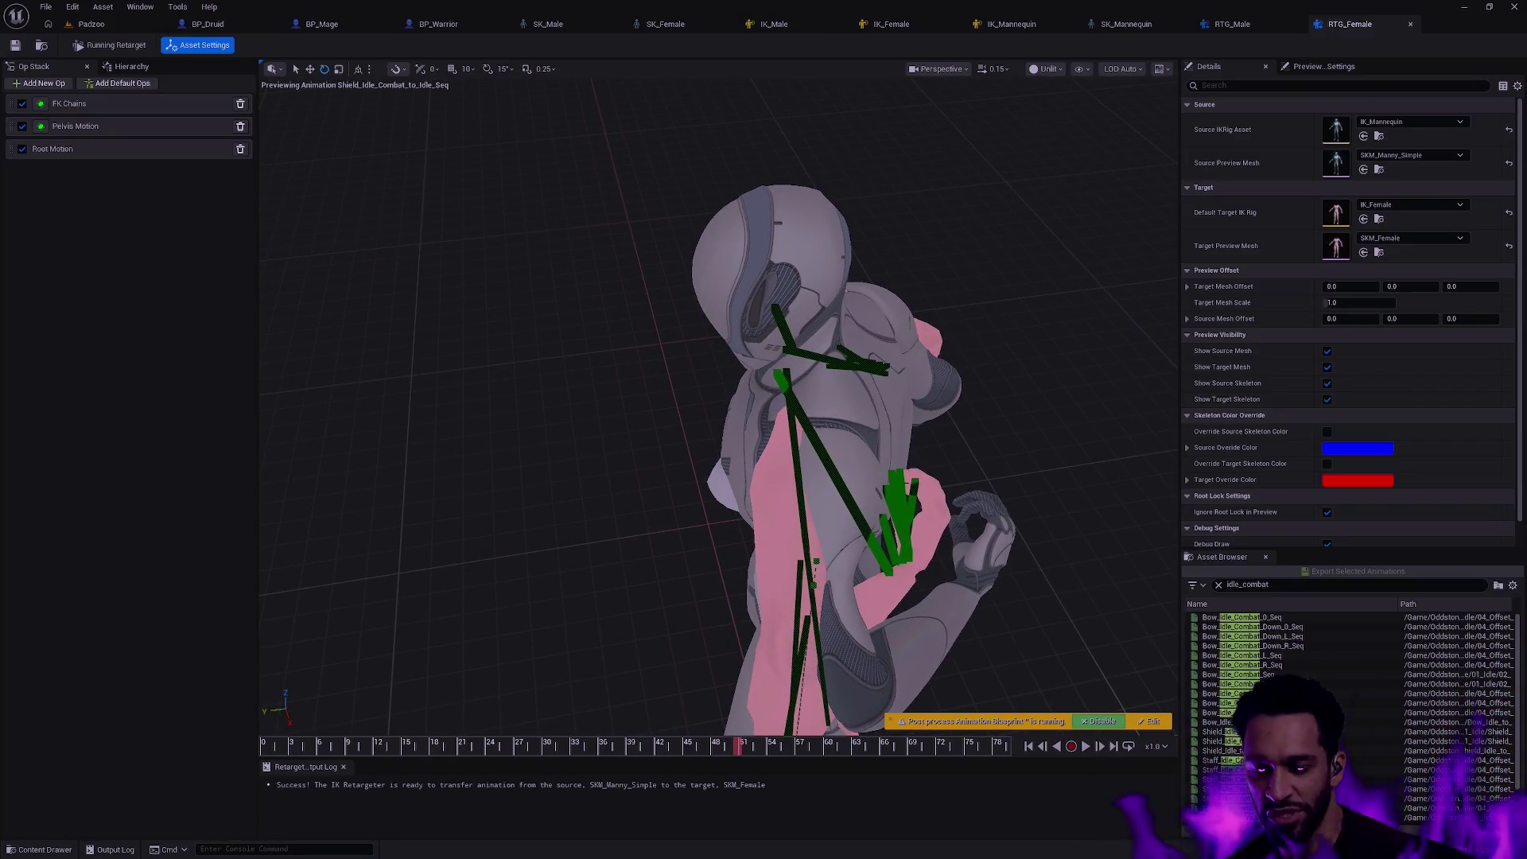
{"action": "left_click_drag", "start_coordinate": [835, 418], "coordinate": [596, 417]}
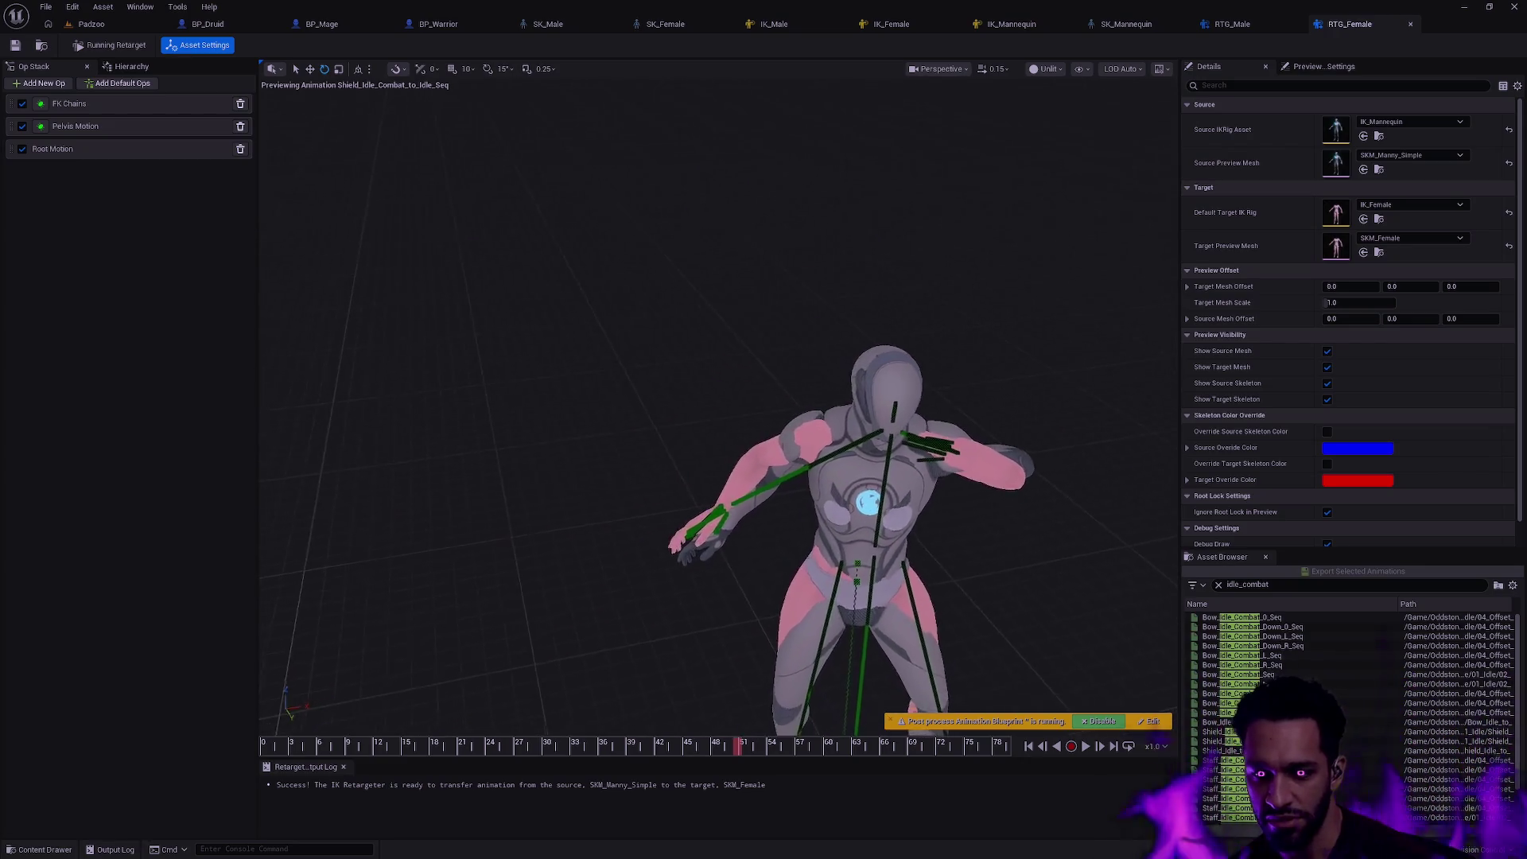
{"action": "left_click_drag", "start_coordinate": [895, 537], "coordinate": [838, 645]}
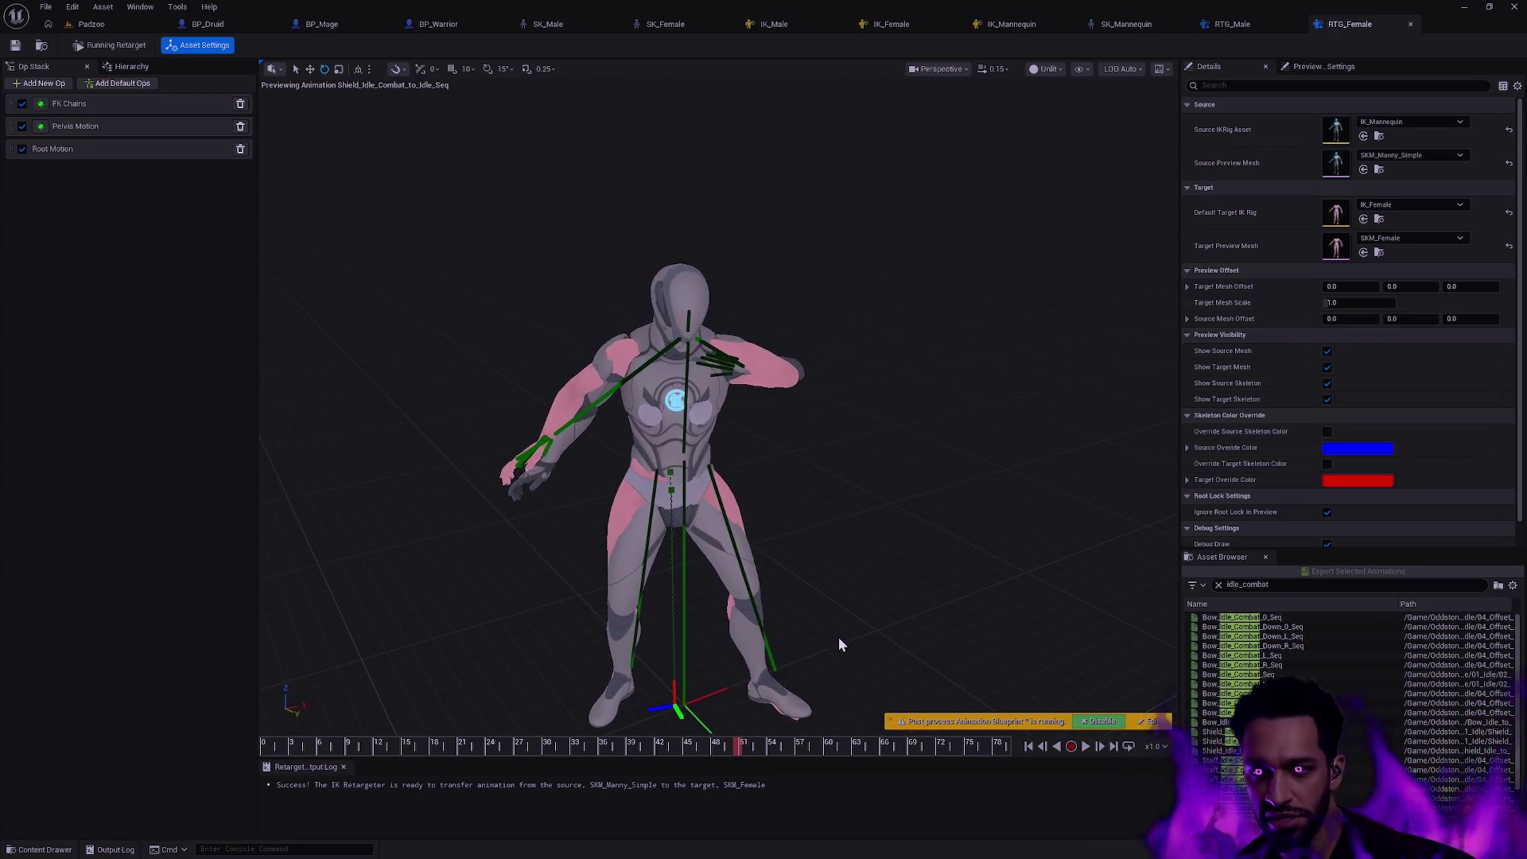
{"action": "left_click_drag", "start_coordinate": [735, 746], "coordinate": [915, 746]}
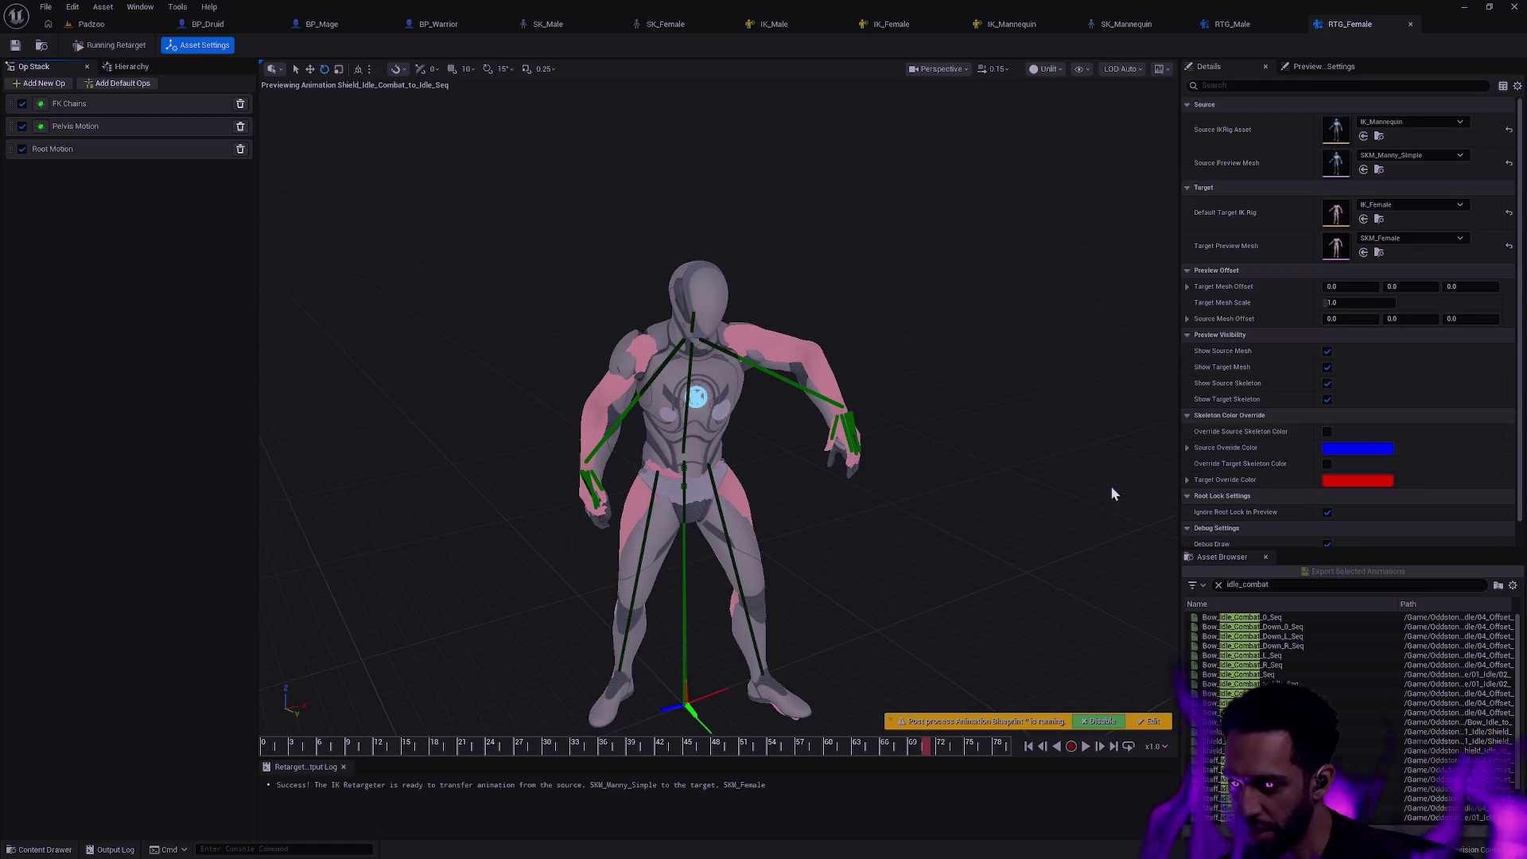
- Preview Bow_Idle_Combat_Down_0_Seq on the female character, then switch to the IK_Male rig
{"action": "left_click", "coordinate": [1265, 625]}
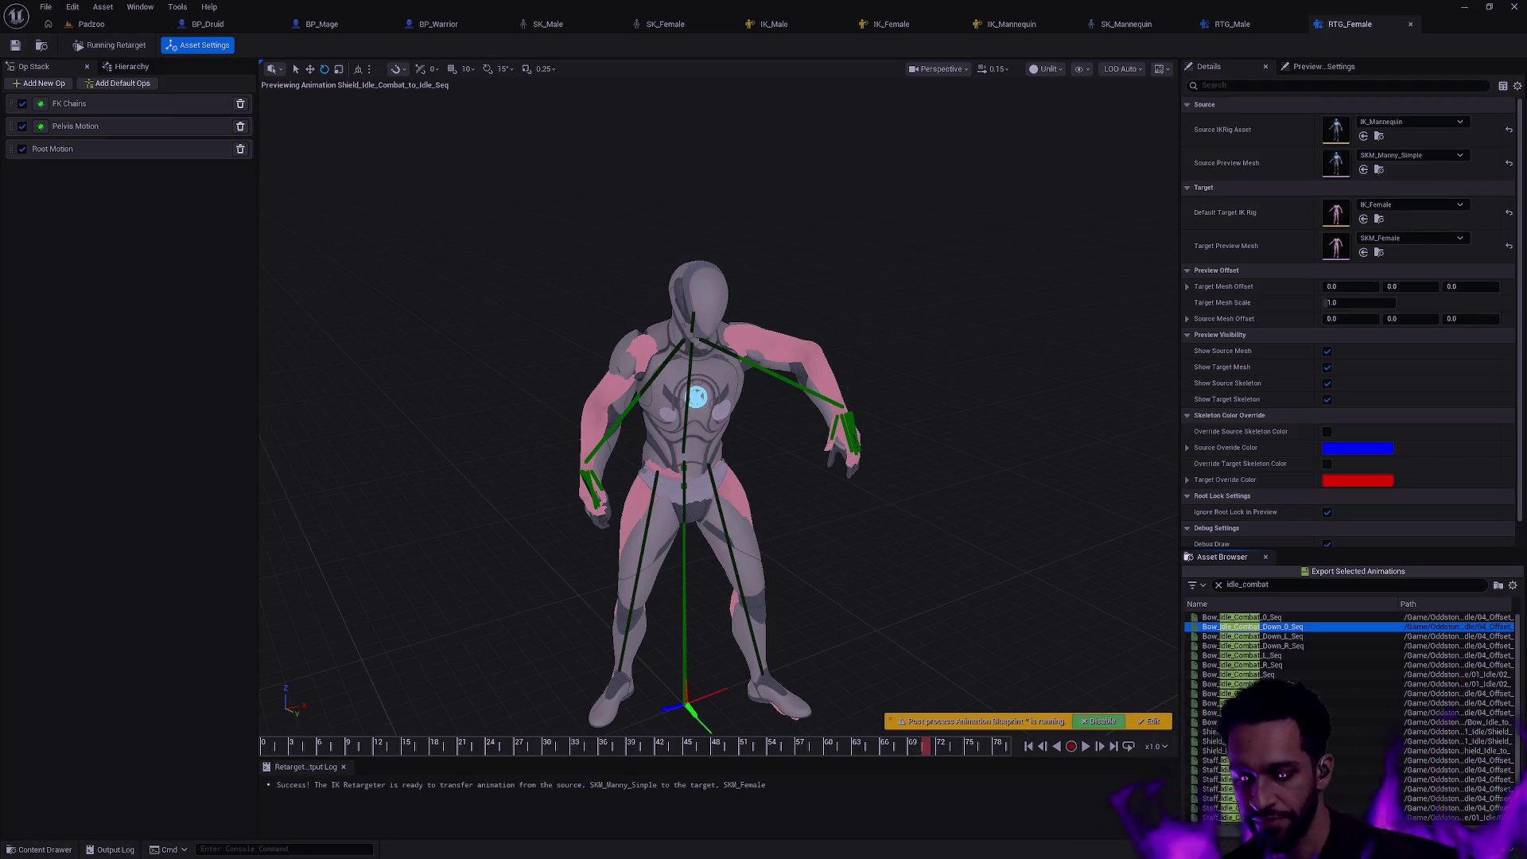
{"action": "left_click", "coordinate": [1029, 551]}
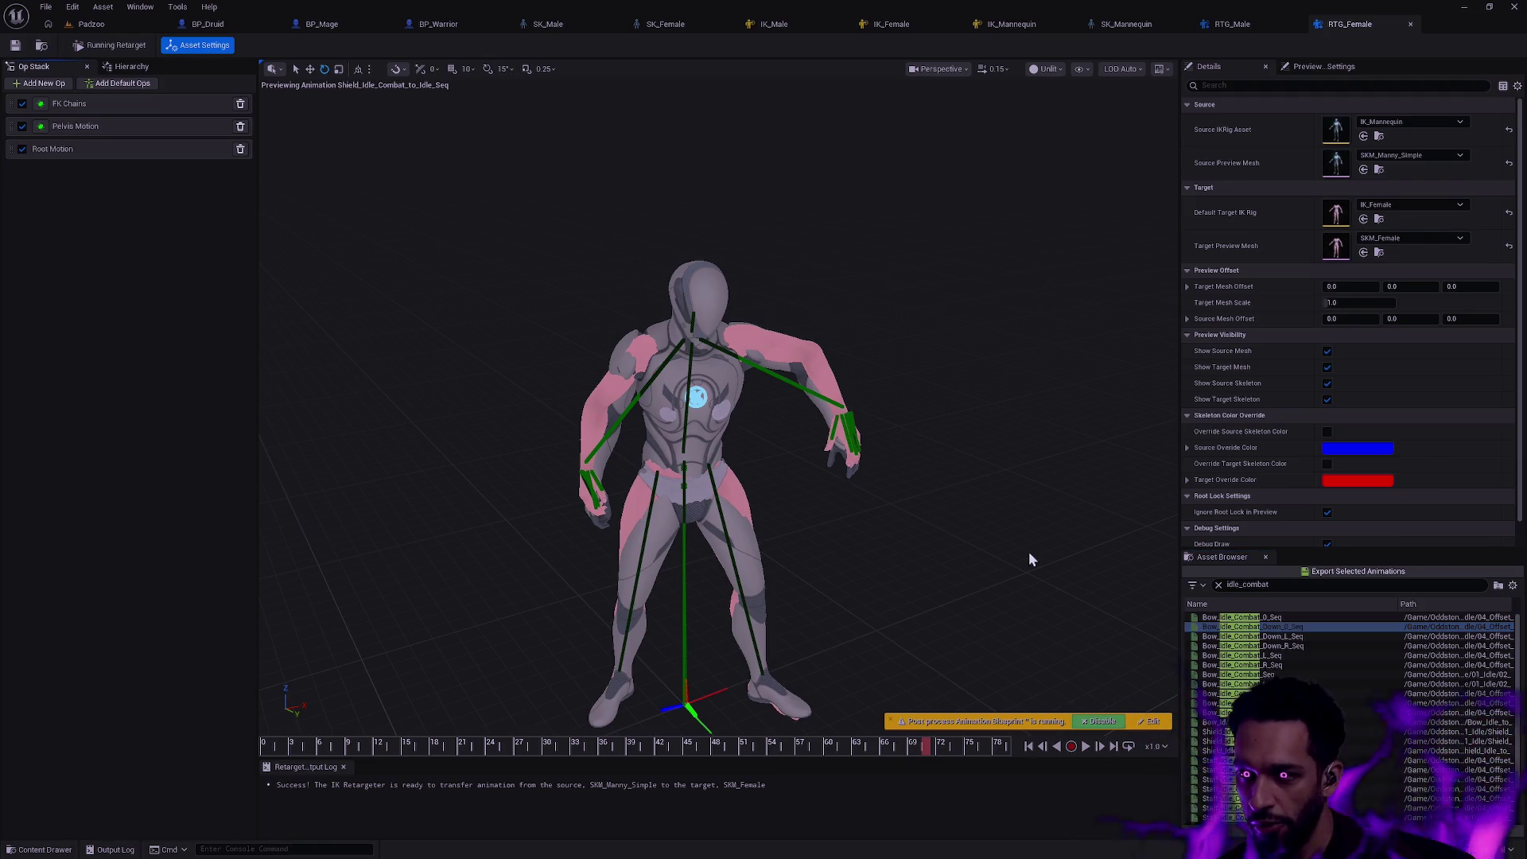
{"action": "left_click", "coordinate": [775, 24]}
{"action": "left_click_drag", "start_coordinate": [905, 224], "coordinate": [1001, 206]}
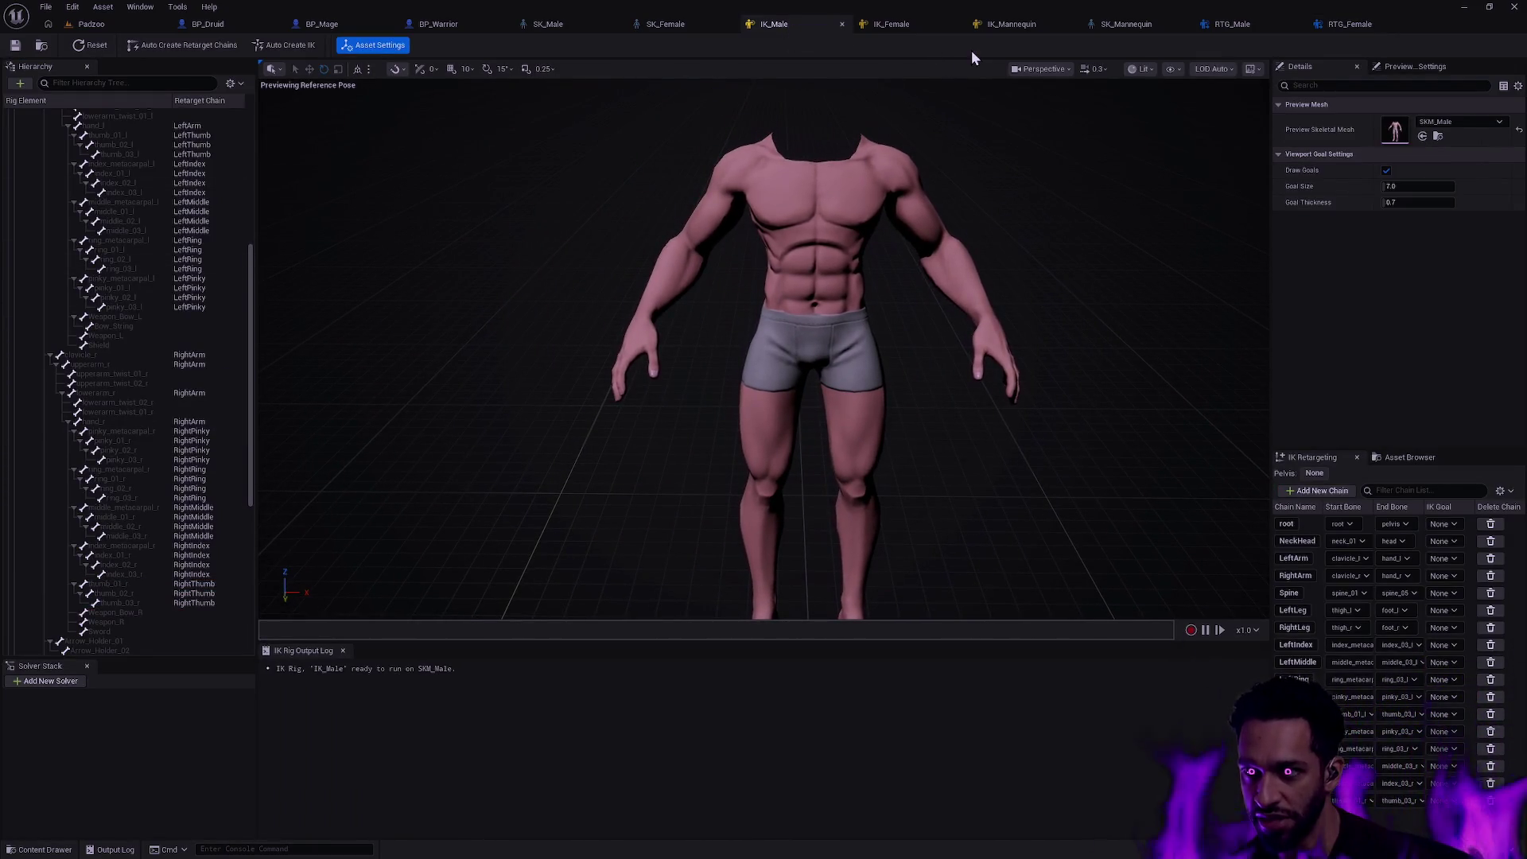
- Look over IK_Mannequin and the SK_Mannequin skeleton, then return to RTG_Male
{"action": "left_click", "coordinate": [1013, 24]}
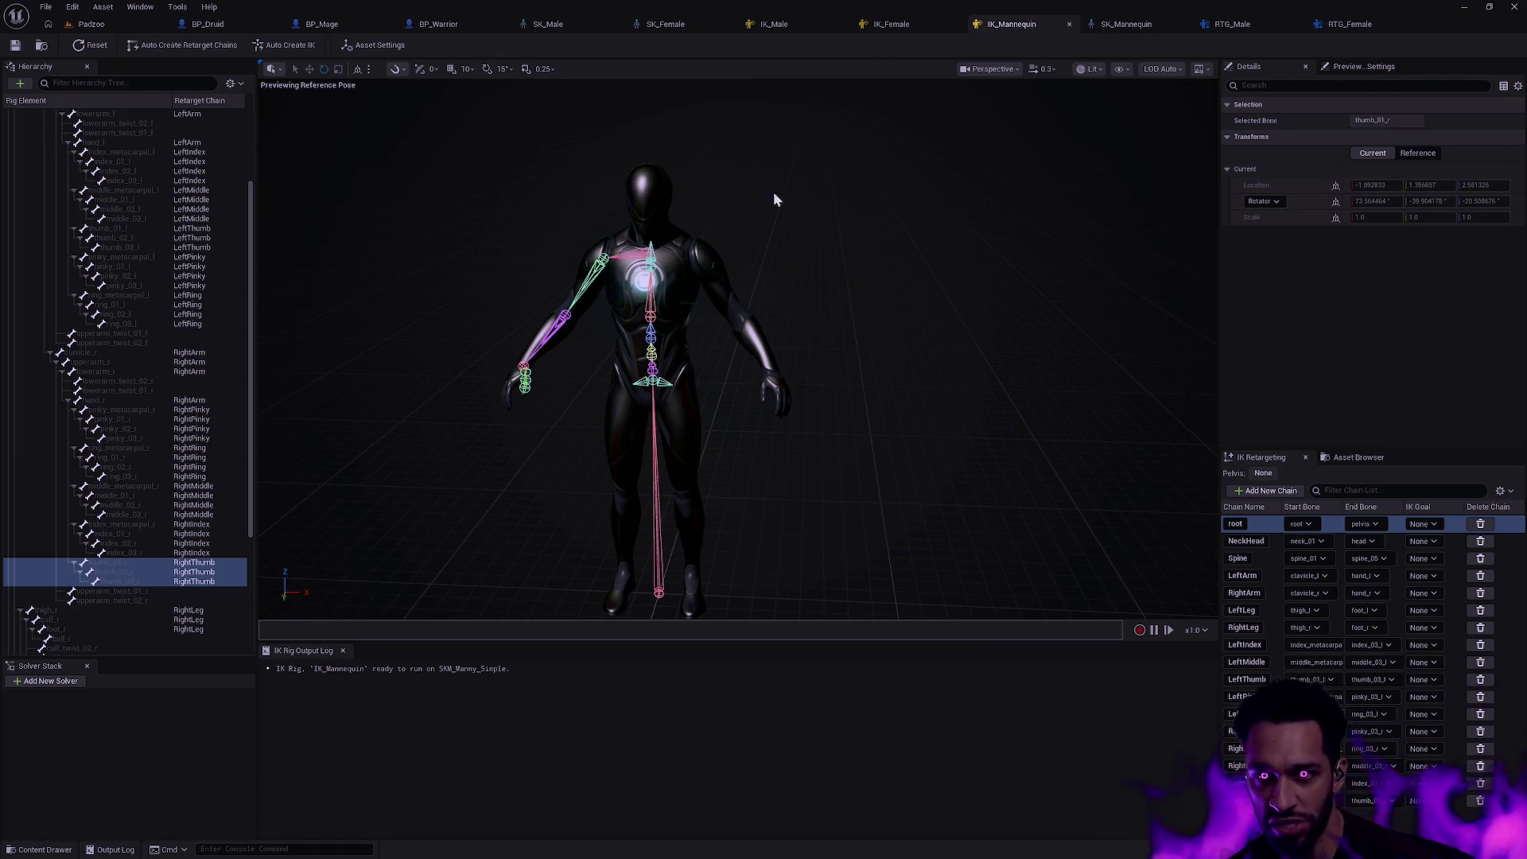
{"action": "left_click", "coordinate": [1134, 24]}
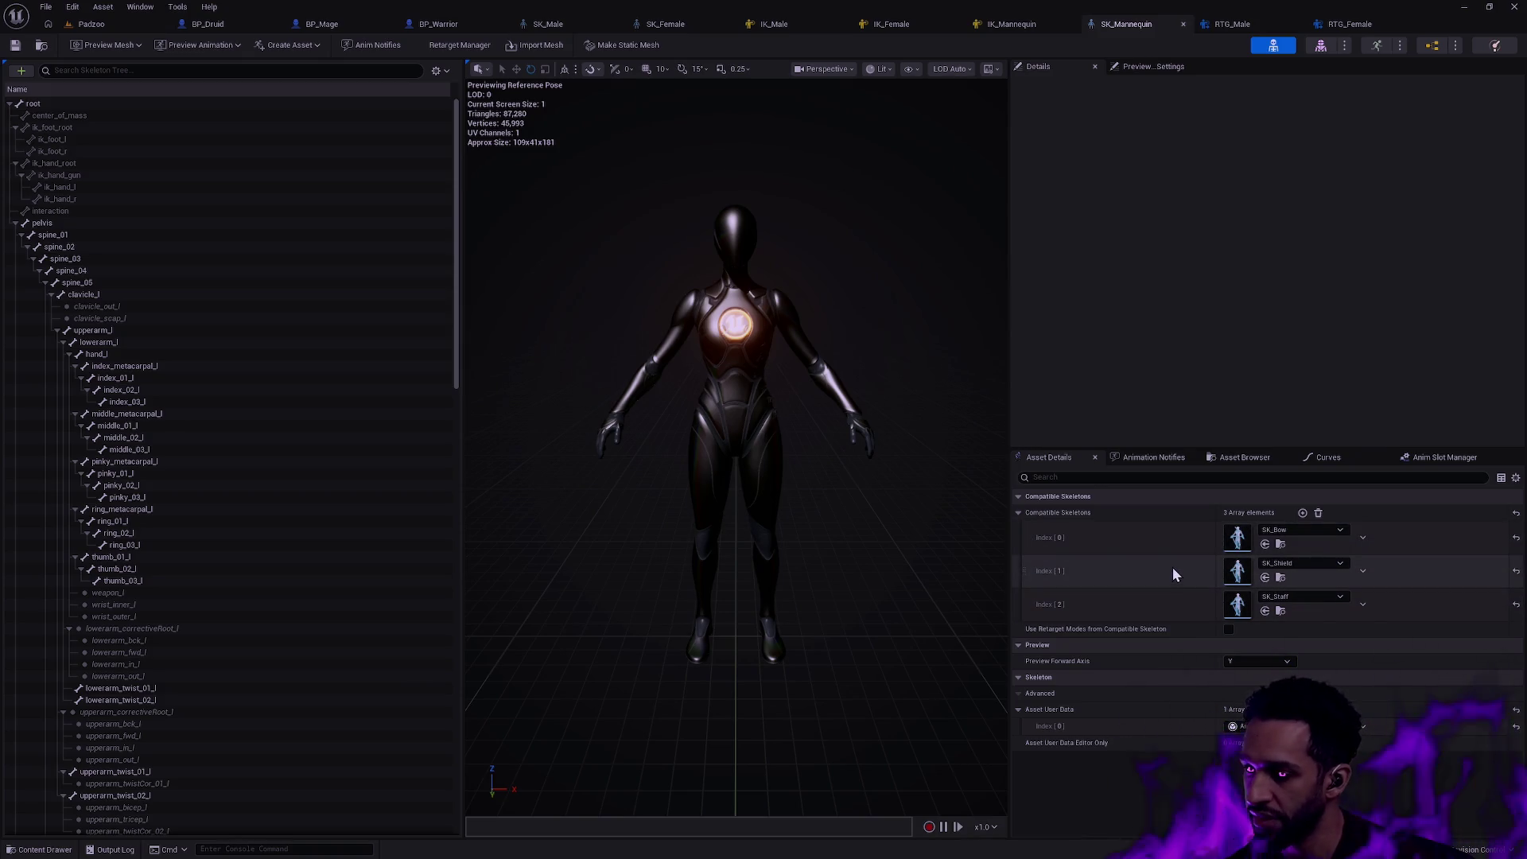
{"action": "left_click", "coordinate": [1231, 25]}
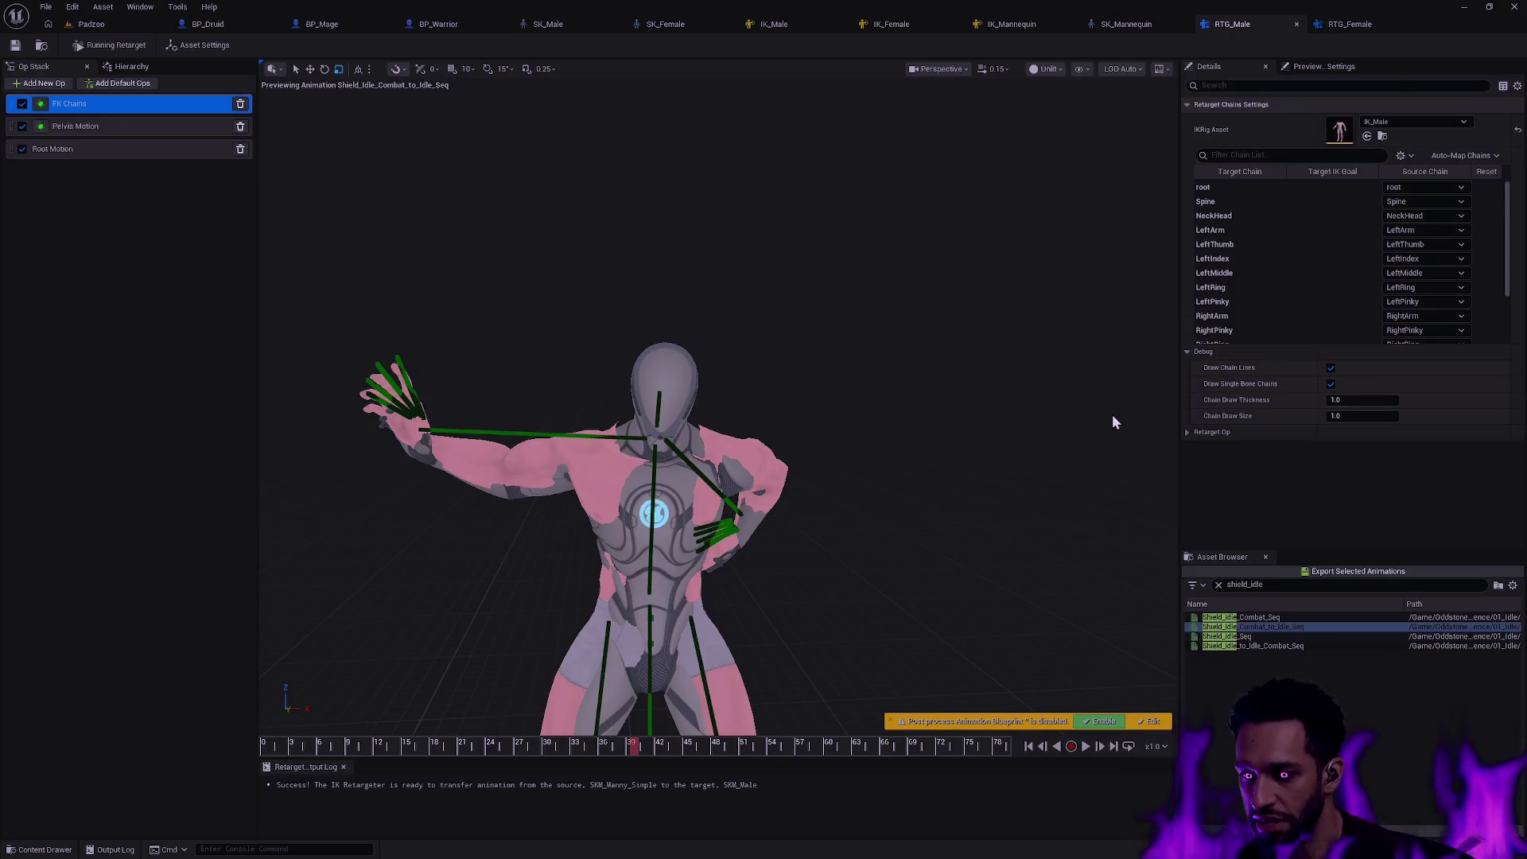
- Clear the Asset Browser search so all animations list again, and rewind the preview to the start
{"action": "left_click", "coordinate": [1217, 584]}
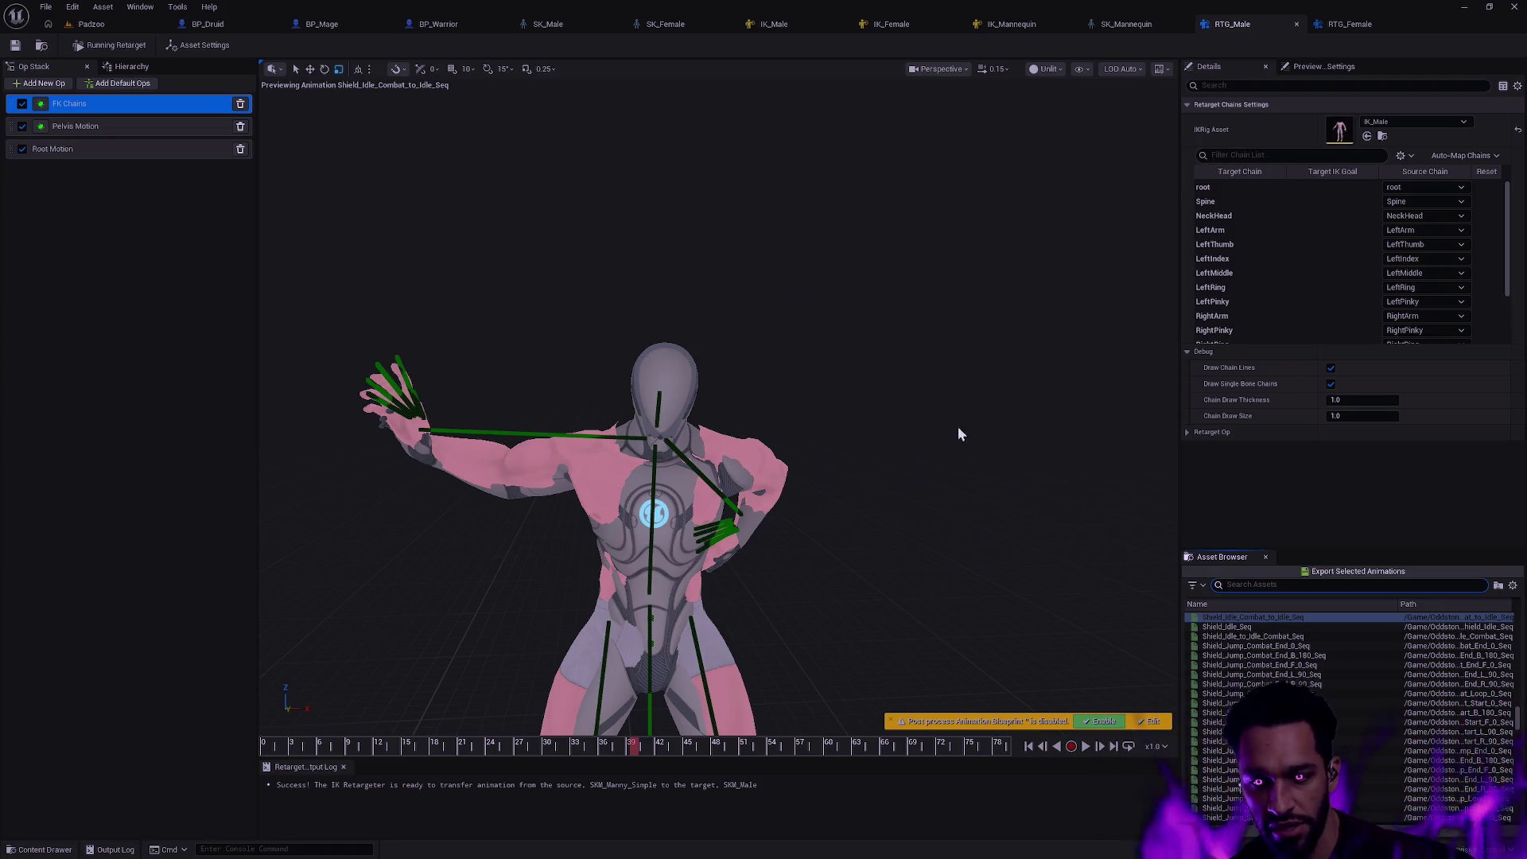
{"action": "scroll", "coordinate": [959, 426], "scroll_direction": "down", "scroll_amount": 3}
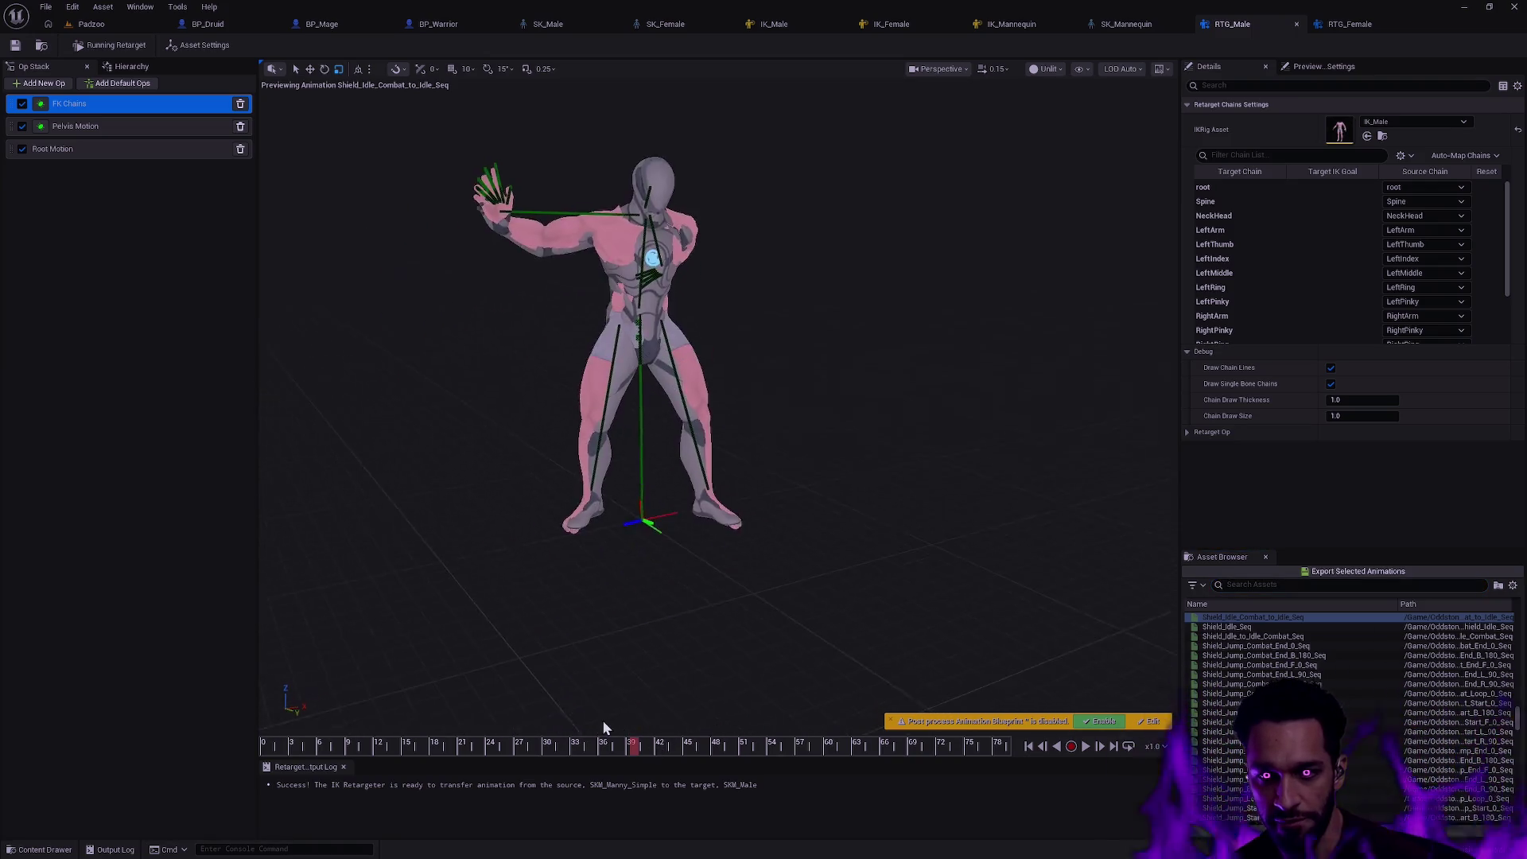
{"action": "mouse_move", "coordinate": [632, 746]}
{"action": "left_mouse_down"}
{"action": "mouse_move", "coordinate": [267, 744]}
{"action": "mouse_move", "coordinate": [859, 743]}
{"action": "left_mouse_up"}
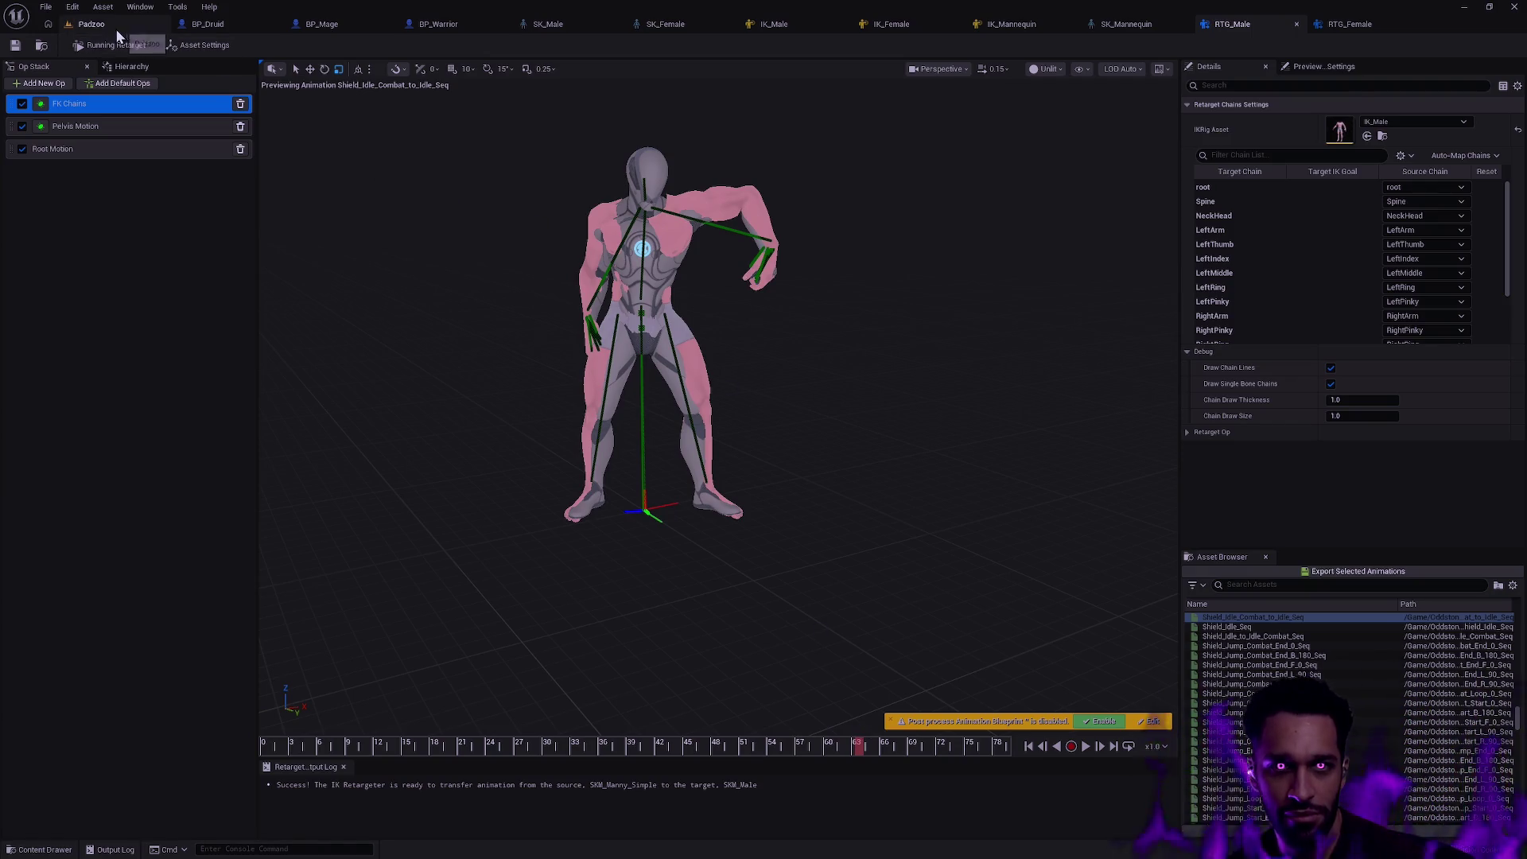
- Glance at the Padzoo level scene, then bring the RTG_Male retargeter back in front
{"action": "left_click", "coordinate": [93, 25]}
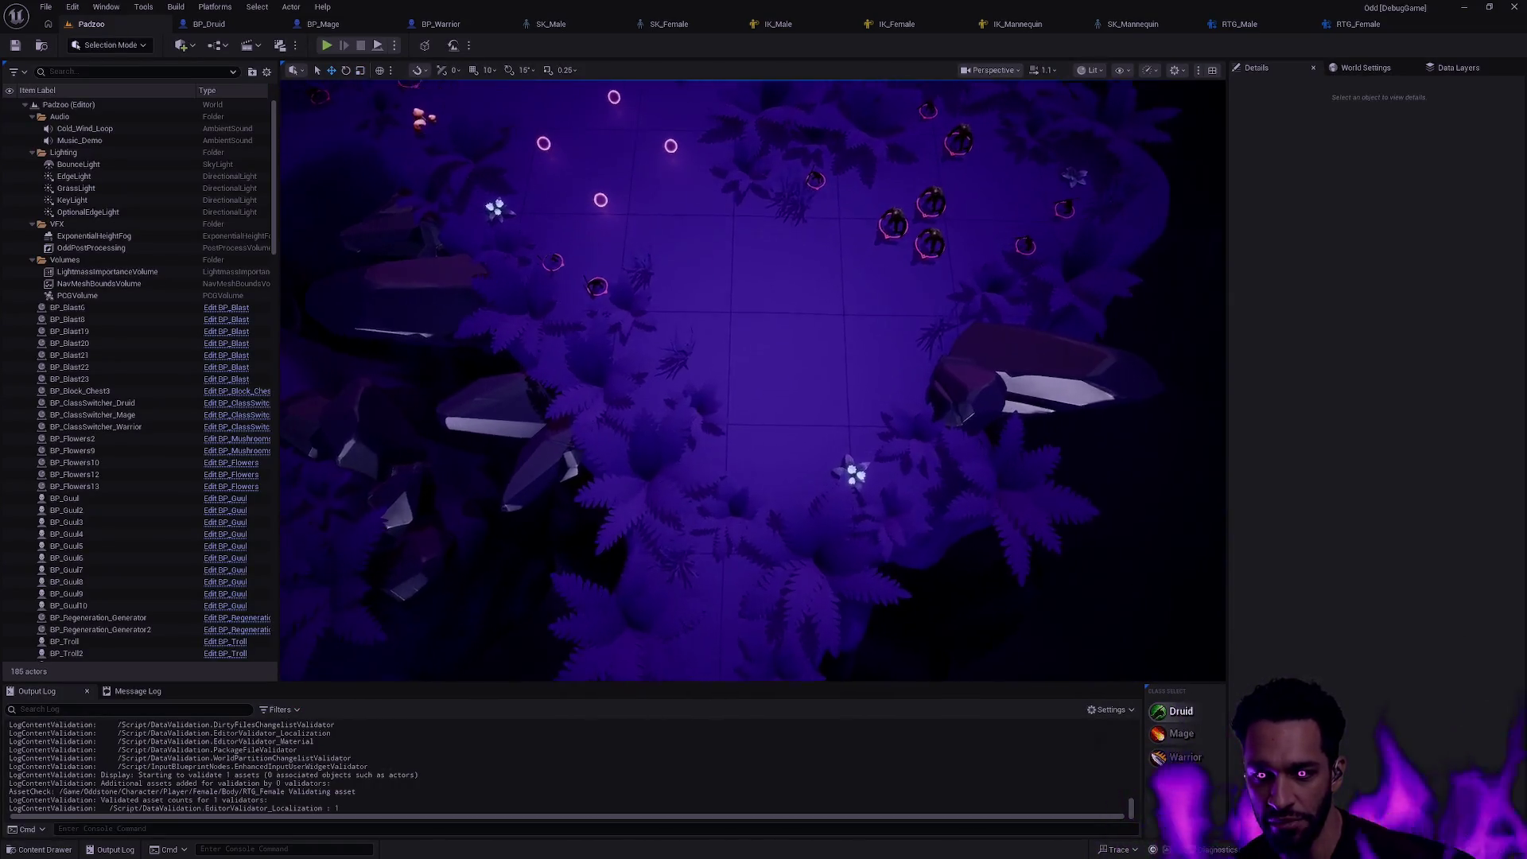
{"action": "left_click_drag", "start_coordinate": [751, 382], "coordinate": [764, 411]}
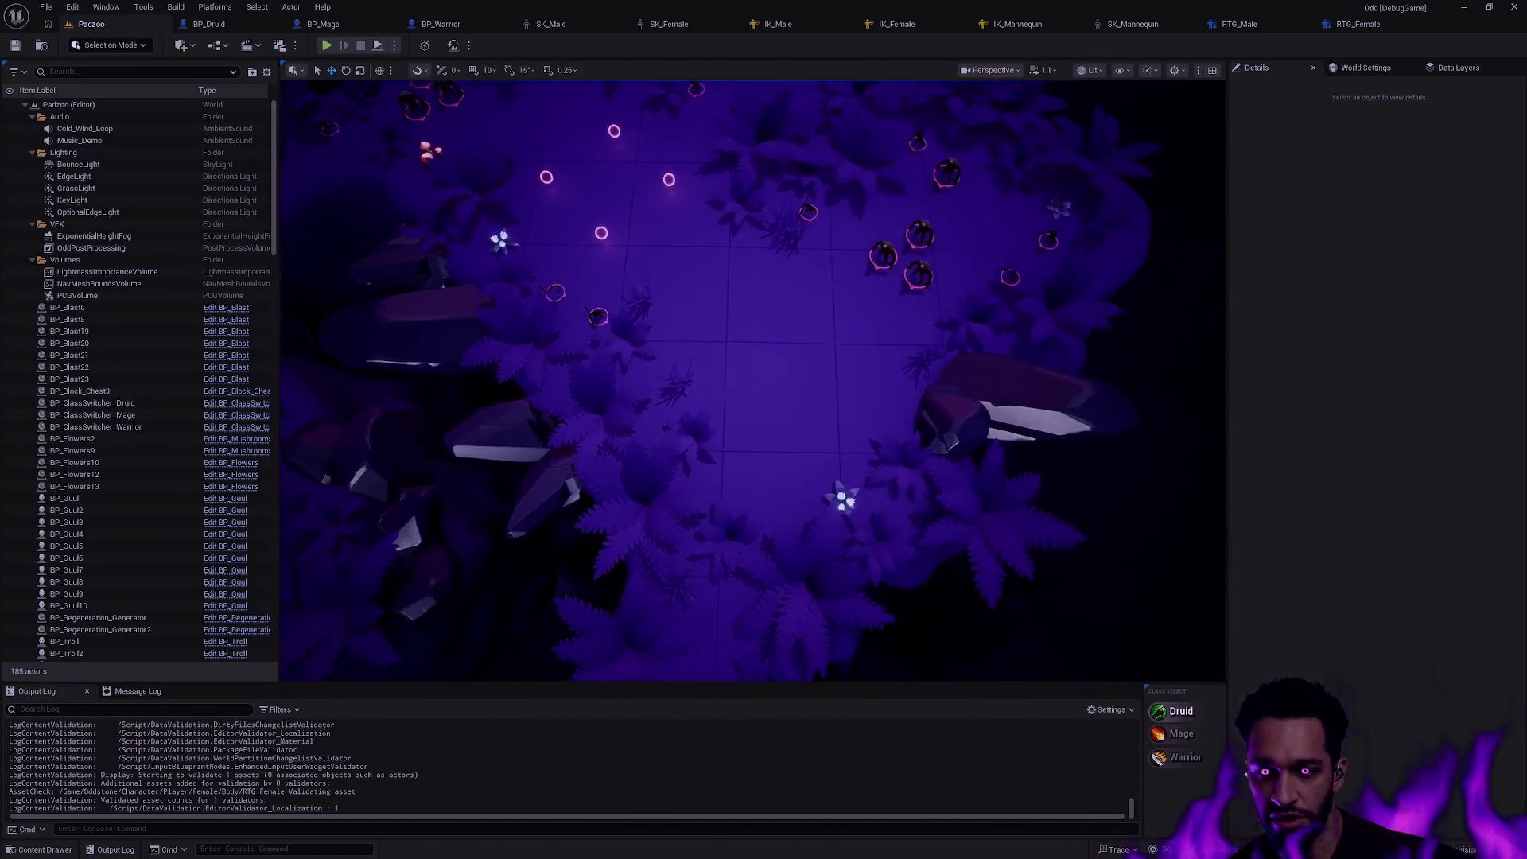
{"action": "scroll", "coordinate": [823, 462], "scroll_direction": "down", "scroll_amount": 1}
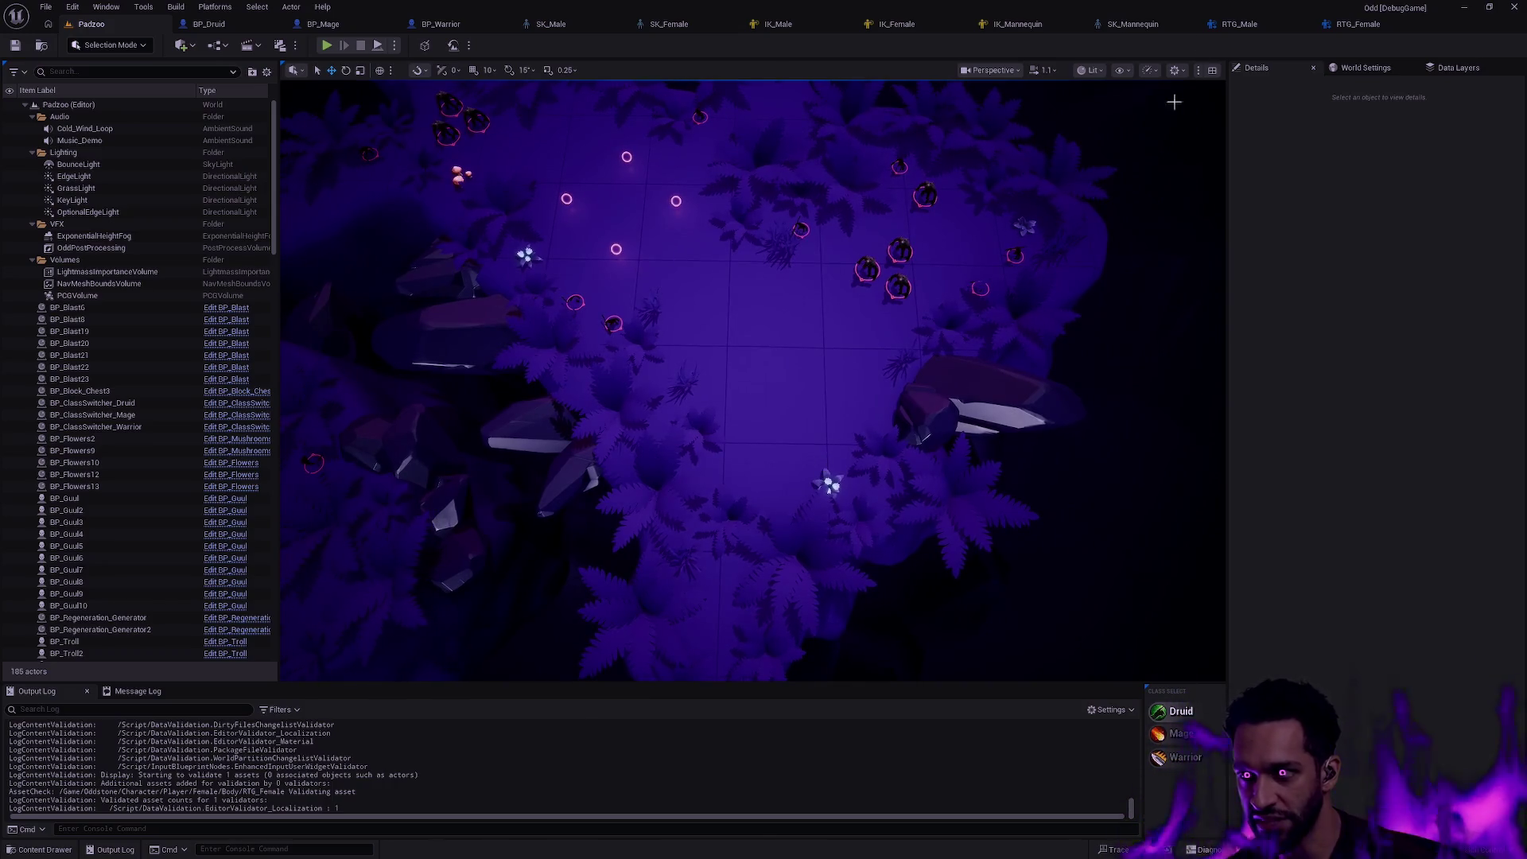
{"action": "left_click", "coordinate": [1239, 25]}
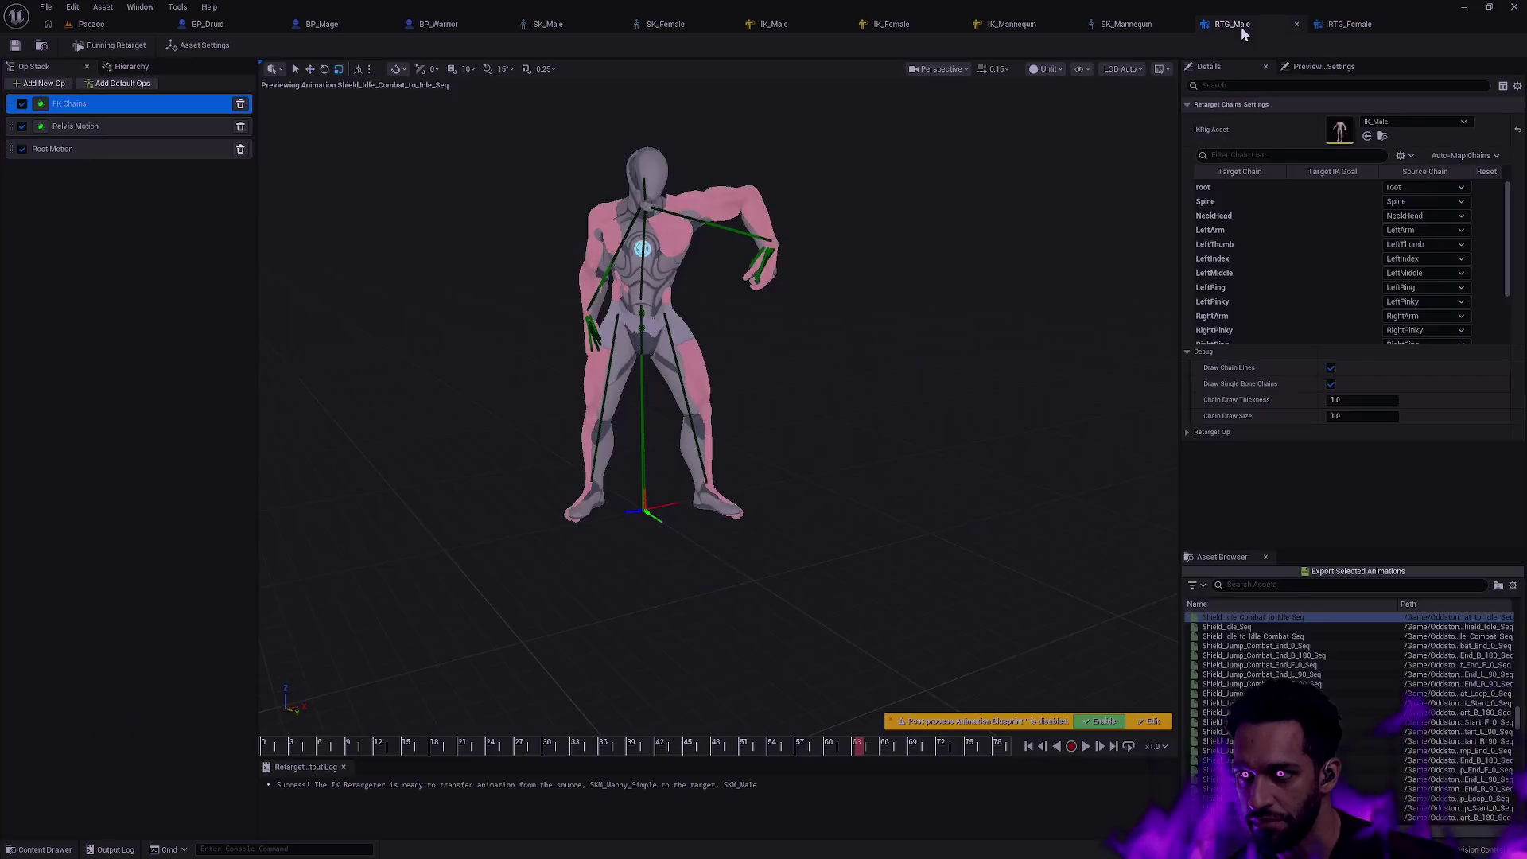
- Browse the full animation list in the RTG_Male retargeter
{"action": "left_click", "coordinate": [1348, 23]}
{"action": "left_click", "coordinate": [1232, 24]}
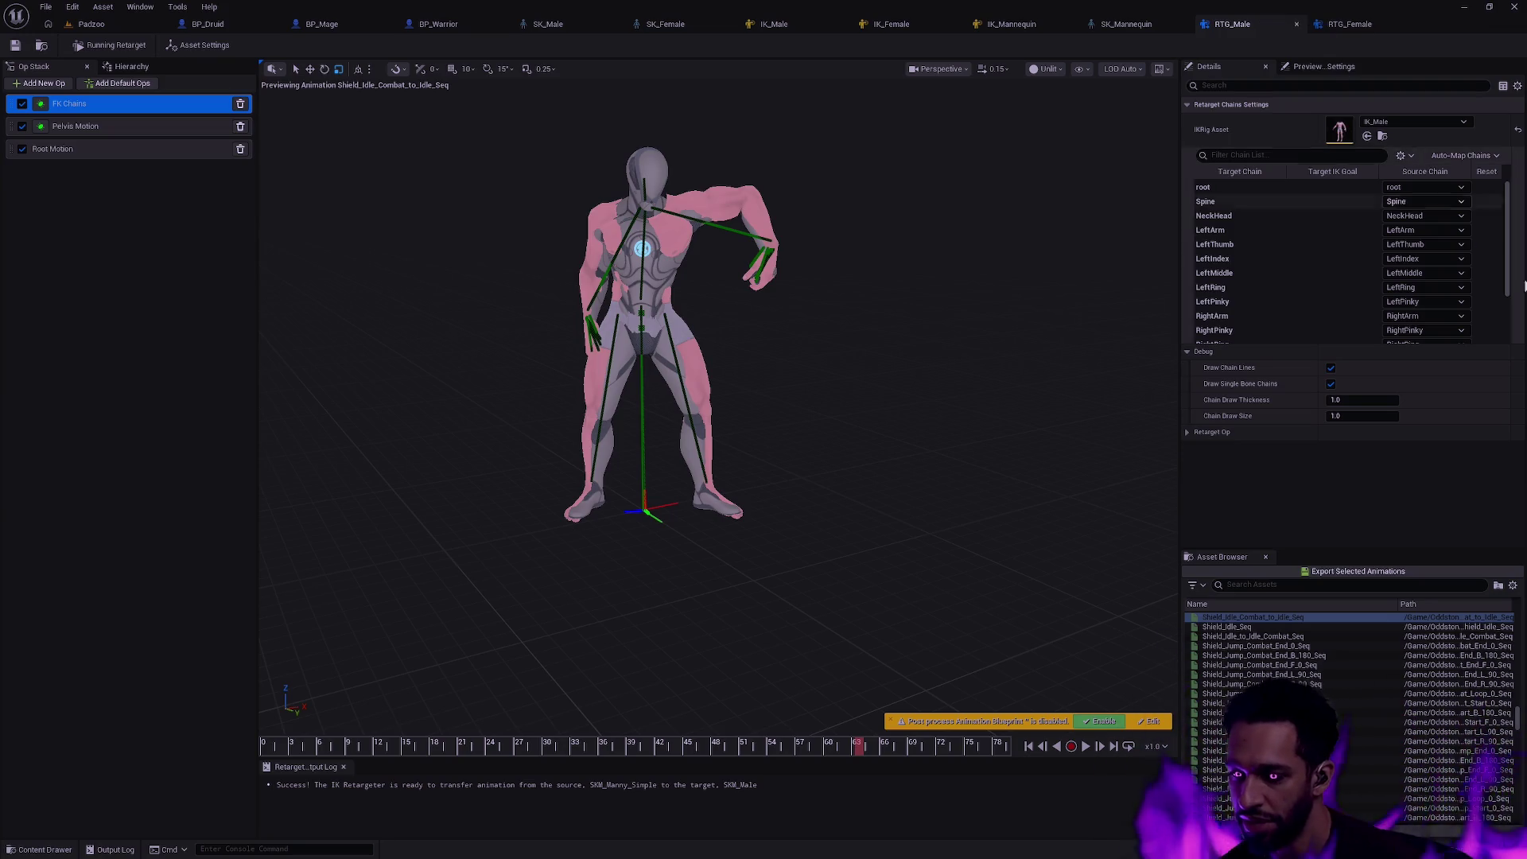
{"action": "mouse_move", "coordinate": [1520, 729]}
{"action": "left_mouse_down"}
{"action": "mouse_move", "coordinate": [1523, 626]}
{"action": "mouse_move", "coordinate": [1522, 811]}
{"action": "left_mouse_up"}
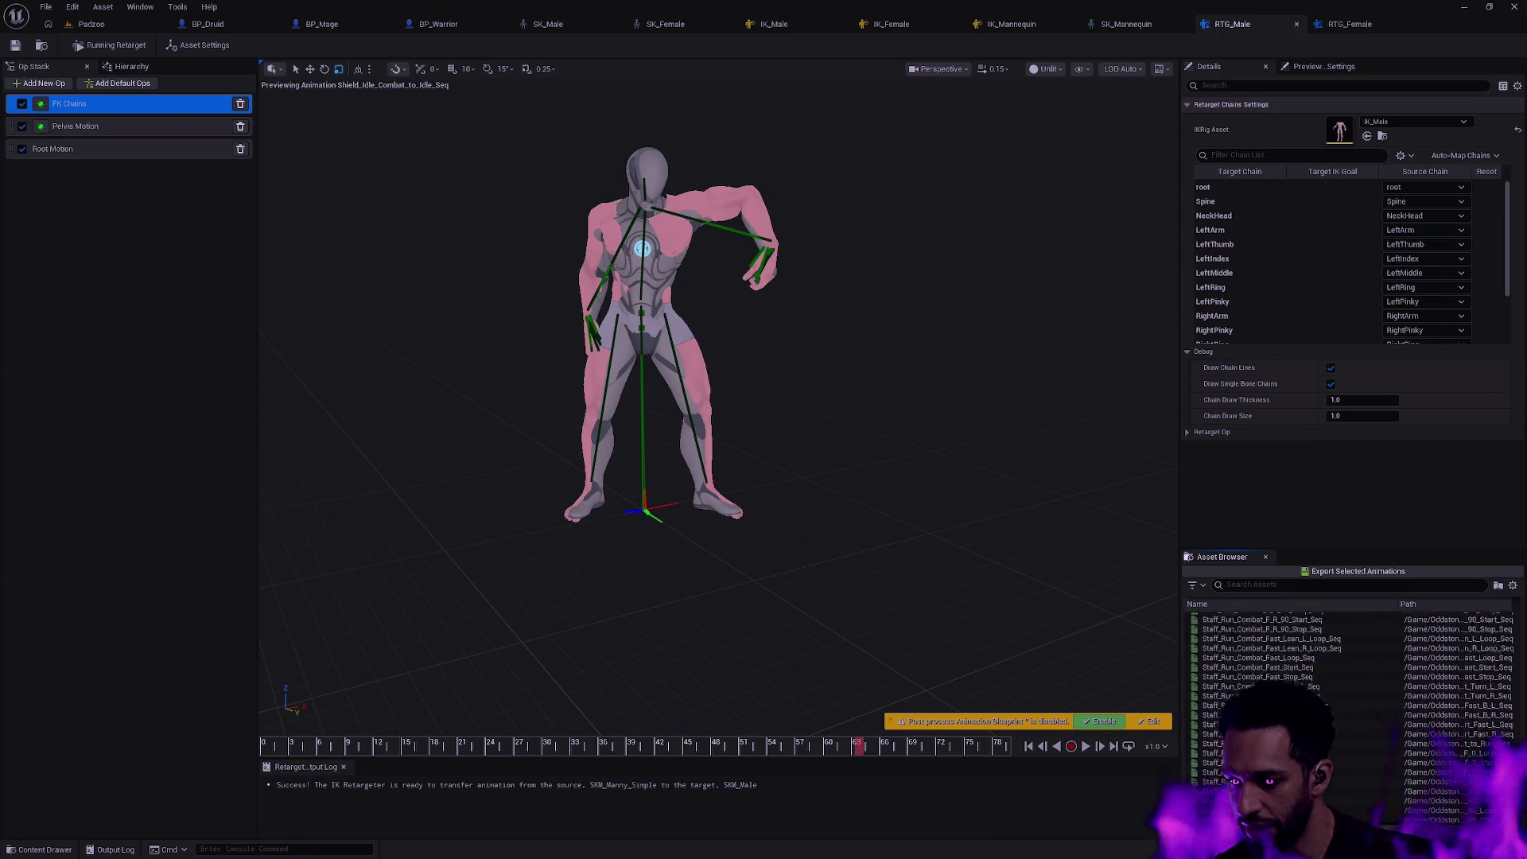
{"action": "scroll", "coordinate": [1348, 669], "scroll_direction": "up", "scroll_amount": 10}
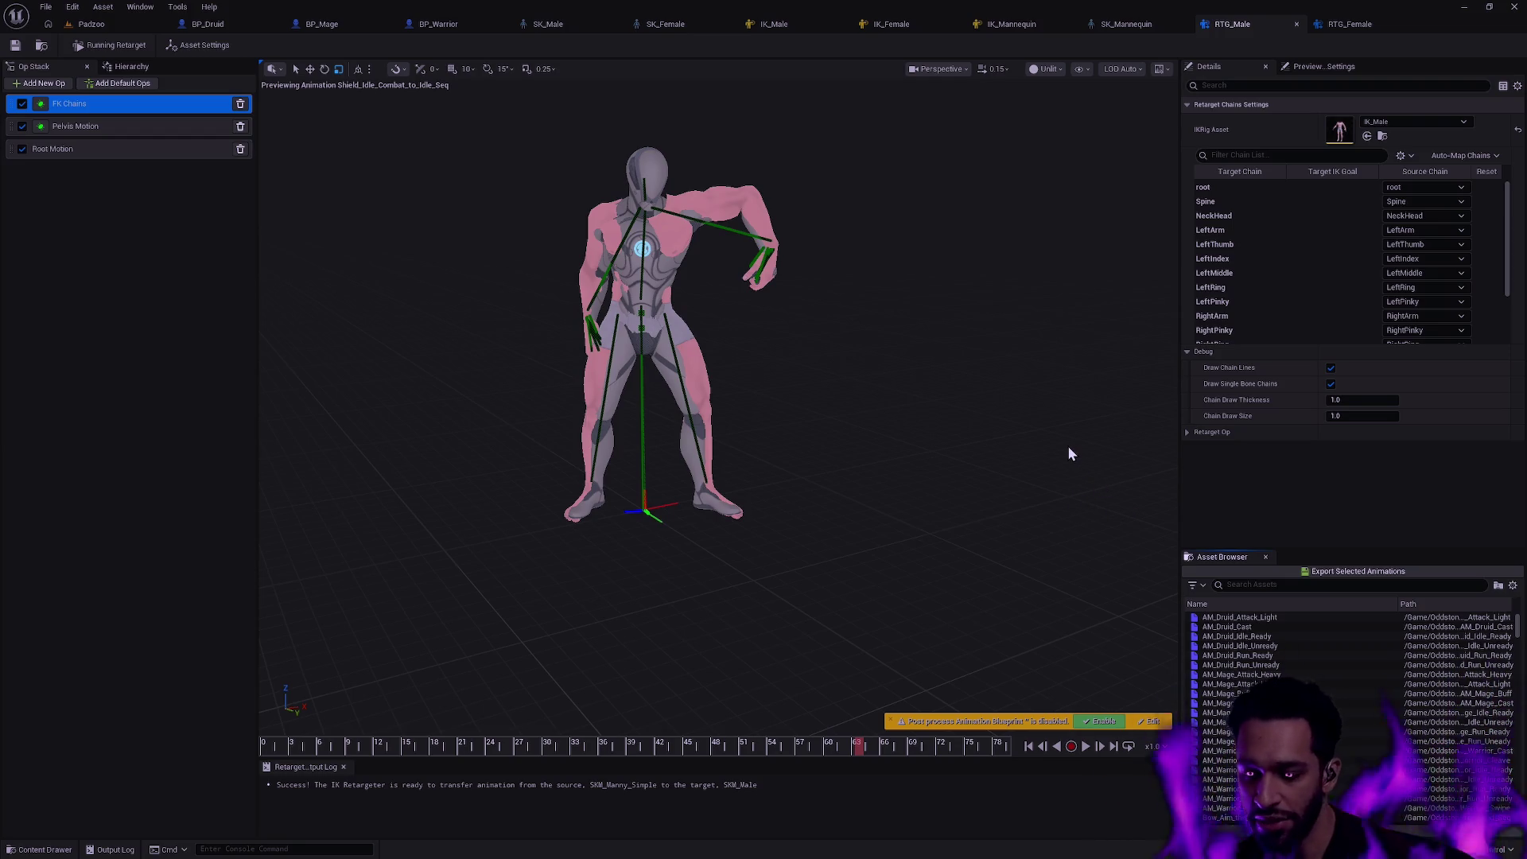
{"action": "scroll", "coordinate": [1432, 656], "scroll_direction": "down", "scroll_amount": 5}
{"action": "mouse_move", "coordinate": [1513, 645]}
{"action": "left_mouse_down"}
{"action": "mouse_move", "coordinate": [1512, 769]}
{"action": "mouse_move", "coordinate": [1515, 602]}
{"action": "left_mouse_up"}
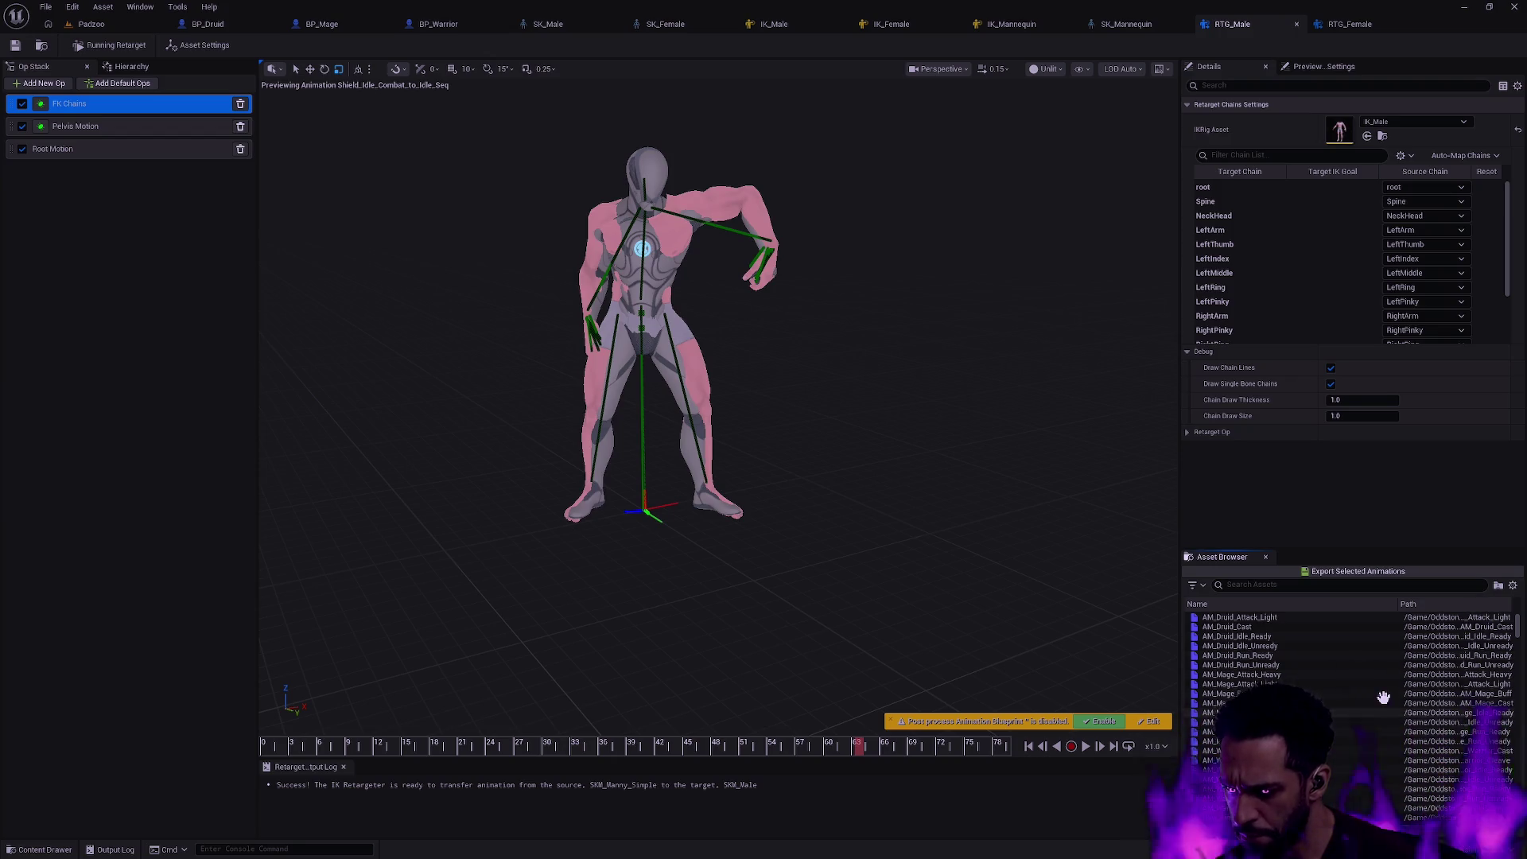
{"action": "scroll", "coordinate": [1267, 631], "scroll_direction": "down", "scroll_amount": 4}
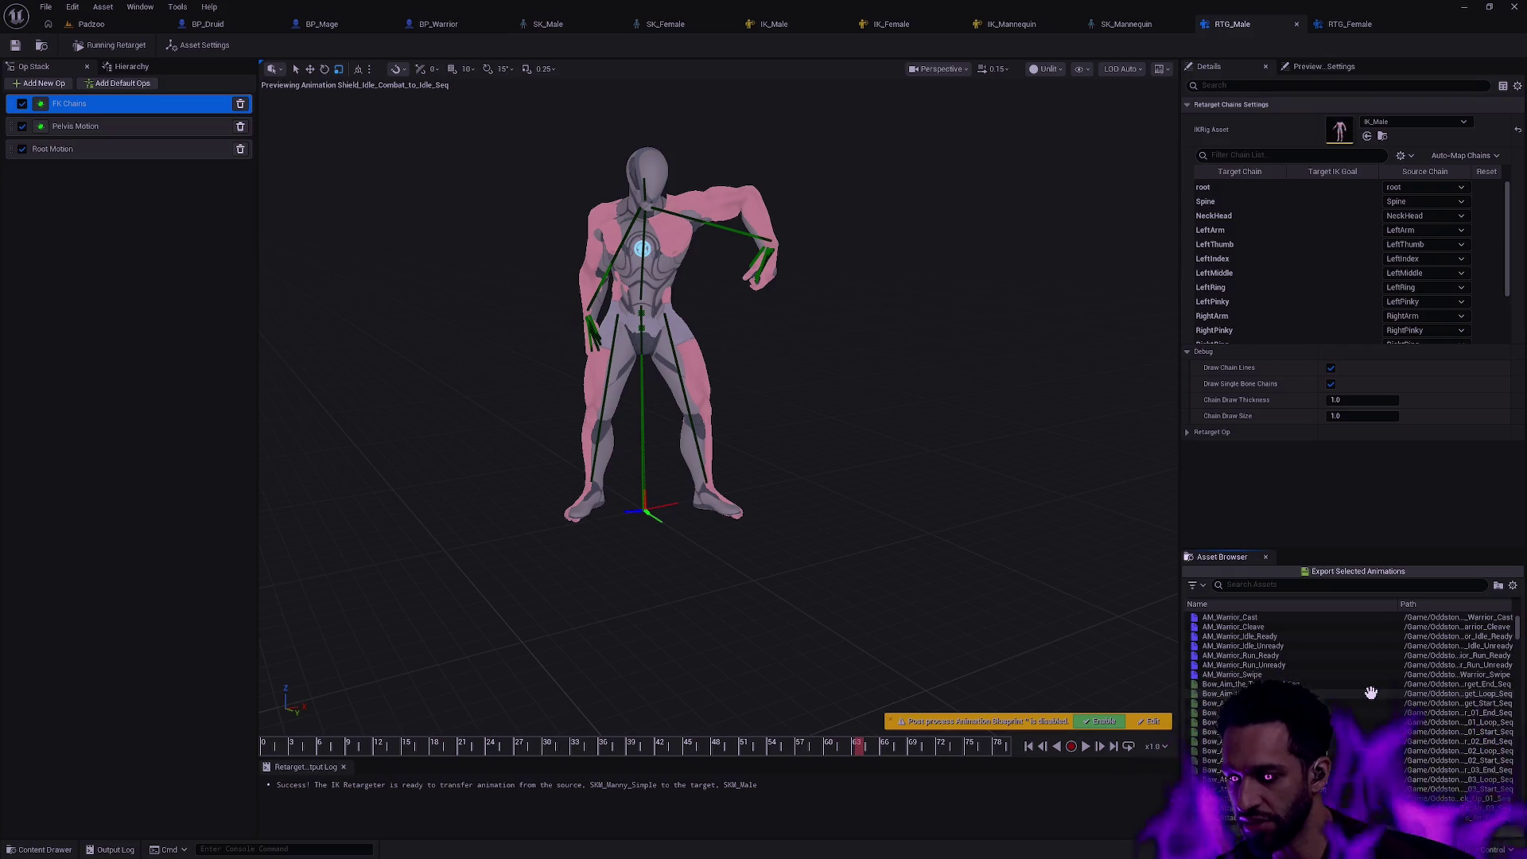
- Preview RTG_Female's shield animation around frame 30 from a higher angle, then switch to Git Bash
{"action": "left_click", "coordinate": [1355, 24]}
{"action": "left_click", "coordinate": [311, 746]}
{"action": "left_click_drag", "start_coordinate": [309, 744], "coordinate": [865, 746]}
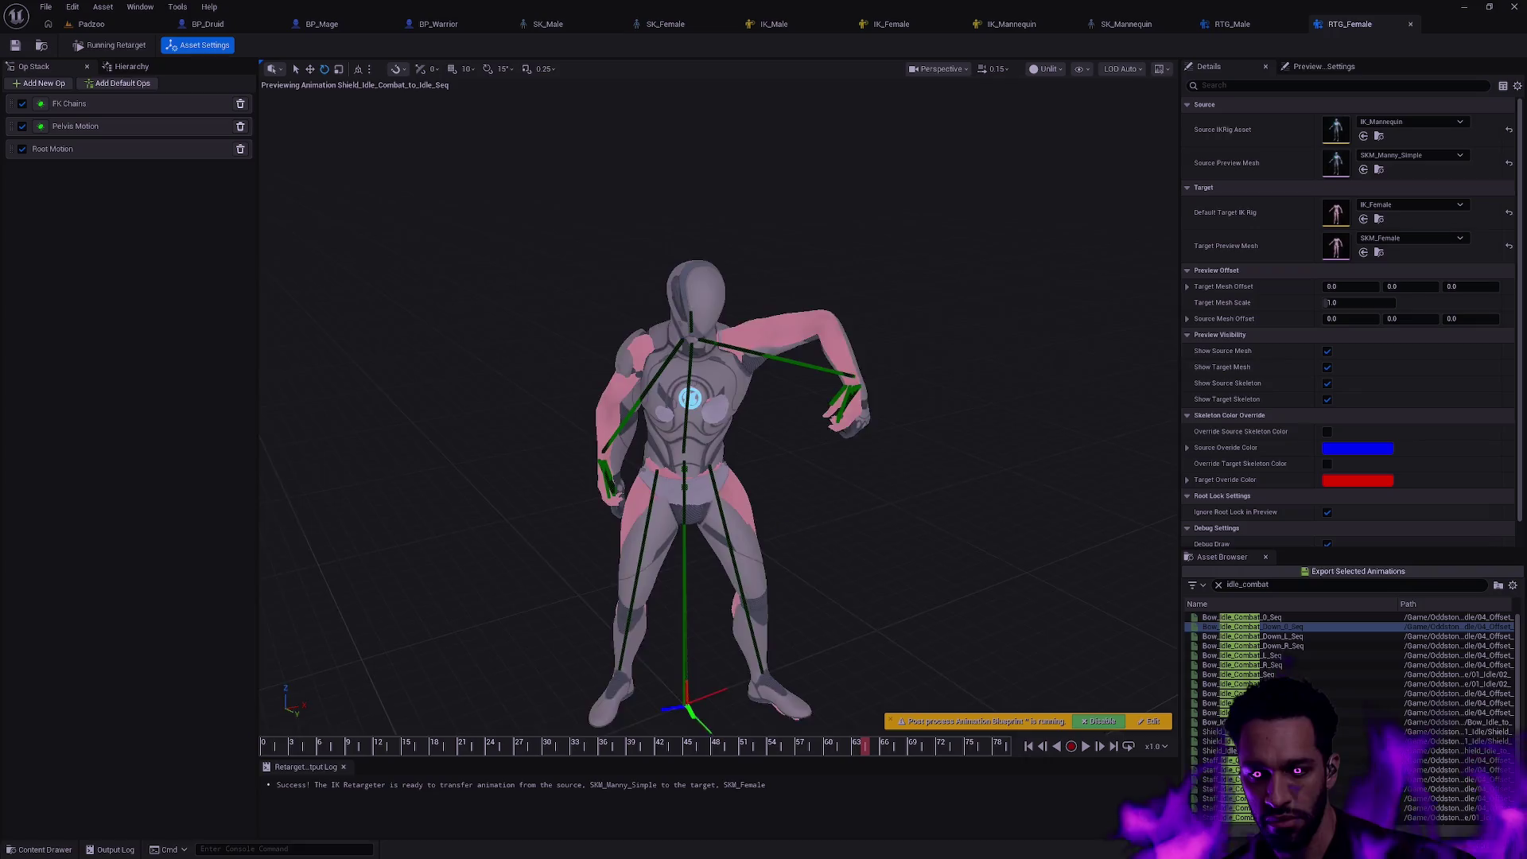
{"action": "left_click_drag", "start_coordinate": [692, 477], "coordinate": [776, 524]}
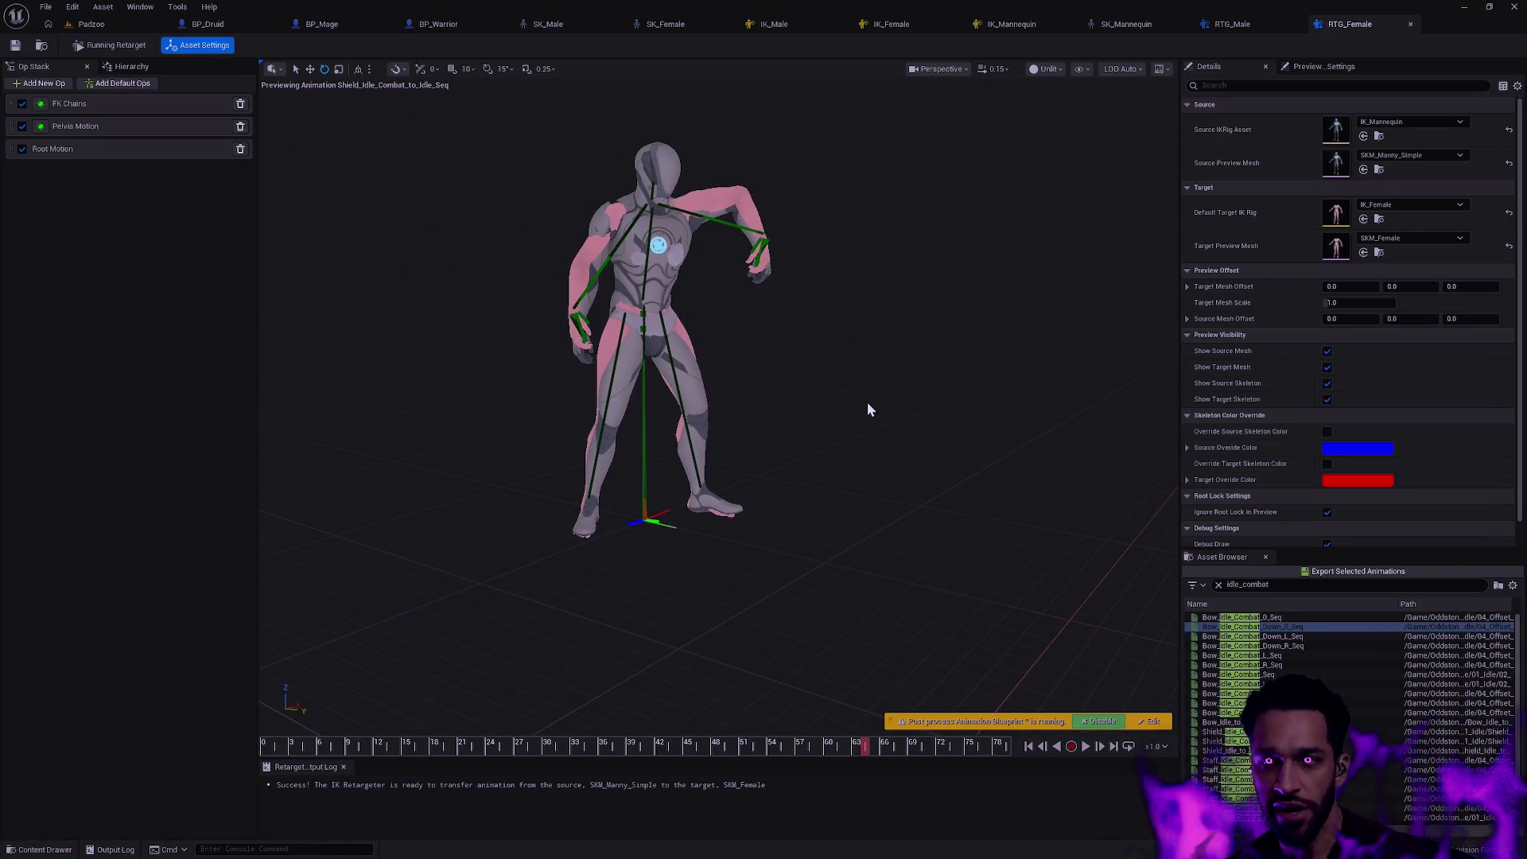
{"action": "key", "text": "alt+Tab"}
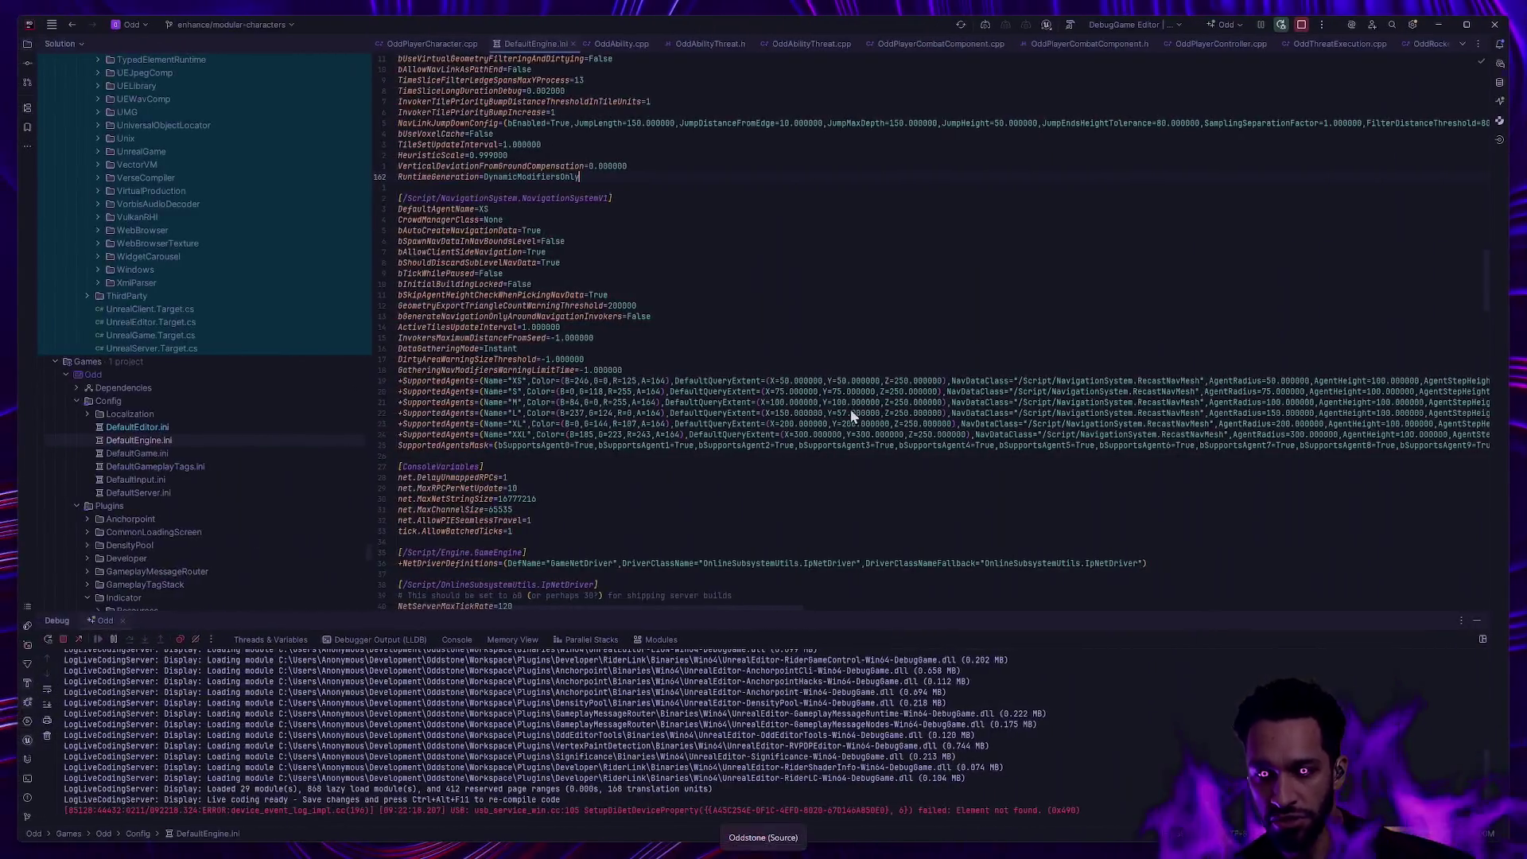
{"action": "key", "text": "alt+Tab"}
{"action": "key", "text": "alt+Tab"}
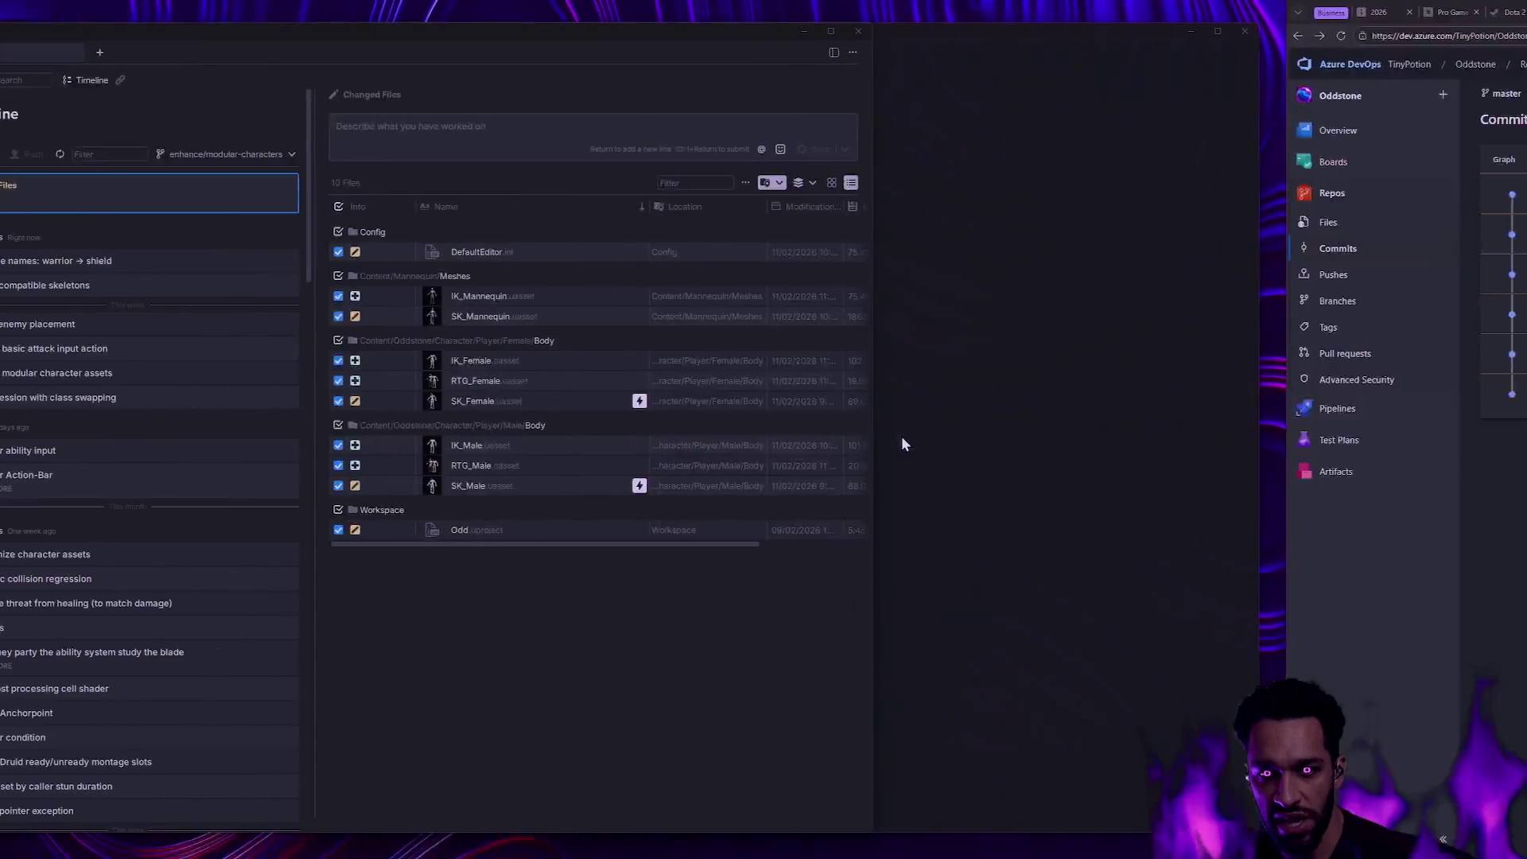
{"action": "key", "text": "alt+Tab"}
{"action": "type", "text": "gs"}
- Check the repository status with gs on a cleared terminal
{"action": "key", "text": "Return"}
{"action": "type", "text": "cle"}
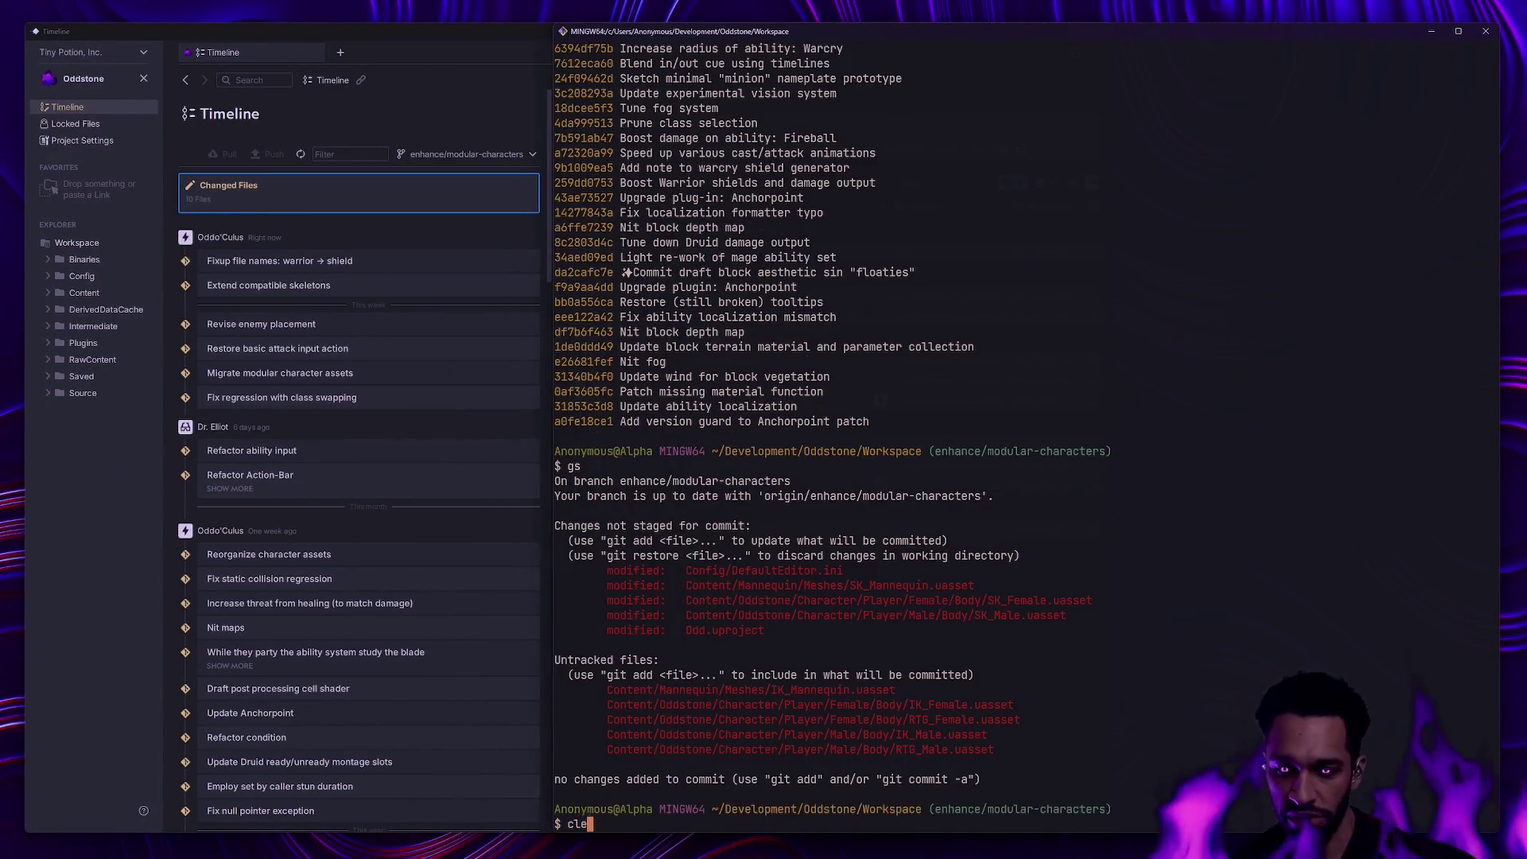
{"action": "type", "text": "ar"}
{"action": "key", "text": "Return"}
{"action": "type", "text": "gs"}
{"action": "key", "text": "Return"}
{"action": "type", "text": "ga Content/Oddstone/Character/Player/"}
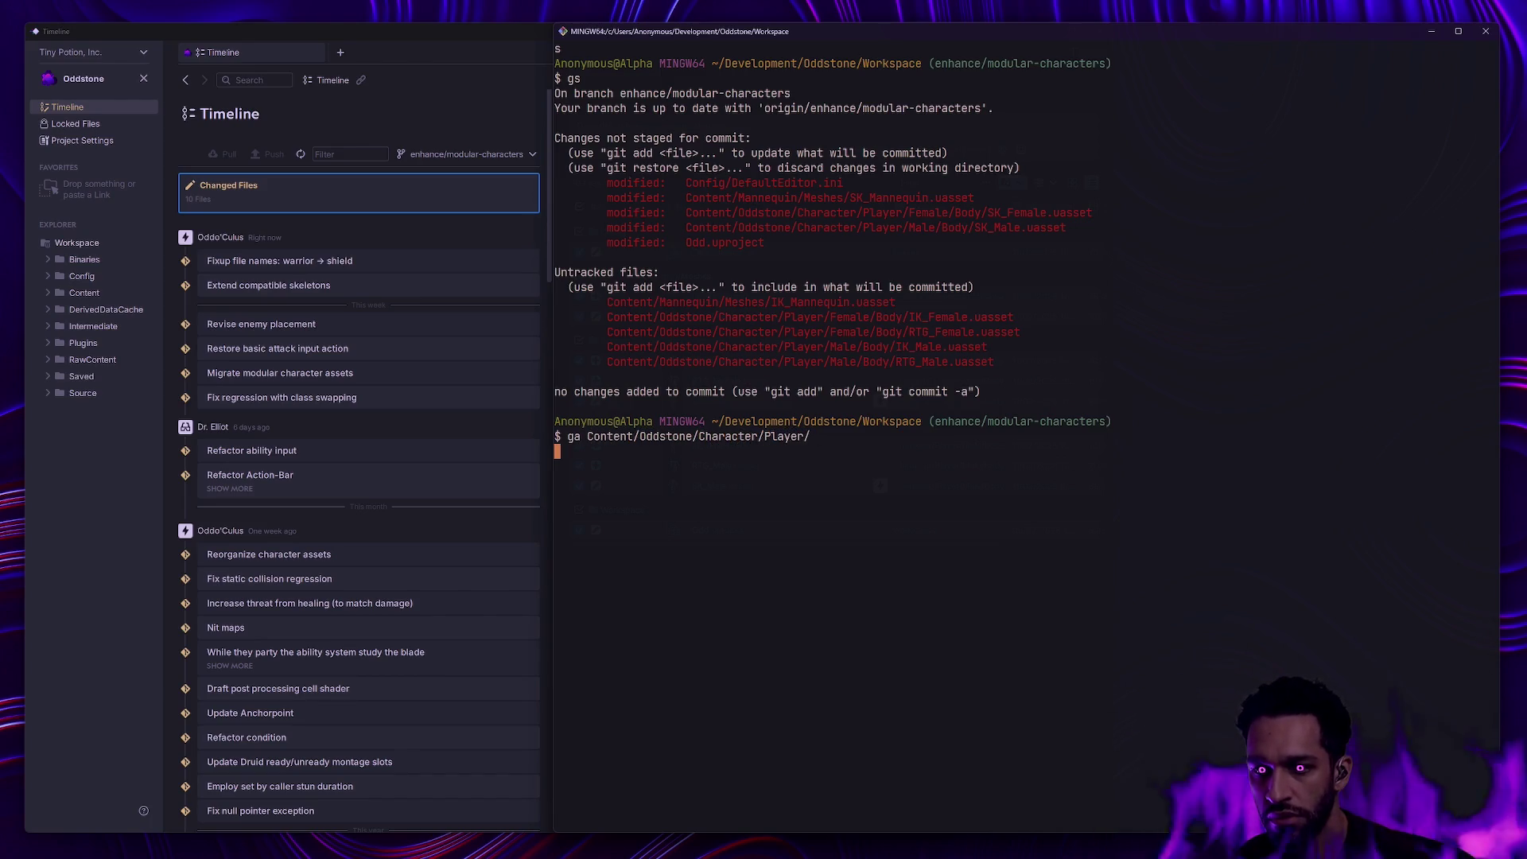
- Stage Content/Oddstone/Character/Player/ and Content/Mannequin/, verifying with gs after each
{"action": "key", "text": "Return"}
{"action": "type", "text": "gs"}
{"action": "key", "text": "Return"}
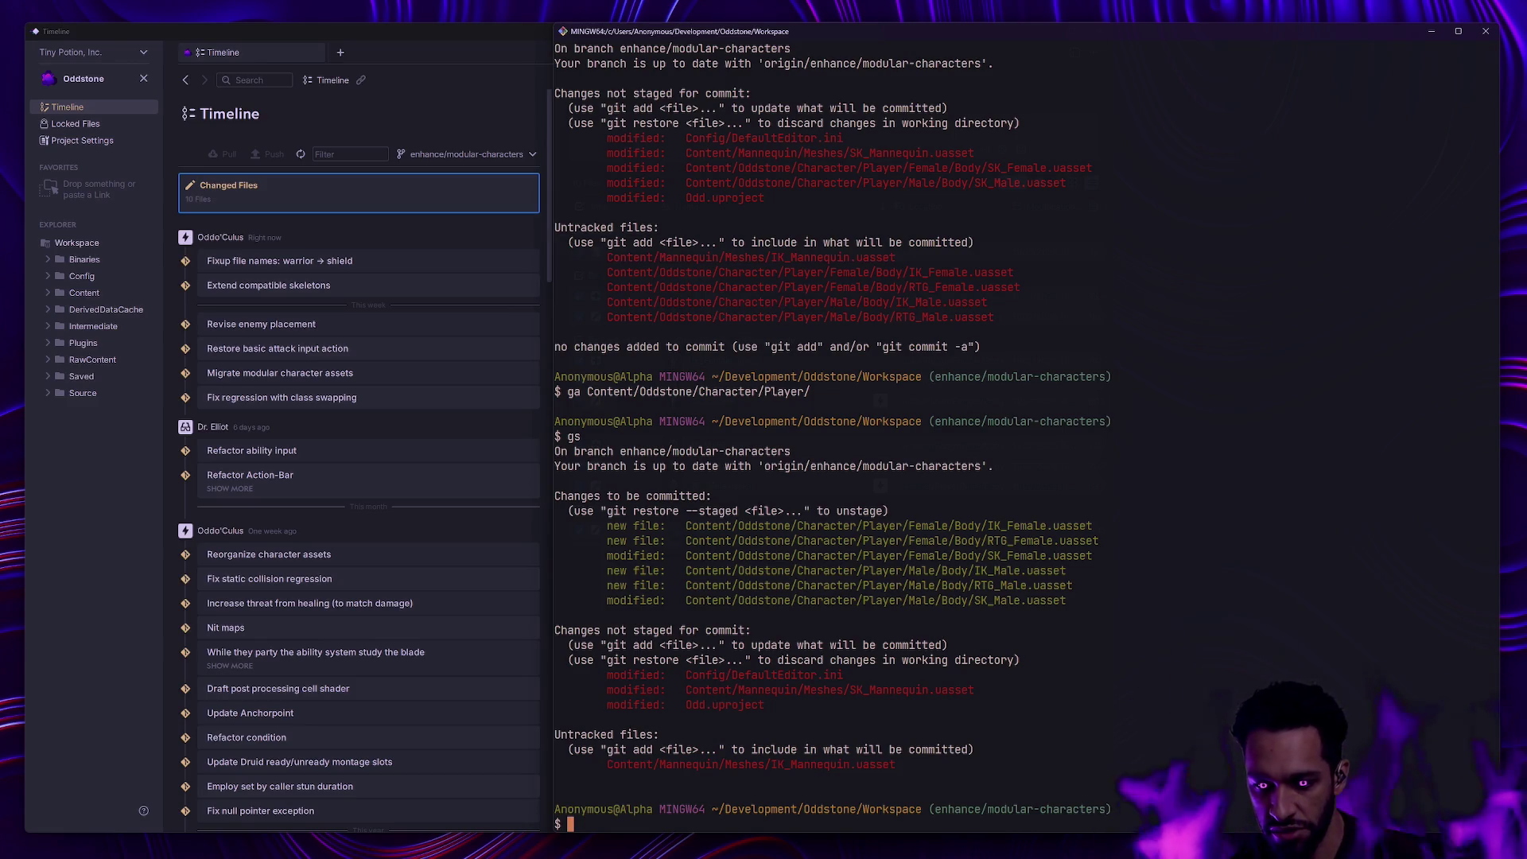
{"action": "type", "text": "ga Conten"}
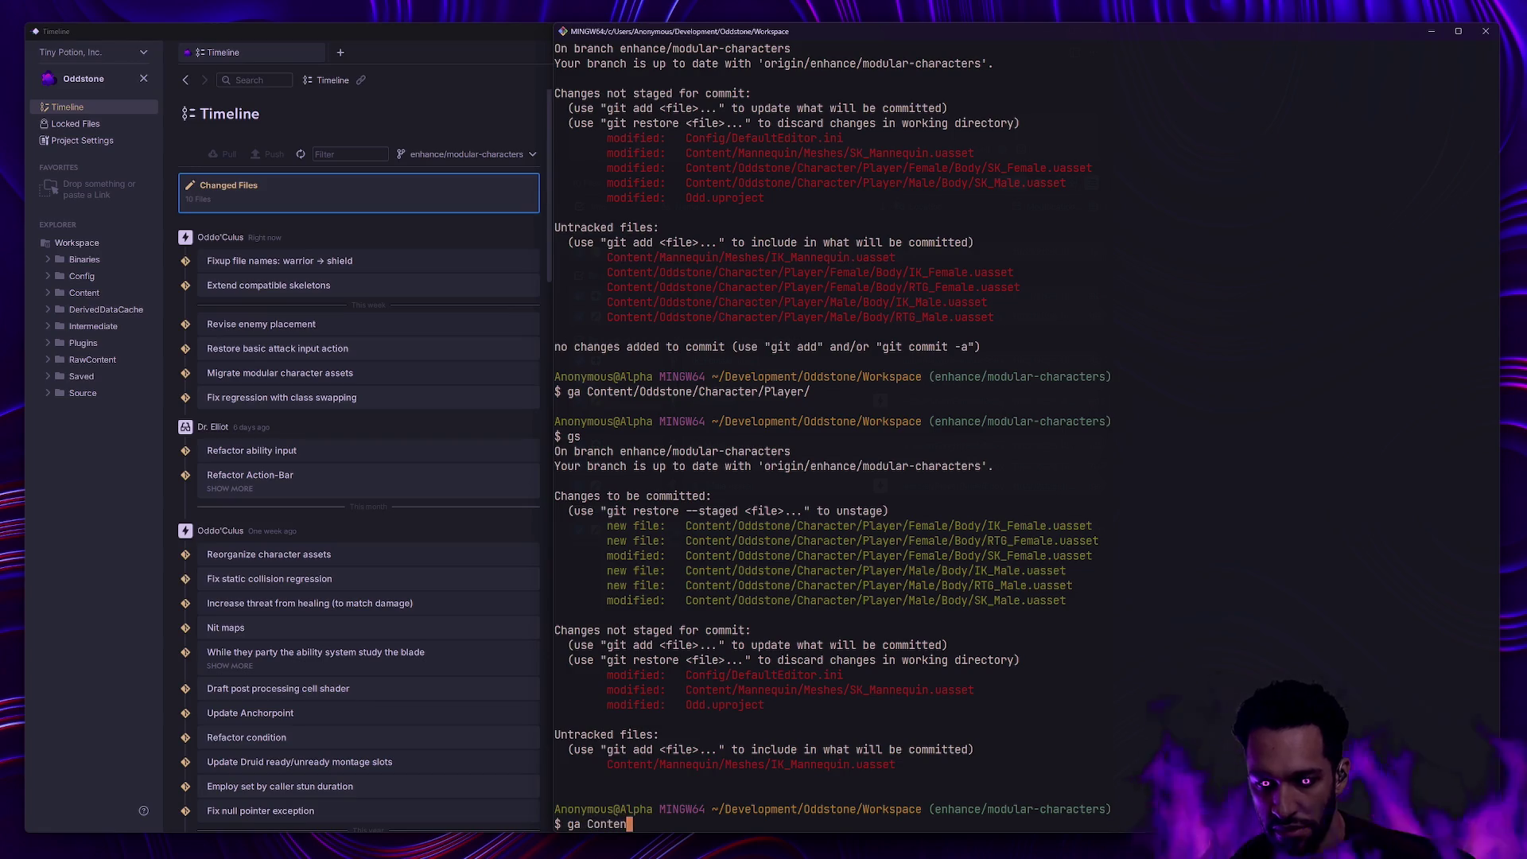
{"action": "type", "text": "t/Mannequin/"}
{"action": "key", "text": "Return"}
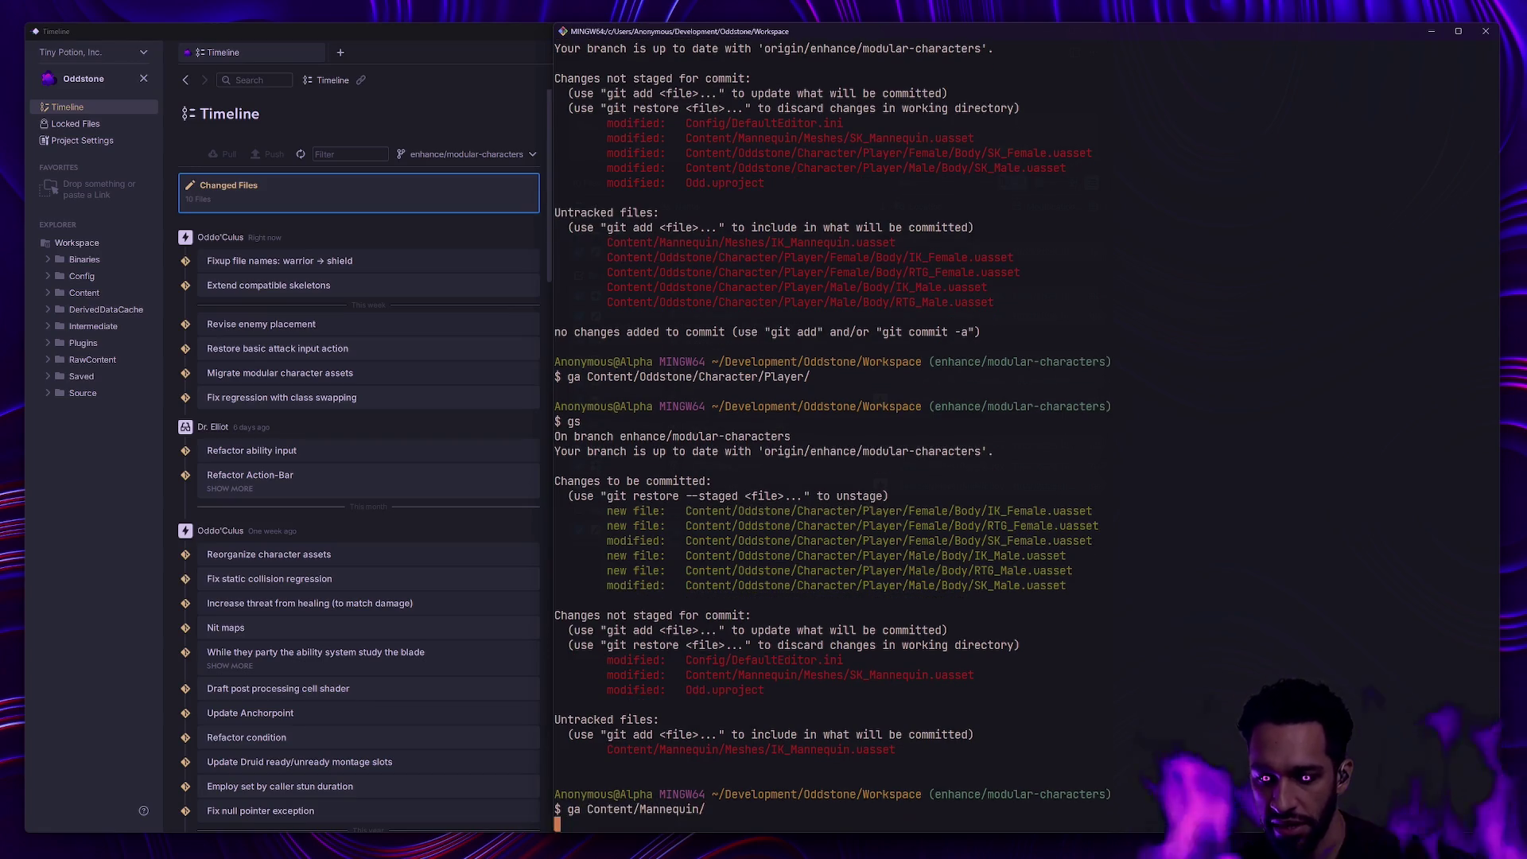
{"action": "type", "text": "gs"}
{"action": "key", "text": "Return"}
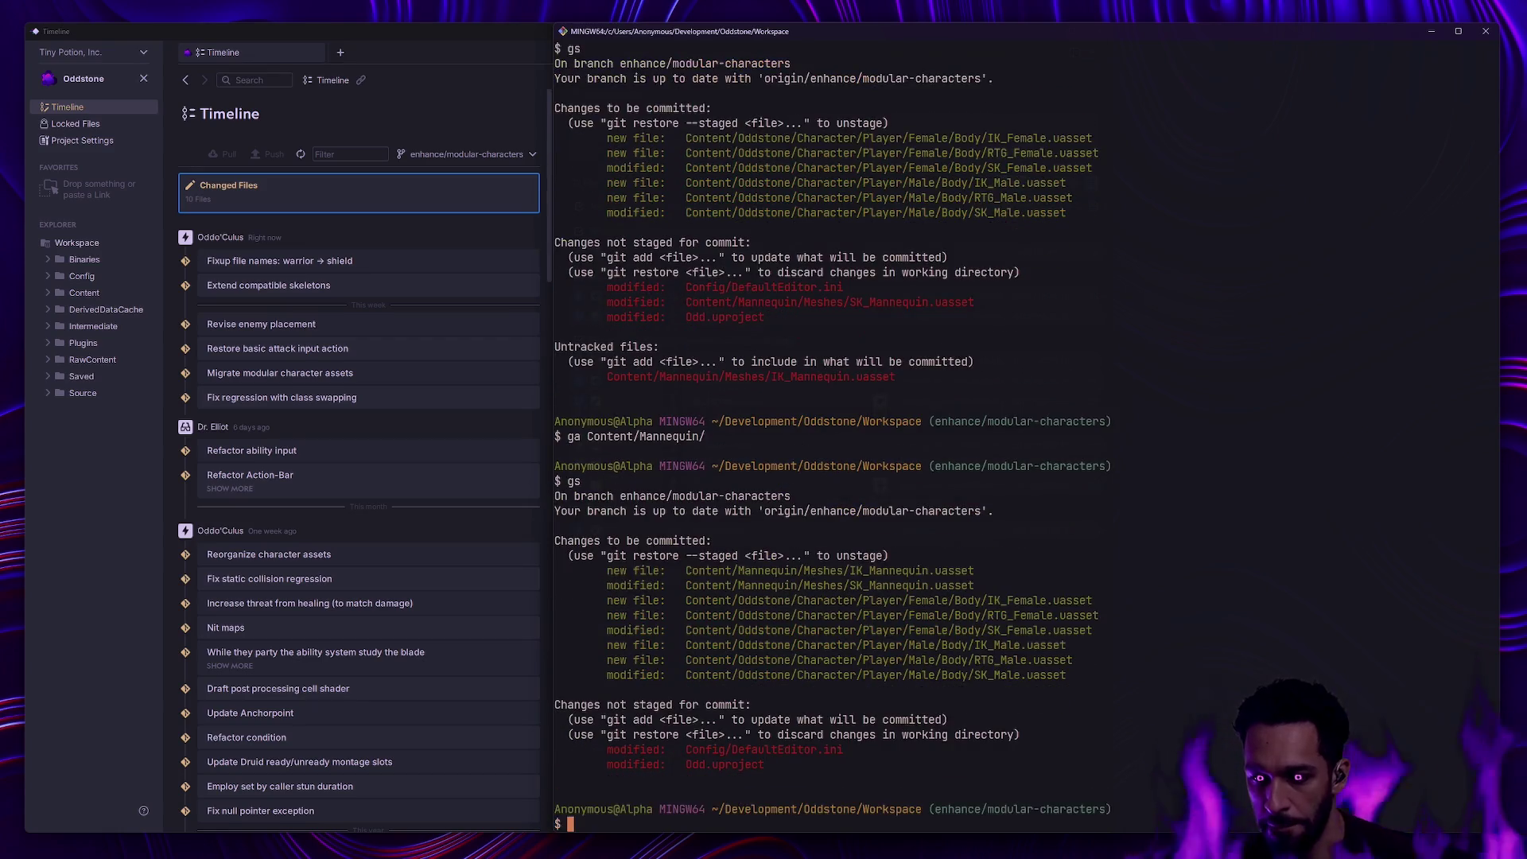
{"action": "type", "text": "gc -m 'Prepare"}
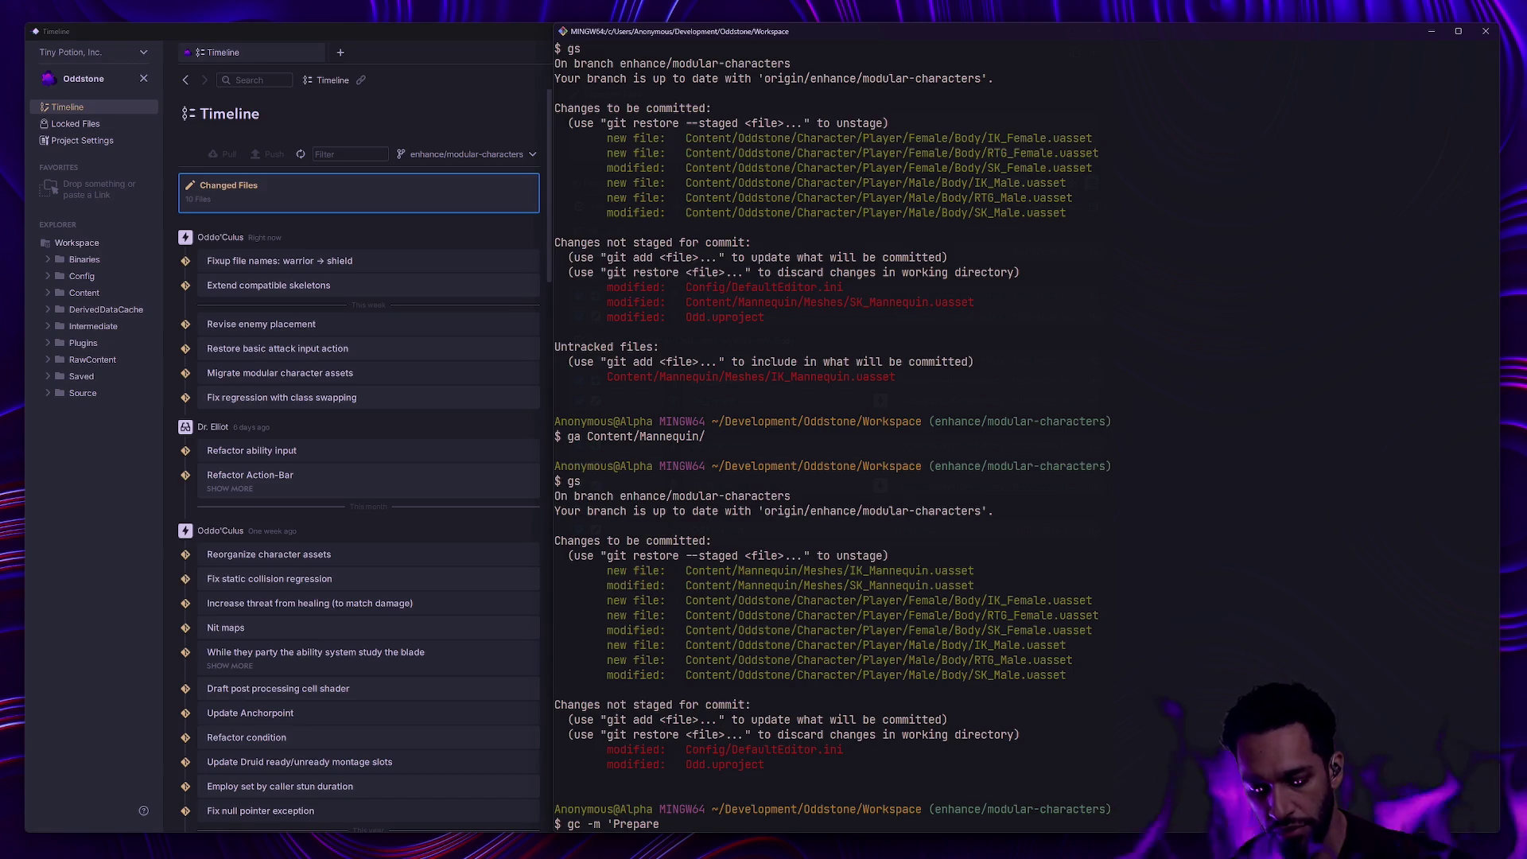
{"action": "type", "text": "Ik "}
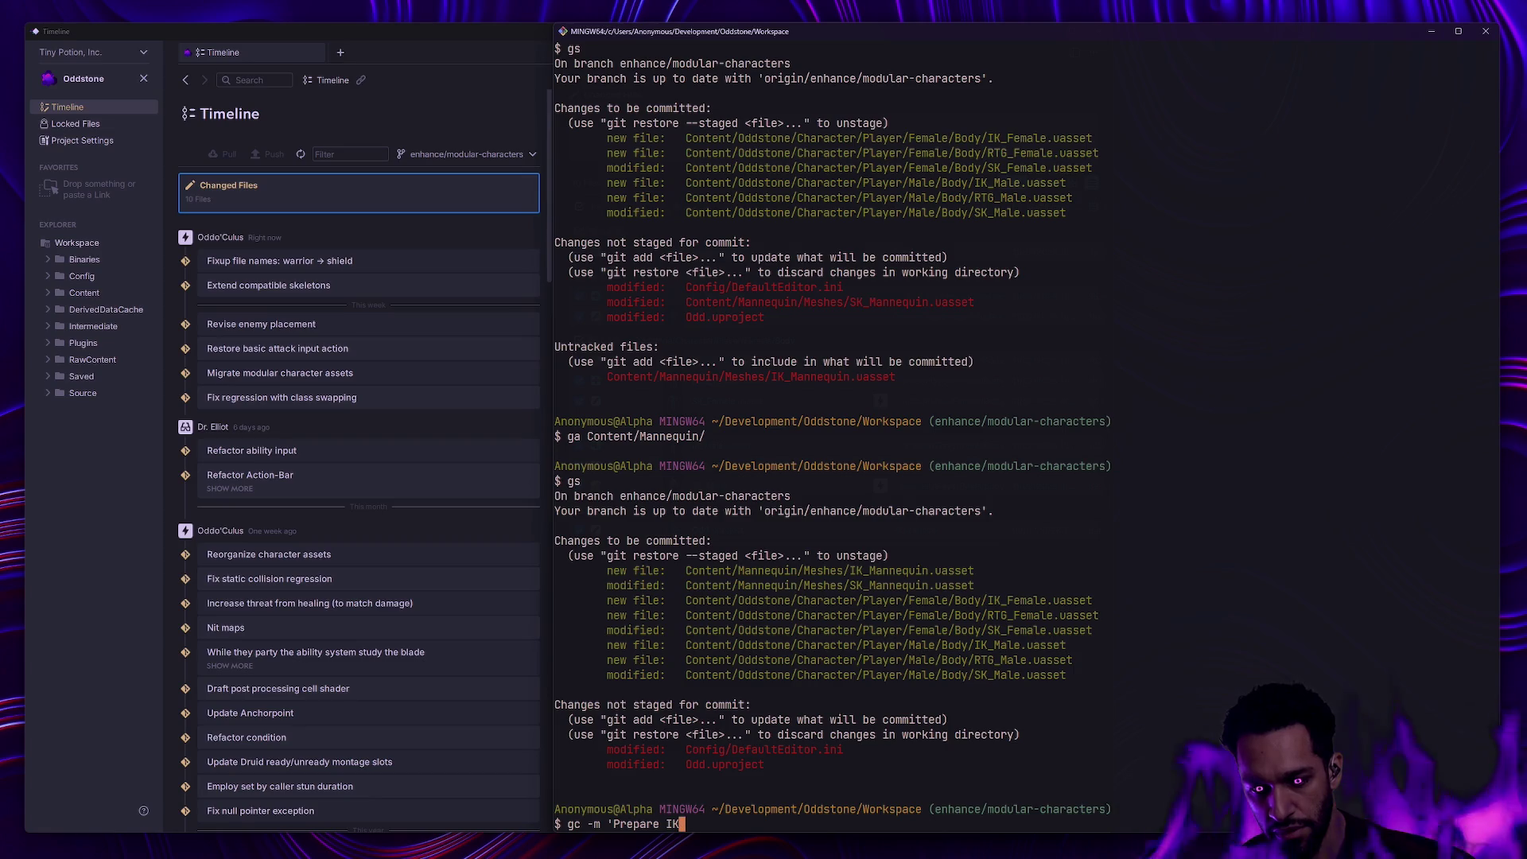
{"action": "type", "text": " Retargeter"}
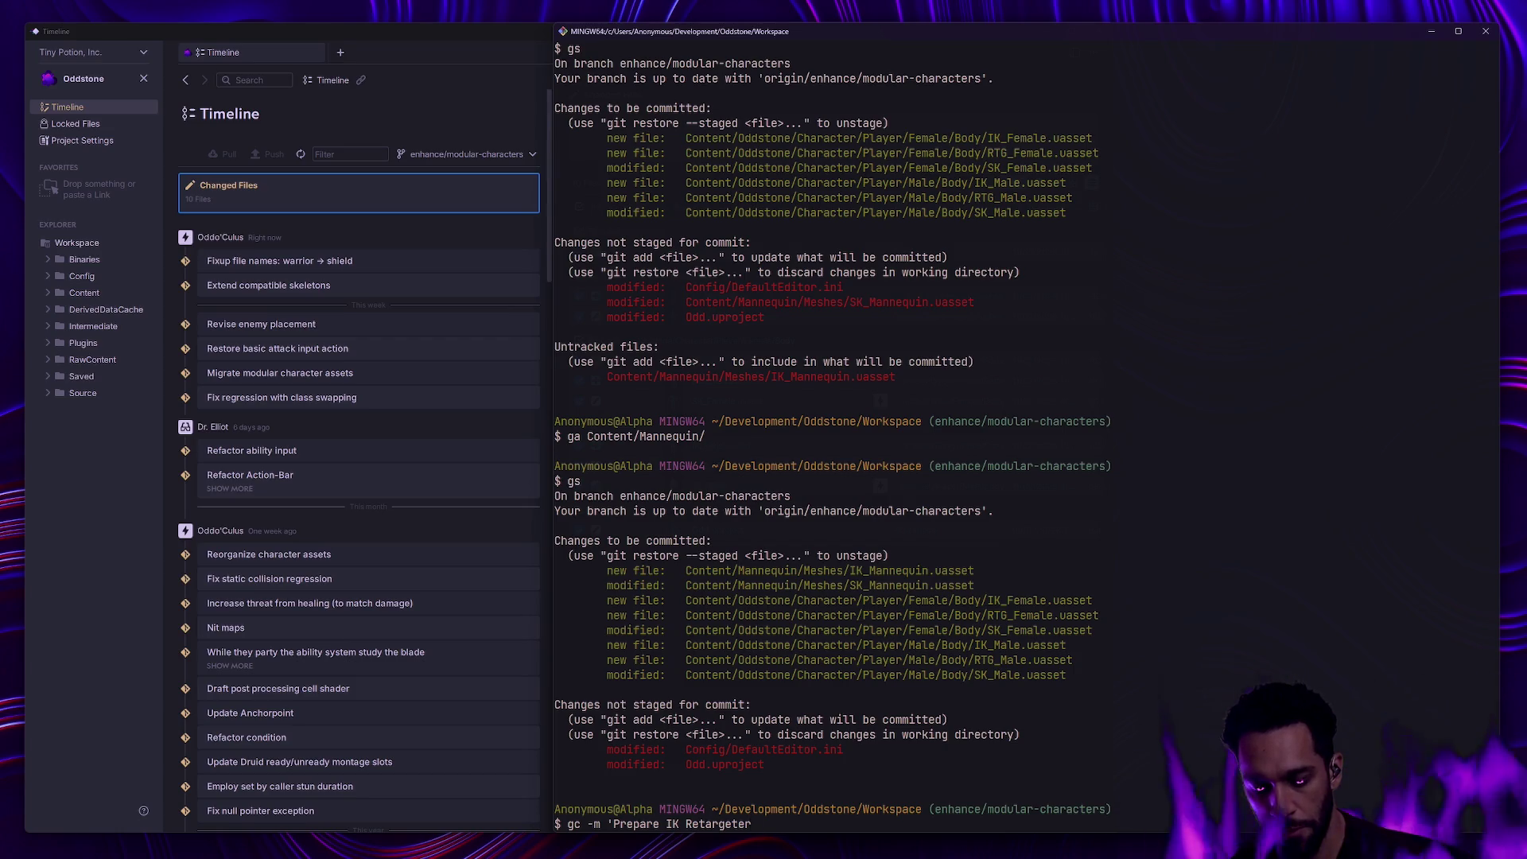
{"action": "type", "text": "s"}
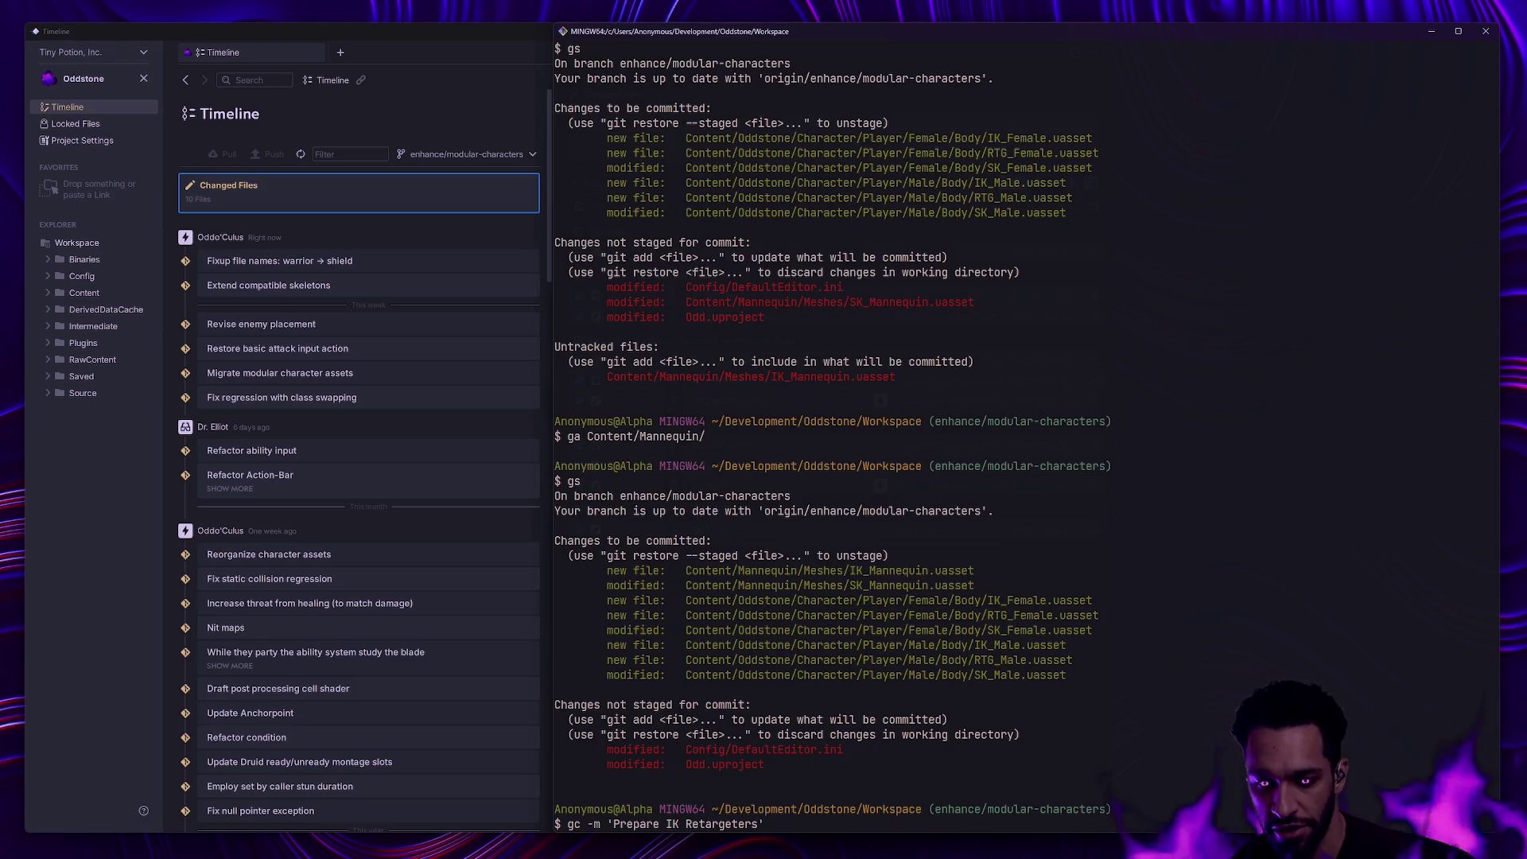
- Commit with message 'Prepare player IK Retargeters' and return to the Unreal editor
{"action": "key", "text": "ctrl+Left"}
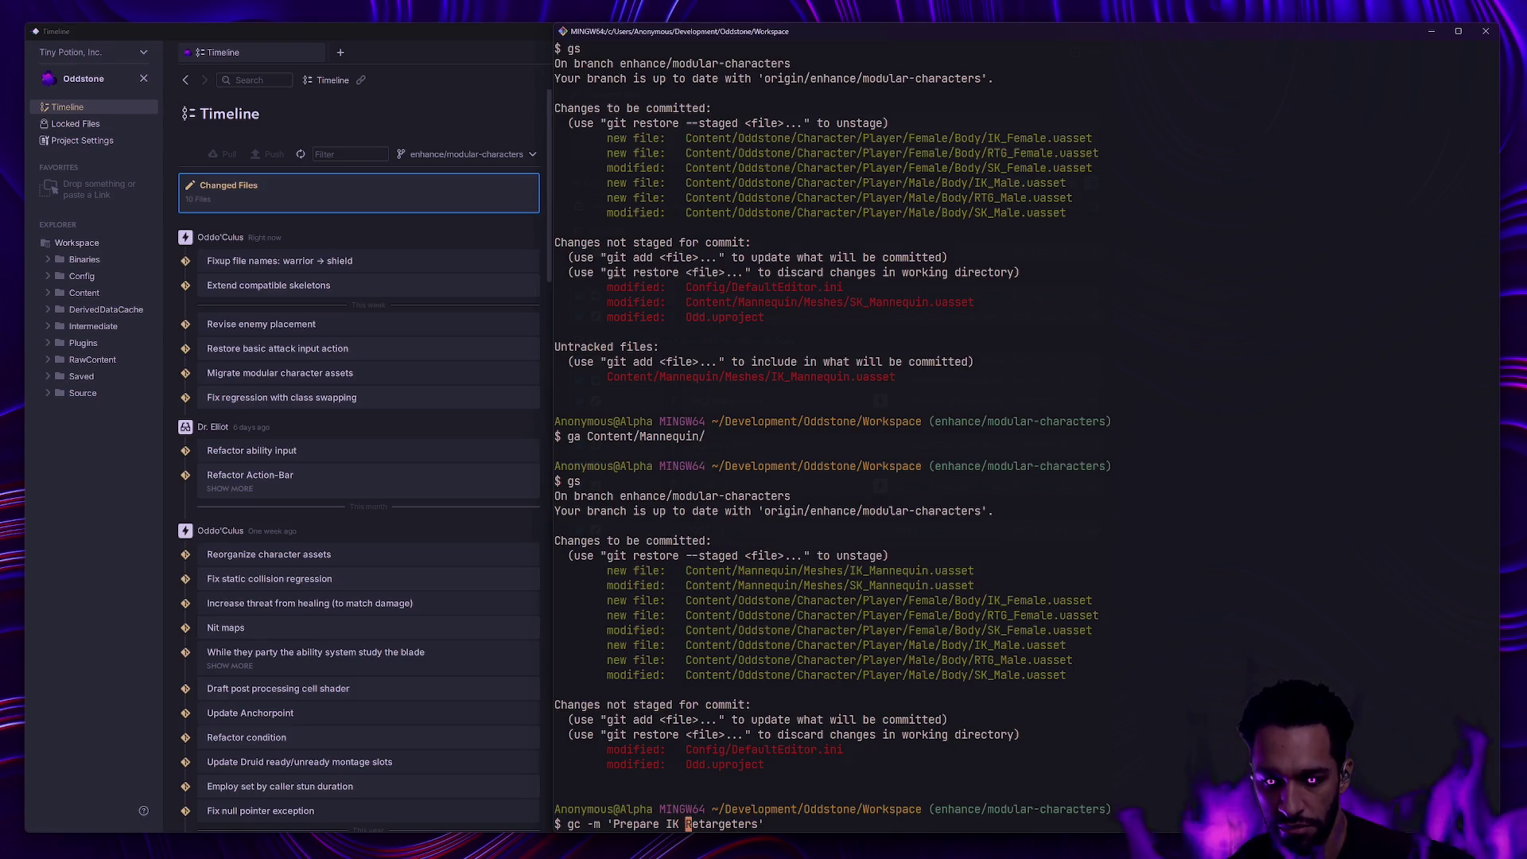
{"action": "type", "text": "player"}
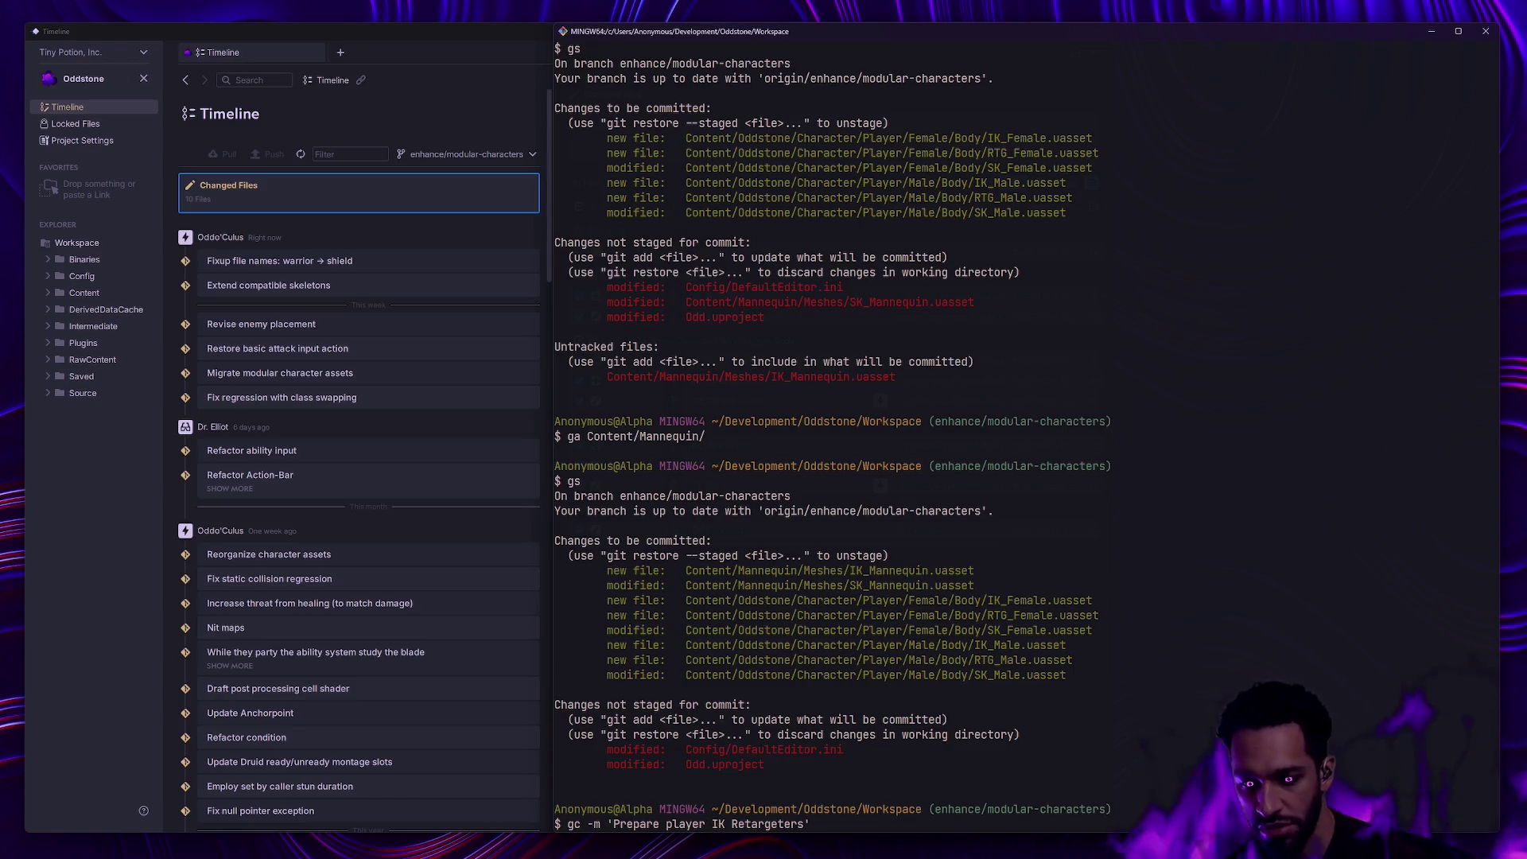
{"action": "key", "text": "alt+Tab"}
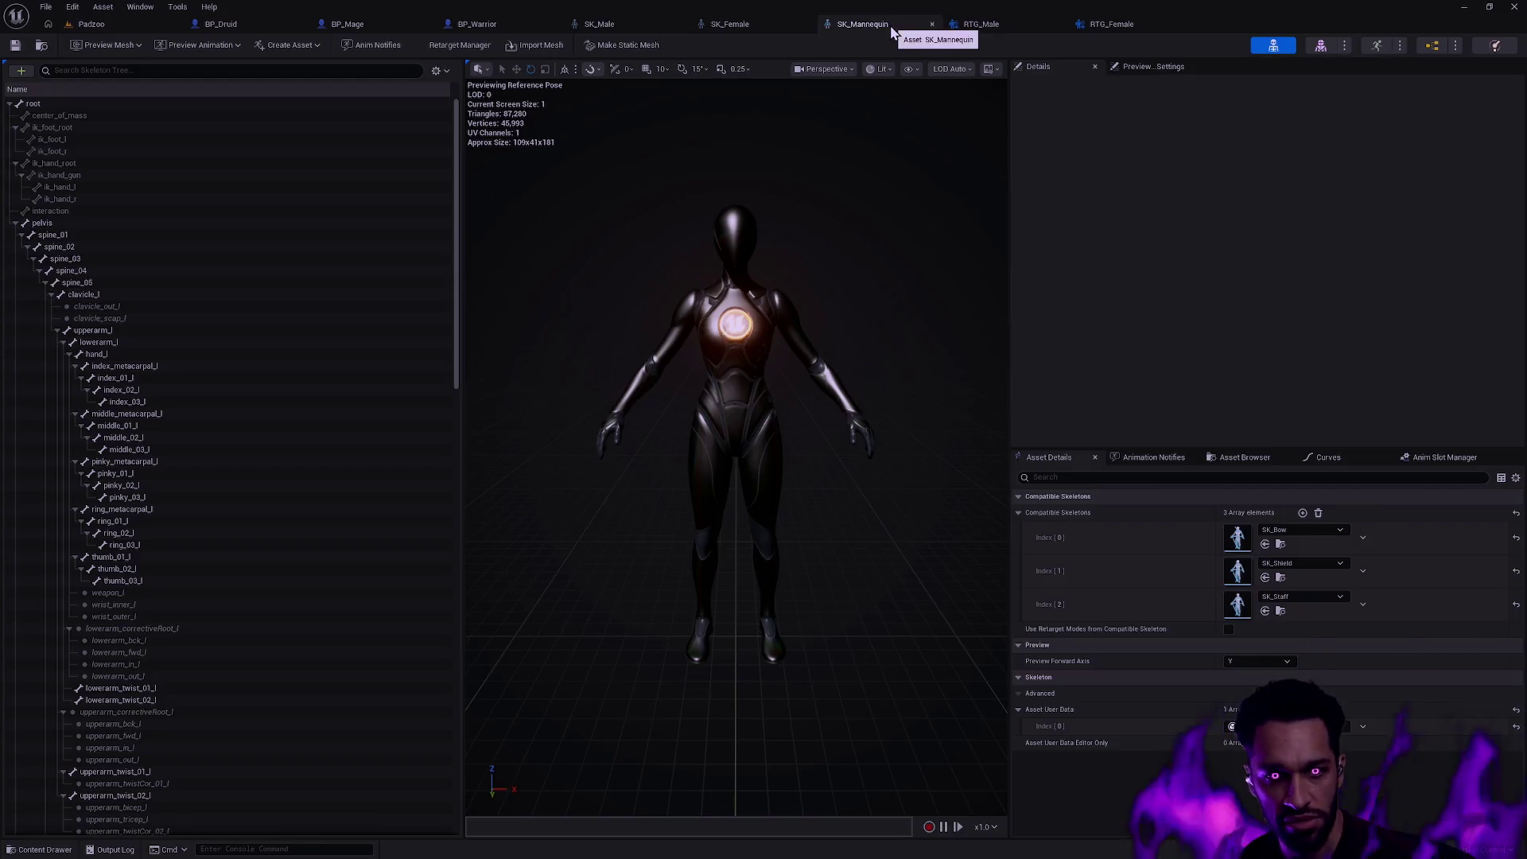
- Close the SK_Female and SK_Male skeletal mesh editors
{"action": "left_click", "coordinate": [734, 23]}
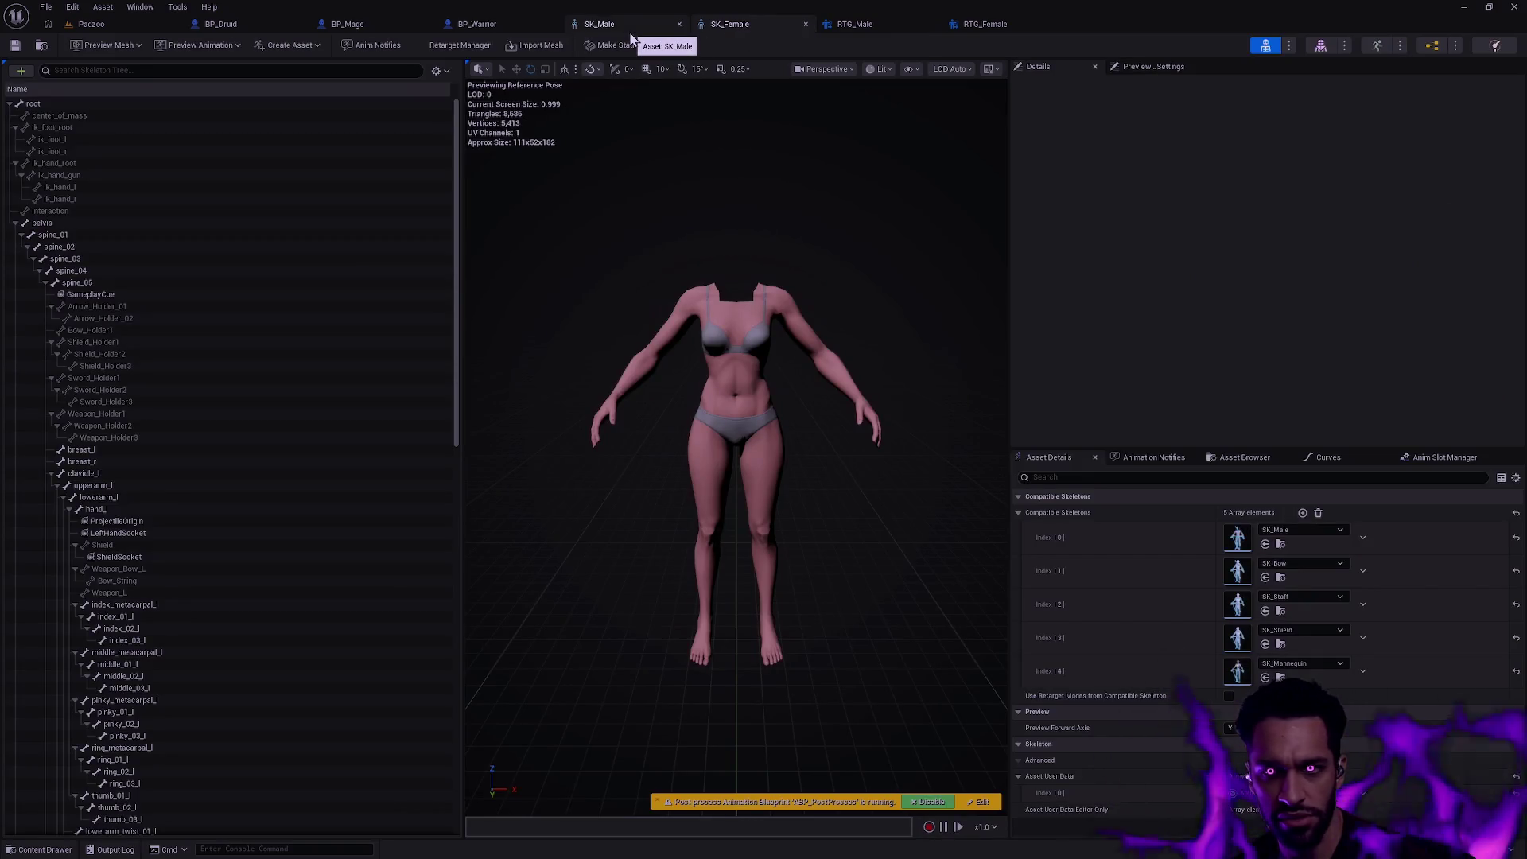
{"action": "left_click", "coordinate": [617, 24]}
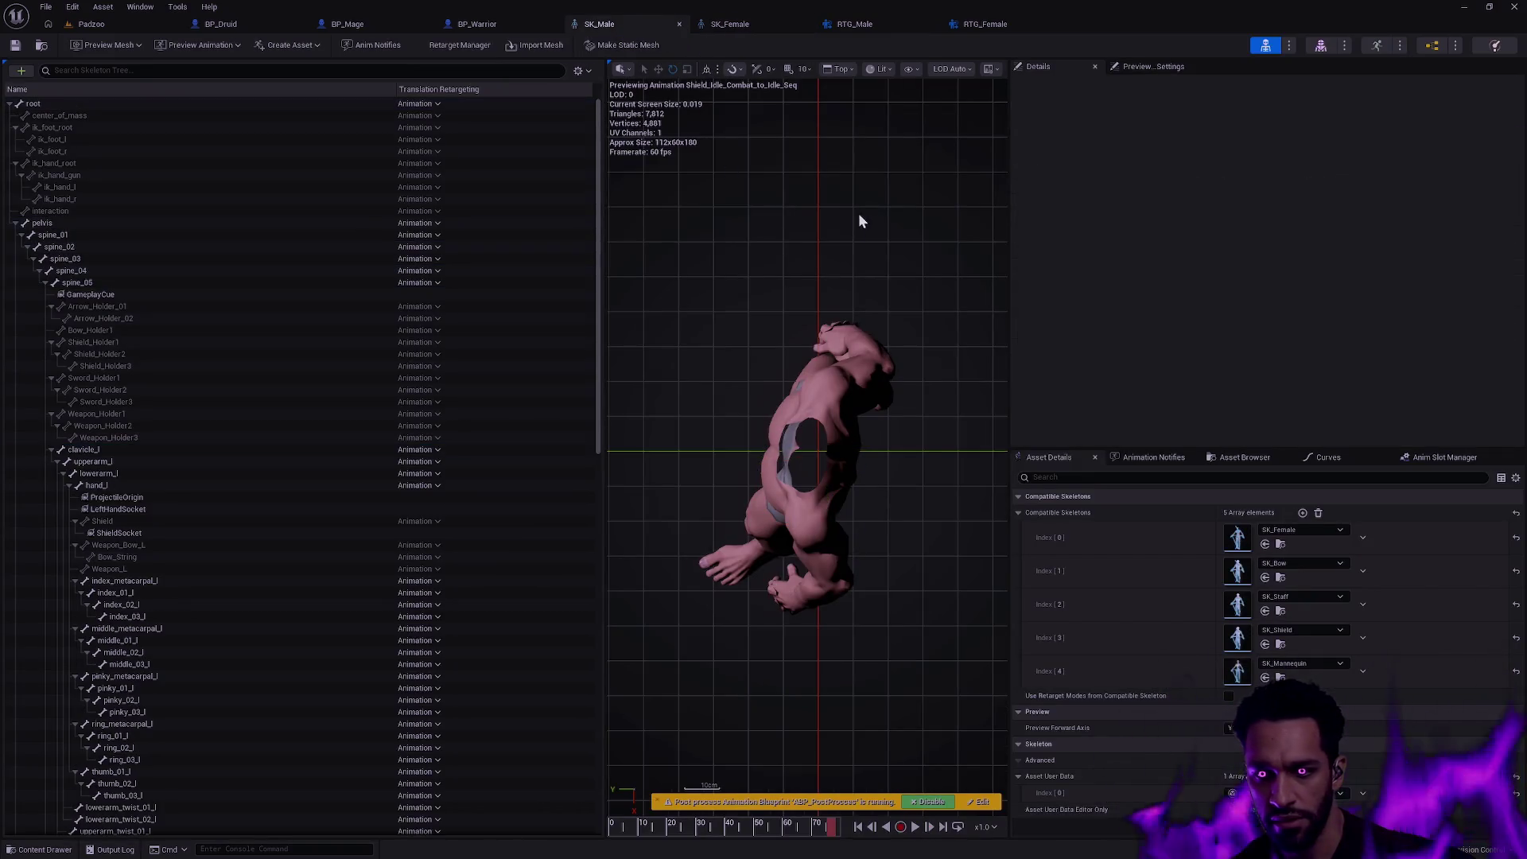
{"action": "left_click", "coordinate": [682, 24]}
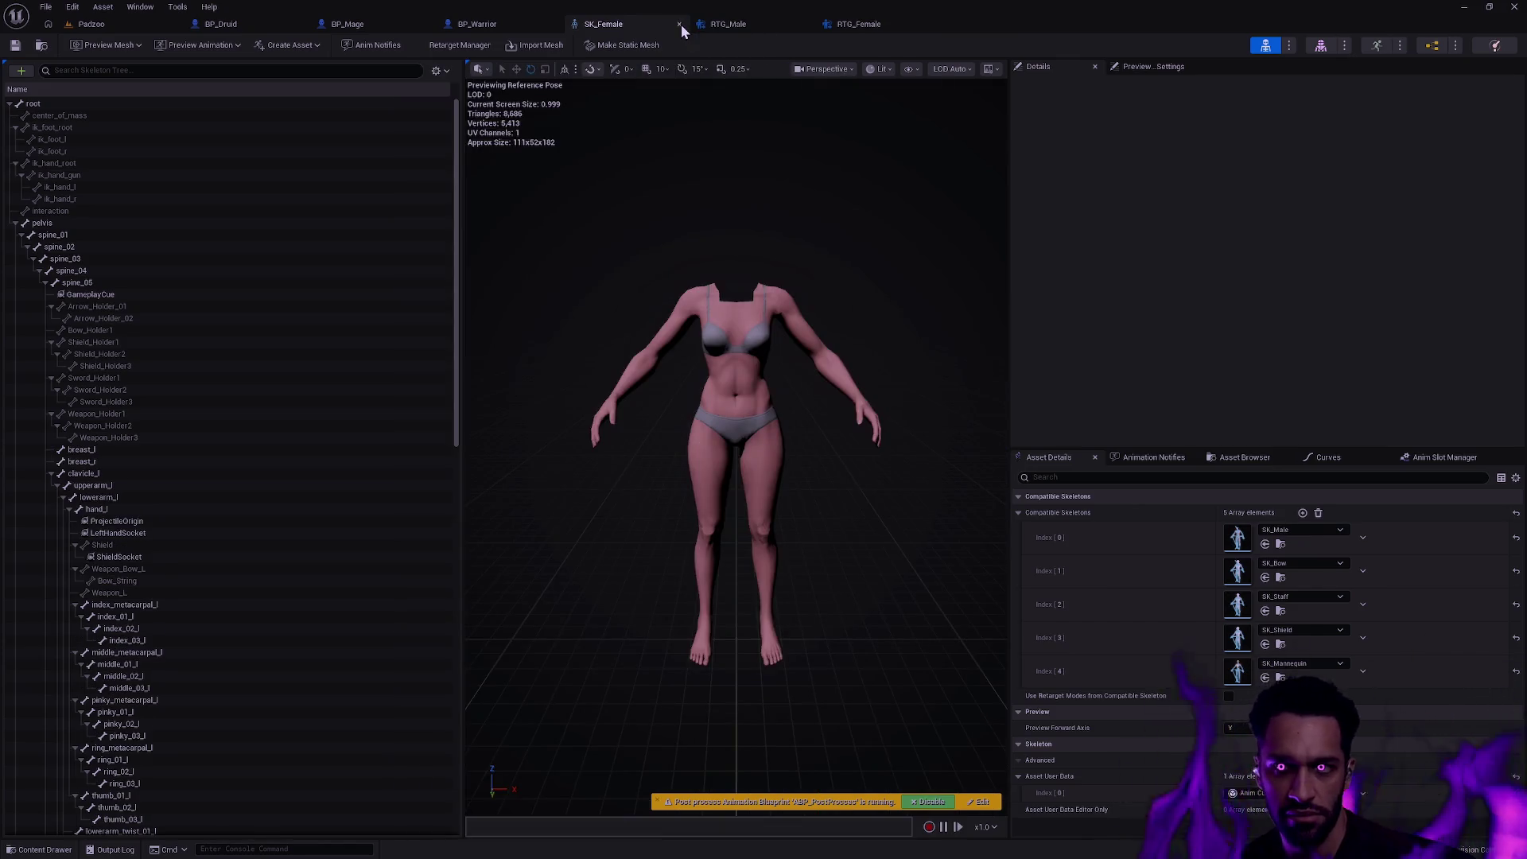
{"action": "left_click", "coordinate": [681, 24]}
- Bring up the BP_Warrior blueprint and look down on its SKM_Male character
{"action": "left_click", "coordinate": [477, 23]}
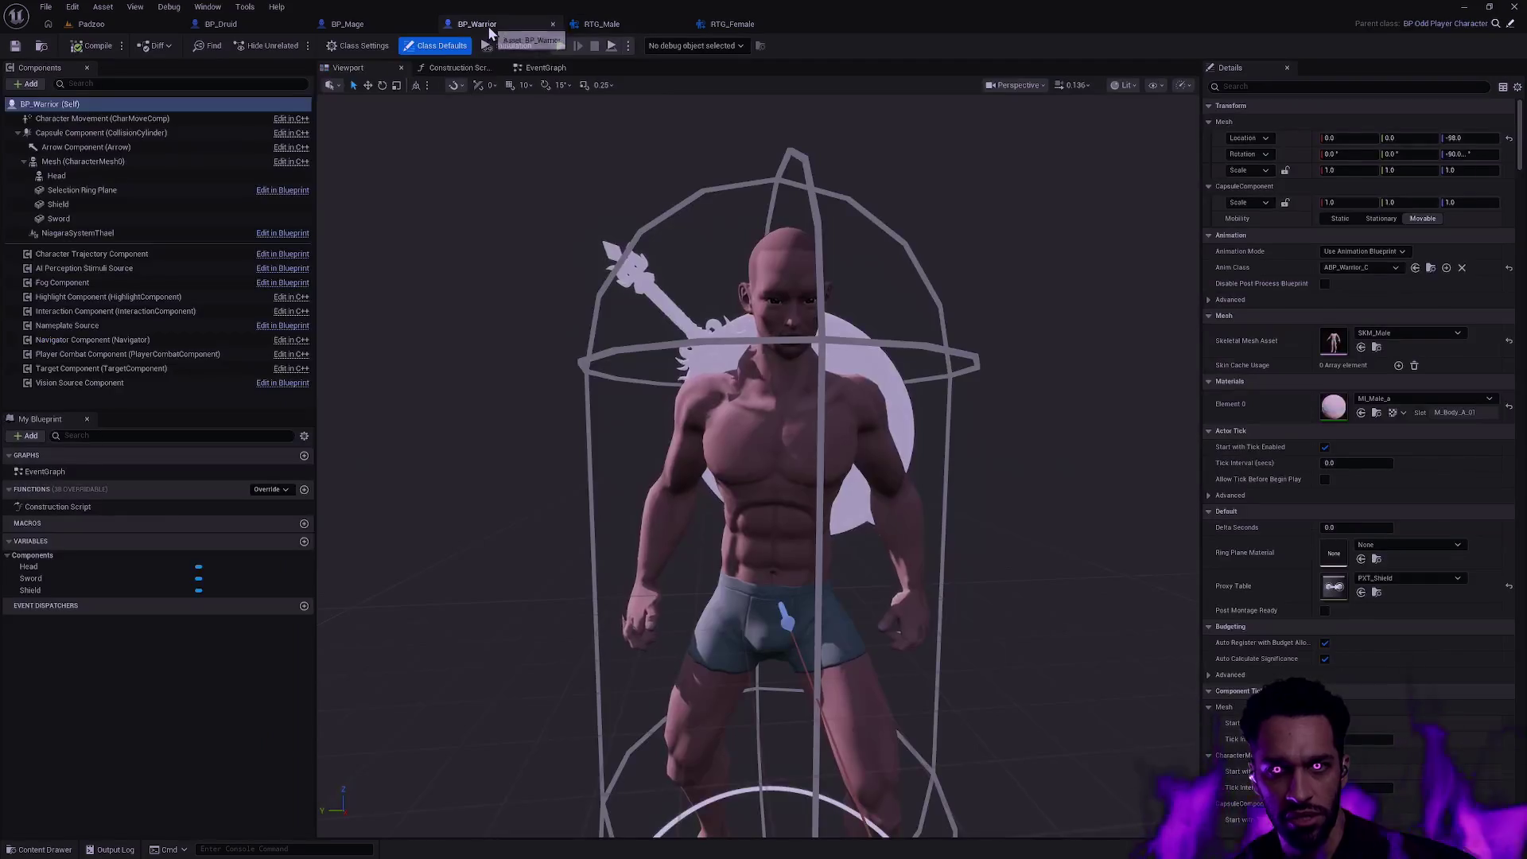
{"action": "left_click_drag", "start_coordinate": [764, 478], "coordinate": [763, 358]}
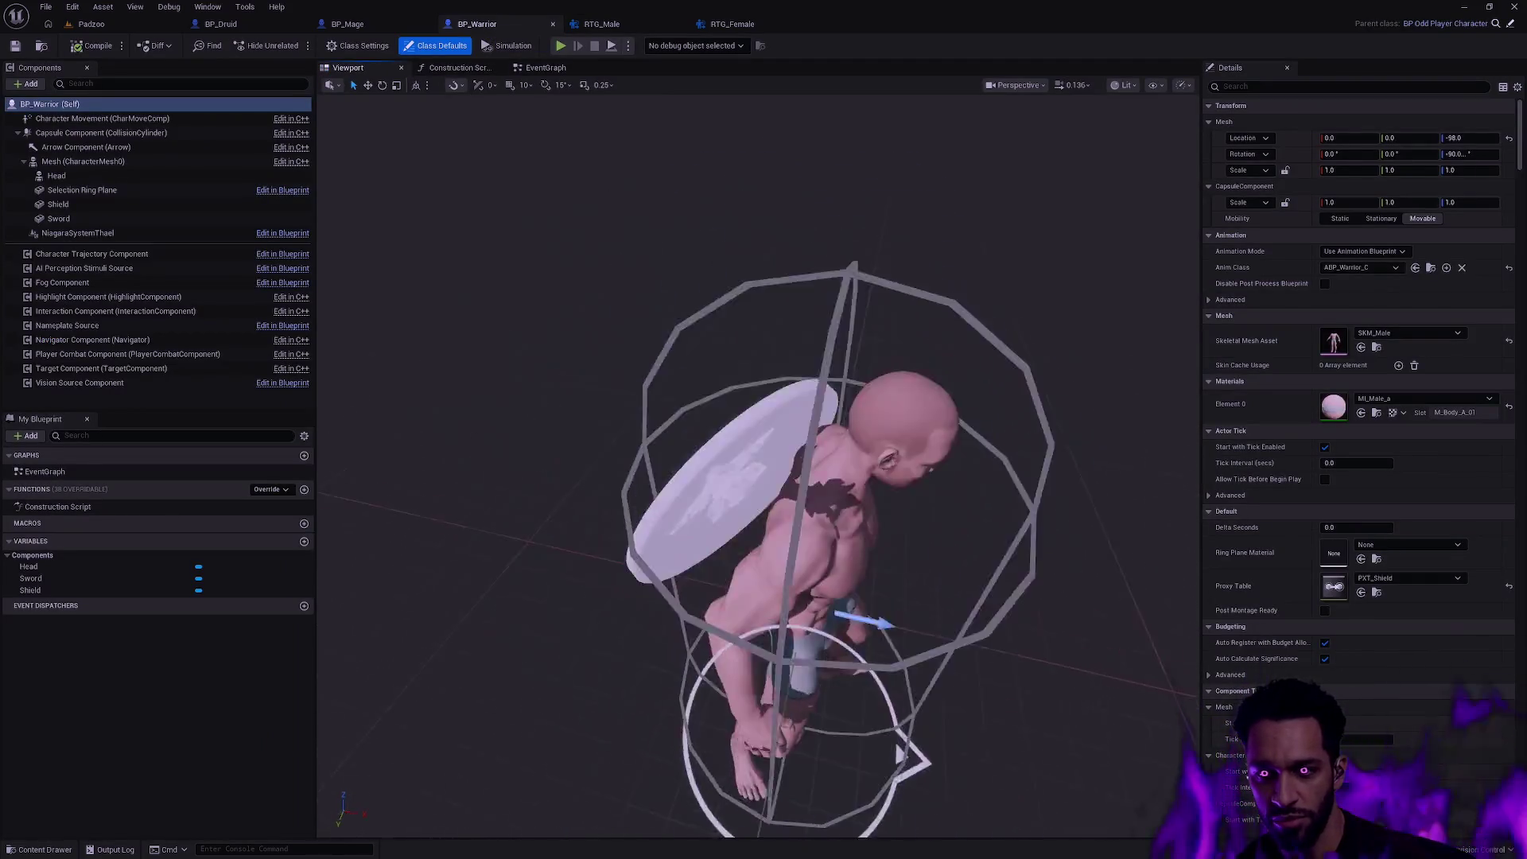
- Orbit around the retargeted Warrior and back to a front view
{"action": "left_click_drag", "start_coordinate": [764, 477], "coordinate": [956, 295]}
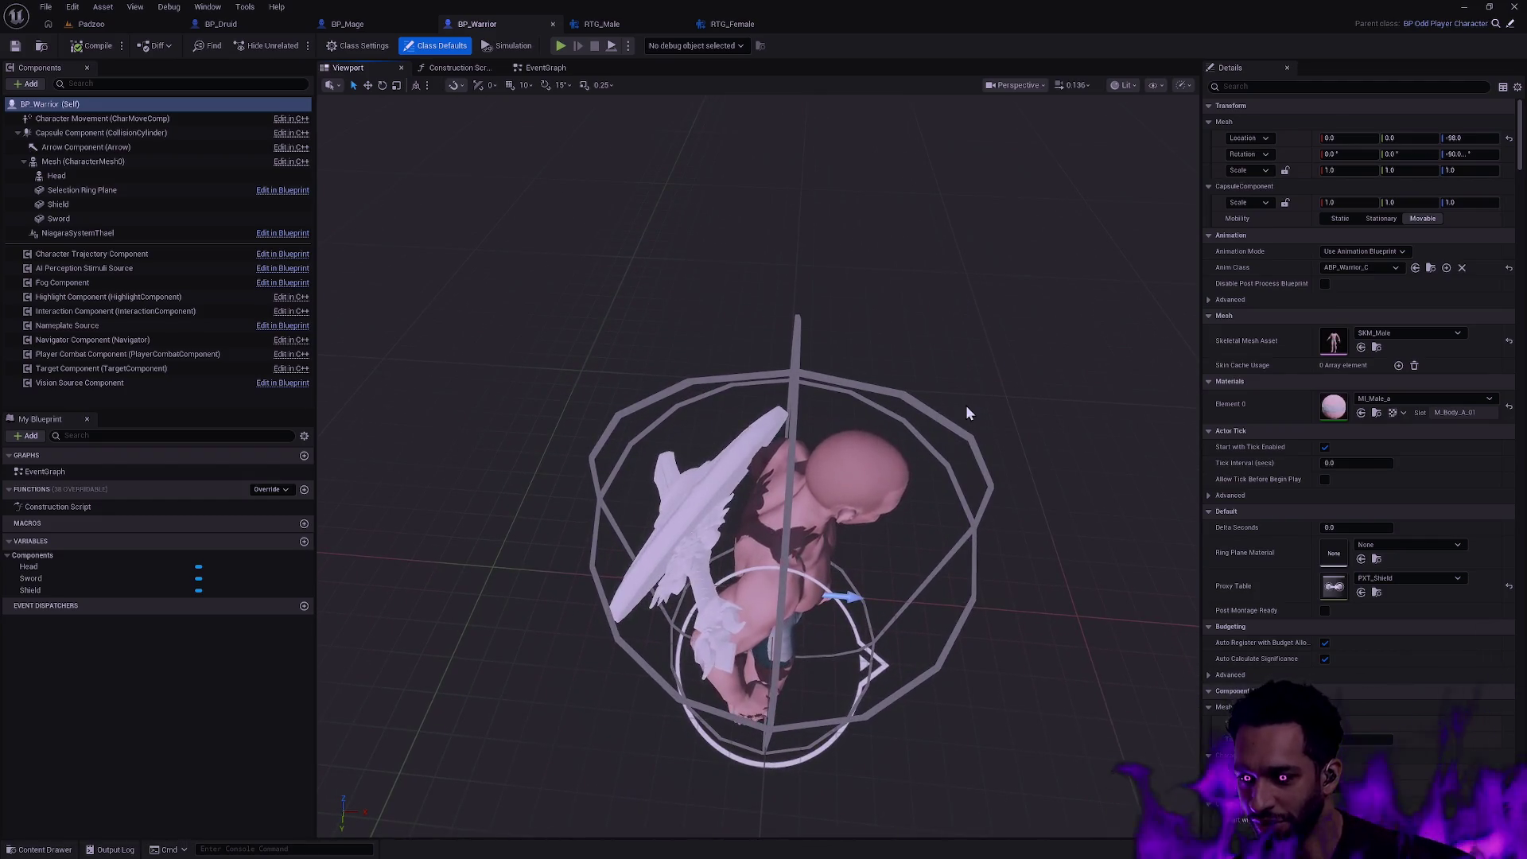
{"action": "left_click_drag", "start_coordinate": [965, 405], "coordinate": [964, 525]}
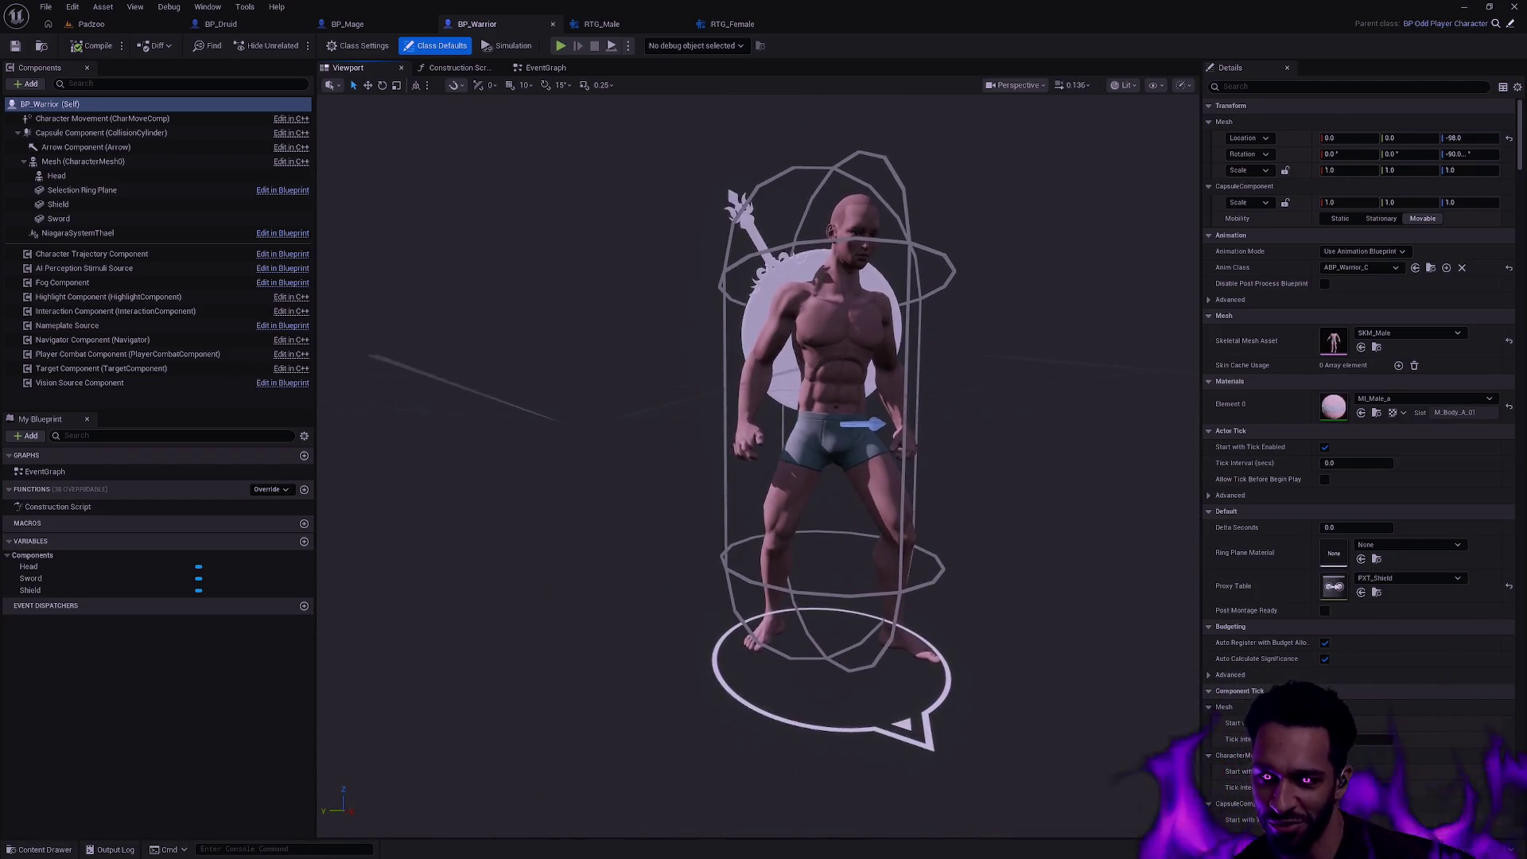
{"action": "scroll", "coordinate": [919, 434], "scroll_direction": "down", "scroll_amount": 1}
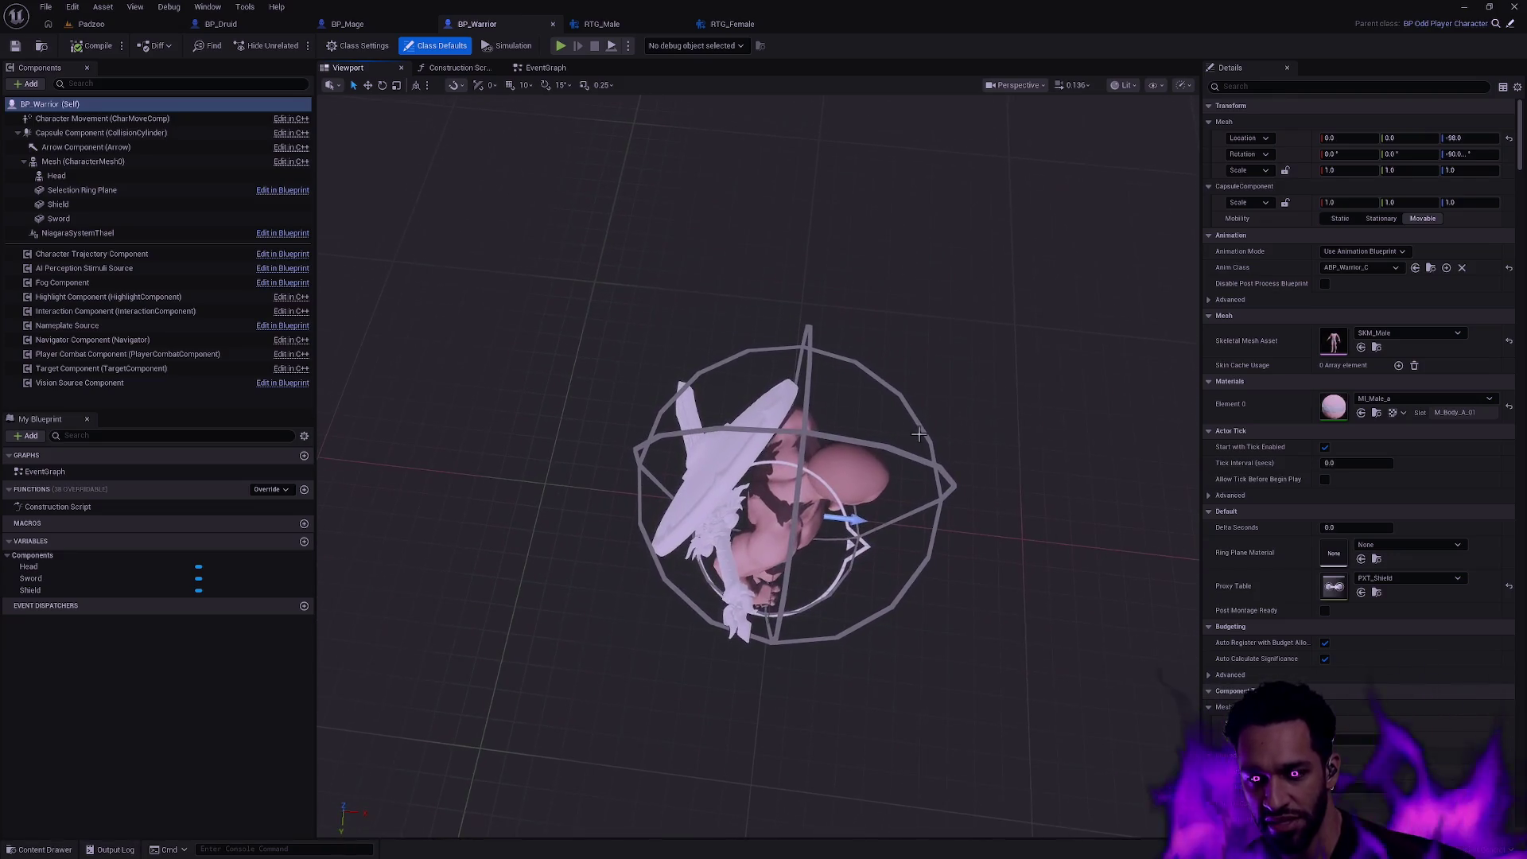
- Inspect the Mage character in BP_Mage from close up and all around
{"action": "left_click", "coordinate": [348, 24]}
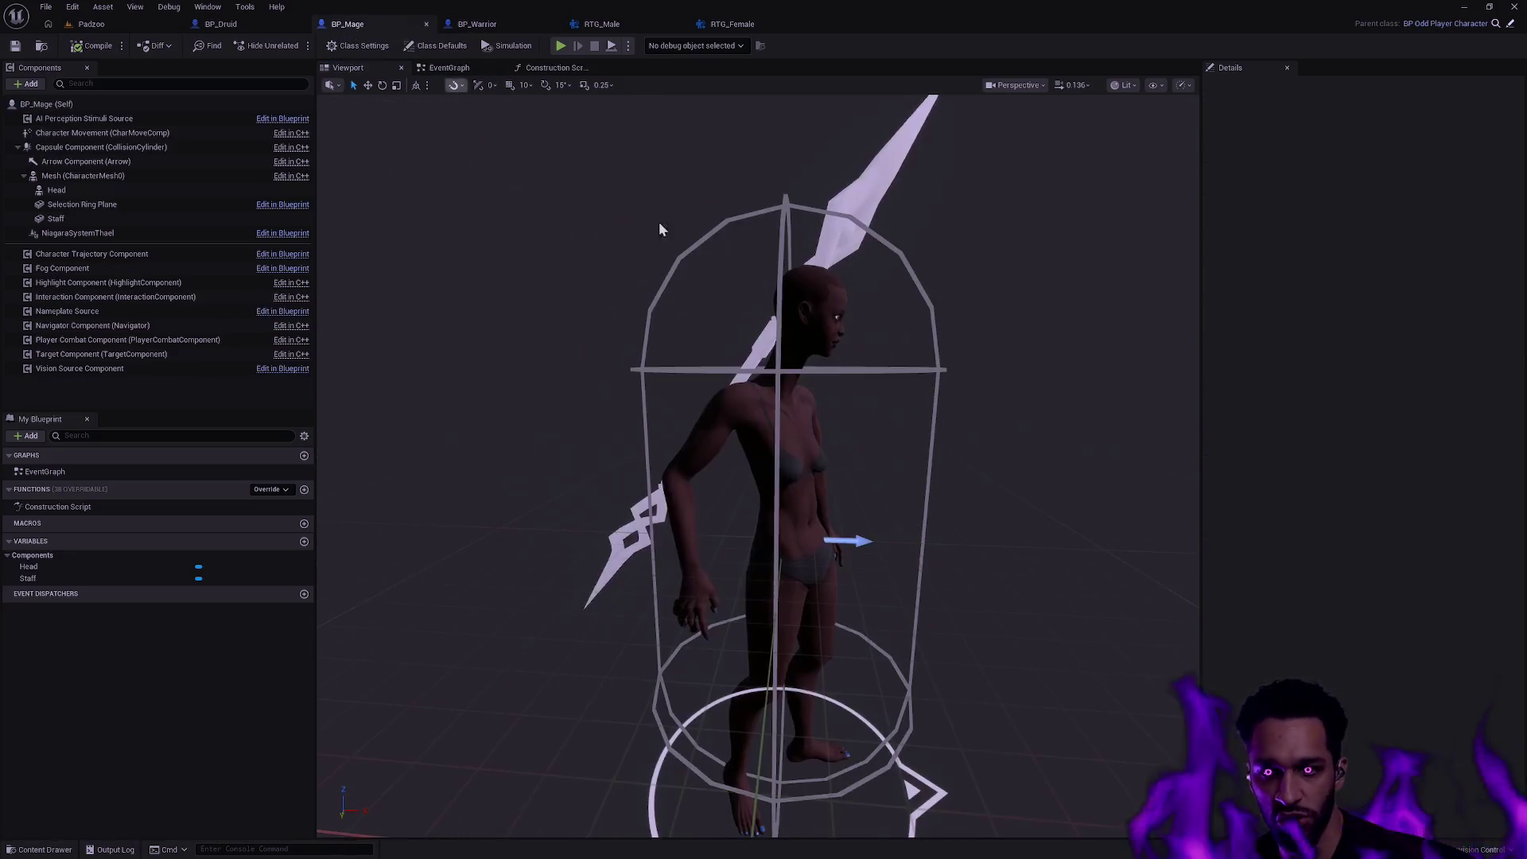
{"action": "left_click_drag", "start_coordinate": [835, 478], "coordinate": [741, 596]}
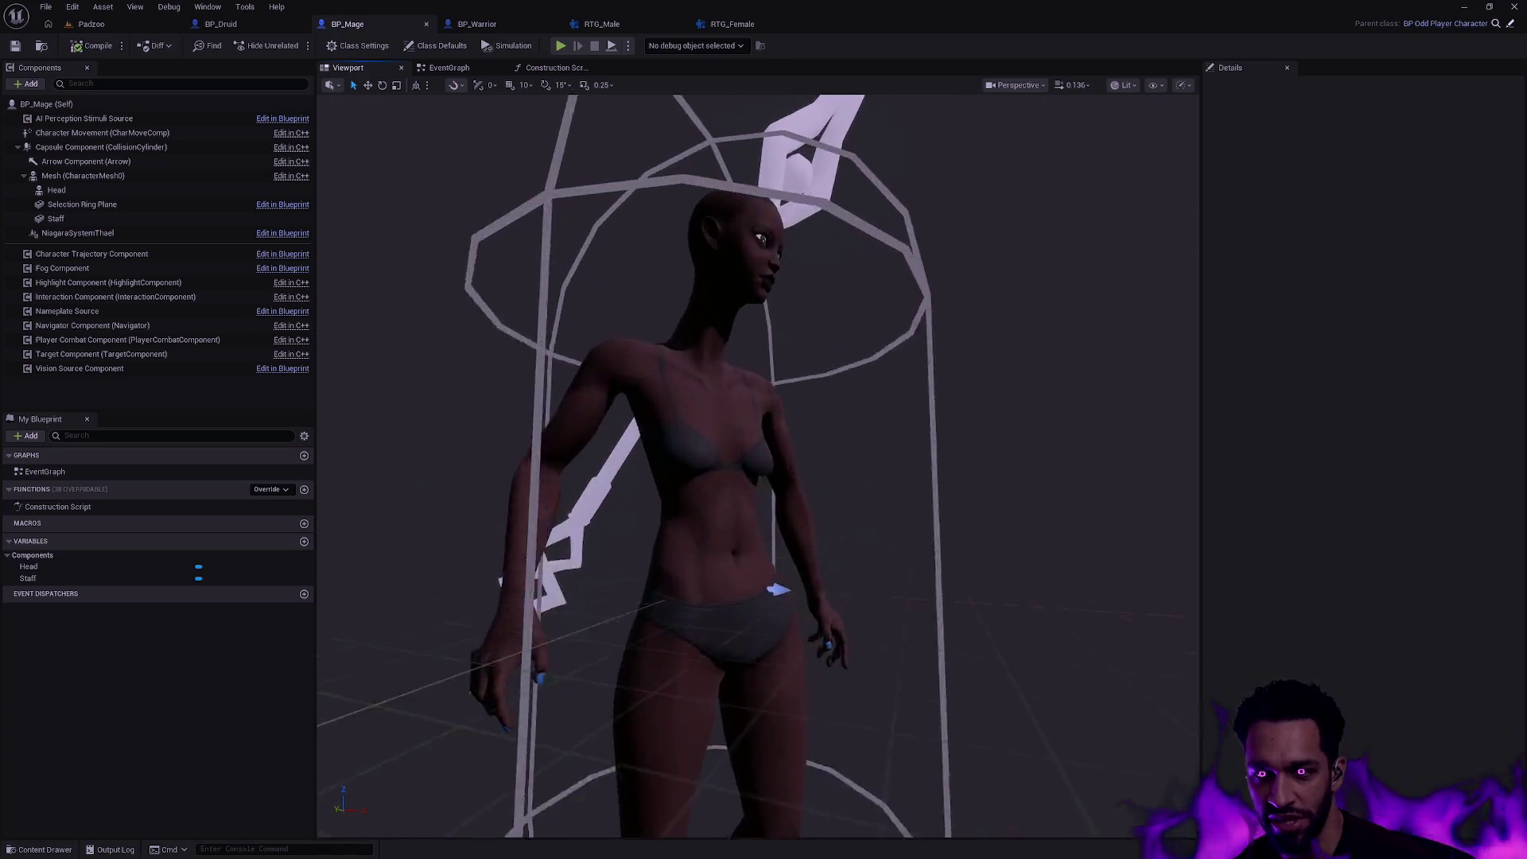
{"action": "left_click_drag", "start_coordinate": [764, 477], "coordinate": [716, 538]}
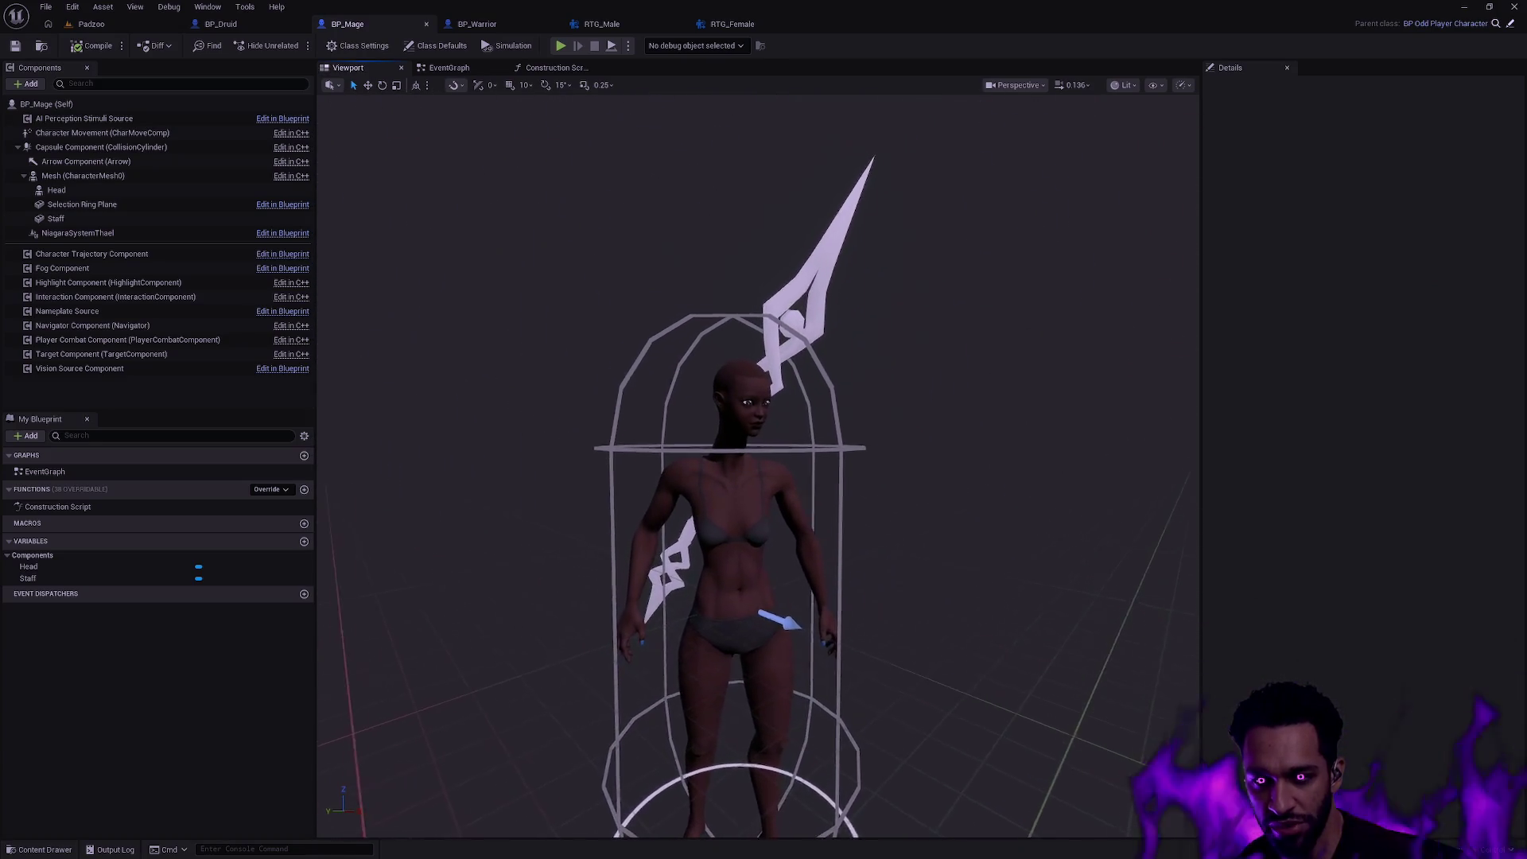
{"action": "left_click_drag", "start_coordinate": [763, 477], "coordinate": [669, 501]}
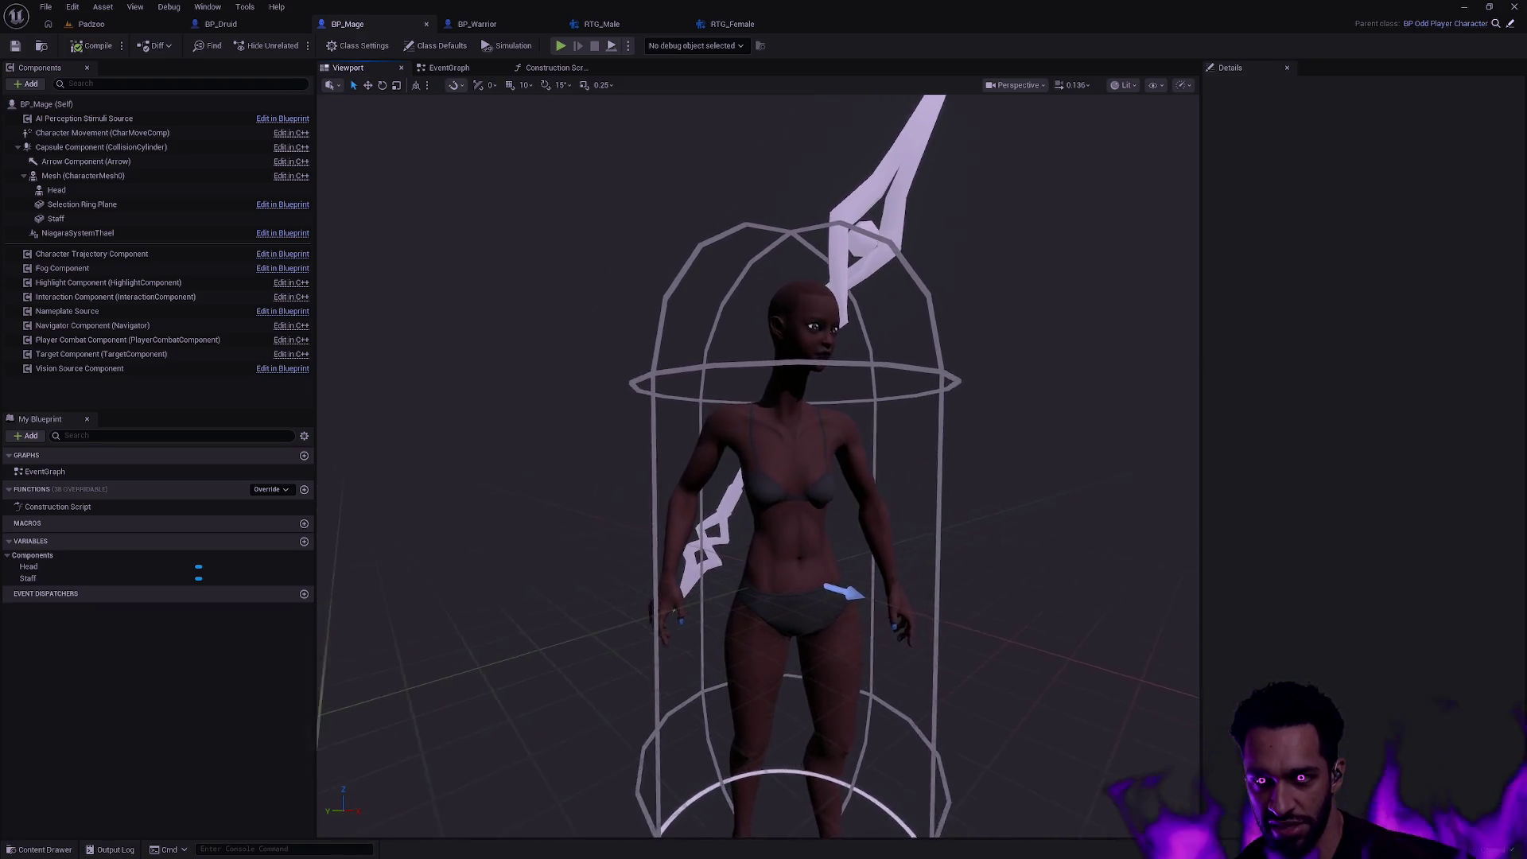
{"action": "left_click_drag", "start_coordinate": [764, 478], "coordinate": [716, 454]}
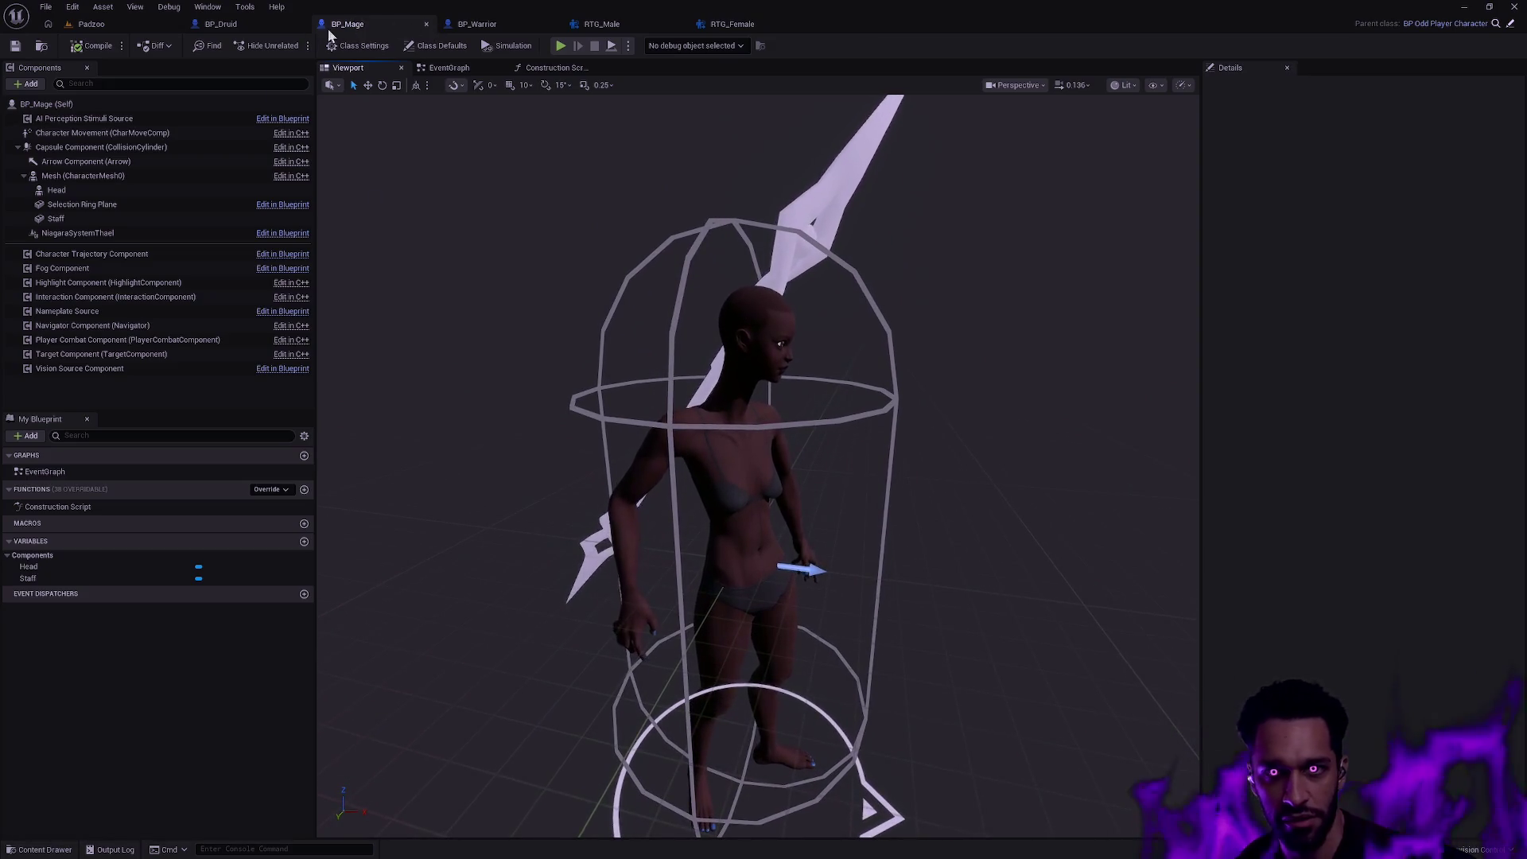
- Inspect the Druid from above and the side, compare with the Mage's front view, and finish on BP_Druid
{"action": "left_click", "coordinate": [245, 25]}
{"action": "left_click_drag", "start_coordinate": [763, 478], "coordinate": [836, 358]}
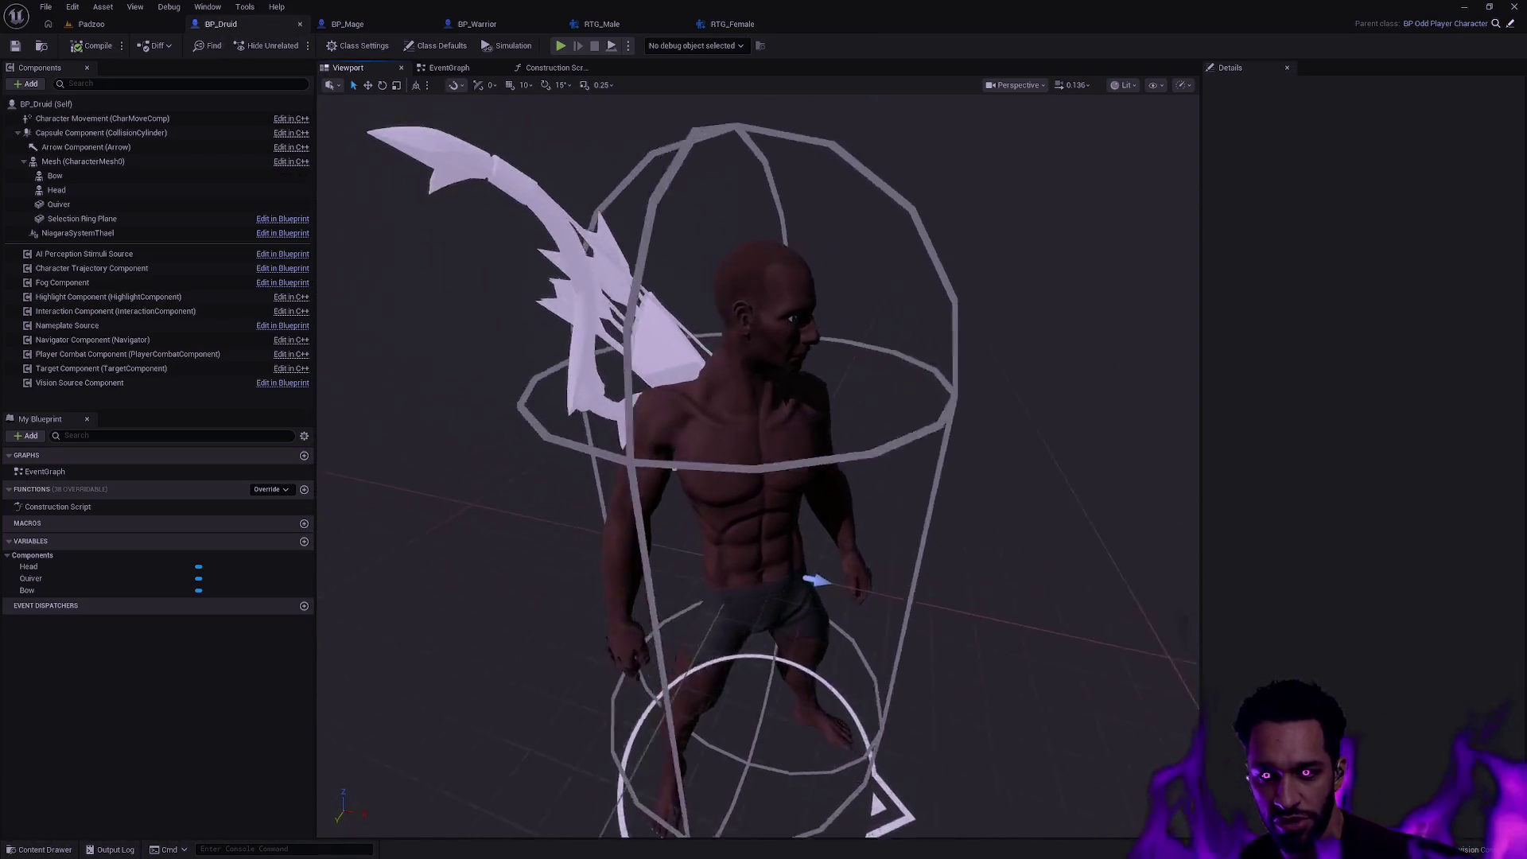
{"action": "mouse_move", "coordinate": [763, 477]}
{"action": "left_mouse_down"}
{"action": "mouse_move", "coordinate": [825, 383]}
{"action": "mouse_move", "coordinate": [715, 418]}
{"action": "left_mouse_up"}
{"action": "key", "text": "ctrl+Tab"}
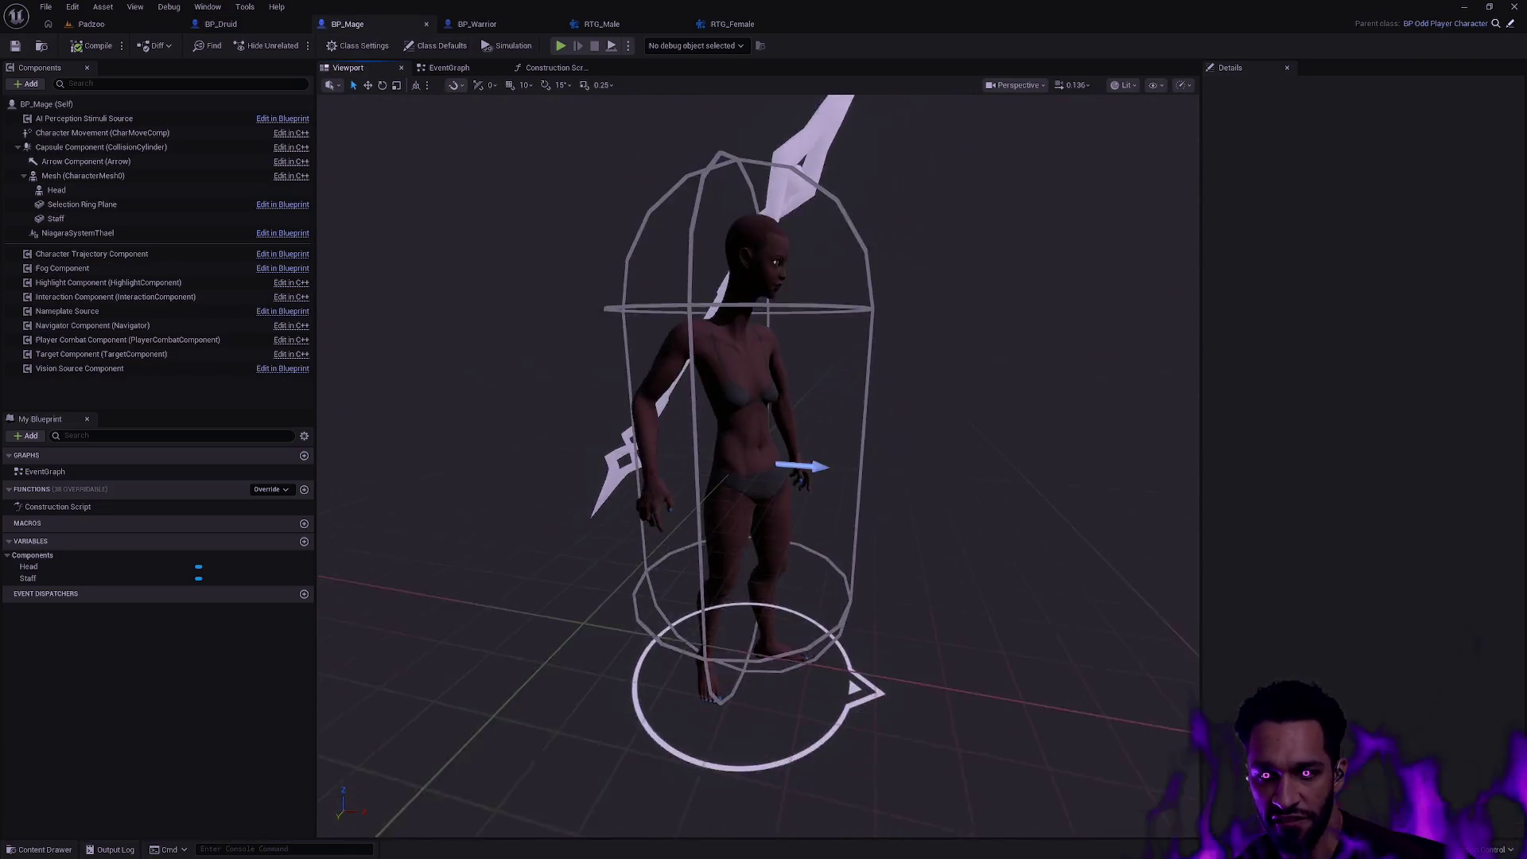
{"action": "mouse_move", "coordinate": [692, 635]}
{"action": "left_mouse_down"}
{"action": "mouse_move", "coordinate": [775, 536]}
{"action": "mouse_move", "coordinate": [716, 477]}
{"action": "mouse_move", "coordinate": [622, 501]}
{"action": "mouse_move", "coordinate": [668, 477]}
{"action": "mouse_move", "coordinate": [716, 417]}
{"action": "left_mouse_up"}
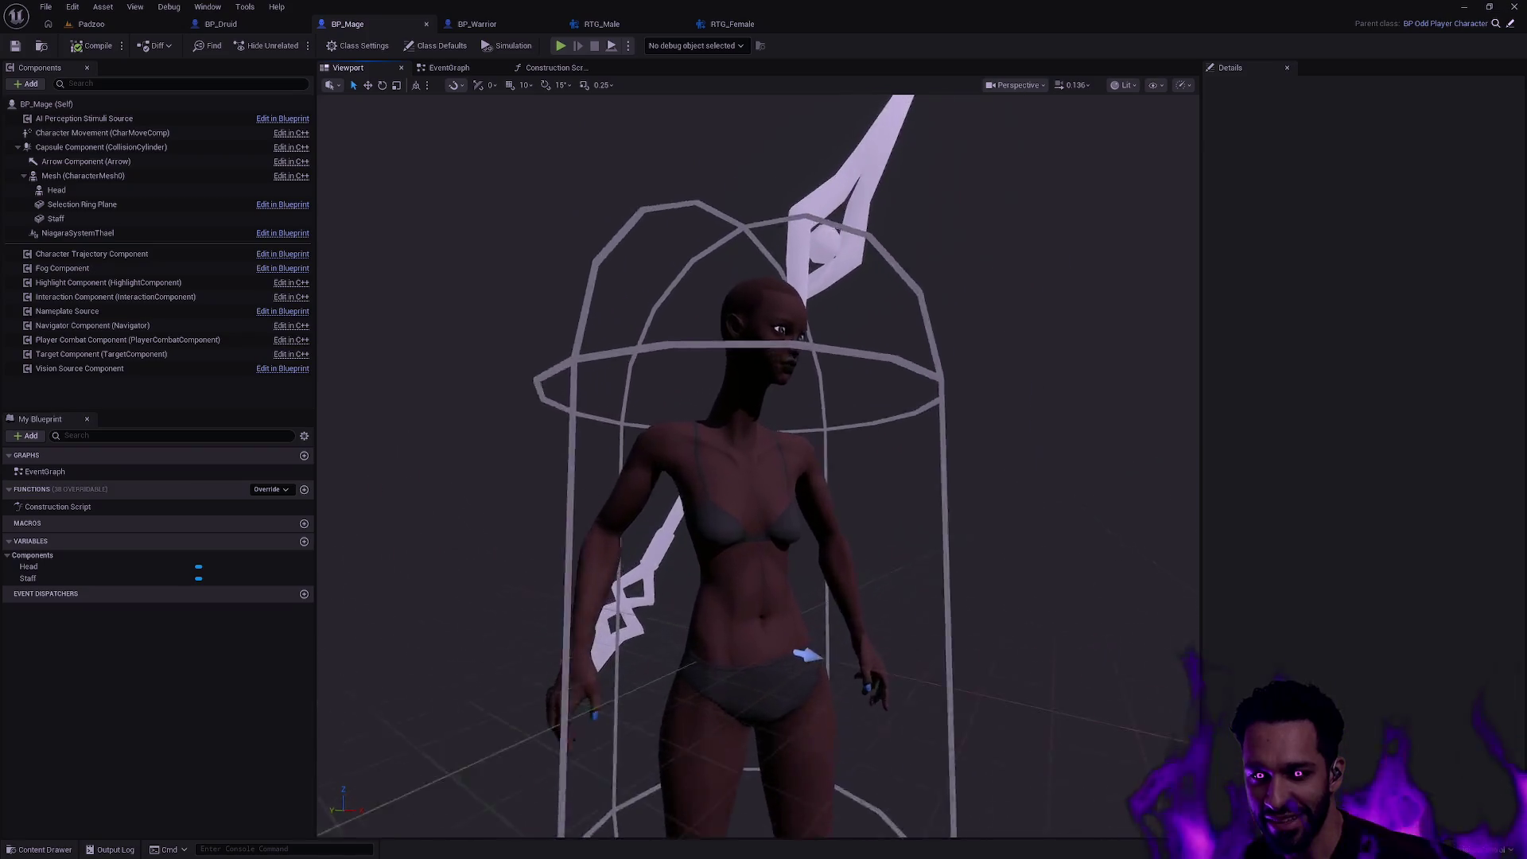
{"action": "scroll", "coordinate": [764, 430], "scroll_direction": "down", "scroll_amount": 5}
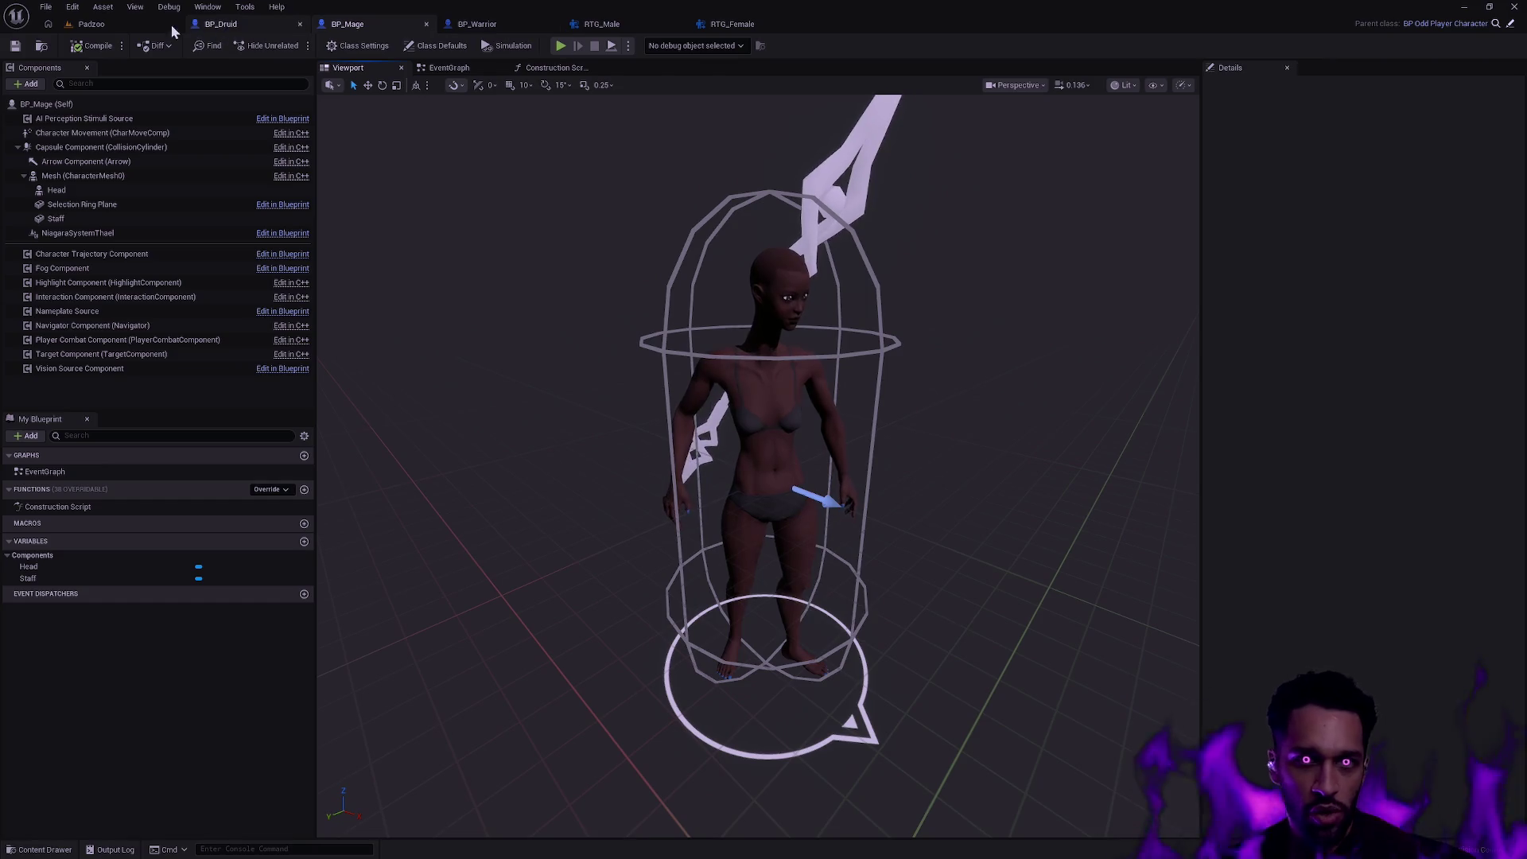
{"action": "left_click", "coordinate": [239, 23]}
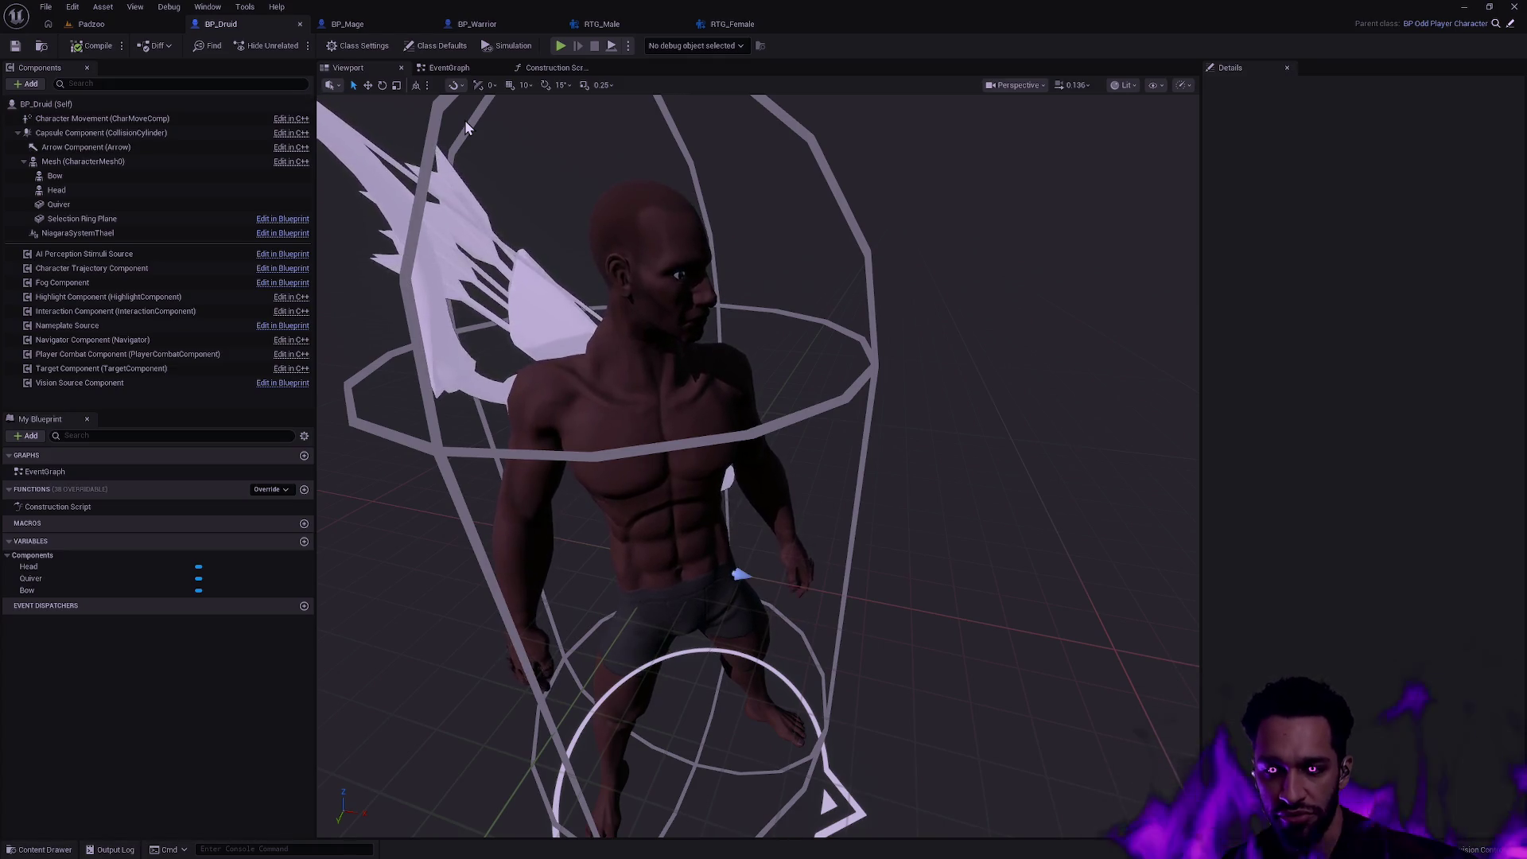
{"action": "key", "text": "ctrl+space"}
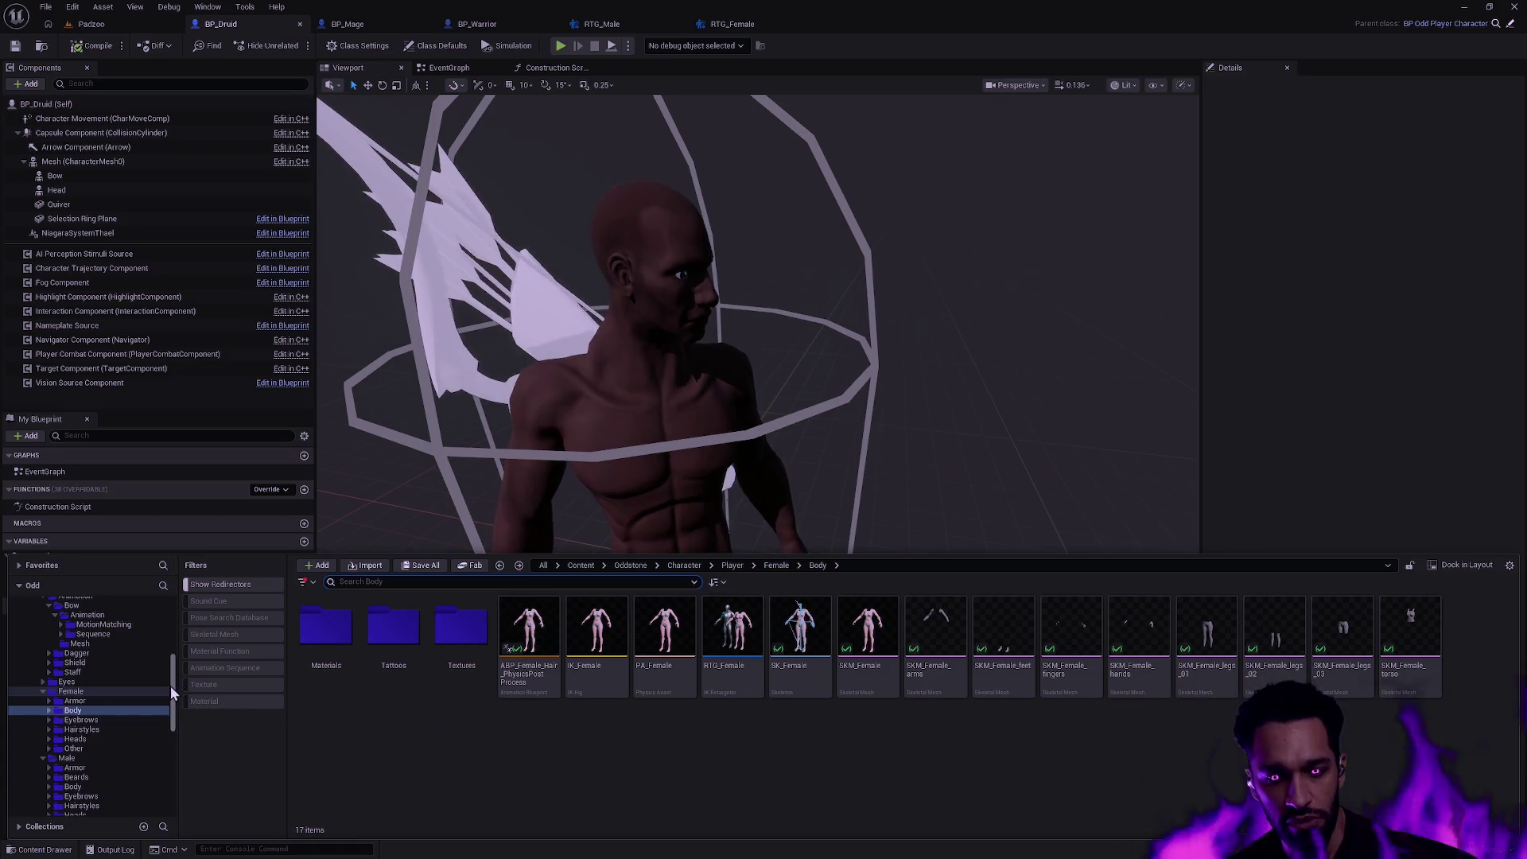
{"action": "scroll", "coordinate": [173, 689], "scroll_direction": "up", "scroll_amount": 3}
{"action": "scroll", "coordinate": [172, 662], "scroll_direction": "up", "scroll_amount": 2}
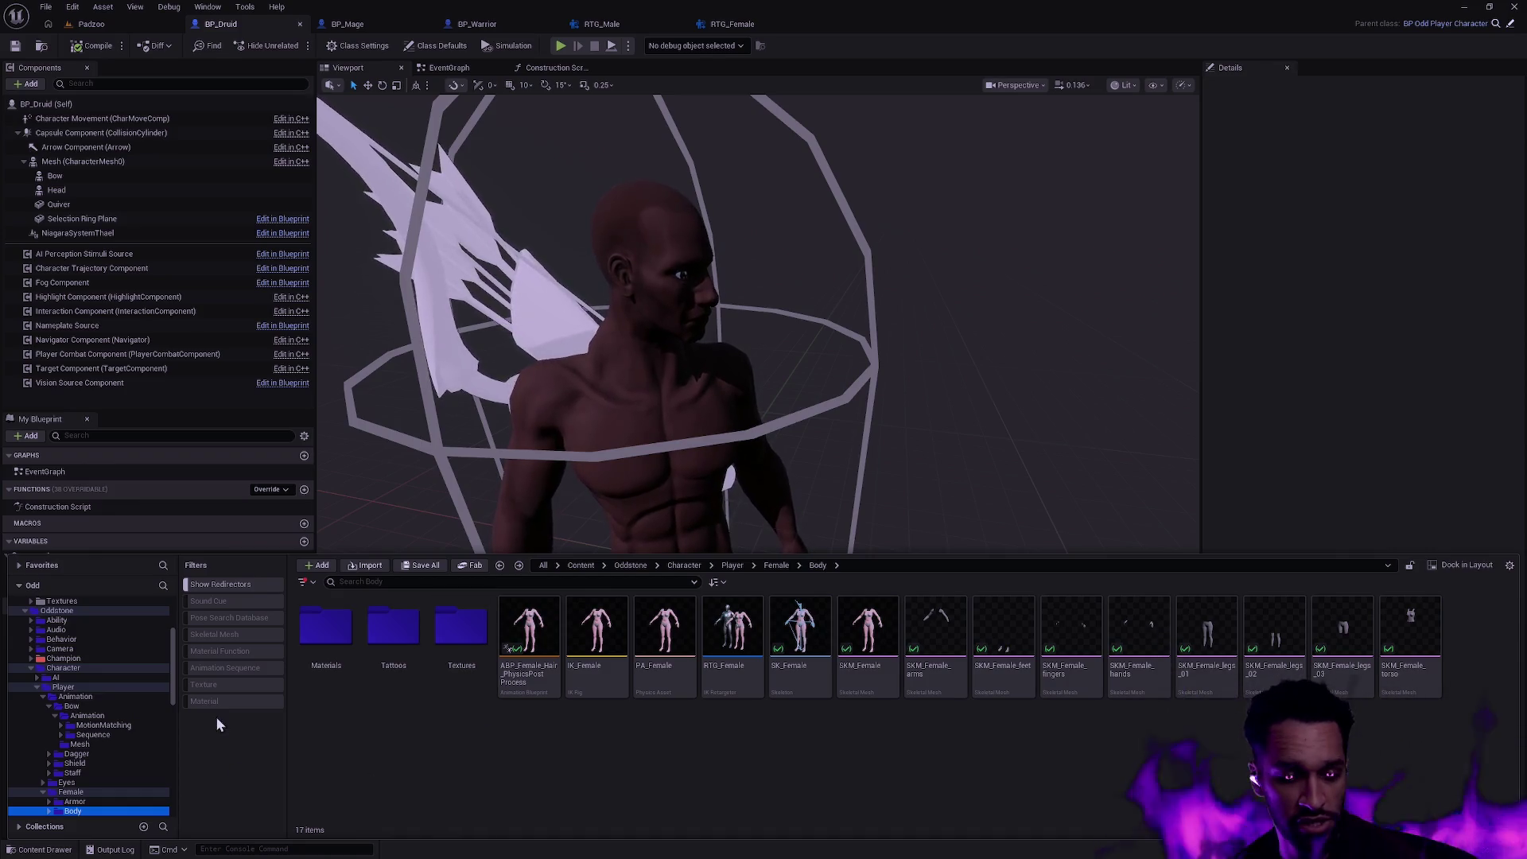
{"action": "right_click", "coordinate": [67, 616]}
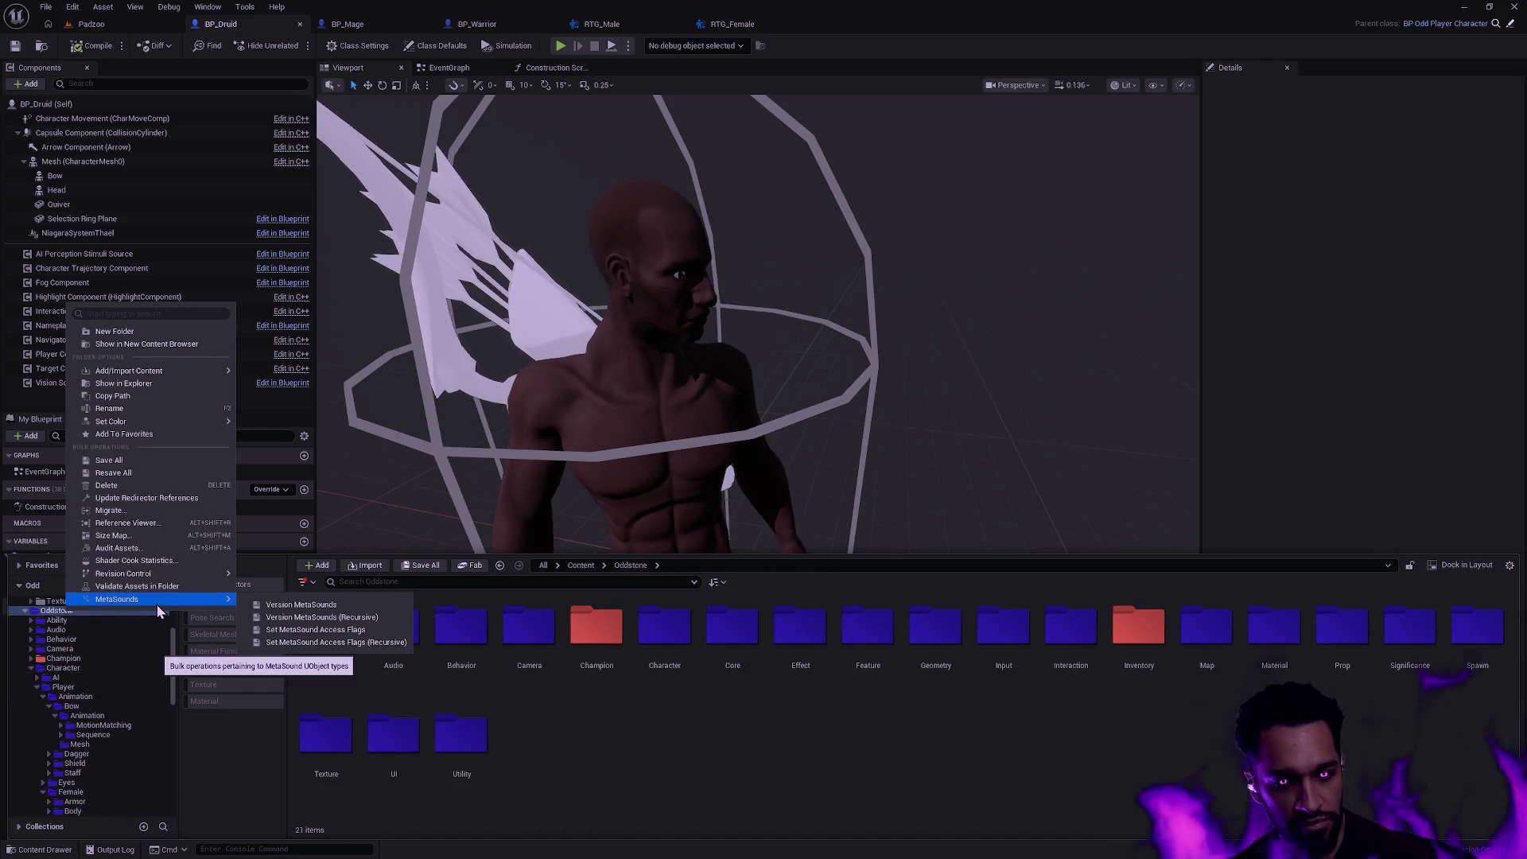
- Create an Animation folder under Oddstone and color it red
{"action": "left_click", "coordinate": [168, 330]}
{"action": "type", "text": "Animation"}
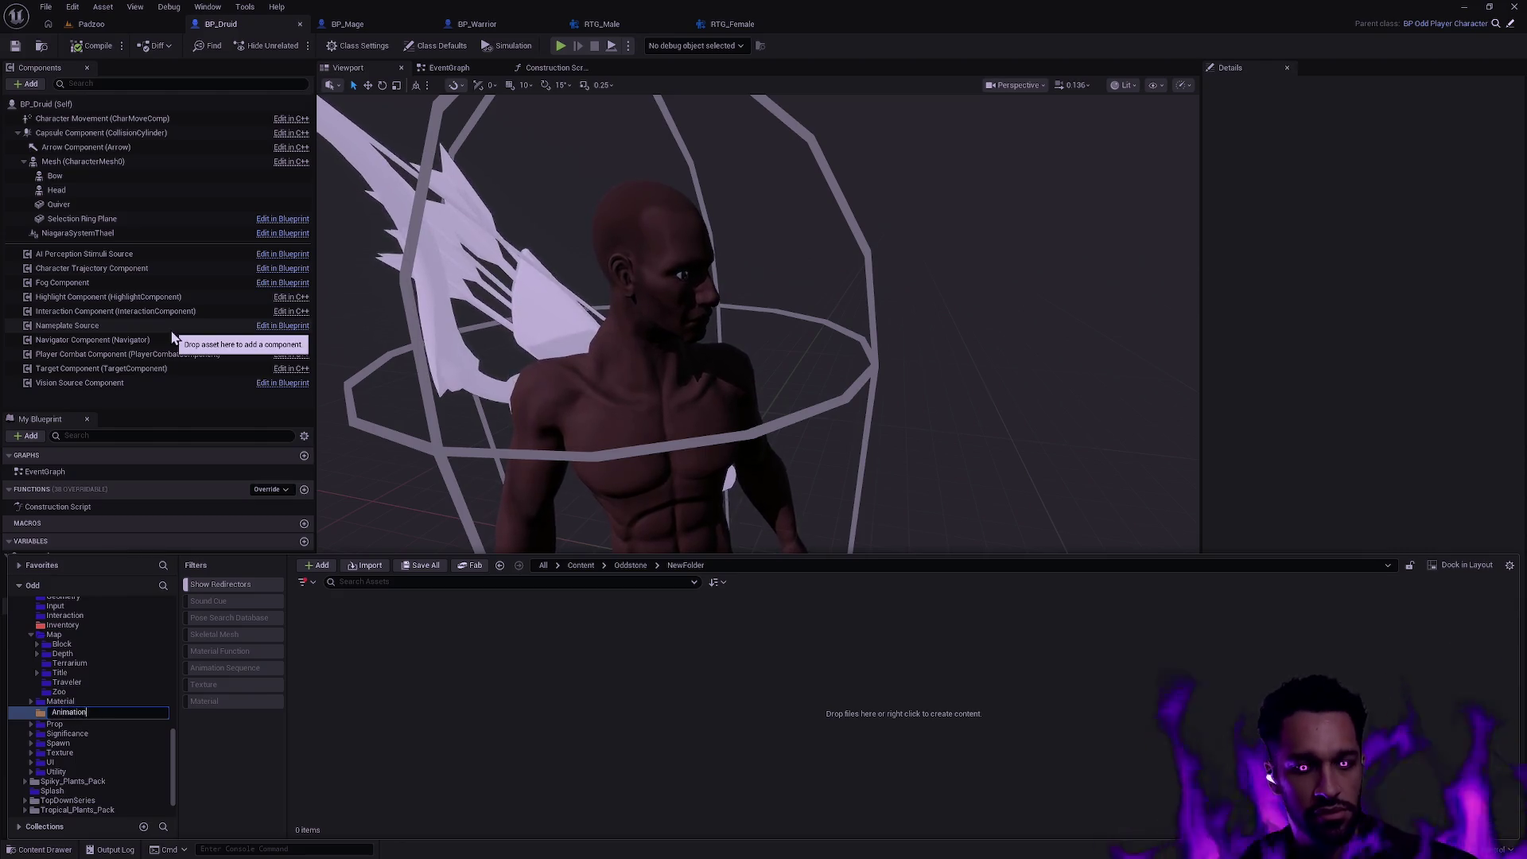
{"action": "key", "text": "Return"}
{"action": "right_click", "coordinate": [79, 709]}
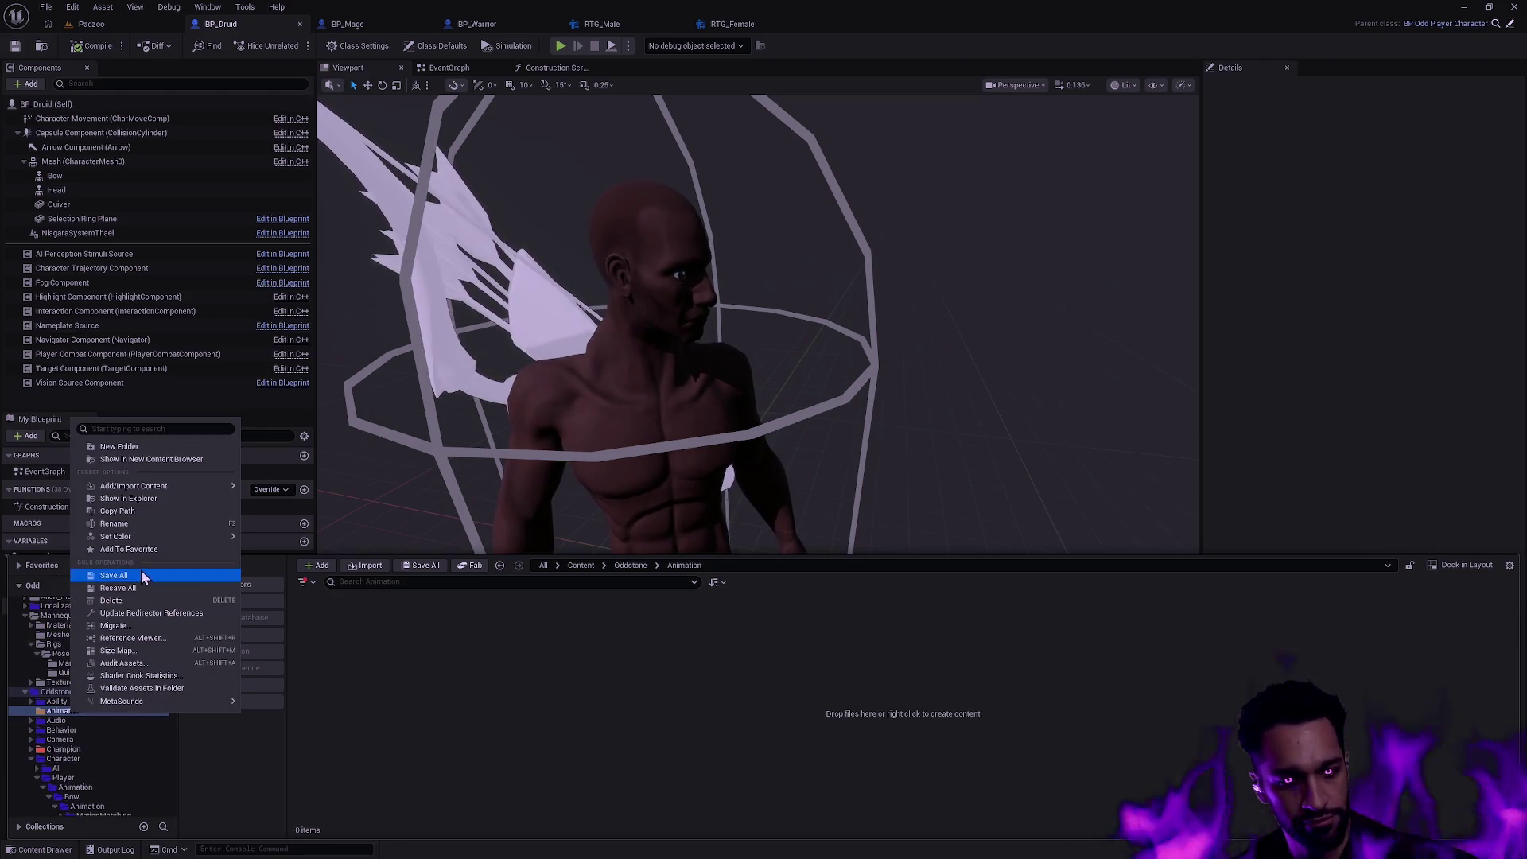
{"action": "mouse_move", "coordinate": [116, 535]}
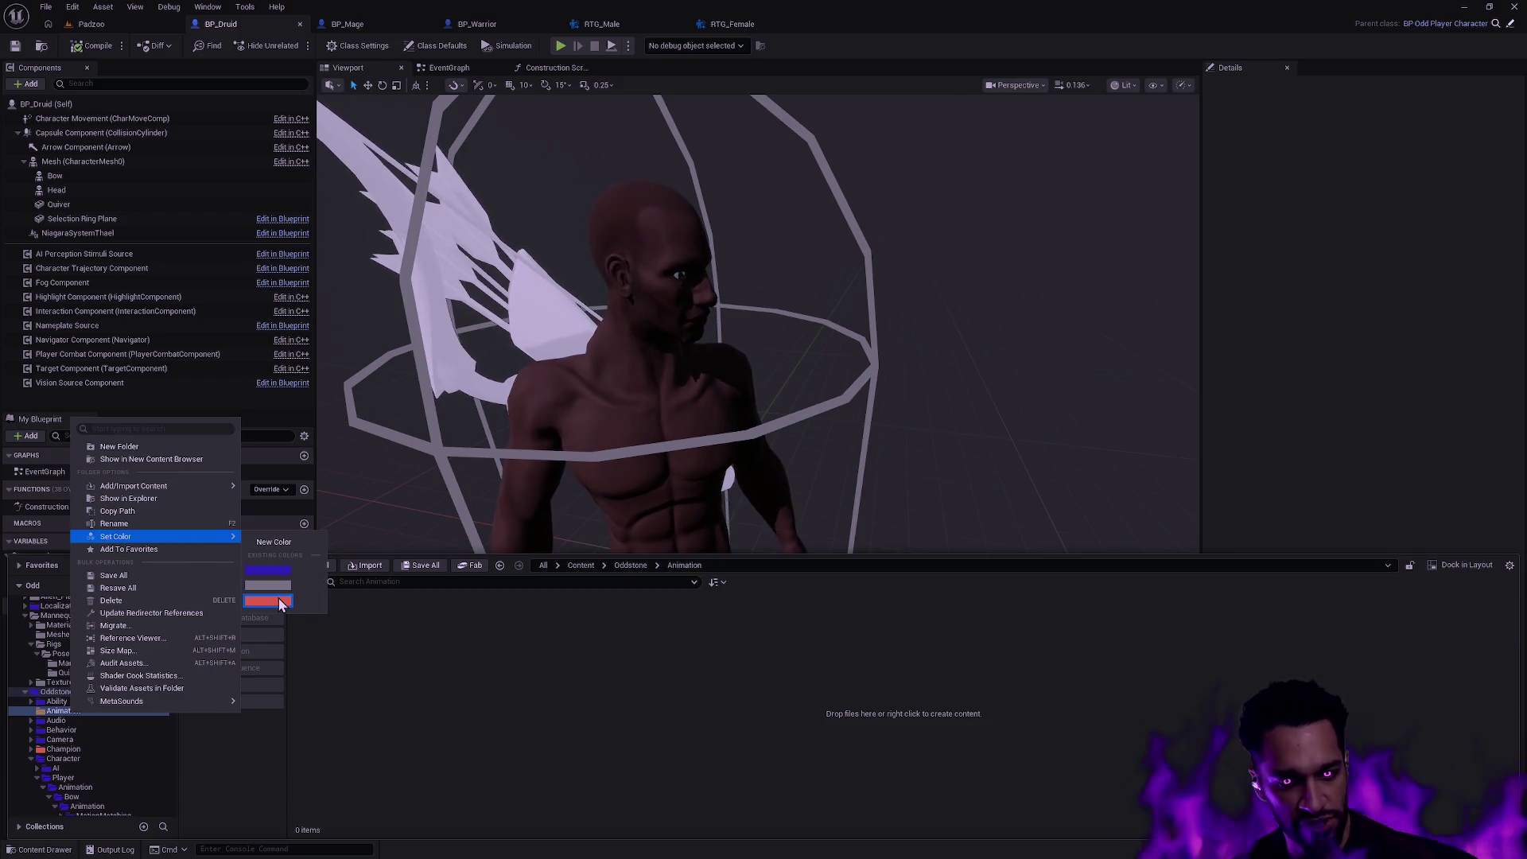
{"action": "left_click", "coordinate": [279, 603]}
{"action": "scroll", "coordinate": [117, 700], "scroll_direction": "down", "scroll_amount": 1}
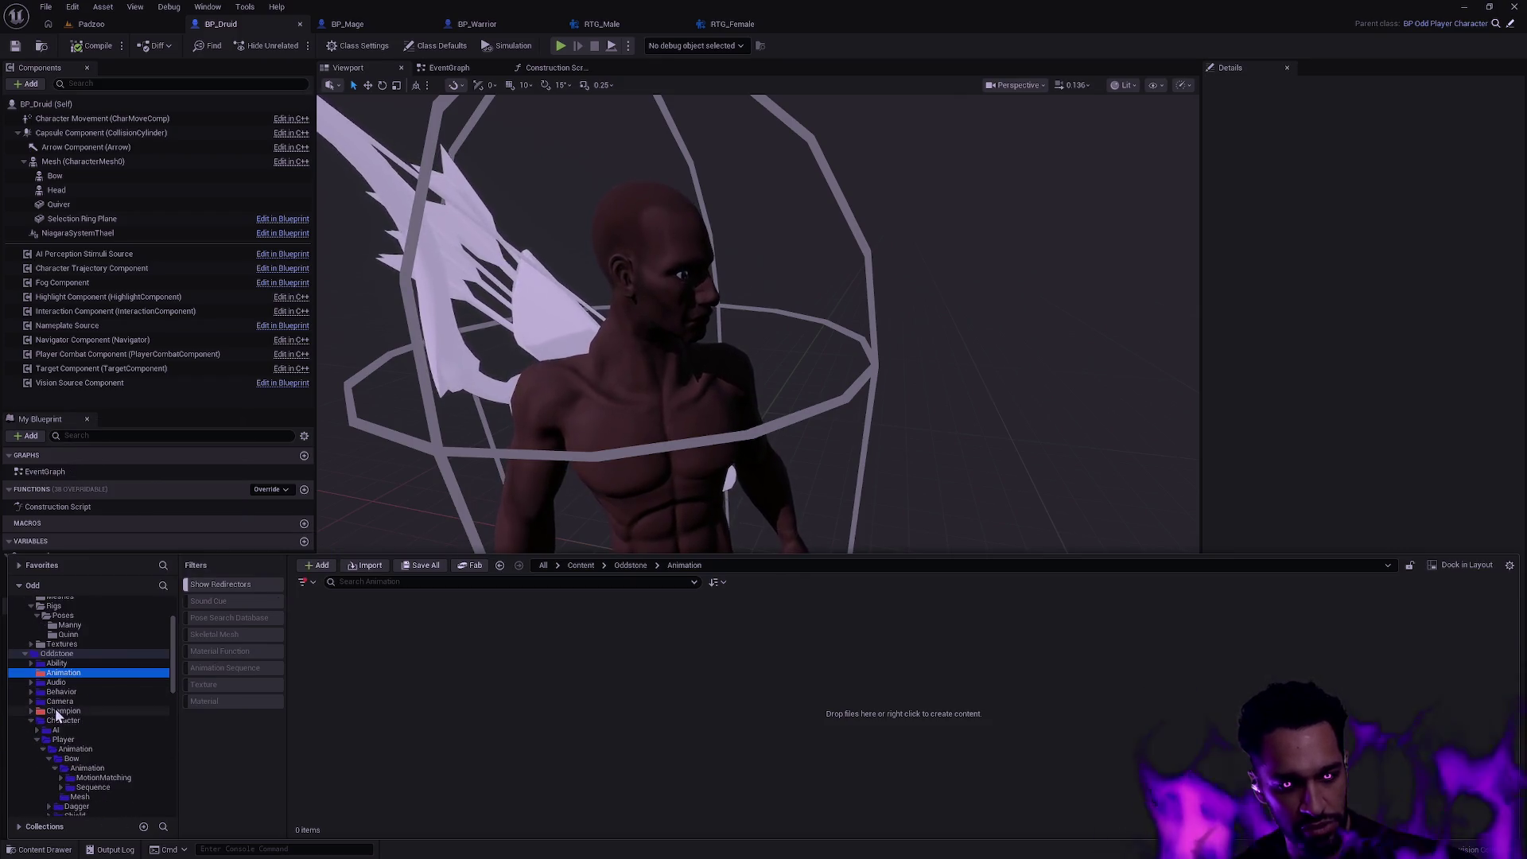
- Look through the Champion and Druid folder contents, then bring up creation options in the empty Animation folder
{"action": "left_click", "coordinate": [64, 710]}
{"action": "left_click", "coordinate": [40, 710]}
{"action": "left_click", "coordinate": [100, 720]}
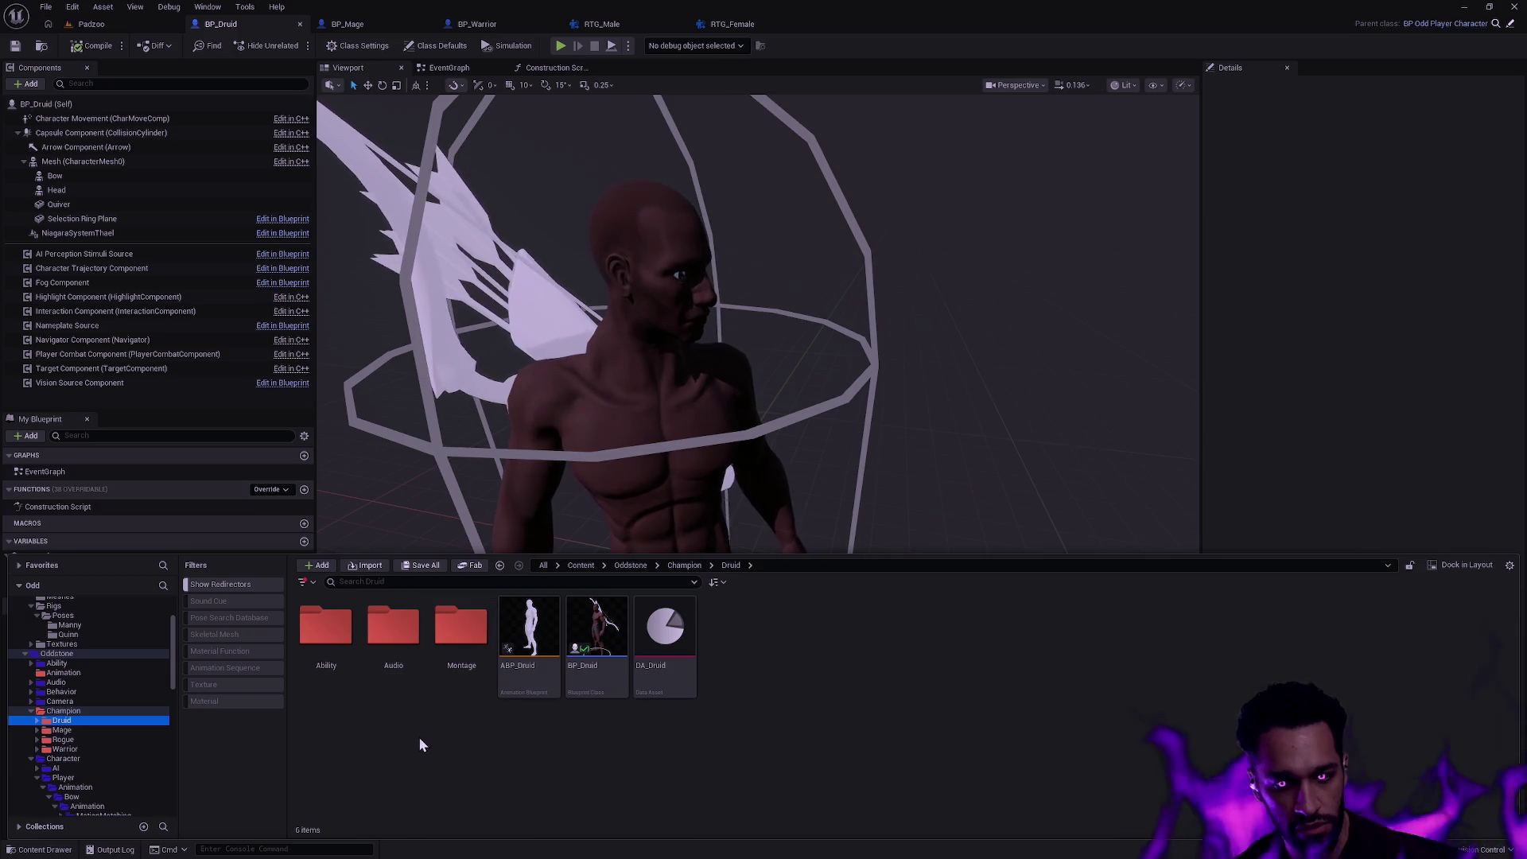
{"action": "left_click", "coordinate": [63, 710]}
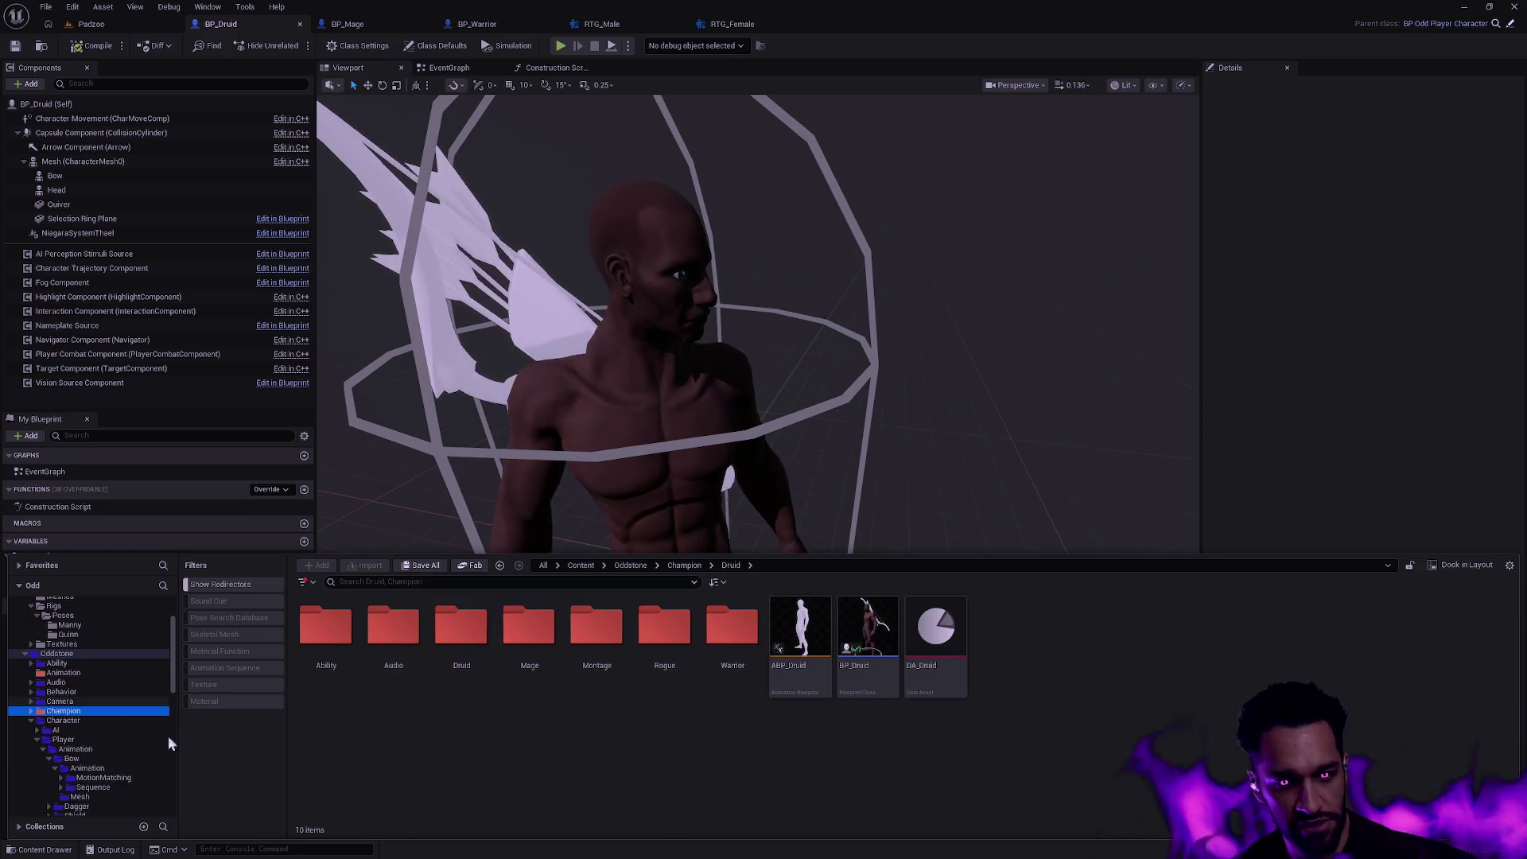
{"action": "left_click", "coordinate": [62, 671]}
{"action": "right_click", "coordinate": [427, 665]}
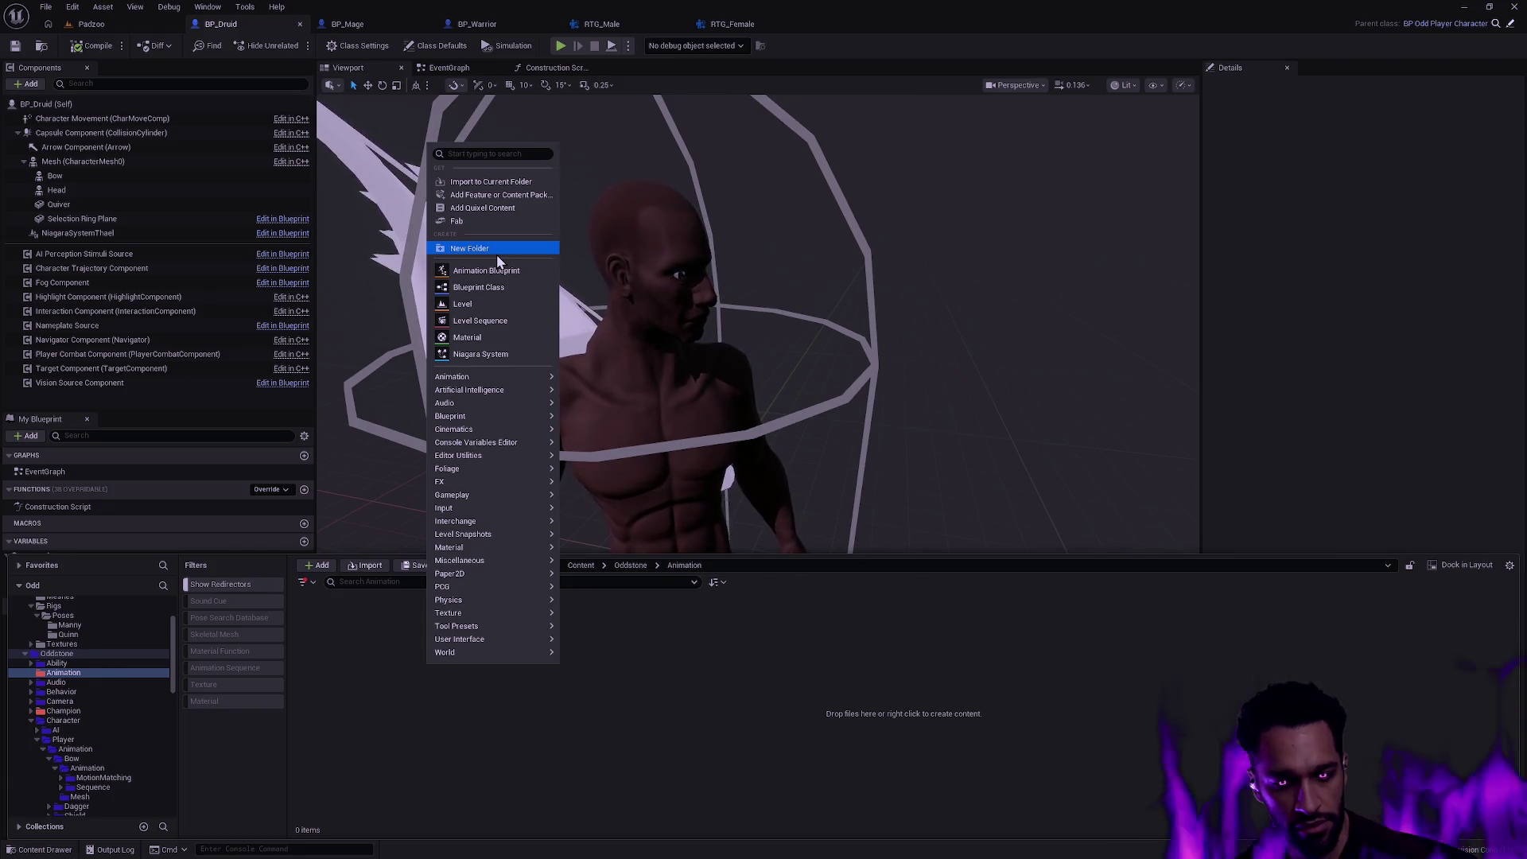
- Dismiss the creation menu and select the tree root to list all project assets
{"action": "left_click", "coordinate": [322, 715]}
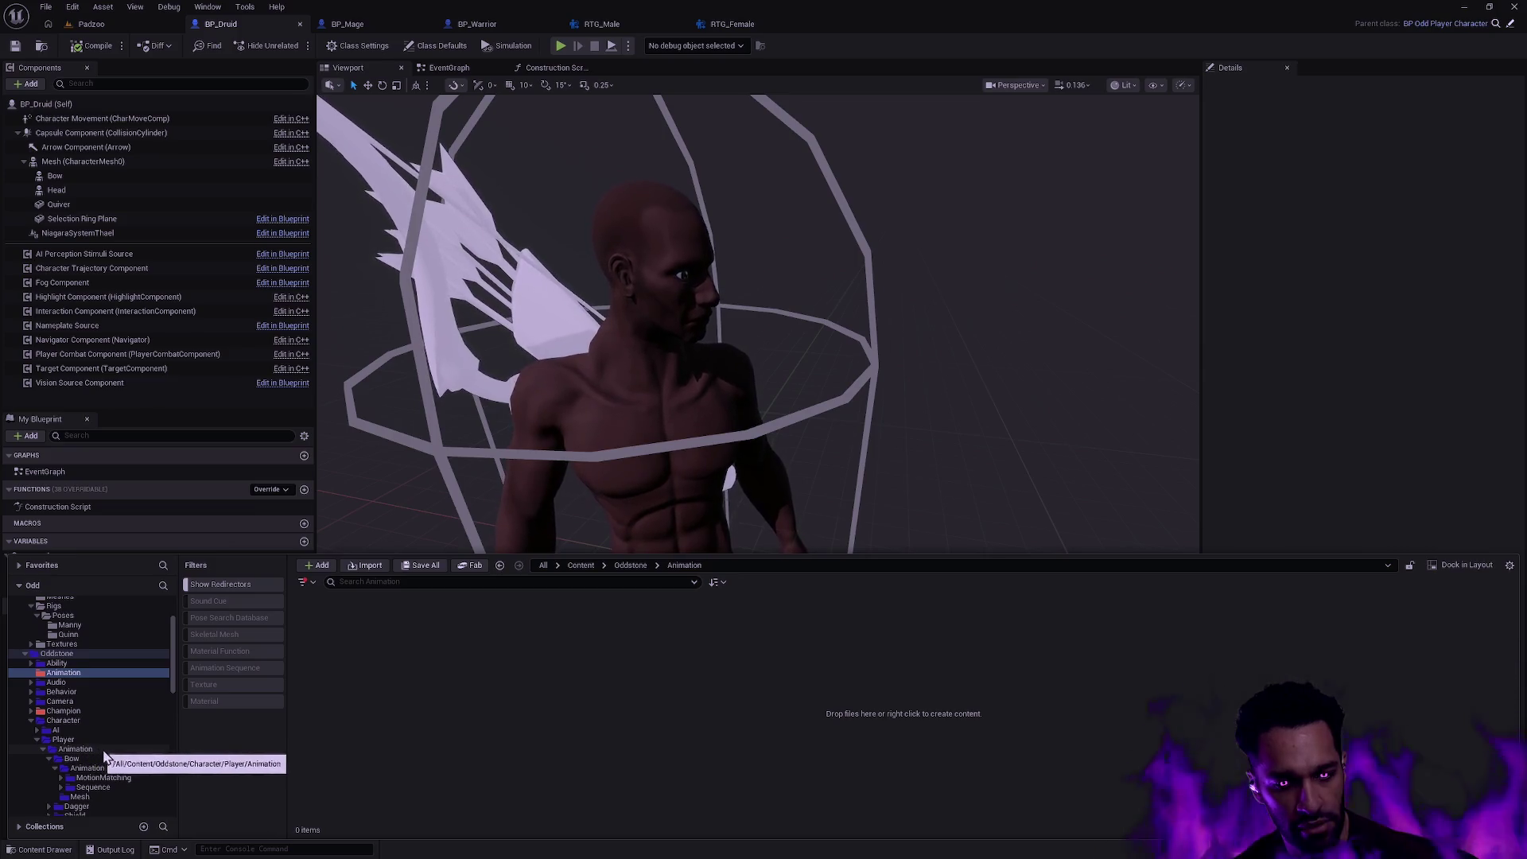
{"action": "scroll", "coordinate": [103, 746], "scroll_direction": "down", "scroll_amount": 1}
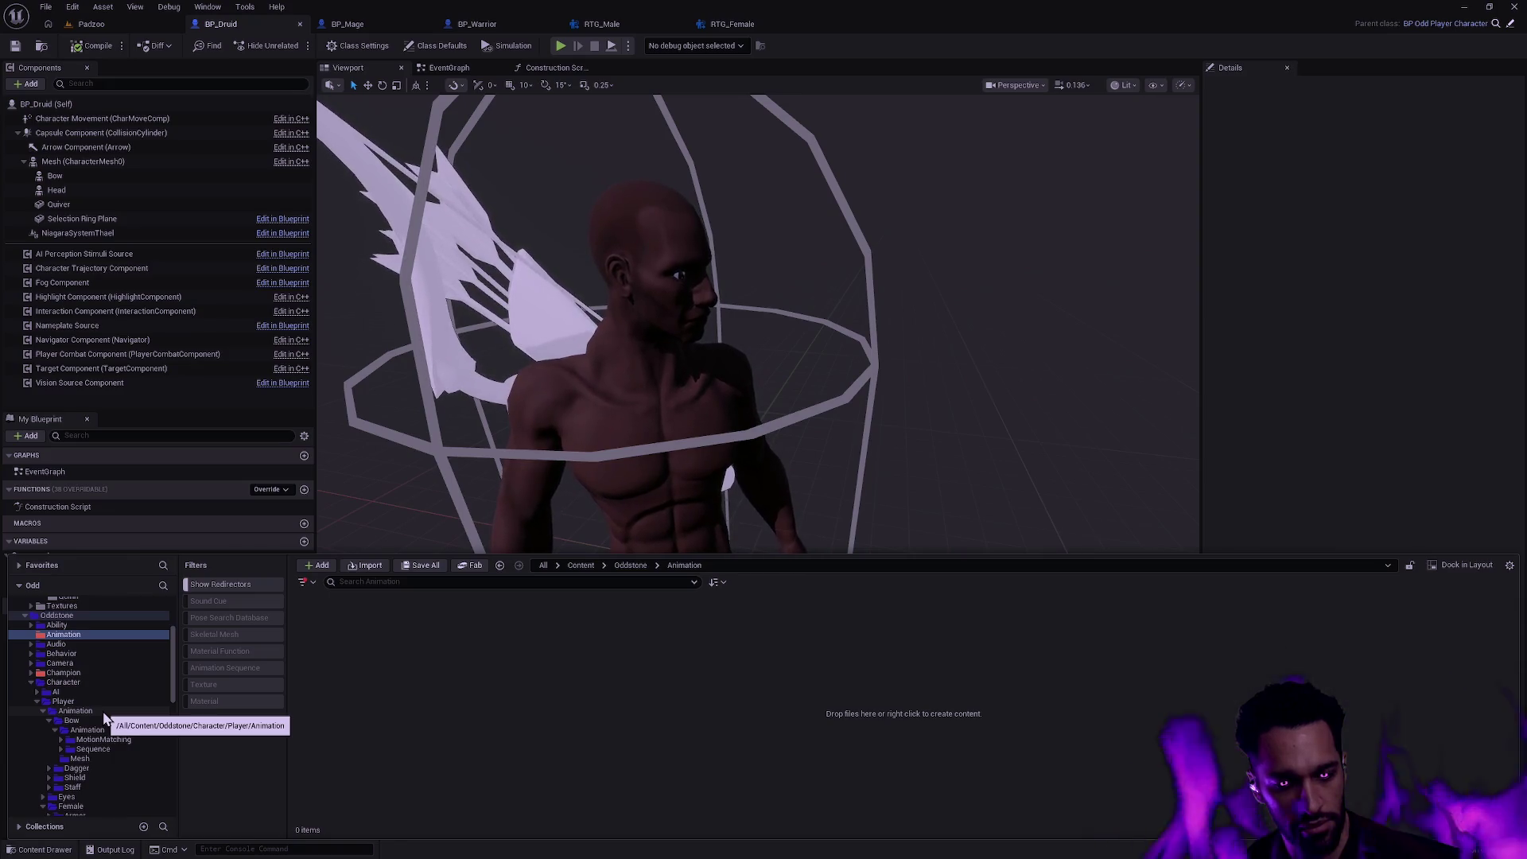
{"action": "left_click", "coordinate": [84, 643]}
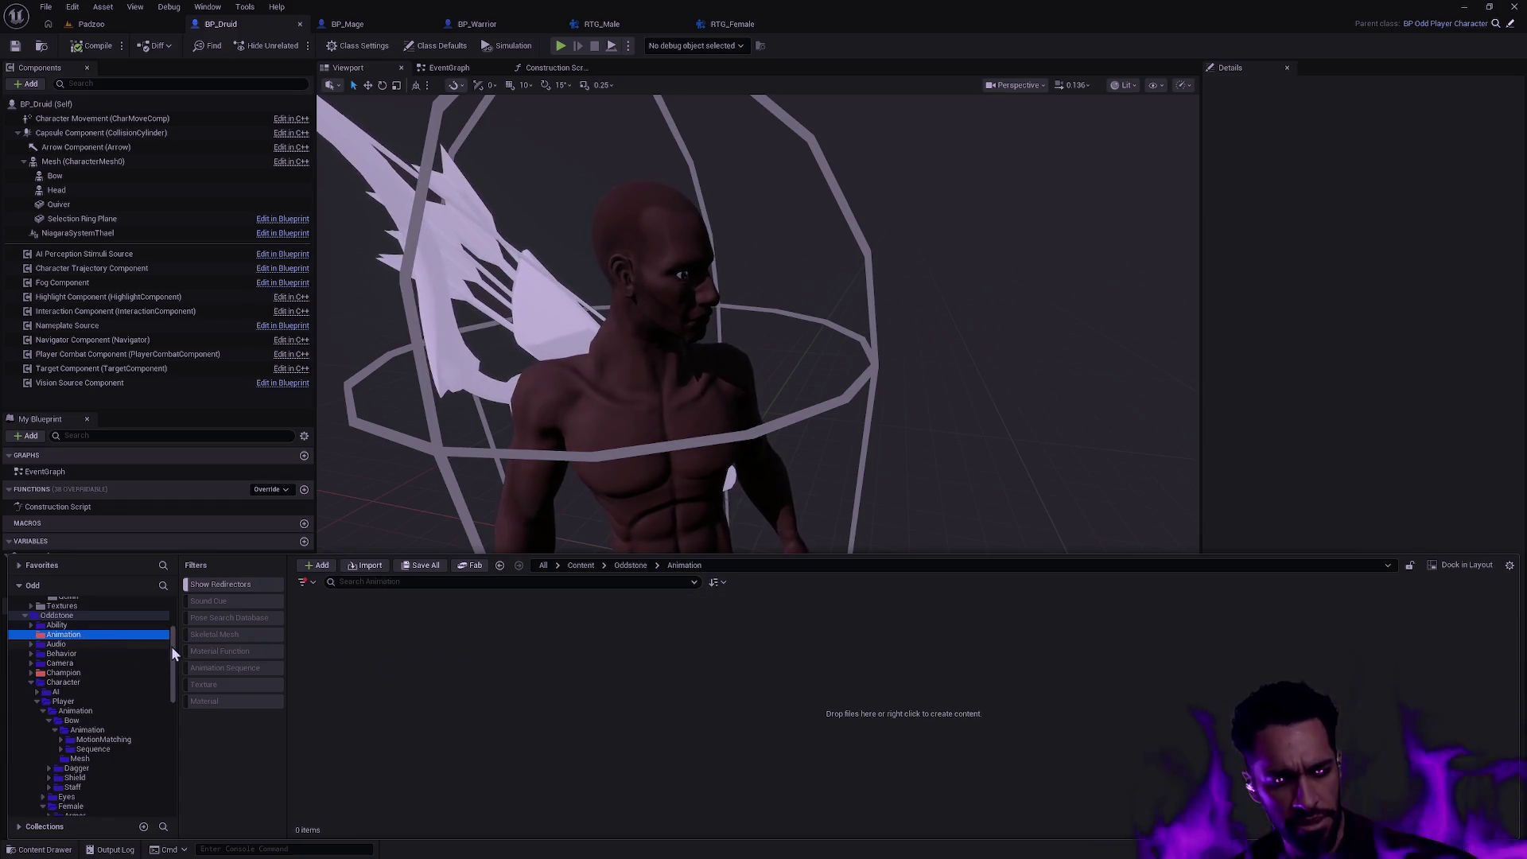
{"action": "left_click", "coordinate": [90, 633], "text": "ctrl"}
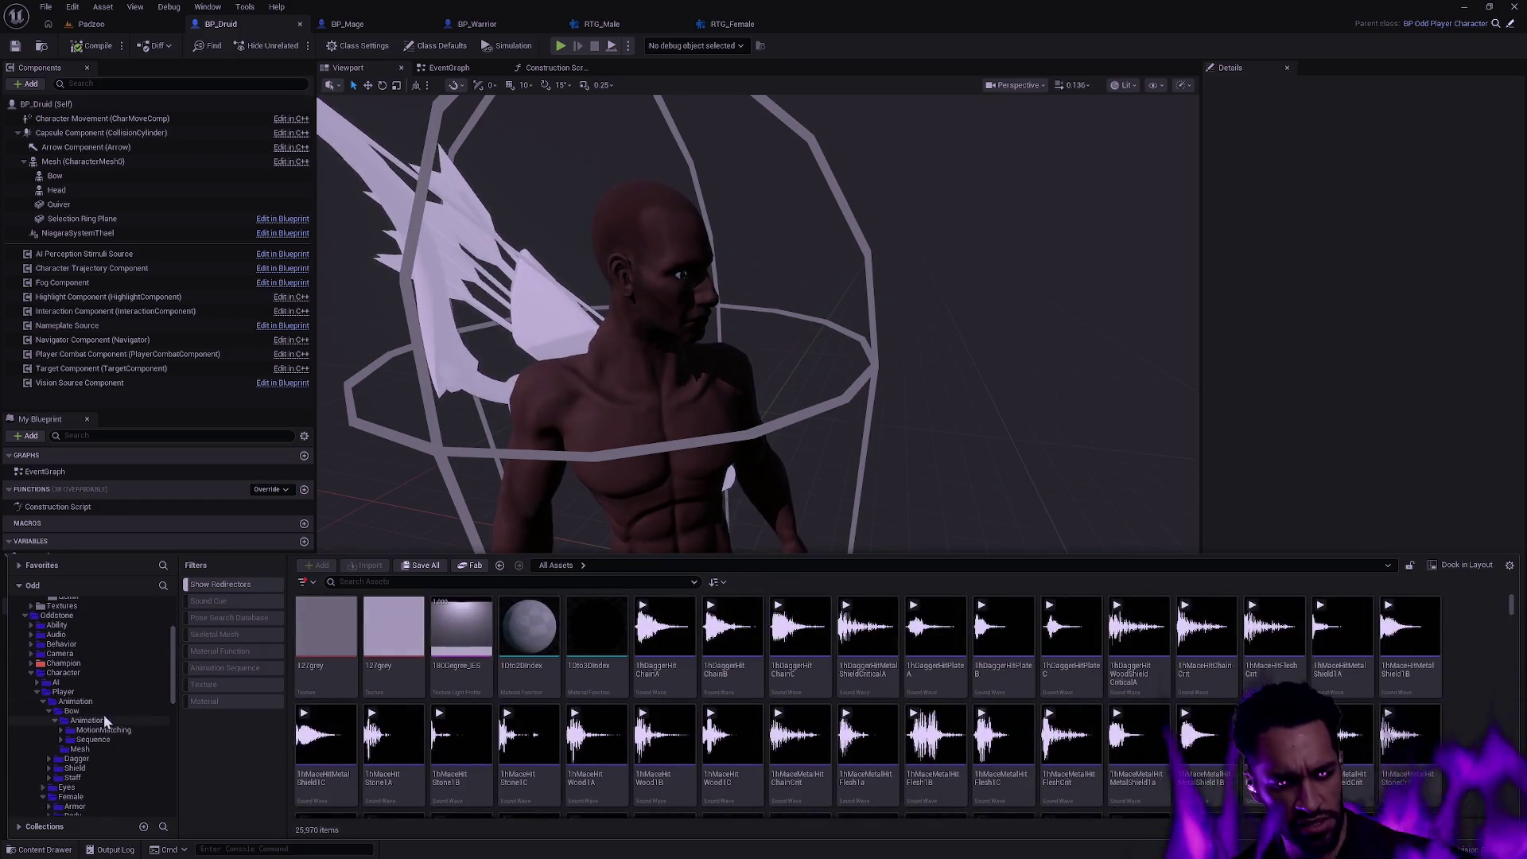
- Browse the player's Bow Mesh, Animation and MotionMatching folders, ending in Bow Animation
{"action": "left_click", "coordinate": [76, 702]}
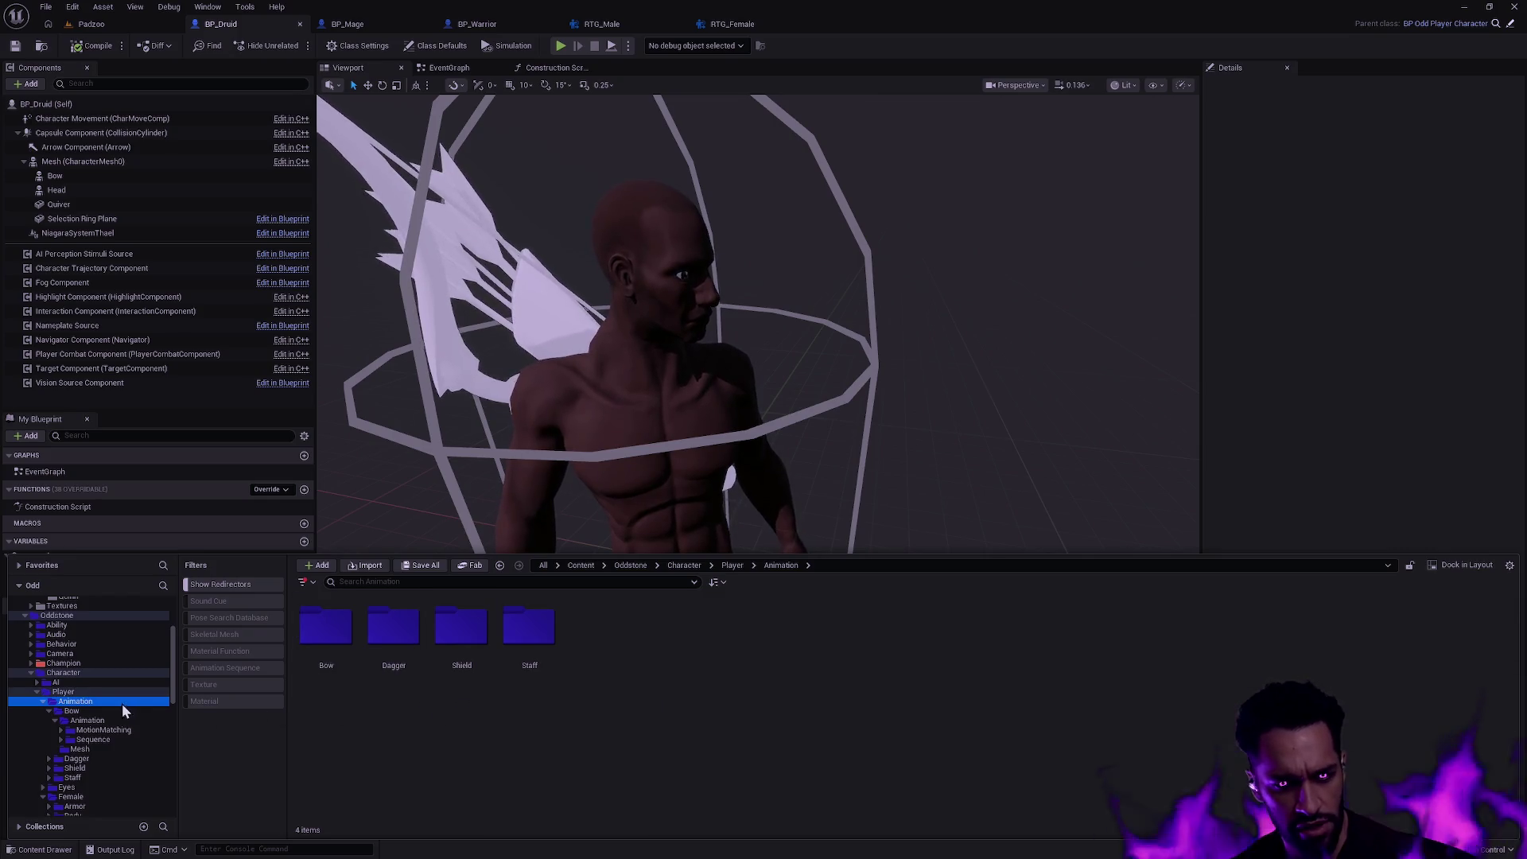
{"action": "left_click", "coordinate": [53, 719]}
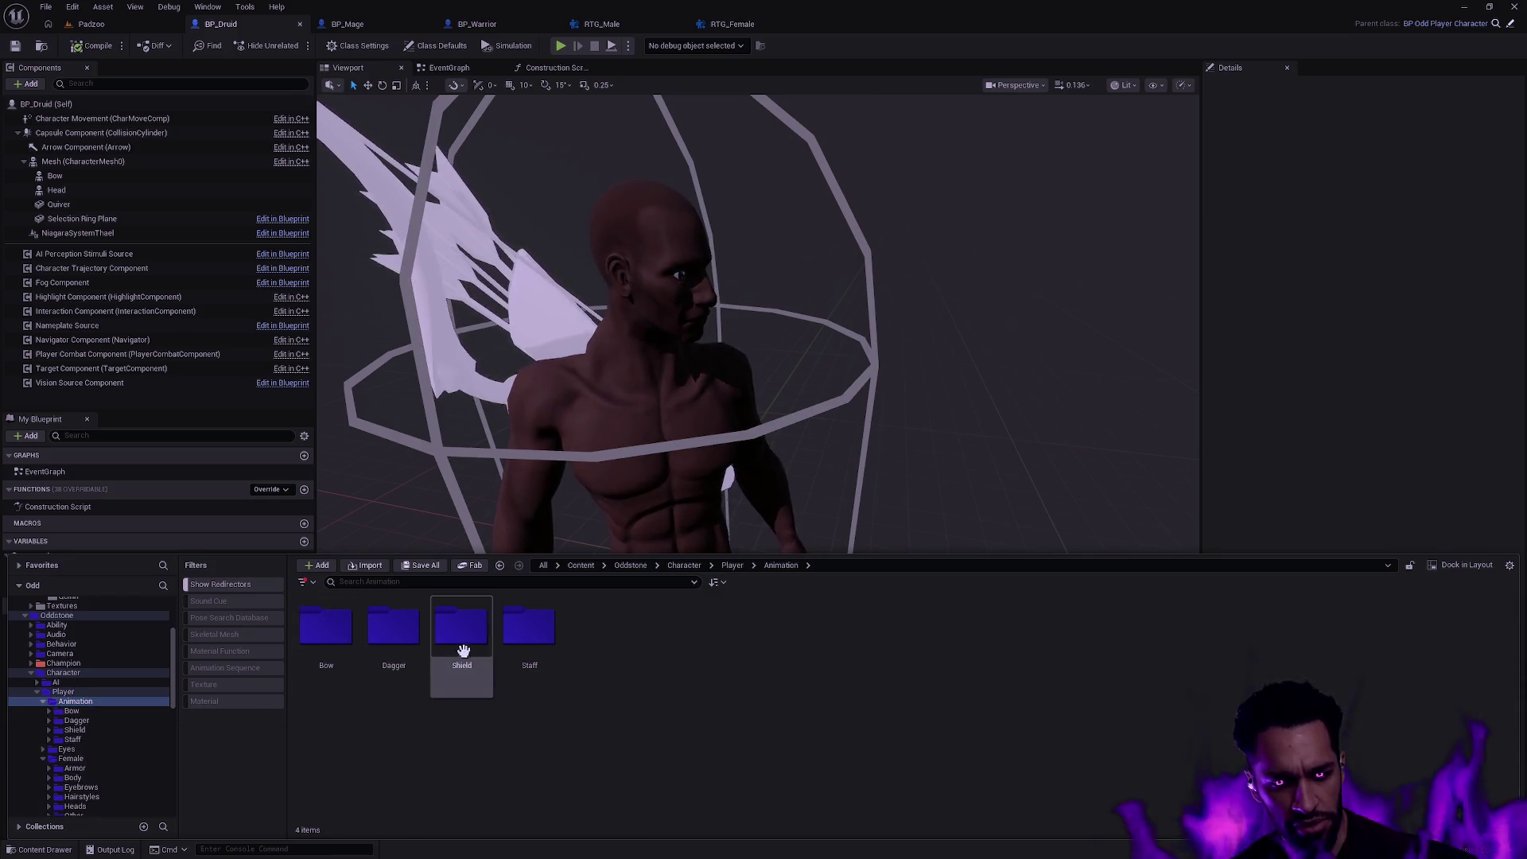
{"action": "double_click", "coordinate": [325, 631]}
{"action": "double_click", "coordinate": [394, 629]}
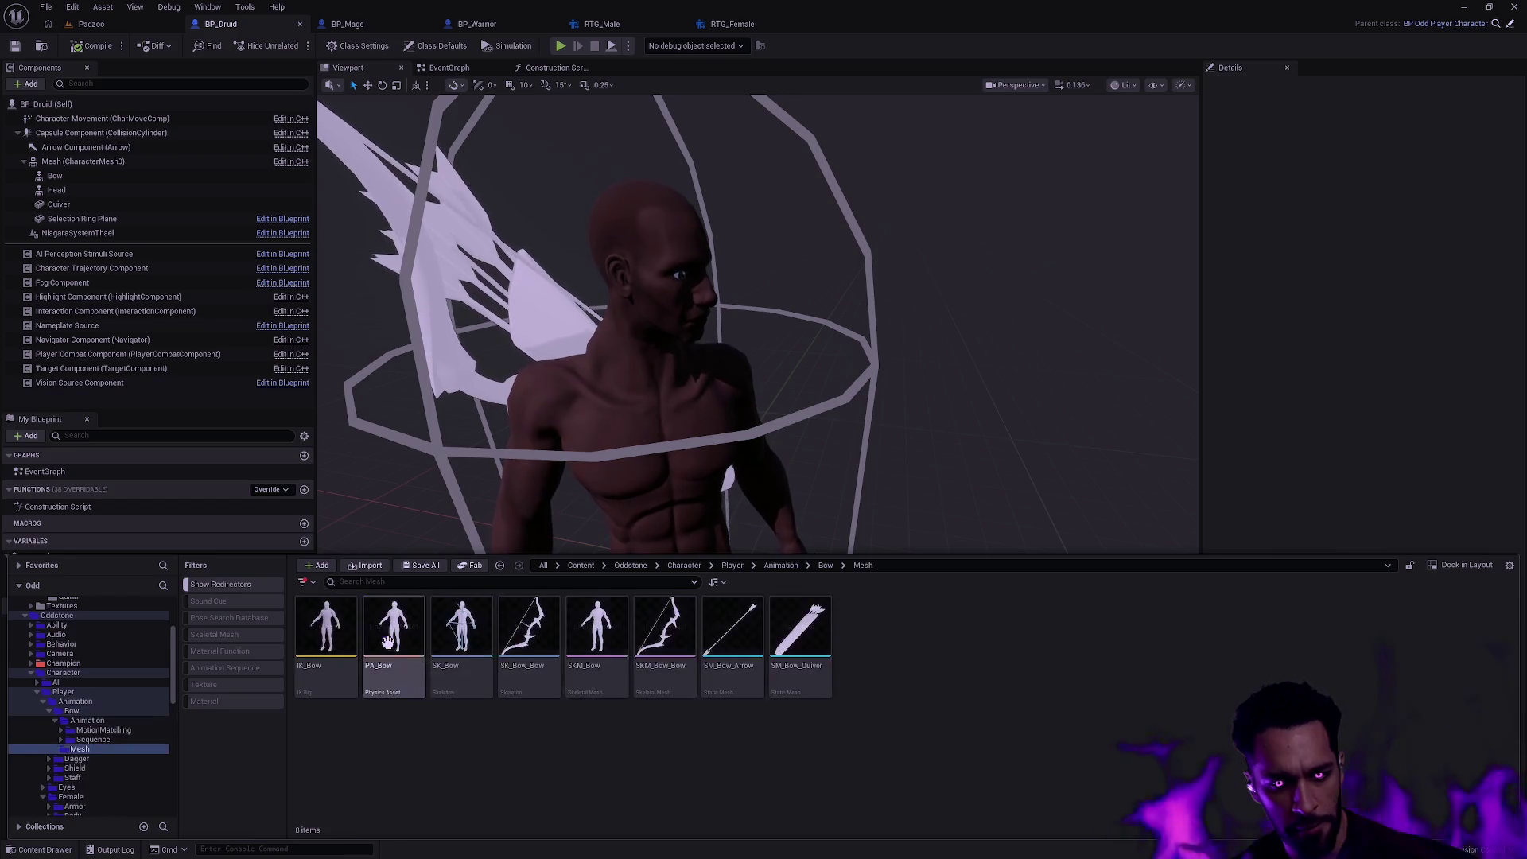
{"action": "key", "text": "alt+Left"}
{"action": "double_click", "coordinate": [395, 628]}
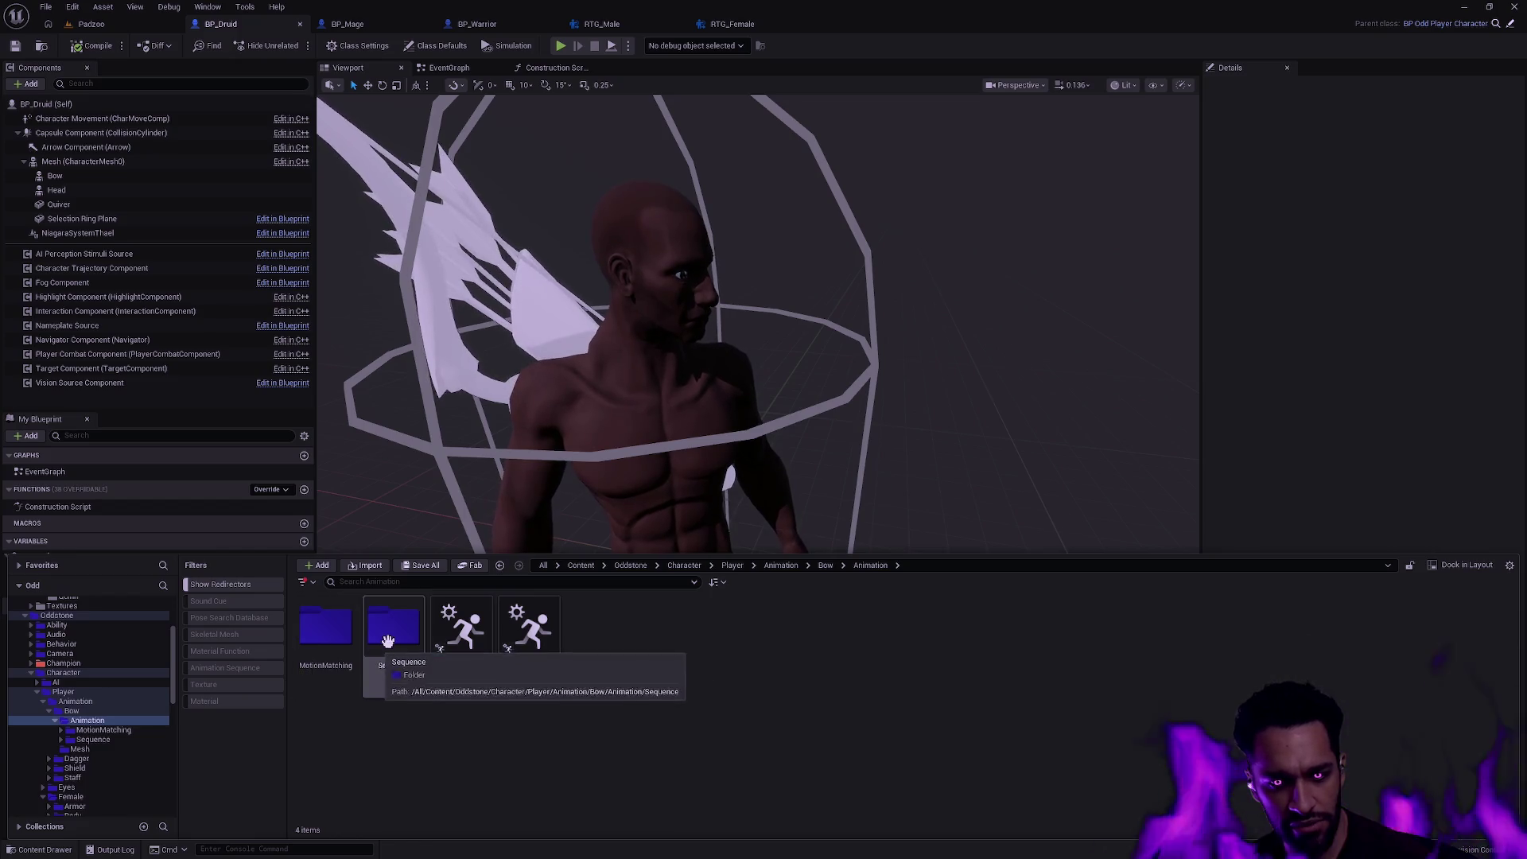
{"action": "double_click", "coordinate": [325, 630]}
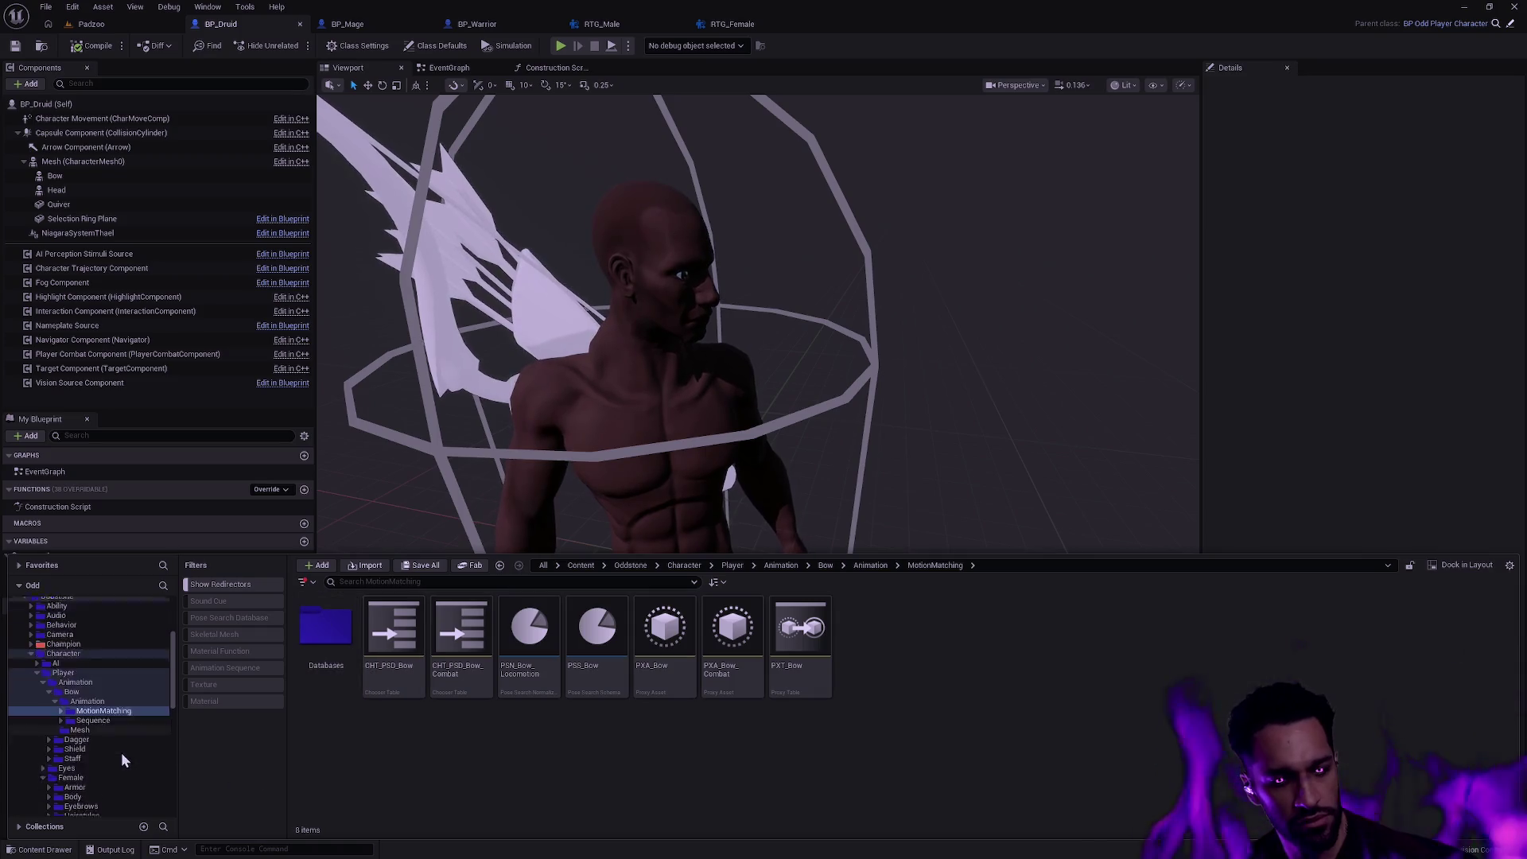
{"action": "scroll", "coordinate": [120, 740], "scroll_direction": "down", "scroll_amount": 2}
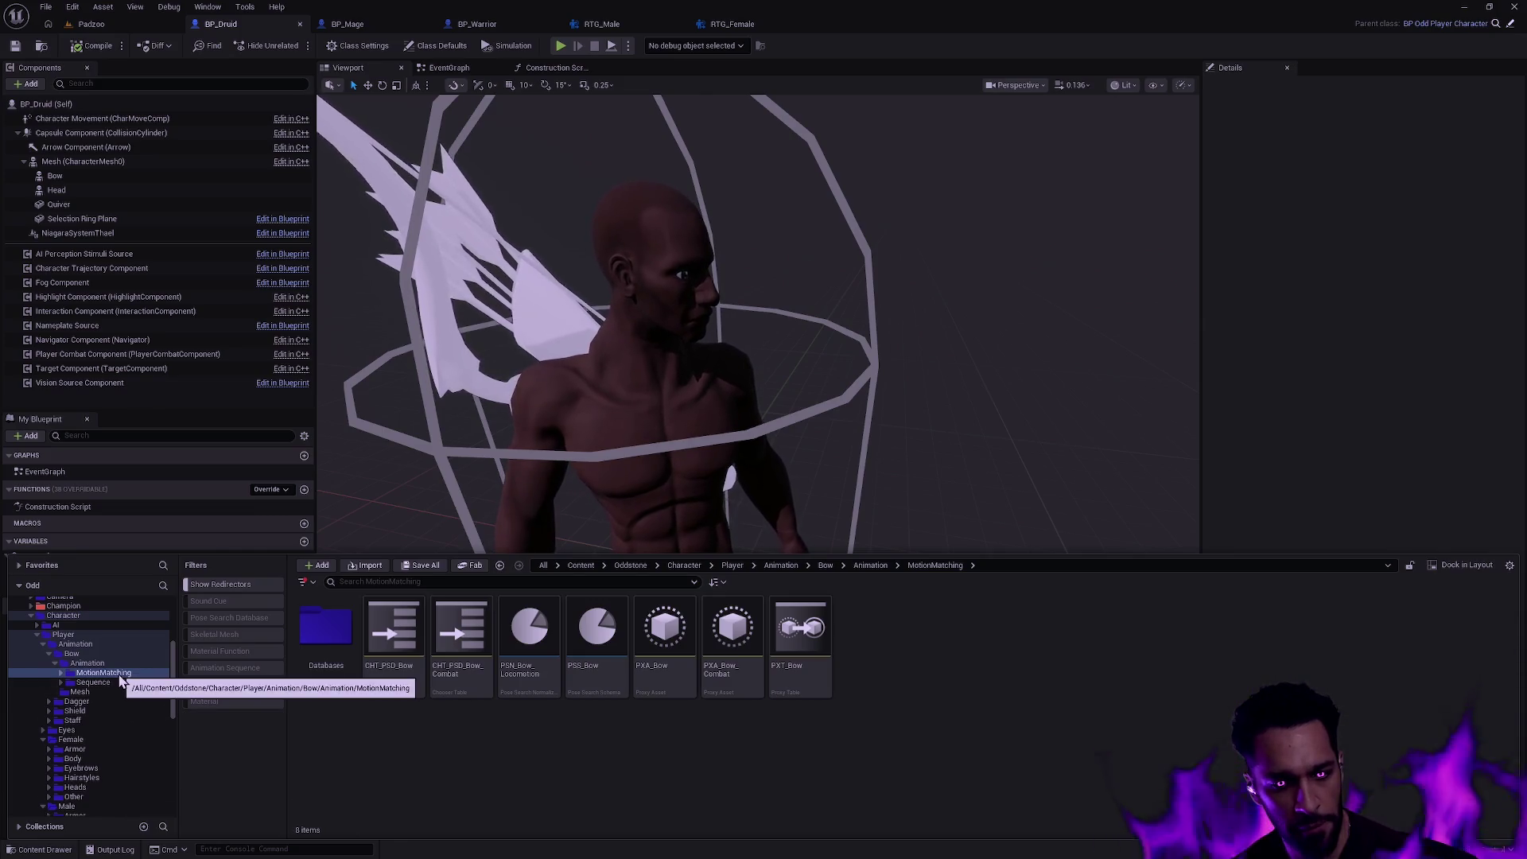
{"action": "scroll", "coordinate": [121, 680], "scroll_direction": "up", "scroll_amount": 2}
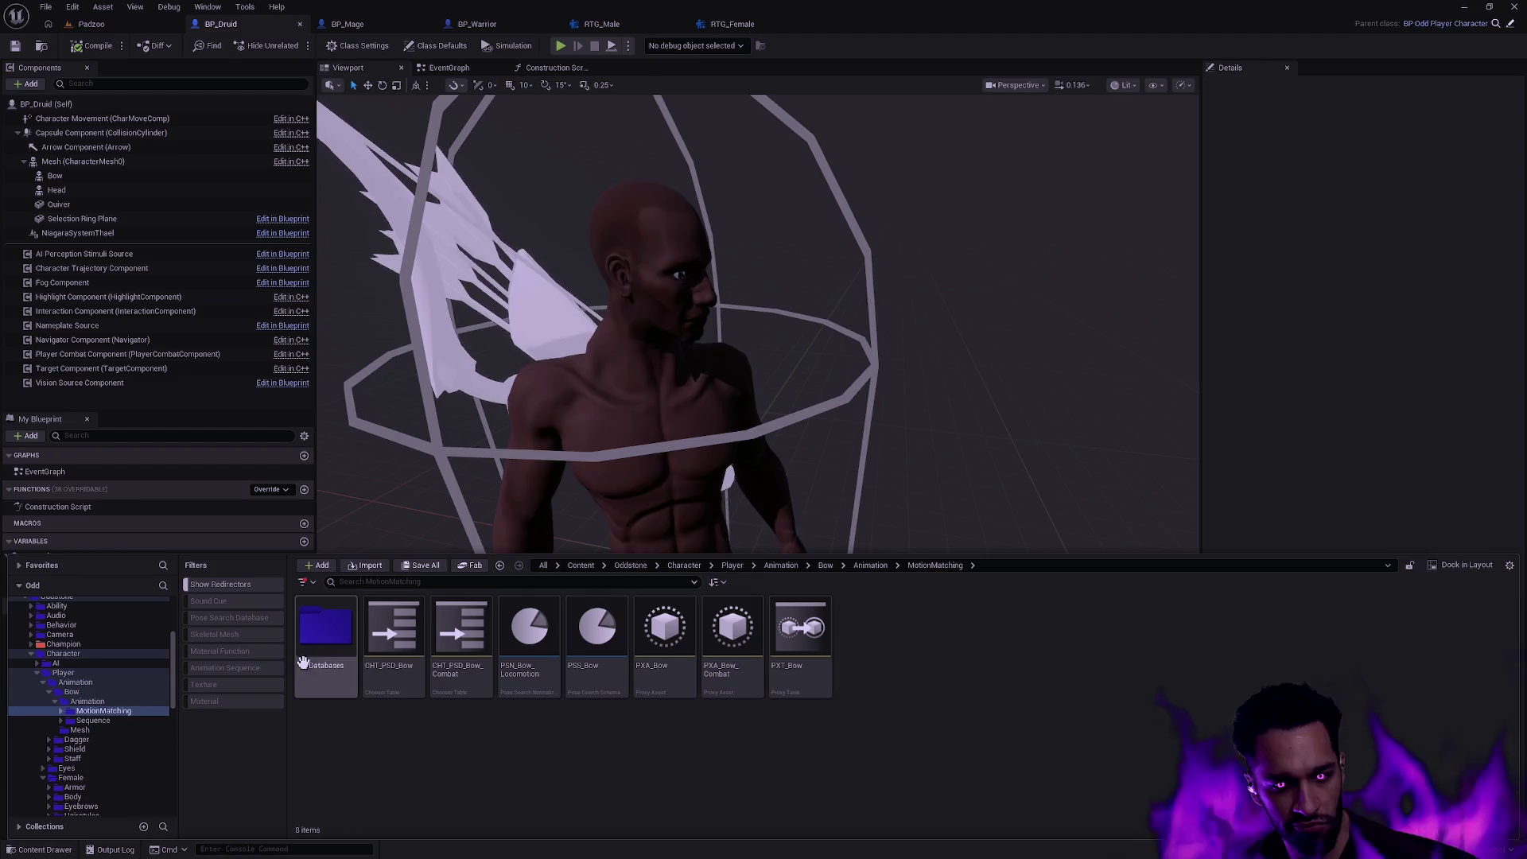
{"action": "left_click", "coordinate": [89, 700]}
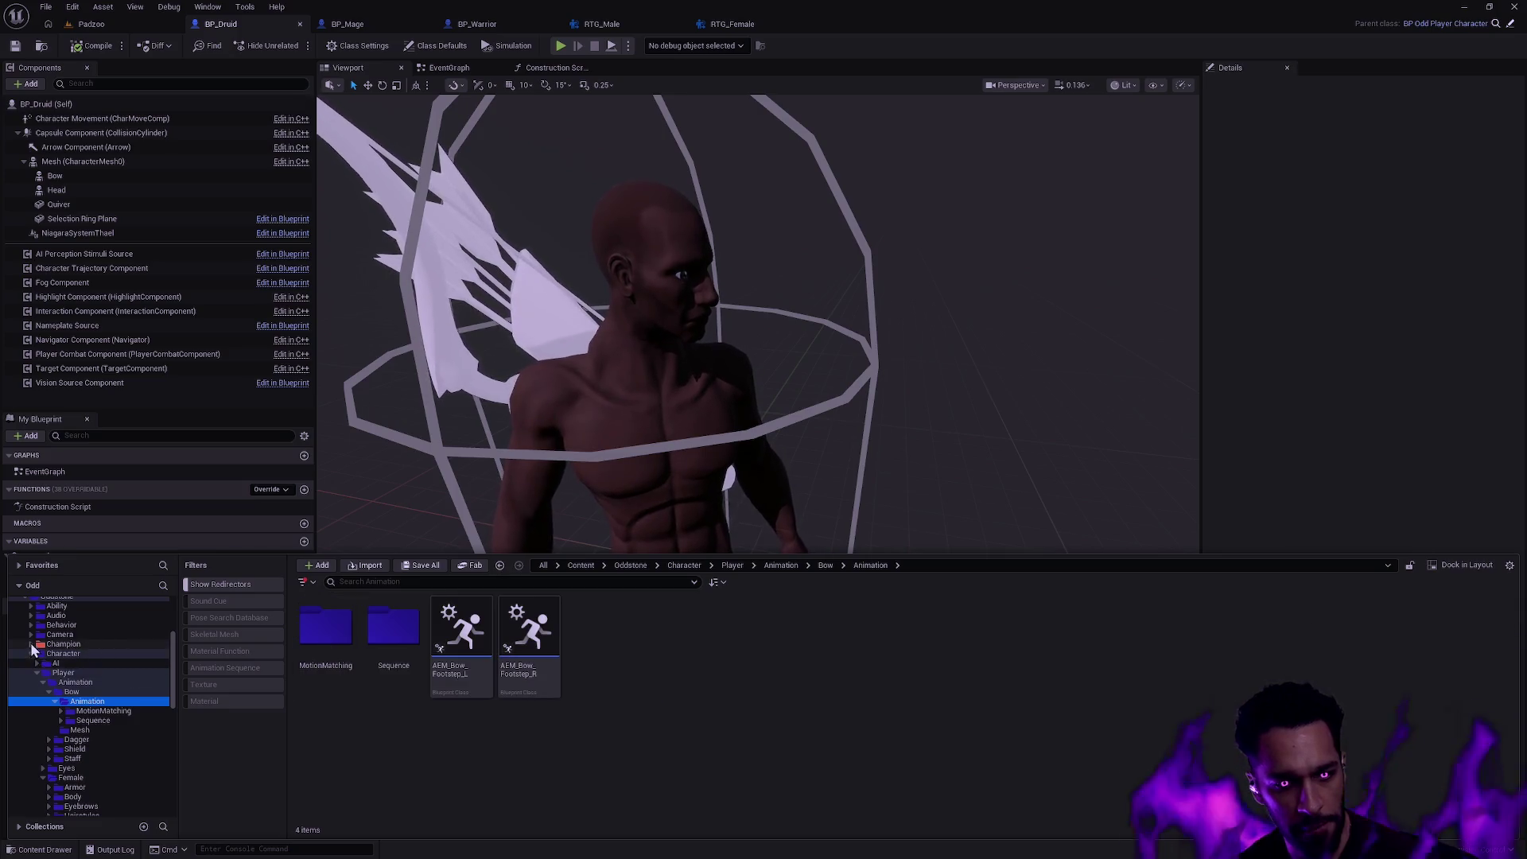
- Expand Champion in the folder tree and show the Druid folder's contents
{"action": "left_click", "coordinate": [34, 645]}
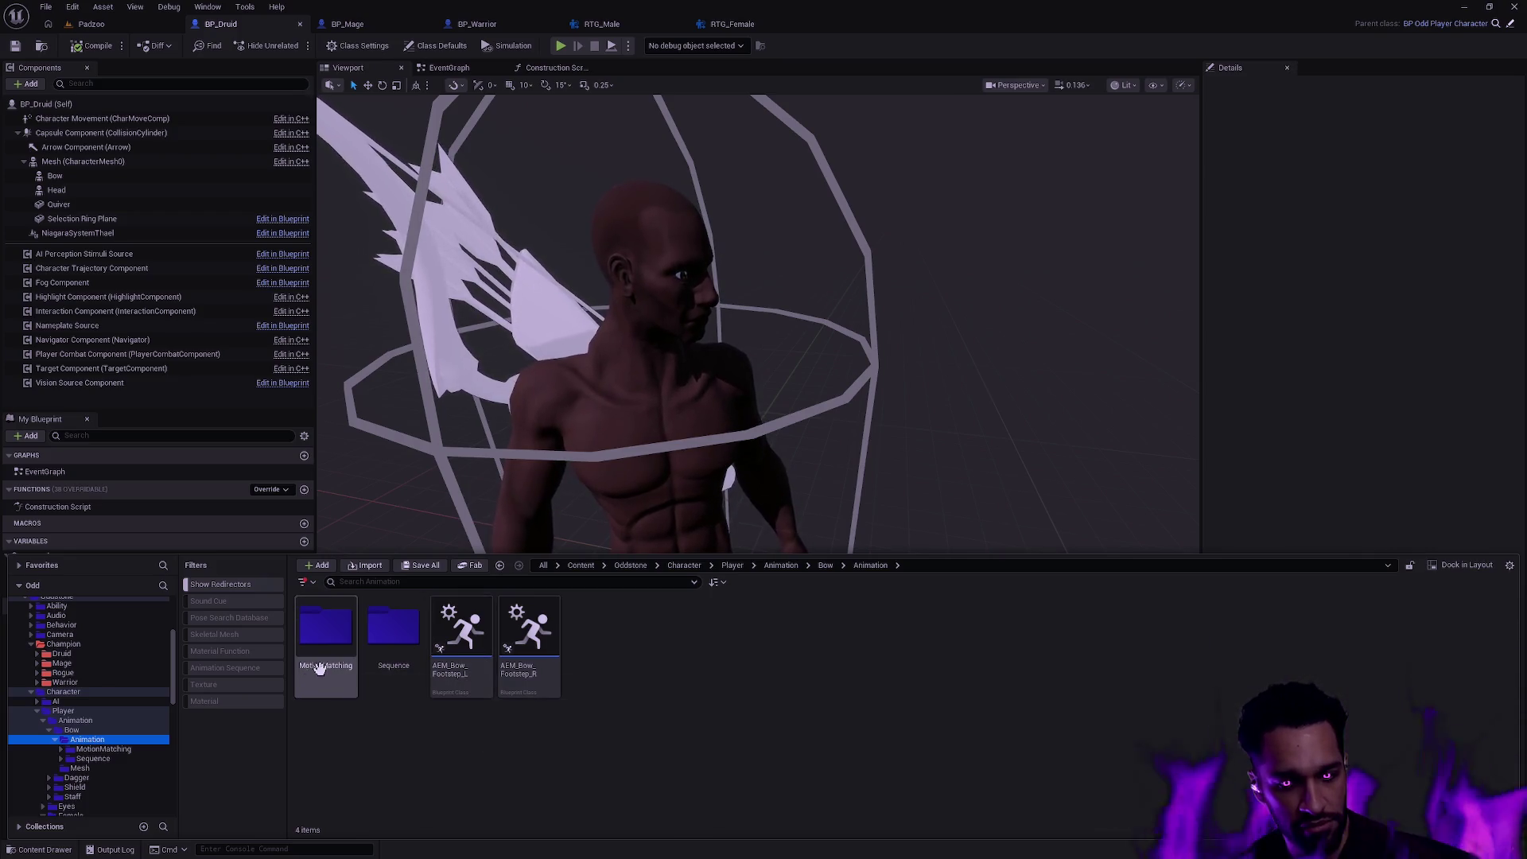
{"action": "left_click", "coordinate": [326, 638]}
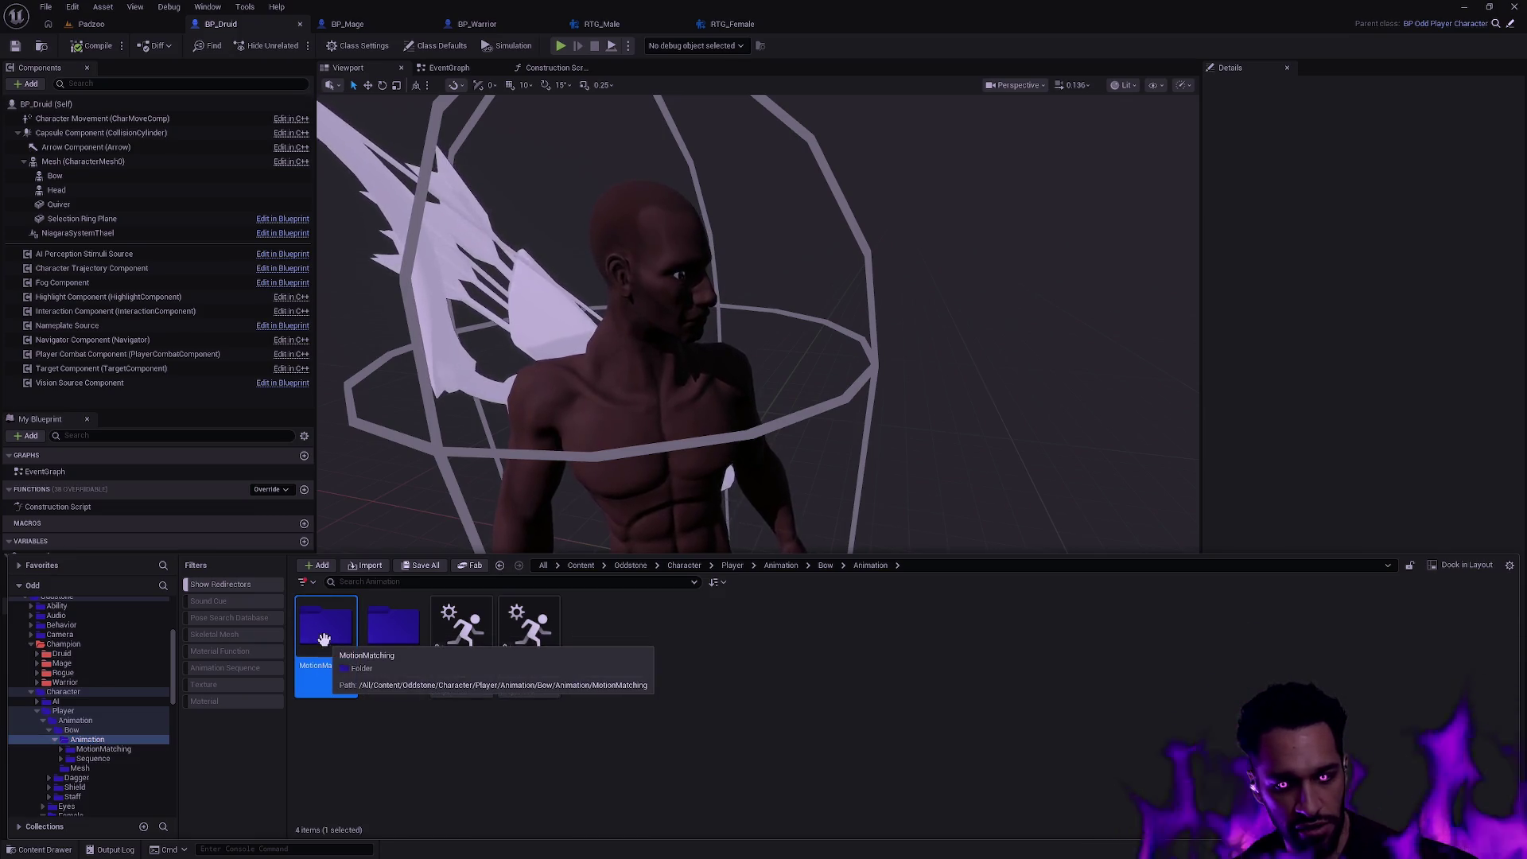
{"action": "left_click", "coordinate": [39, 654]}
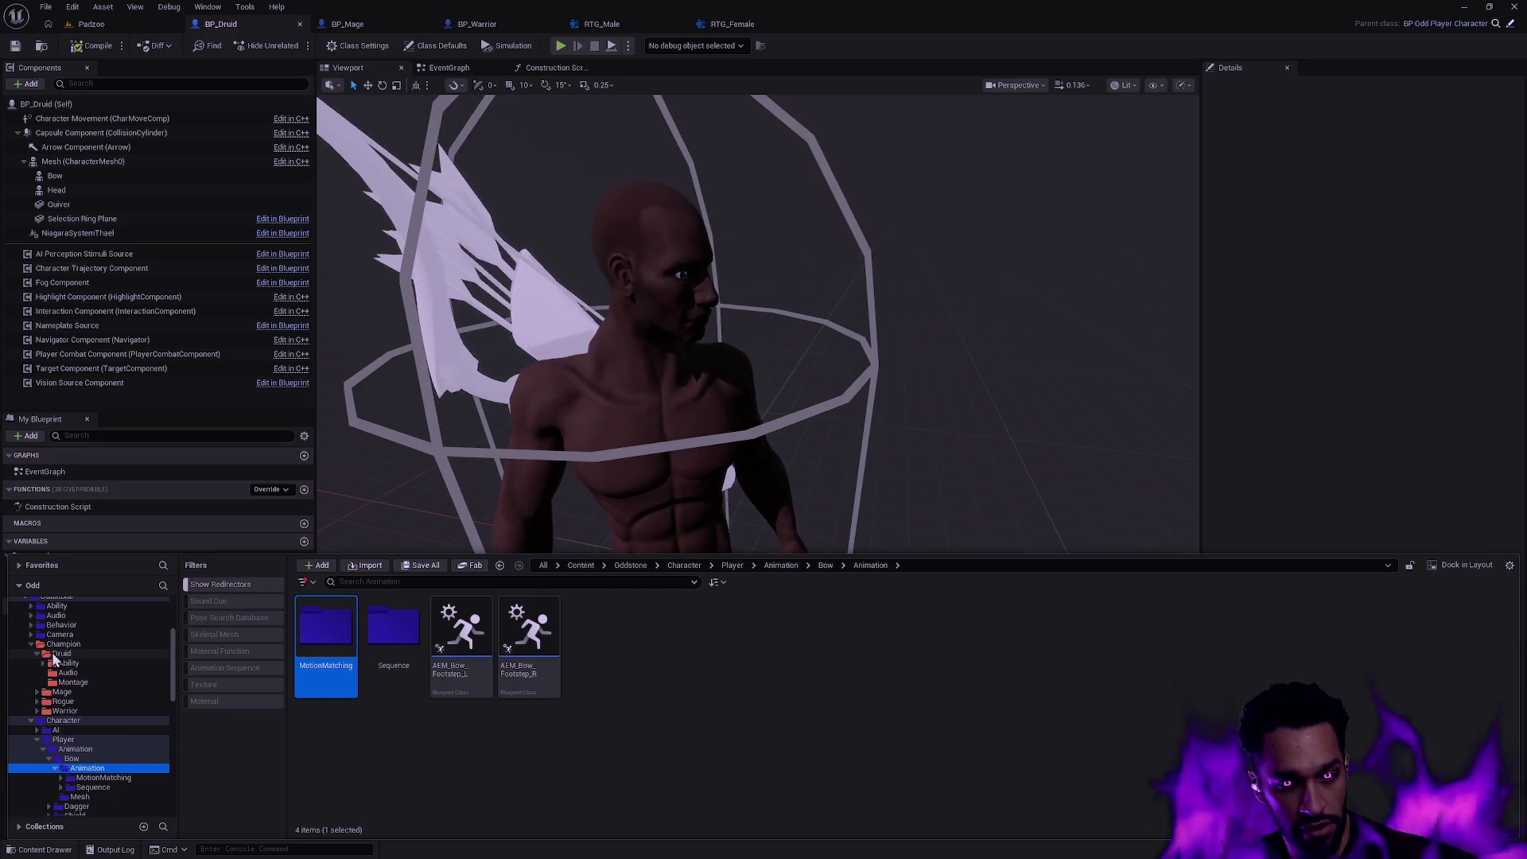
{"action": "left_click", "coordinate": [62, 654]}
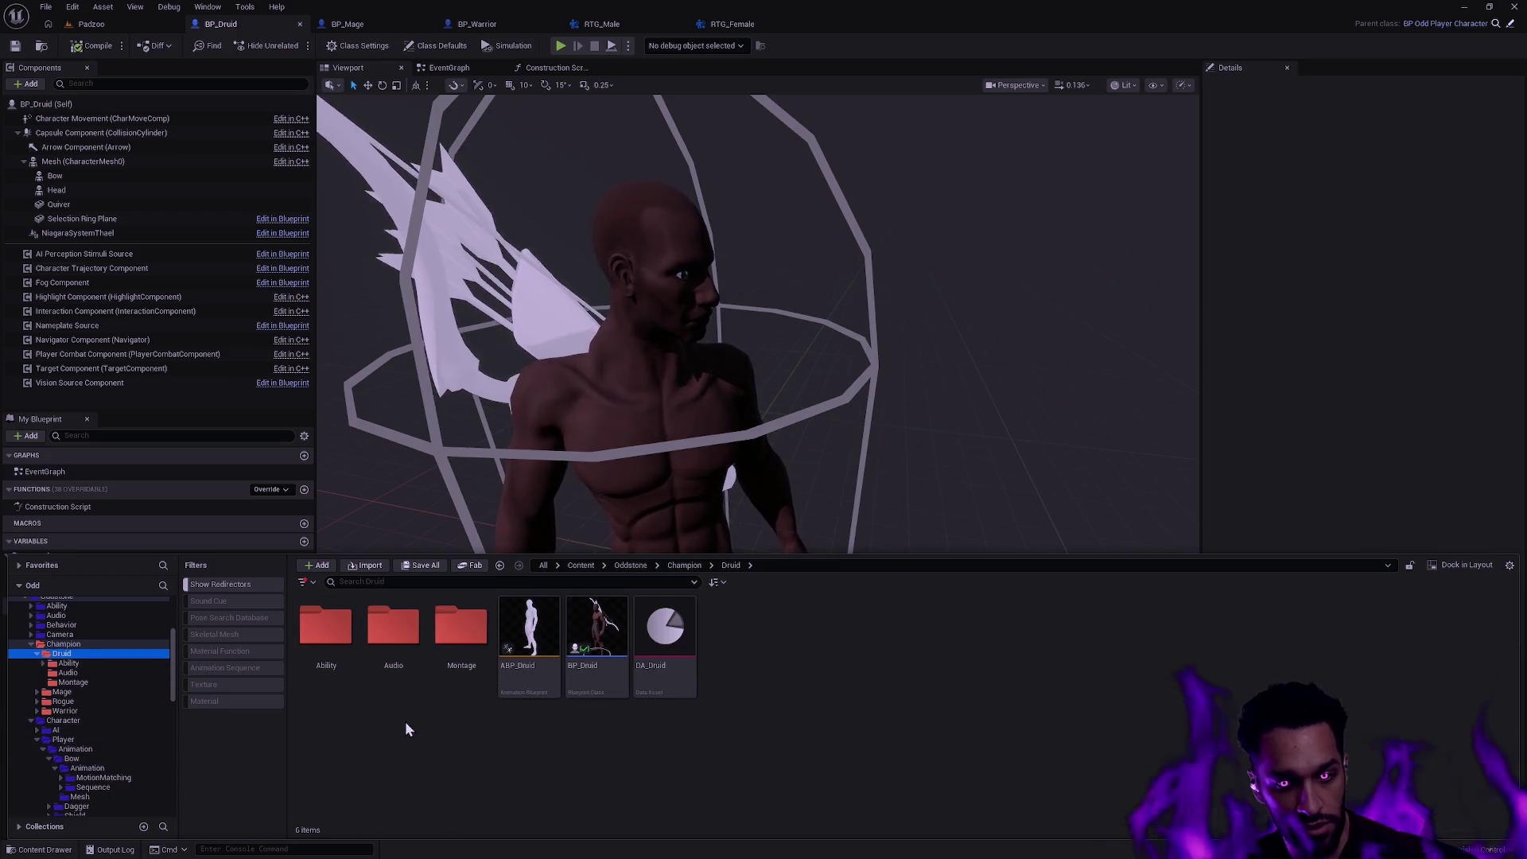
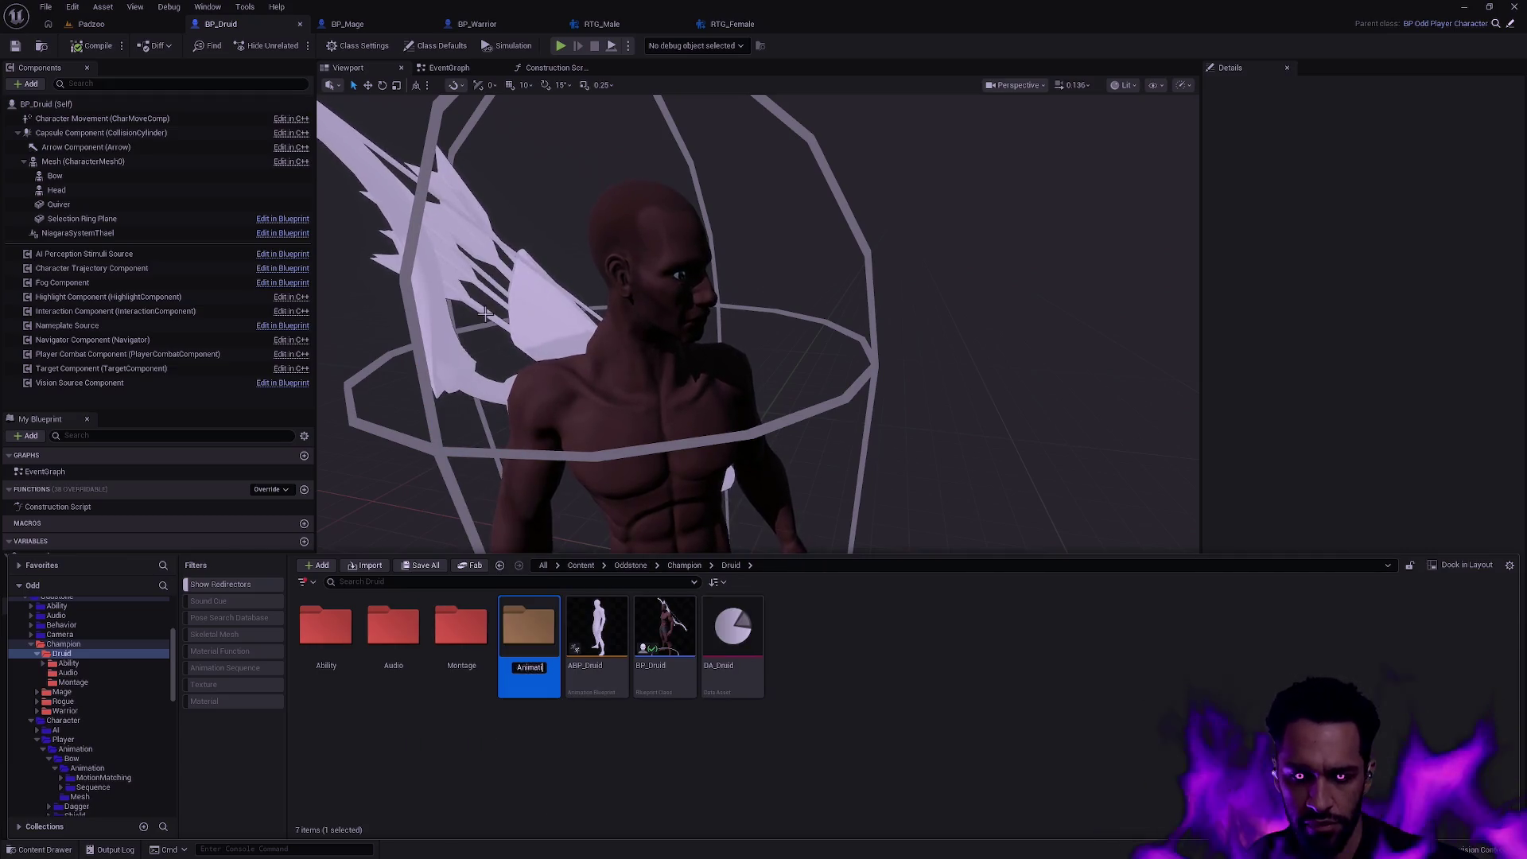
- Confirm the folder name Animation and colour the folder red
{"action": "key", "text": "Return"}
{"action": "right_click", "coordinate": [394, 644]}
{"action": "mouse_move", "coordinate": [442, 455]}
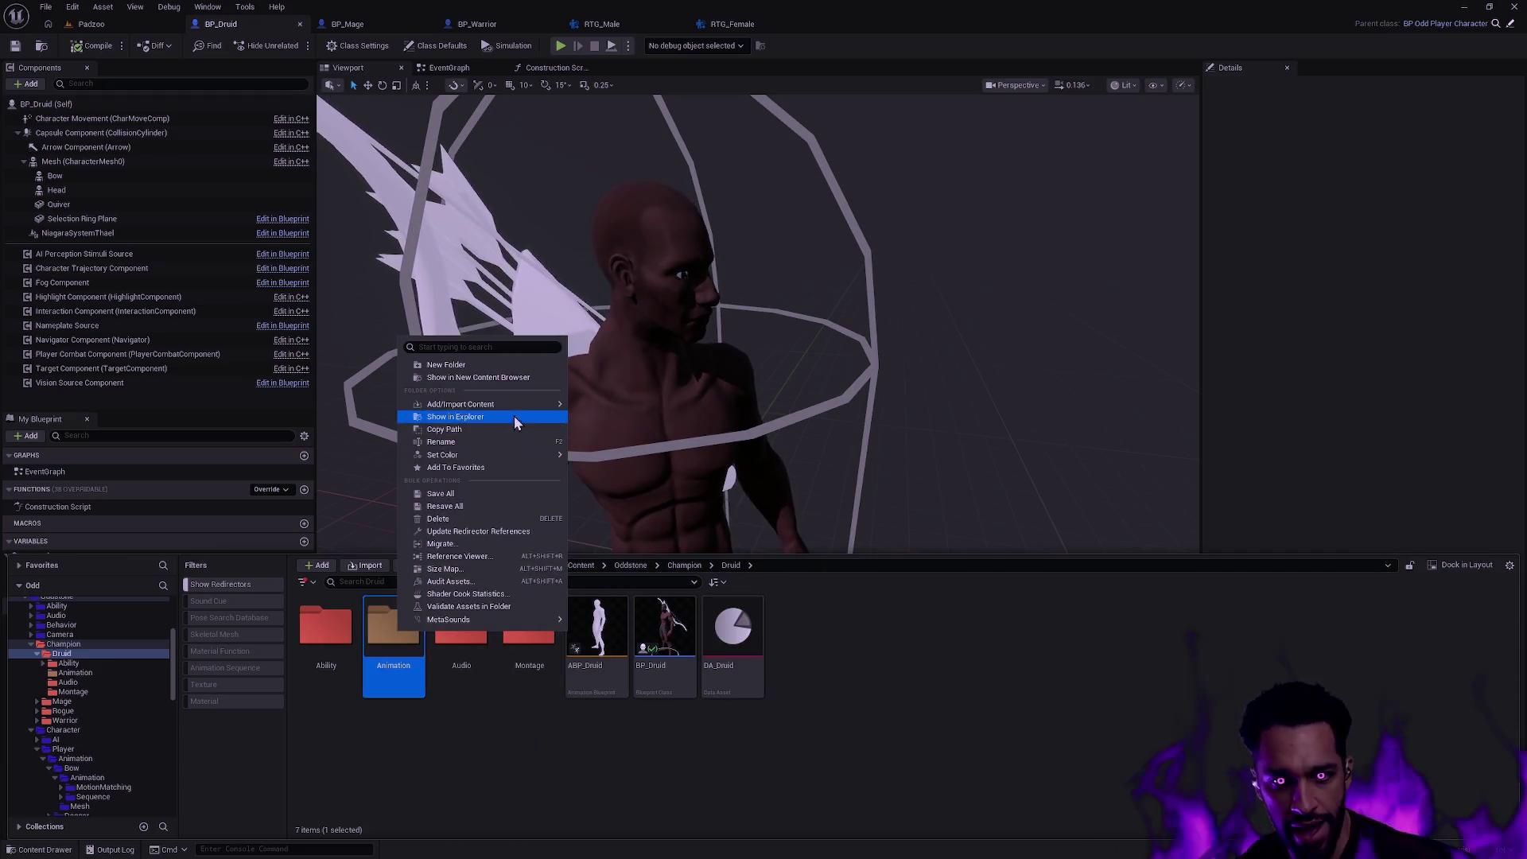
{"action": "left_click", "coordinate": [579, 518]}
- Move the Montage folder into Animation, making its files writable on disk
{"action": "left_click_drag", "start_coordinate": [529, 629], "coordinate": [388, 631]}
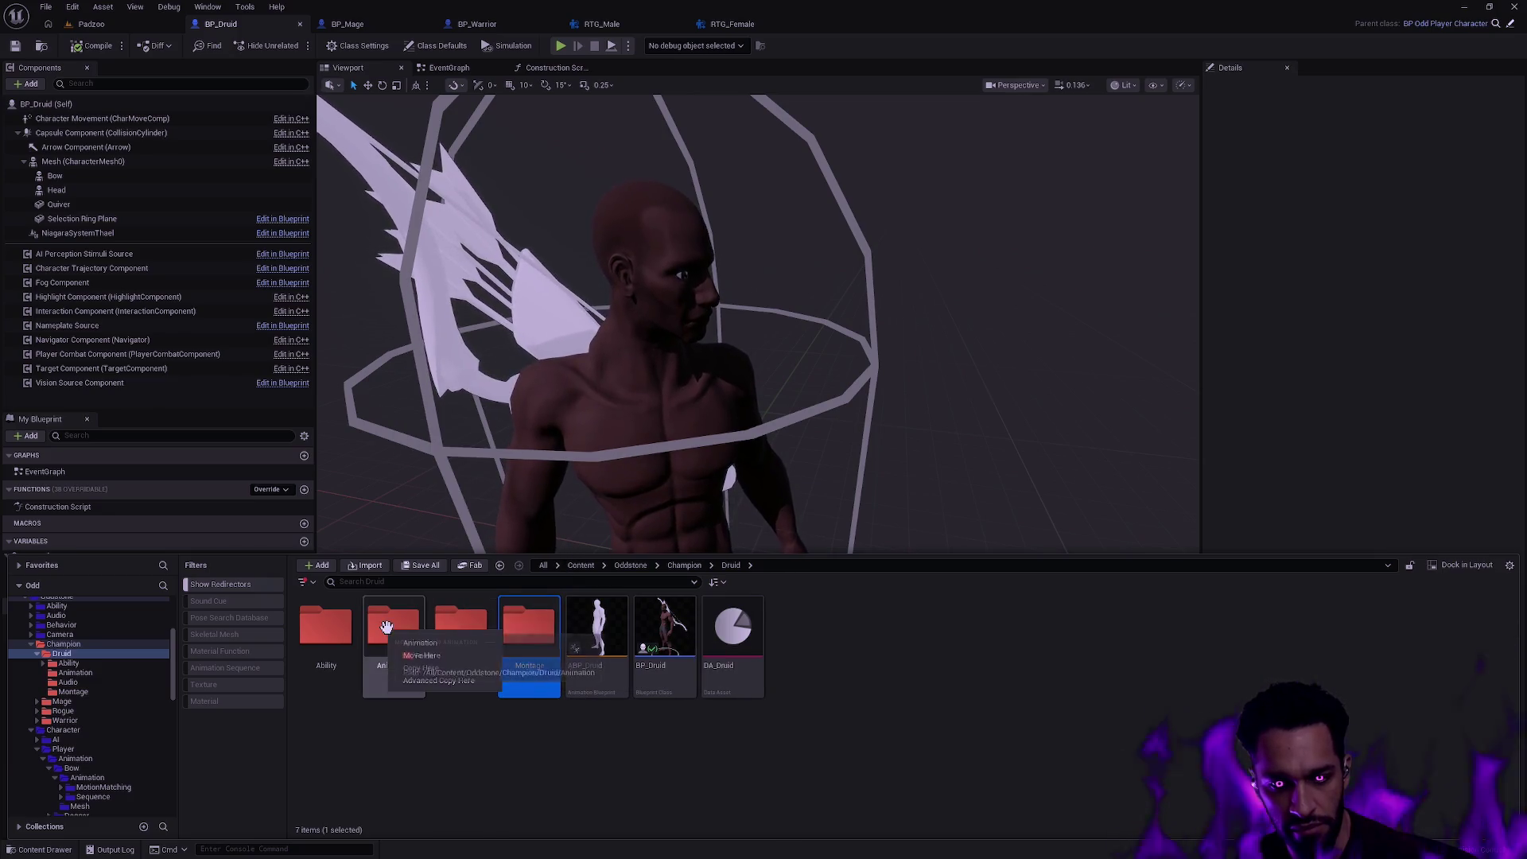
{"action": "left_click", "coordinate": [445, 657]}
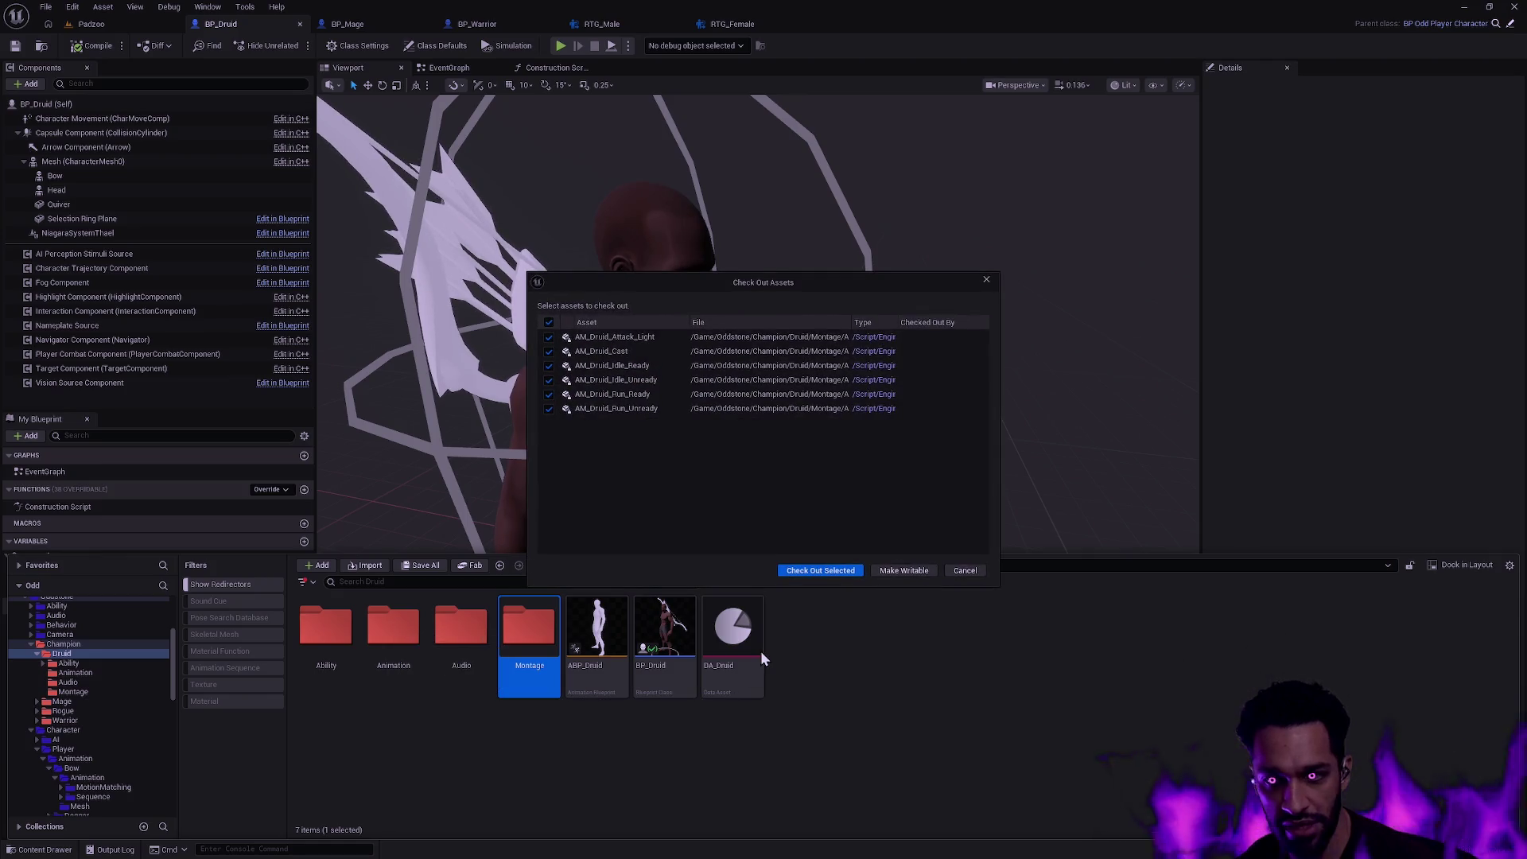
{"action": "left_click", "coordinate": [897, 573]}
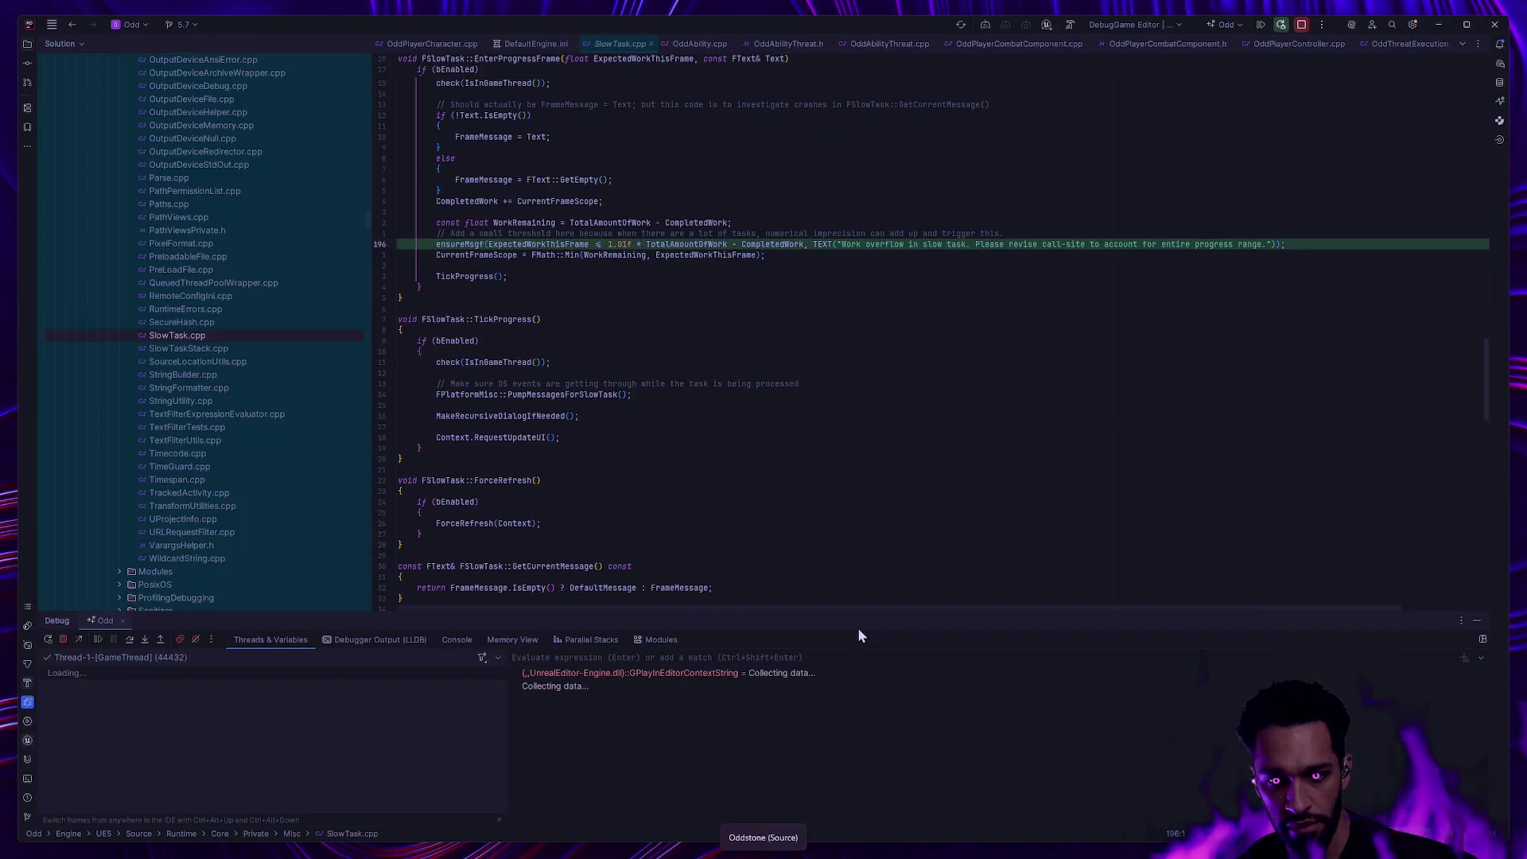
{"action": "left_click", "coordinate": [100, 640]}
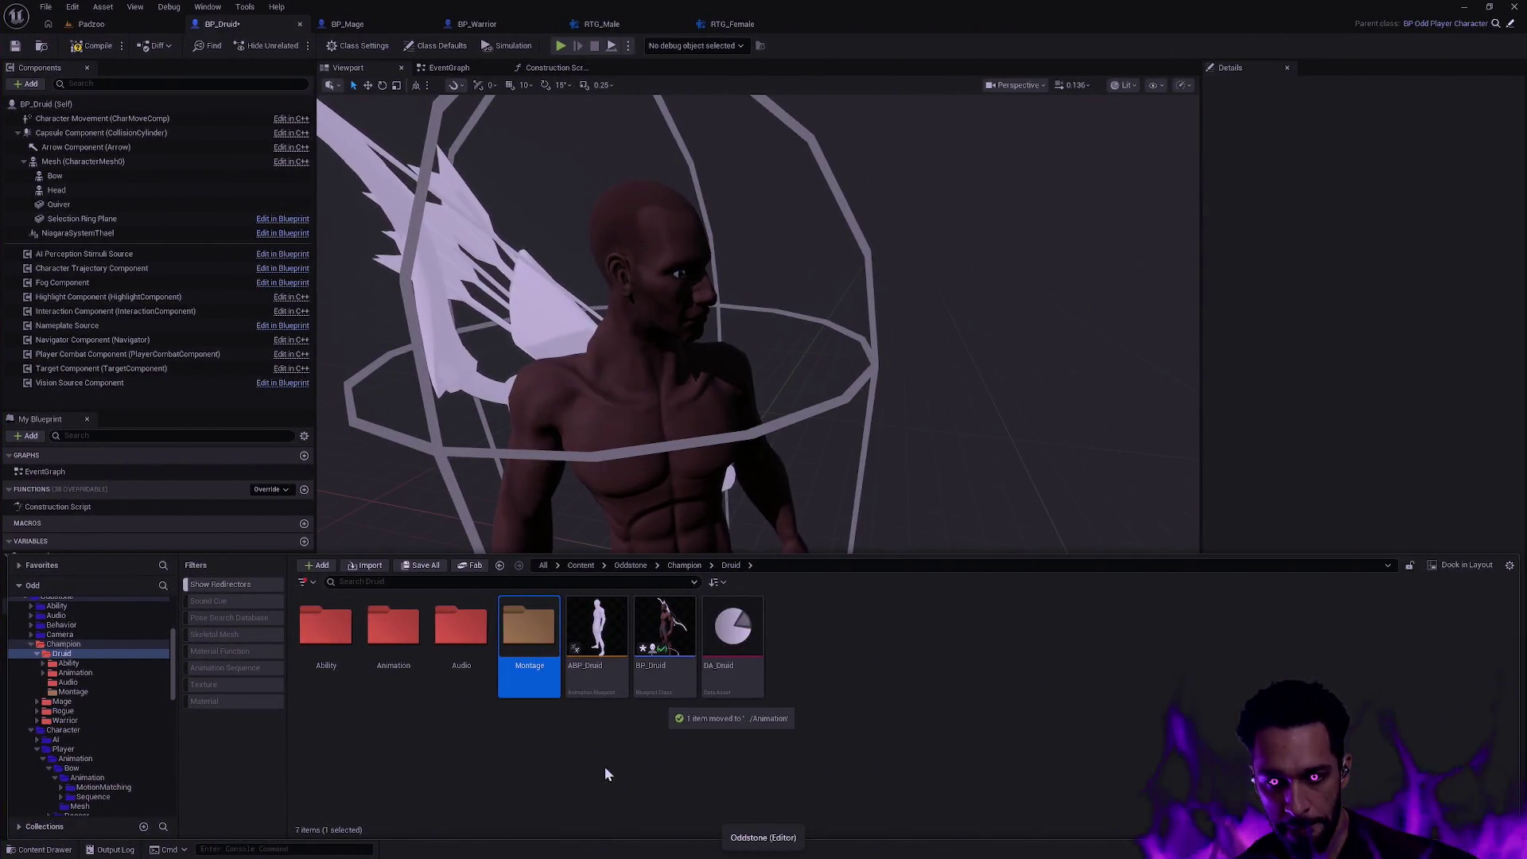
- Update redirector references in Montage and delete the unreferenced montage redirectors
{"action": "left_click", "coordinate": [537, 748]}
{"action": "double_click", "coordinate": [529, 635]}
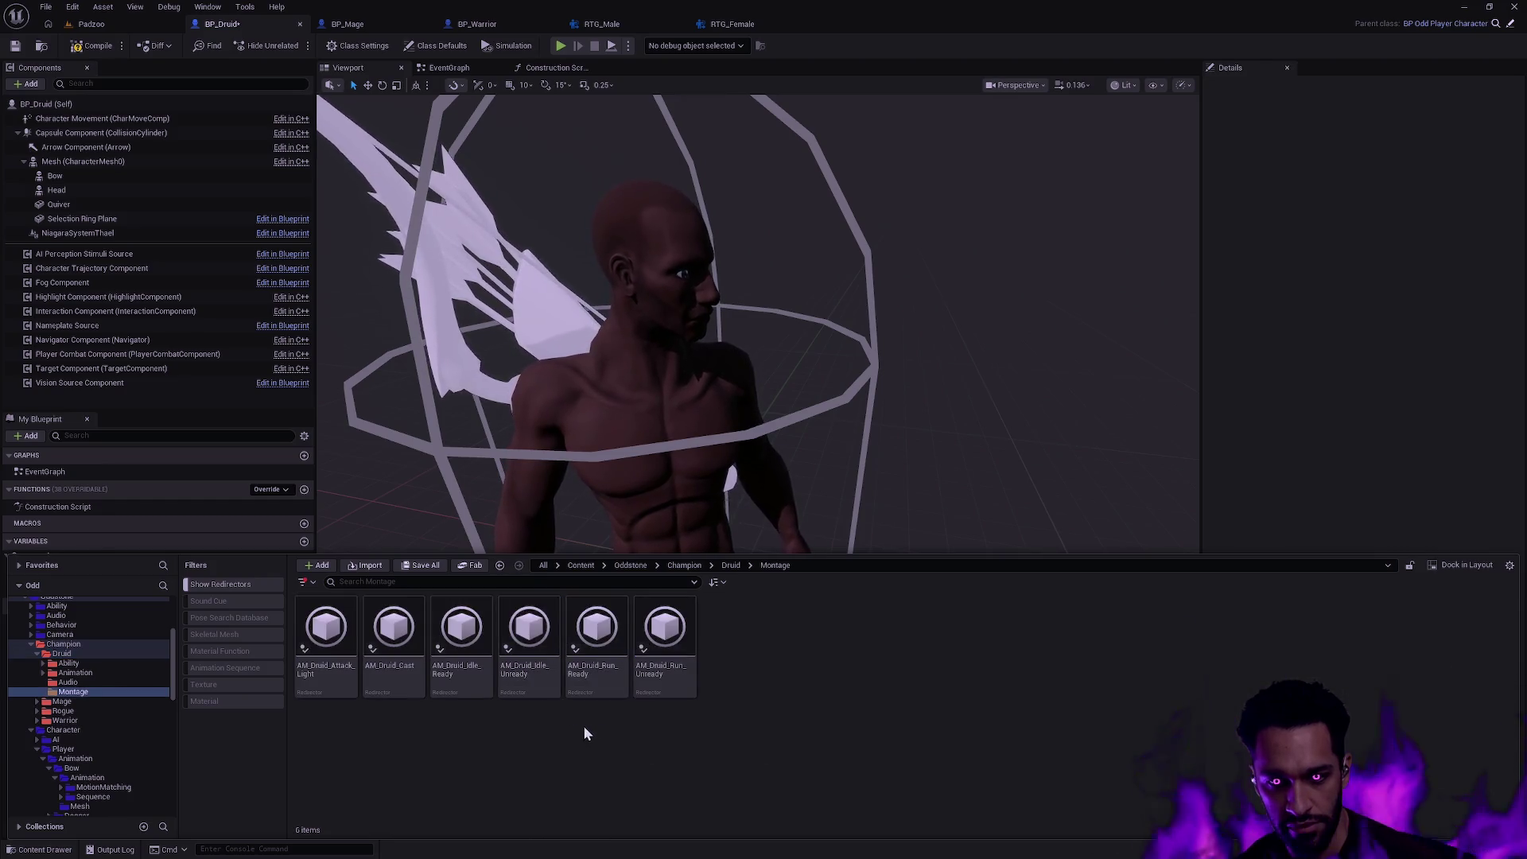
{"action": "right_click", "coordinate": [76, 692]}
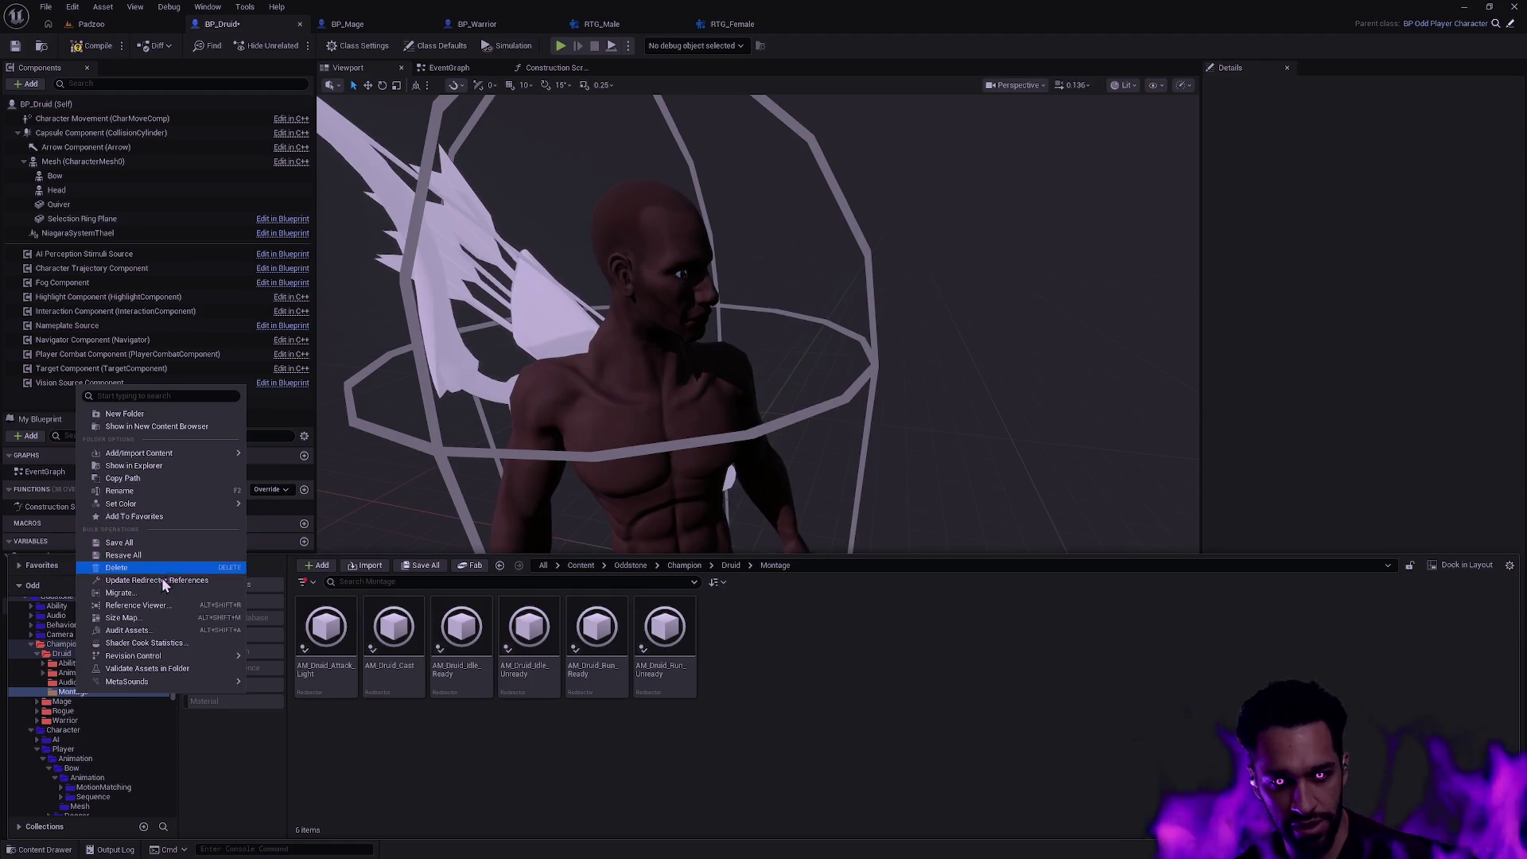
{"action": "left_click", "coordinate": [161, 578]}
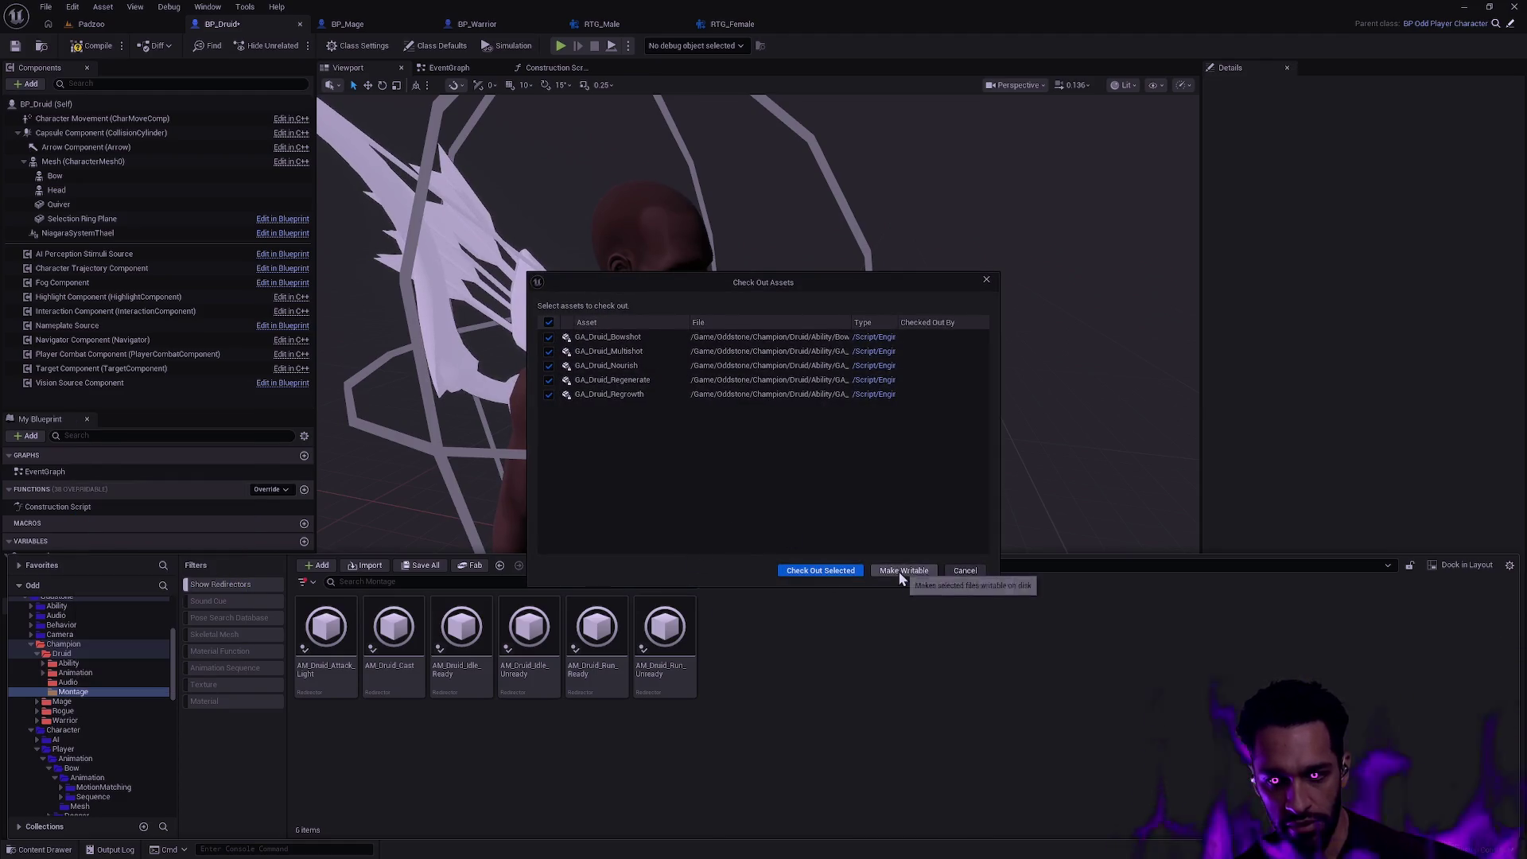
{"action": "left_click", "coordinate": [850, 570]}
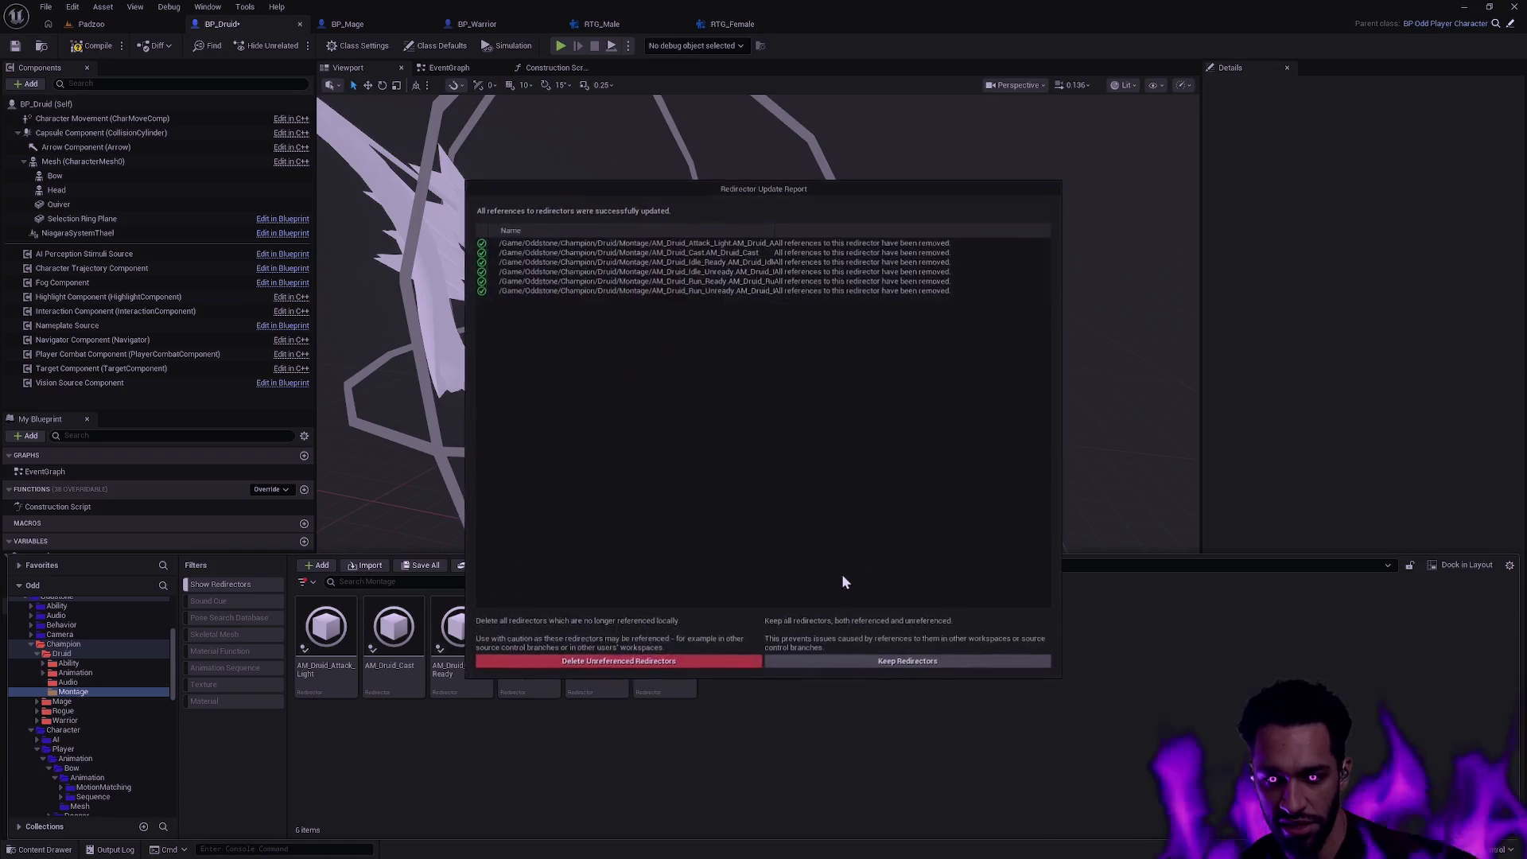
{"action": "left_click", "coordinate": [687, 661]}
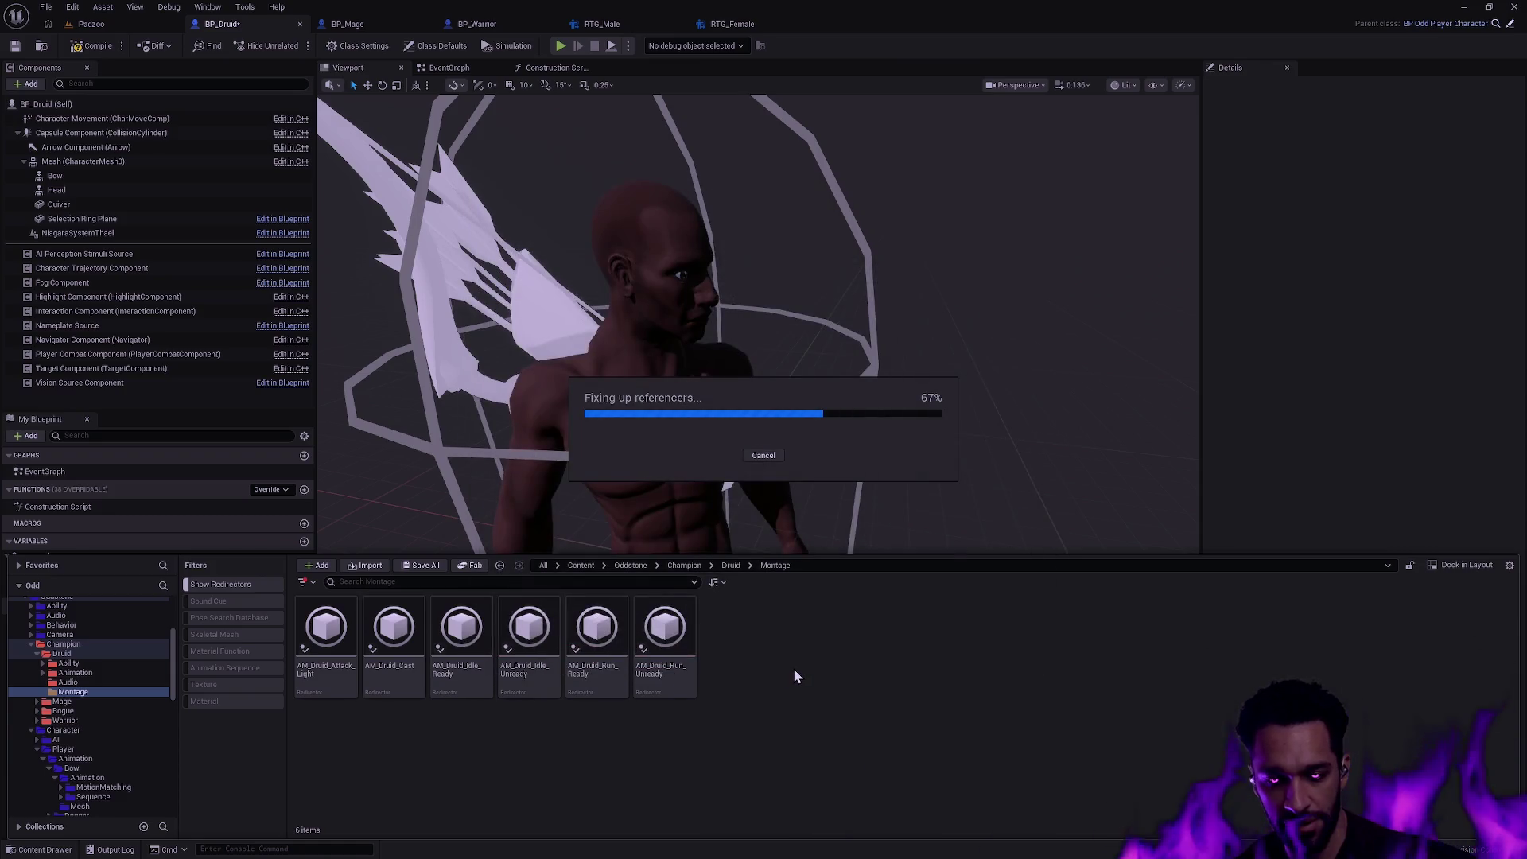
- Delete the now-empty Montage folder from Druid
{"action": "left_click", "coordinate": [63, 655]}
{"action": "left_click", "coordinate": [529, 632]}
{"action": "key", "text": "Delete"}
{"action": "left_click", "coordinate": [555, 672]}
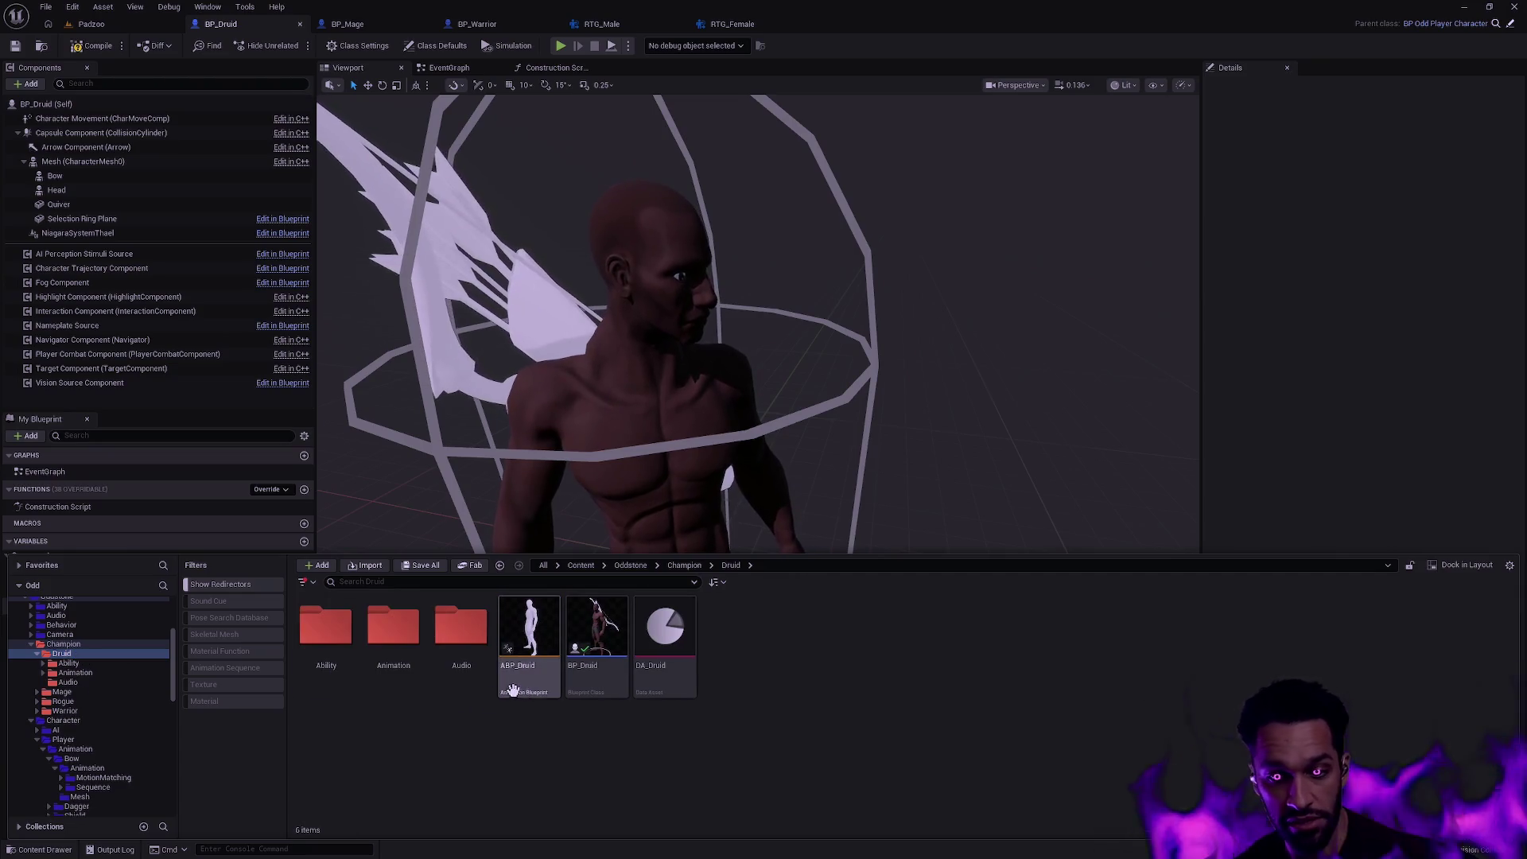
- Move Bow's MotionMatching folder into Druid/Animation, making the animation files writable
{"action": "double_click", "coordinate": [395, 632]}
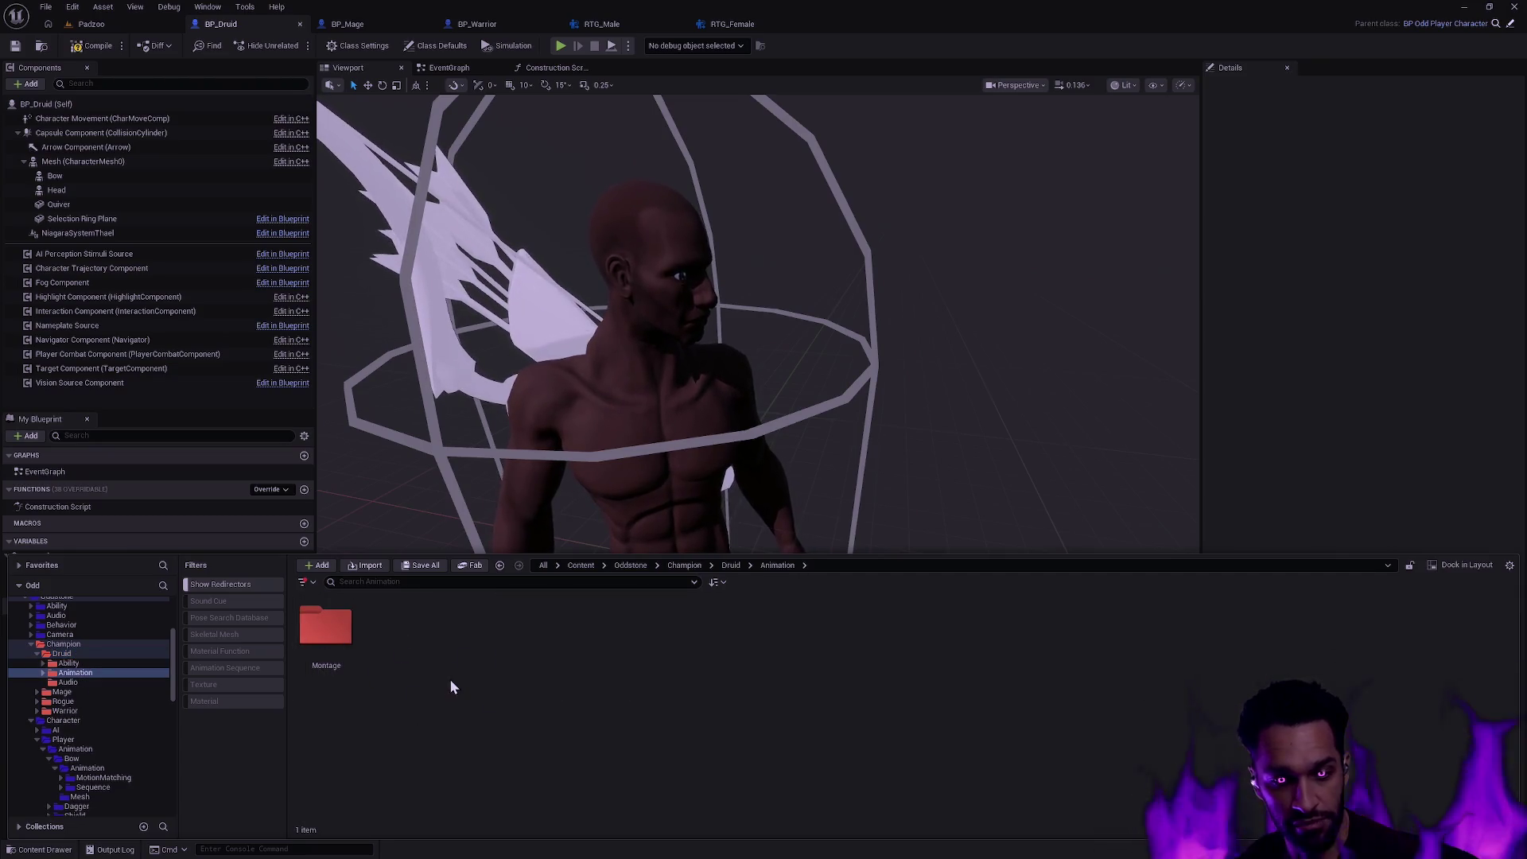
{"action": "left_click", "coordinate": [105, 776]}
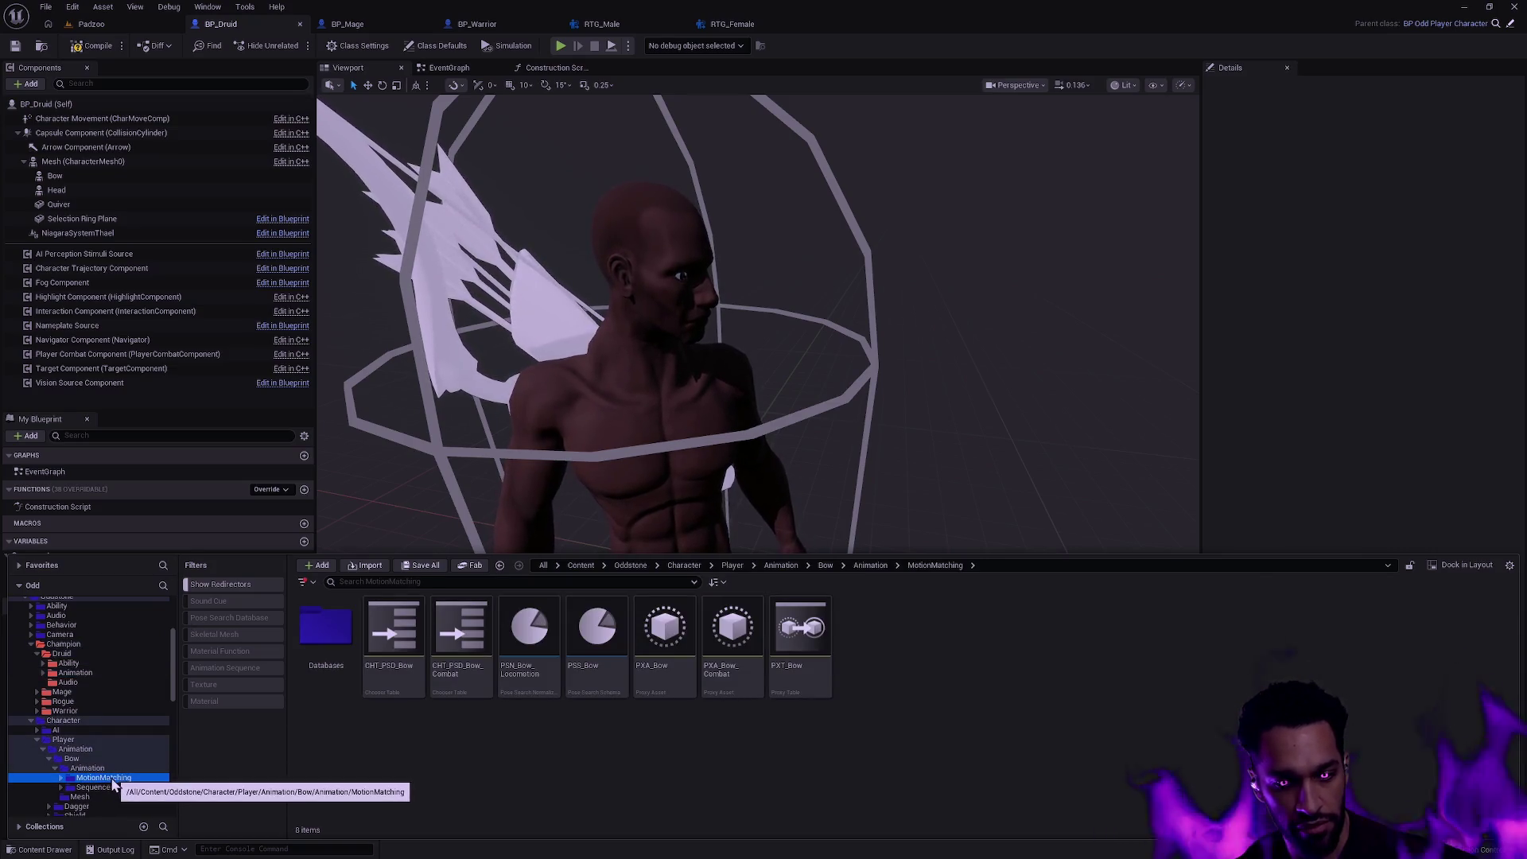
{"action": "left_click", "coordinate": [77, 674]}
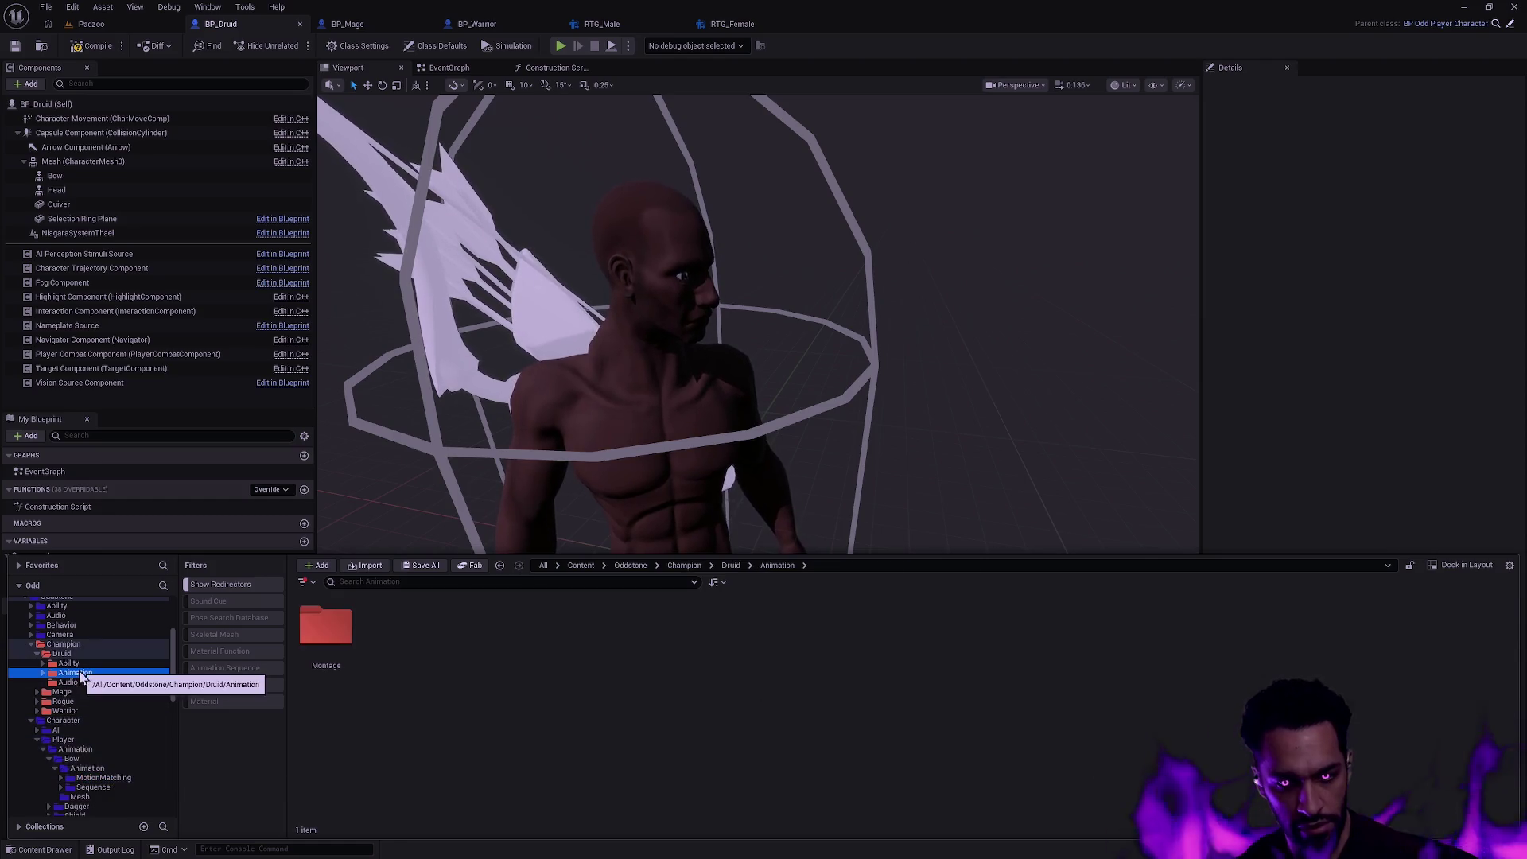
{"action": "mouse_move", "coordinate": [116, 778]}
{"action": "left_mouse_down"}
{"action": "mouse_move", "coordinate": [392, 647]}
{"action": "mouse_move", "coordinate": [106, 675]}
{"action": "left_mouse_up"}
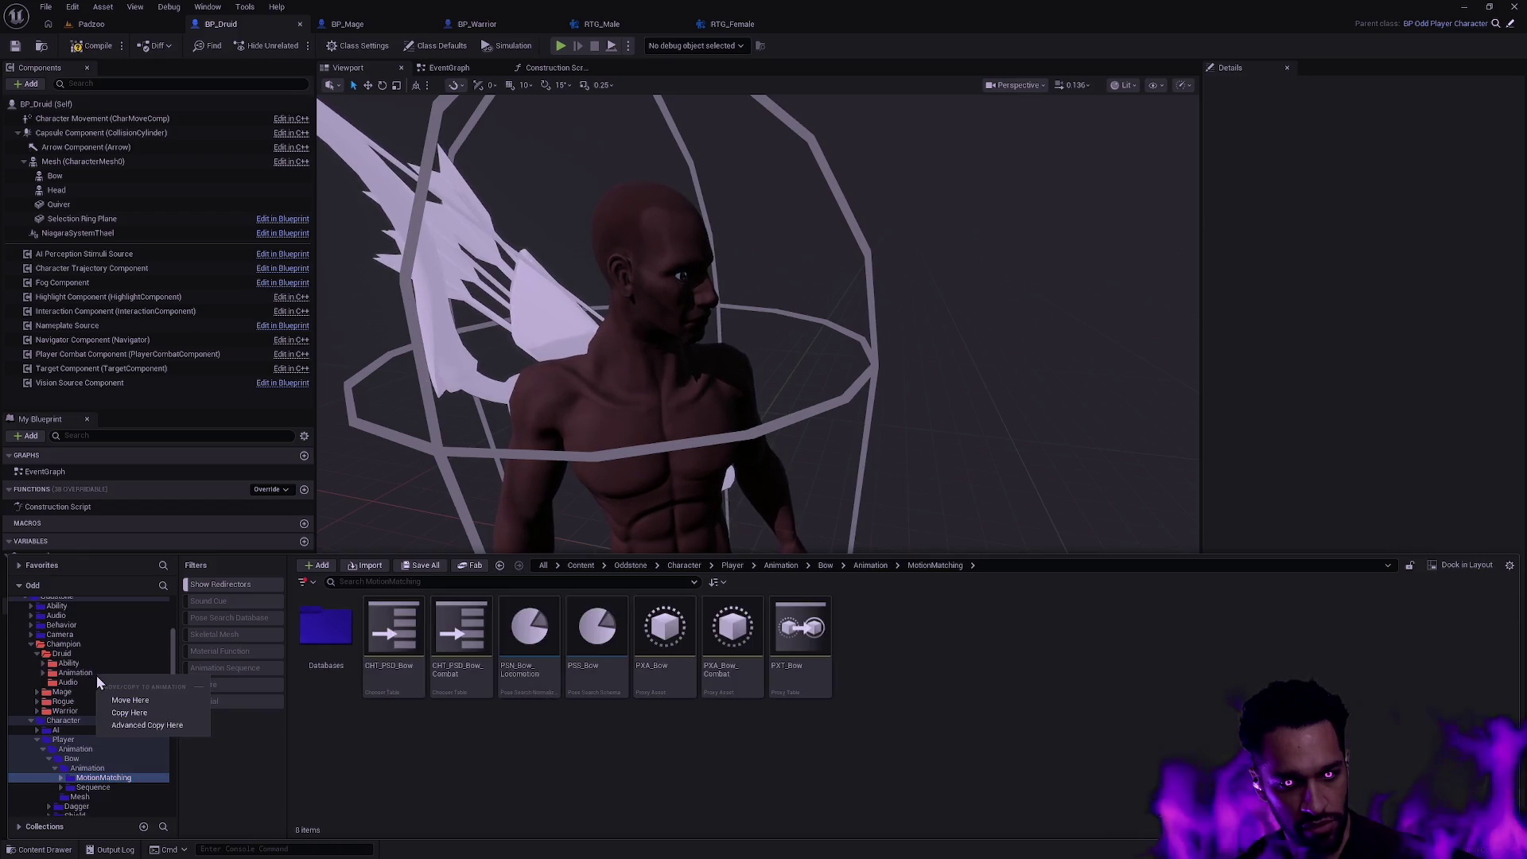
{"action": "left_click", "coordinate": [175, 697]}
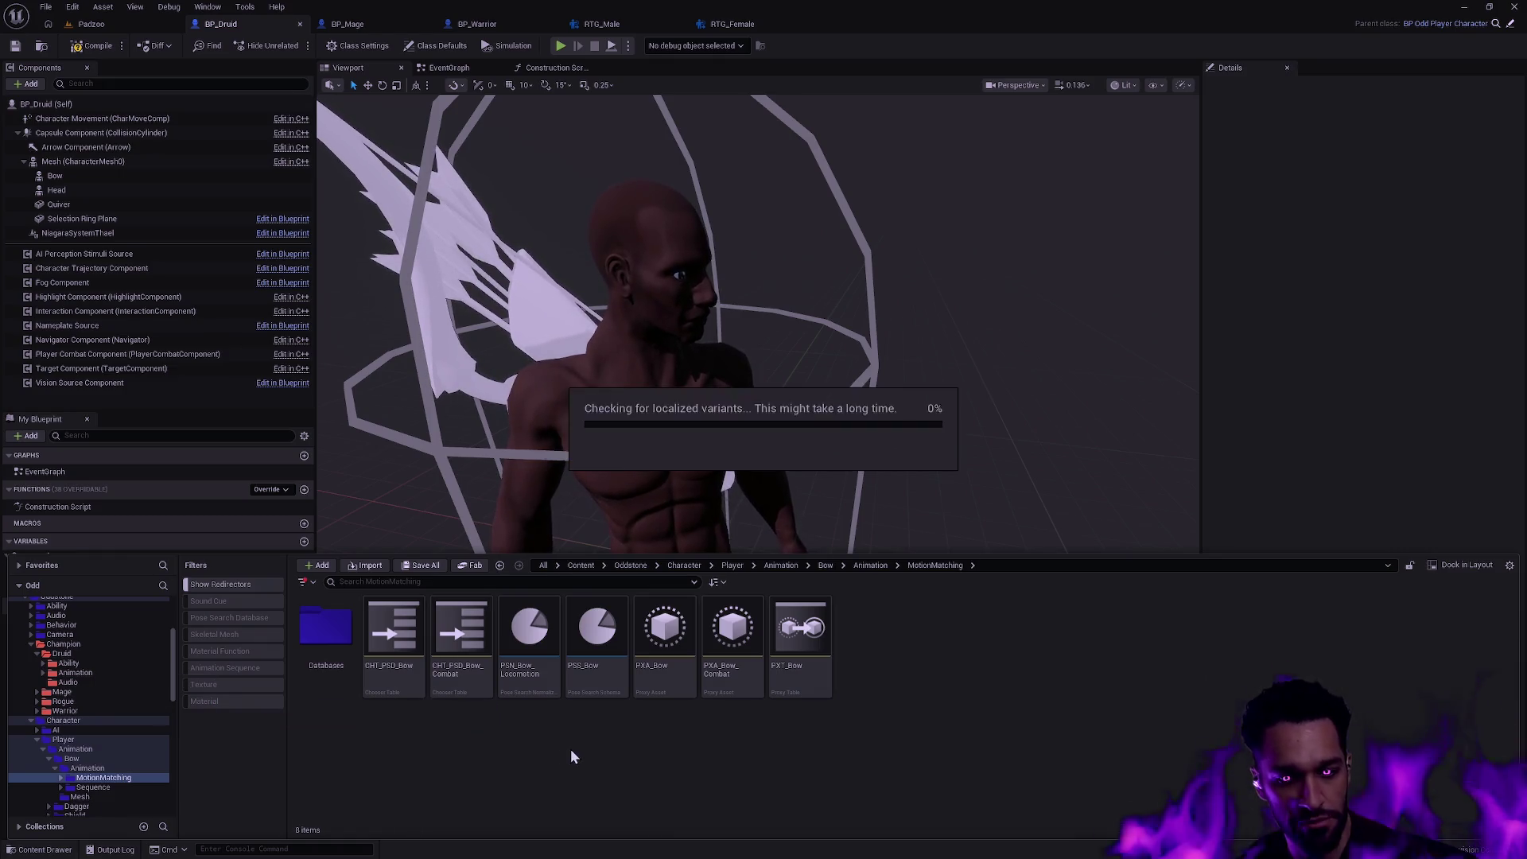
{"action": "left_click", "coordinate": [904, 570]}
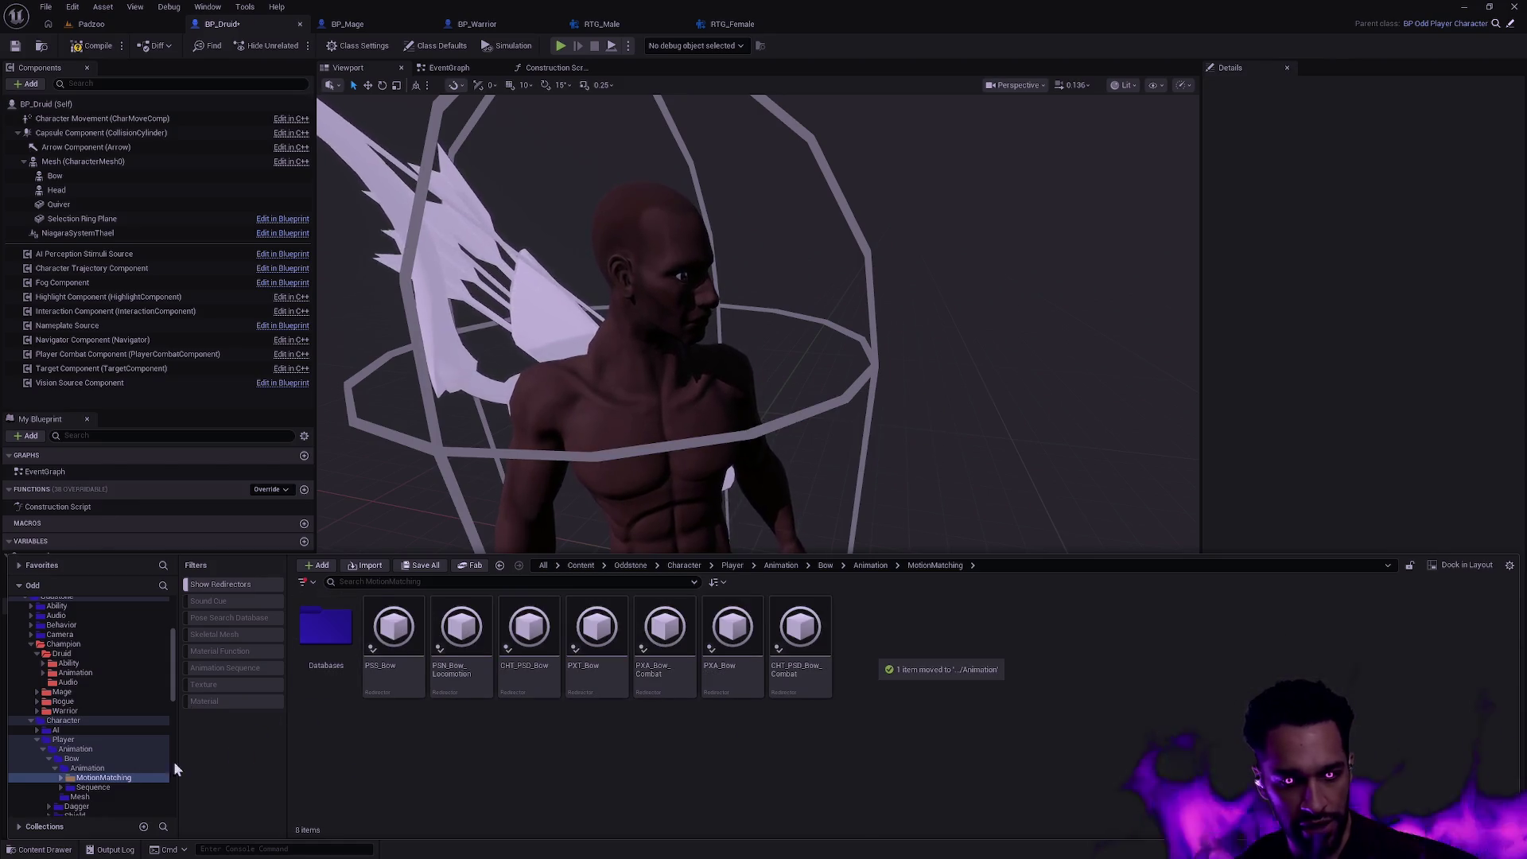
- Update redirector references in the old MotionMatching folder and delete the unreferenced redirectors
{"action": "right_click", "coordinate": [96, 776]}
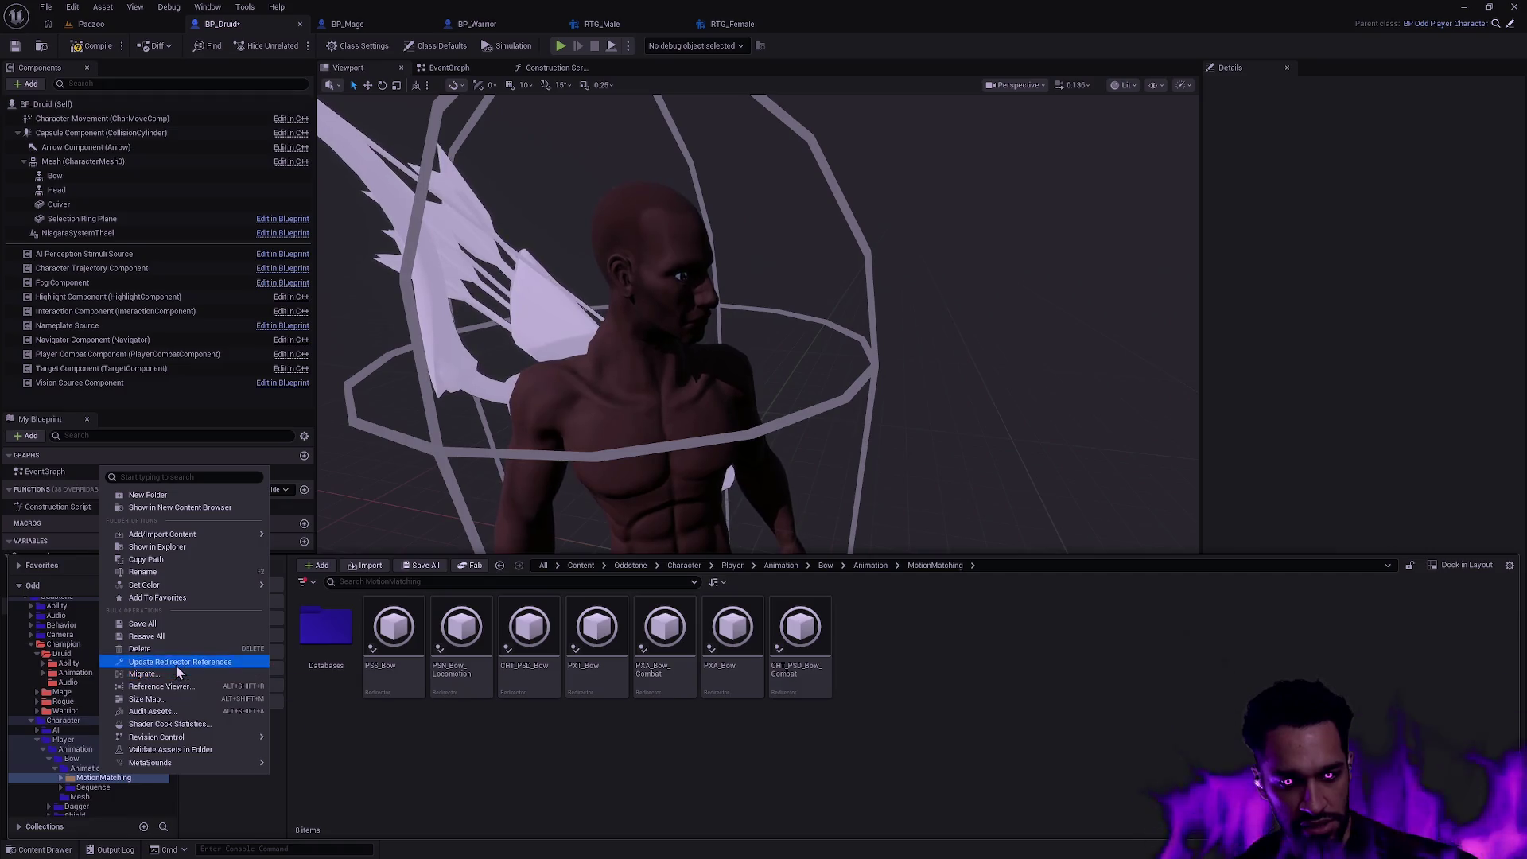
{"action": "left_click", "coordinate": [176, 665]}
{"action": "left_click", "coordinate": [903, 570]}
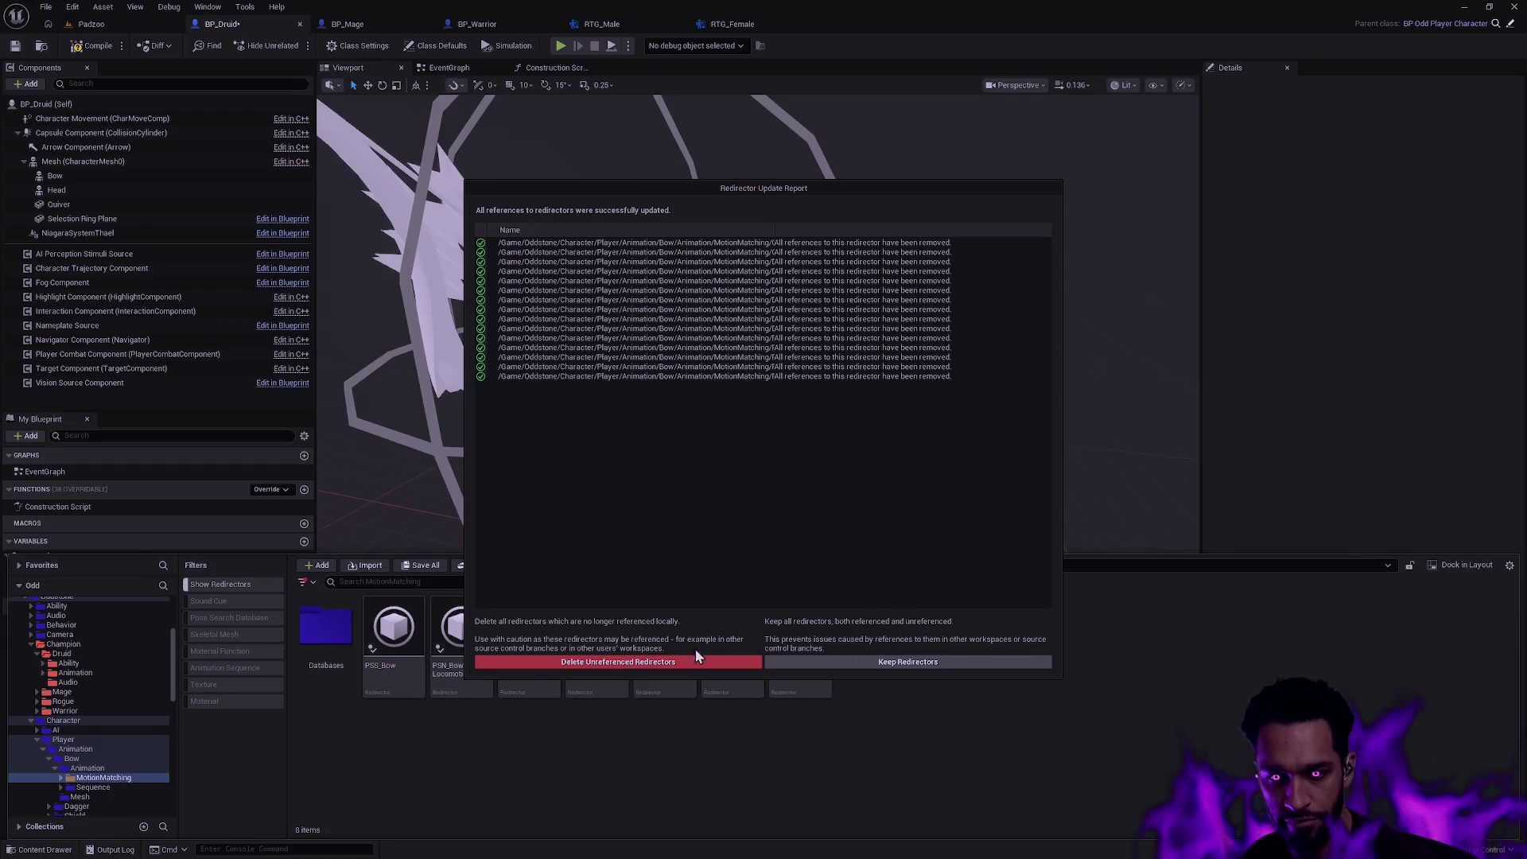
{"action": "left_click", "coordinate": [645, 662]}
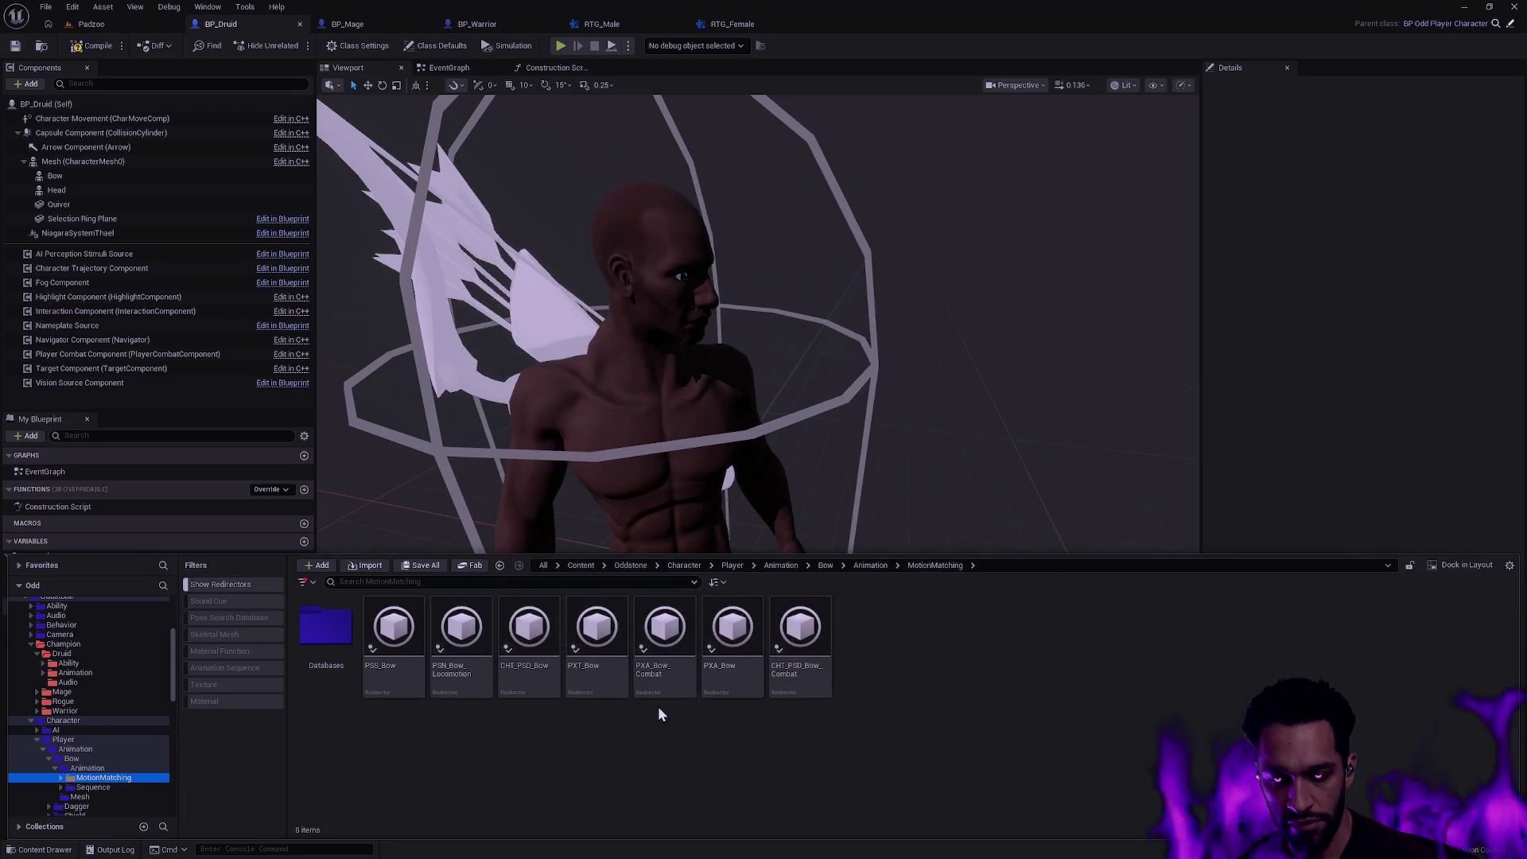
- Check the empty Databases subfolders, then delete the old MotionMatching folder from Bow/Animation
{"action": "double_click", "coordinate": [324, 633]}
{"action": "key", "text": "alt+Left"}
{"action": "double_click", "coordinate": [397, 649]}
{"action": "key", "text": "alt+Left"}
{"action": "left_click", "coordinate": [87, 767]}
{"action": "left_click", "coordinate": [324, 633]}
{"action": "key", "text": "Delete"}
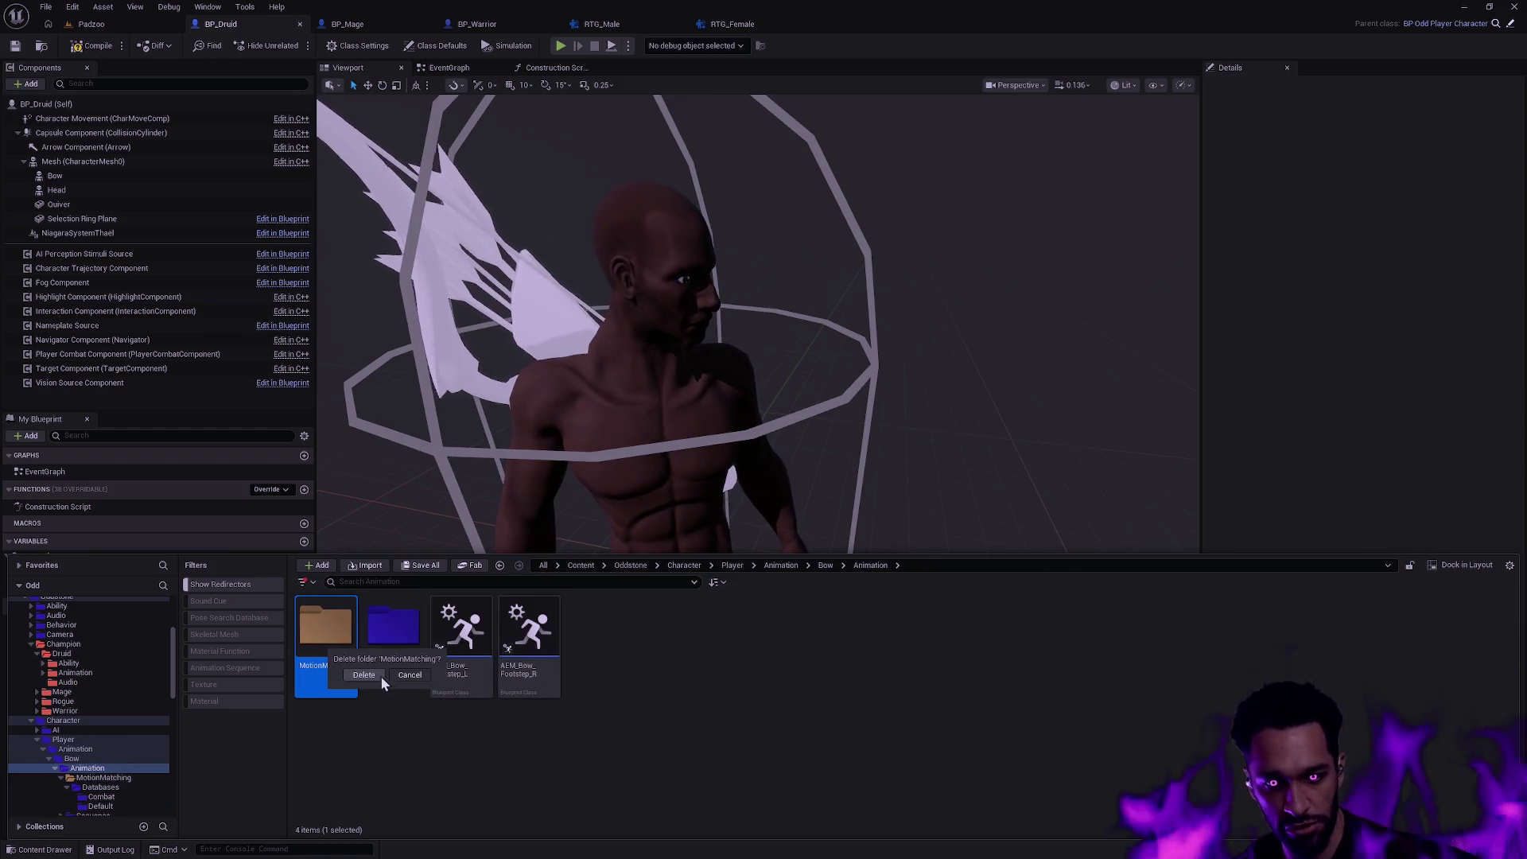
{"action": "left_click", "coordinate": [364, 675]}
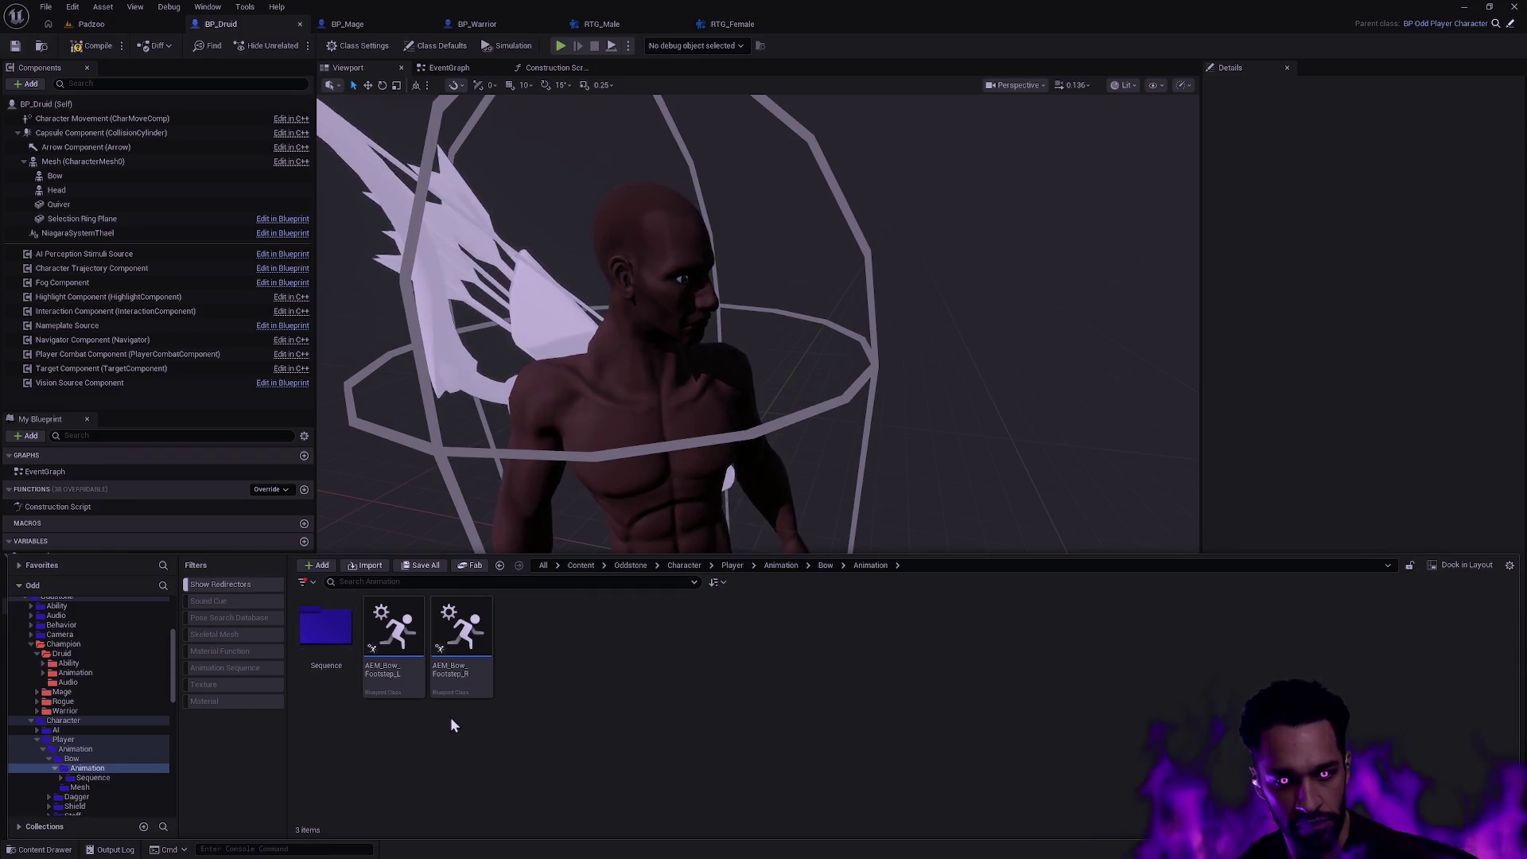
- Colour the Druid MotionMatching and Databases folders red
{"action": "left_click", "coordinate": [74, 672]}
{"action": "left_click", "coordinate": [394, 630]}
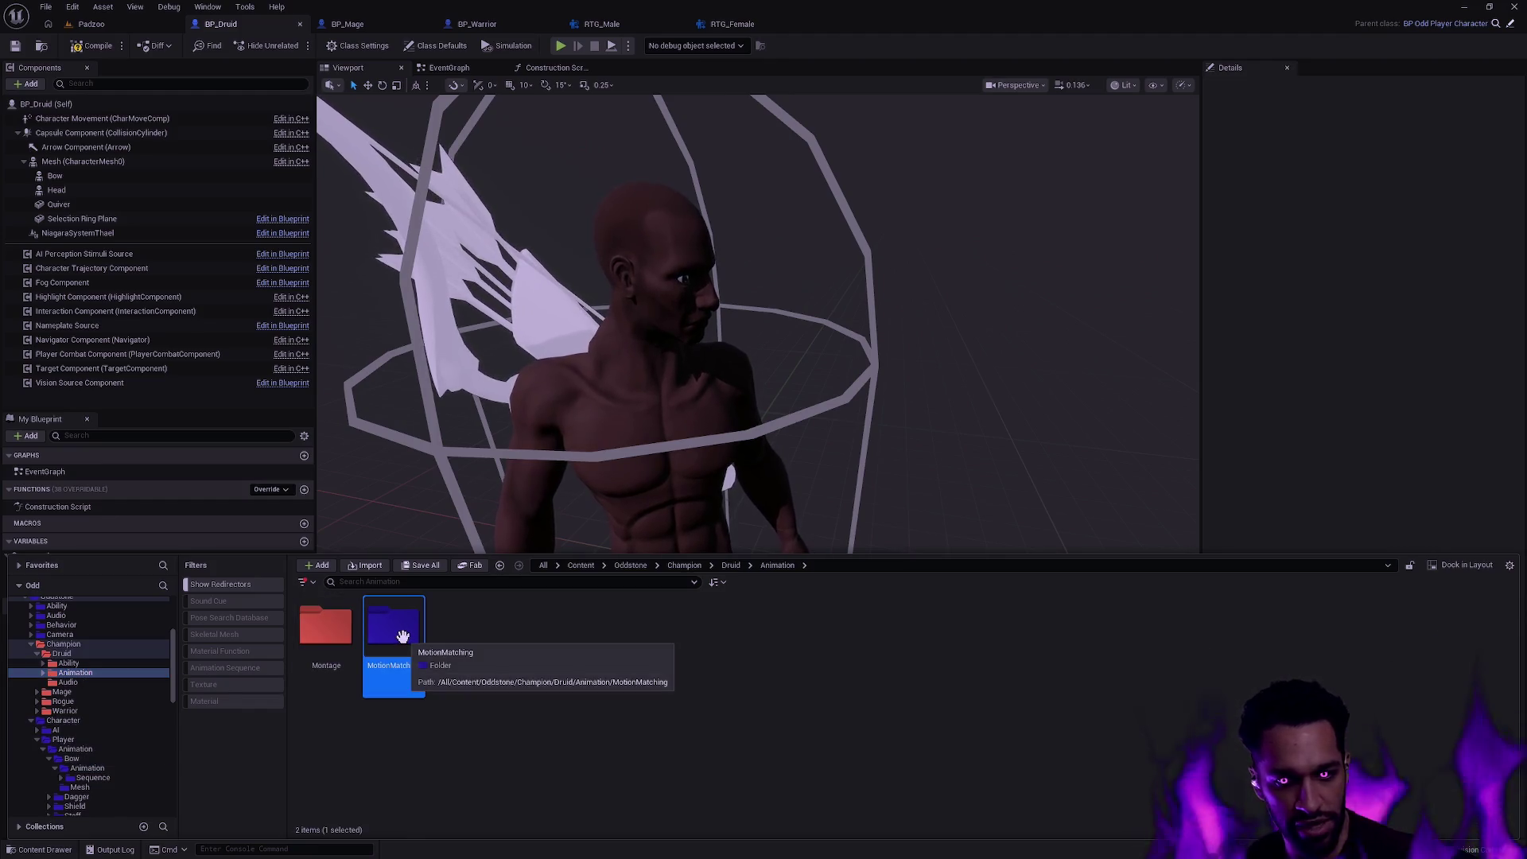
{"action": "left_click", "coordinate": [46, 676]}
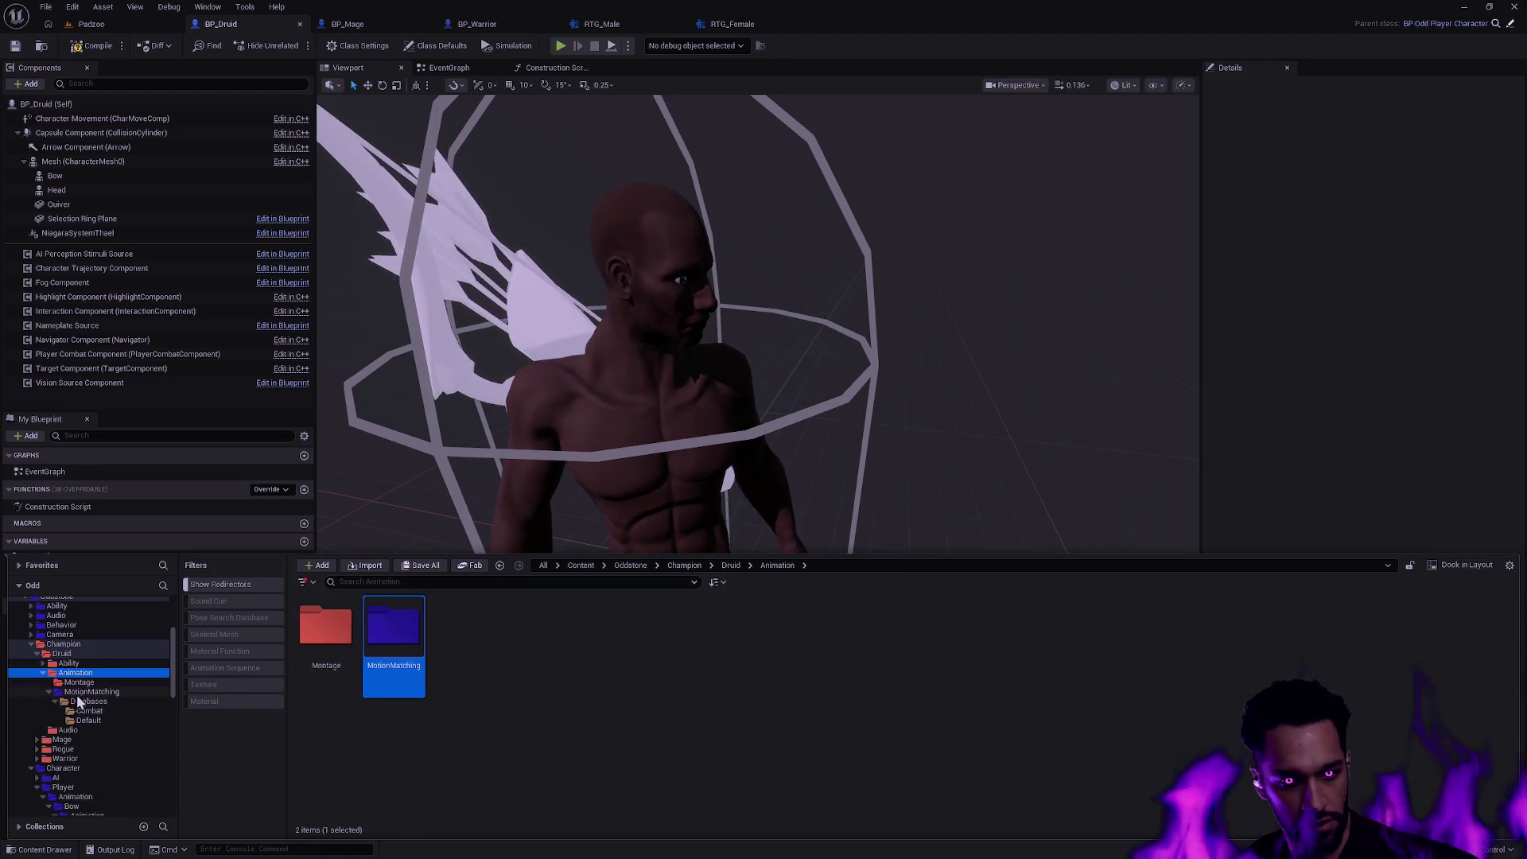
{"action": "left_click", "coordinate": [81, 692]}
{"action": "right_click", "coordinate": [90, 701]}
{"action": "left_click", "coordinate": [295, 581]}
{"action": "left_click", "coordinate": [90, 692]}
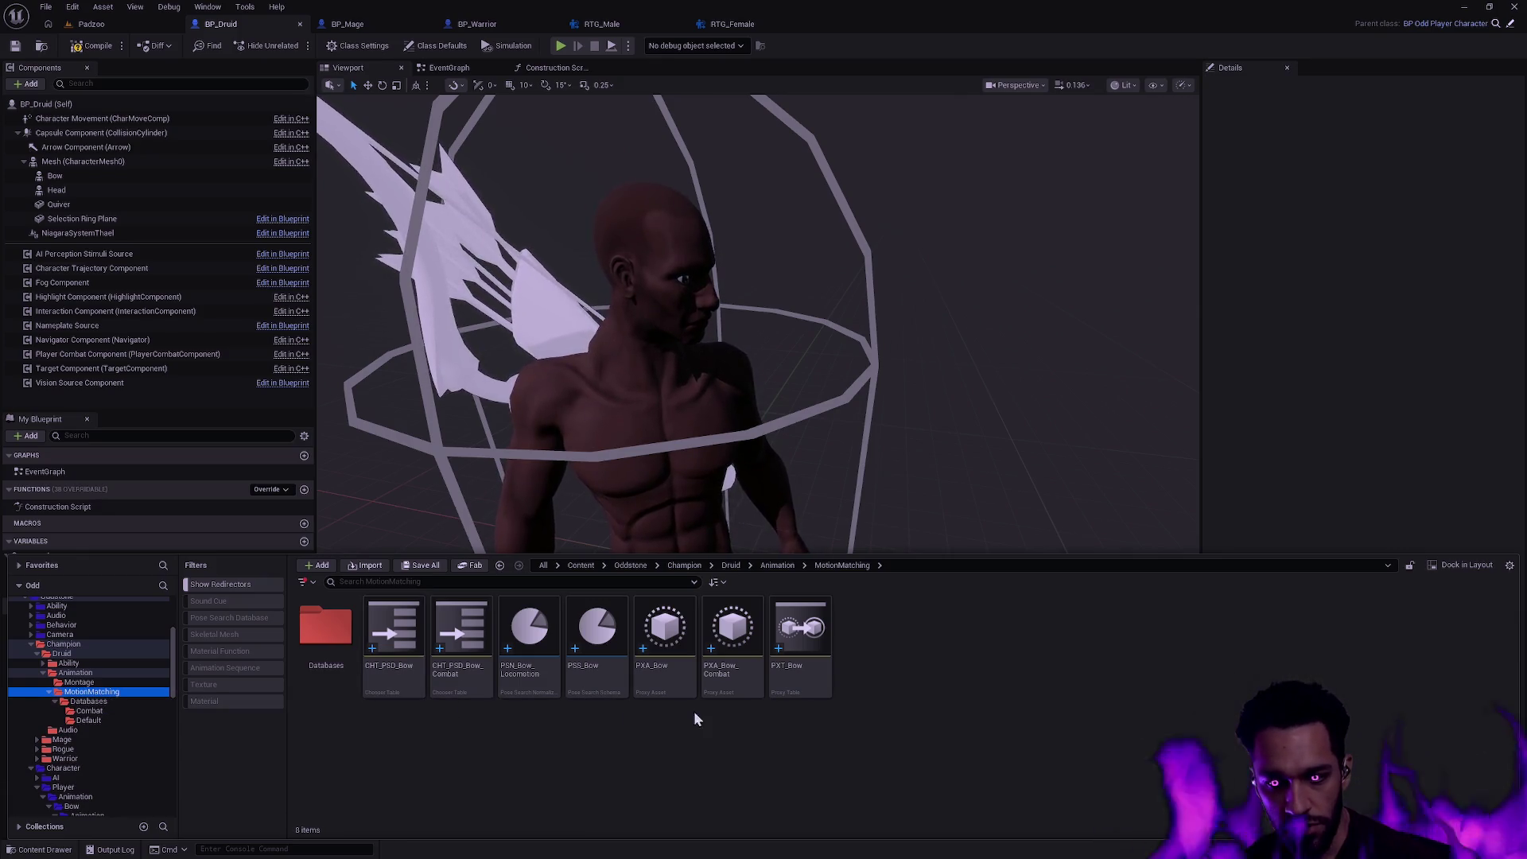
- Select all seven motion-matching assets and start a batch rename
{"action": "left_click", "coordinate": [808, 680]}
{"action": "key", "text": "ctrl+a"}
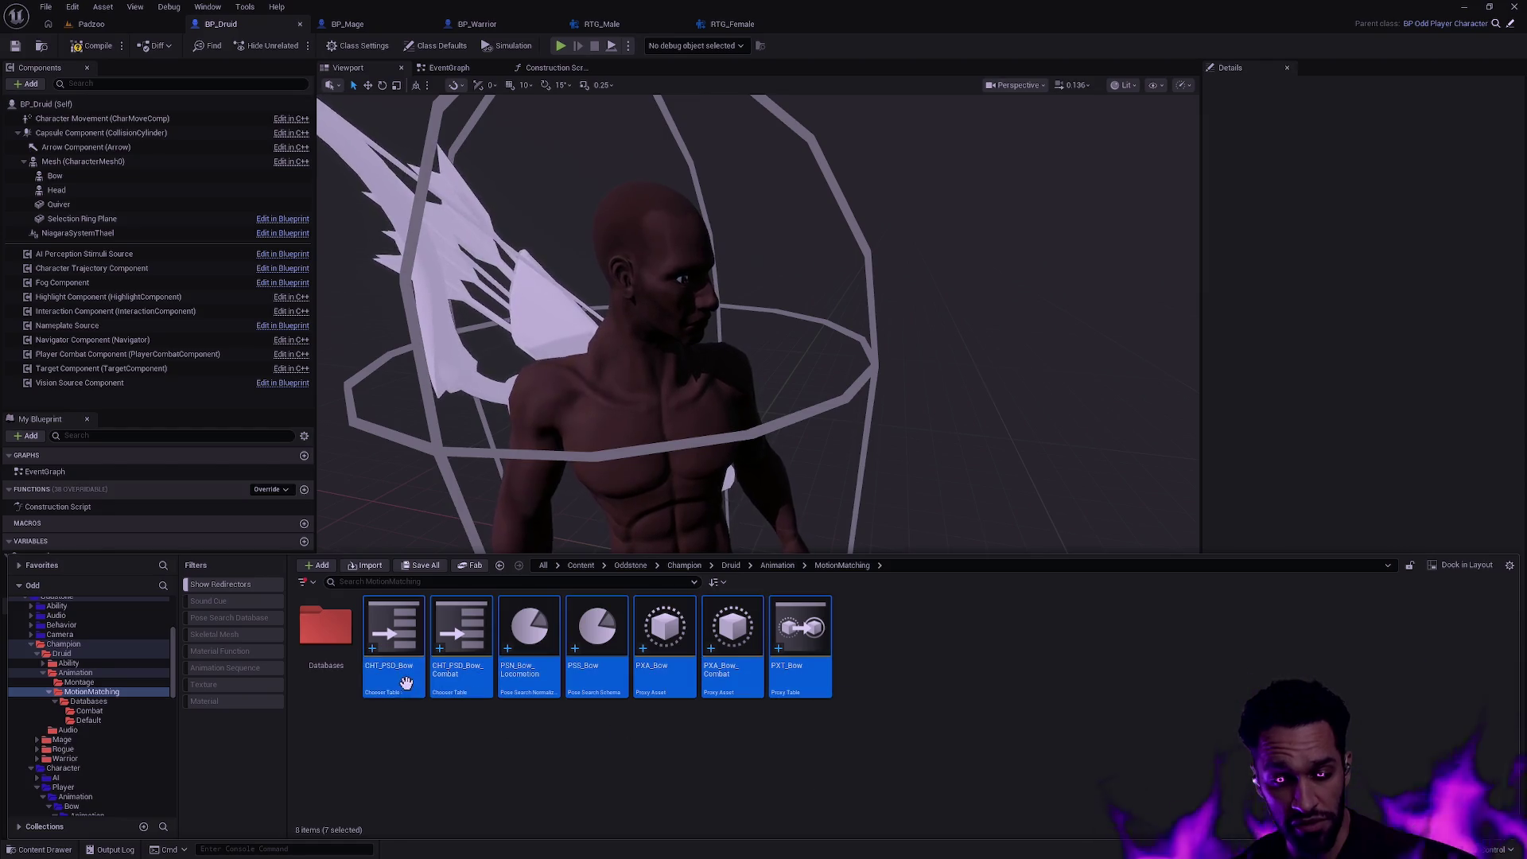
{"action": "key", "text": "shift+F2"}
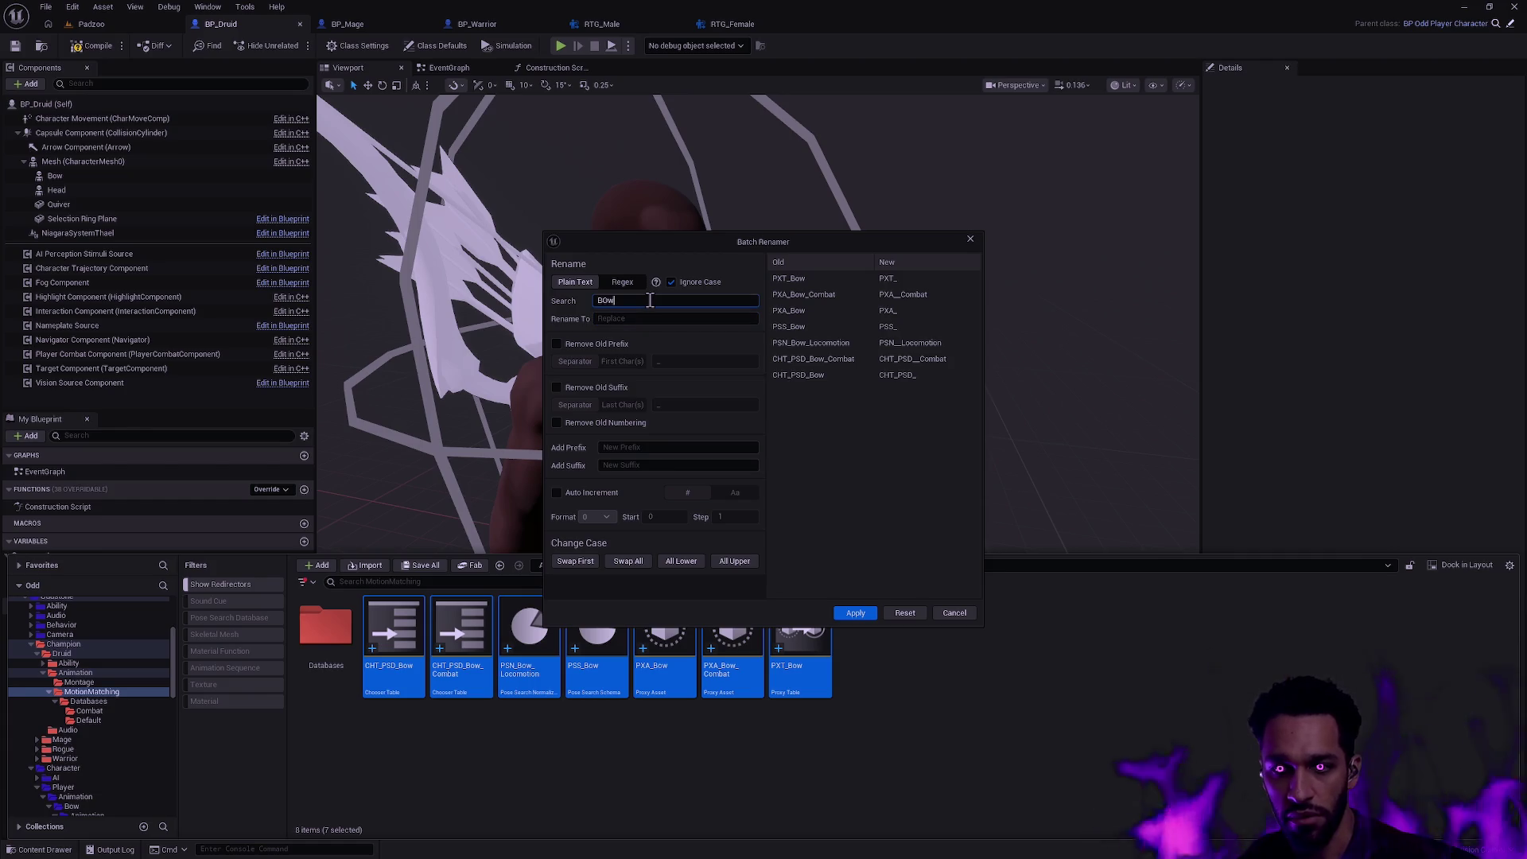
{"action": "key", "text": "Tab"}
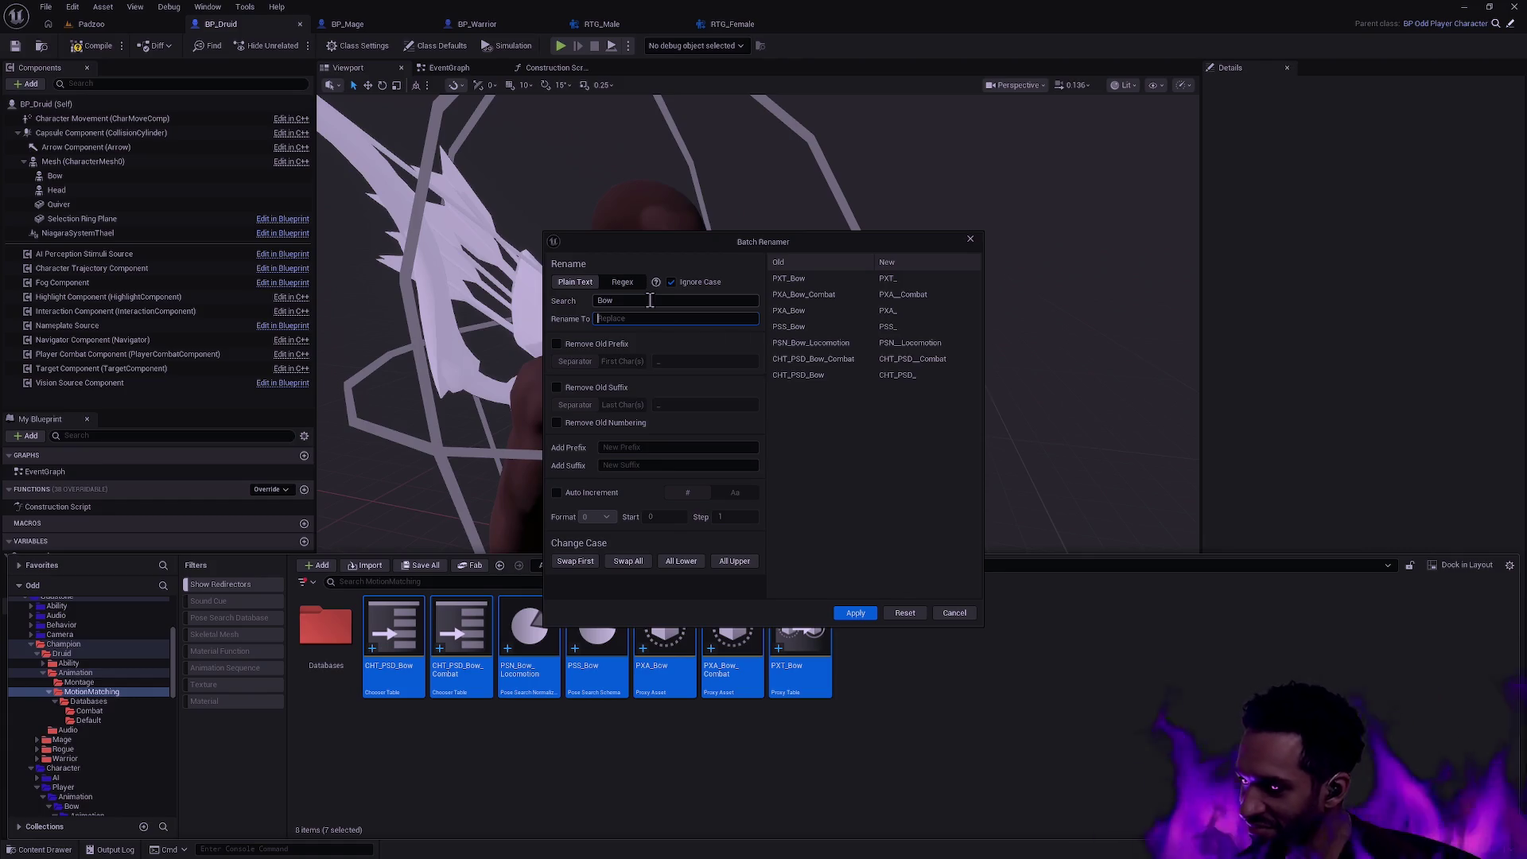
{"action": "mouse_move", "coordinate": [715, 245]}
{"action": "left_mouse_down"}
{"action": "mouse_move", "coordinate": [991, 283]}
{"action": "mouse_move", "coordinate": [841, 265]}
{"action": "left_mouse_up"}
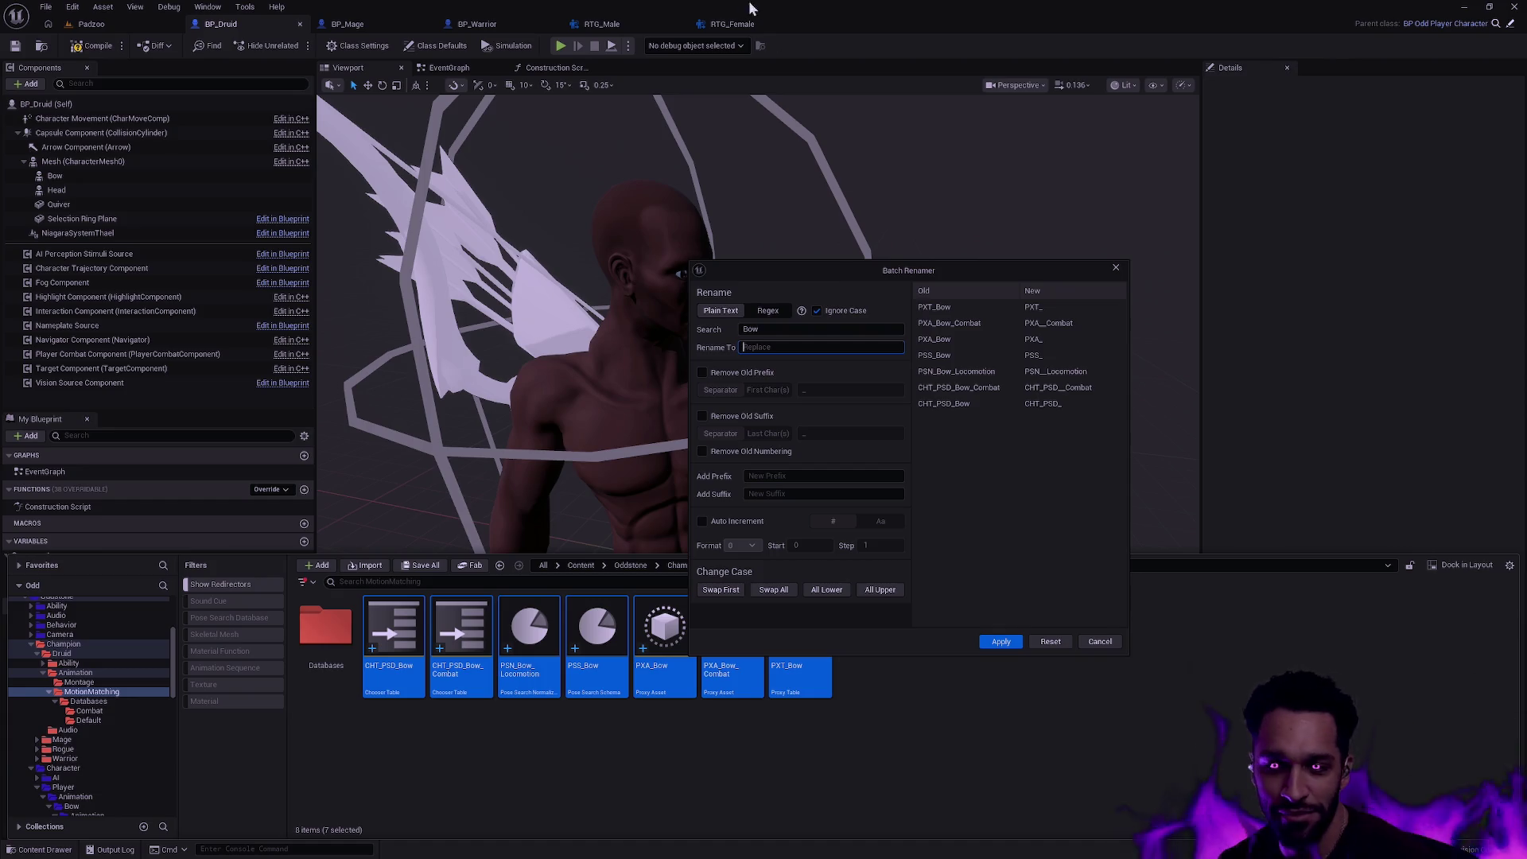
{"action": "left_click", "coordinate": [1098, 641]}
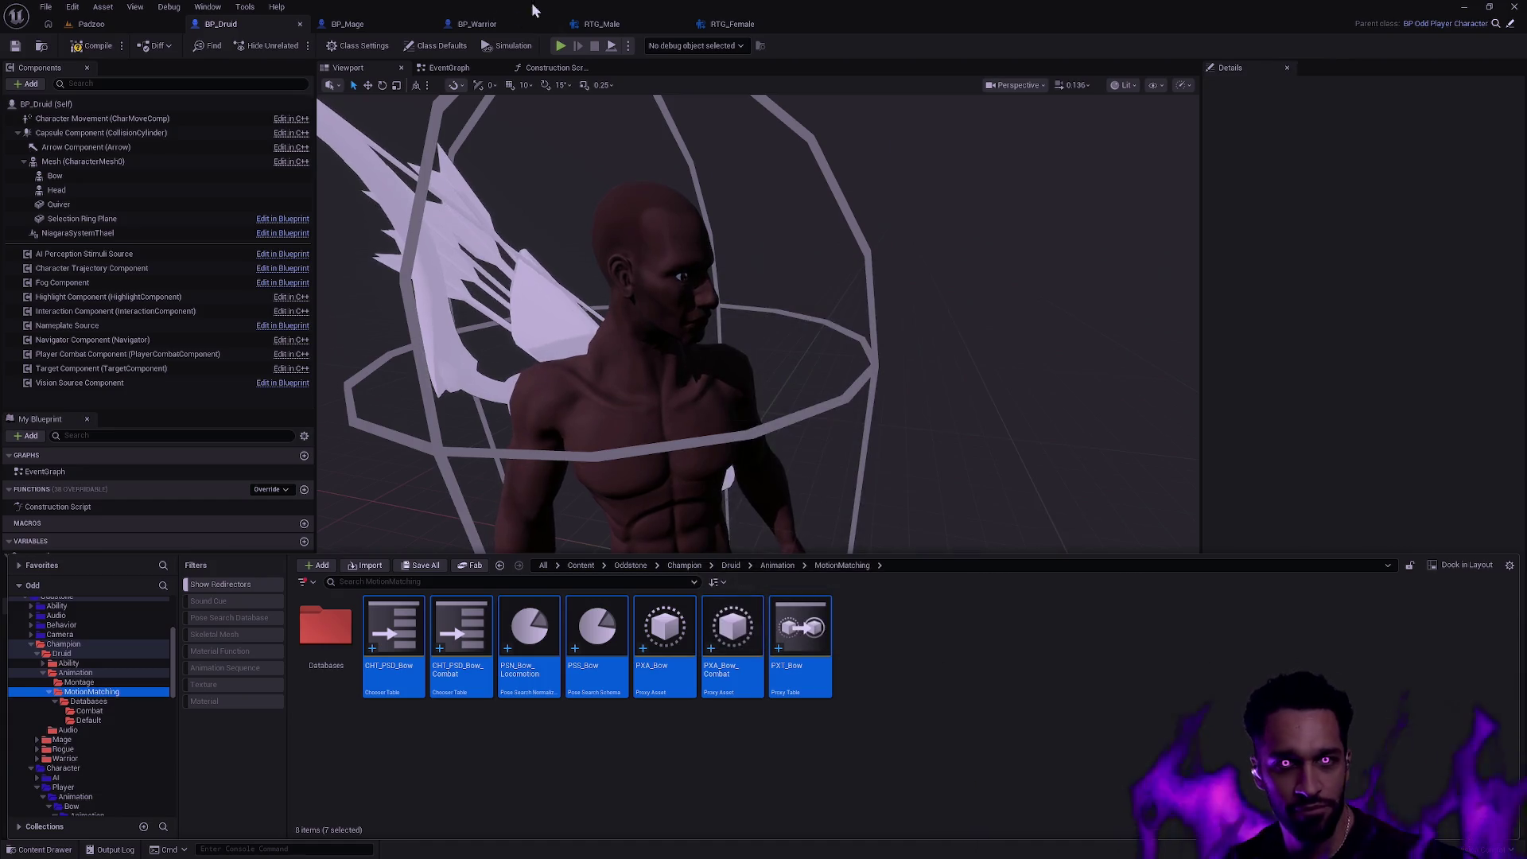
- Orbit around the Paddoo arena, then start a play-in-editor session
{"action": "left_click", "coordinate": [92, 25]}
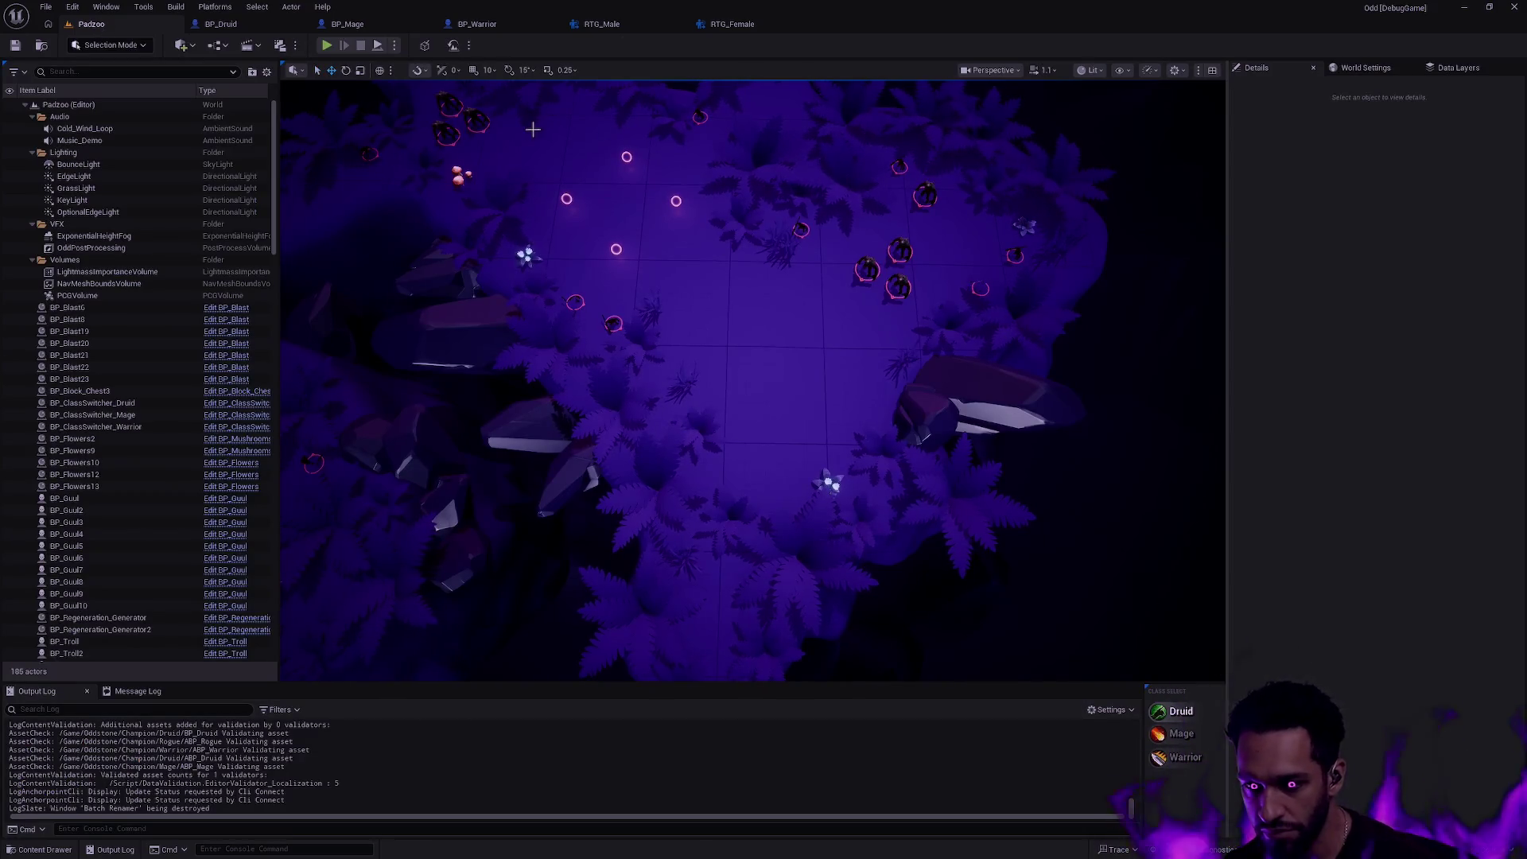
{"action": "left_click_drag", "start_coordinate": [716, 358], "coordinate": [866, 379]}
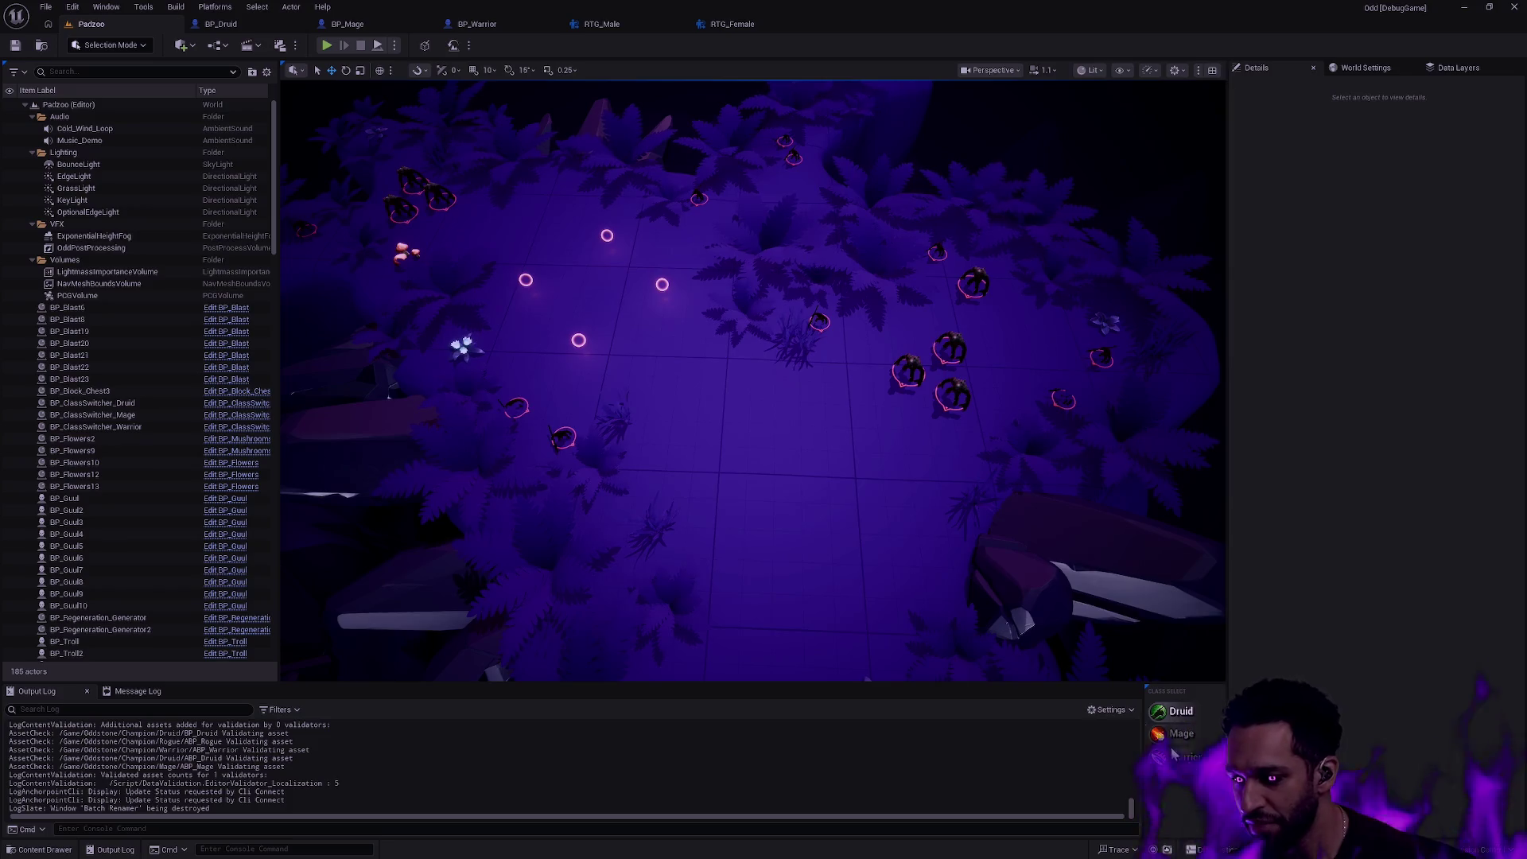
{"action": "left_click", "coordinate": [331, 45]}
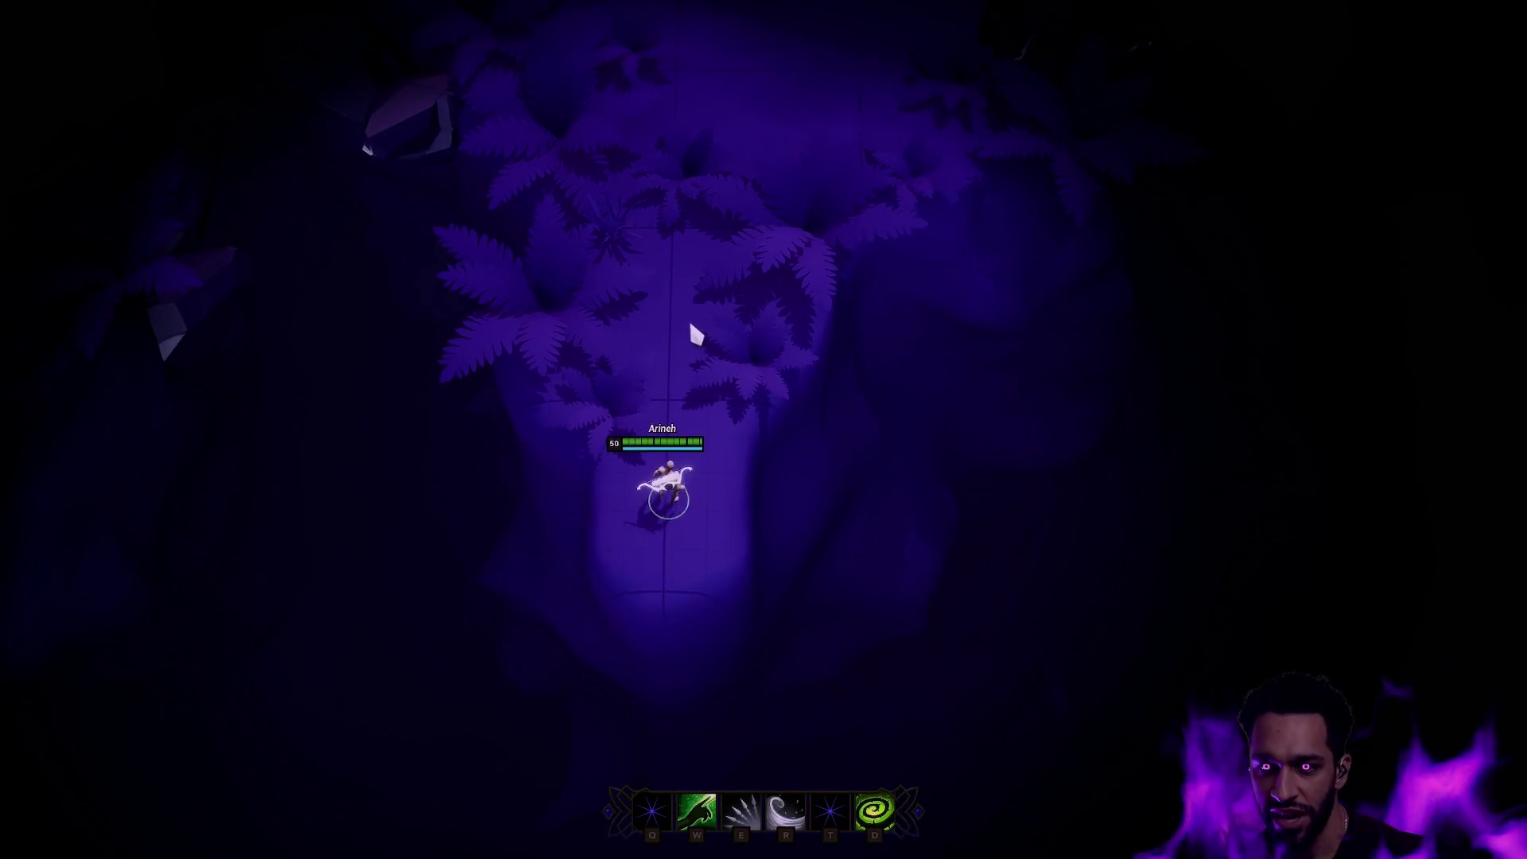
{"action": "left_click", "coordinate": [694, 334]}
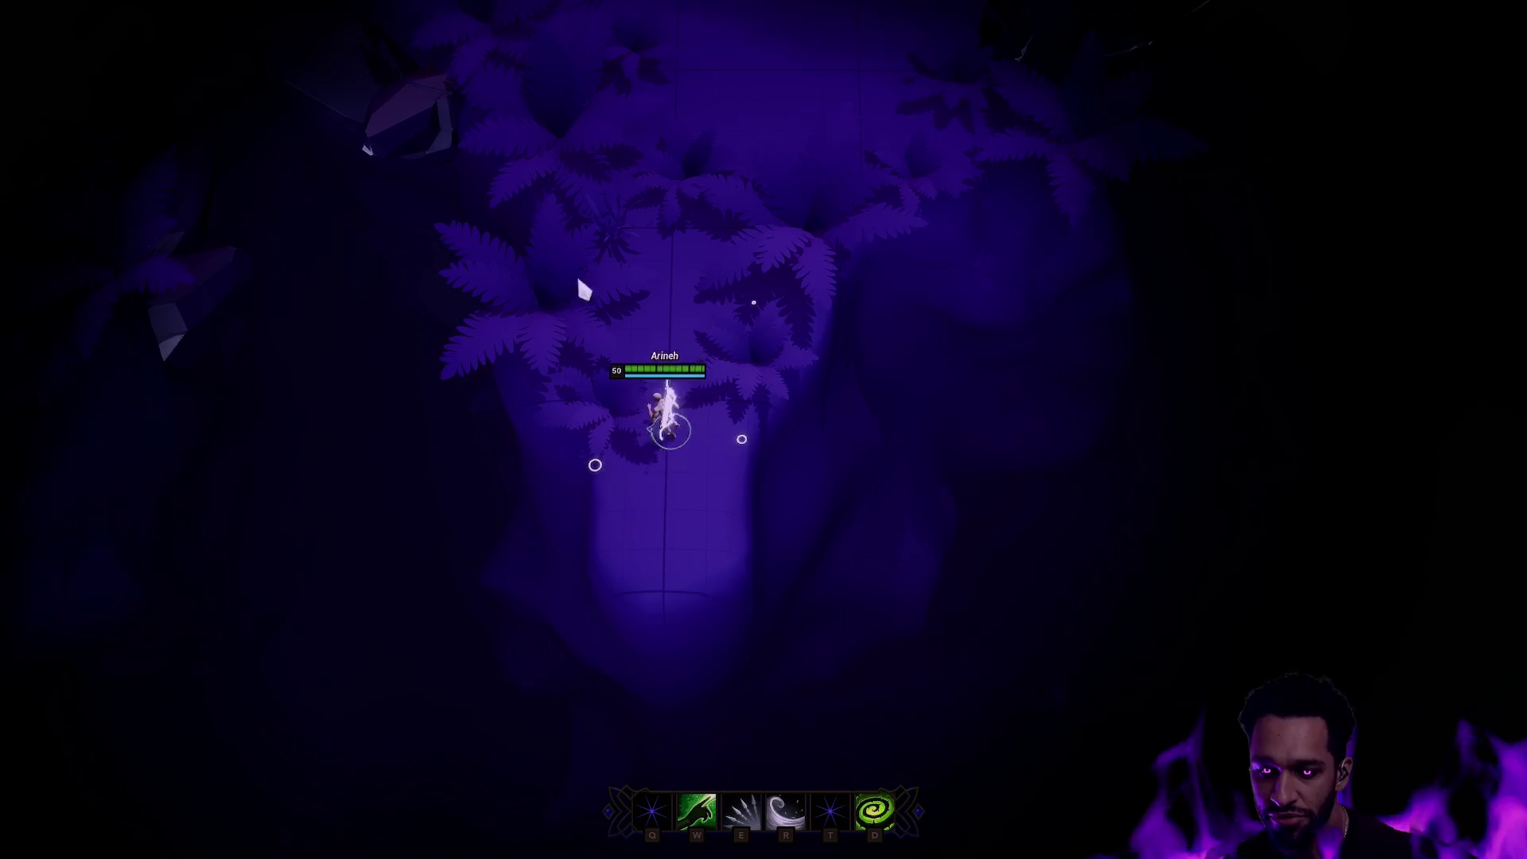
{"action": "left_click", "coordinate": [716, 403]}
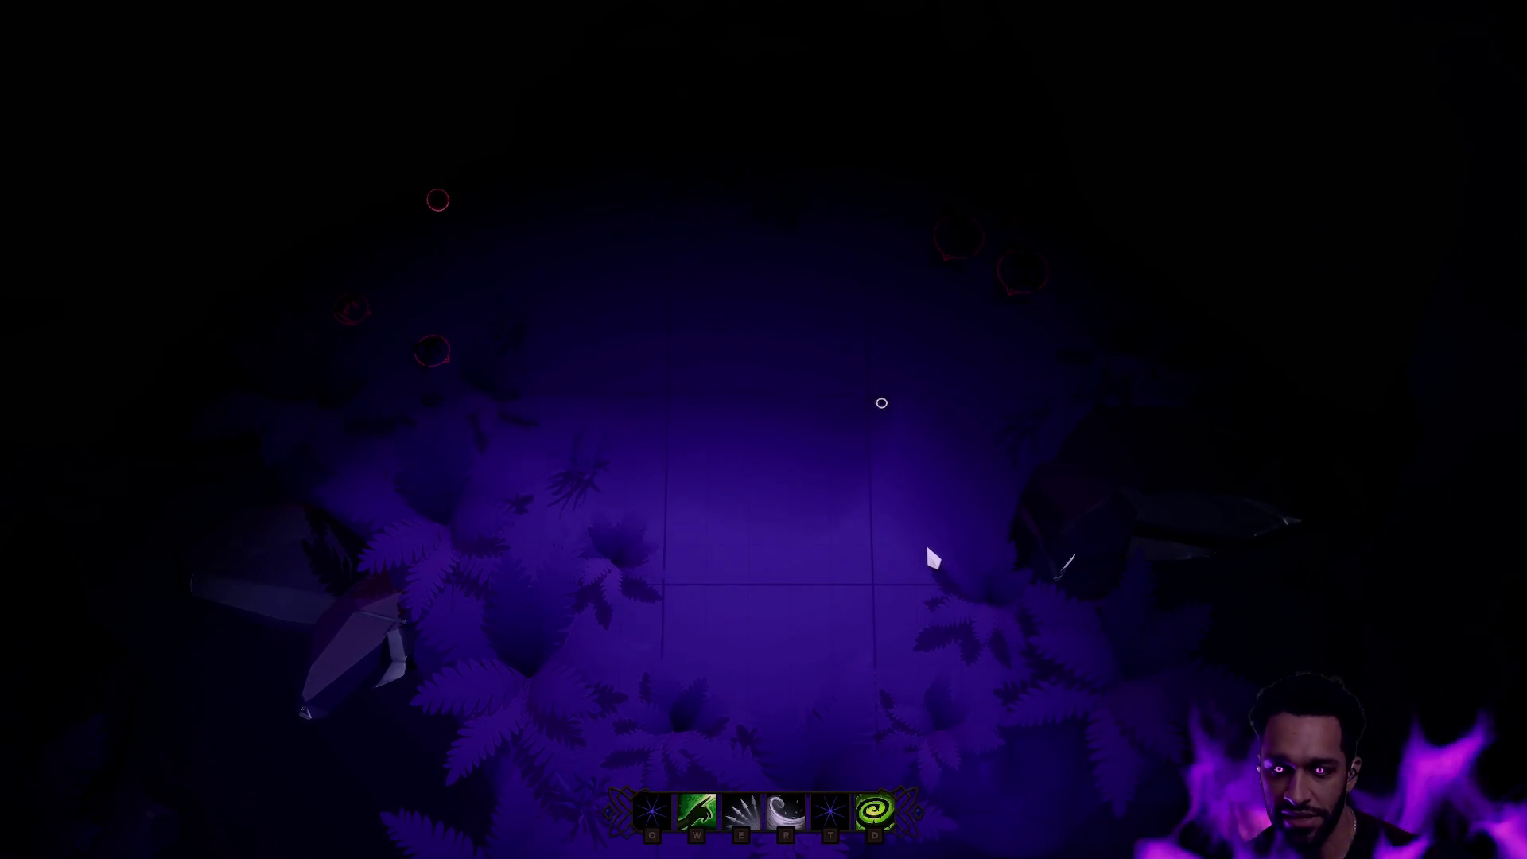
{"action": "right_click", "coordinate": [905, 513]}
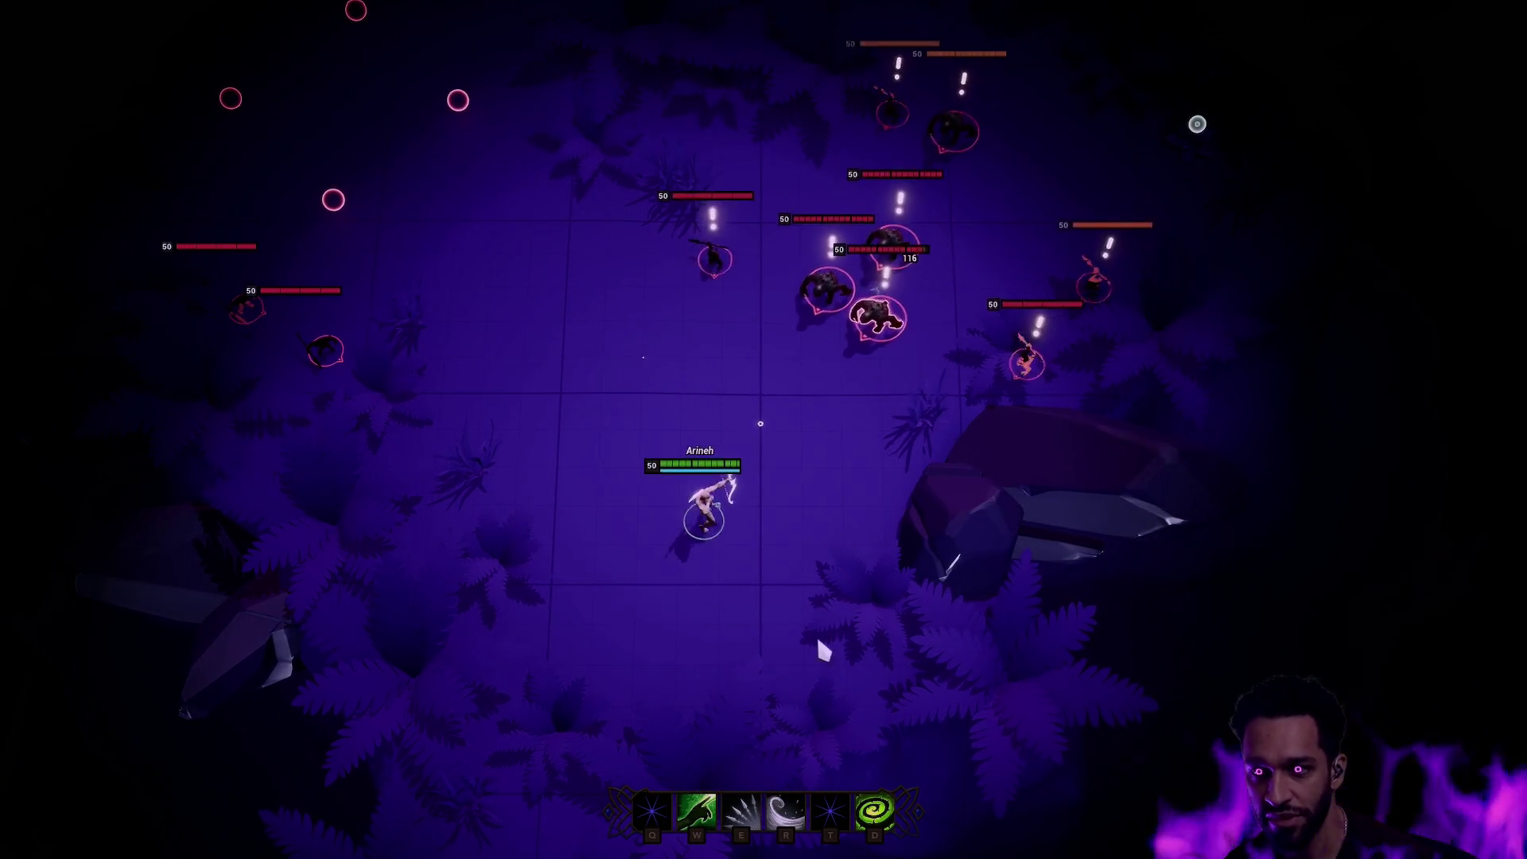
{"action": "key", "text": "e"}
{"action": "right_click", "coordinate": [578, 694]}
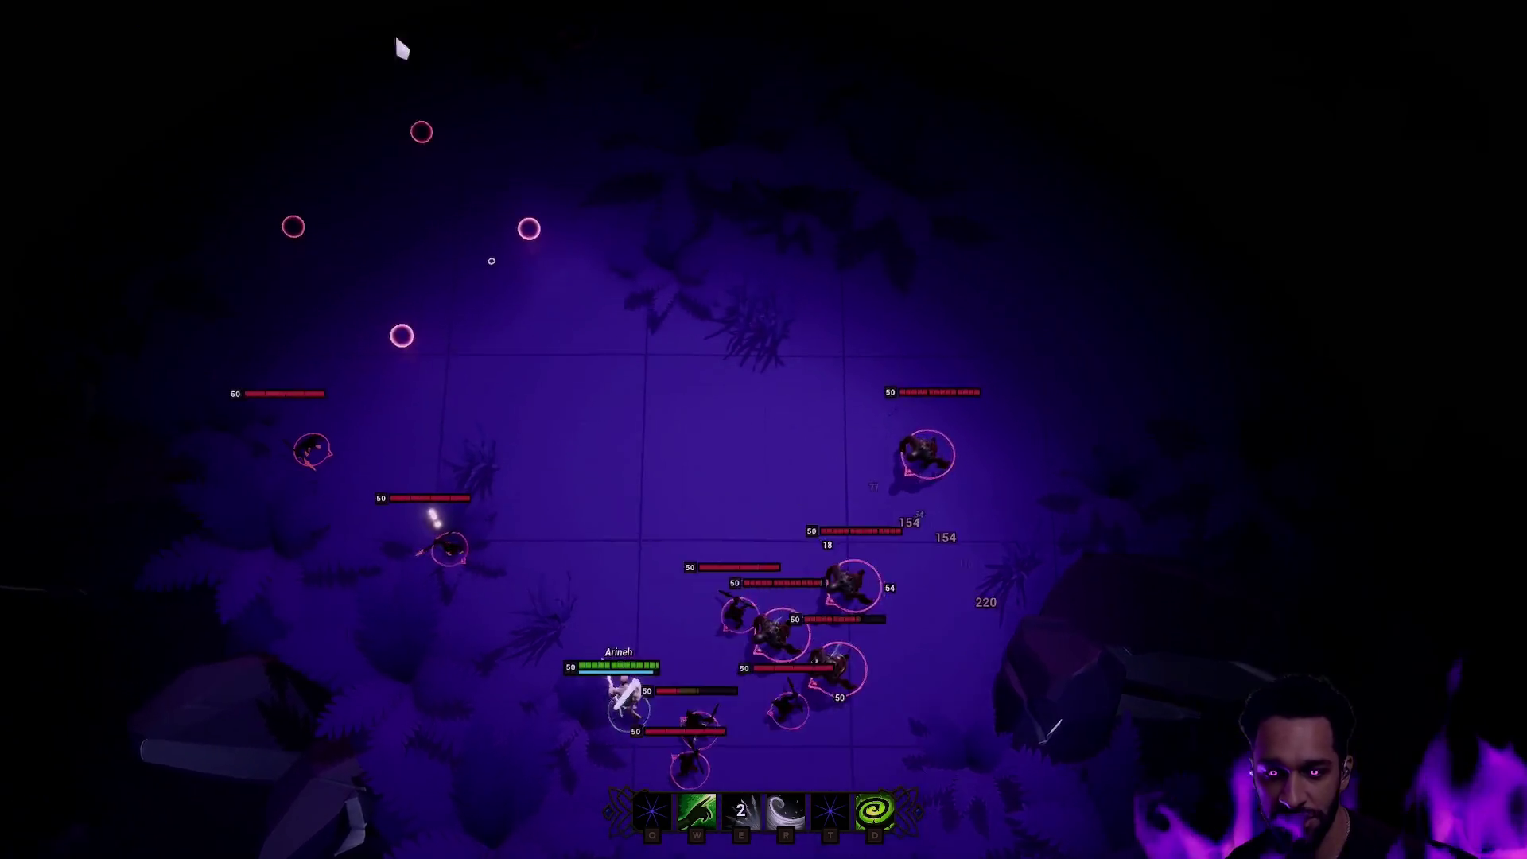
{"action": "right_click", "coordinate": [750, 188]}
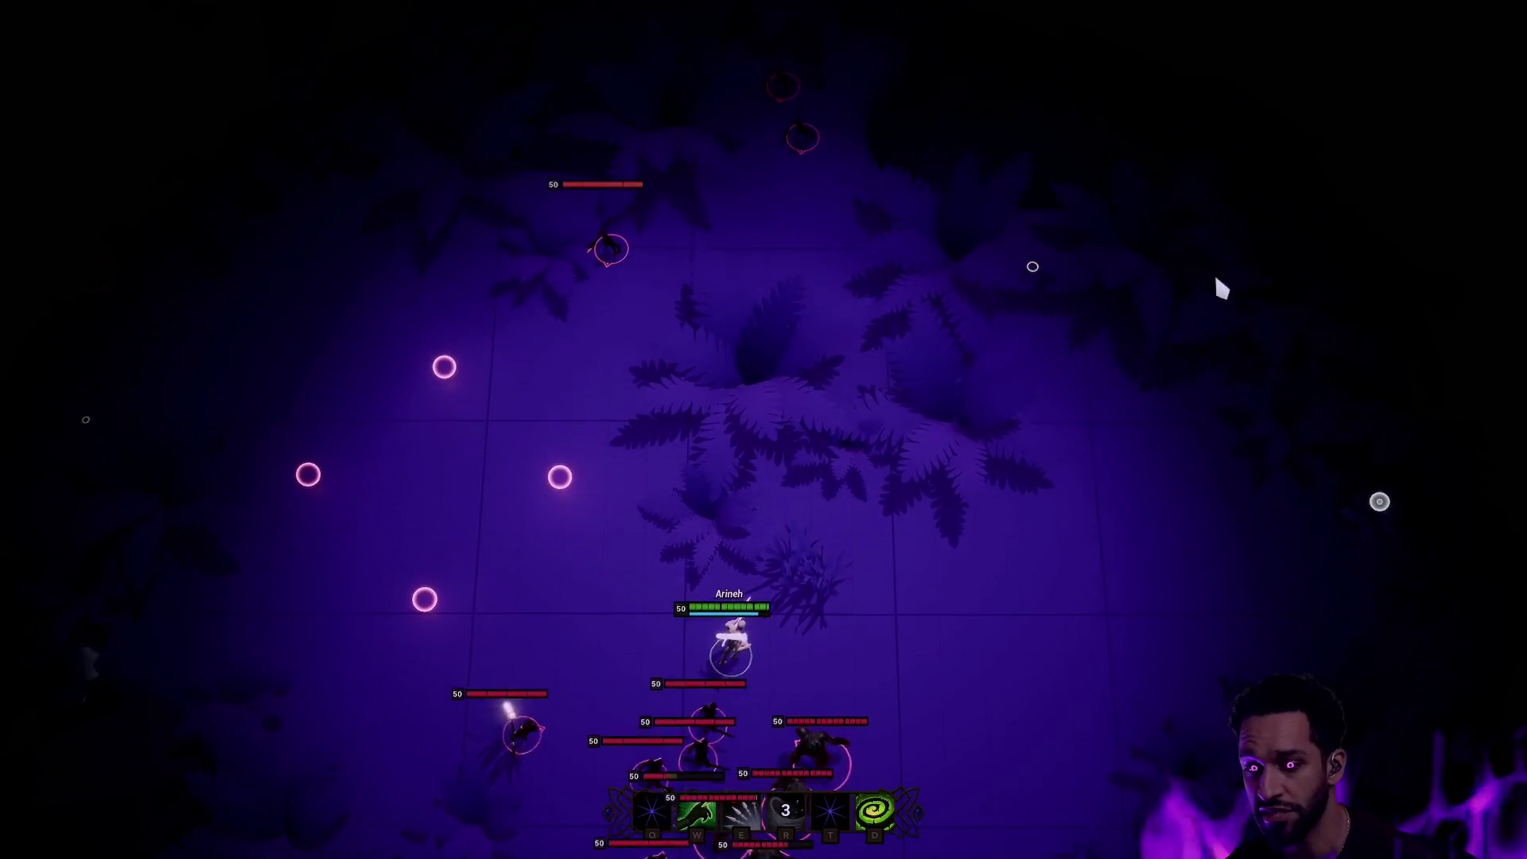
{"action": "right_click", "coordinate": [1038, 358]}
{"action": "key", "text": "e"}
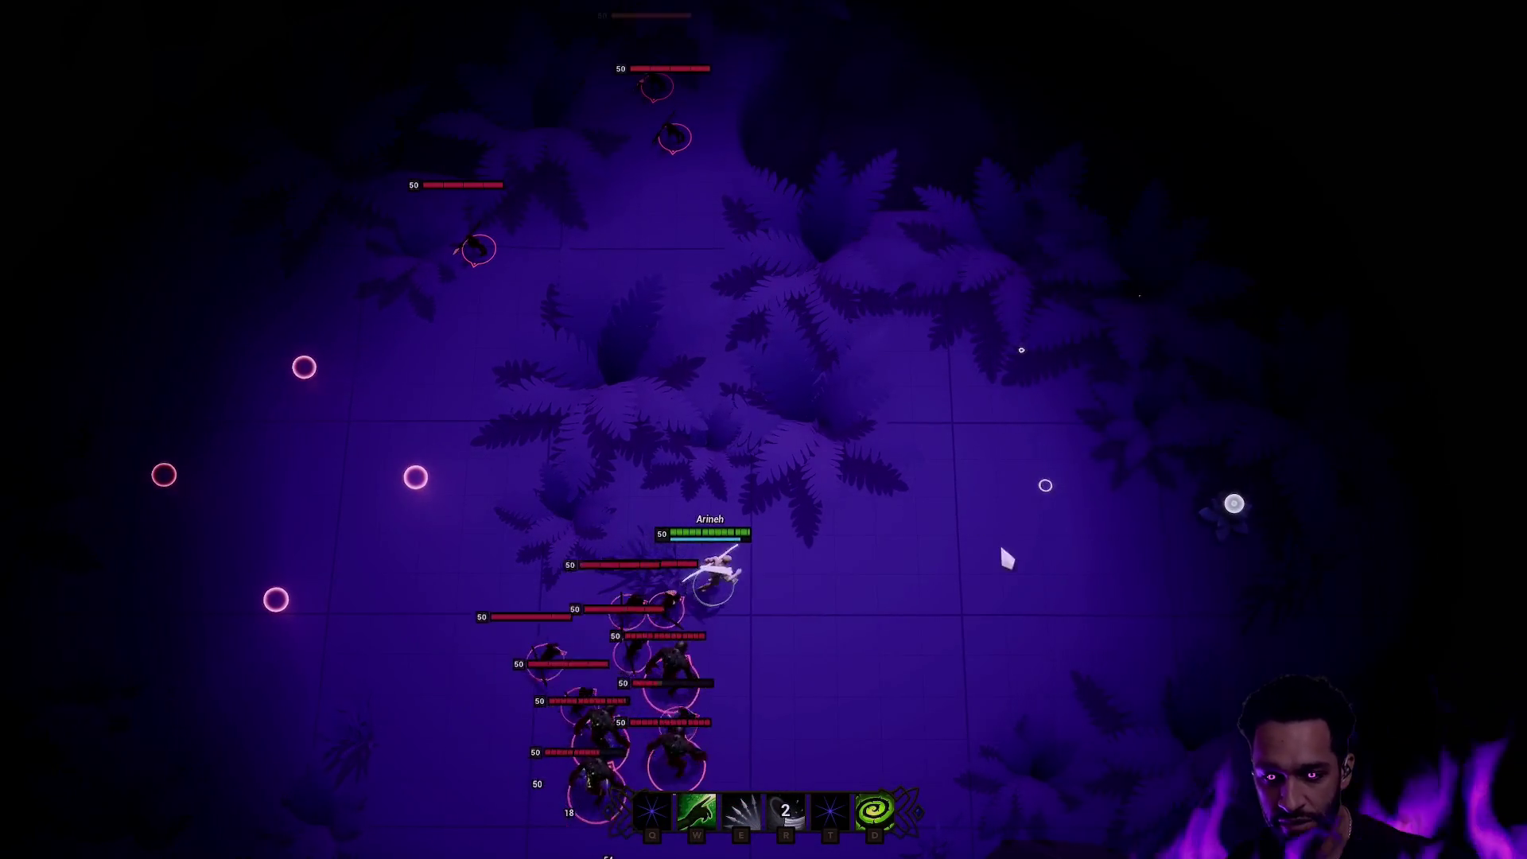
{"action": "key", "text": "Escape"}
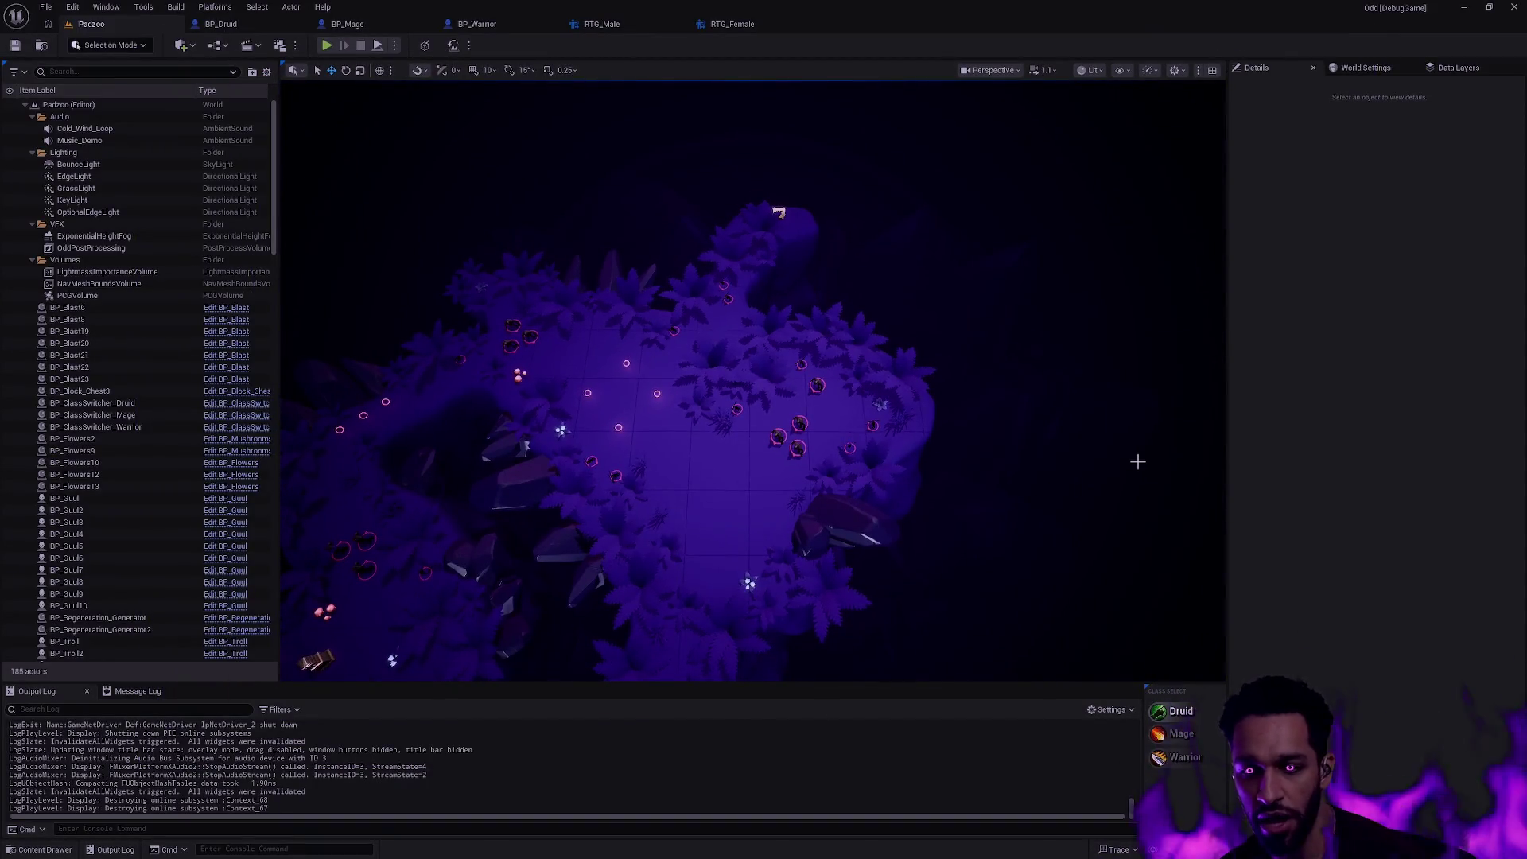
{"action": "scroll", "coordinate": [764, 381], "scroll_direction": "up", "scroll_amount": 4}
{"action": "scroll", "coordinate": [763, 381], "scroll_direction": "up", "scroll_amount": 4}
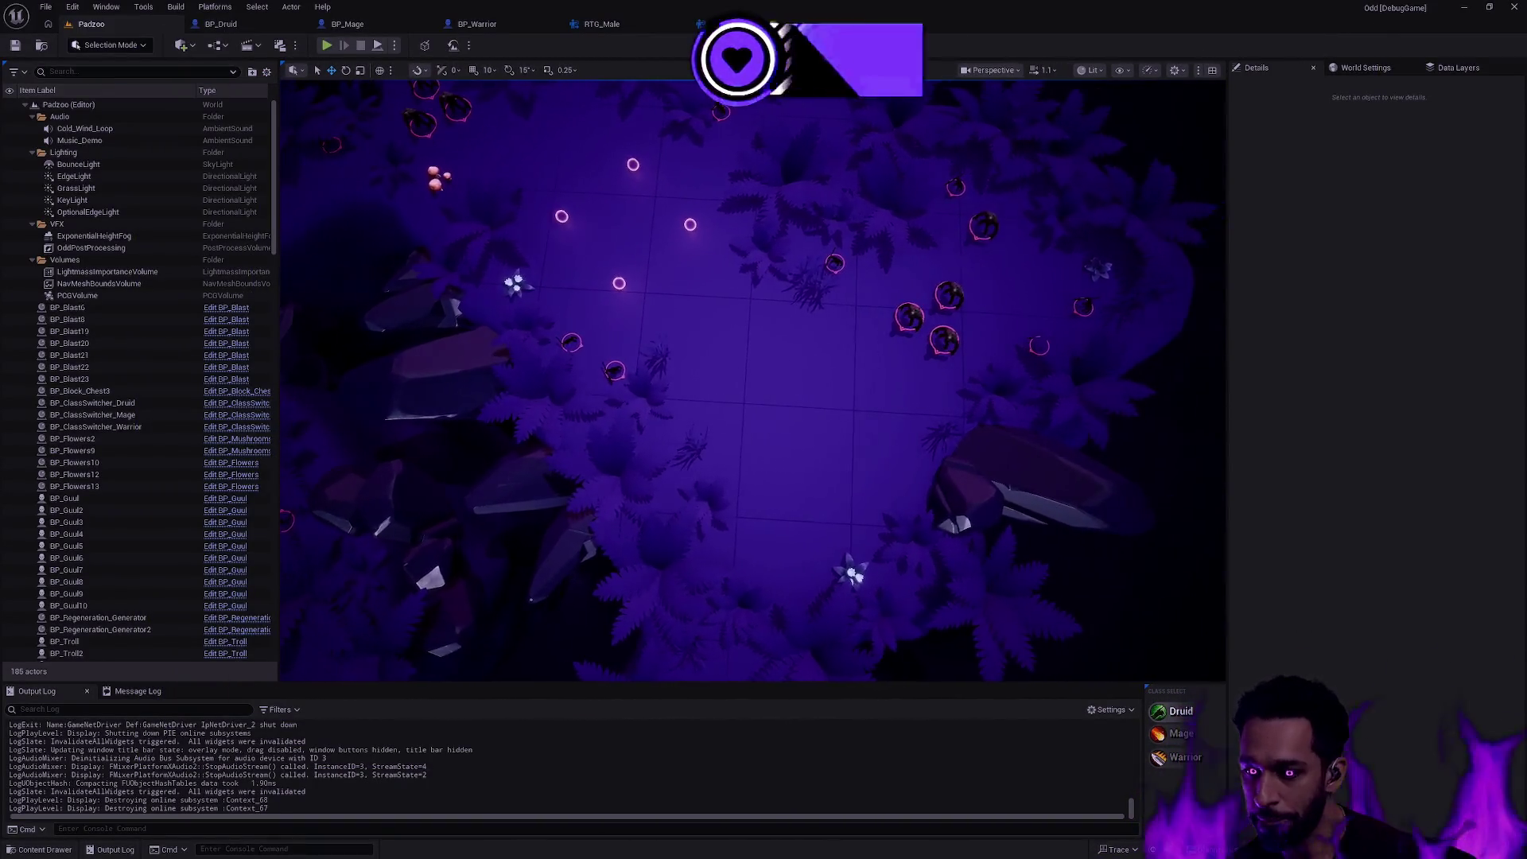
- Look across the arena from another angle, then switch over to Rider
{"action": "left_click_drag", "start_coordinate": [835, 453], "coordinate": [1023, 516]}
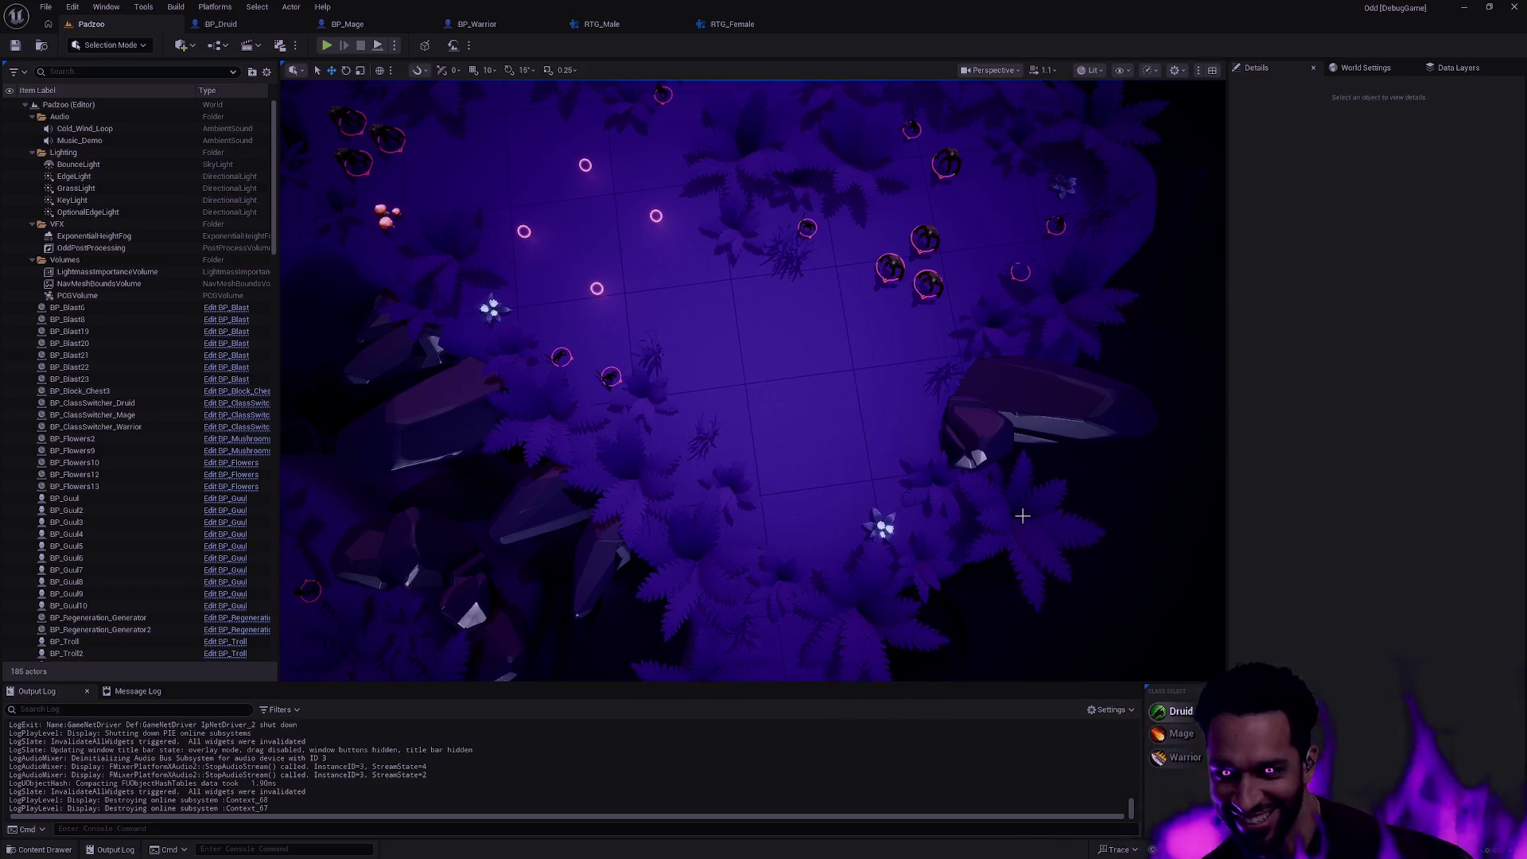
{"action": "left_click_drag", "start_coordinate": [1022, 515], "coordinate": [904, 451]}
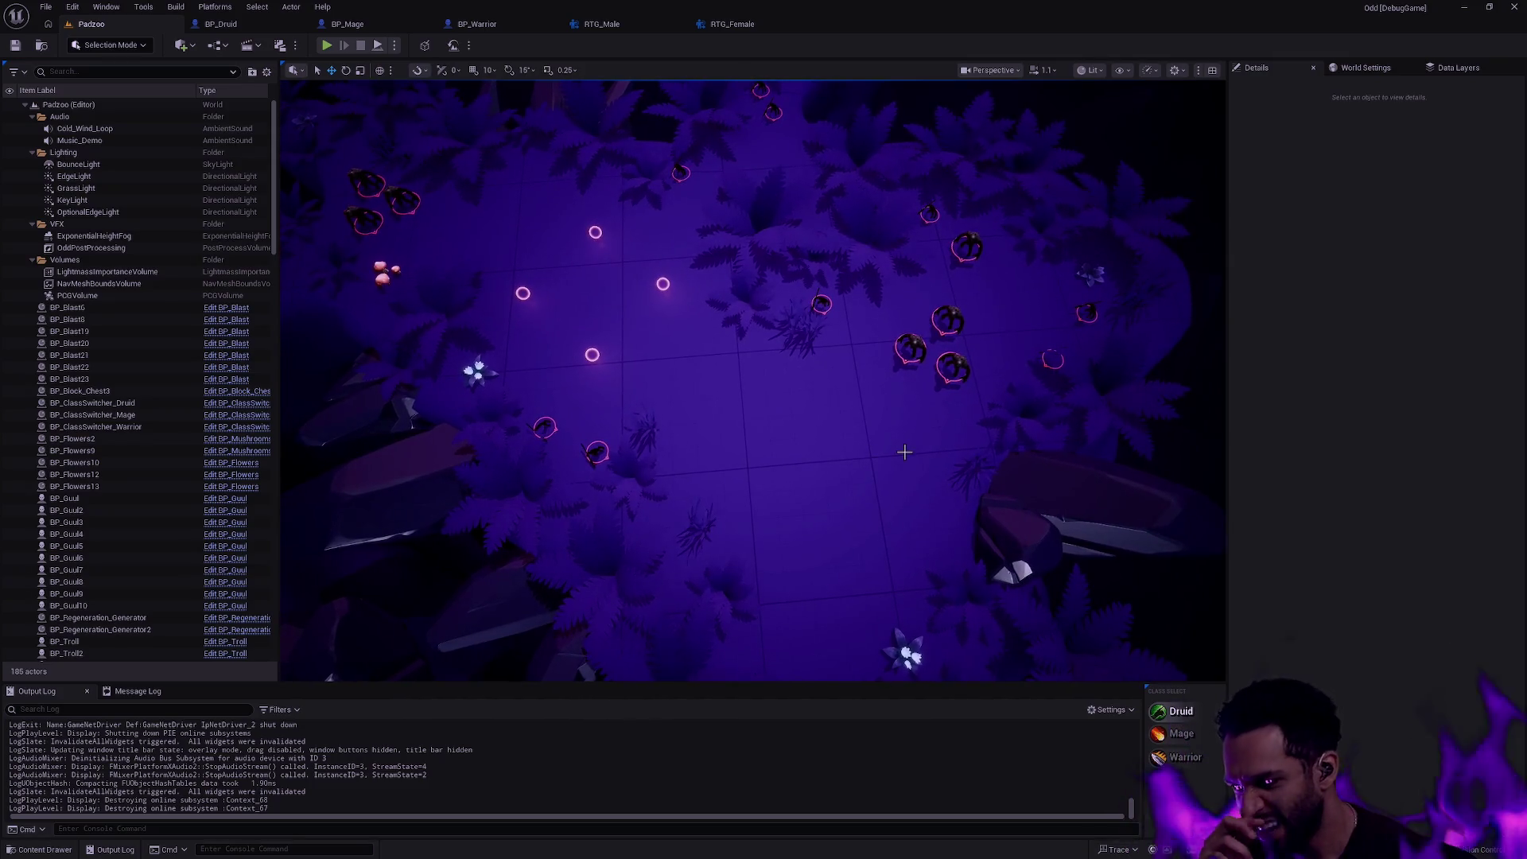
{"action": "key", "text": "alt+Tab"}
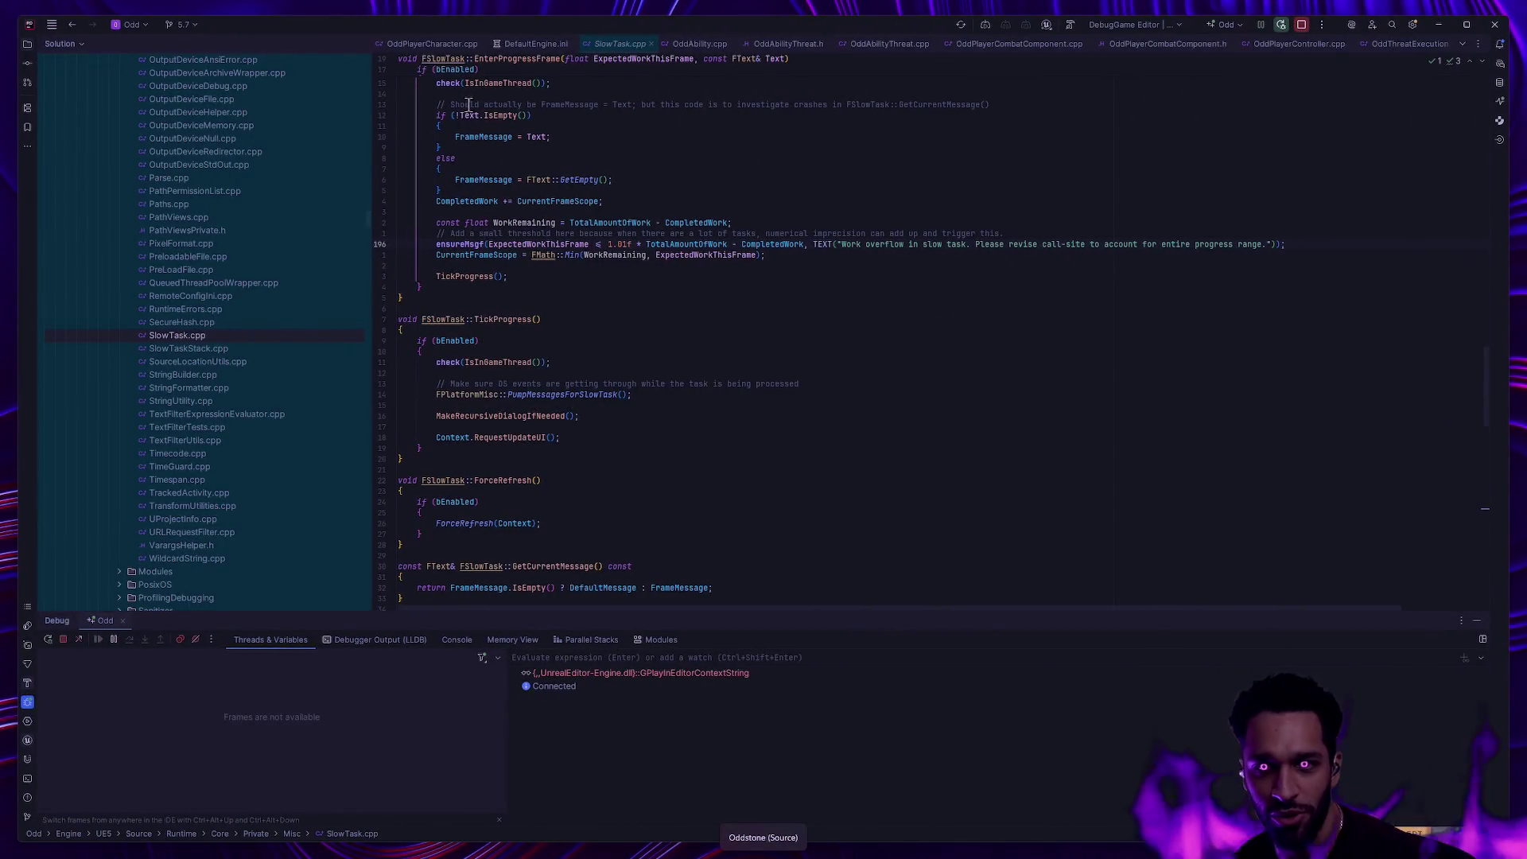
- Show OddPlayerCharacter.cpp with the Debug panel hidden, then switch back to Unreal Editor
{"action": "left_click", "coordinate": [415, 43]}
{"action": "left_click", "coordinate": [1485, 623]}
{"action": "key", "text": "alt+Tab"}
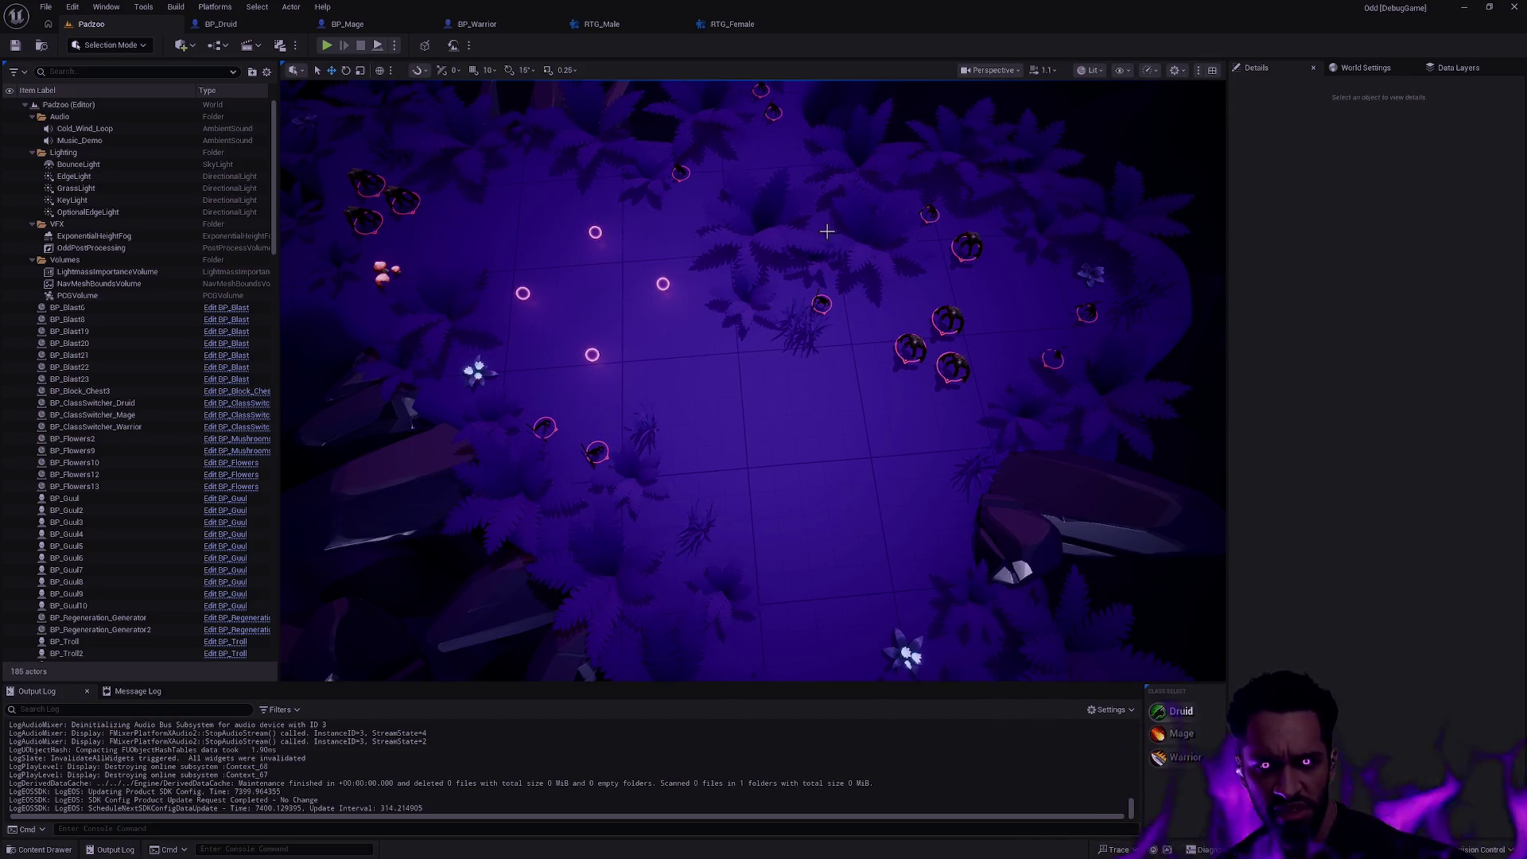
{"action": "key", "text": "alt+Tab"}
{"action": "key", "text": "alt+Tab"}
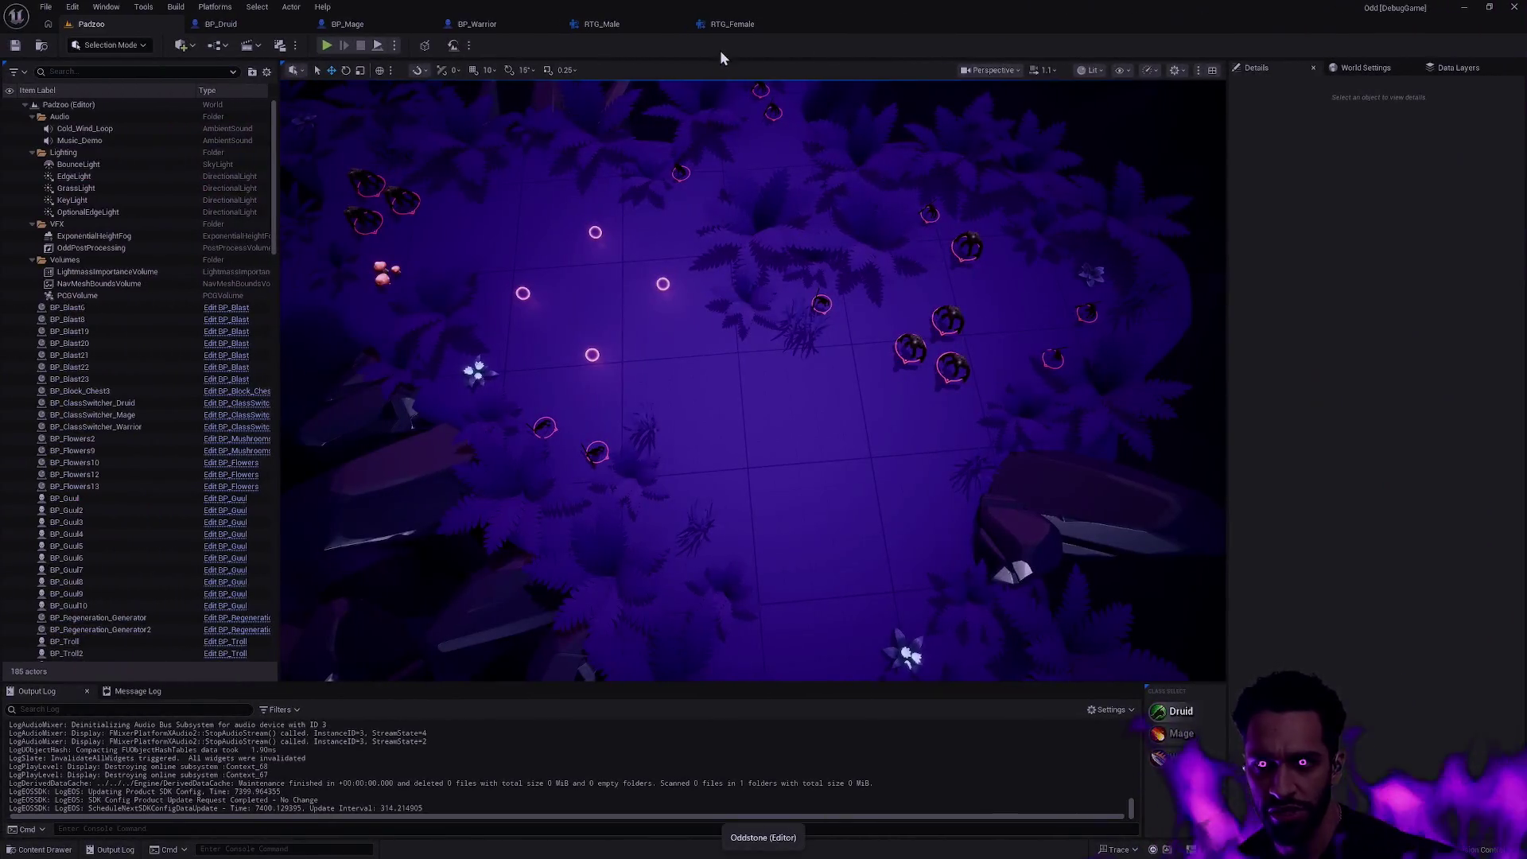
- Scrub the RTG_Male retarget preview to a later pose, then bring up BP_Druid
{"action": "left_click", "coordinate": [603, 24]}
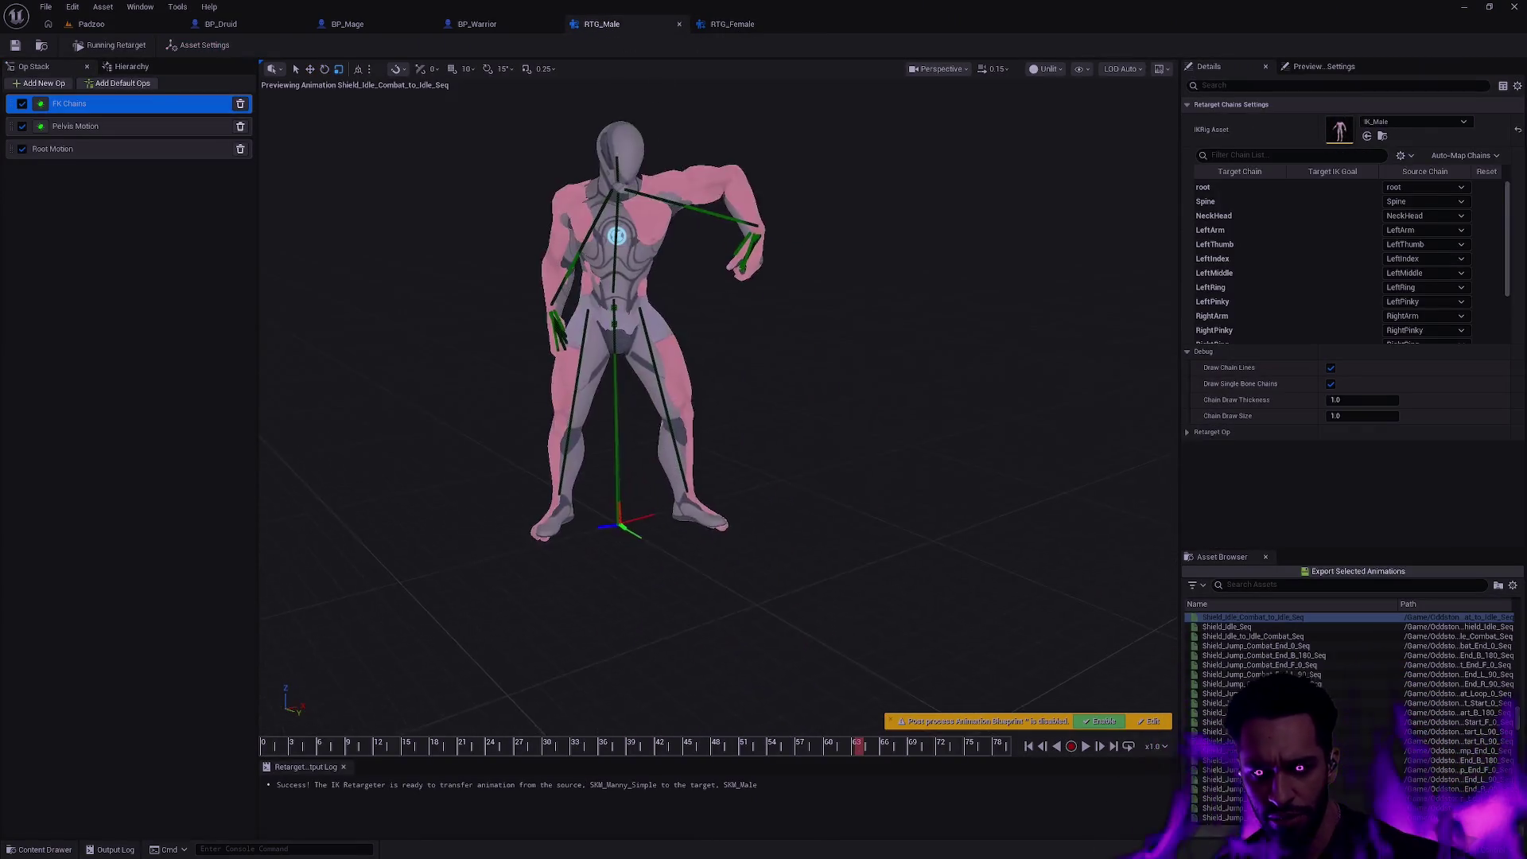
{"action": "scroll", "coordinate": [698, 624], "scroll_direction": "up", "scroll_amount": 3}
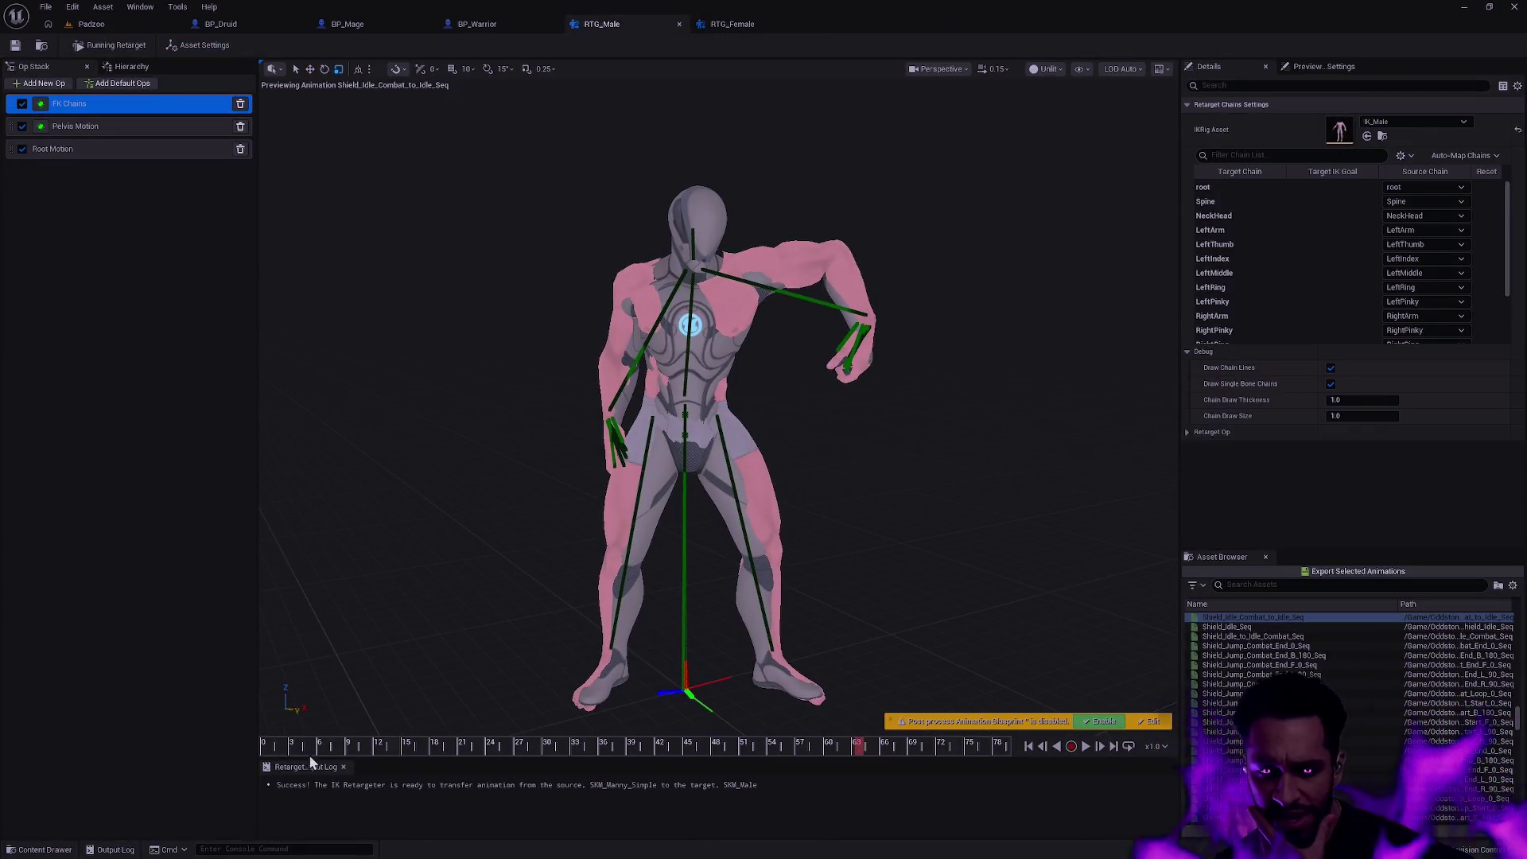
{"action": "left_click_drag", "start_coordinate": [317, 748], "coordinate": [927, 748]}
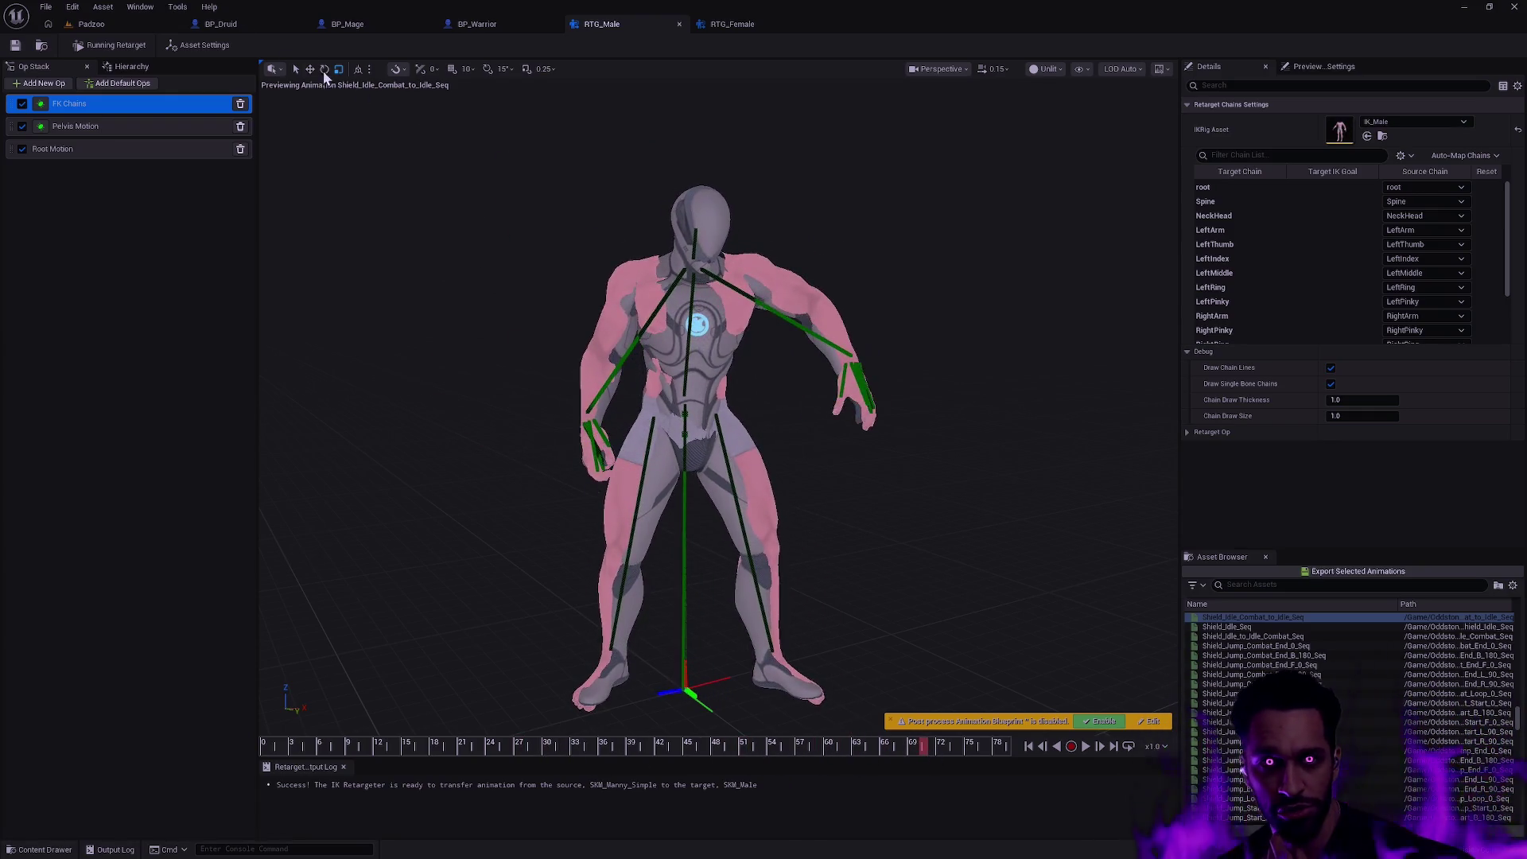
{"action": "left_click", "coordinate": [220, 25]}
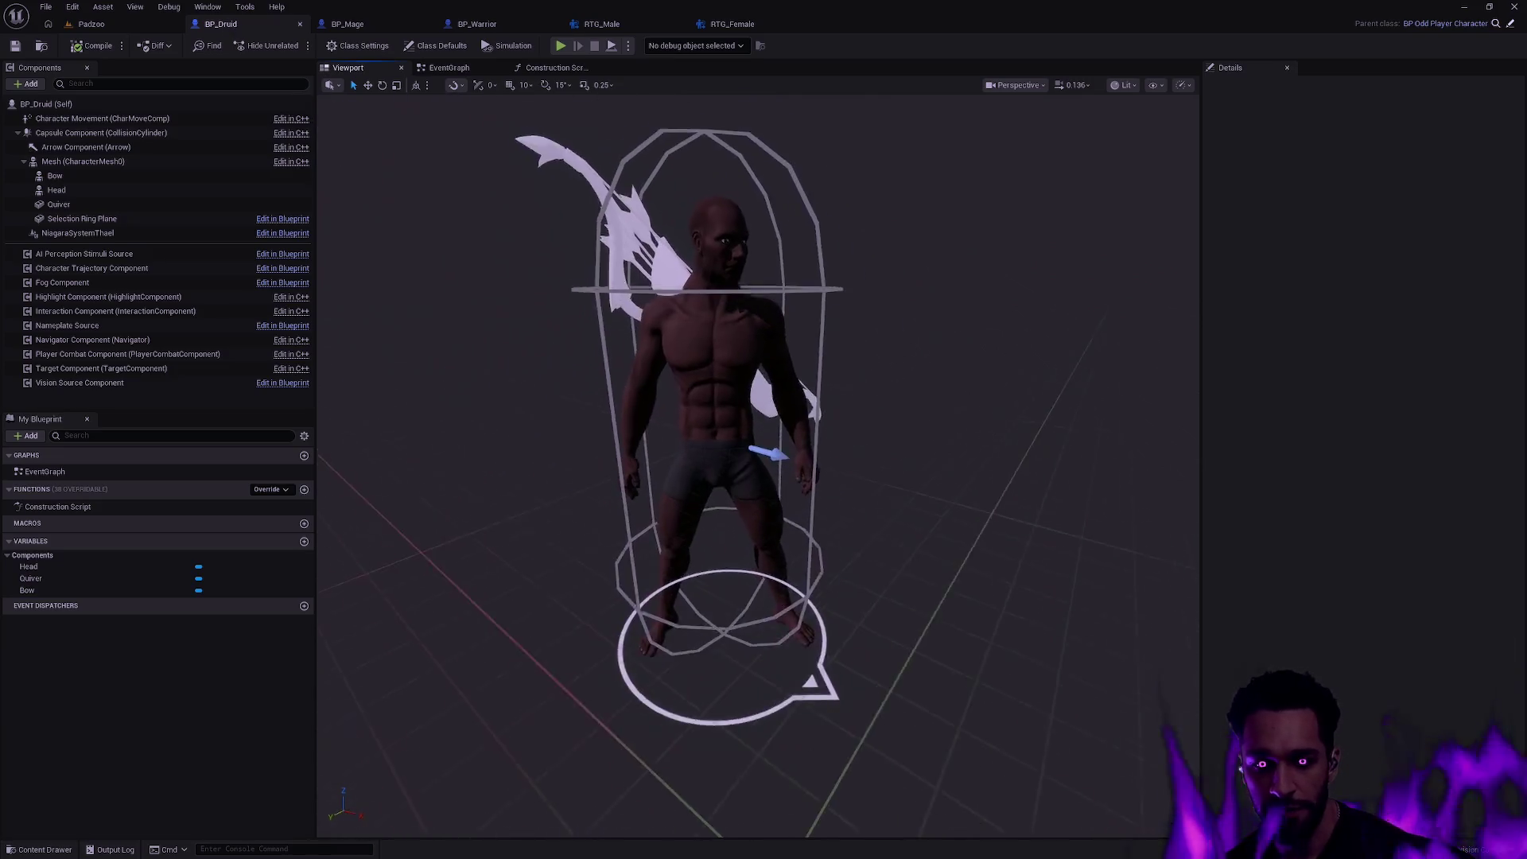
{"action": "scroll", "coordinate": [838, 417], "scroll_direction": "up", "scroll_amount": 3}
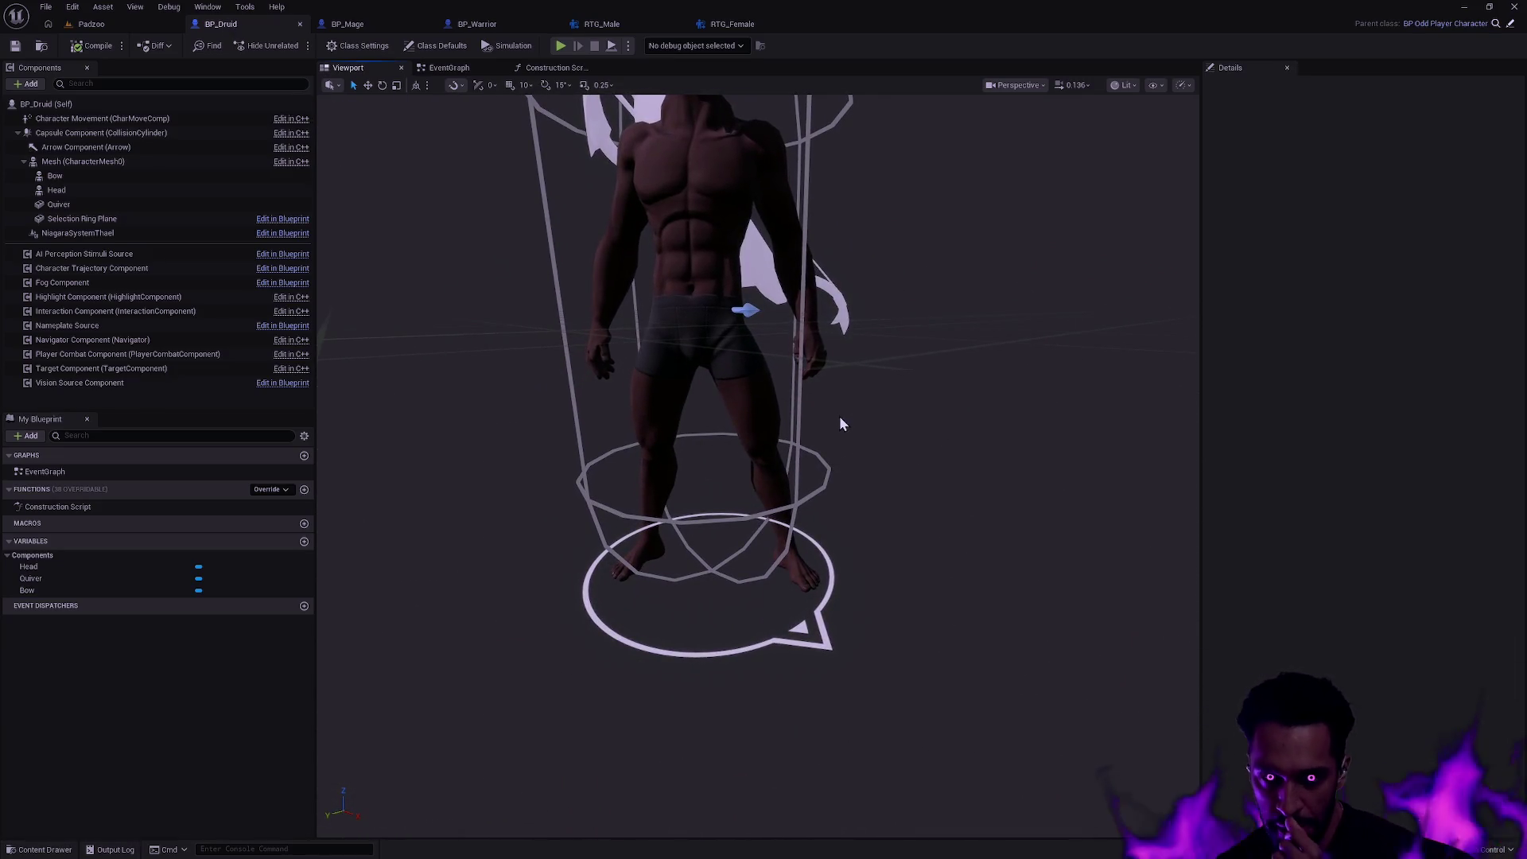
- Orbit the BP_Druid viewport to view the character from below and the front-left
{"action": "mouse_move", "coordinate": [838, 417]}
{"action": "left_mouse_down"}
{"action": "mouse_move", "coordinate": [839, 537]}
{"action": "mouse_move", "coordinate": [855, 407]}
{"action": "left_mouse_up"}
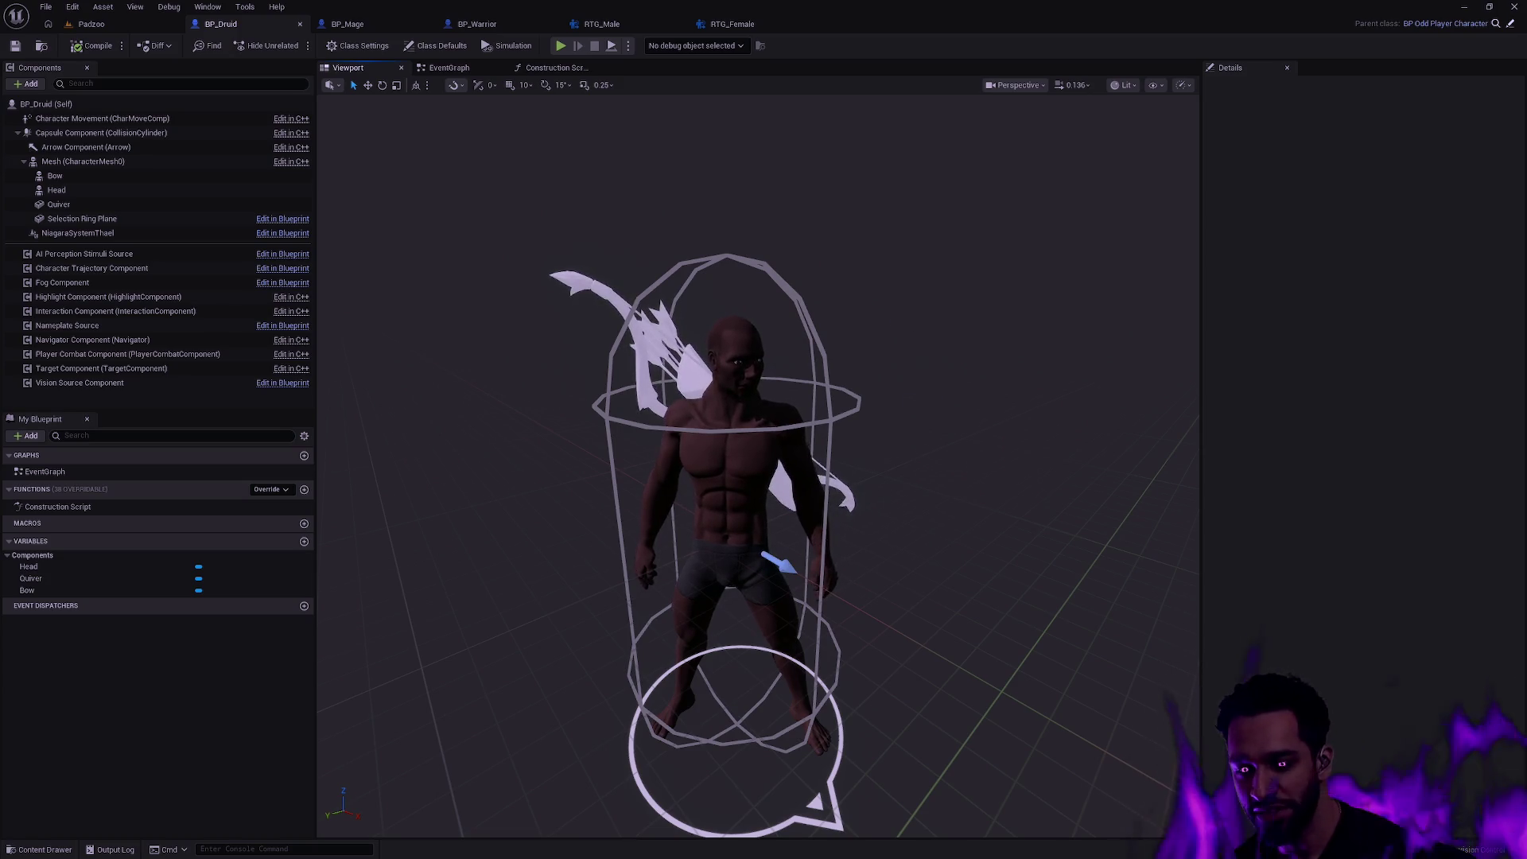
{"action": "left_click_drag", "start_coordinate": [835, 453], "coordinate": [912, 394]}
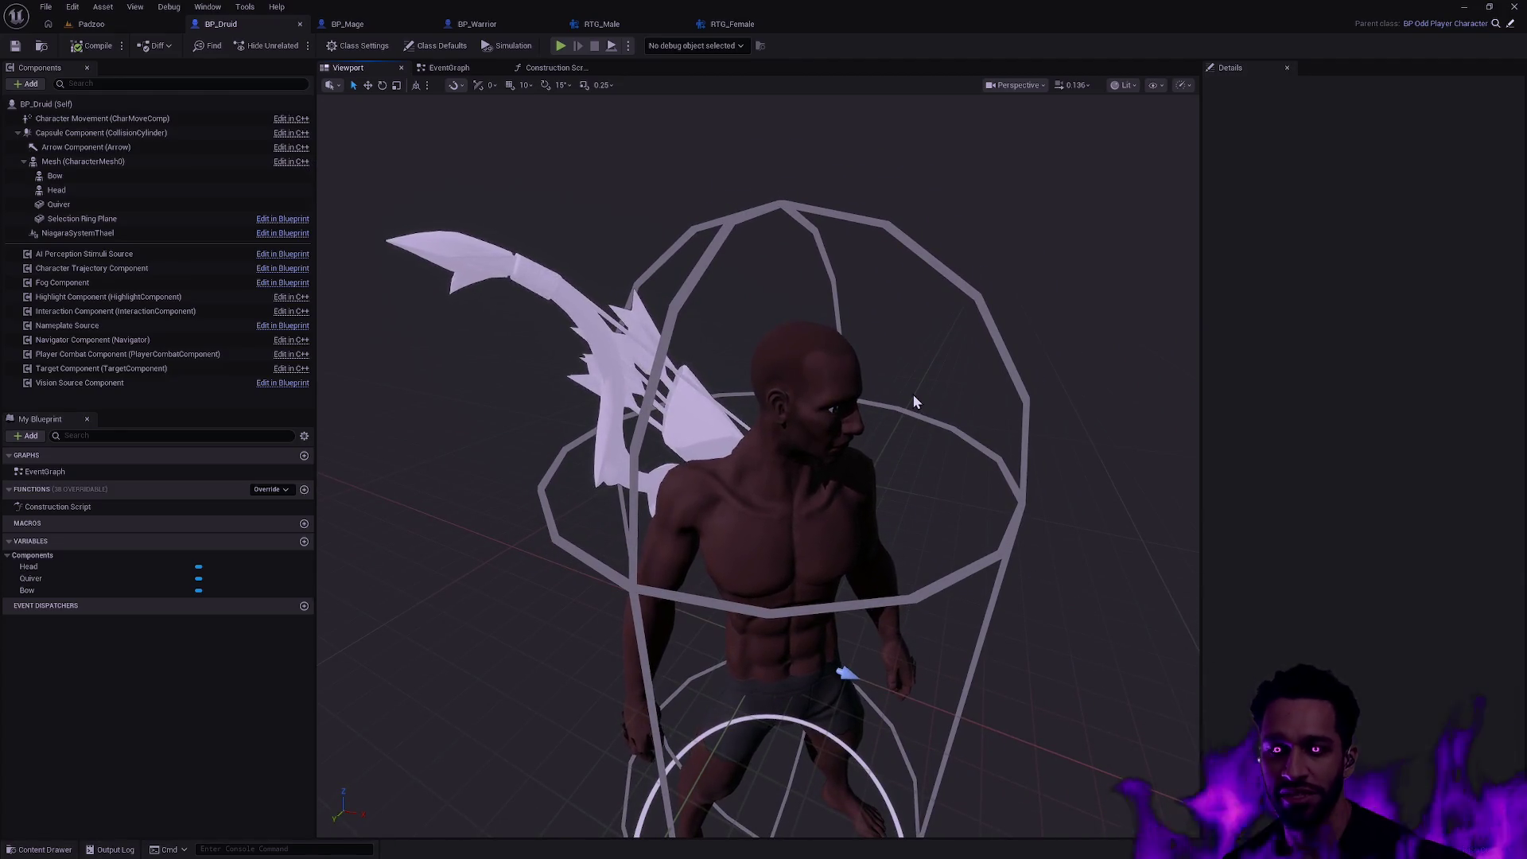
{"action": "left_click_drag", "start_coordinate": [912, 394], "coordinate": [931, 388]}
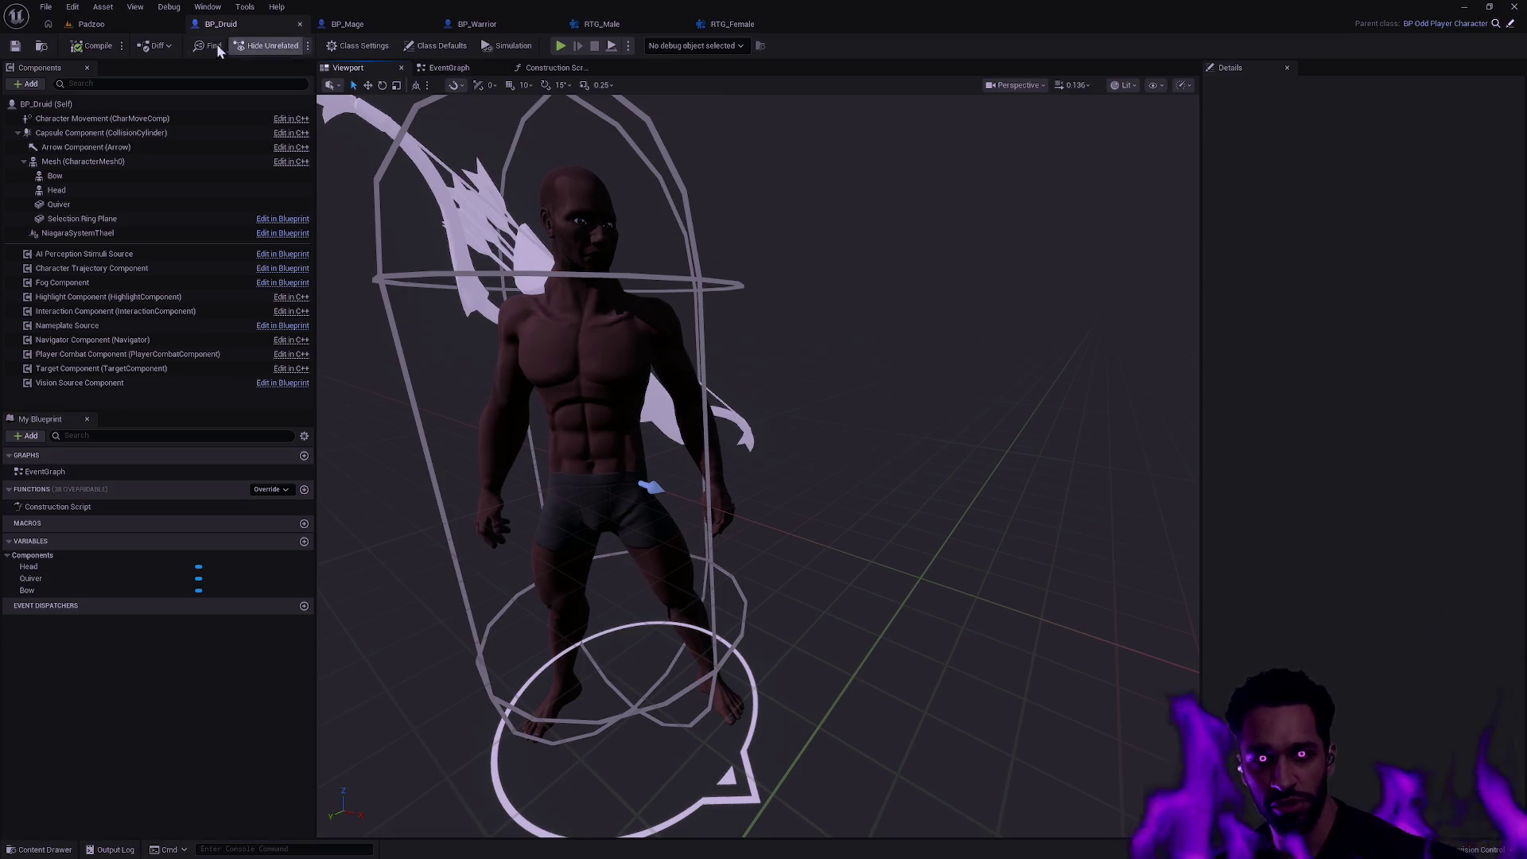
- Return to the Paddoo level and tilt the view to an angled perspective over the arena
{"action": "left_click", "coordinate": [115, 25]}
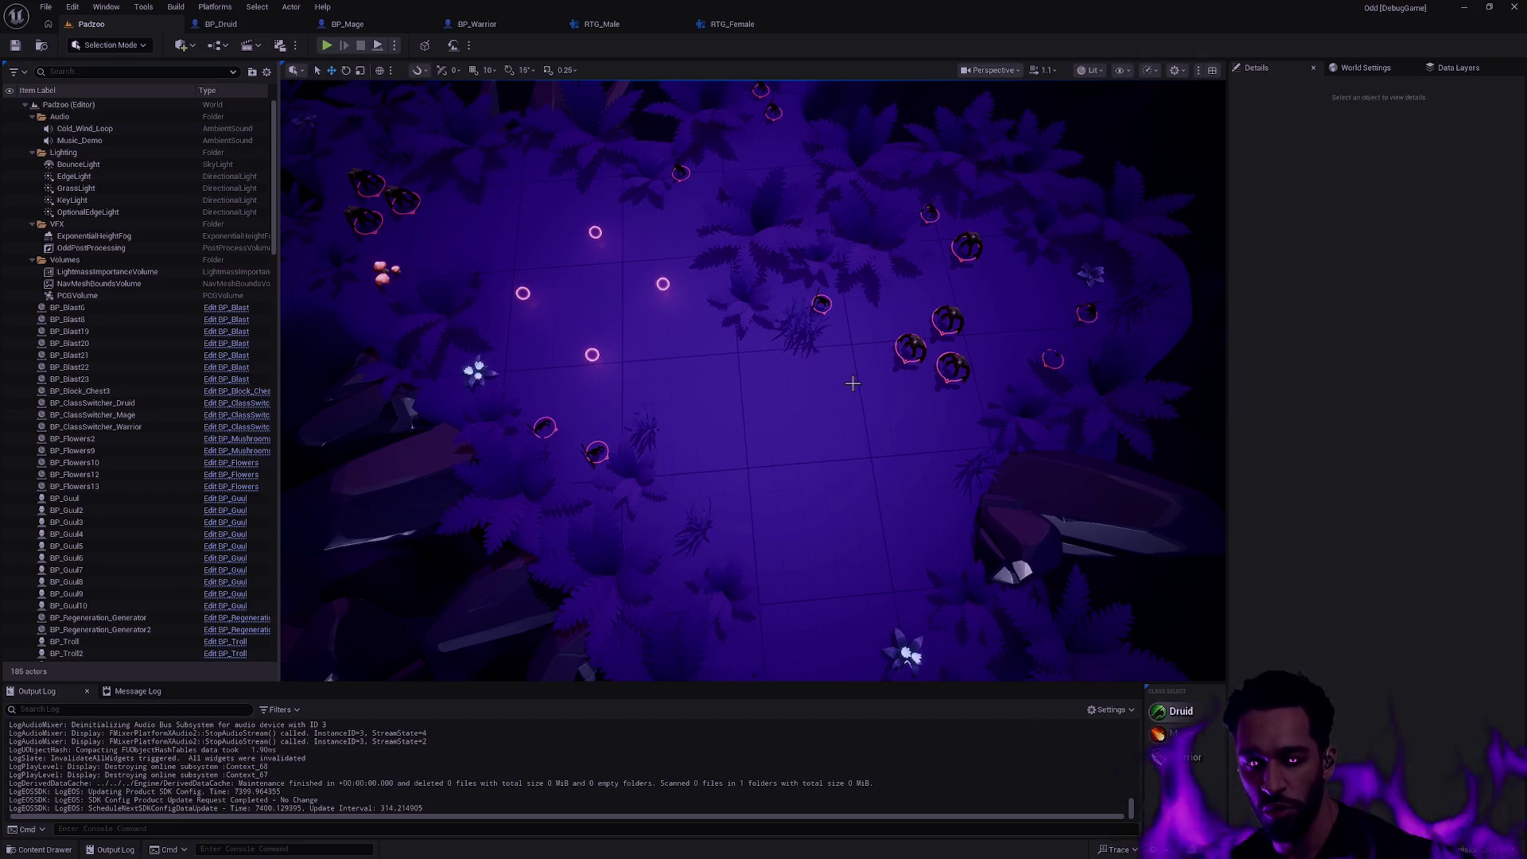
{"action": "left_click_drag", "start_coordinate": [850, 381], "coordinate": [822, 381]}
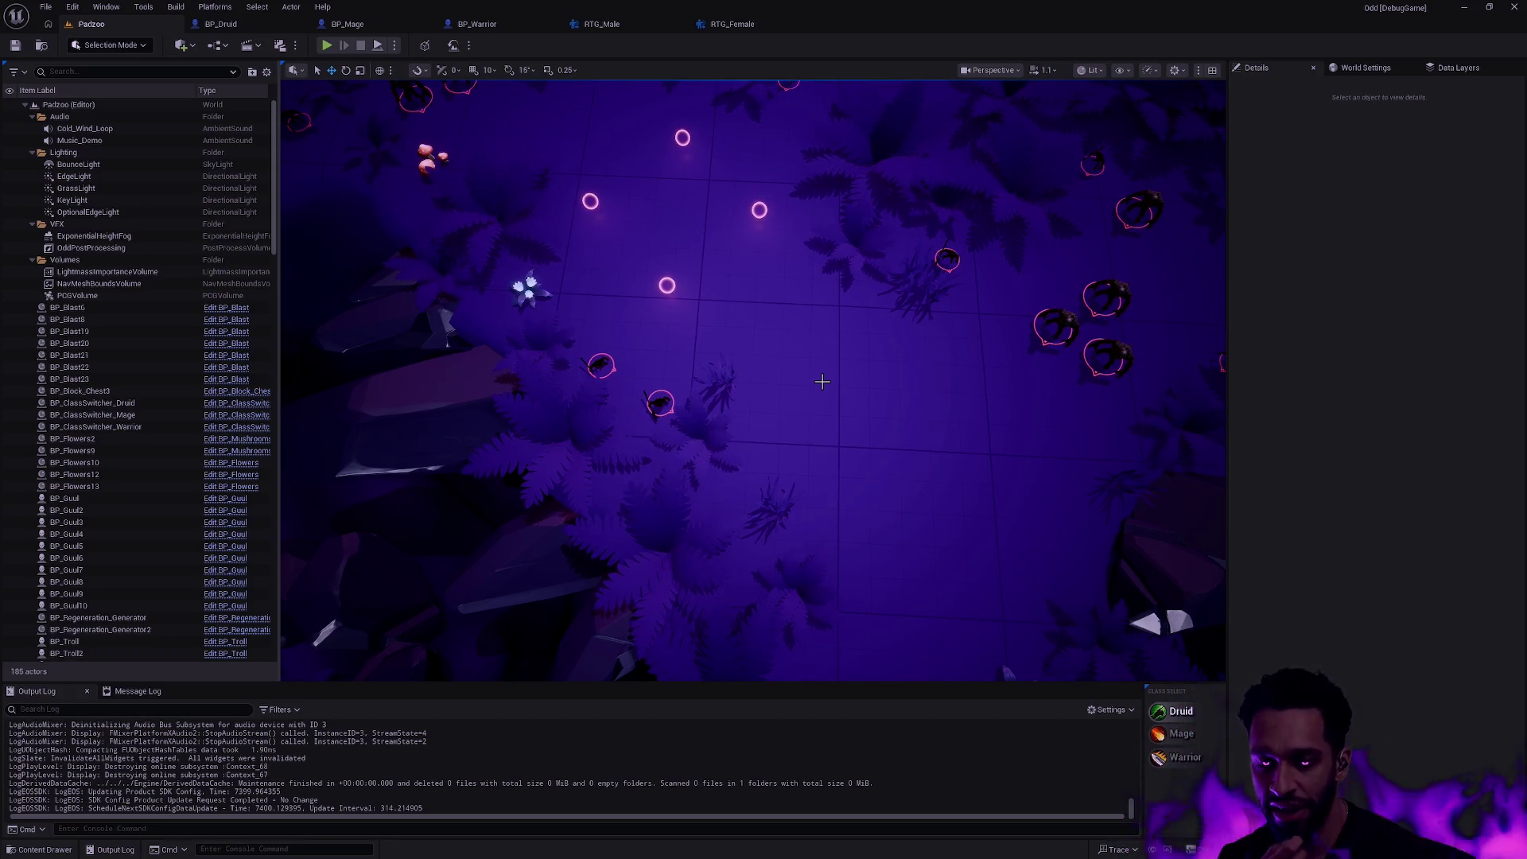
{"action": "scroll", "coordinate": [822, 381], "scroll_direction": "up", "scroll_amount": 4}
{"action": "scroll", "coordinate": [812, 392], "scroll_direction": "up", "scroll_amount": 3}
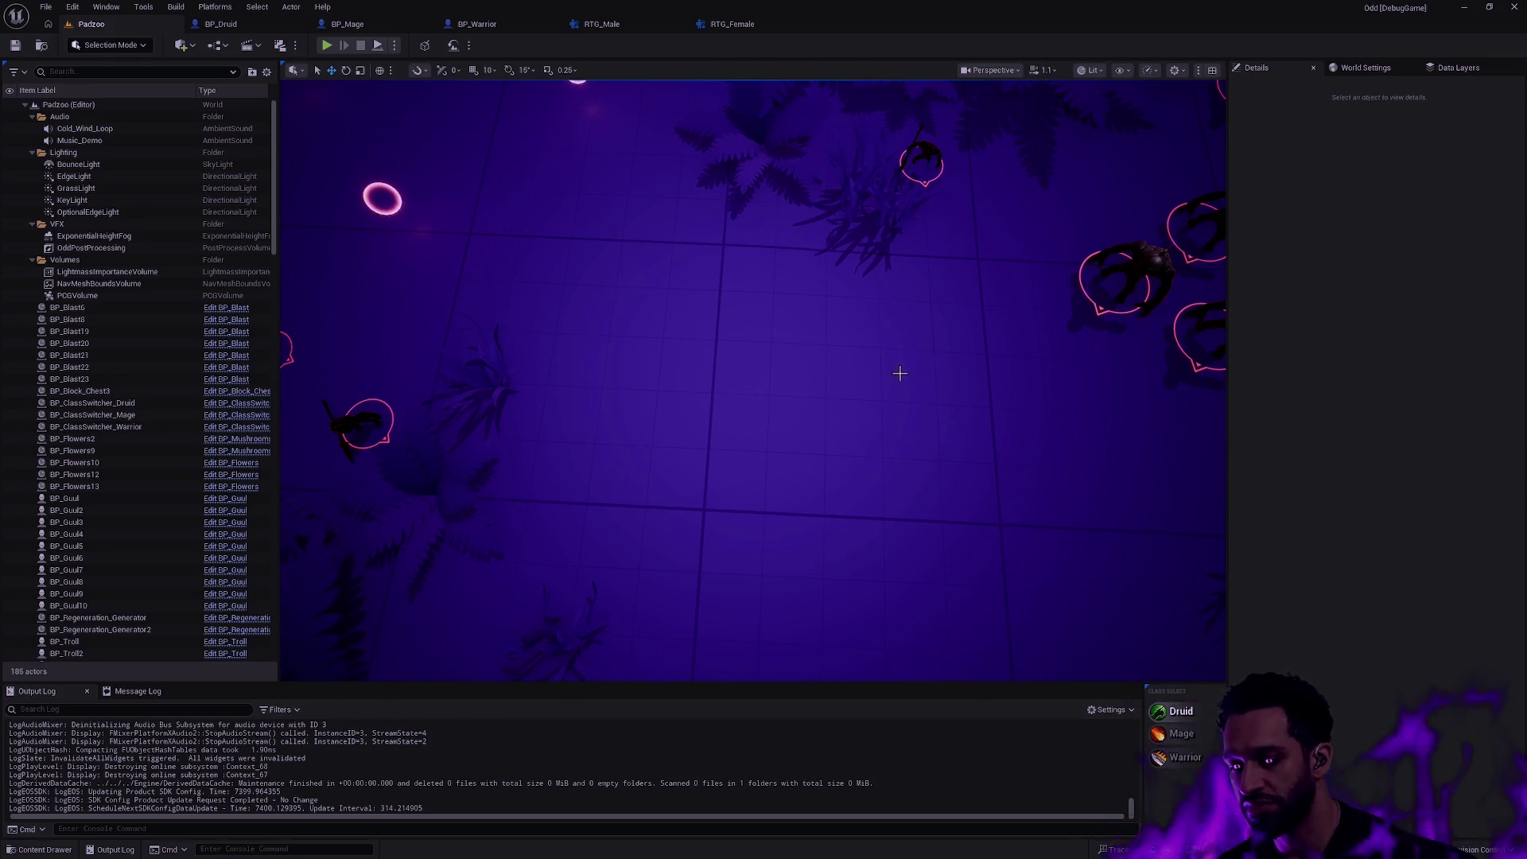
{"action": "scroll", "coordinate": [903, 363], "scroll_direction": "down", "scroll_amount": 3}
{"action": "scroll", "coordinate": [903, 364], "scroll_direction": "down", "scroll_amount": 3}
{"action": "scroll", "coordinate": [943, 298], "scroll_direction": "down", "scroll_amount": 2}
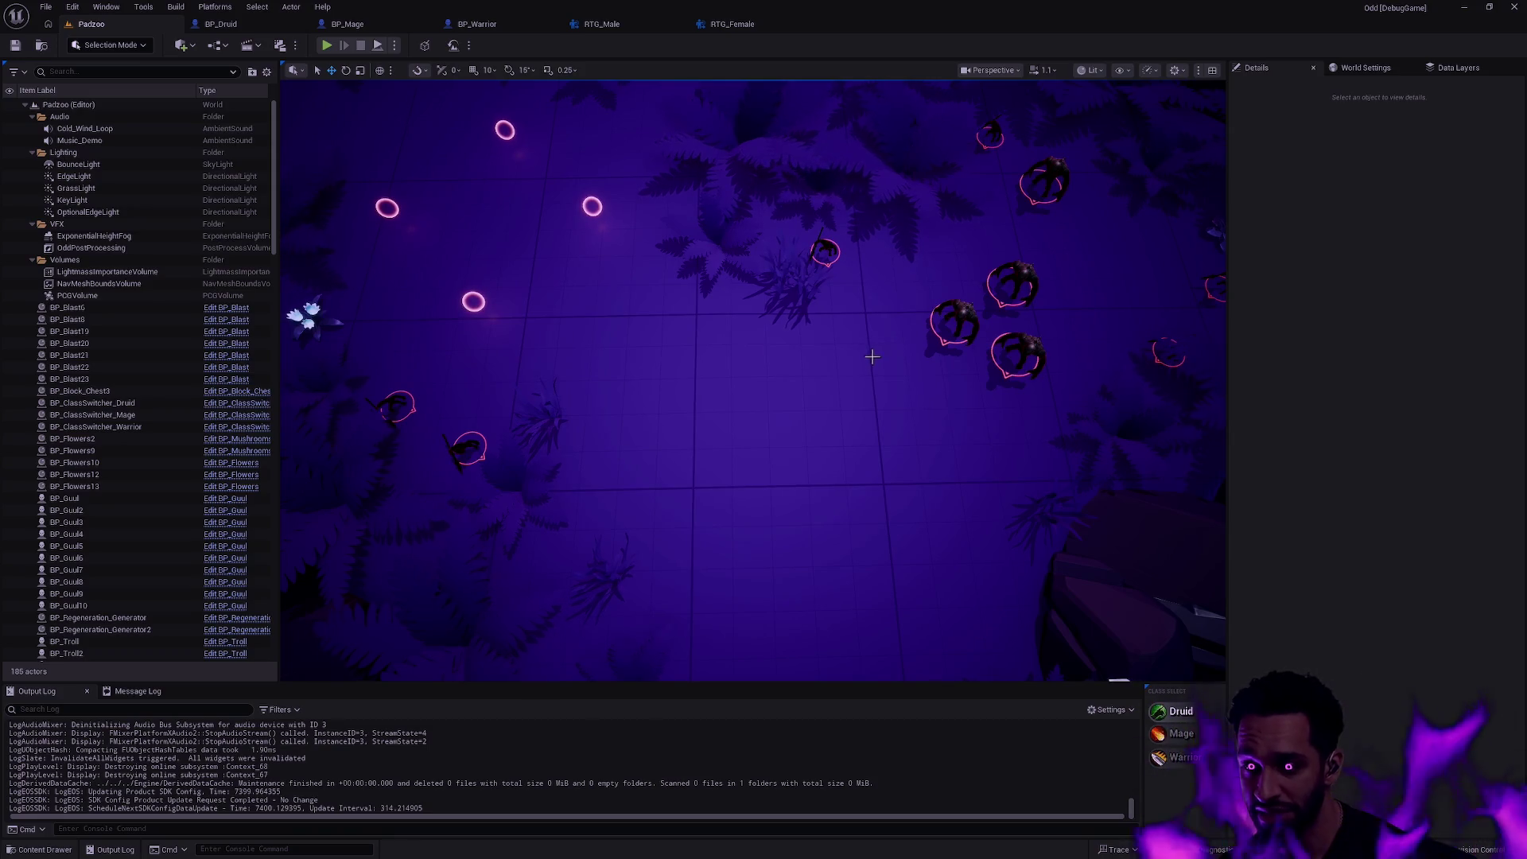
{"action": "mouse_move", "coordinate": [892, 350]}
{"action": "left_mouse_down"}
{"action": "mouse_move", "coordinate": [824, 394]}
{"action": "mouse_move", "coordinate": [764, 358]}
{"action": "mouse_move", "coordinate": [715, 299]}
{"action": "left_mouse_up"}
{"action": "left_click_drag", "start_coordinate": [764, 358], "coordinate": [740, 334]}
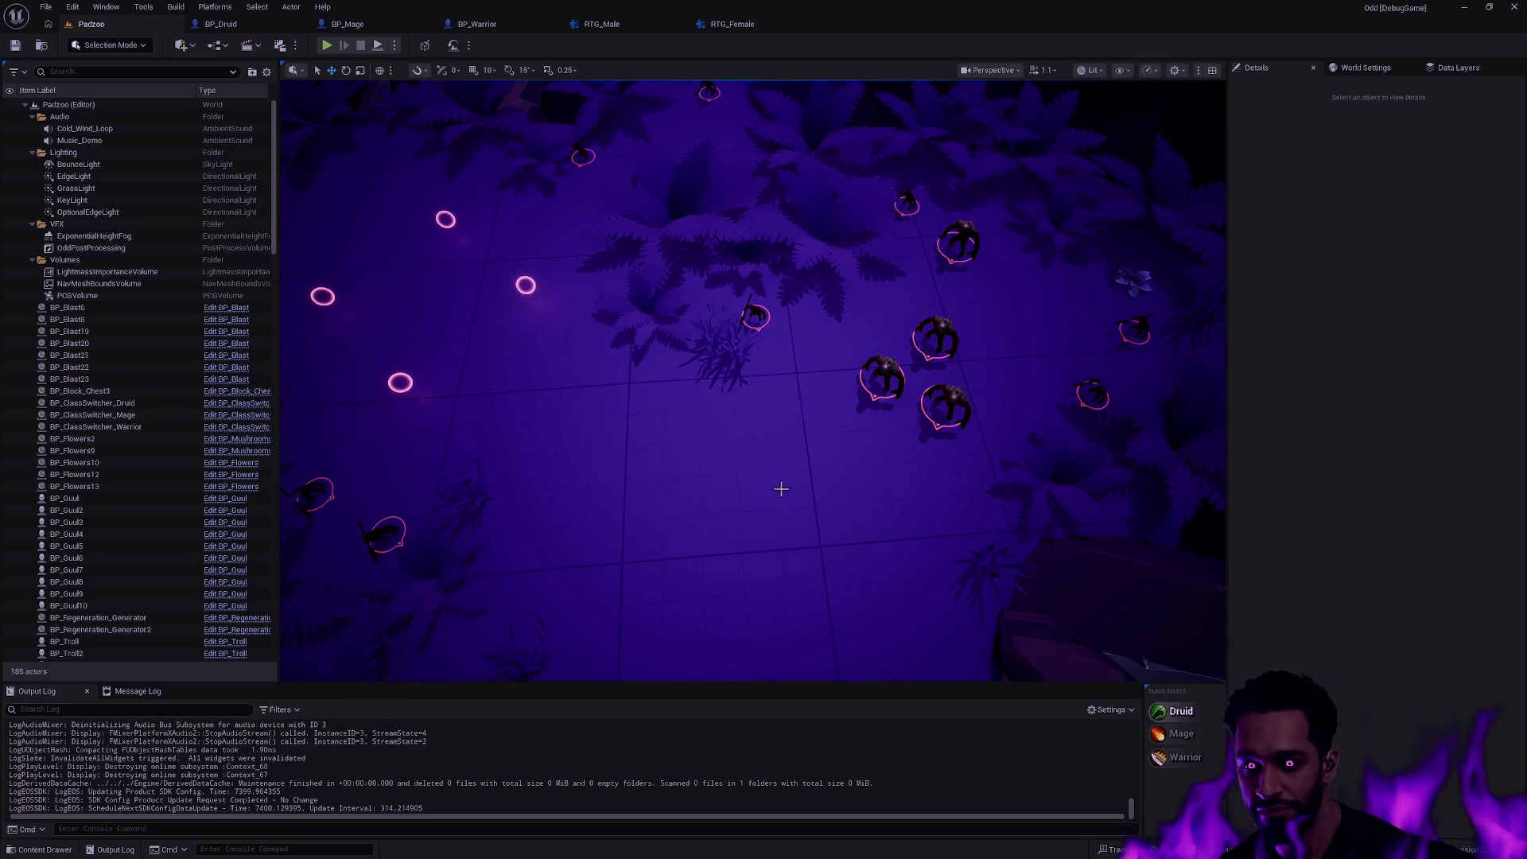
- Pan across the level to bring the enemy group and arena into view
{"action": "left_click_drag", "start_coordinate": [781, 503], "coordinate": [597, 358]}
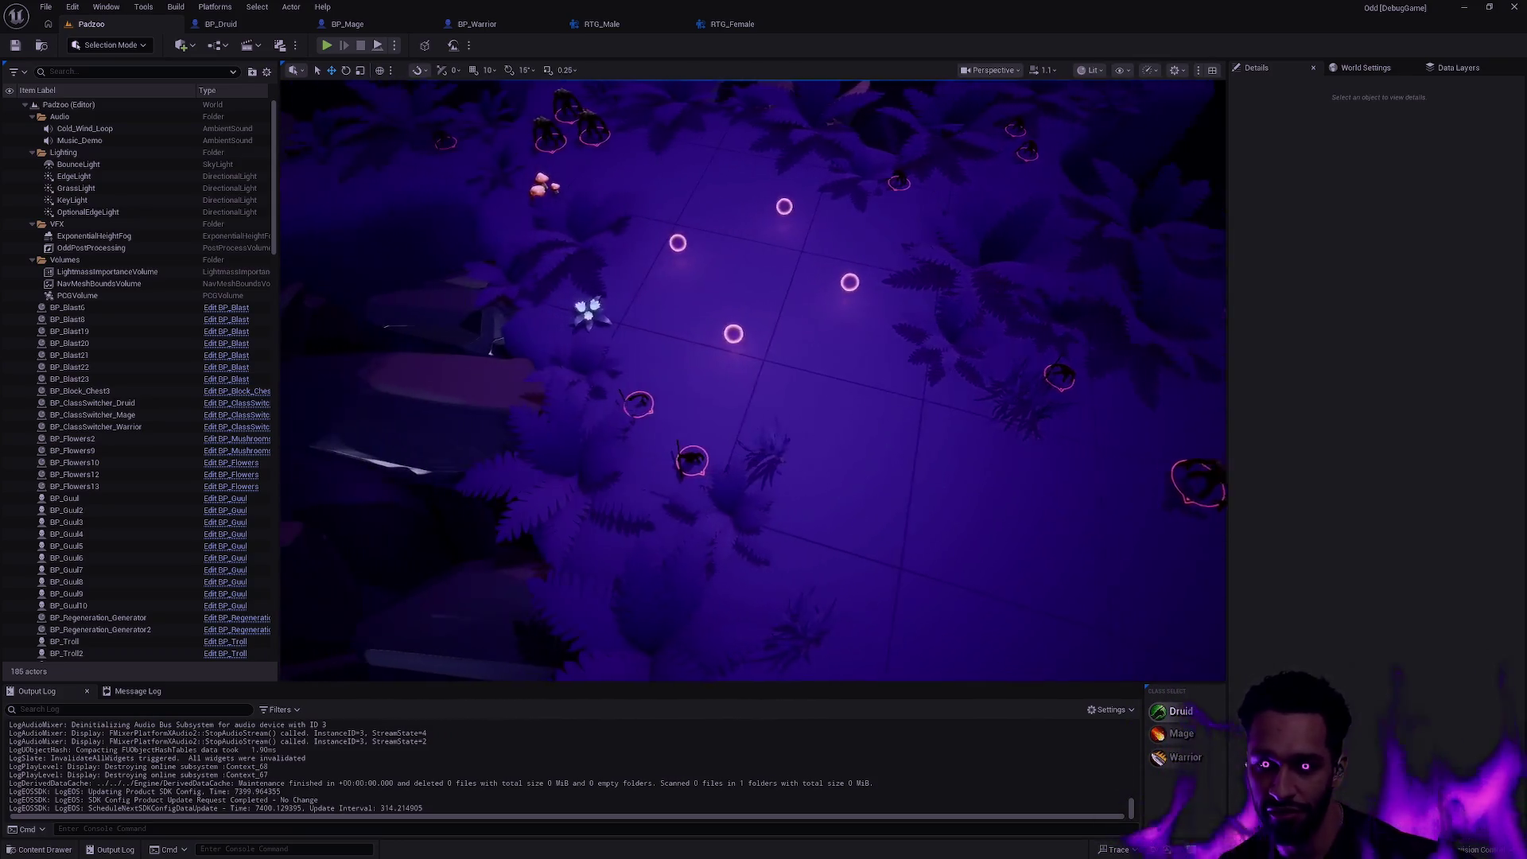
{"action": "left_click_drag", "start_coordinate": [764, 358], "coordinate": [596, 477]}
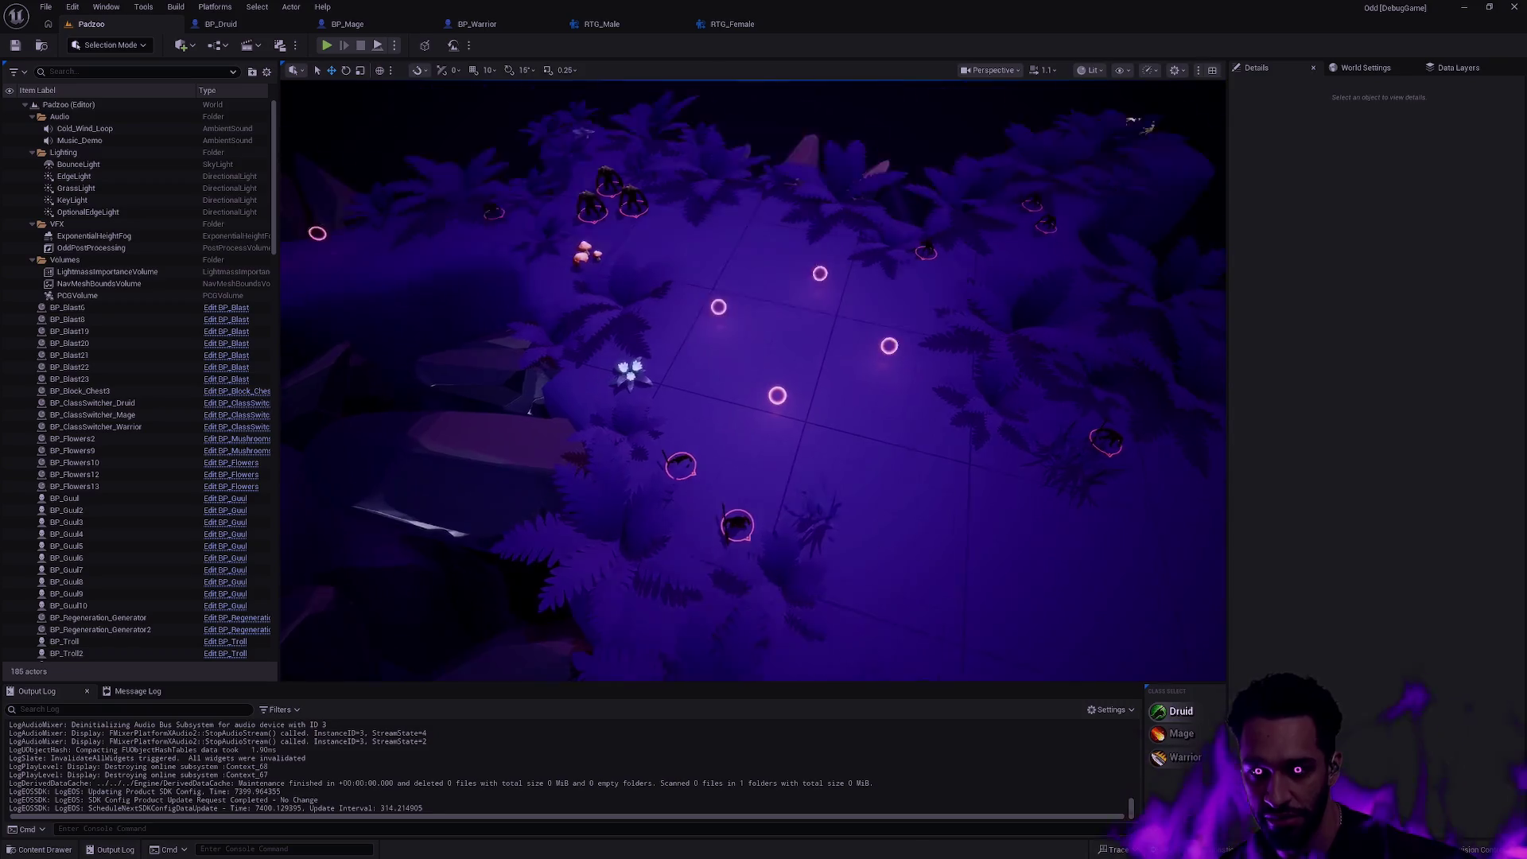
{"action": "left_click_drag", "start_coordinate": [763, 359], "coordinate": [597, 453]}
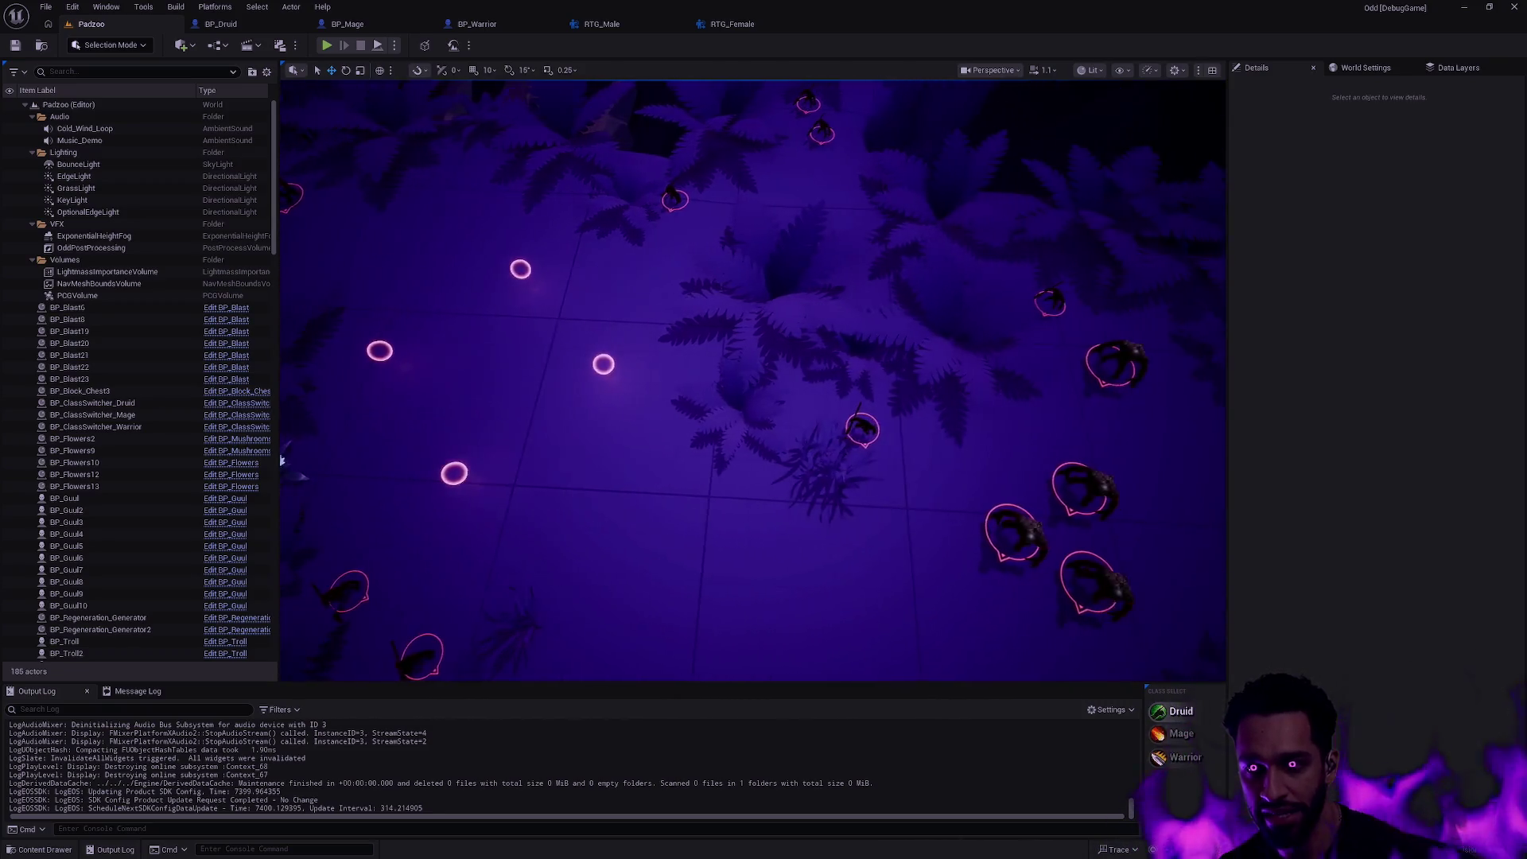
{"action": "left_click_drag", "start_coordinate": [788, 501], "coordinate": [802, 515]}
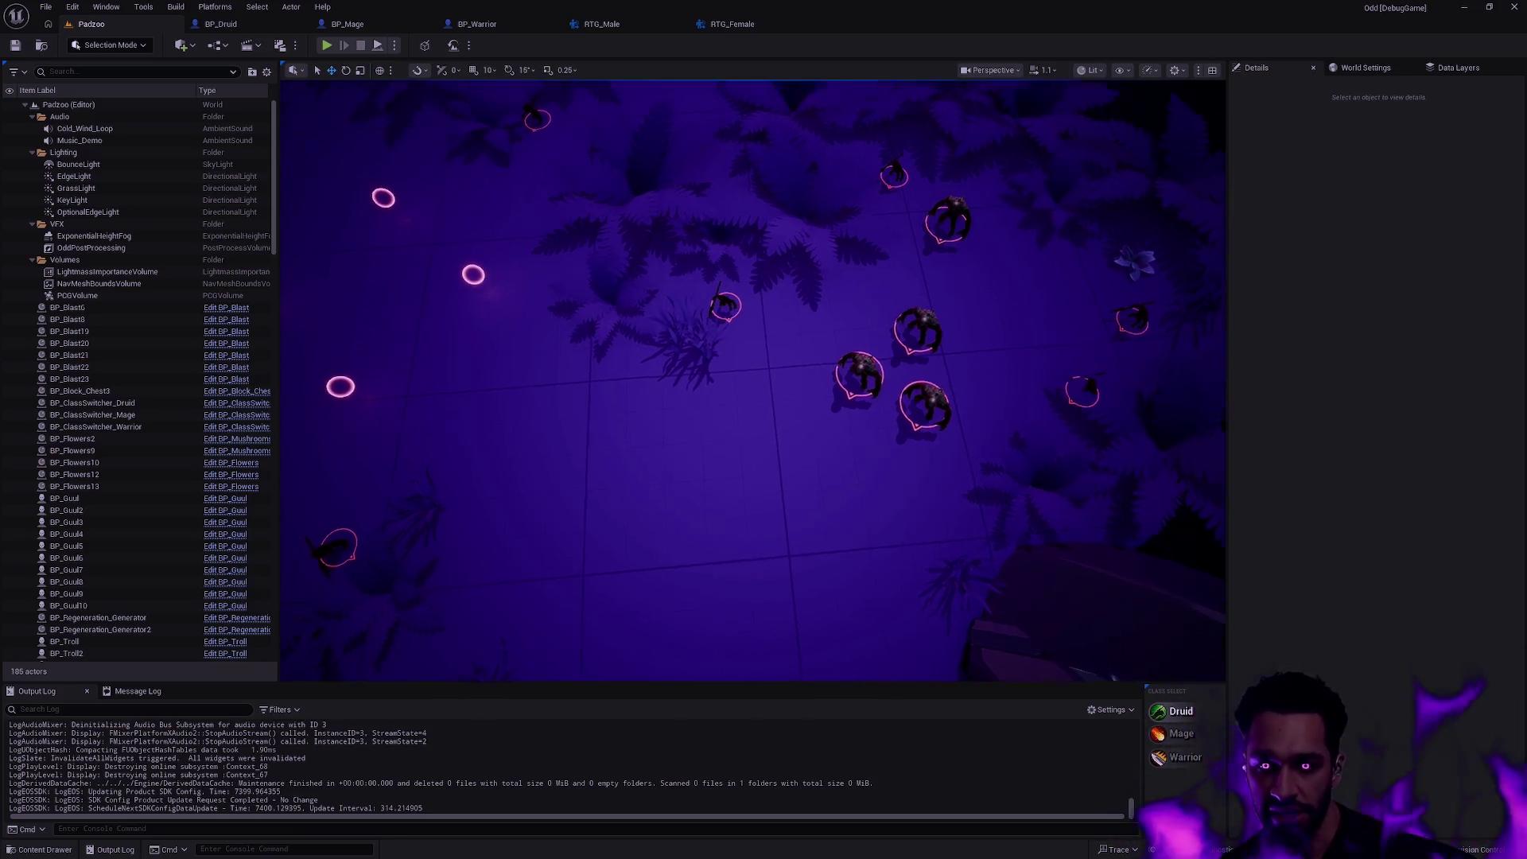
{"action": "right_click", "coordinate": [784, 442]}
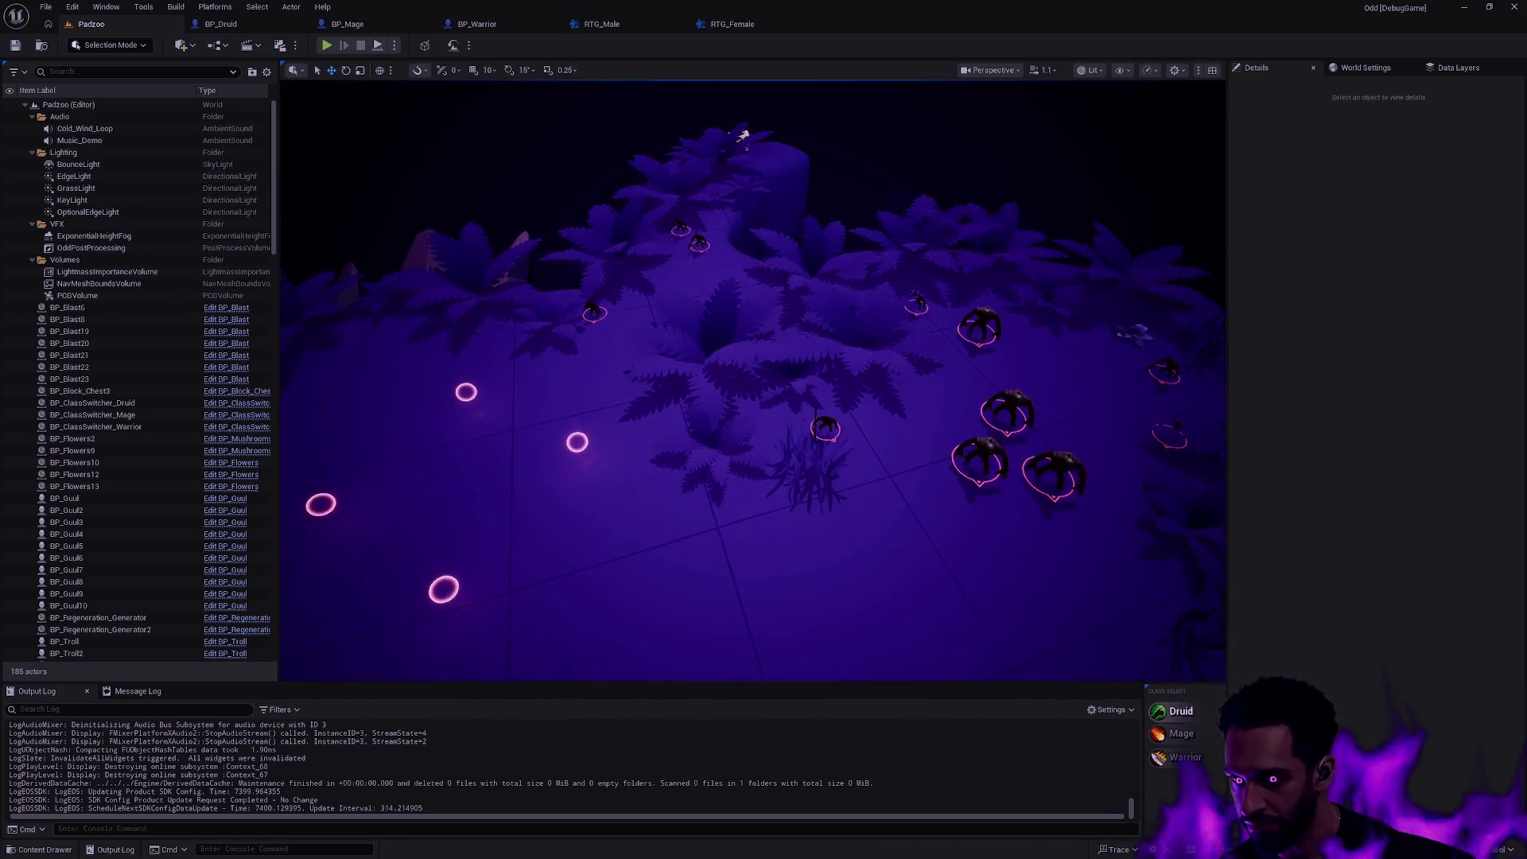
{"action": "left_click_drag", "start_coordinate": [706, 322], "coordinate": [706, 322]}
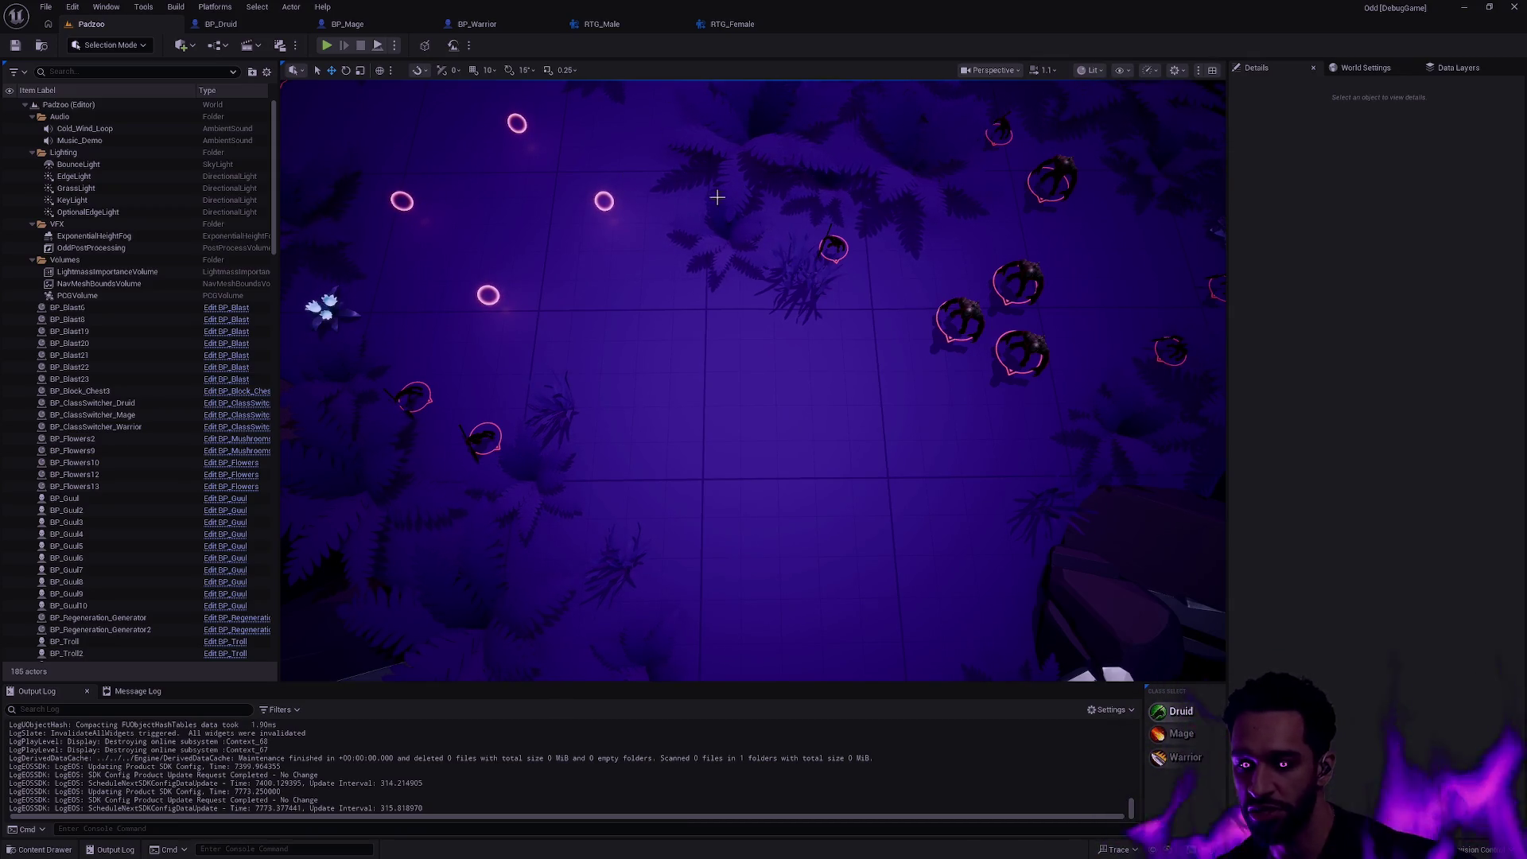
{"action": "left_click_drag", "start_coordinate": [644, 335], "coordinate": [645, 239]}
{"action": "left_click_drag", "start_coordinate": [739, 275], "coordinate": [824, 335]}
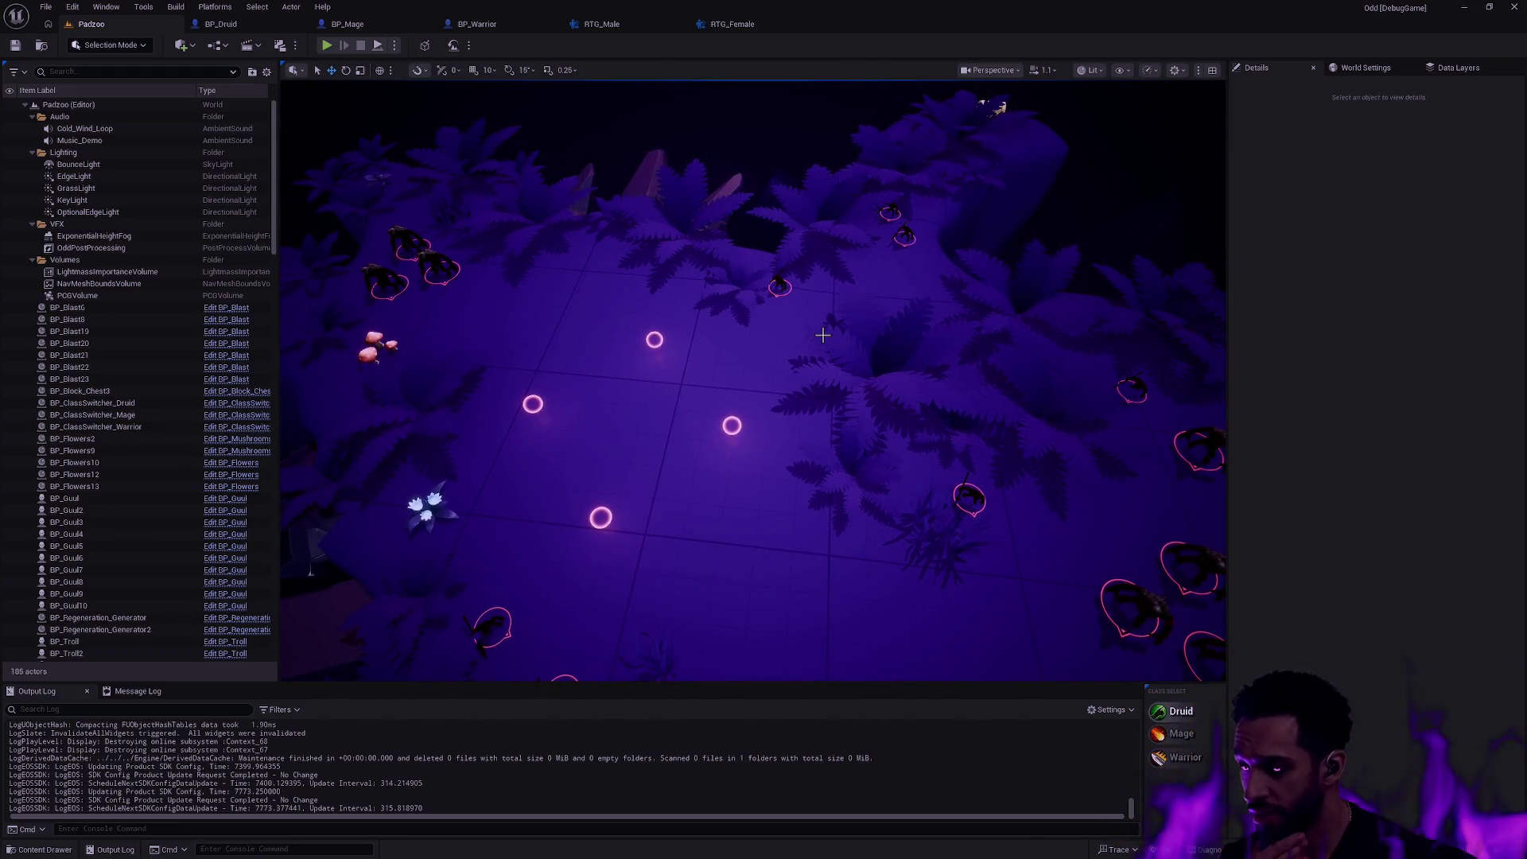
{"action": "mouse_move", "coordinate": [823, 335]}
{"action": "left_mouse_down"}
{"action": "mouse_move", "coordinate": [716, 382]}
{"action": "mouse_move", "coordinate": [645, 334]}
{"action": "left_mouse_up"}
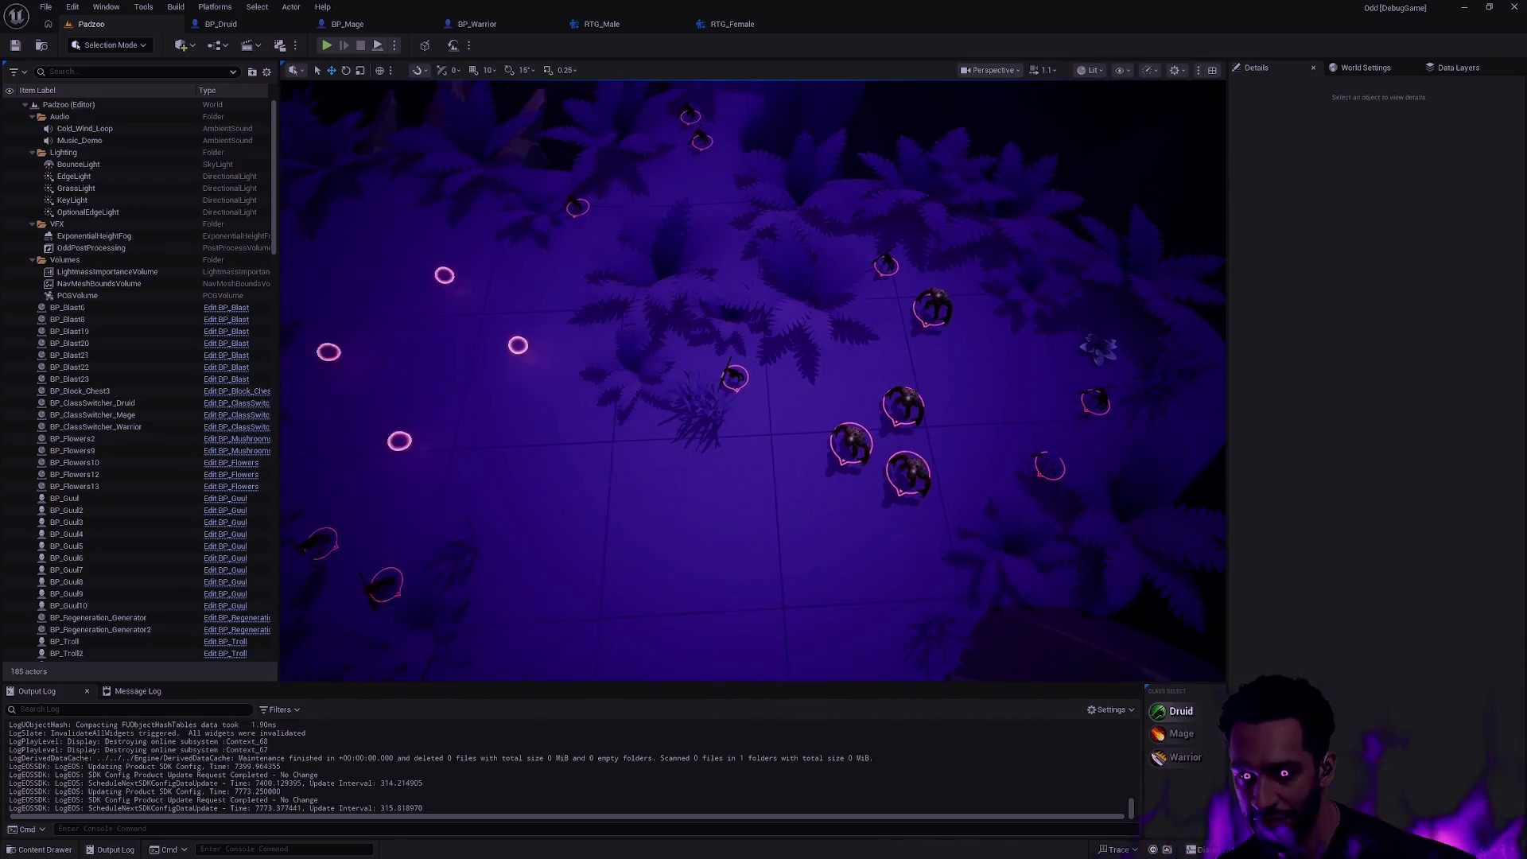
{"action": "left_click_drag", "start_coordinate": [764, 358], "coordinate": [668, 382]}
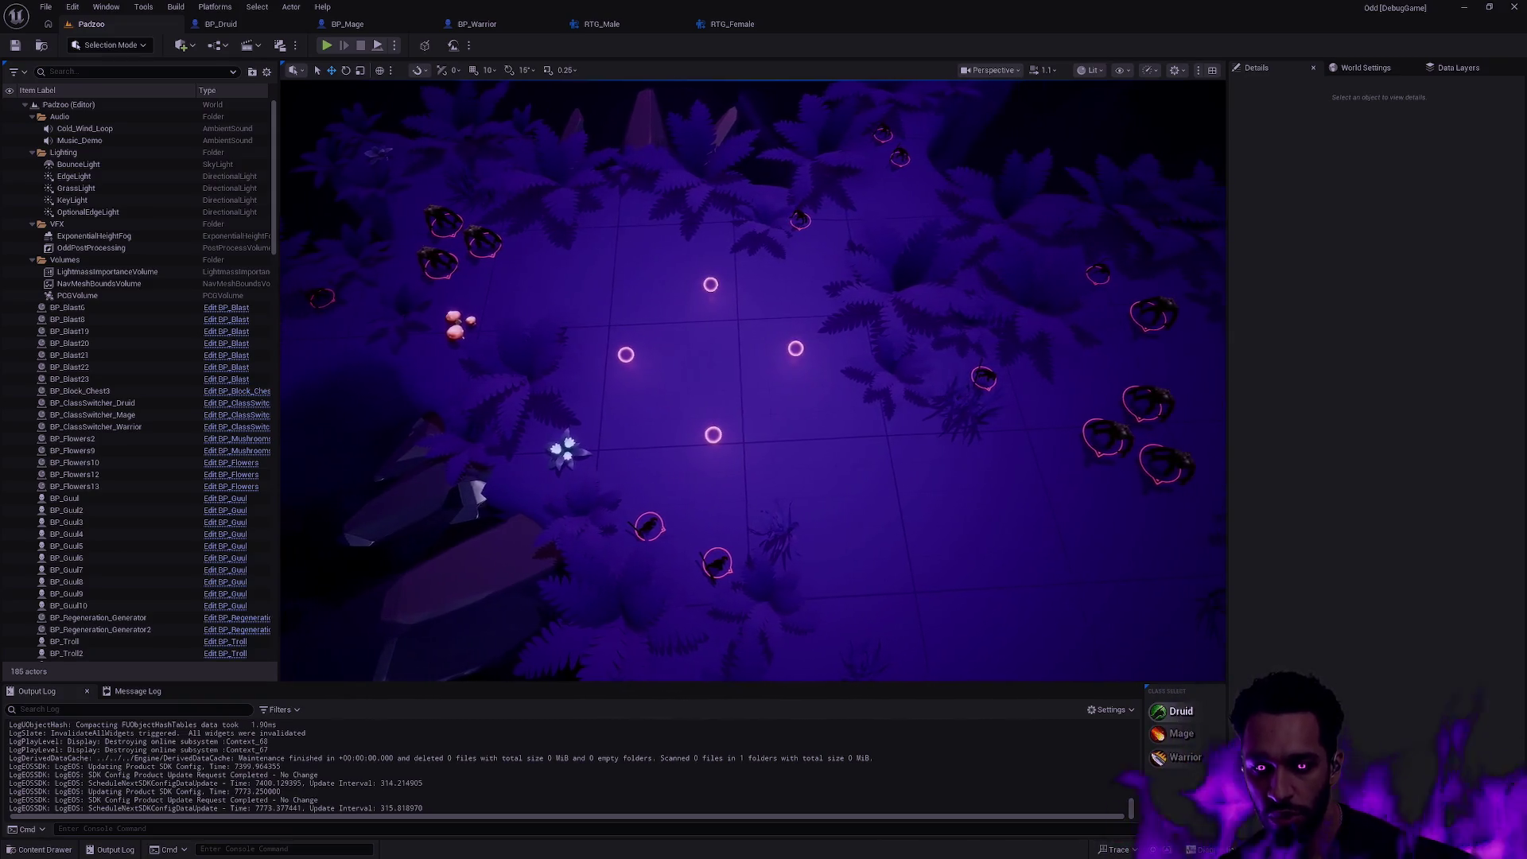
{"action": "scroll", "coordinate": [784, 365], "scroll_direction": "up", "scroll_amount": 3}
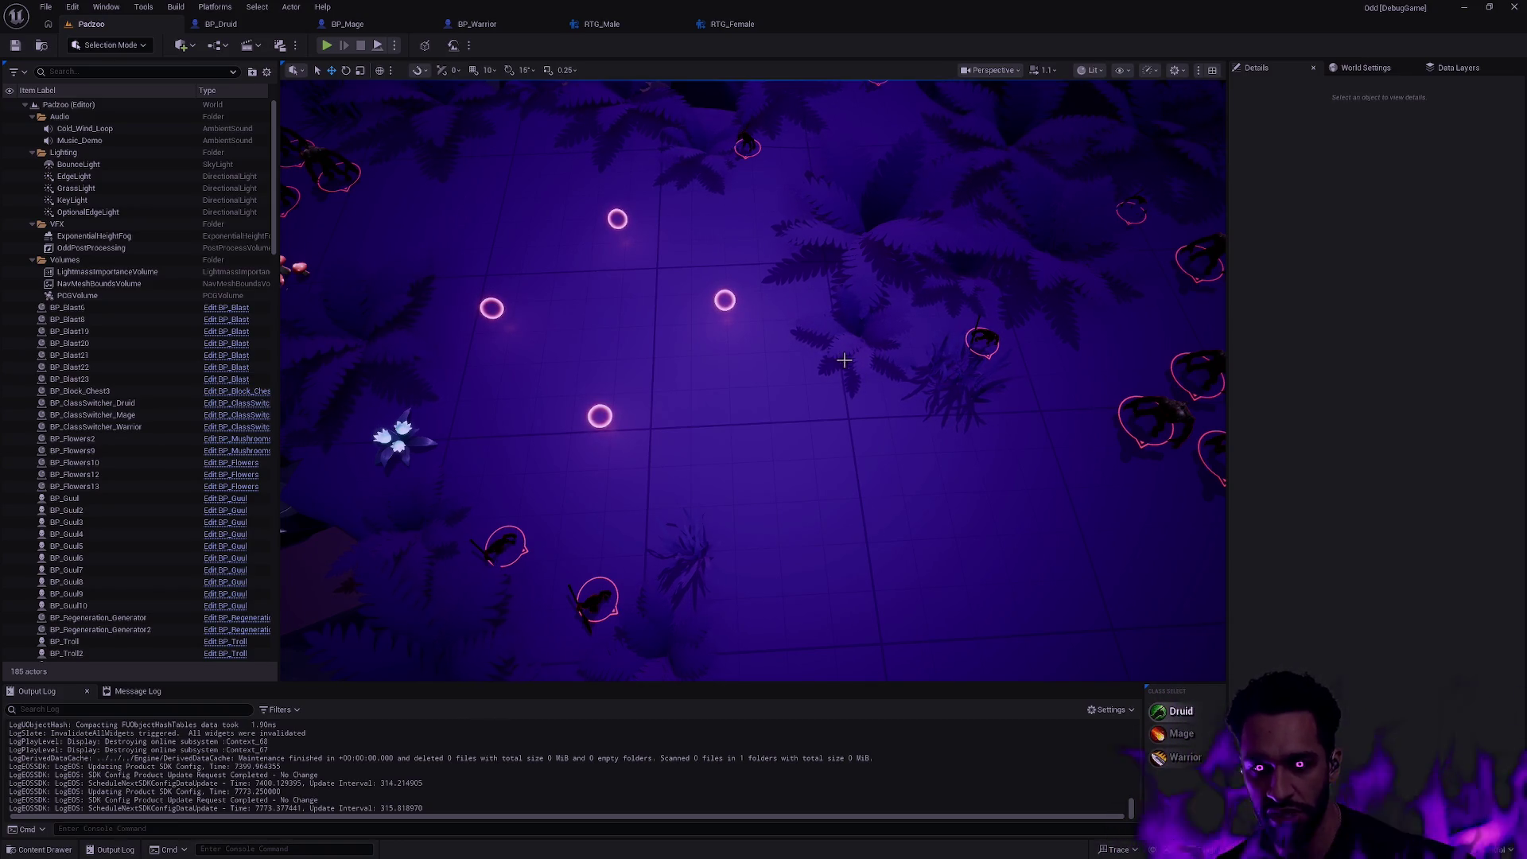
{"action": "left_click_drag", "start_coordinate": [861, 347], "coordinate": [861, 395]}
{"action": "left_click_drag", "start_coordinate": [752, 381], "coordinate": [668, 454]}
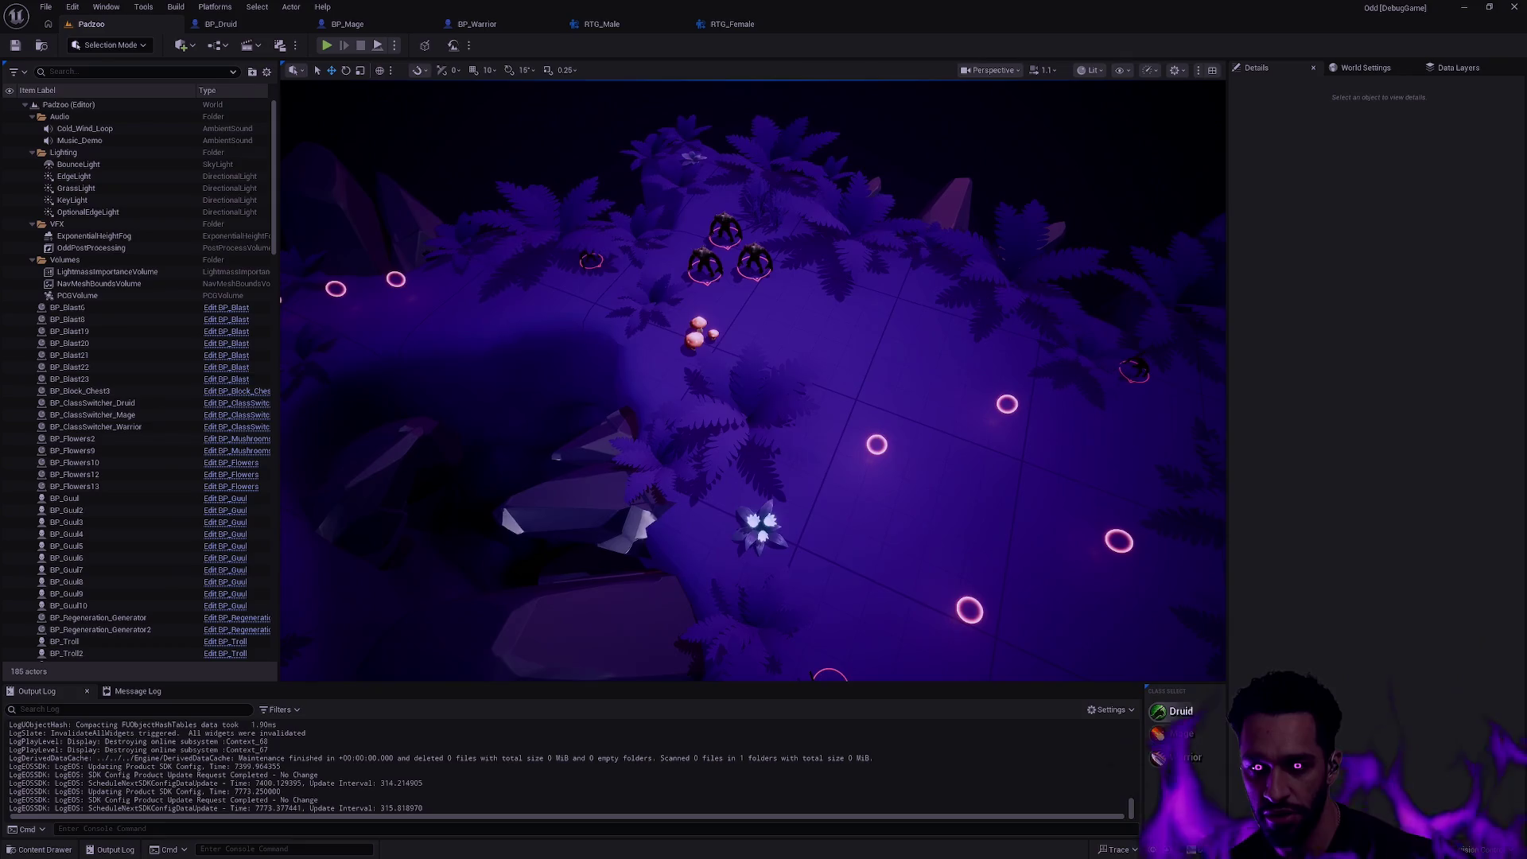
{"action": "left_click_drag", "start_coordinate": [752, 382], "coordinate": [669, 383]}
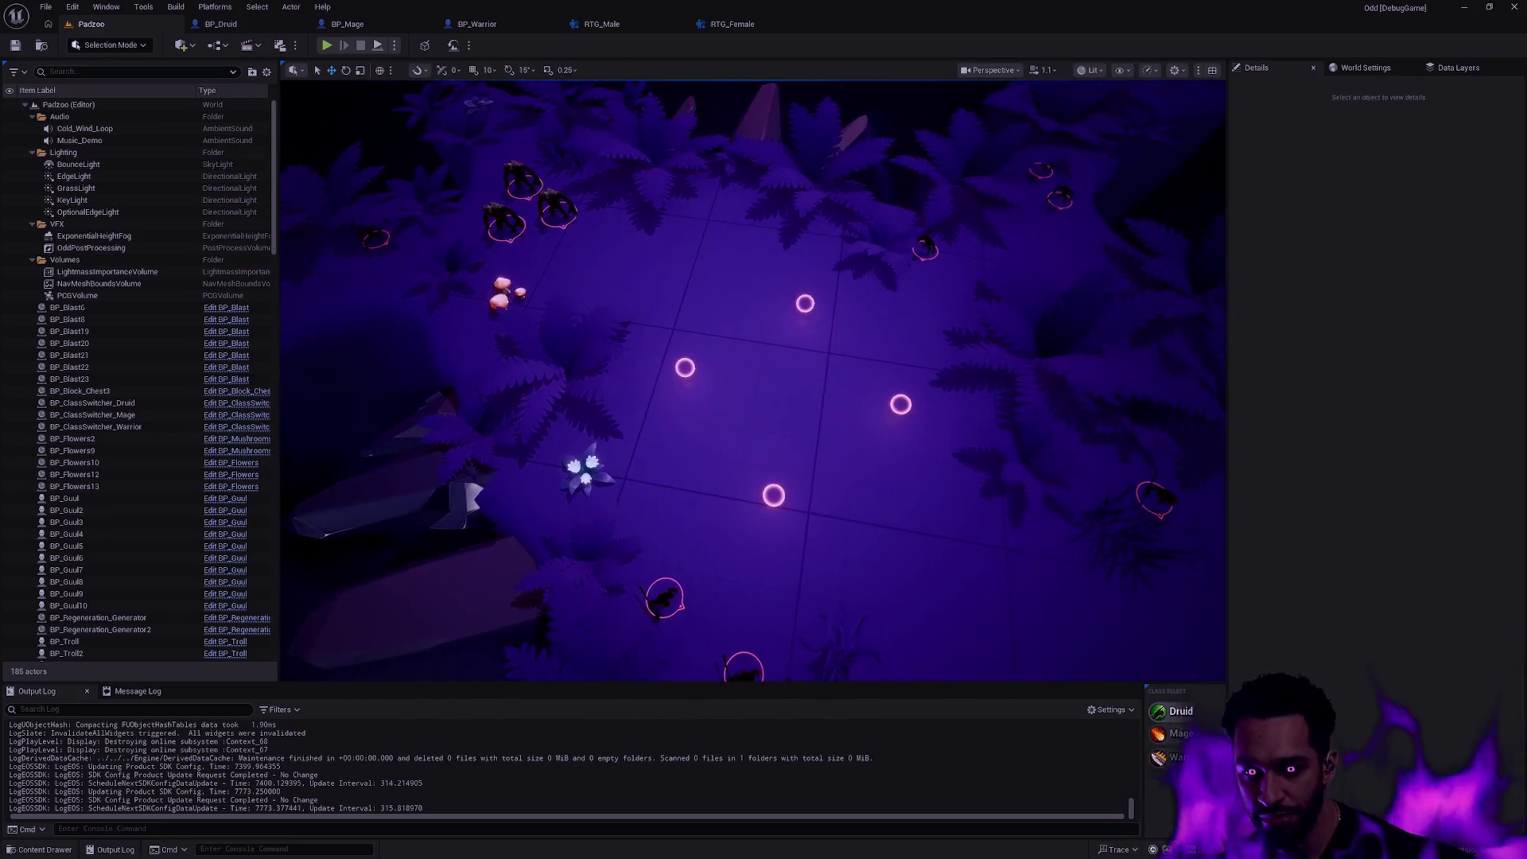
{"action": "left_click_drag", "start_coordinate": [847, 409], "coordinate": [822, 409]}
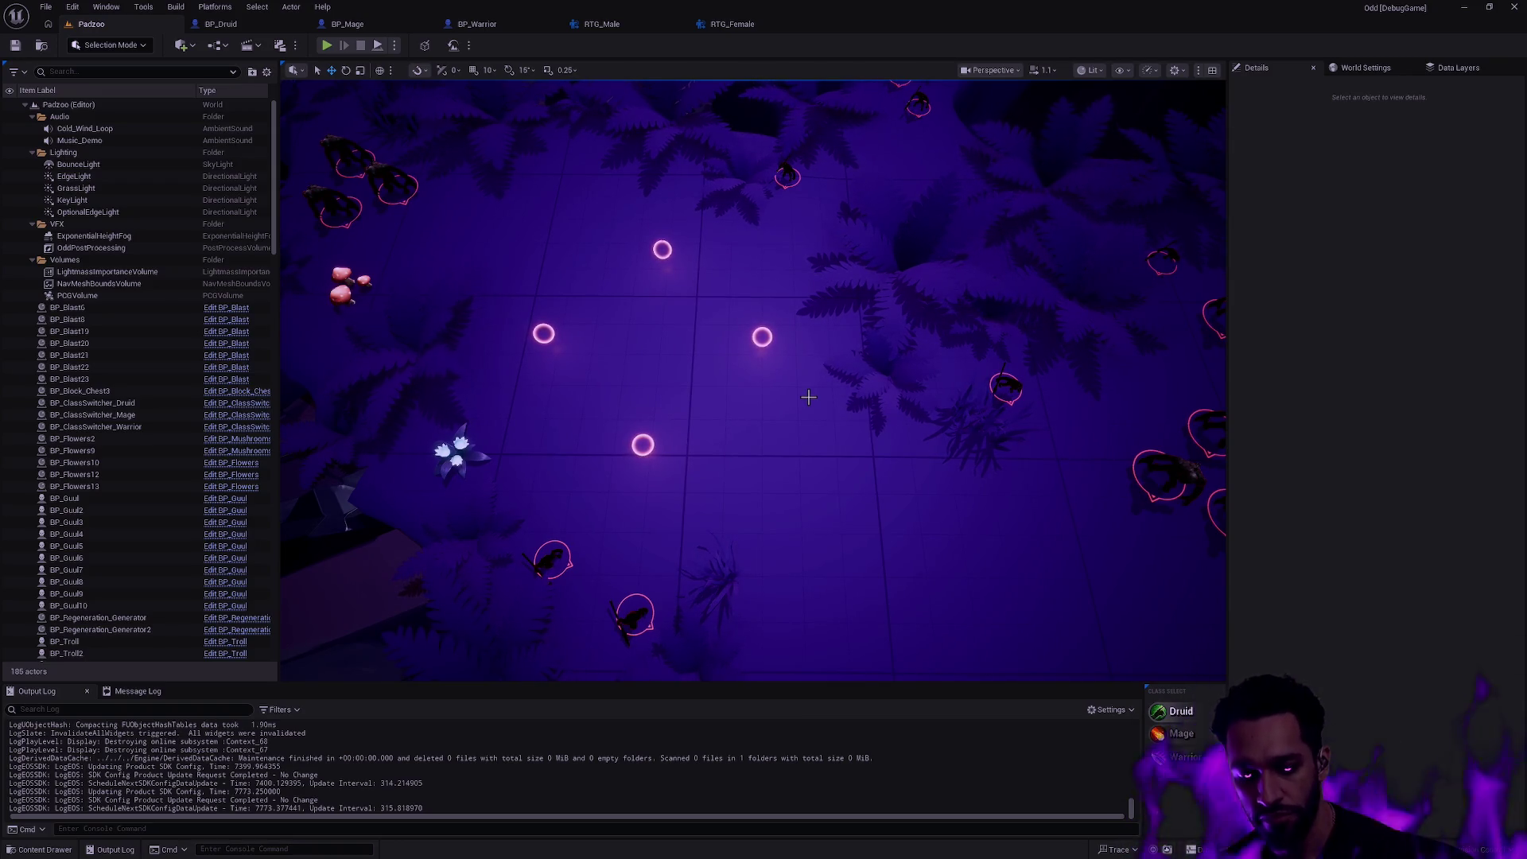
{"action": "mouse_move", "coordinate": [827, 394]}
{"action": "left_mouse_down"}
{"action": "mouse_move", "coordinate": [808, 387]}
{"action": "mouse_move", "coordinate": [926, 409]}
{"action": "left_mouse_up"}
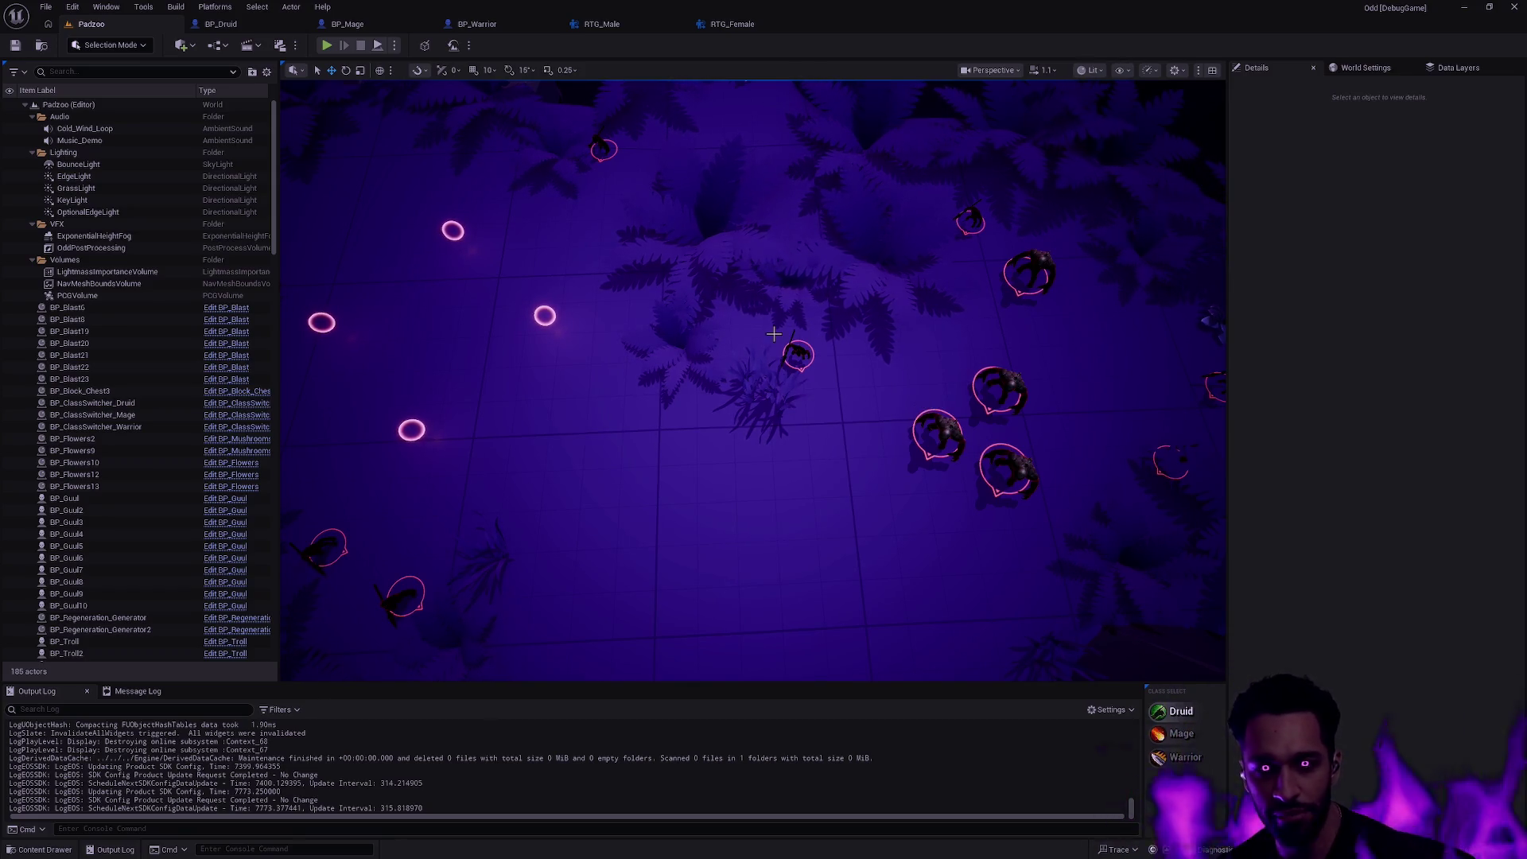
{"action": "mouse_move", "coordinate": [878, 370]}
{"action": "left_mouse_down"}
{"action": "mouse_move", "coordinate": [883, 358]}
{"action": "mouse_move", "coordinate": [979, 477]}
{"action": "mouse_move", "coordinate": [1169, 654]}
{"action": "mouse_move", "coordinate": [1145, 582]}
{"action": "mouse_move", "coordinate": [1002, 596]}
{"action": "mouse_move", "coordinate": [358, 478]}
{"action": "mouse_move", "coordinate": [540, 582]}
{"action": "mouse_move", "coordinate": [868, 444]}
{"action": "left_mouse_up"}
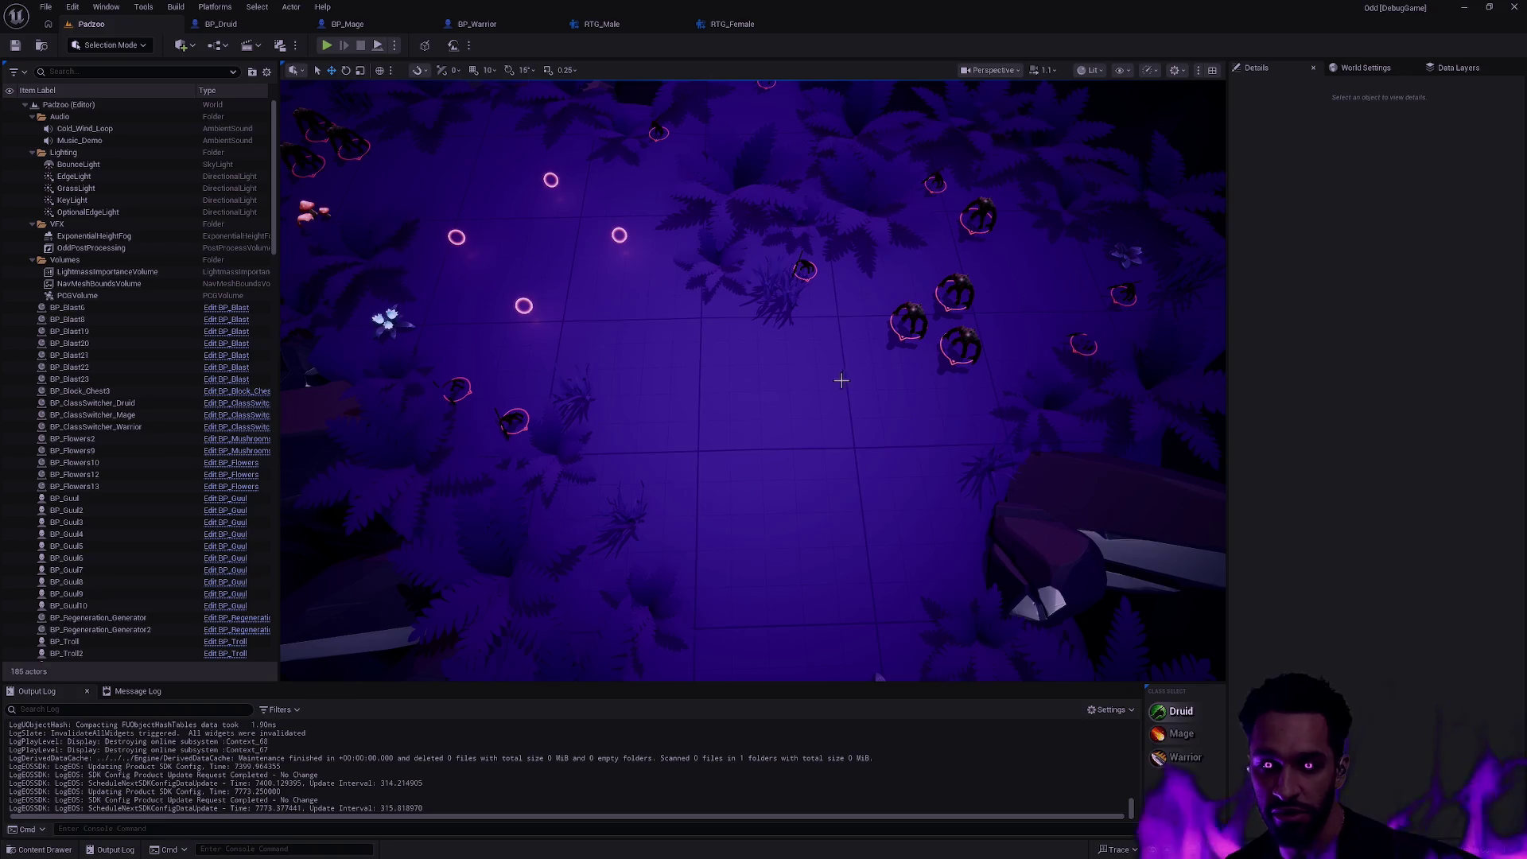
{"action": "scroll", "coordinate": [841, 381], "scroll_direction": "up", "scroll_amount": 3}
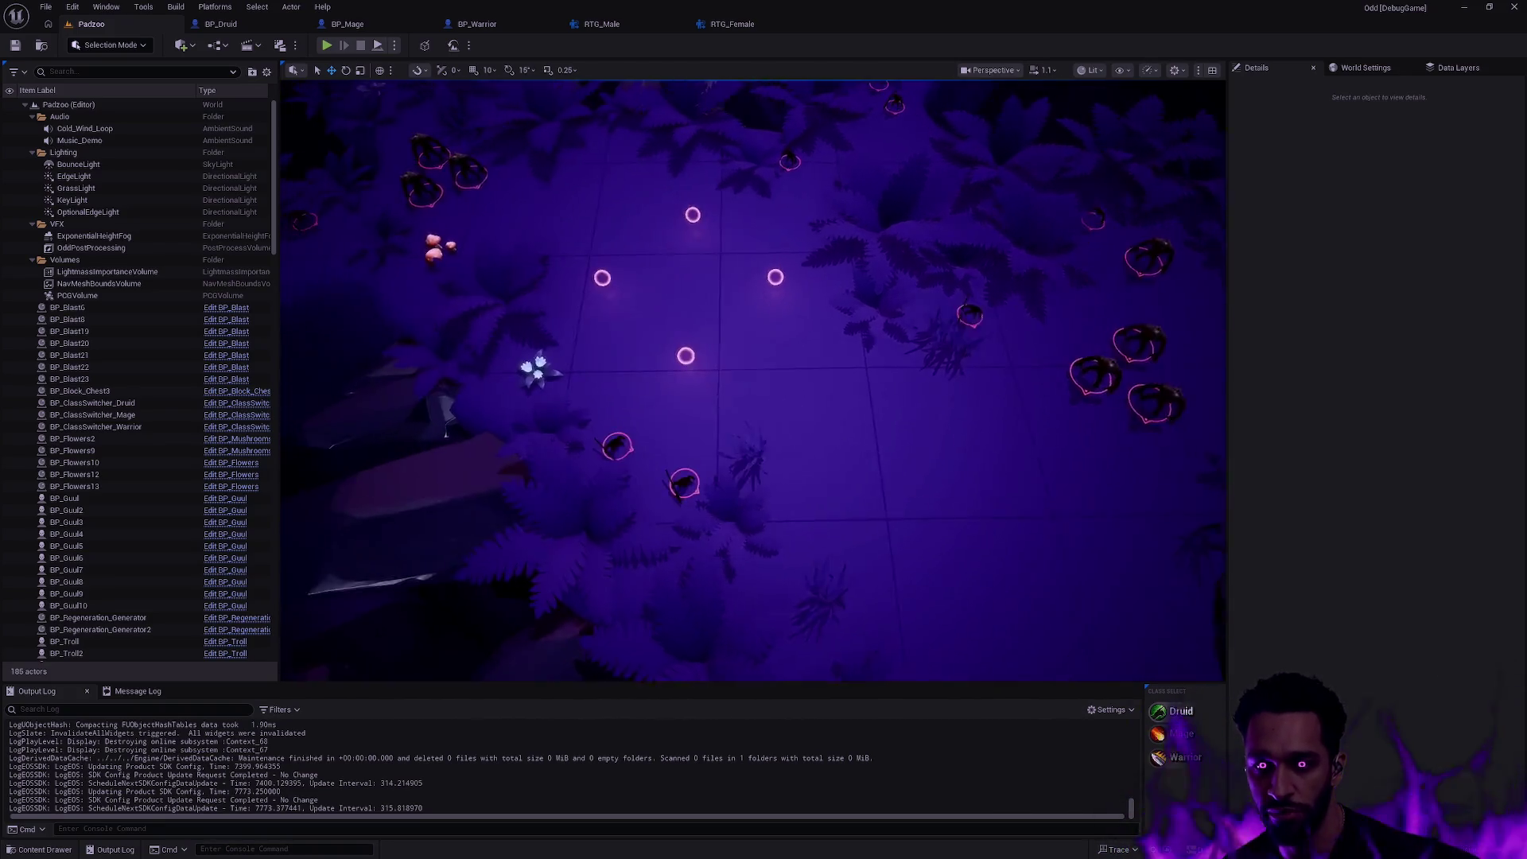
{"action": "left_click_drag", "start_coordinate": [763, 359], "coordinate": [669, 407]}
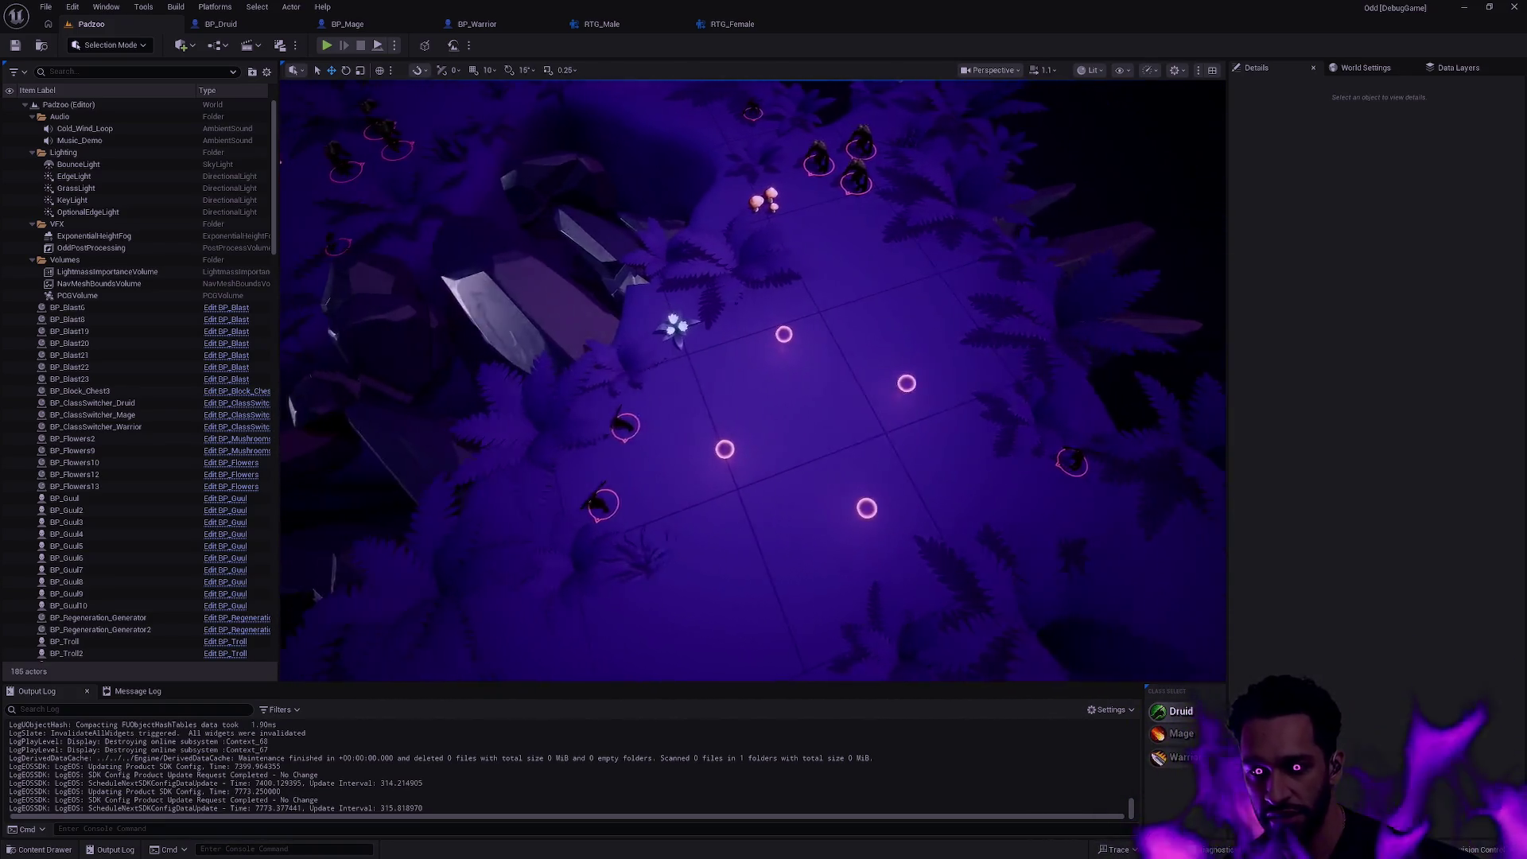
{"action": "left_click_drag", "start_coordinate": [764, 358], "coordinate": [669, 429]}
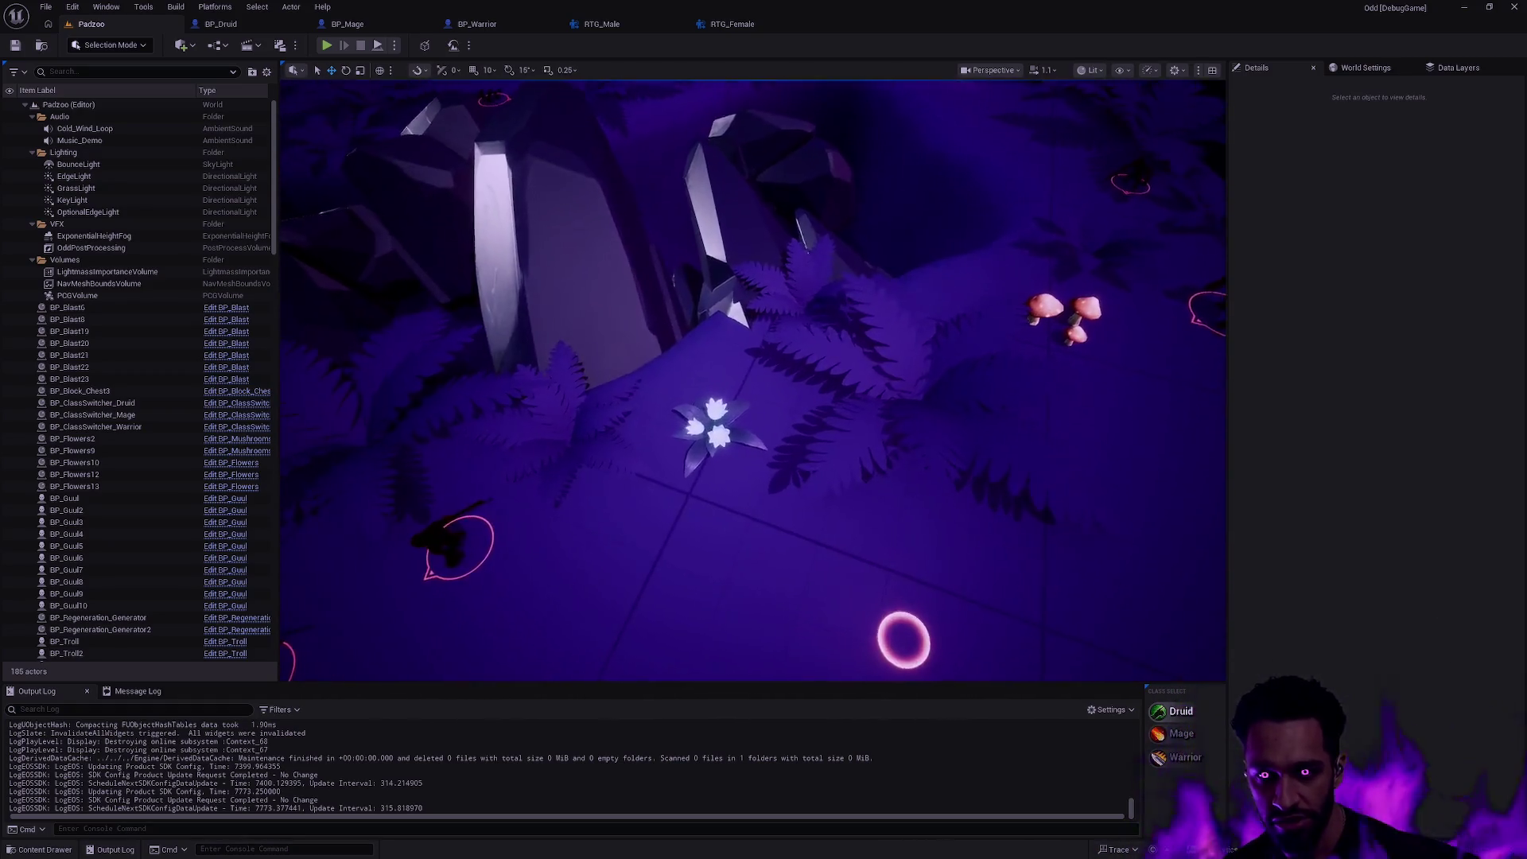
{"action": "left_click_drag", "start_coordinate": [764, 359], "coordinate": [668, 454]}
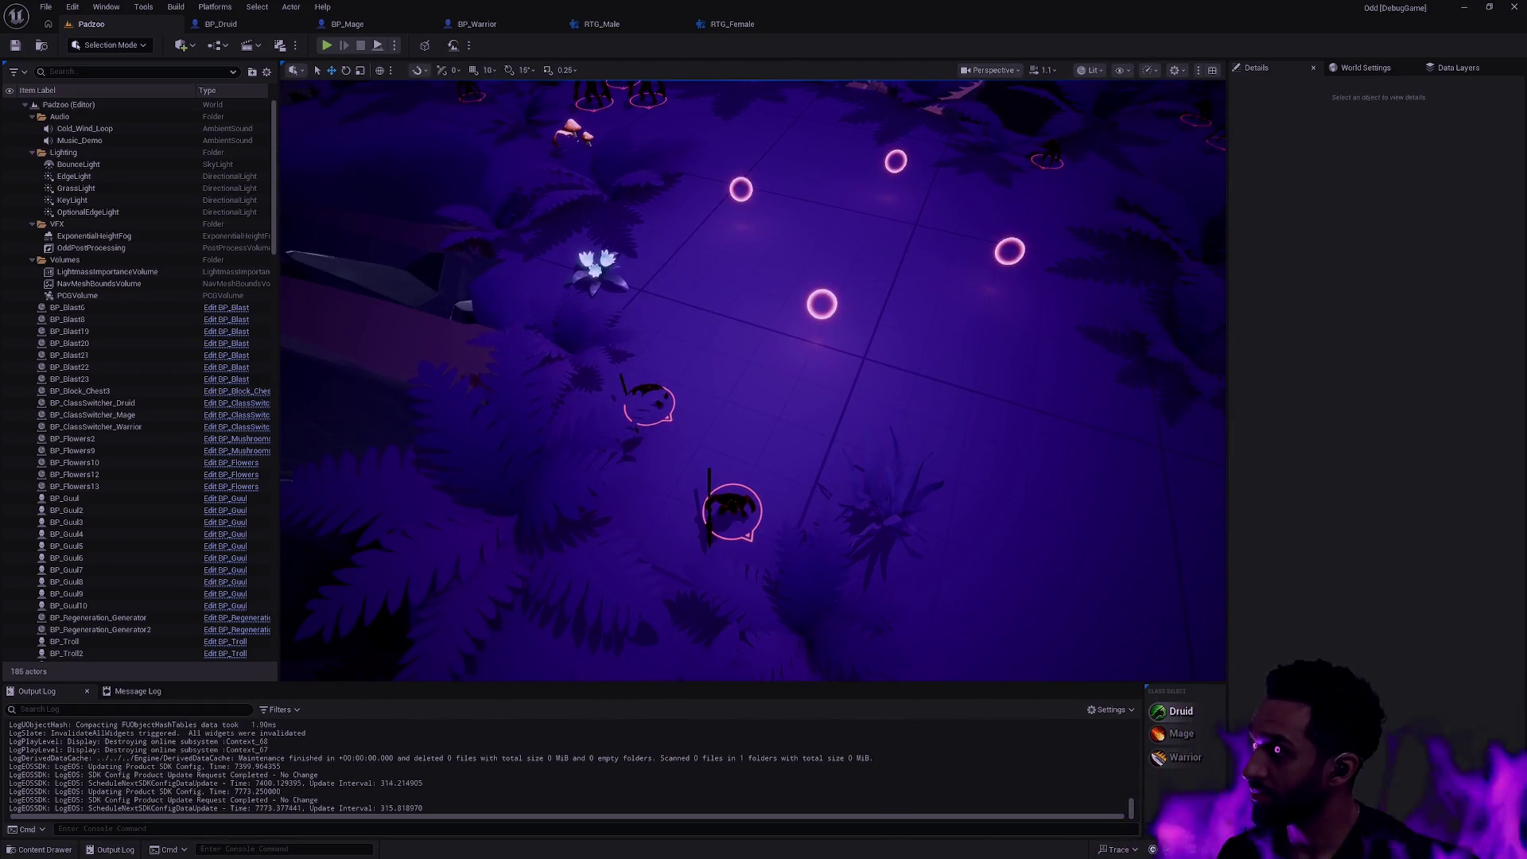
{"action": "mouse_move", "coordinate": [763, 357]}
{"action": "left_mouse_down"}
{"action": "mouse_move", "coordinate": [764, 477]}
{"action": "mouse_move", "coordinate": [668, 429]}
{"action": "left_mouse_up"}
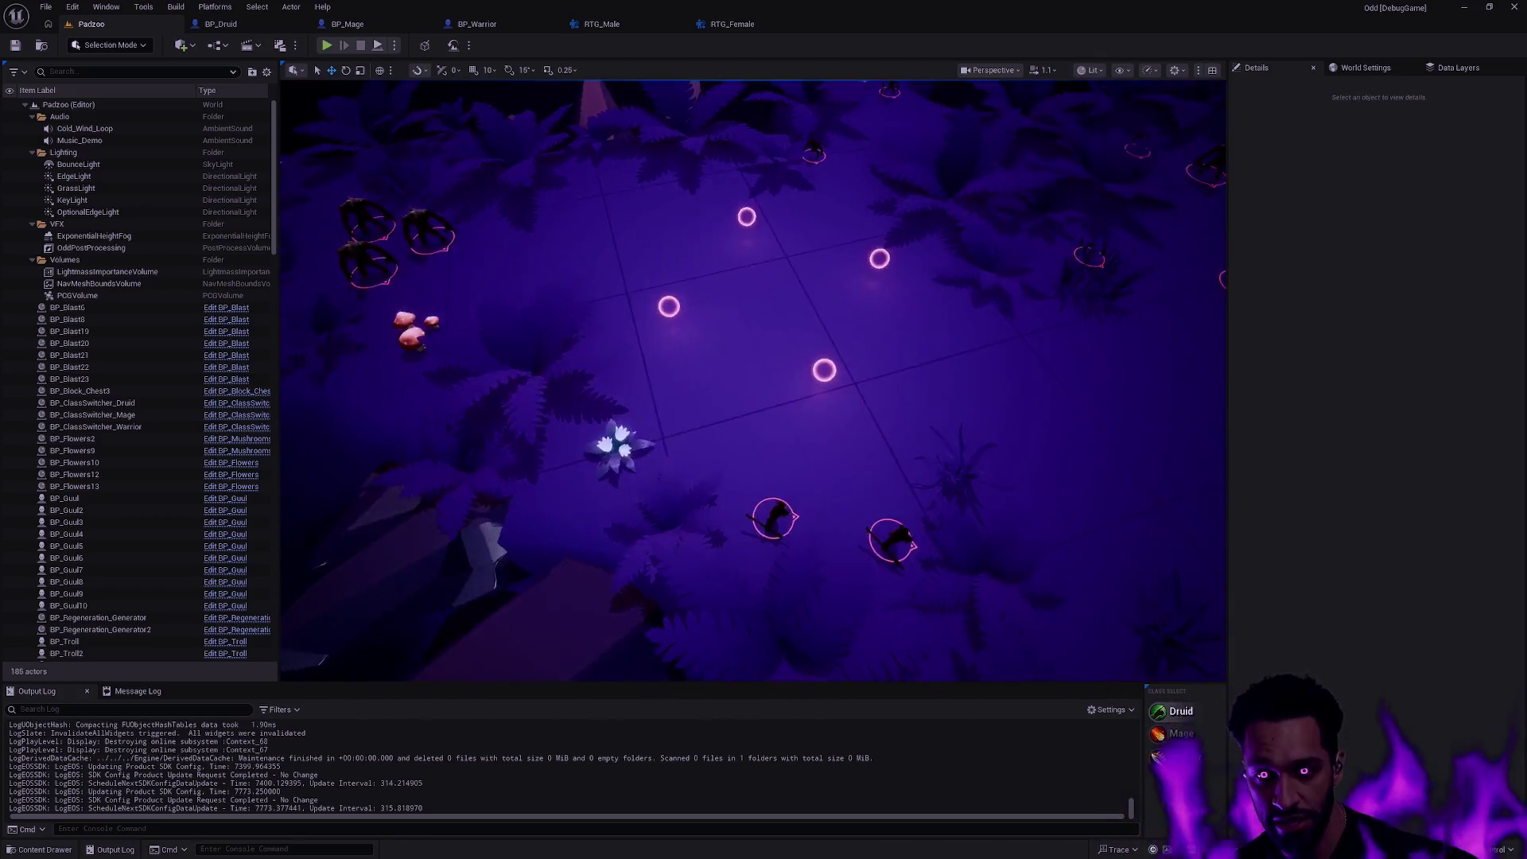
{"action": "left_click_drag", "start_coordinate": [764, 358], "coordinate": [669, 453]}
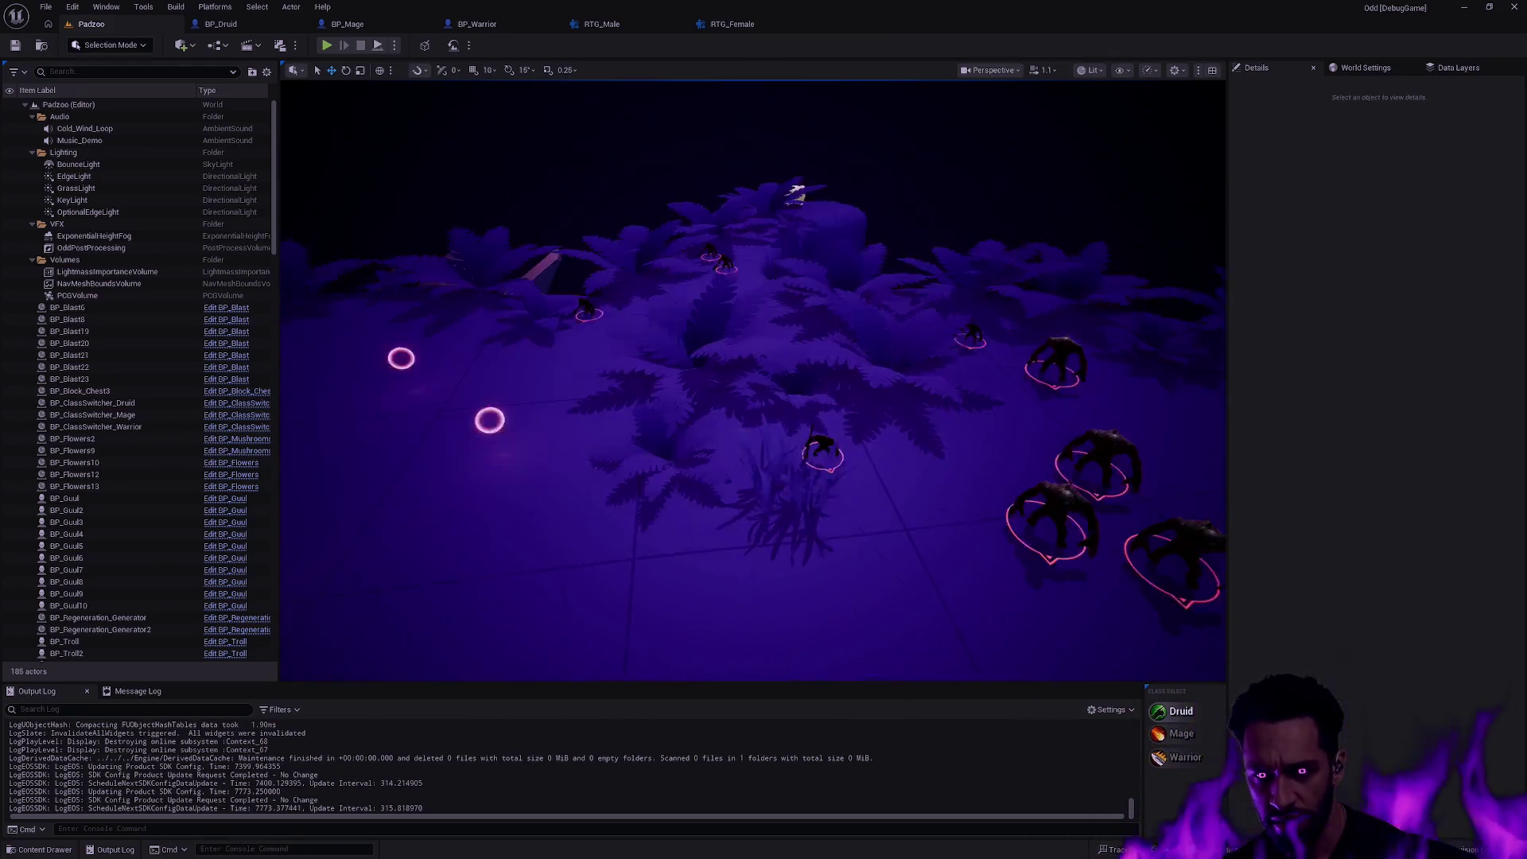
{"action": "left_click_drag", "start_coordinate": [764, 358], "coordinate": [789, 344]}
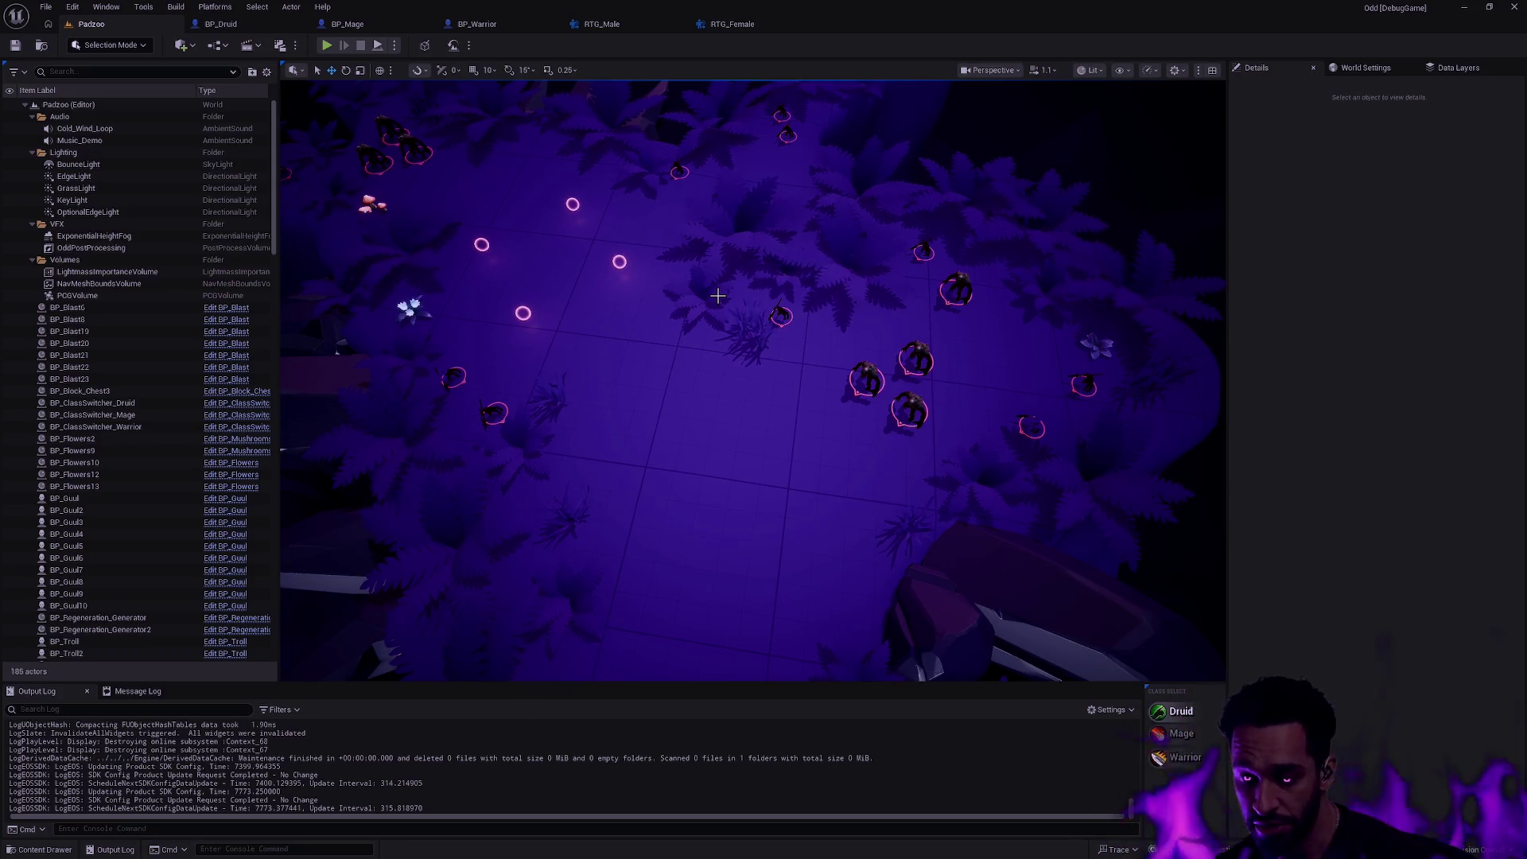
{"action": "mouse_move", "coordinate": [716, 295]}
{"action": "left_mouse_down"}
{"action": "mouse_move", "coordinate": [836, 358]}
{"action": "mouse_move", "coordinate": [764, 359]}
{"action": "left_mouse_up"}
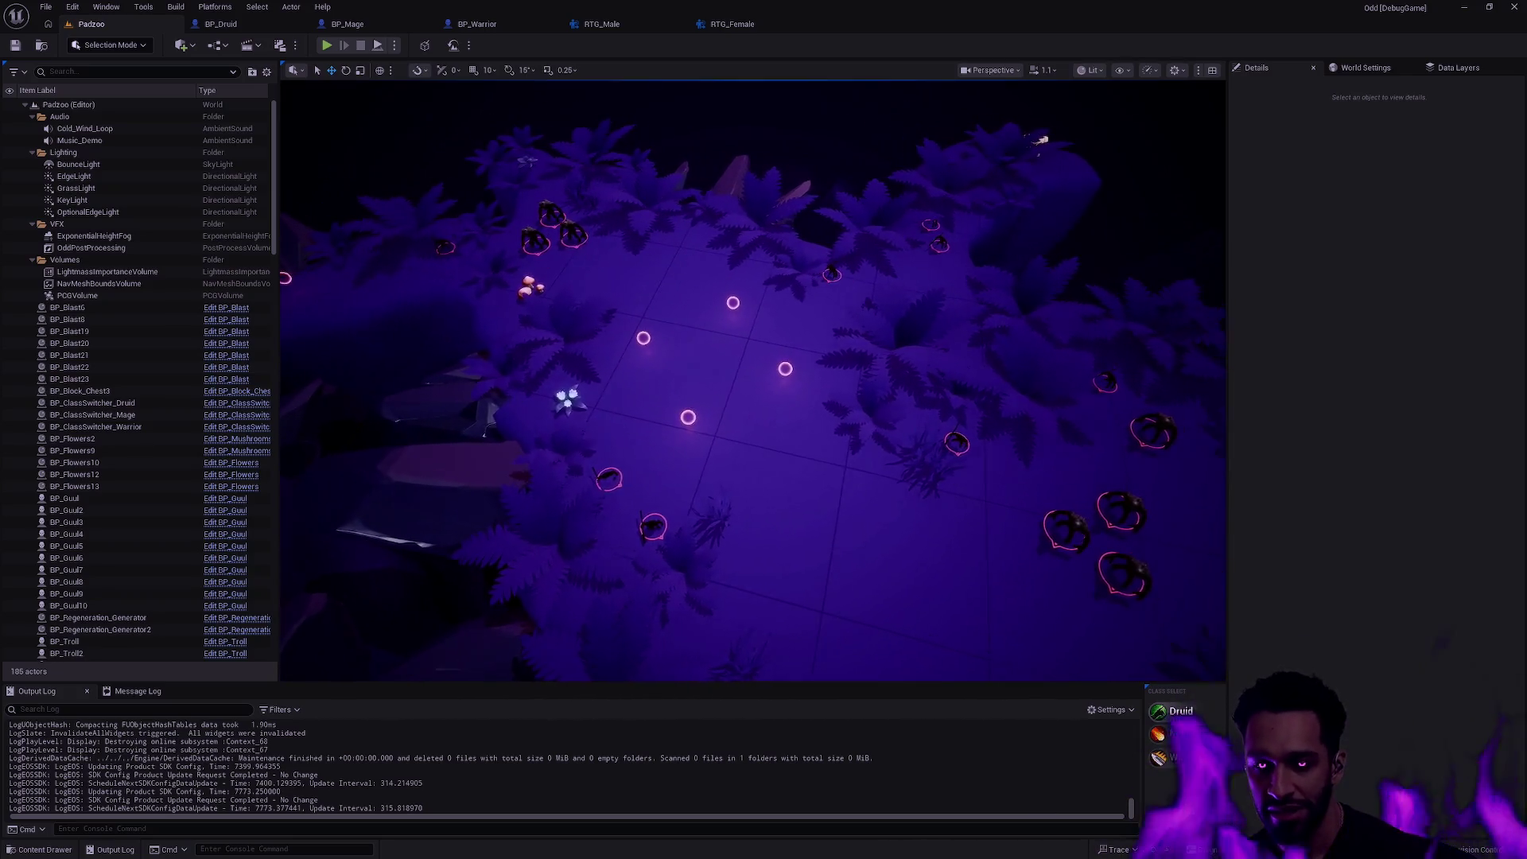
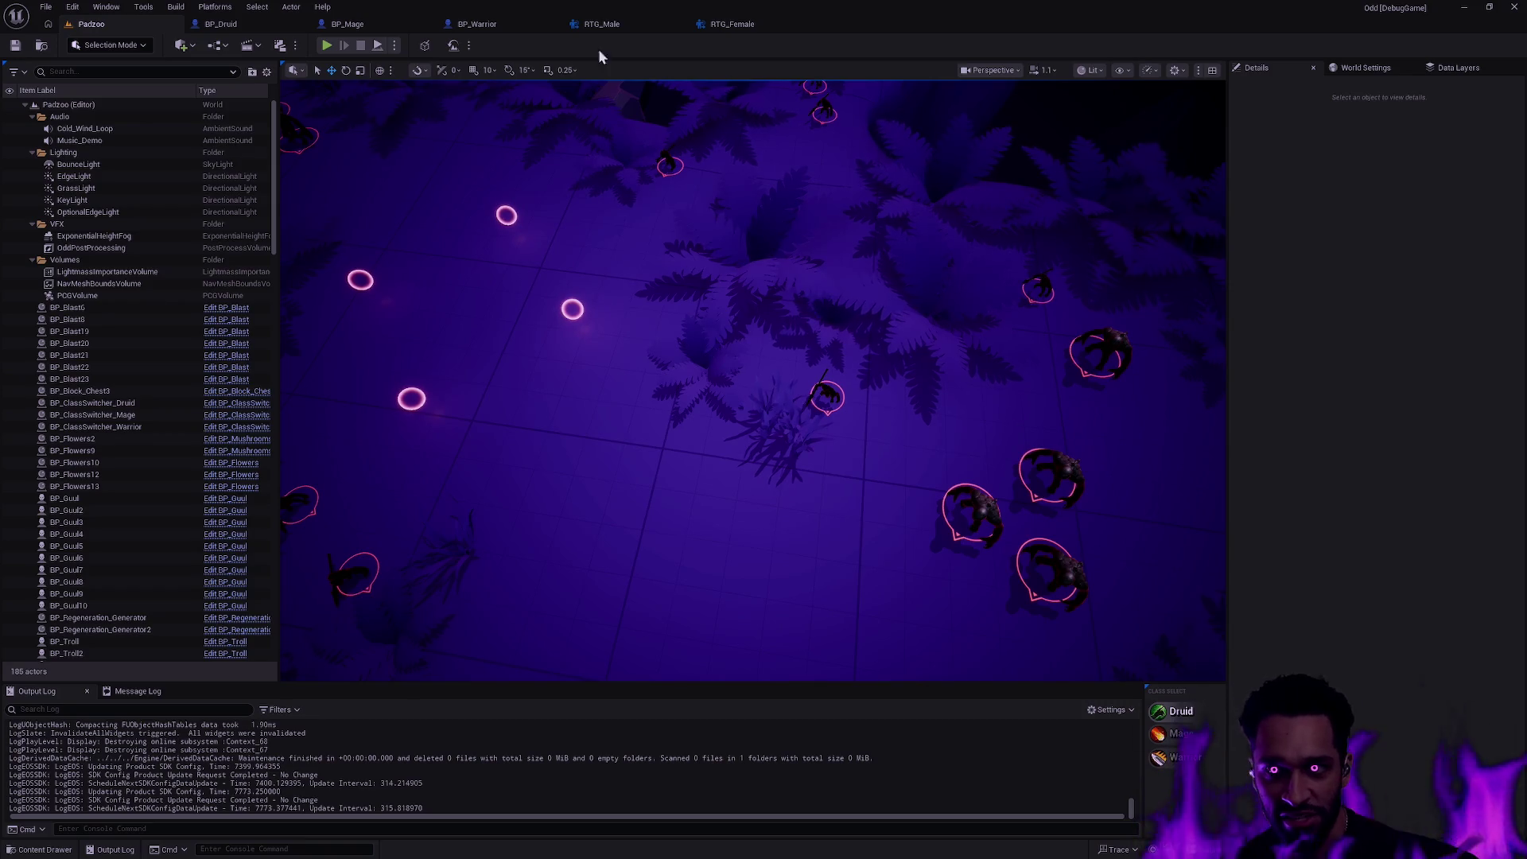
- Bring the RTG_Male retargeter forward with the content drawer showing the Druid MotionMatching assets
{"action": "left_click", "coordinate": [725, 25]}
{"action": "left_click", "coordinate": [618, 25]}
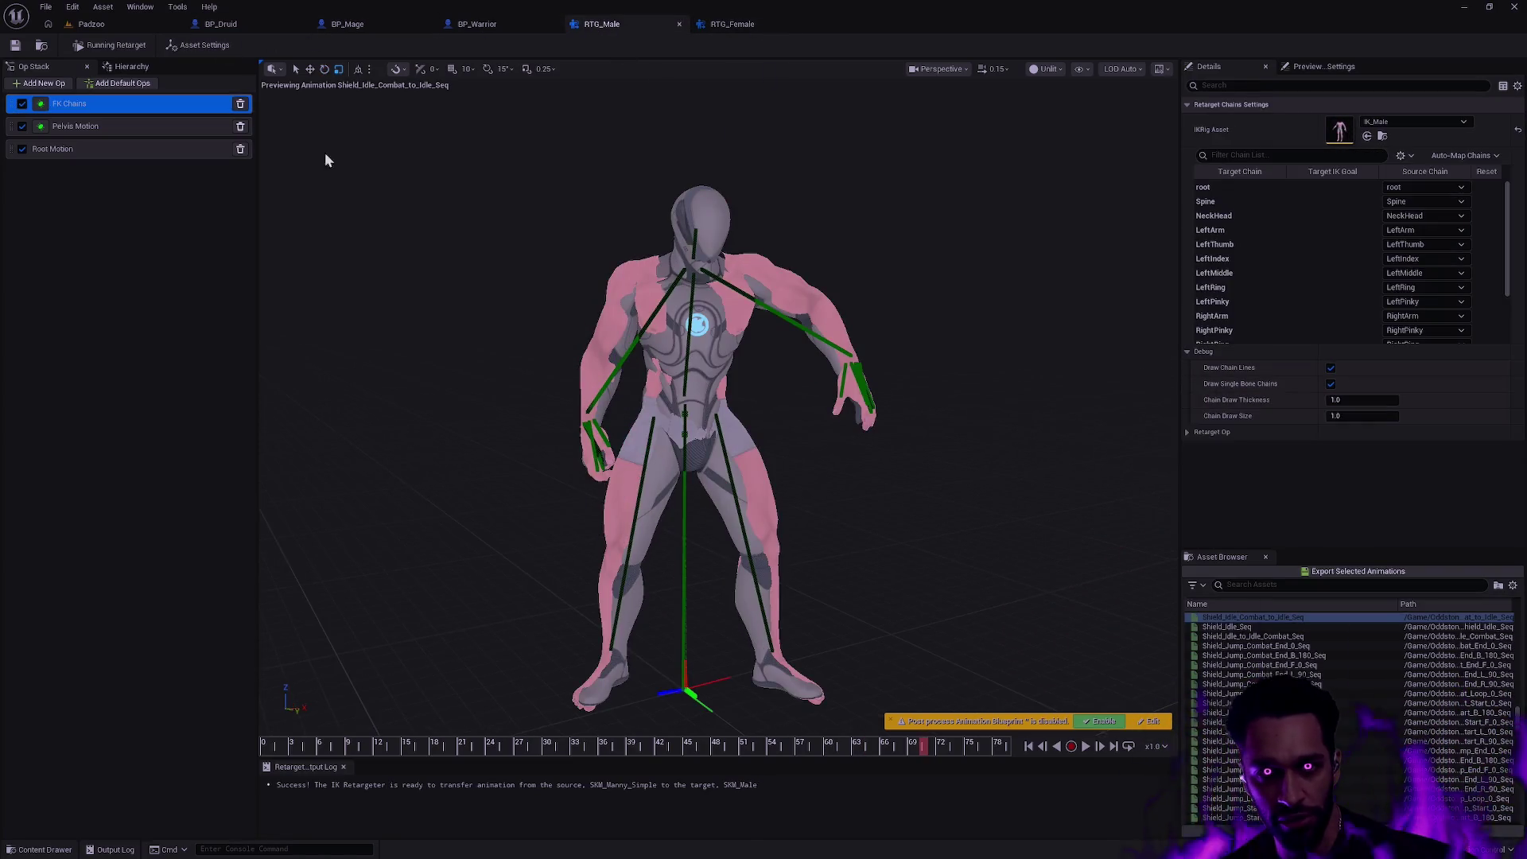
{"action": "key", "text": "ctrl+space"}
{"action": "left_click", "coordinate": [732, 732]}
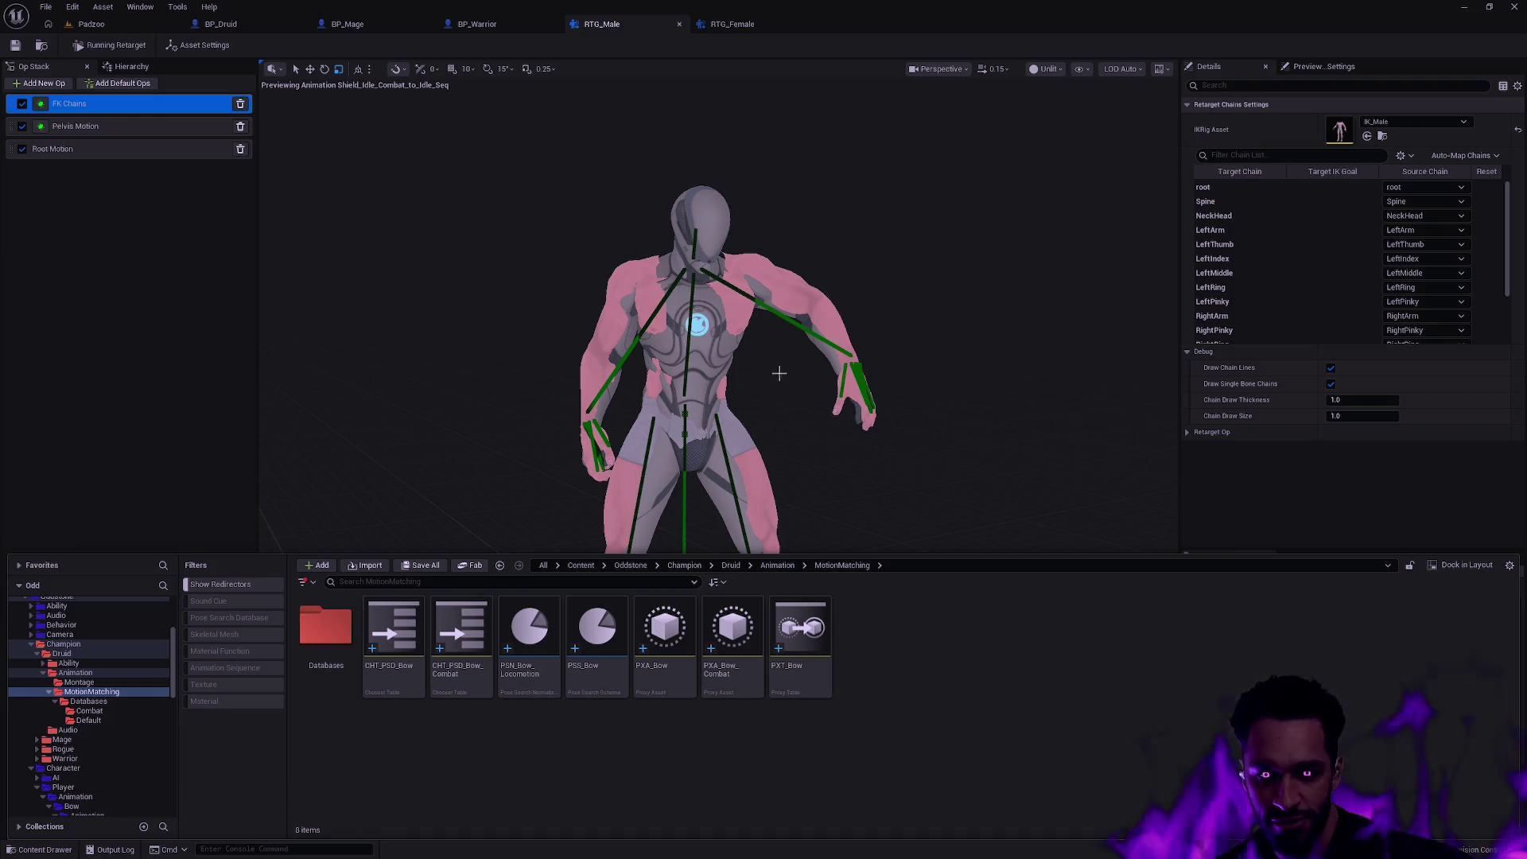
- Batch-rename the seven motion-matching assets replacing Bow with Druid, checking out the assets
{"action": "left_click", "coordinate": [800, 645]}
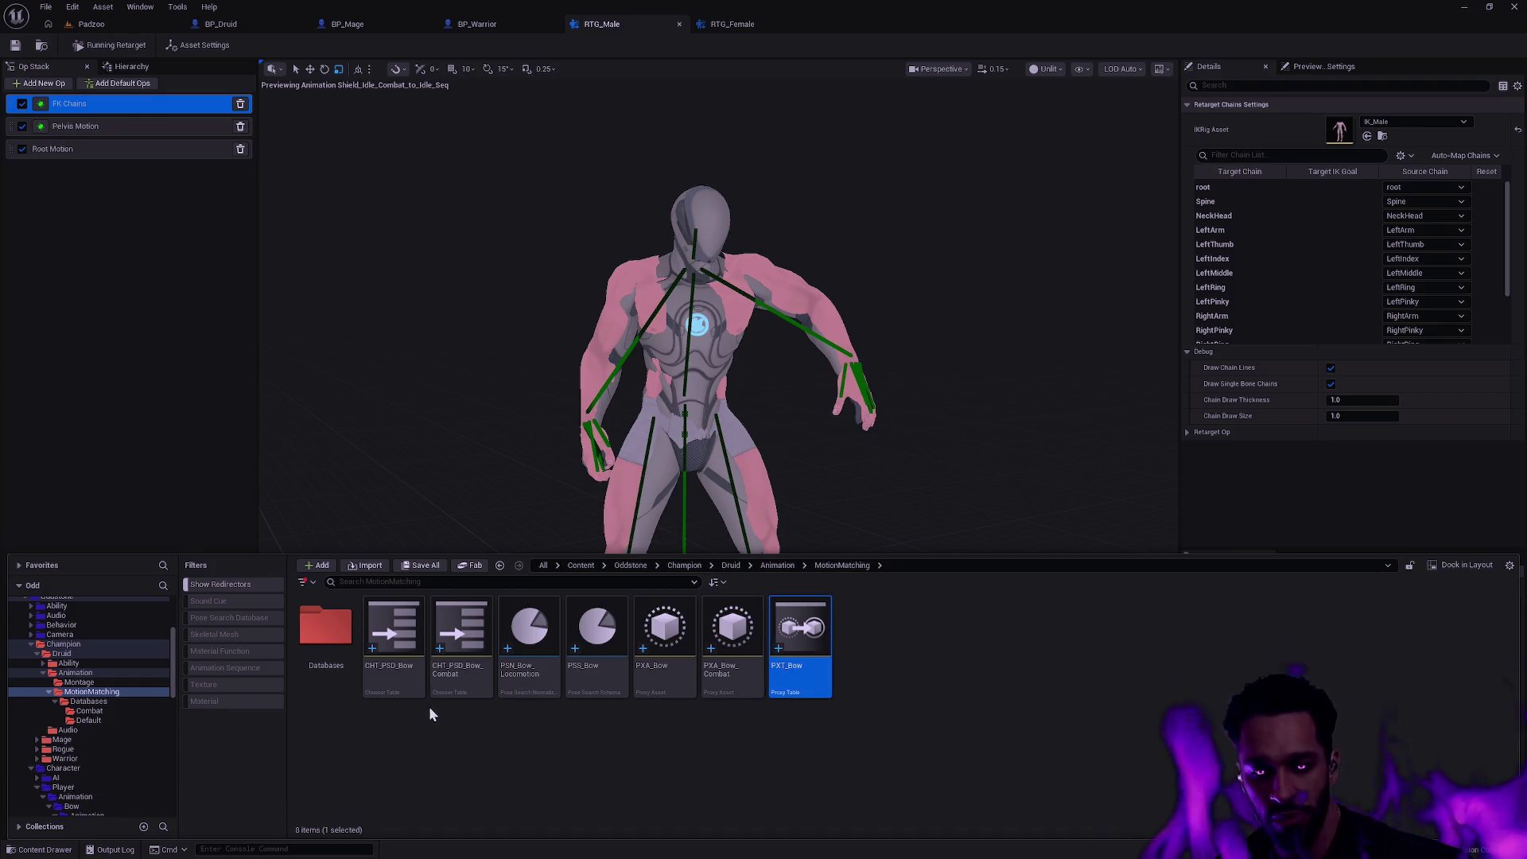
{"action": "left_click", "coordinate": [379, 674], "text": "shift"}
{"action": "key", "text": "shift+F2"}
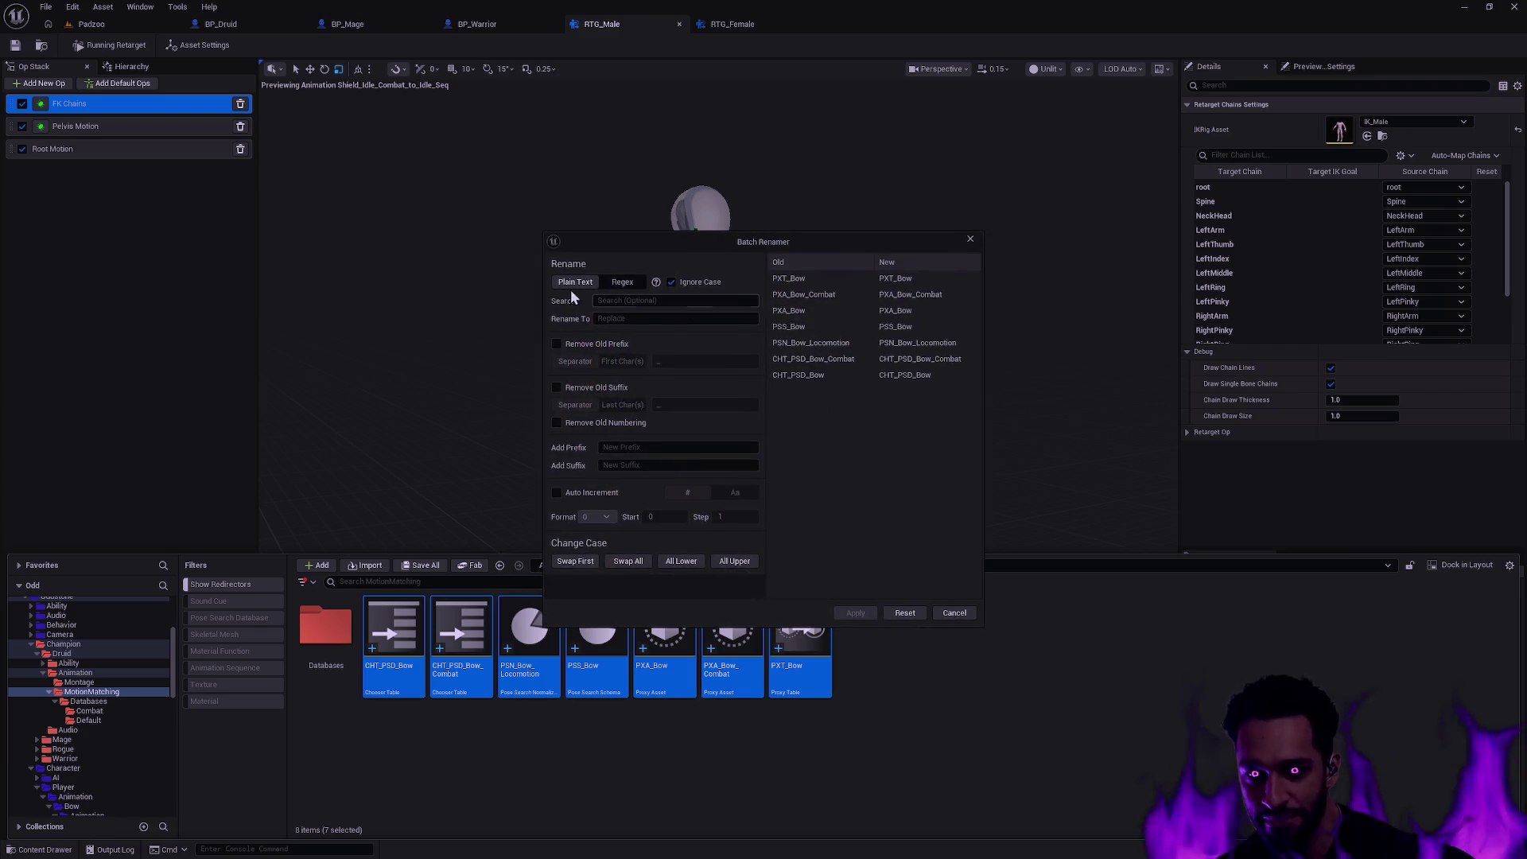
{"action": "left_click", "coordinate": [675, 299]}
{"action": "type", "text": "Bow"}
{"action": "key", "text": "Tab"}
{"action": "type", "text": "Druid"}
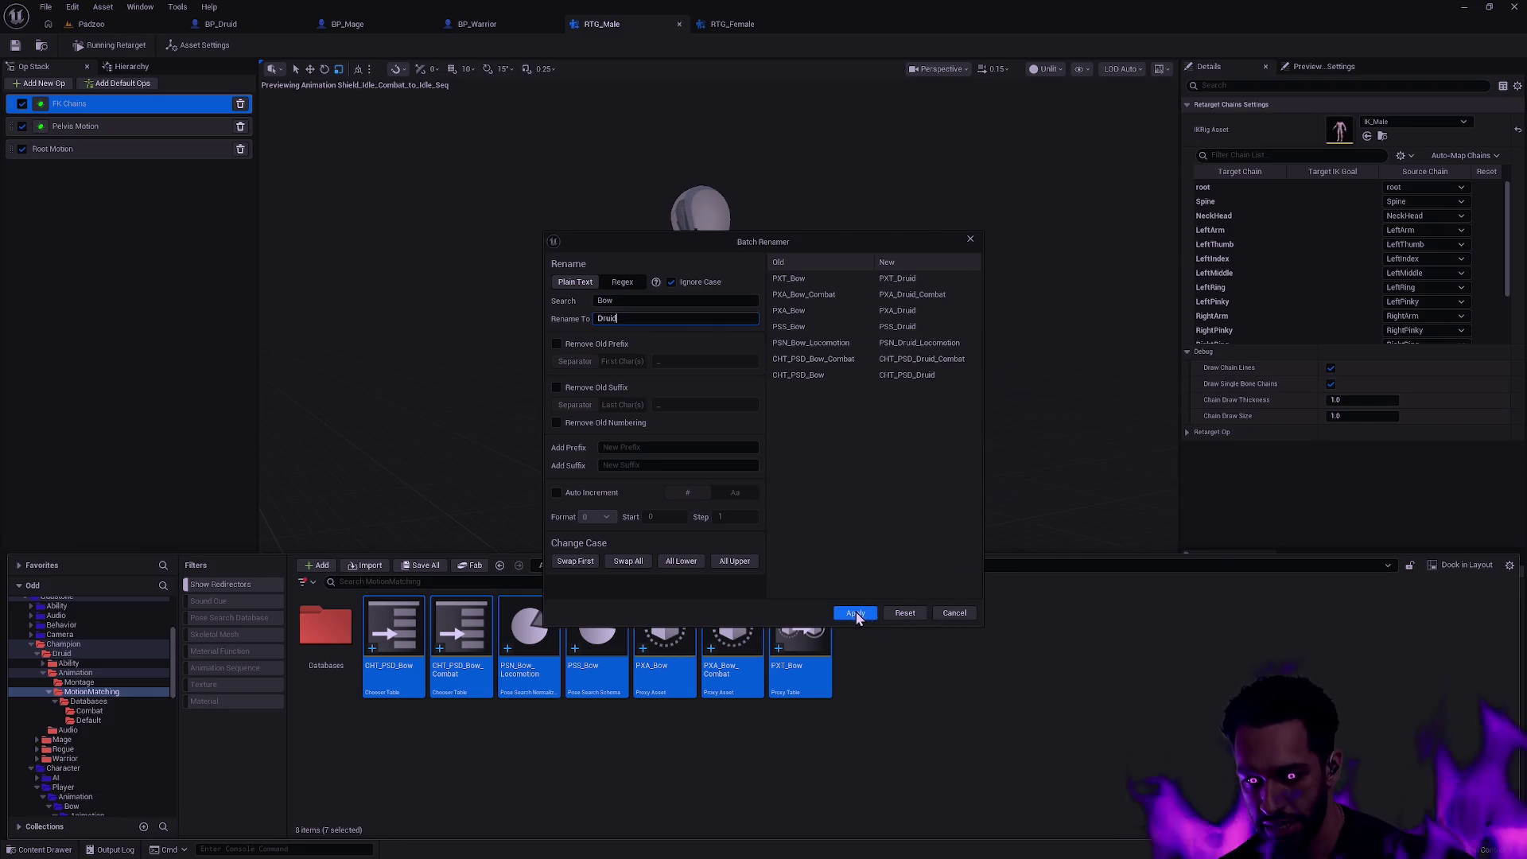
{"action": "left_click", "coordinate": [856, 615]}
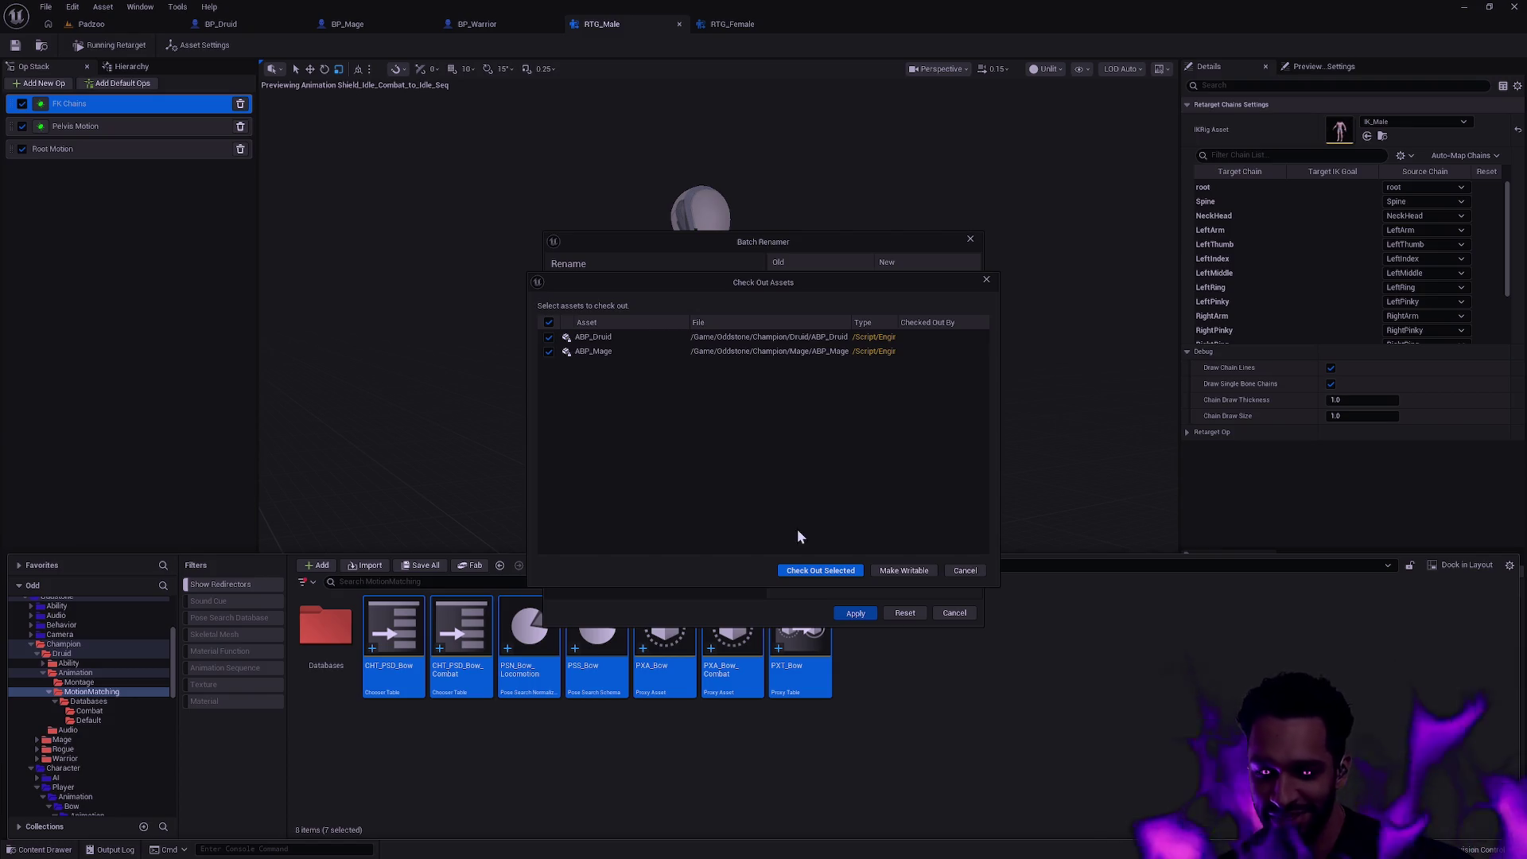
{"action": "left_click", "coordinate": [903, 569]}
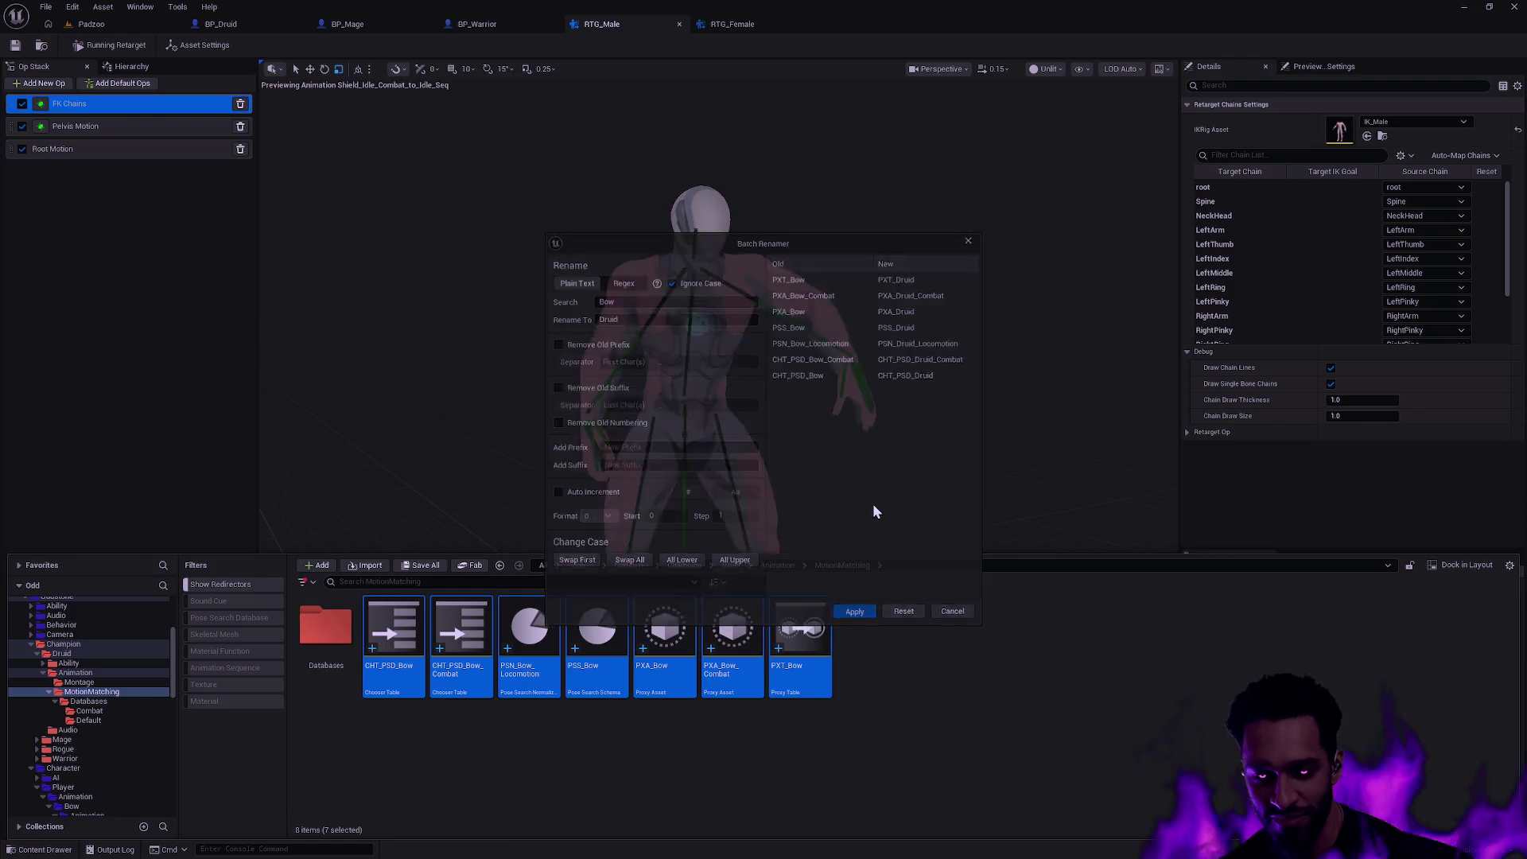
- Enter the Databases folder
{"action": "left_click", "coordinate": [328, 645]}
{"action": "double_click", "coordinate": [329, 644]}
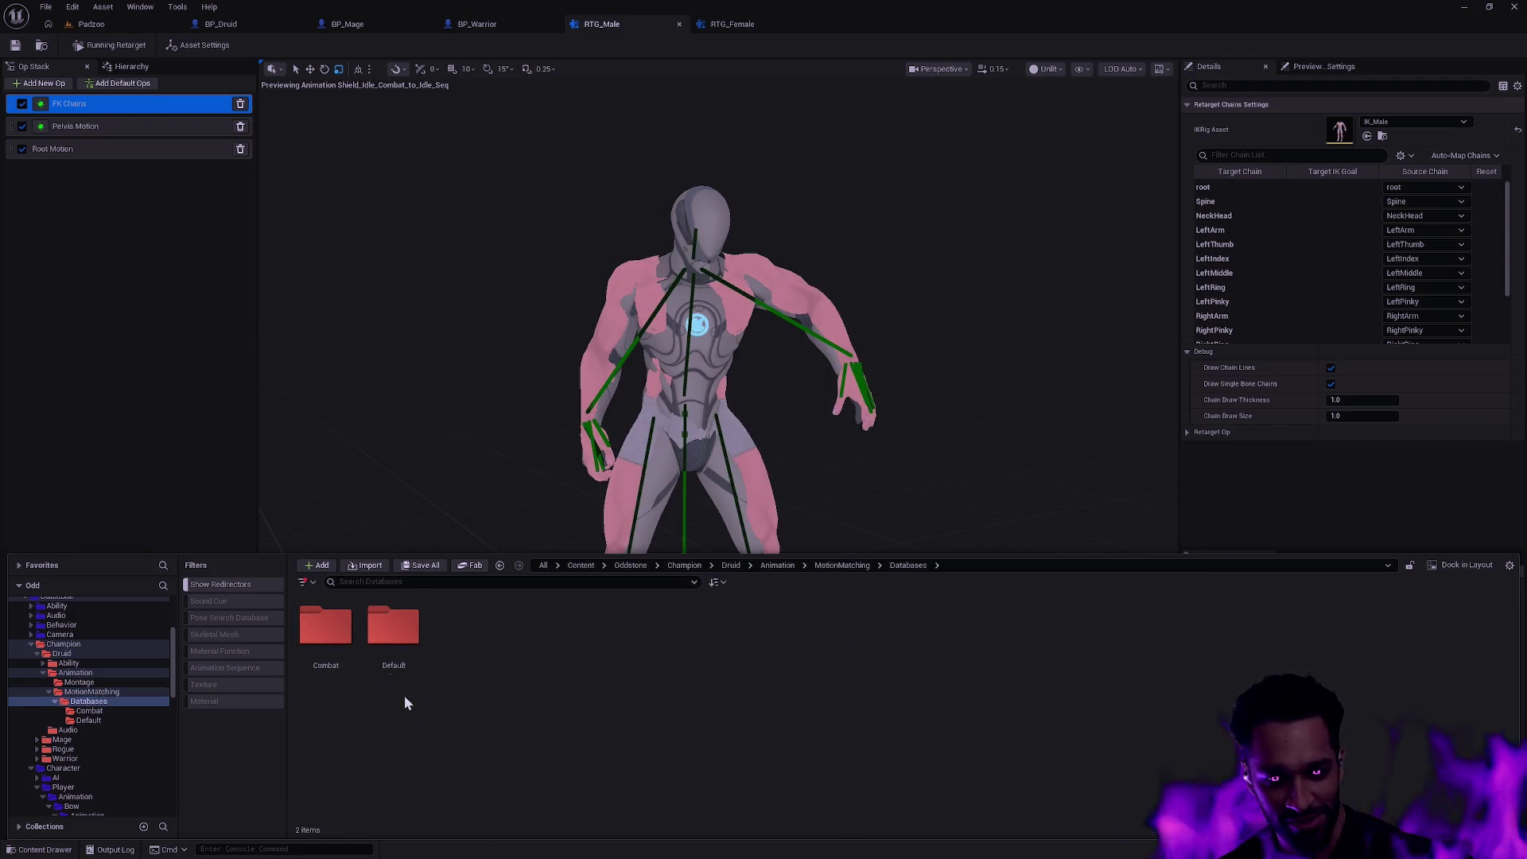
- Batch-rename the four Default pose search databases from PSD_Bow to PSD_Druid, then move to Combat
{"action": "double_click", "coordinate": [393, 633]}
{"action": "left_click", "coordinate": [529, 645]}
{"action": "left_click", "coordinate": [325, 669], "text": "shift"}
{"action": "key", "text": "shift+F2"}
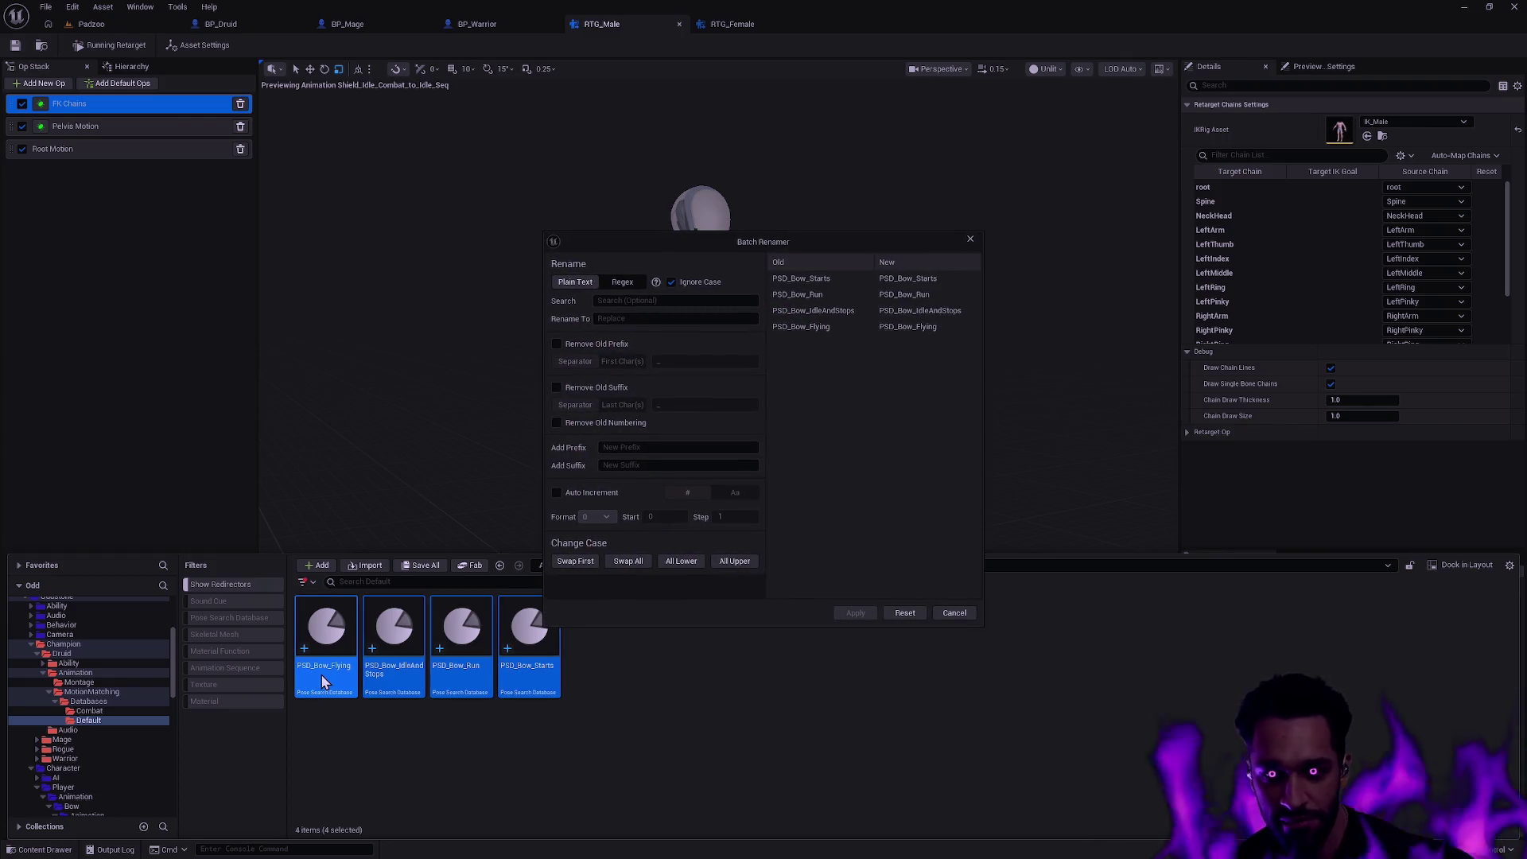
{"action": "type", "text": "Bow_"}
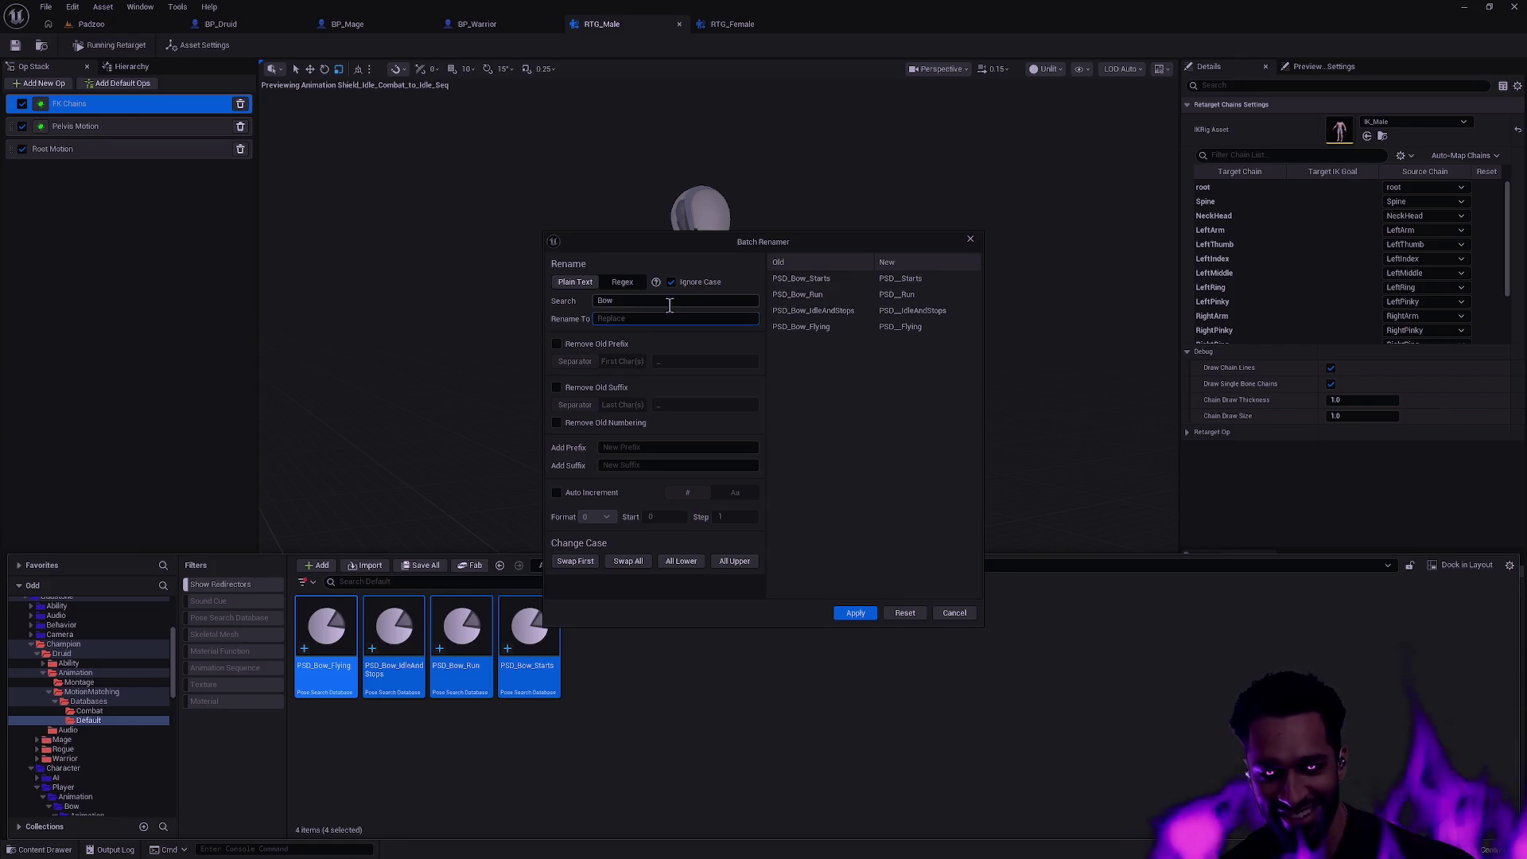
{"action": "type", "text": "Druid"}
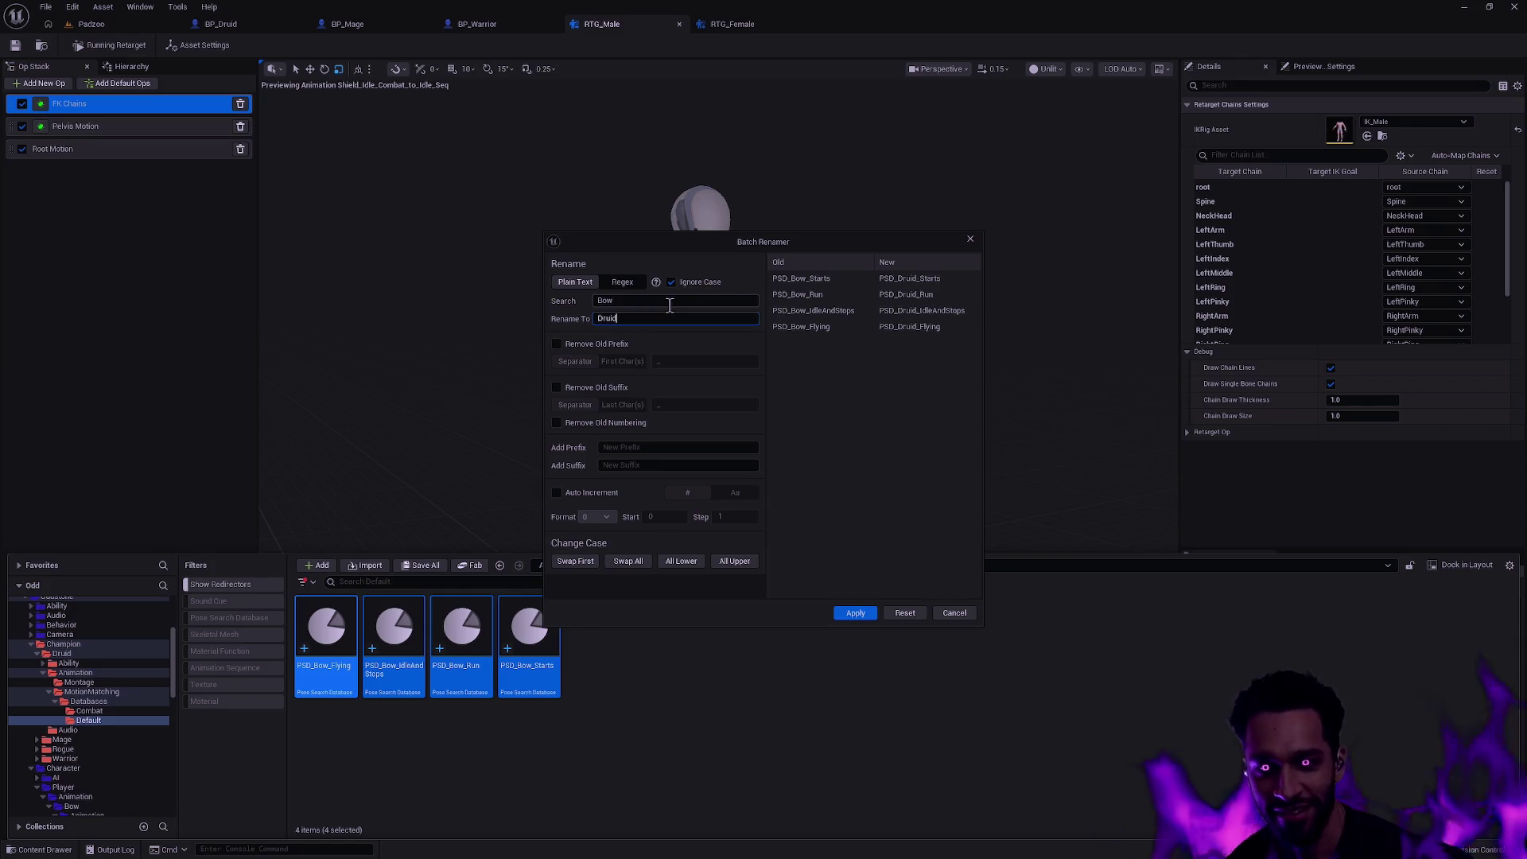
{"action": "left_click", "coordinate": [855, 611]}
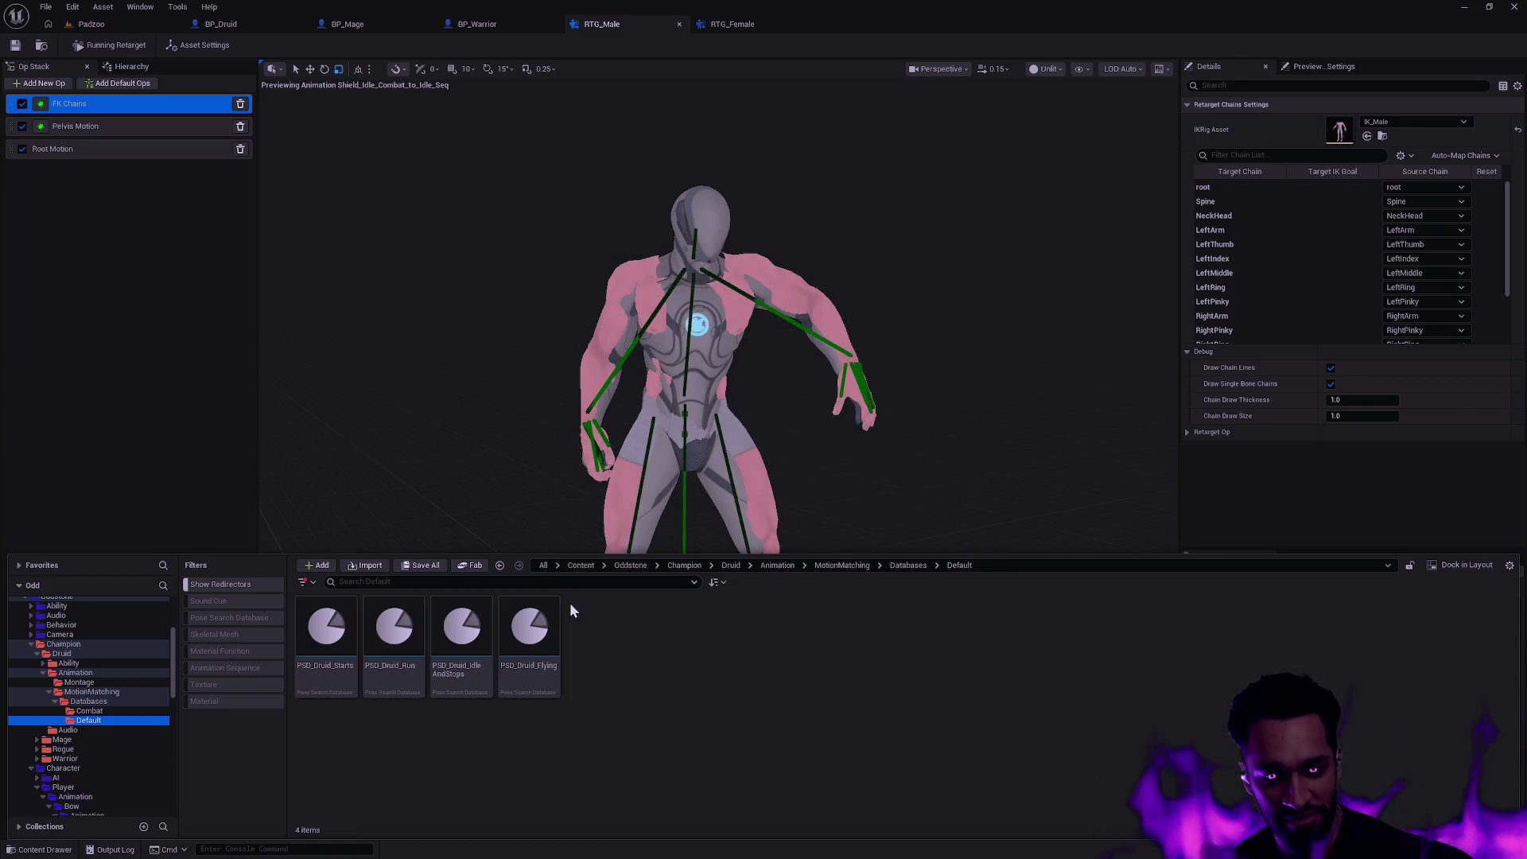
{"action": "left_click", "coordinate": [90, 712]}
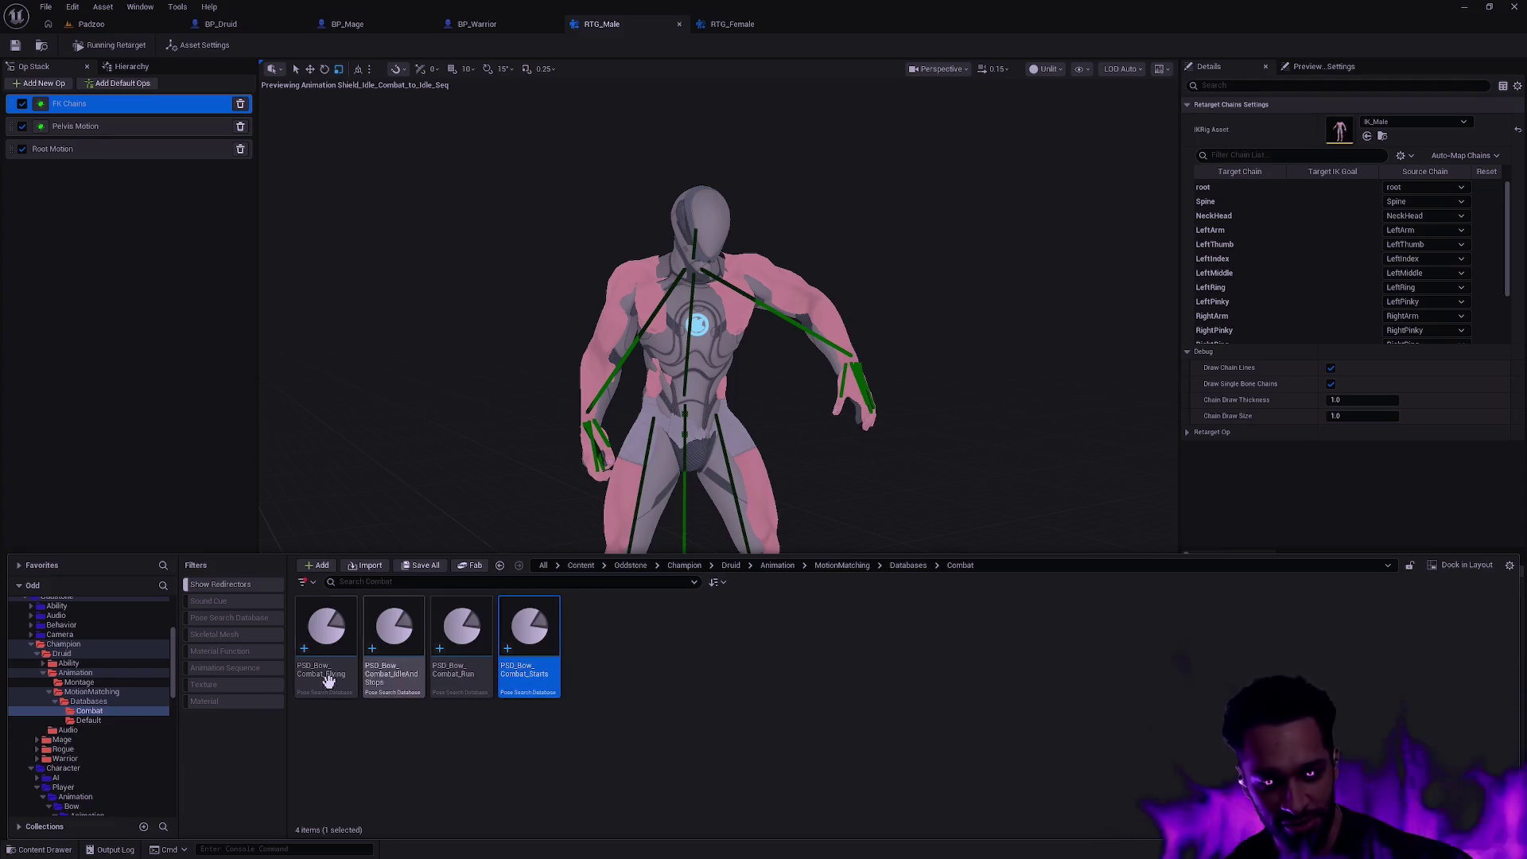
- Batch-rename the four Combat databases from PSD_Bow_Combat to PSD_Druid_Combat and check the Default folder
{"action": "left_click_drag", "start_coordinate": [574, 704], "coordinate": [298, 609]}
{"action": "right_click", "coordinate": [322, 632]}
{"action": "left_click", "coordinate": [358, 716]}
{"action": "left_click", "coordinate": [675, 300]}
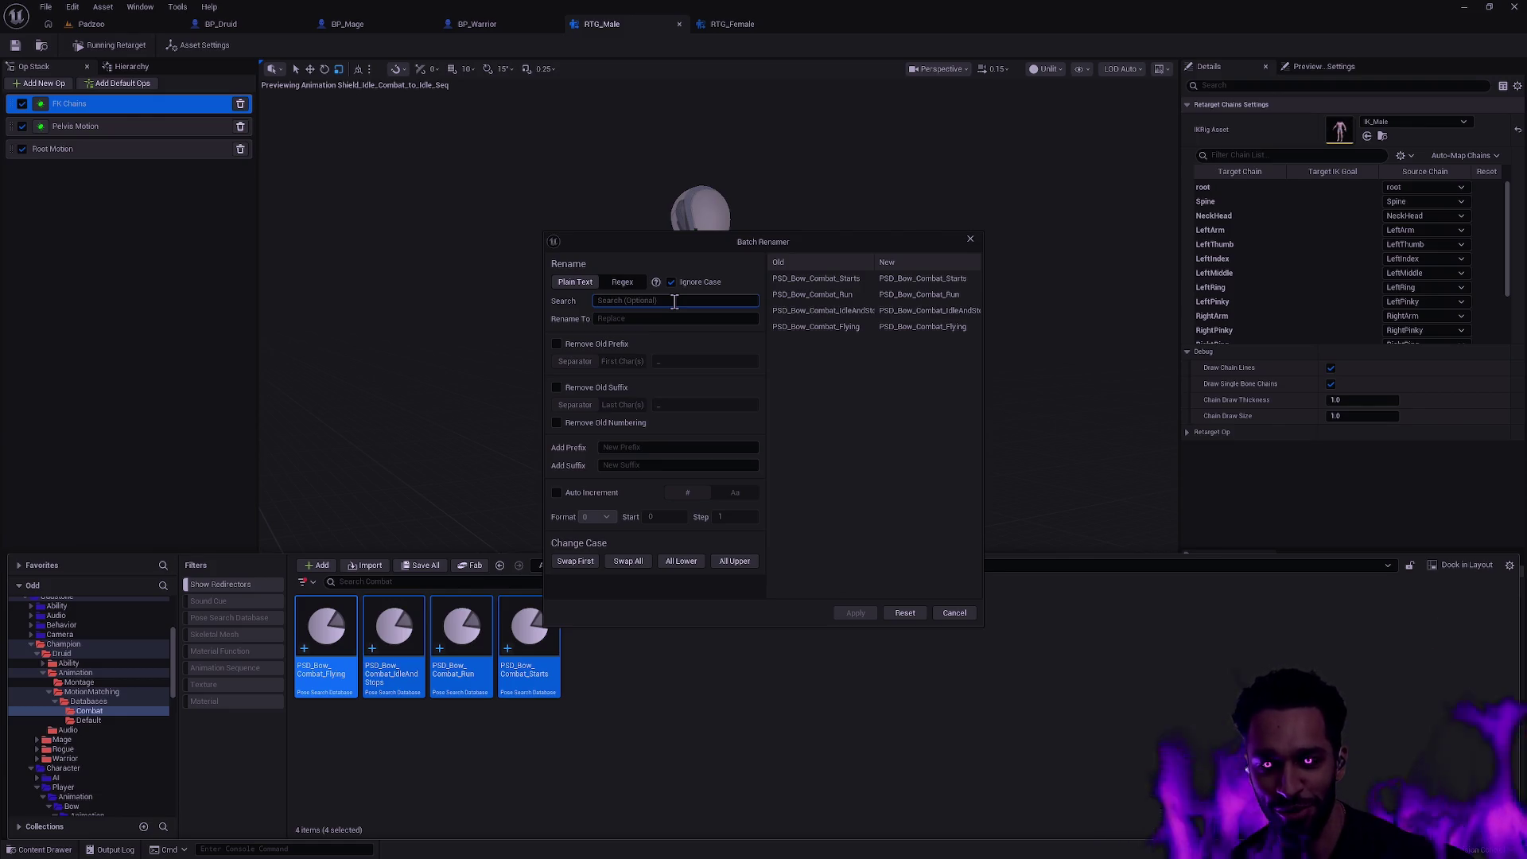
{"action": "type", "text": "Bow_"}
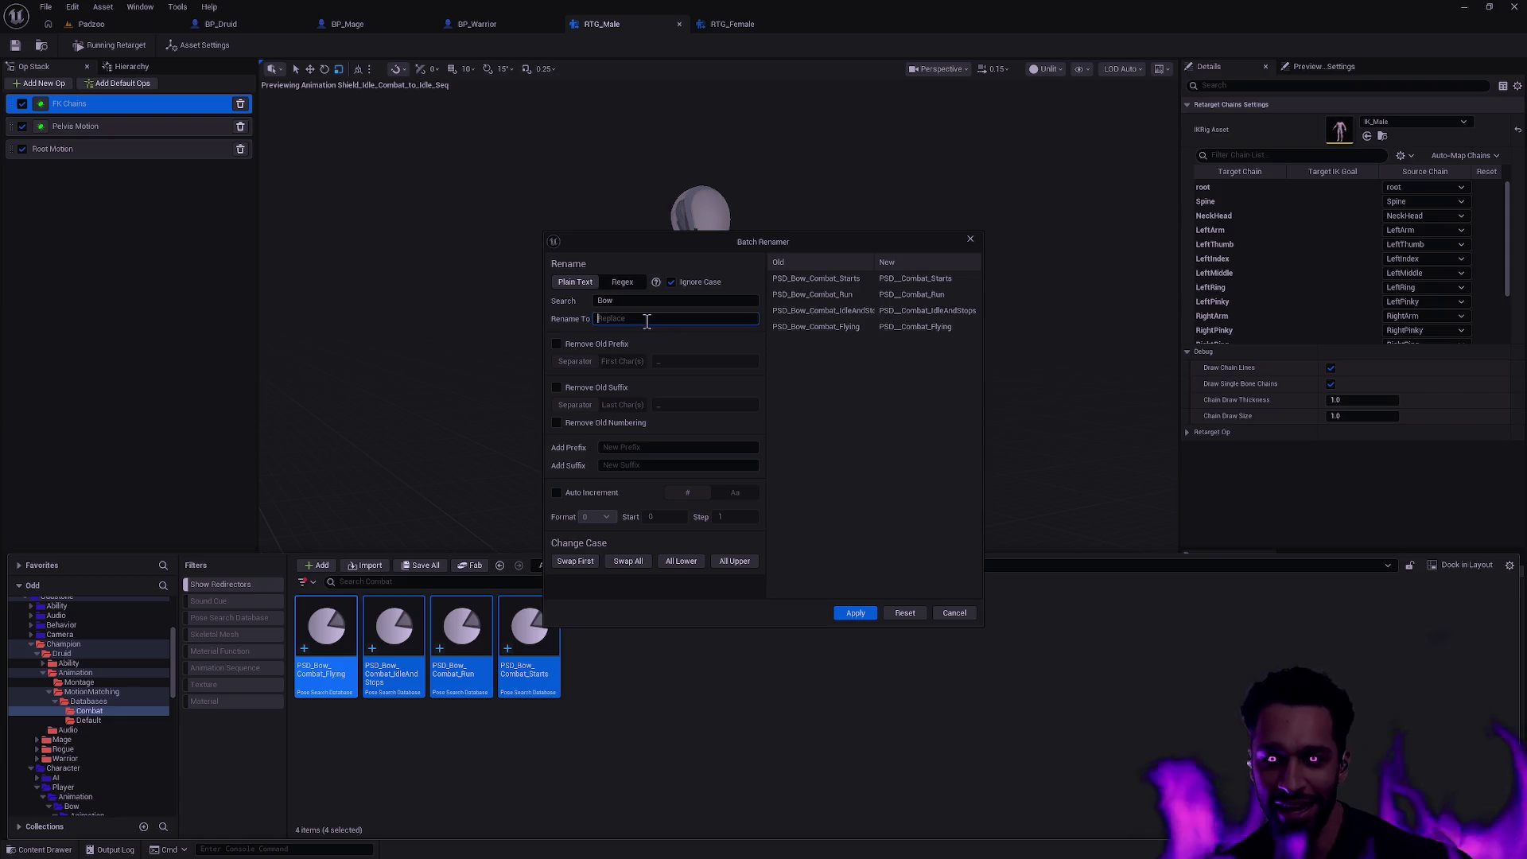
{"action": "type", "text": "Druid"}
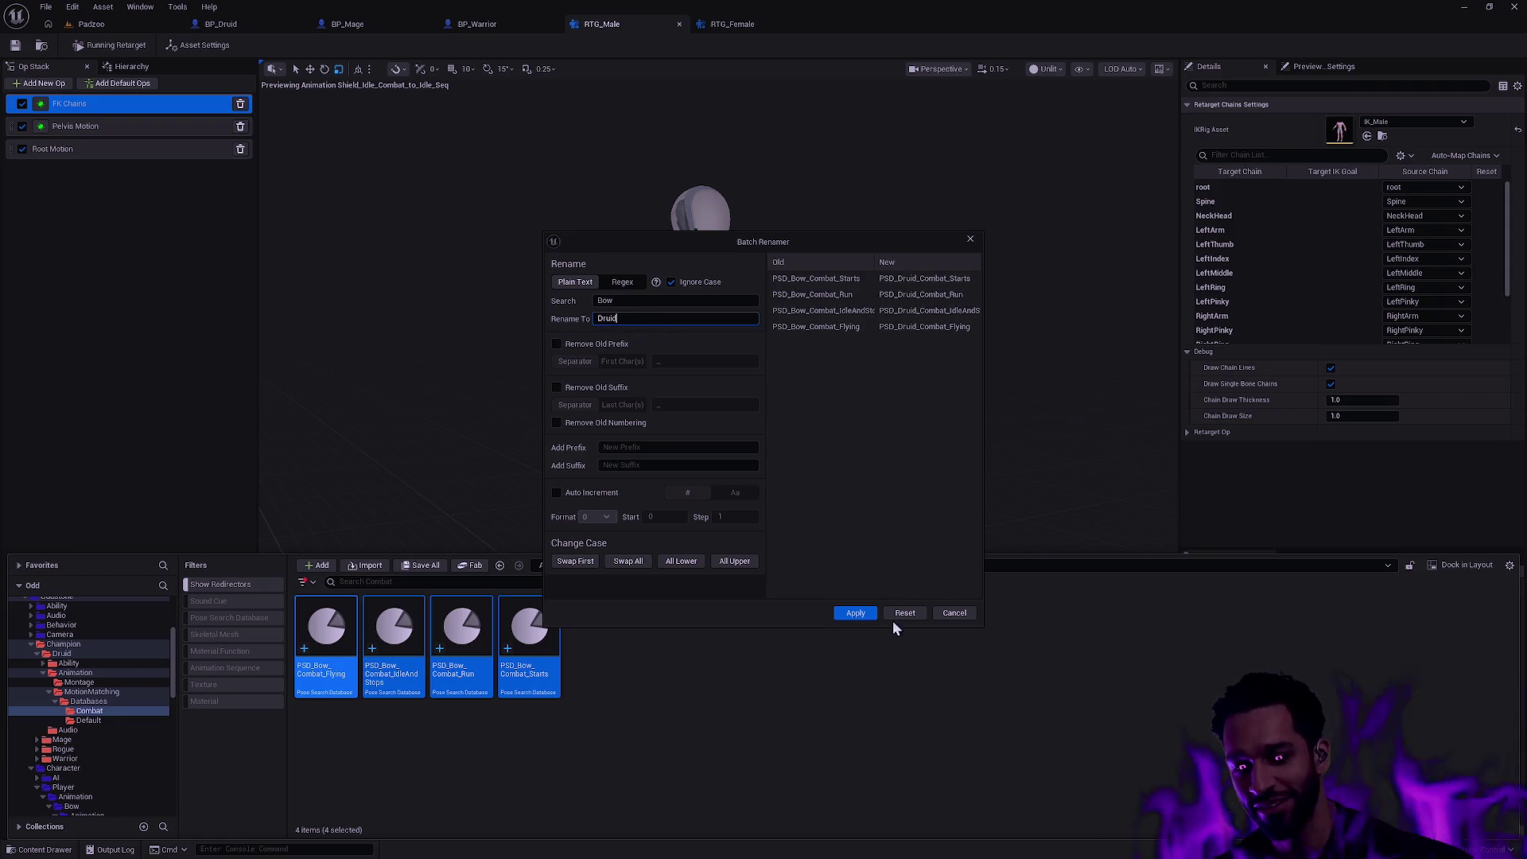
{"action": "left_click", "coordinate": [852, 613]}
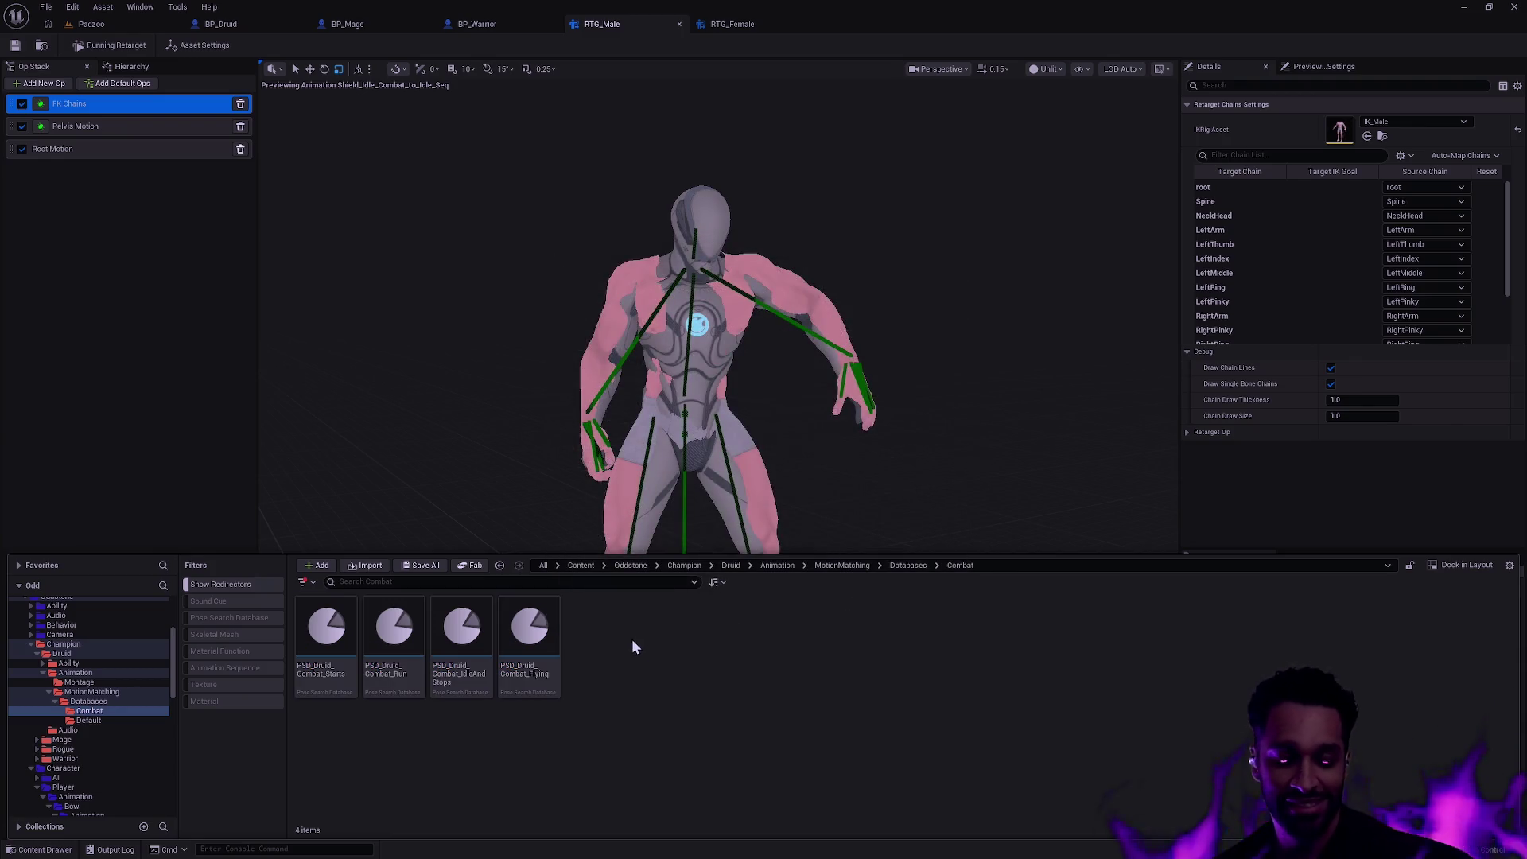
{"action": "left_click", "coordinate": [120, 719]}
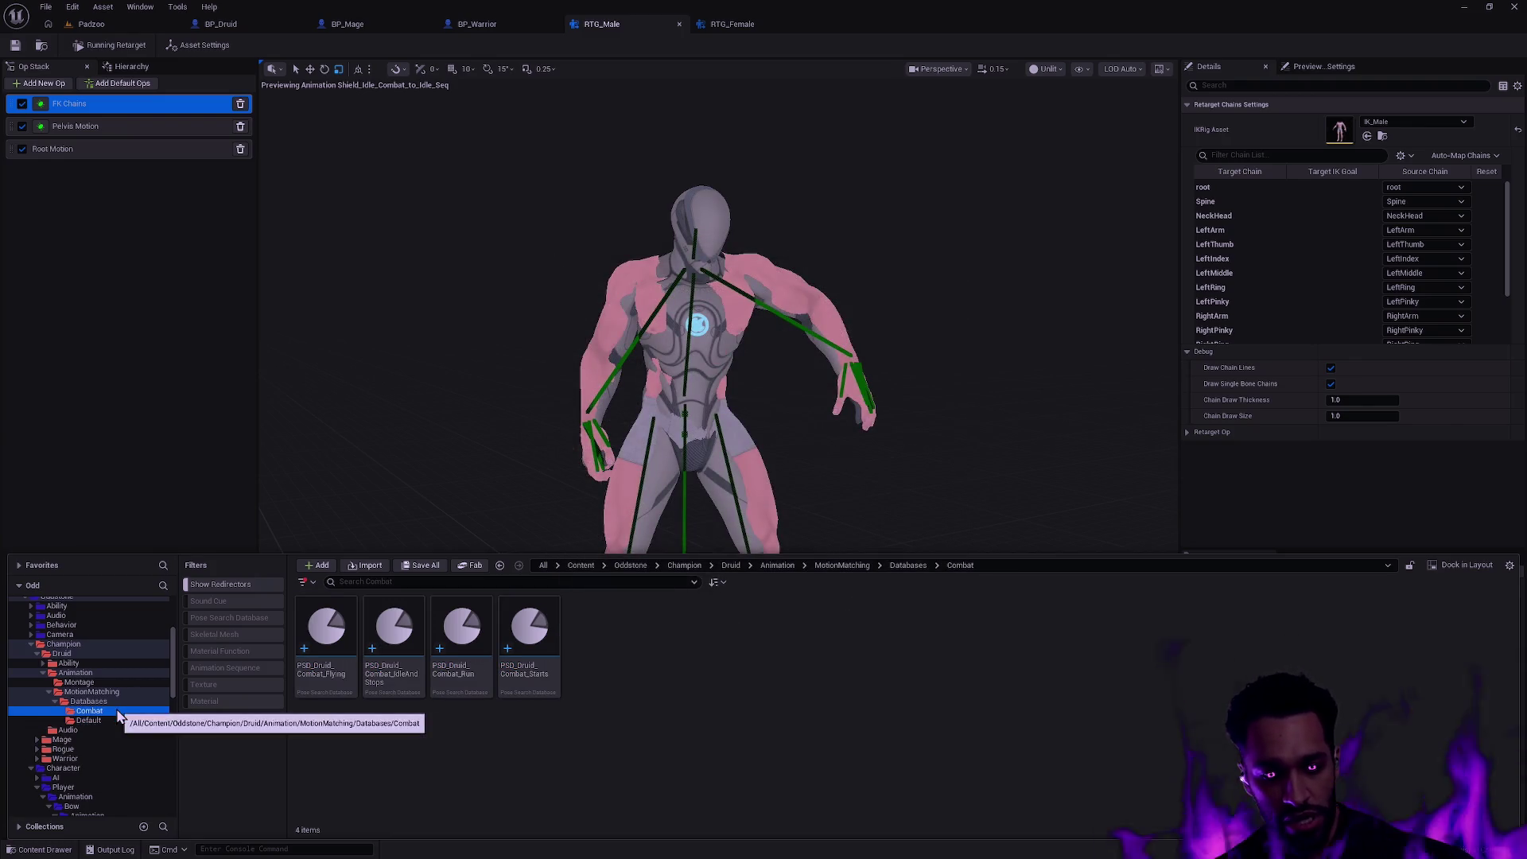
- Review the Druid Animation and Player Bow and Shield folders in the tree
{"action": "left_click", "coordinate": [103, 700]}
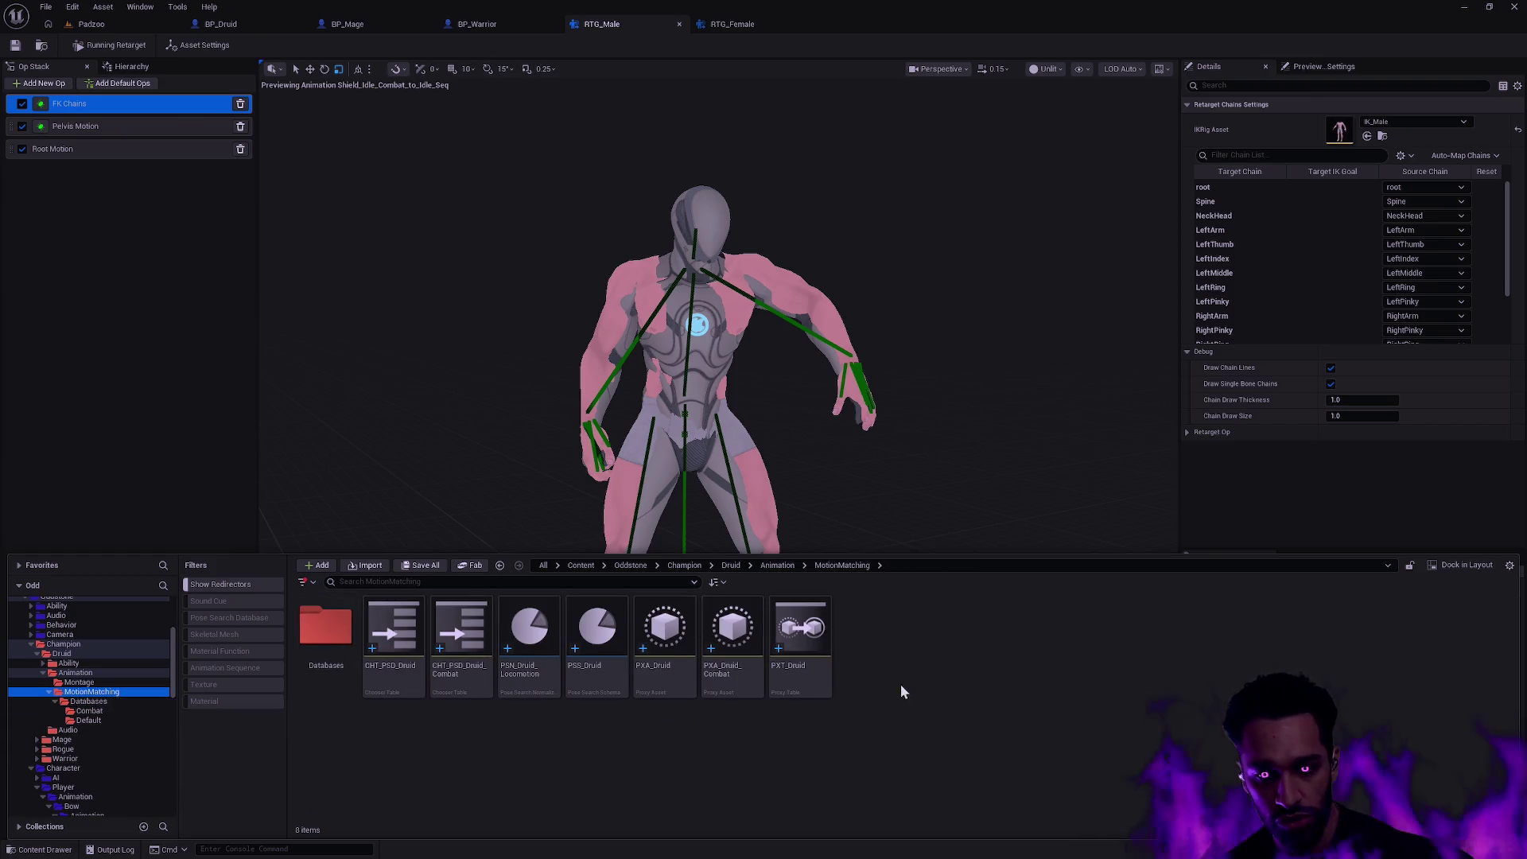
{"action": "double_click", "coordinate": [82, 674]}
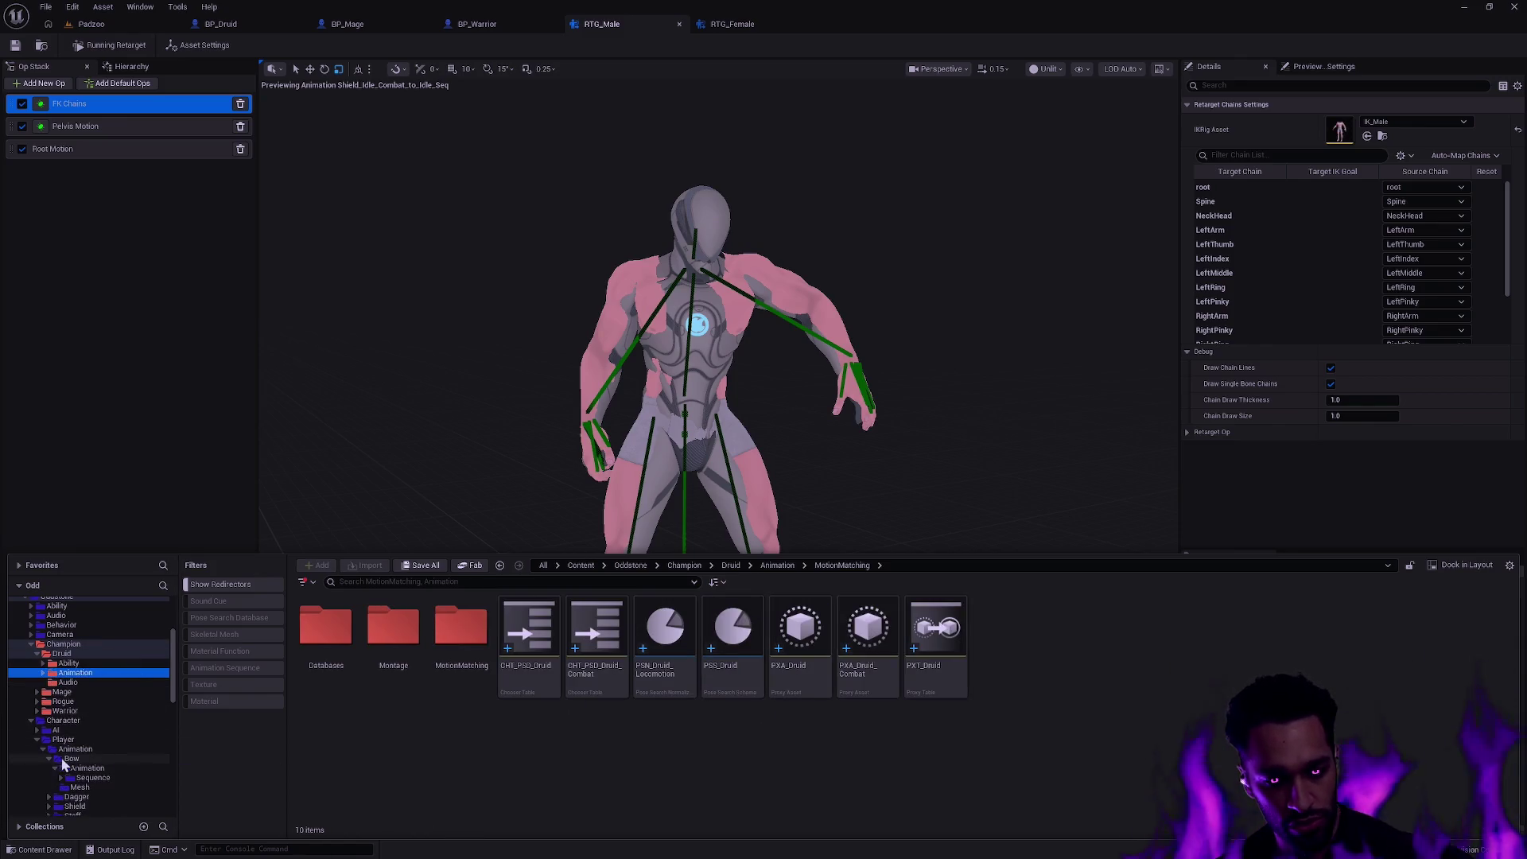
{"action": "left_click", "coordinate": [87, 768]}
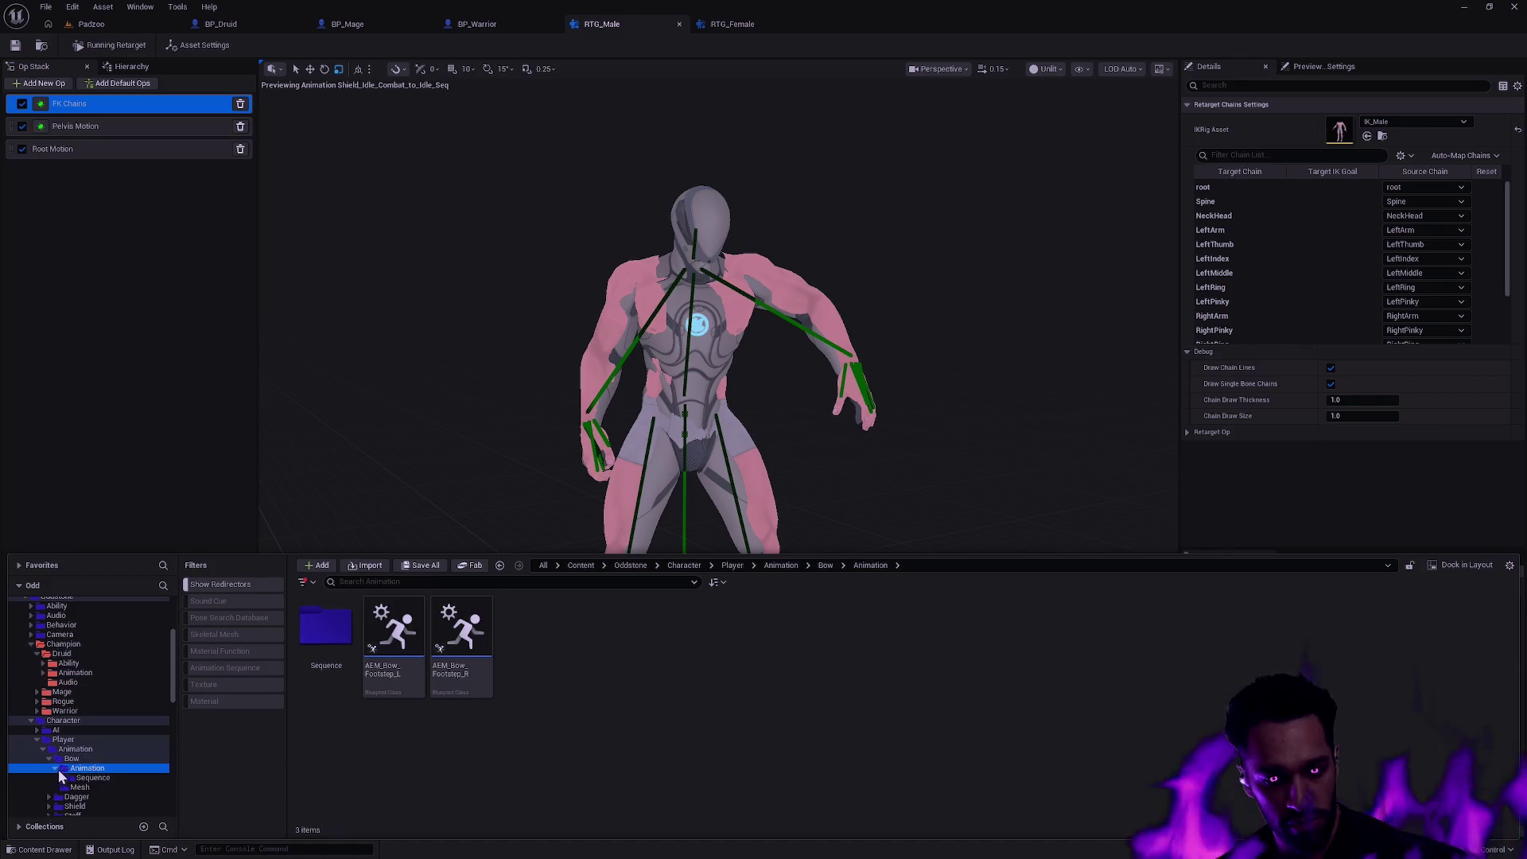
{"action": "double_click", "coordinate": [69, 759]}
{"action": "left_click", "coordinate": [76, 778]}
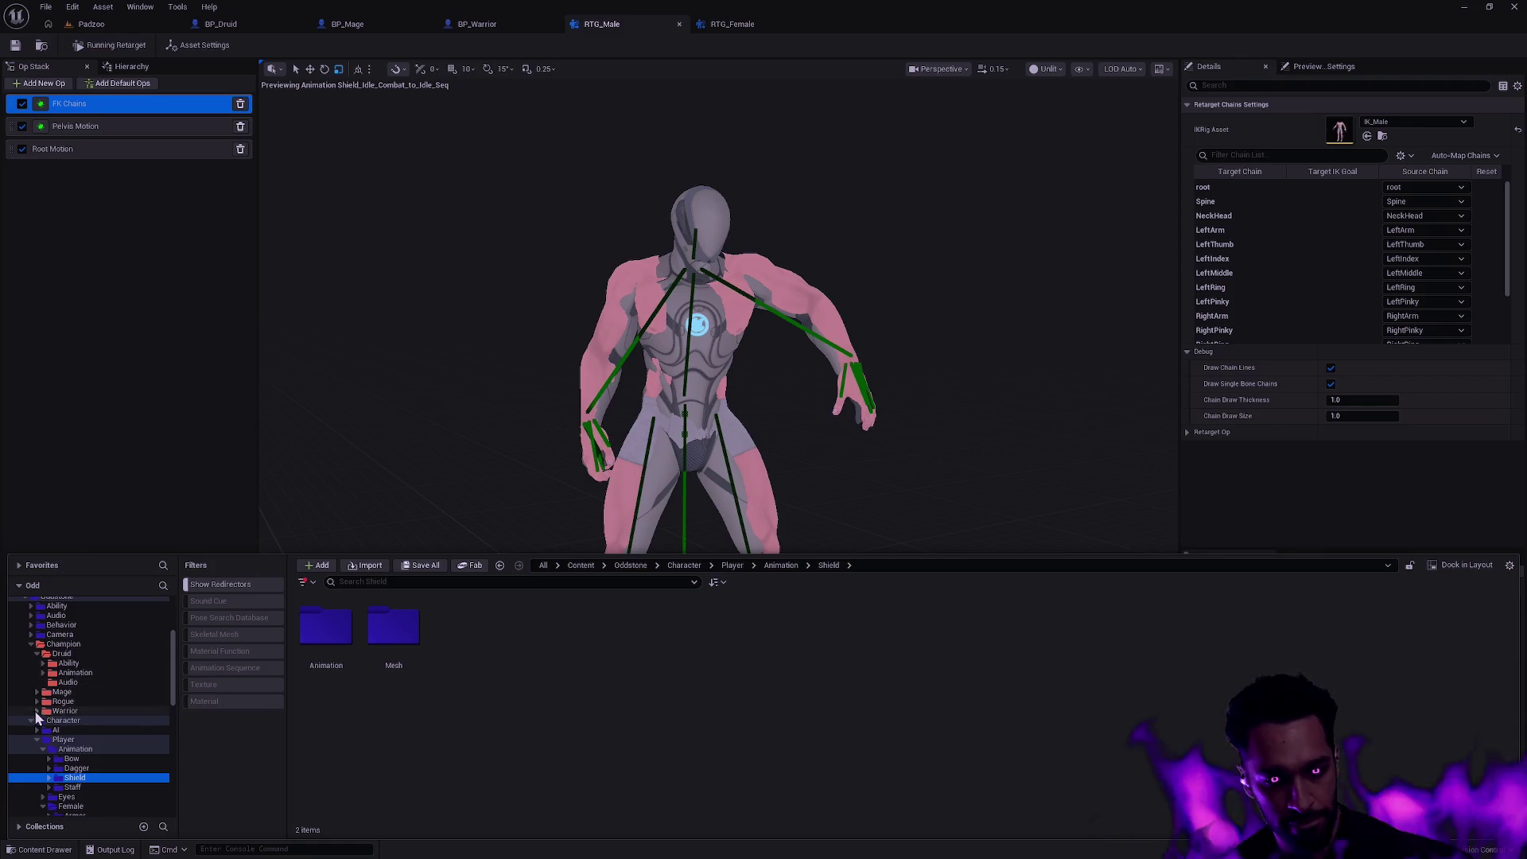
- Start a new folder inside the Warrior champion folder
{"action": "left_click", "coordinate": [61, 710]}
{"action": "right_click", "coordinate": [503, 734]}
{"action": "left_click", "coordinate": [579, 317]}
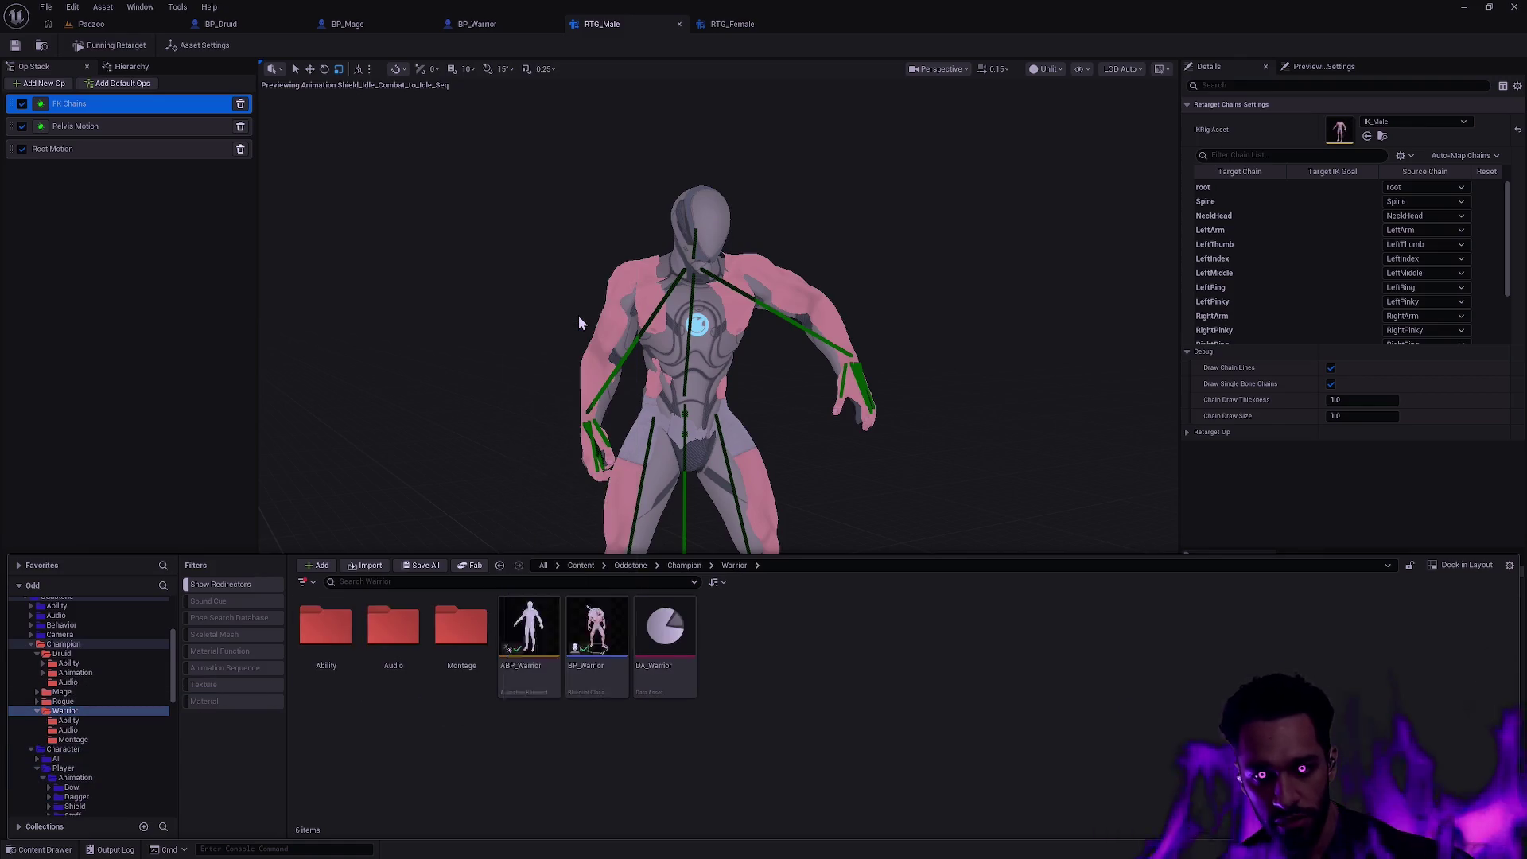
{"action": "type", "text": "Animation"}
- Name the new folder Animation and colour it red
{"action": "key", "text": "Return"}
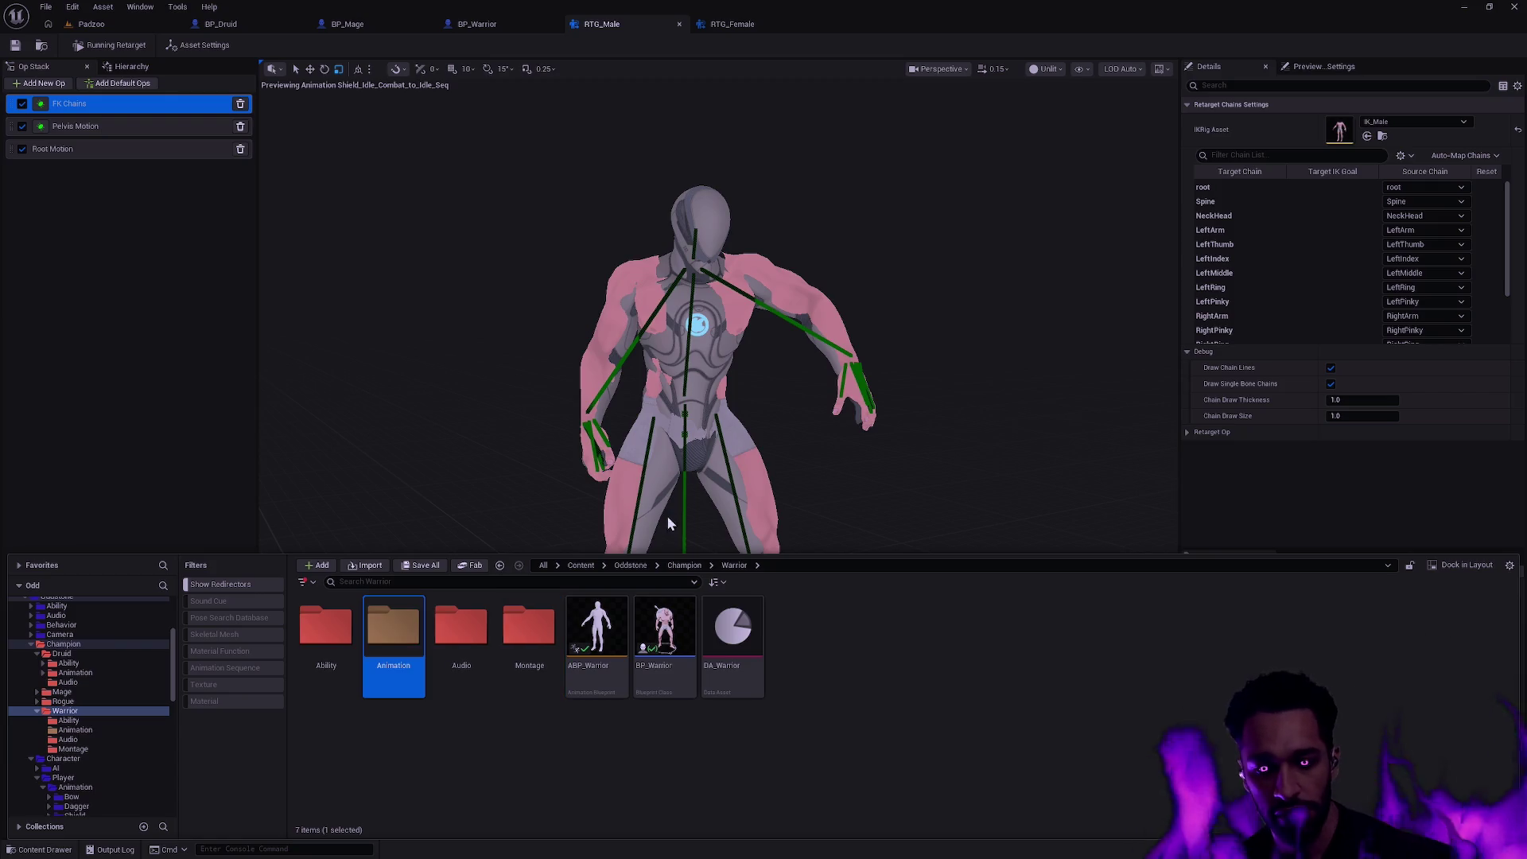
{"action": "right_click", "coordinate": [411, 624]}
{"action": "mouse_move", "coordinate": [493, 447]}
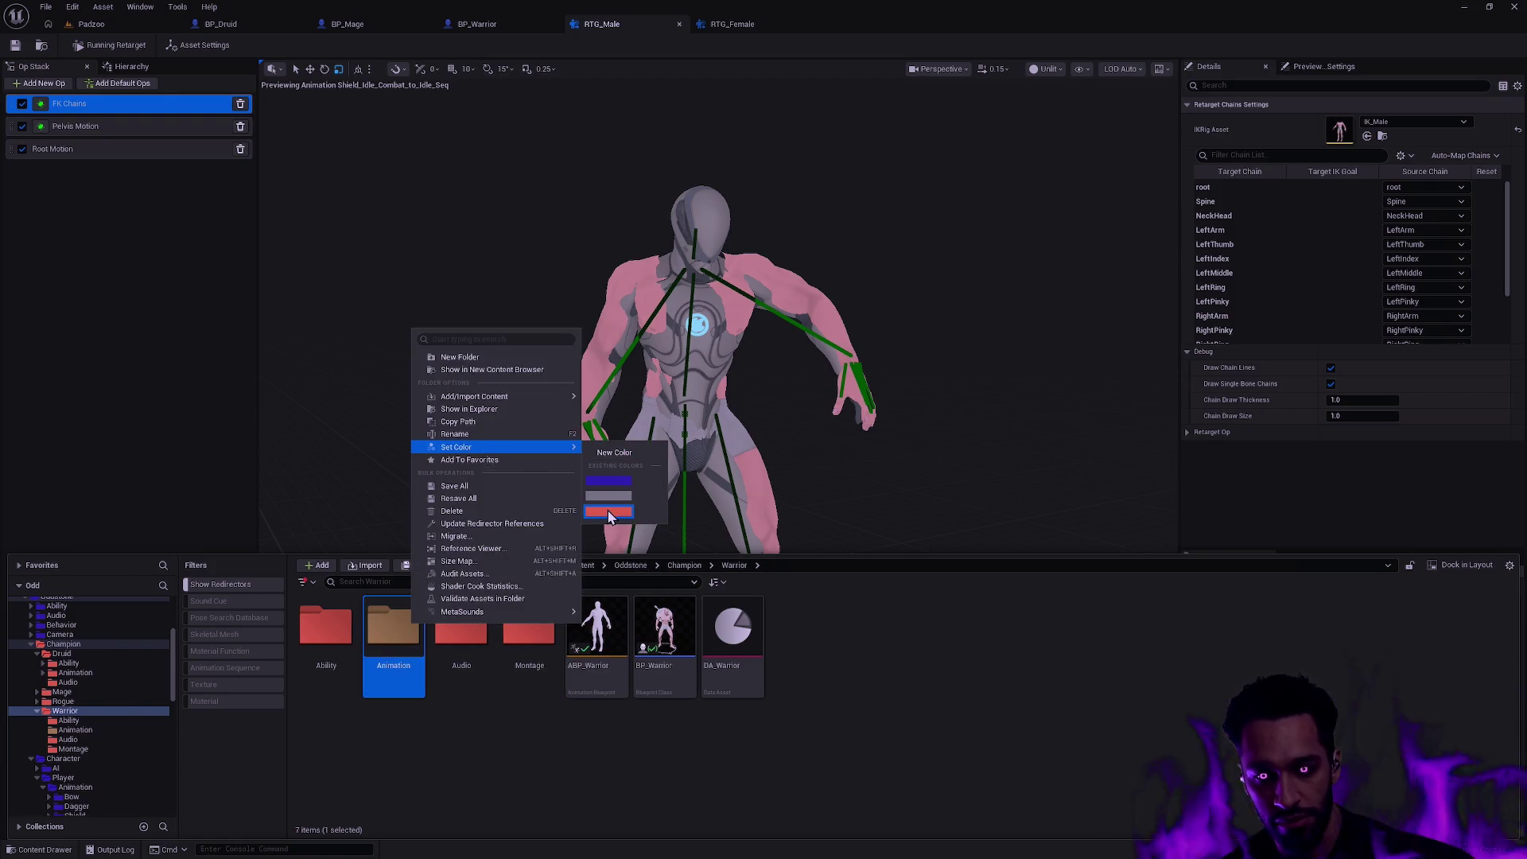
{"action": "left_click", "coordinate": [608, 511]}
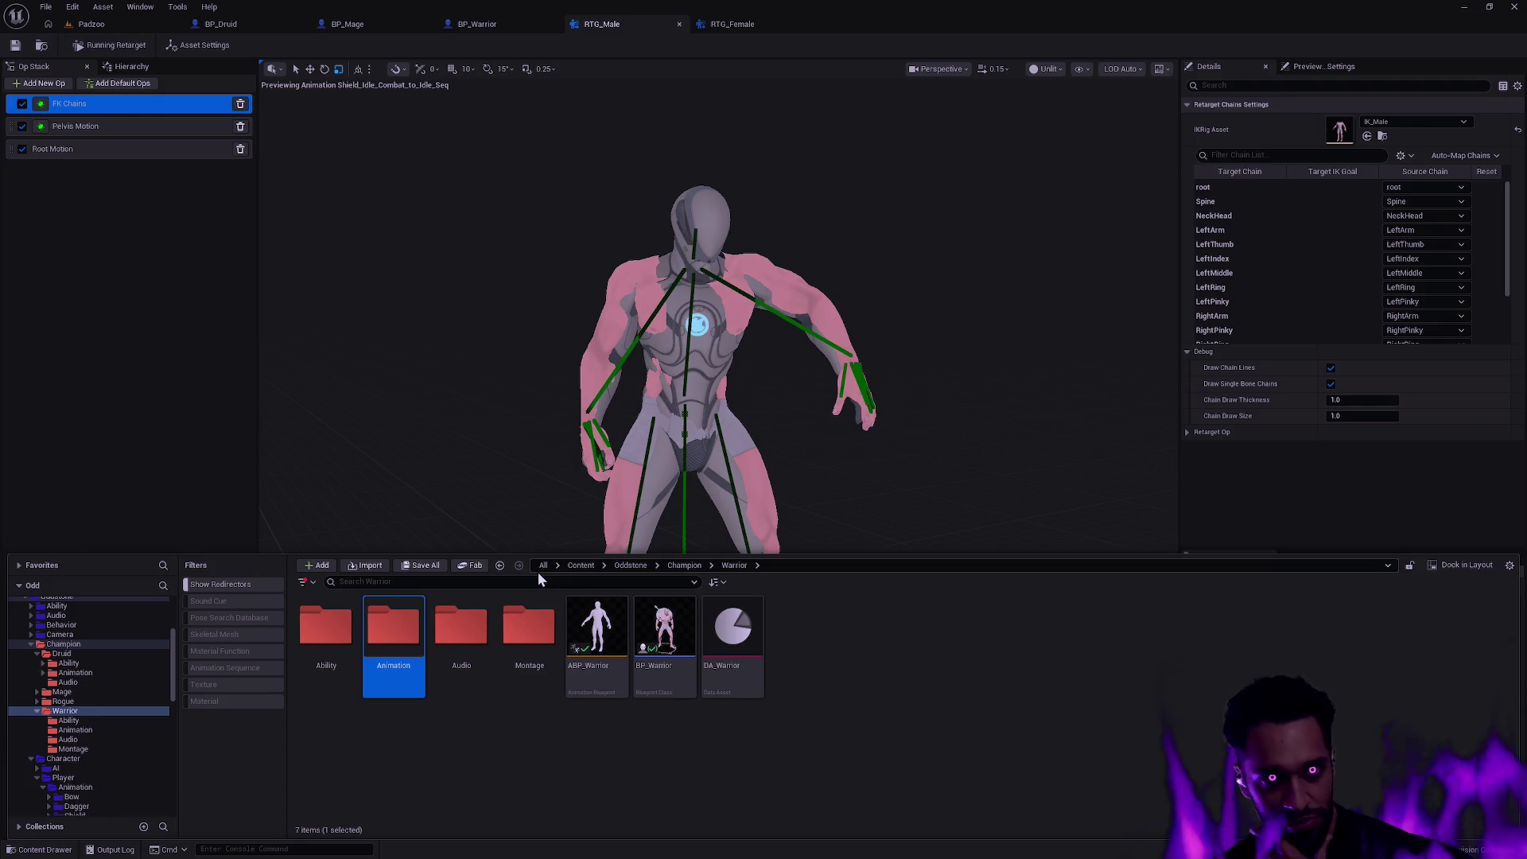
{"action": "left_click", "coordinate": [513, 730]}
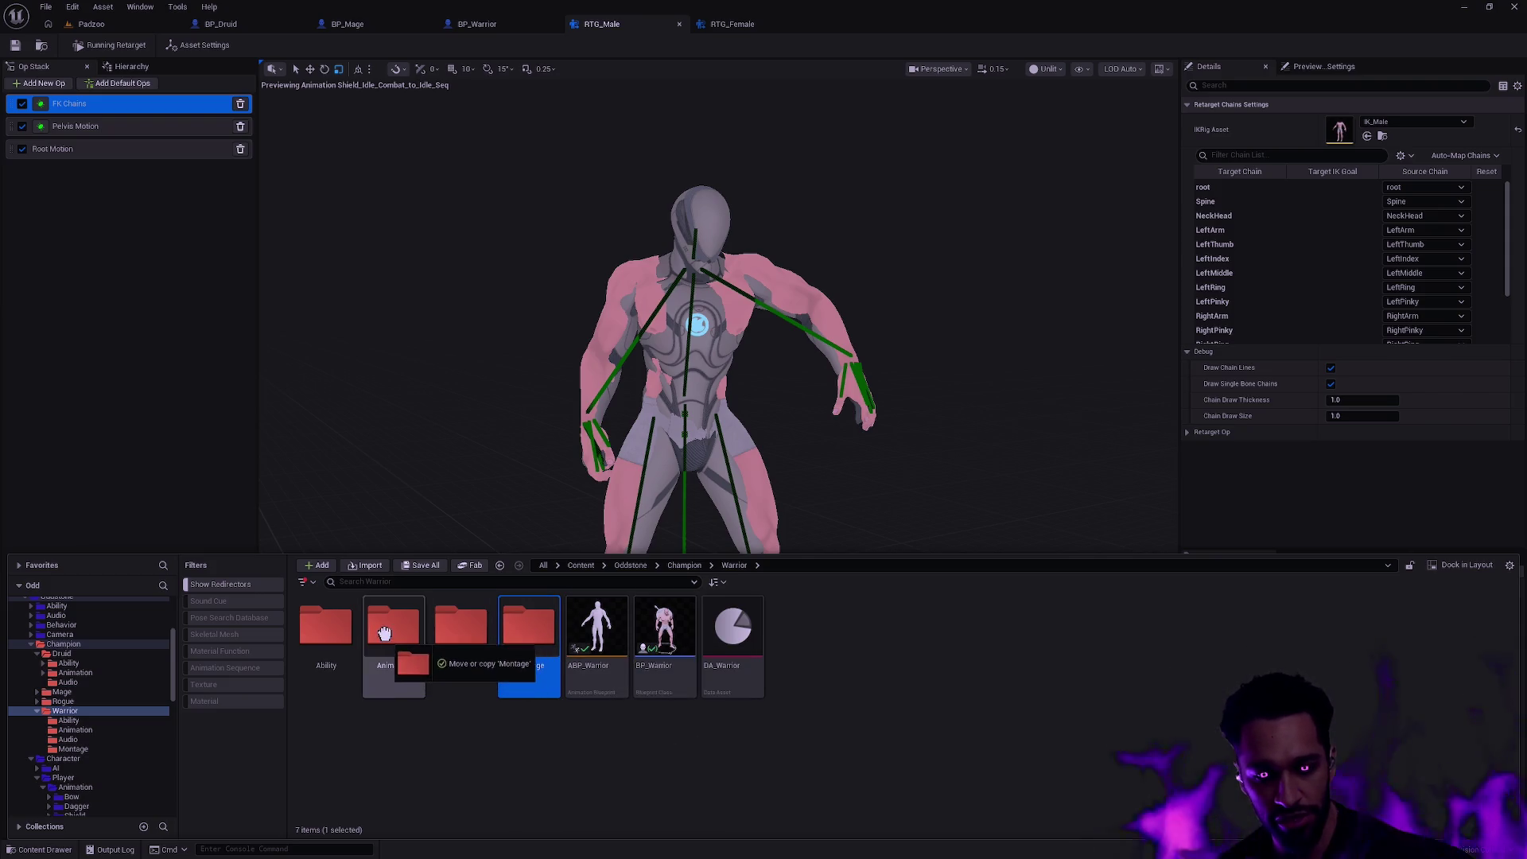
- Move the Montage folder into the Warrior Animation folder
{"action": "left_click_drag", "start_coordinate": [534, 641], "coordinate": [400, 633]}
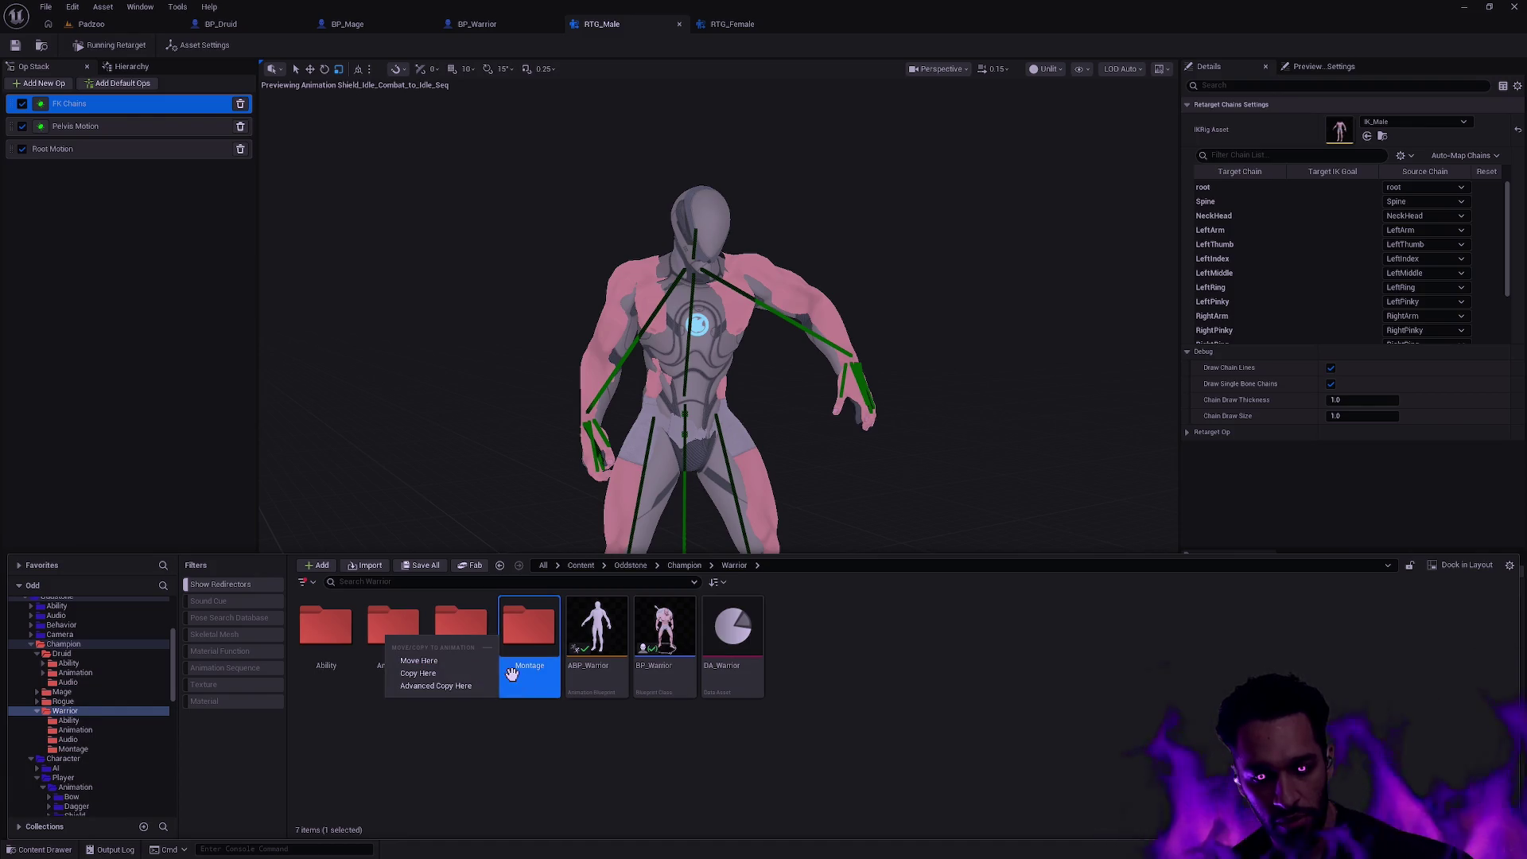
{"action": "left_click", "coordinate": [464, 661]}
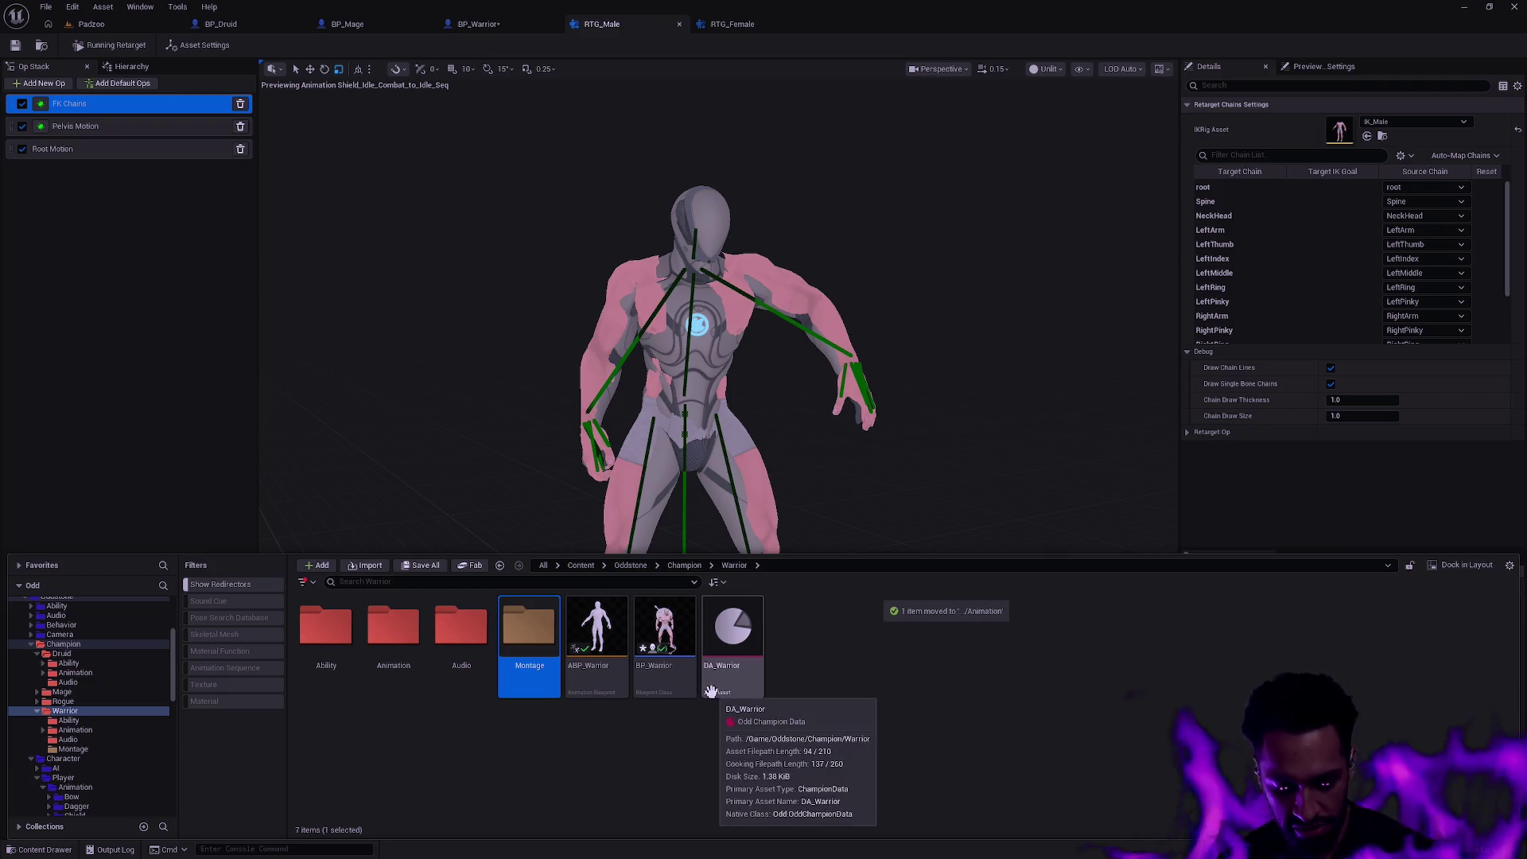
{"action": "left_click", "coordinate": [795, 716]}
{"action": "left_click", "coordinate": [526, 629]}
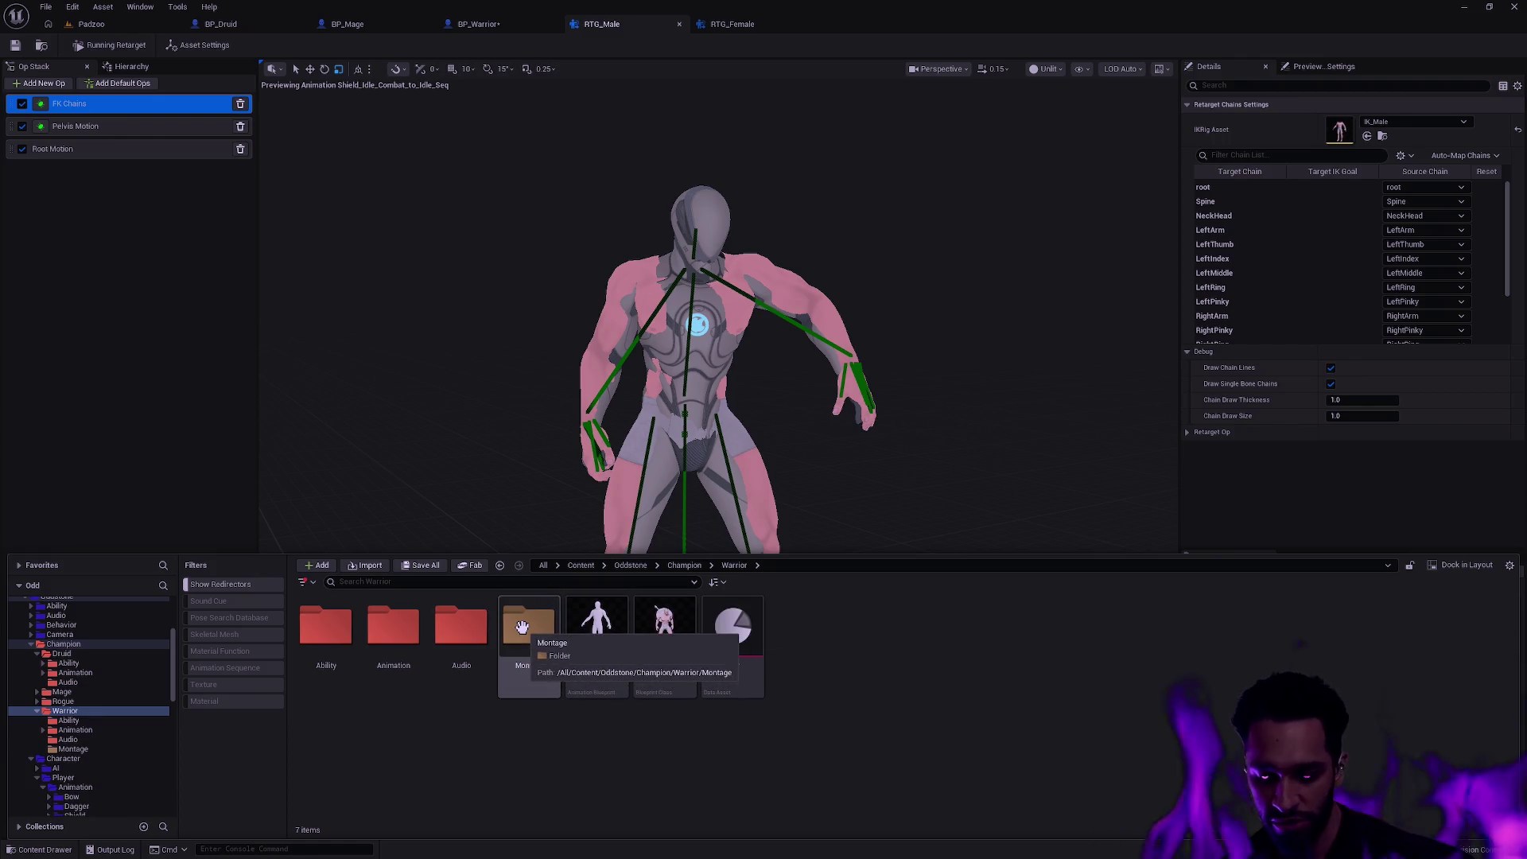
- Update redirector references for the leftover Montage folder, making the ability assets writable and checking them out
{"action": "left_click", "coordinate": [522, 625]}
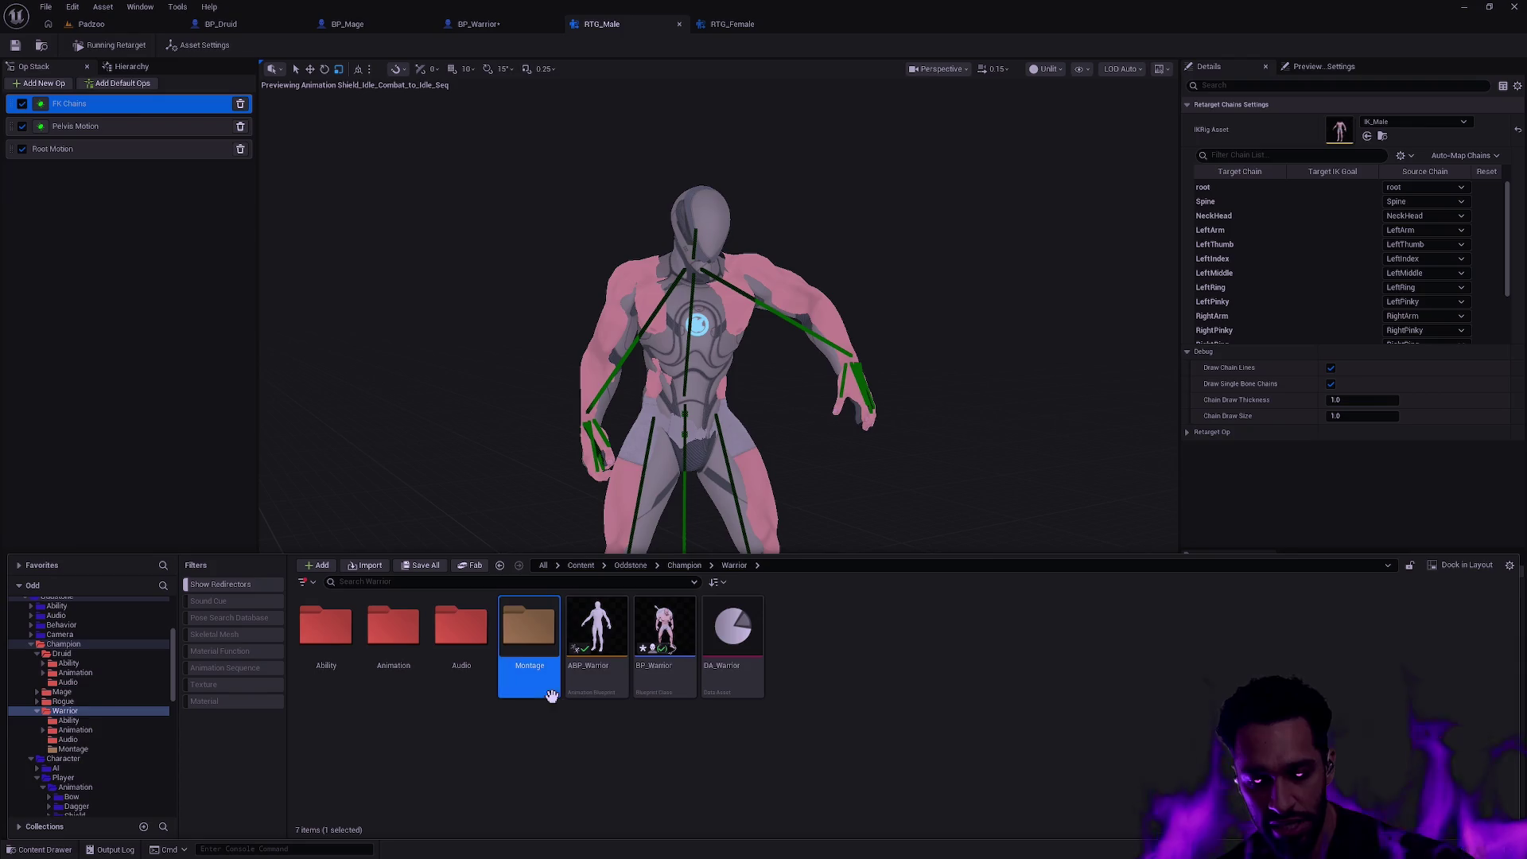
{"action": "right_click", "coordinate": [529, 668]}
{"action": "right_click", "coordinate": [518, 650]}
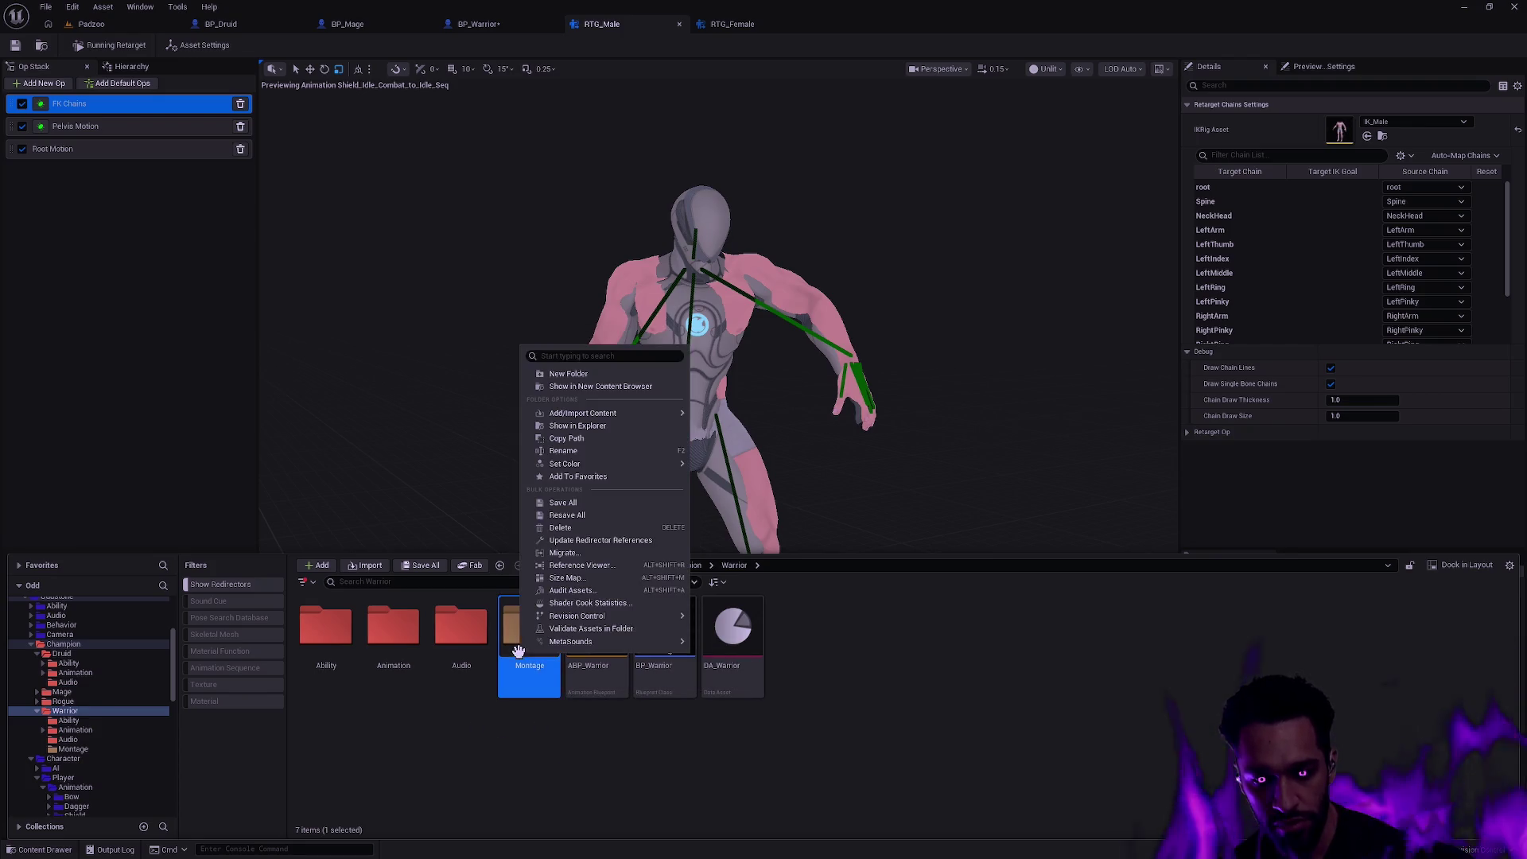
{"action": "left_click", "coordinate": [589, 539]}
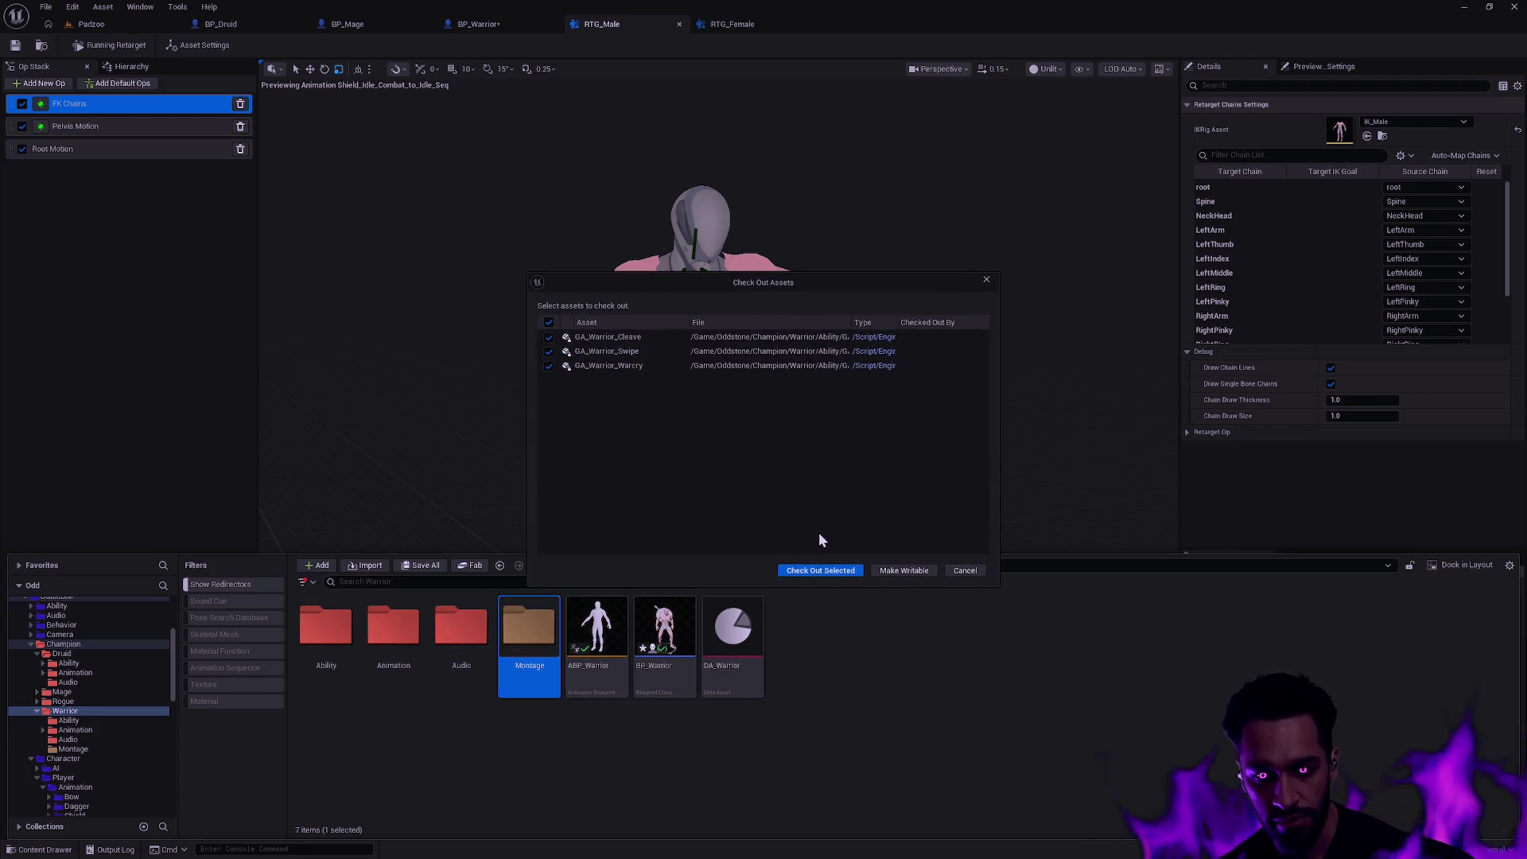
{"action": "left_click", "coordinate": [838, 572]}
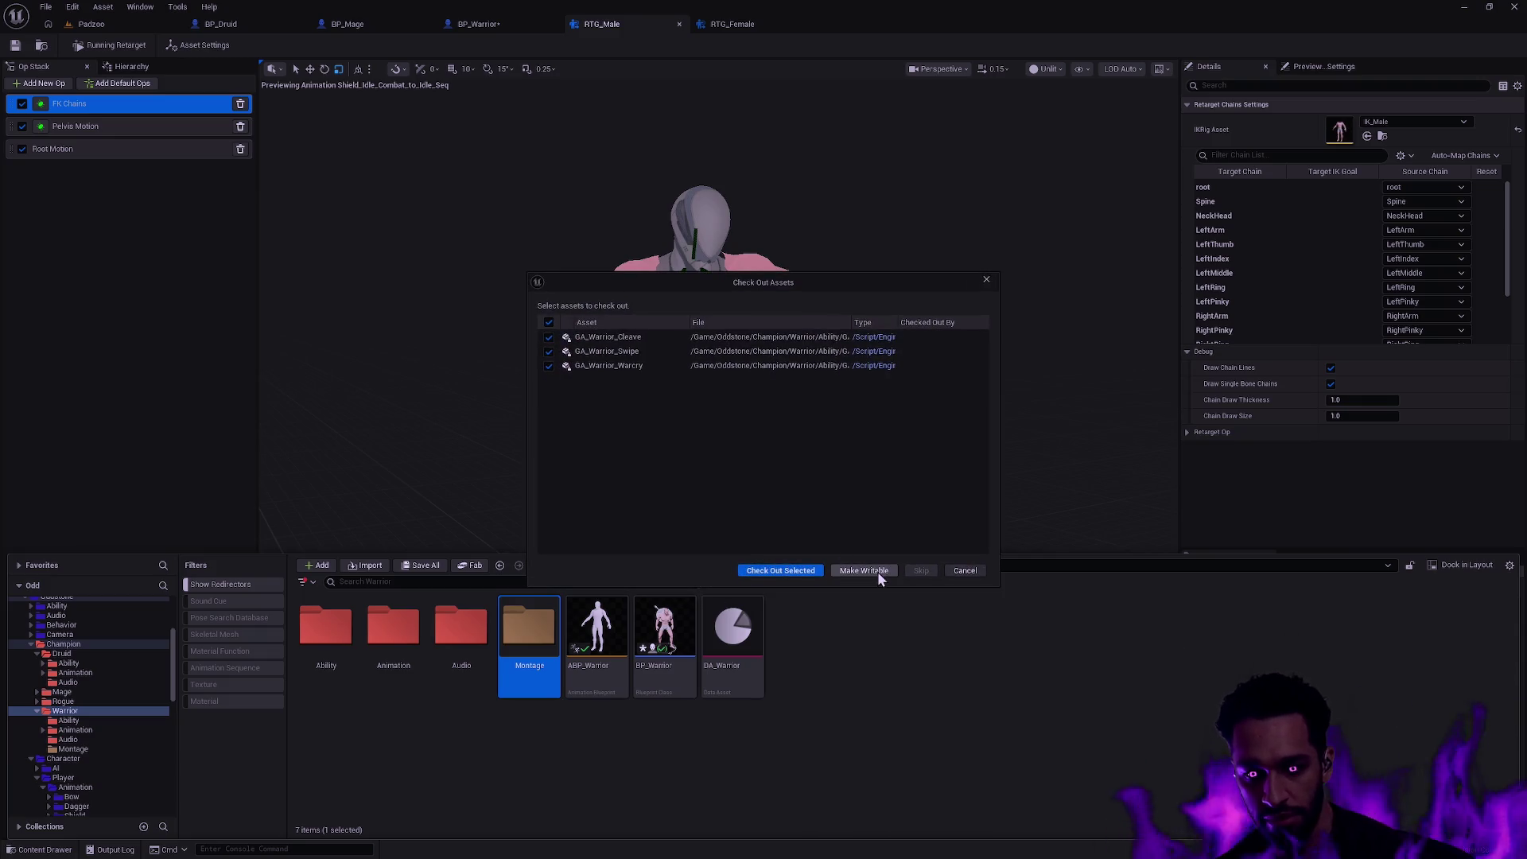
{"action": "left_click", "coordinate": [883, 575]}
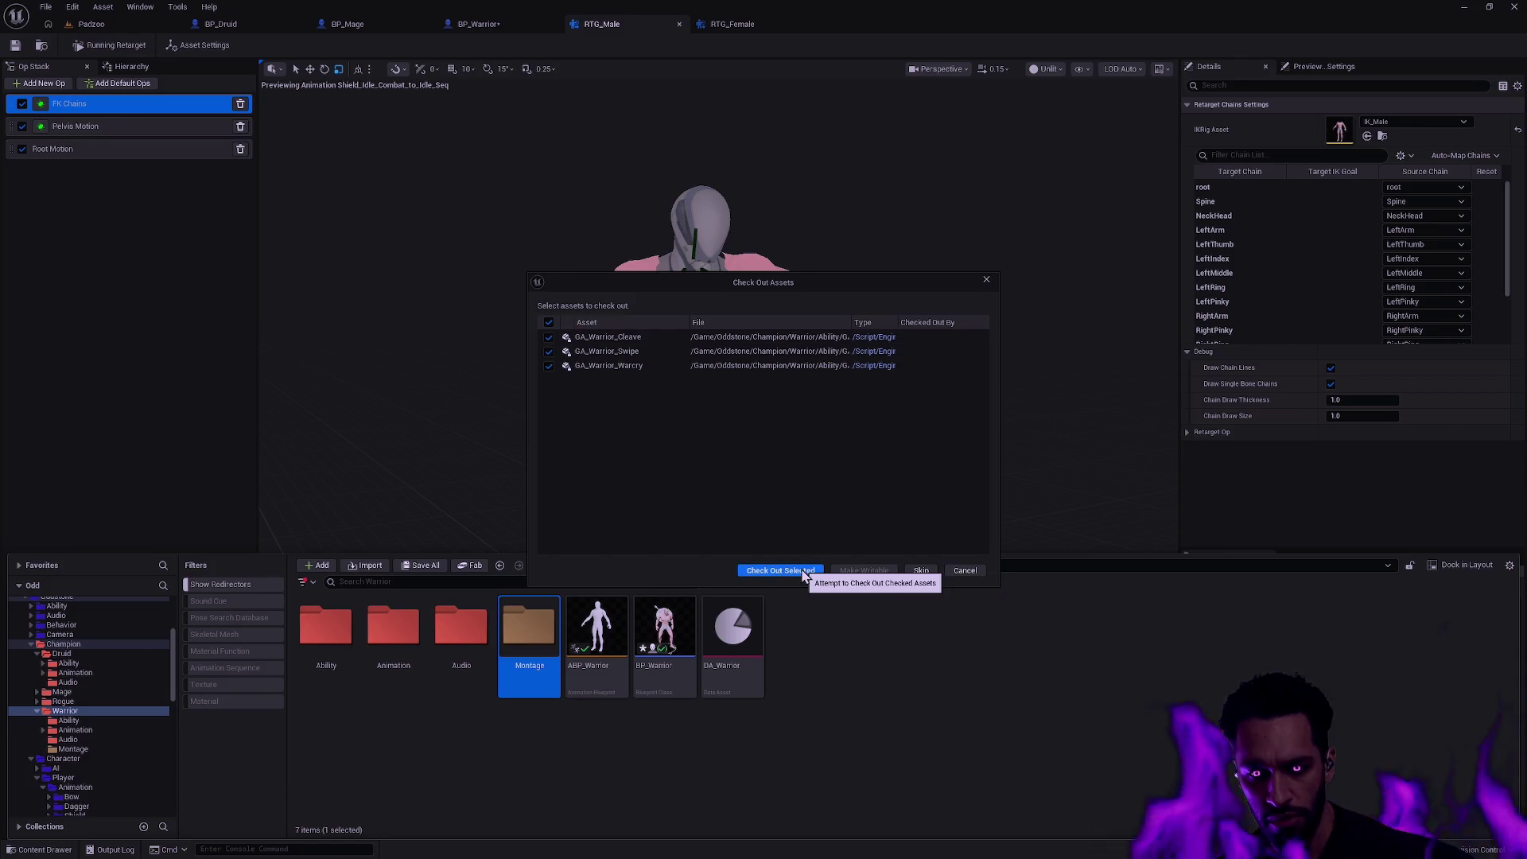
{"action": "left_click", "coordinate": [963, 570]}
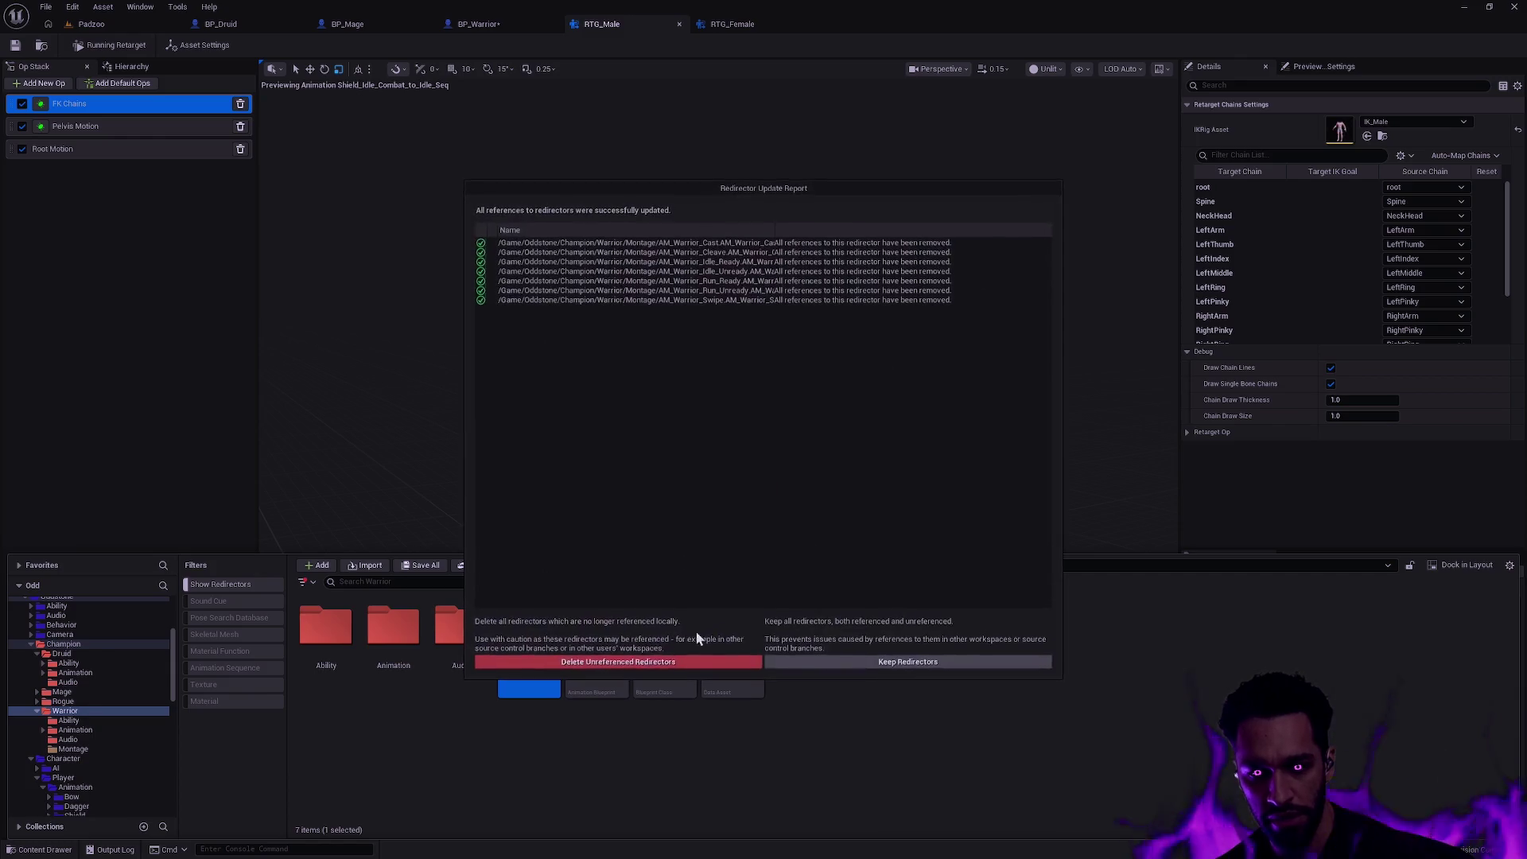
{"action": "left_click", "coordinate": [657, 663]}
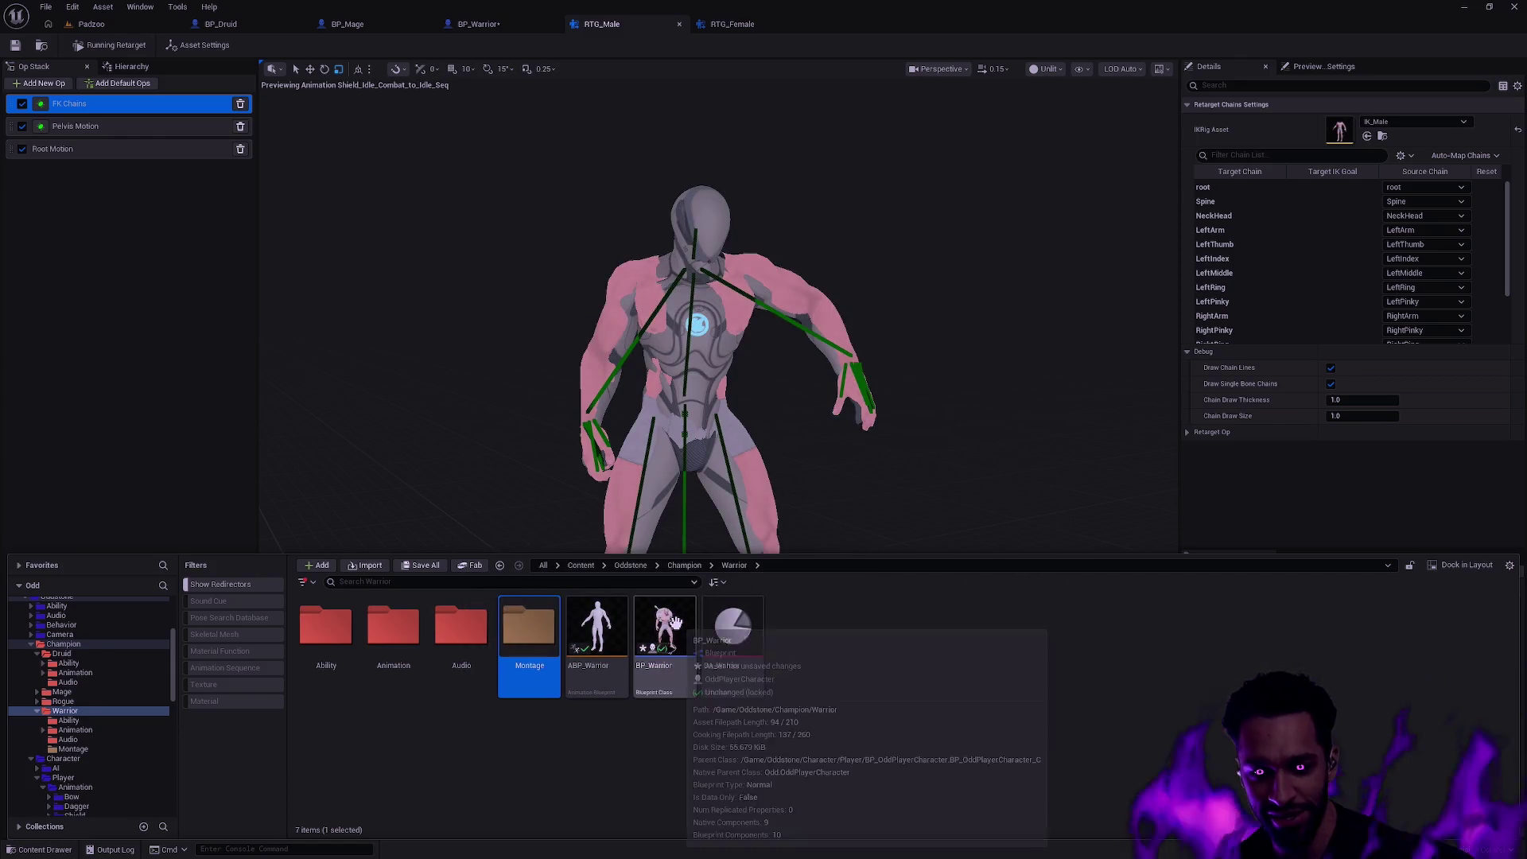
- Rerun the fix-up, delete the unreferenced Montage redirectors and confirm the Warrior folder contents
{"action": "right_click", "coordinate": [87, 753]}
{"action": "left_click", "coordinate": [216, 763]}
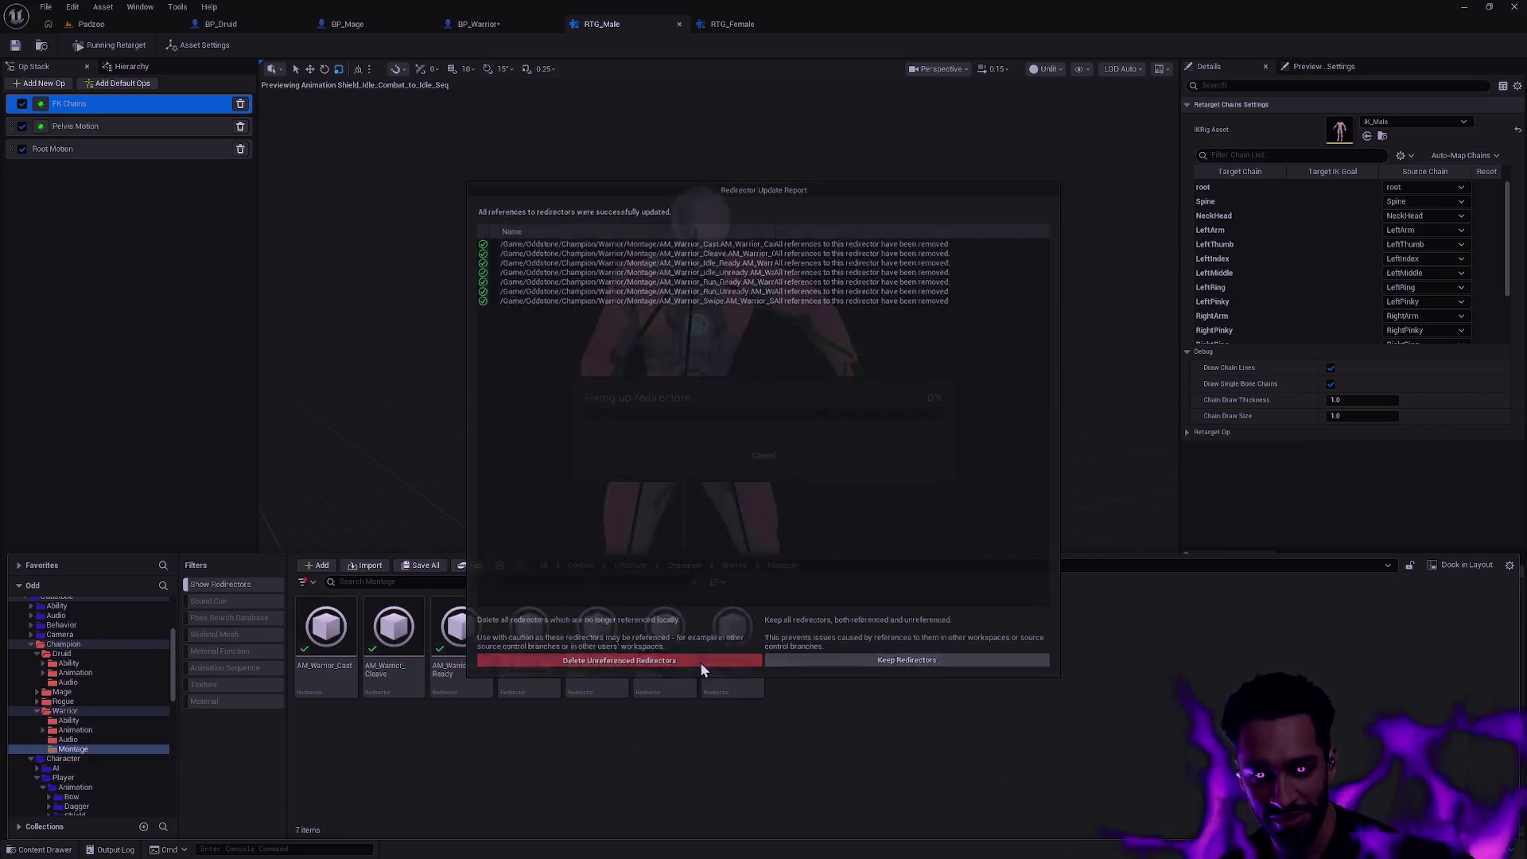
{"action": "left_click", "coordinate": [700, 662]}
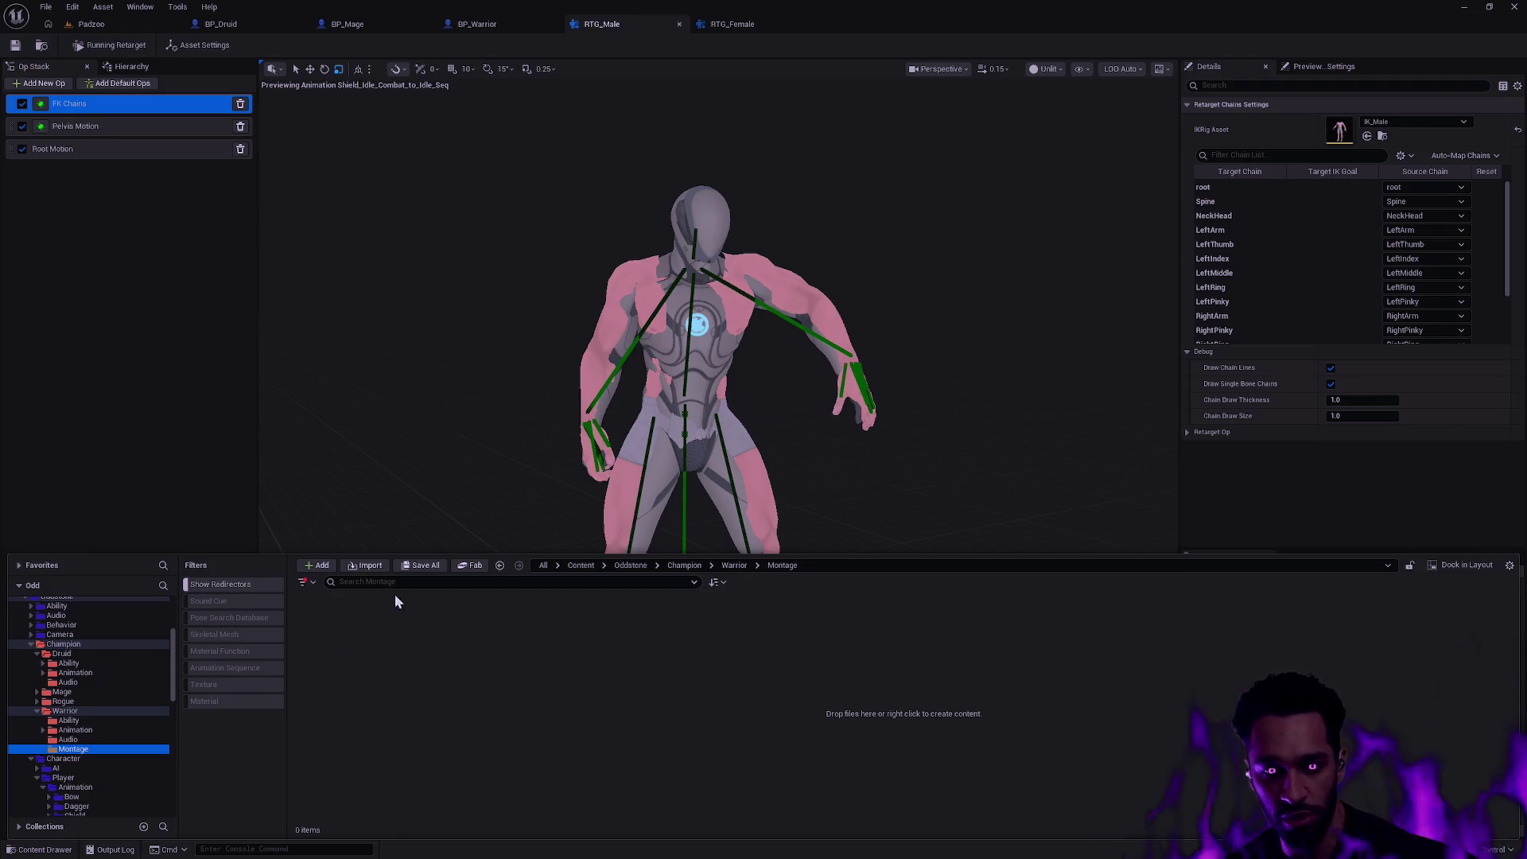
{"action": "left_click", "coordinate": [68, 738]}
{"action": "left_click", "coordinate": [66, 711]}
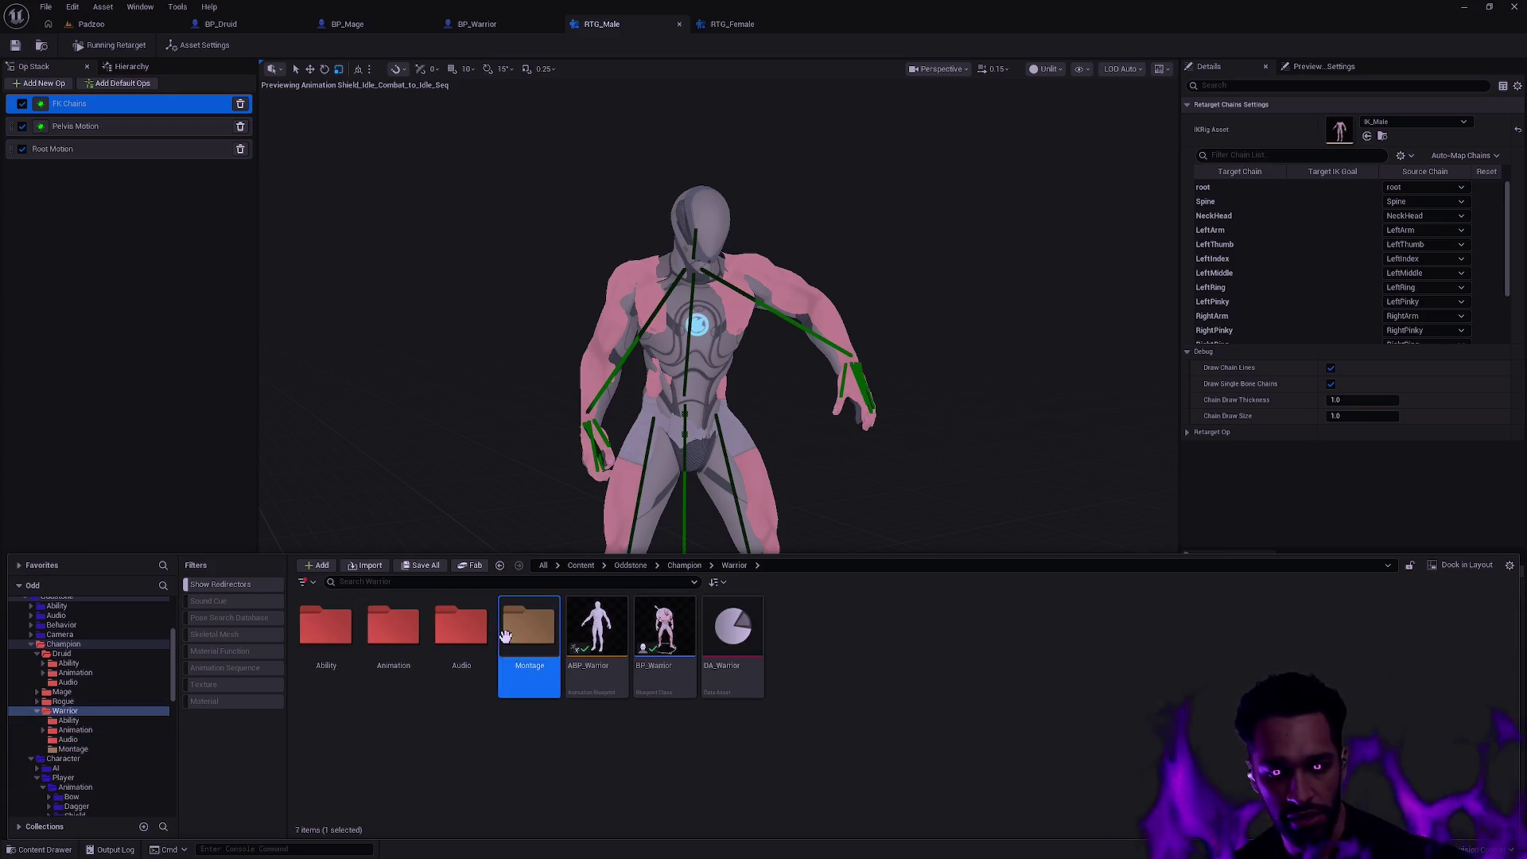
{"action": "left_click", "coordinate": [597, 644]}
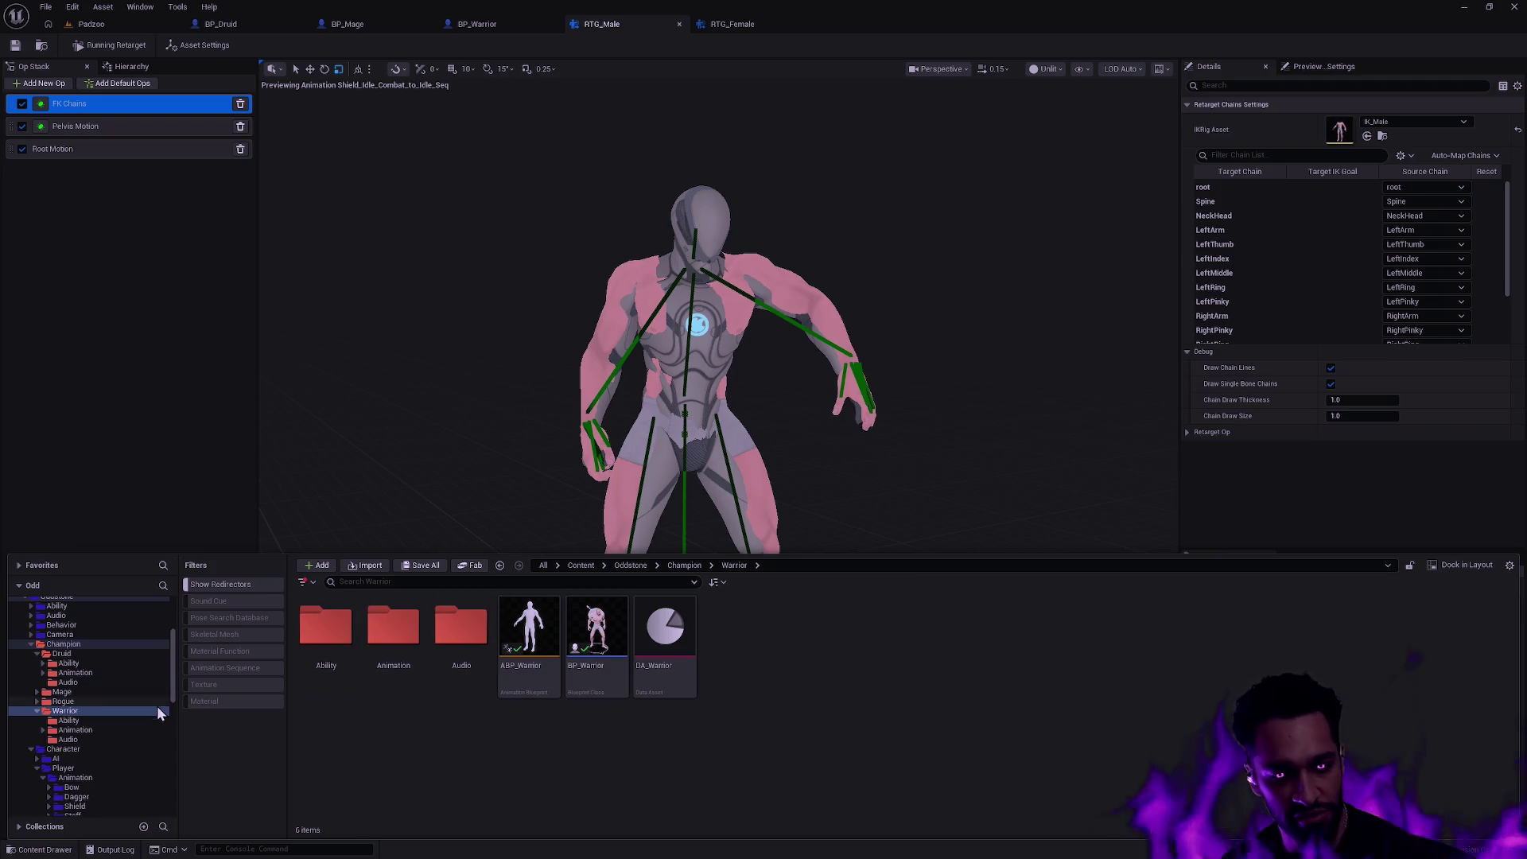
- Inspect the moved Montage folder, then browse to the player Shield Animation folder
{"action": "double_click", "coordinate": [387, 639]}
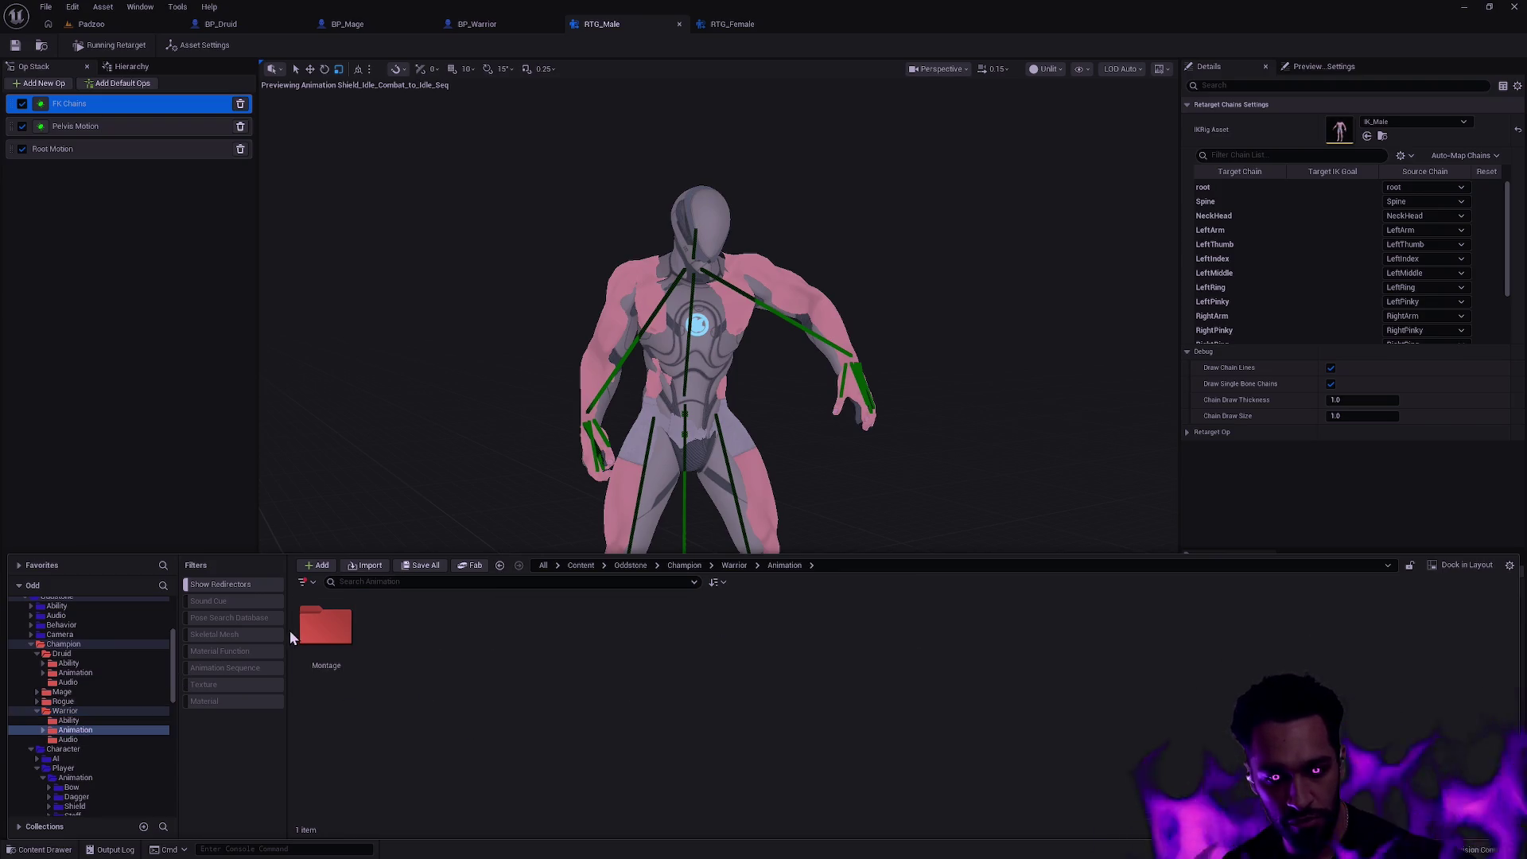
{"action": "double_click", "coordinate": [325, 629]}
{"action": "key", "text": "alt+Left"}
{"action": "key", "text": "alt+Left"}
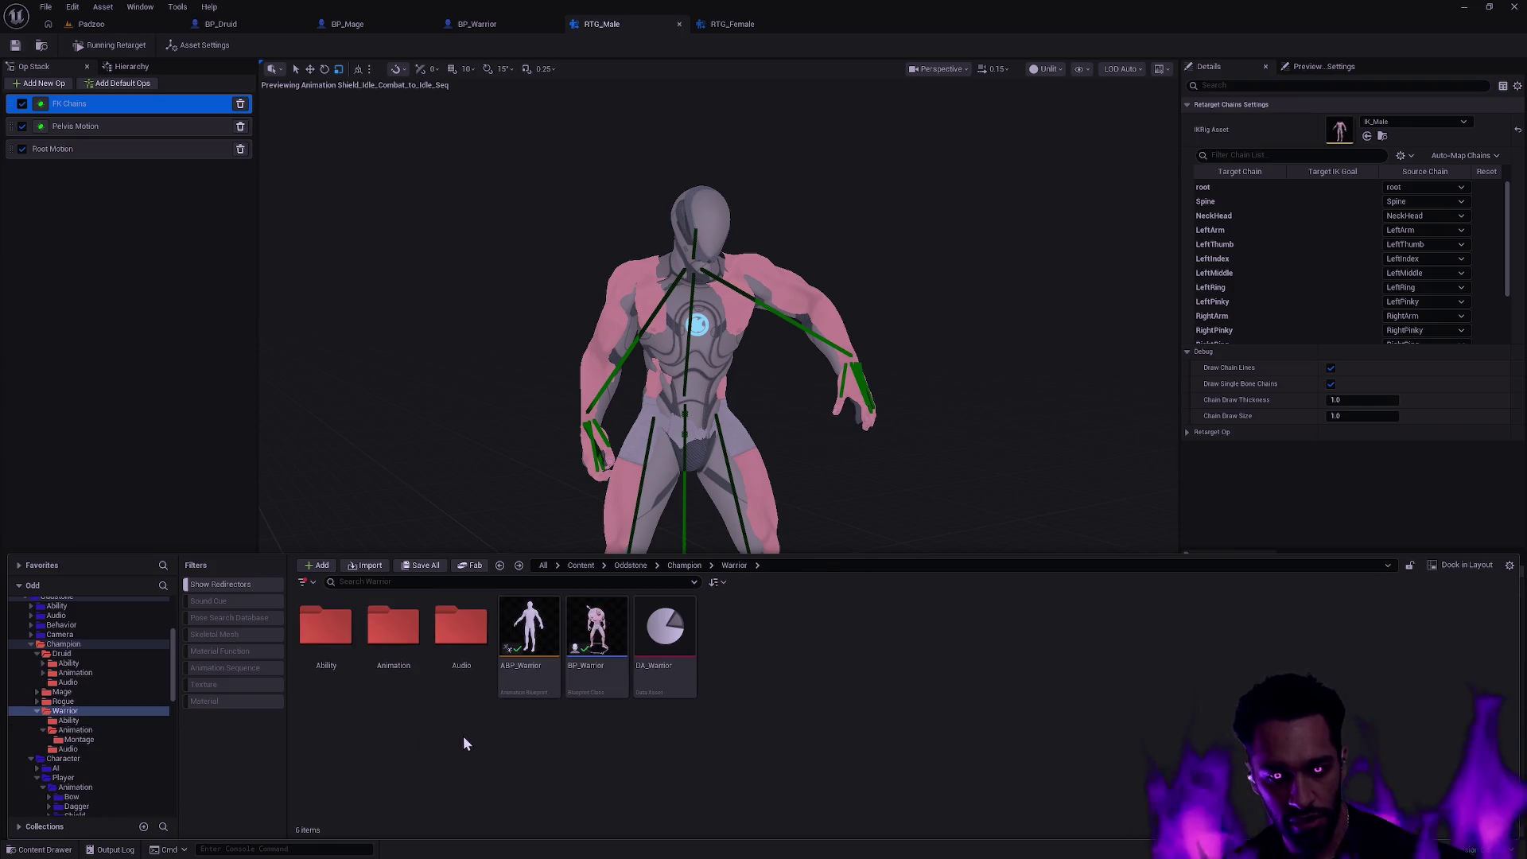
{"action": "scroll", "coordinate": [102, 736], "scroll_direction": "down", "scroll_amount": 2}
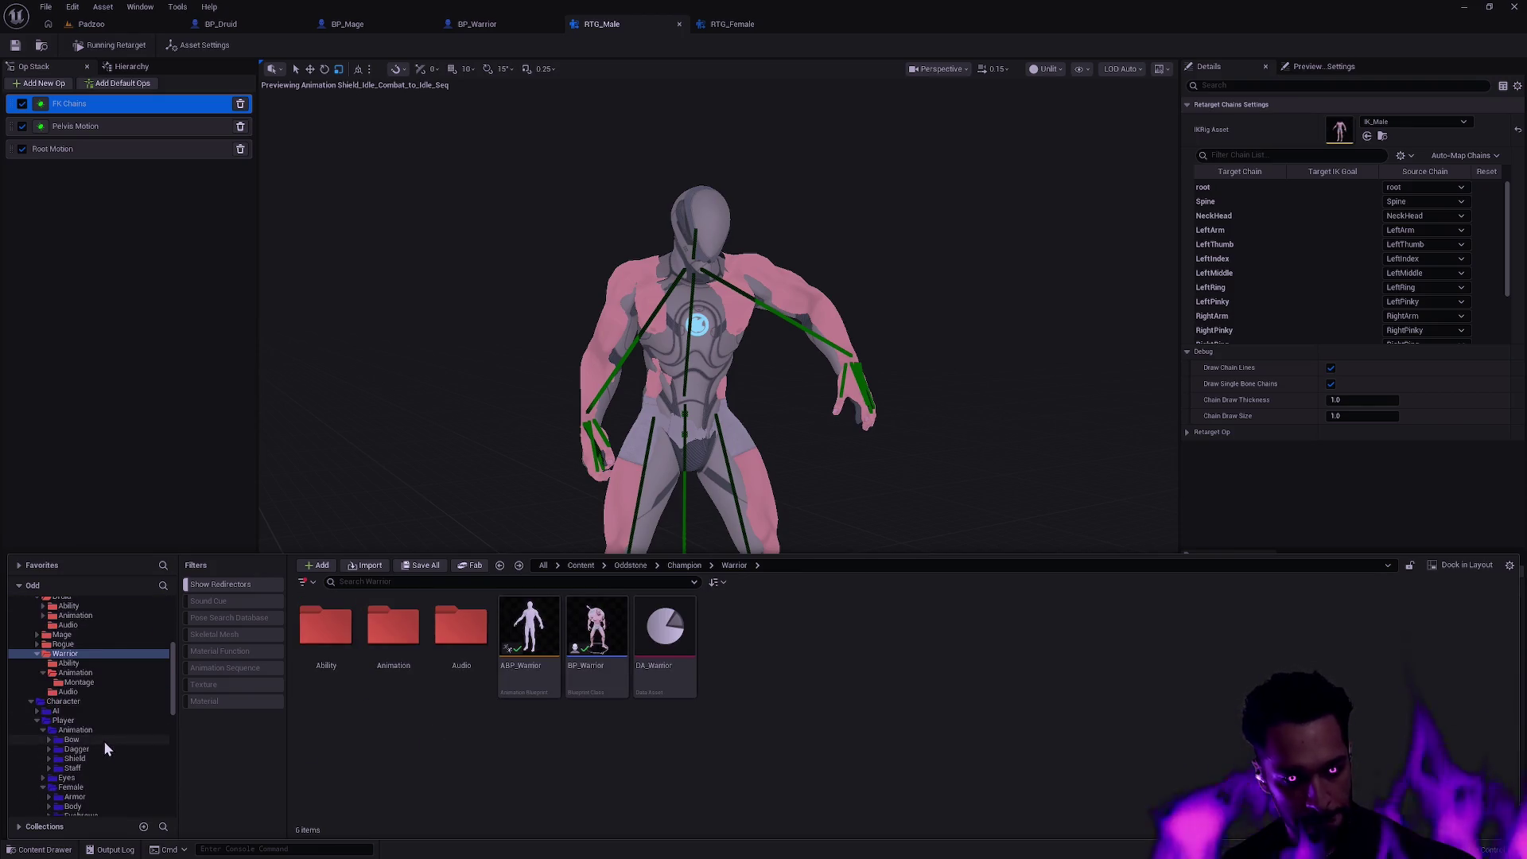
{"action": "left_click", "coordinate": [74, 758]}
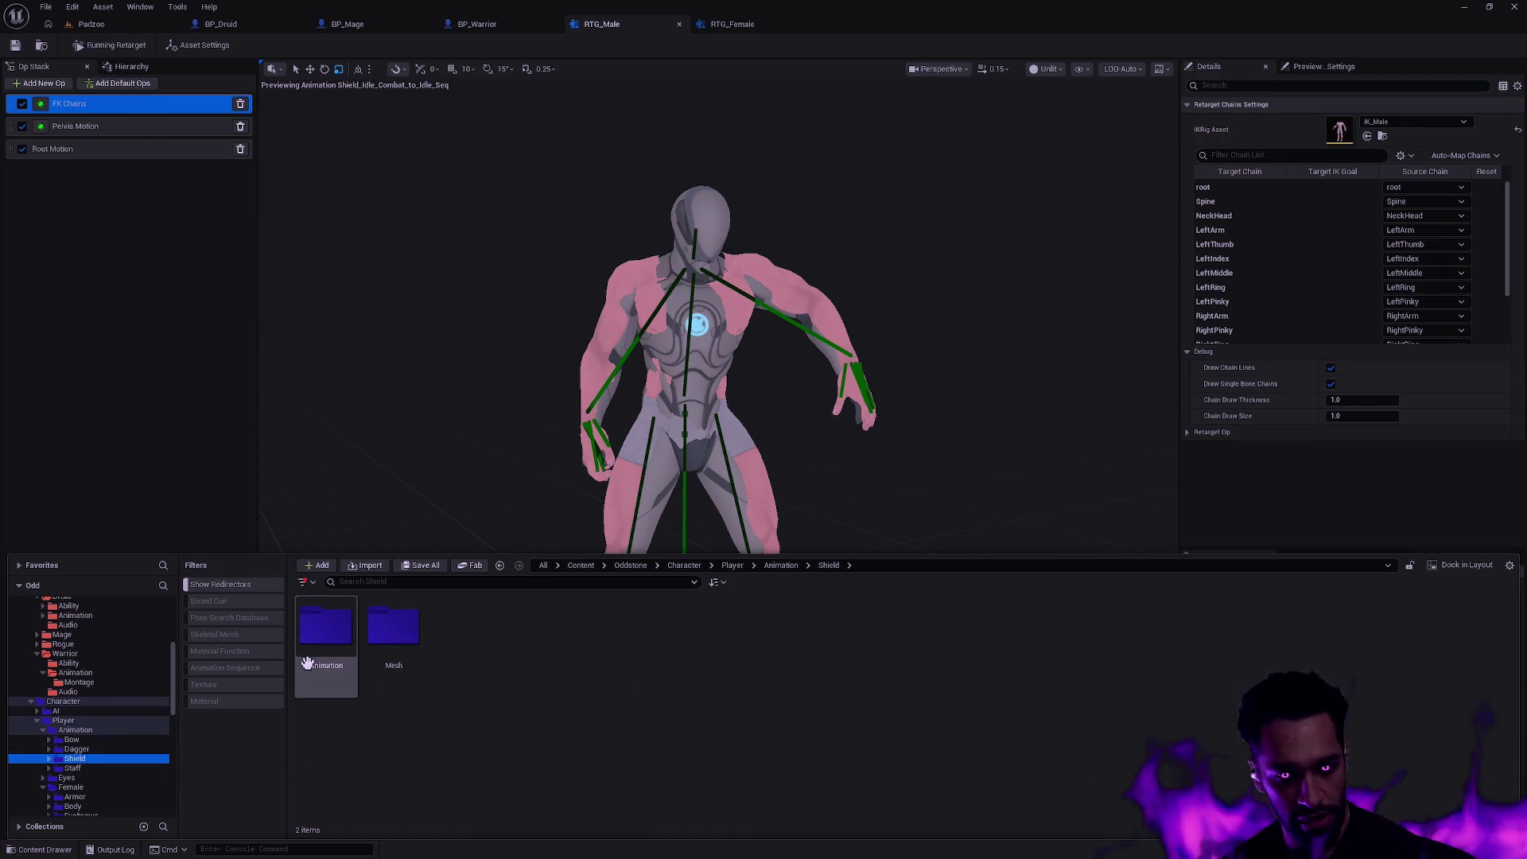
{"action": "left_click", "coordinate": [73, 618]}
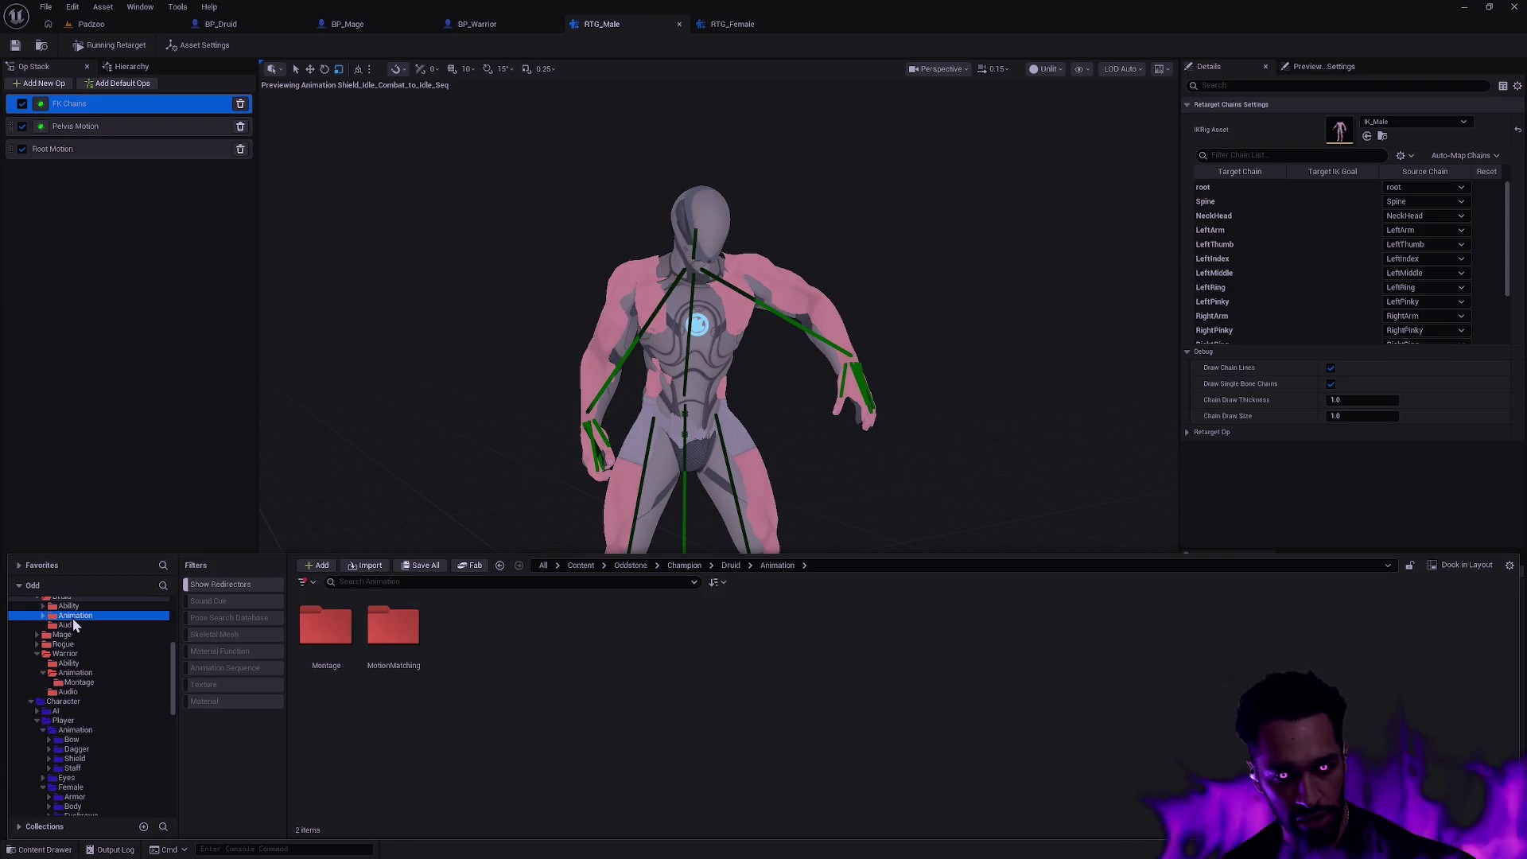
{"action": "left_click", "coordinate": [326, 626]}
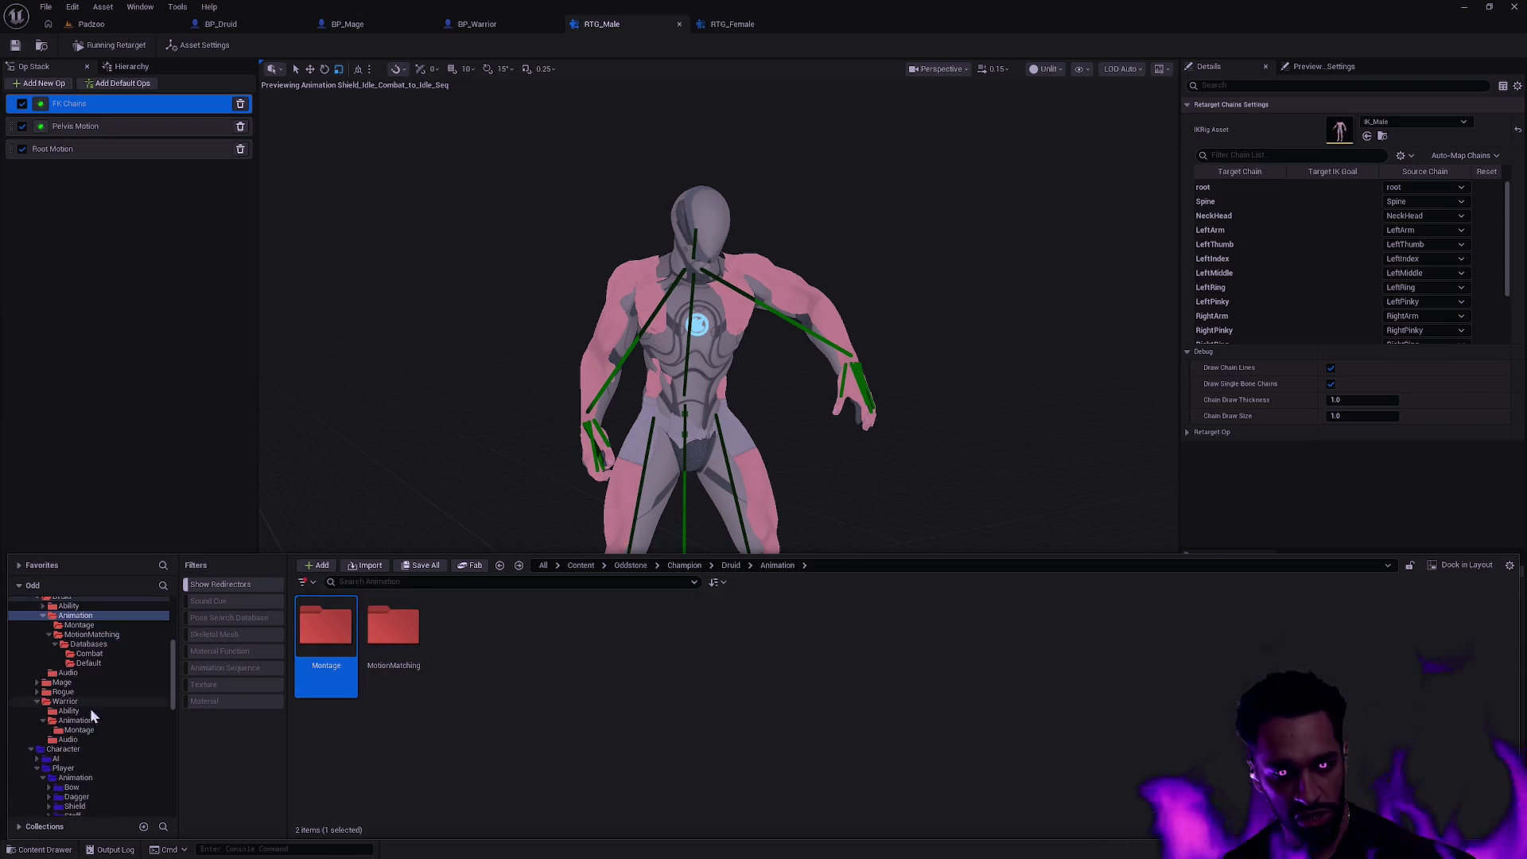
{"action": "left_click", "coordinate": [76, 777]}
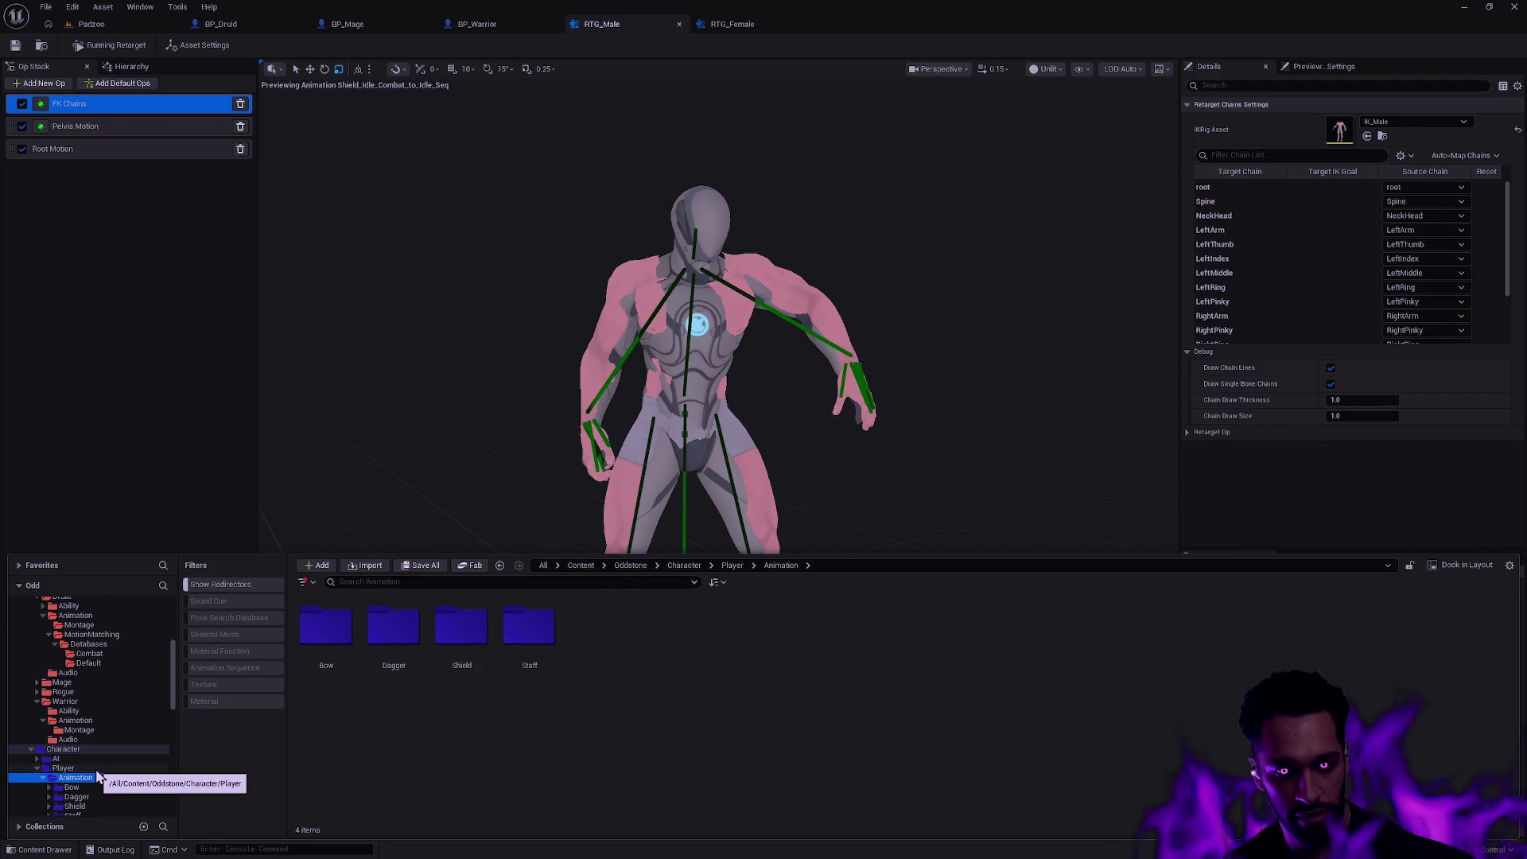
{"action": "double_click", "coordinate": [462, 628]}
{"action": "double_click", "coordinate": [358, 633]}
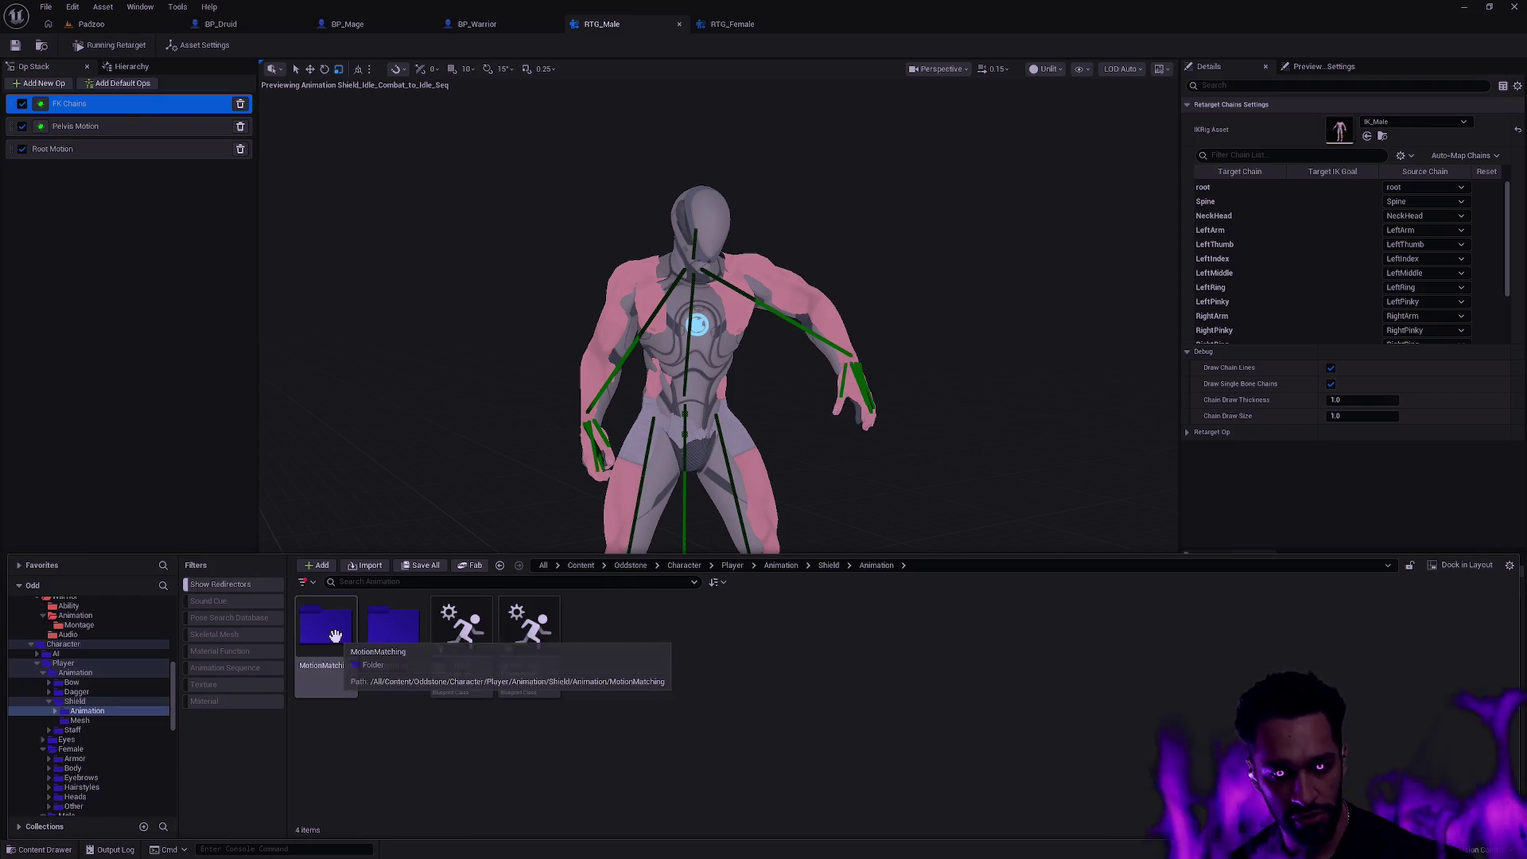
- Move Shield's MotionMatching under Warrior Animation, check out its assets and delete the leftover redirectors
{"action": "left_click_drag", "start_coordinate": [324, 632], "coordinate": [114, 625]}
{"action": "left_click", "coordinate": [135, 648]}
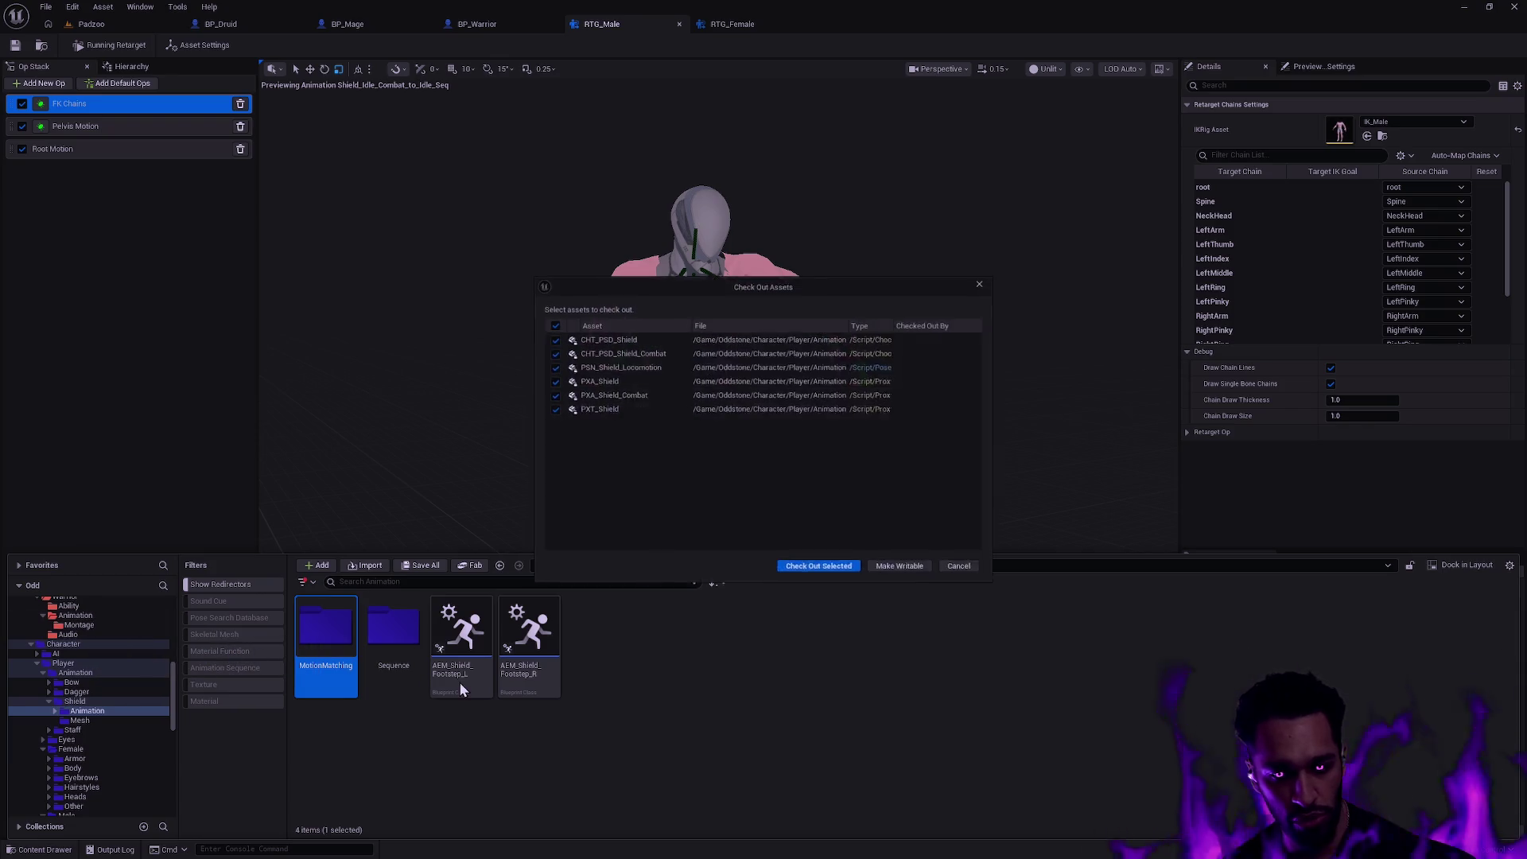
{"action": "left_click", "coordinate": [898, 565]}
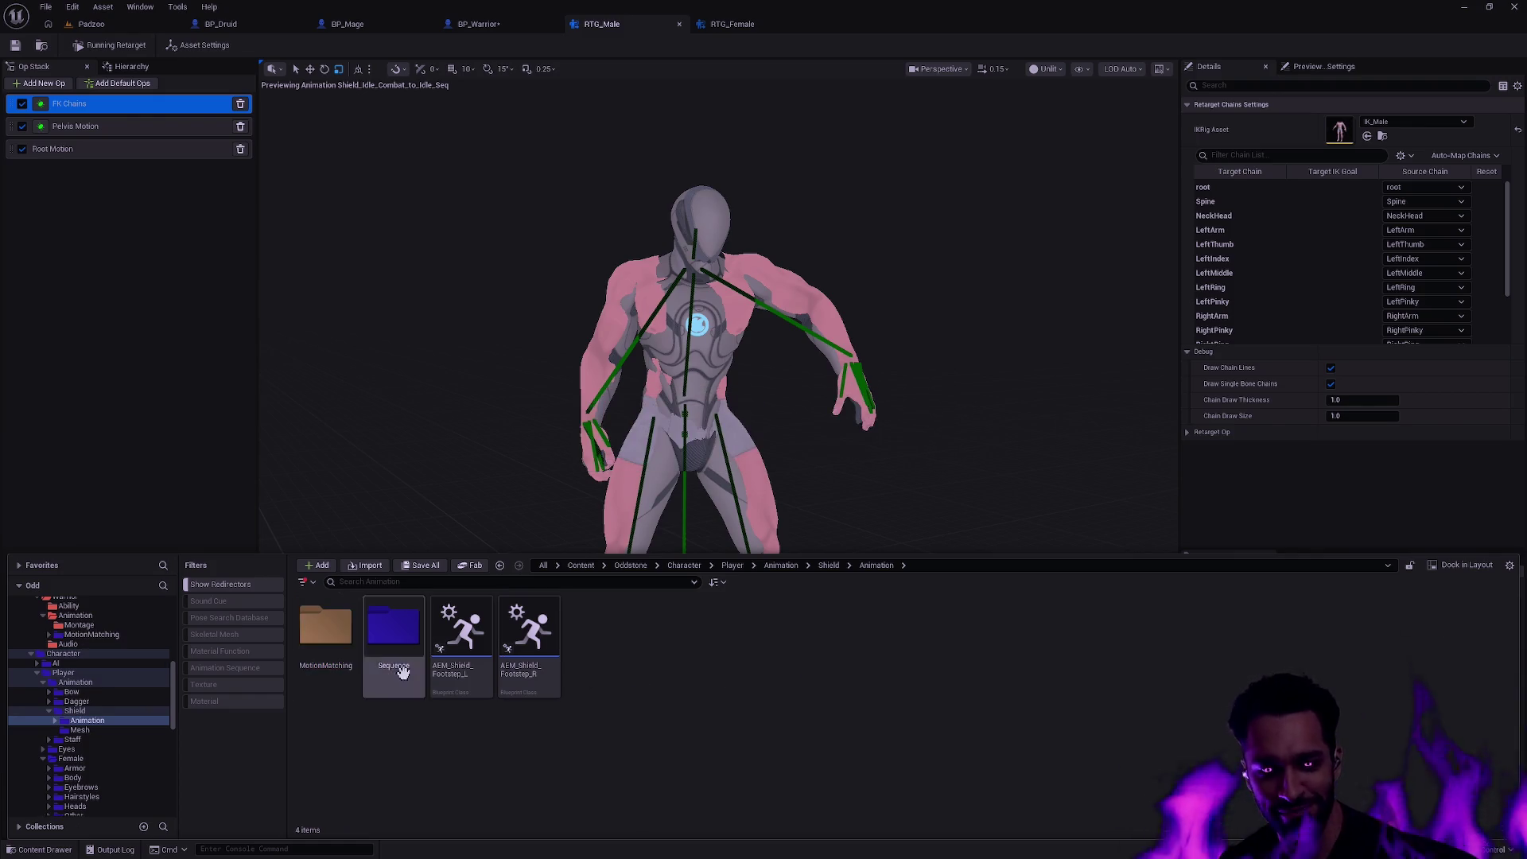
{"action": "right_click", "coordinate": [337, 647]}
{"action": "left_click", "coordinate": [448, 530]}
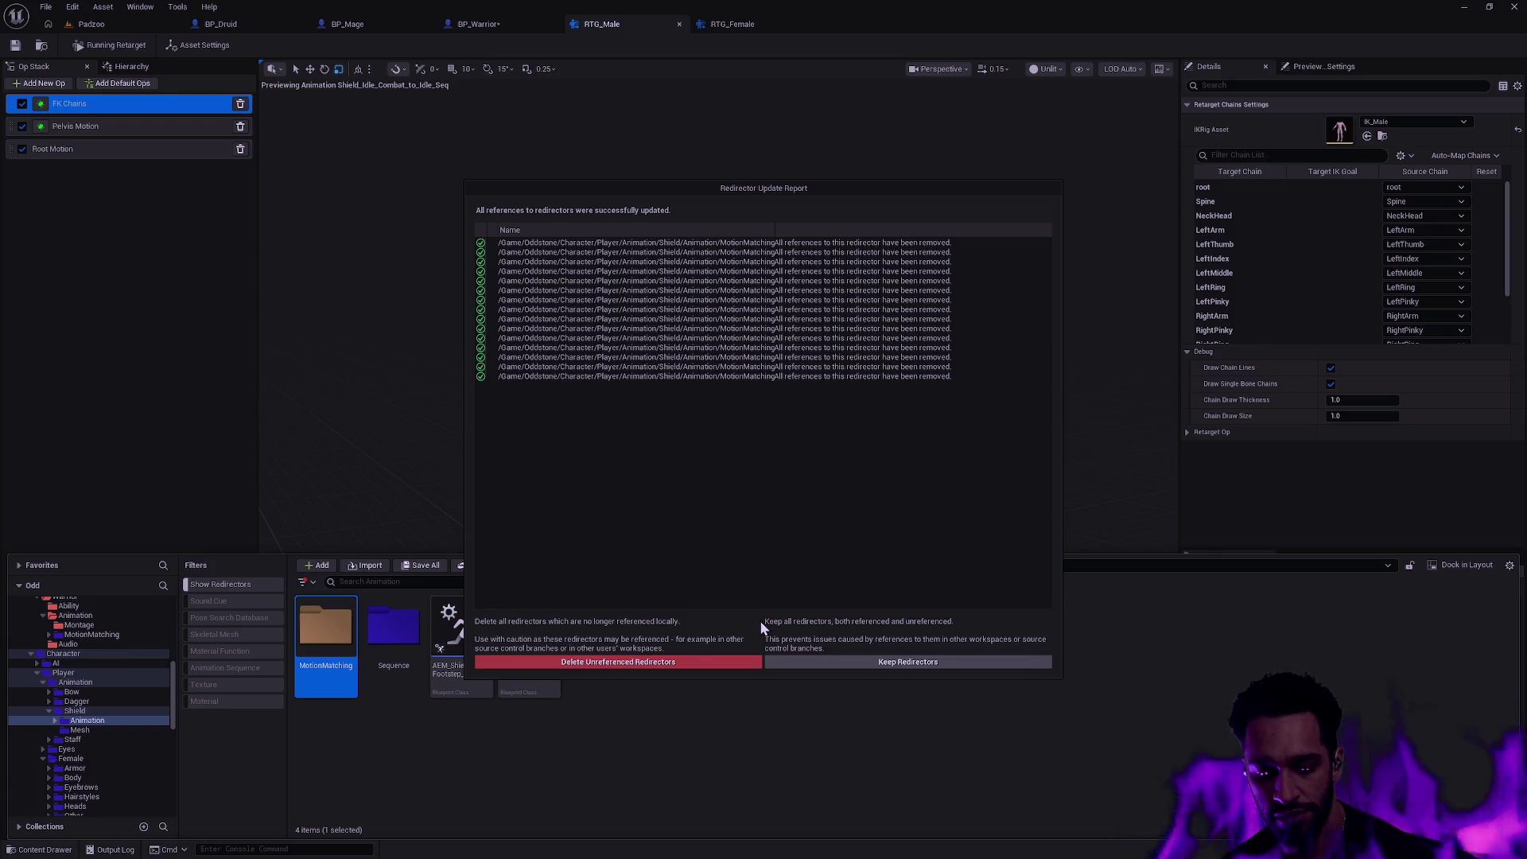
{"action": "left_click", "coordinate": [688, 664]}
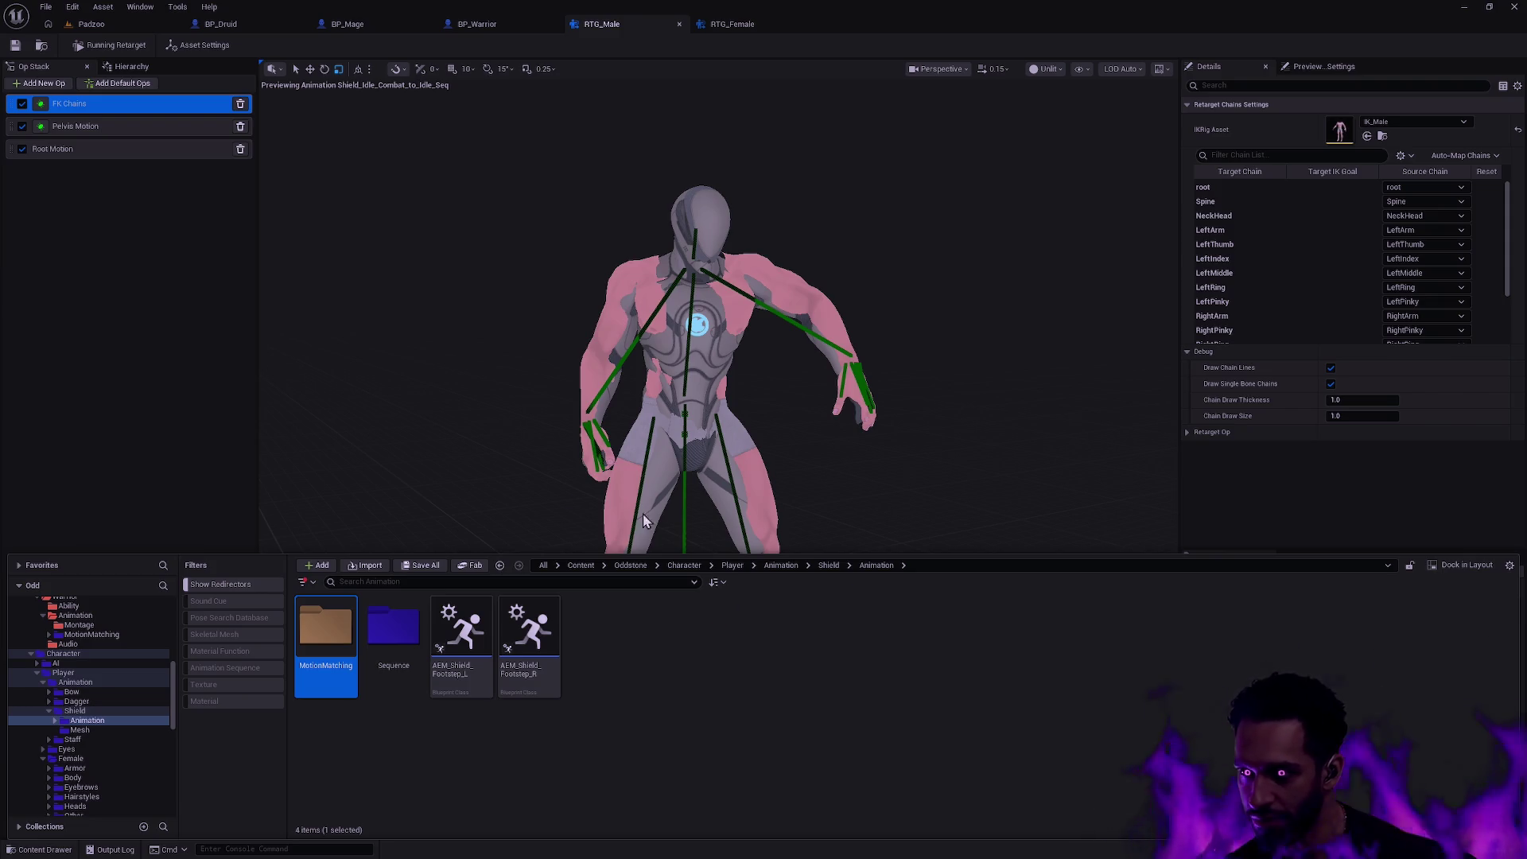
{"action": "double_click", "coordinate": [325, 632]}
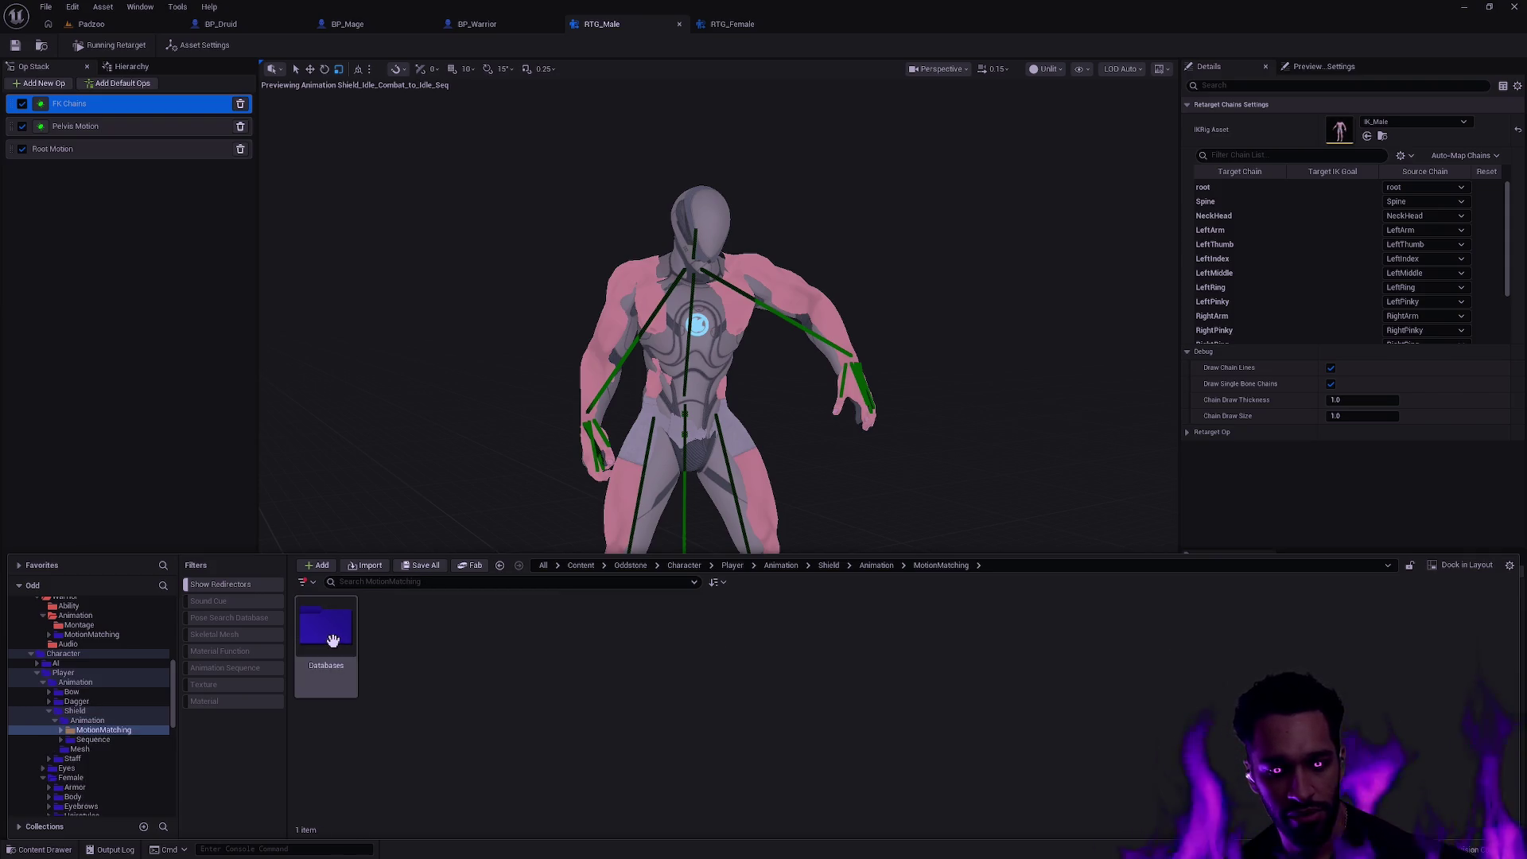
- Move the remaining MotionMatching folder under Warrior Animation and colour it and its subfolders red
{"action": "double_click", "coordinate": [332, 640]}
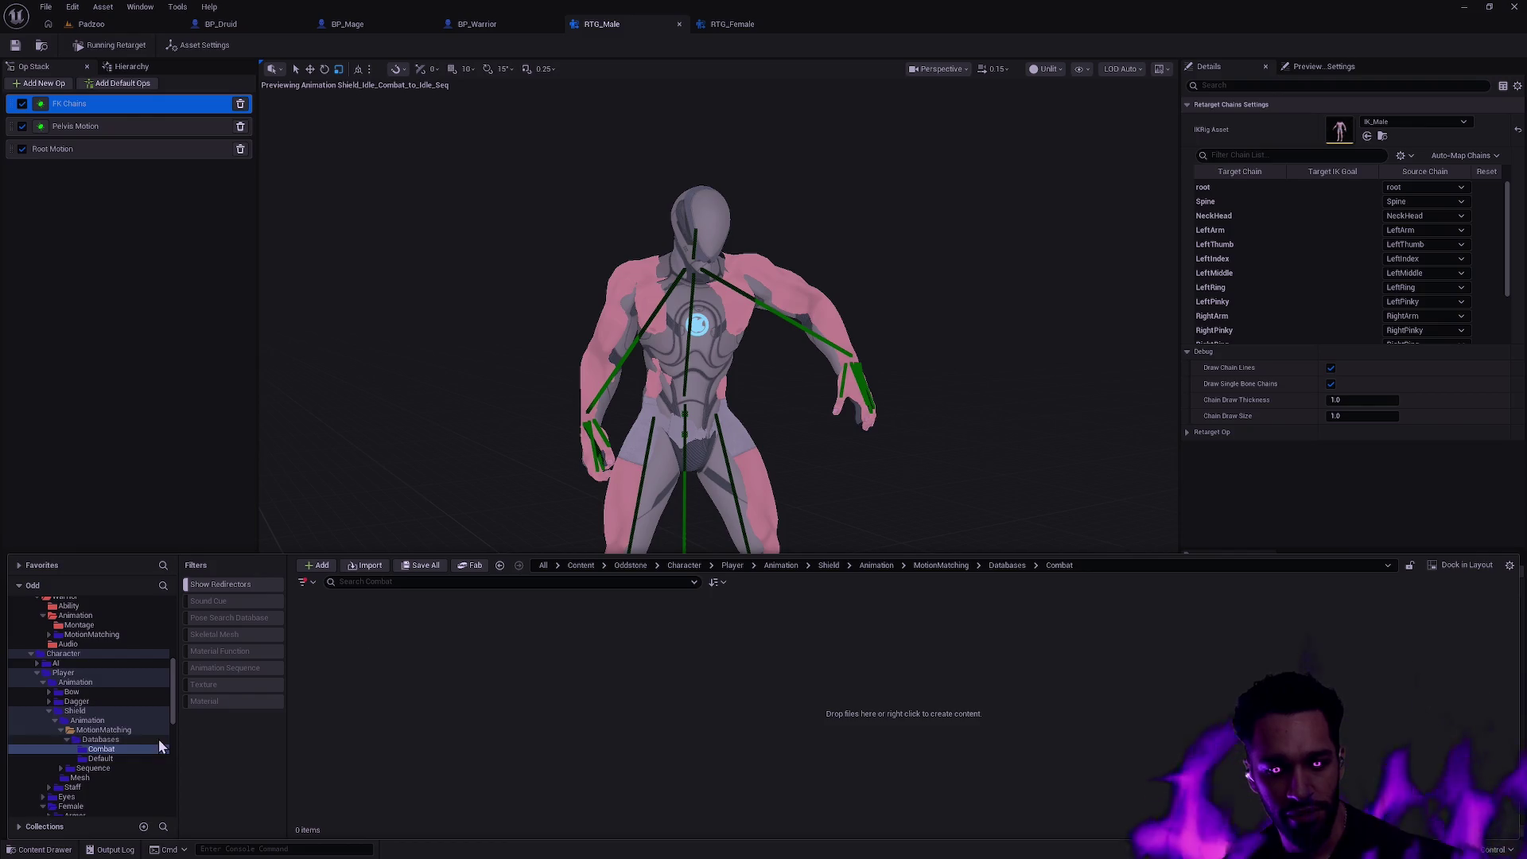
{"action": "left_click_drag", "start_coordinate": [113, 729], "coordinate": [125, 723]}
{"action": "left_click", "coordinate": [191, 750]}
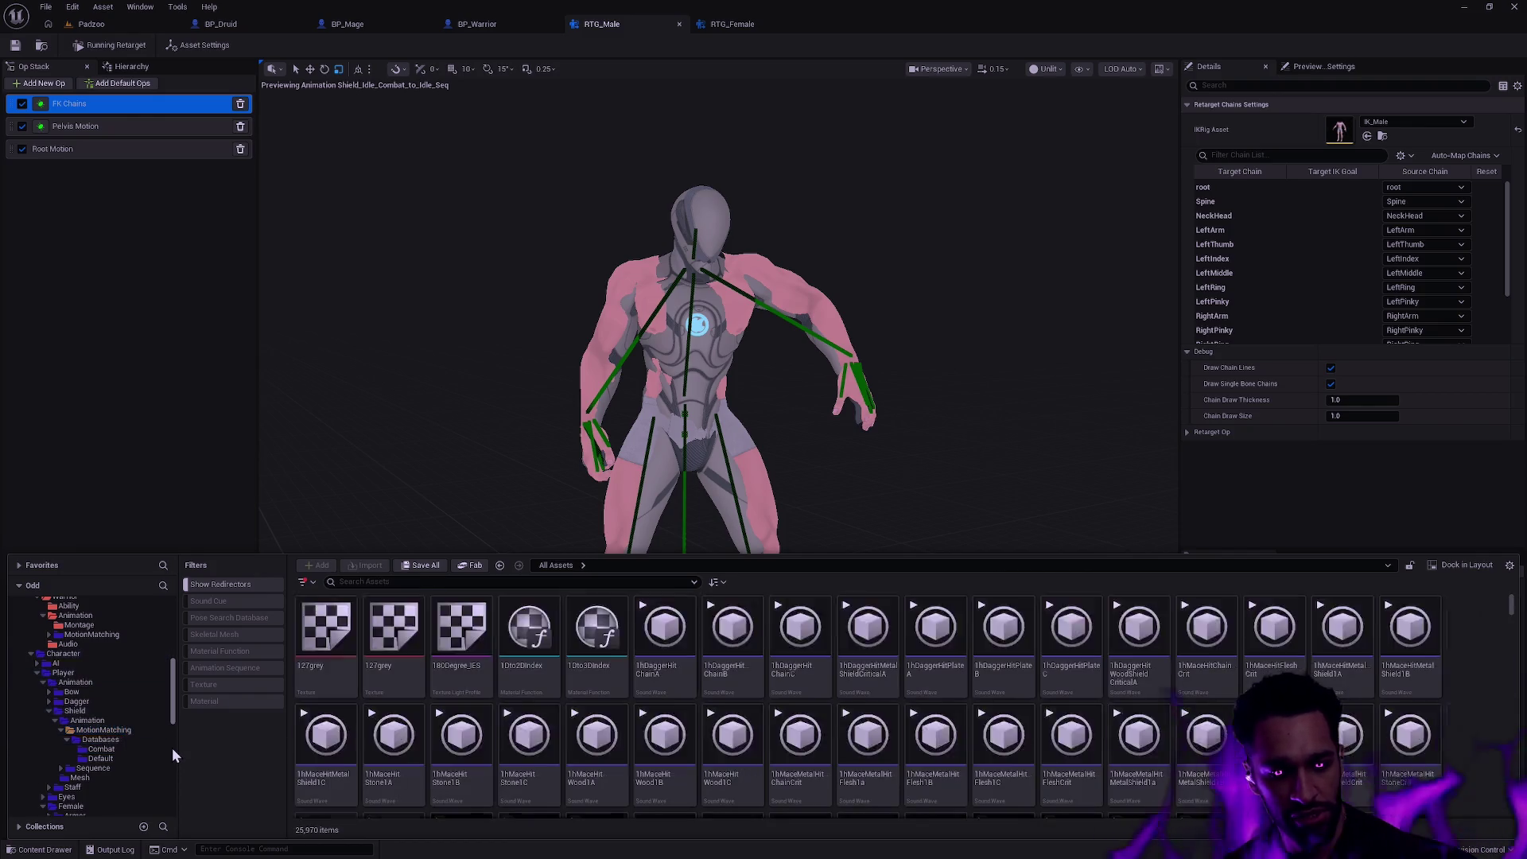
{"action": "left_click", "coordinate": [93, 634]}
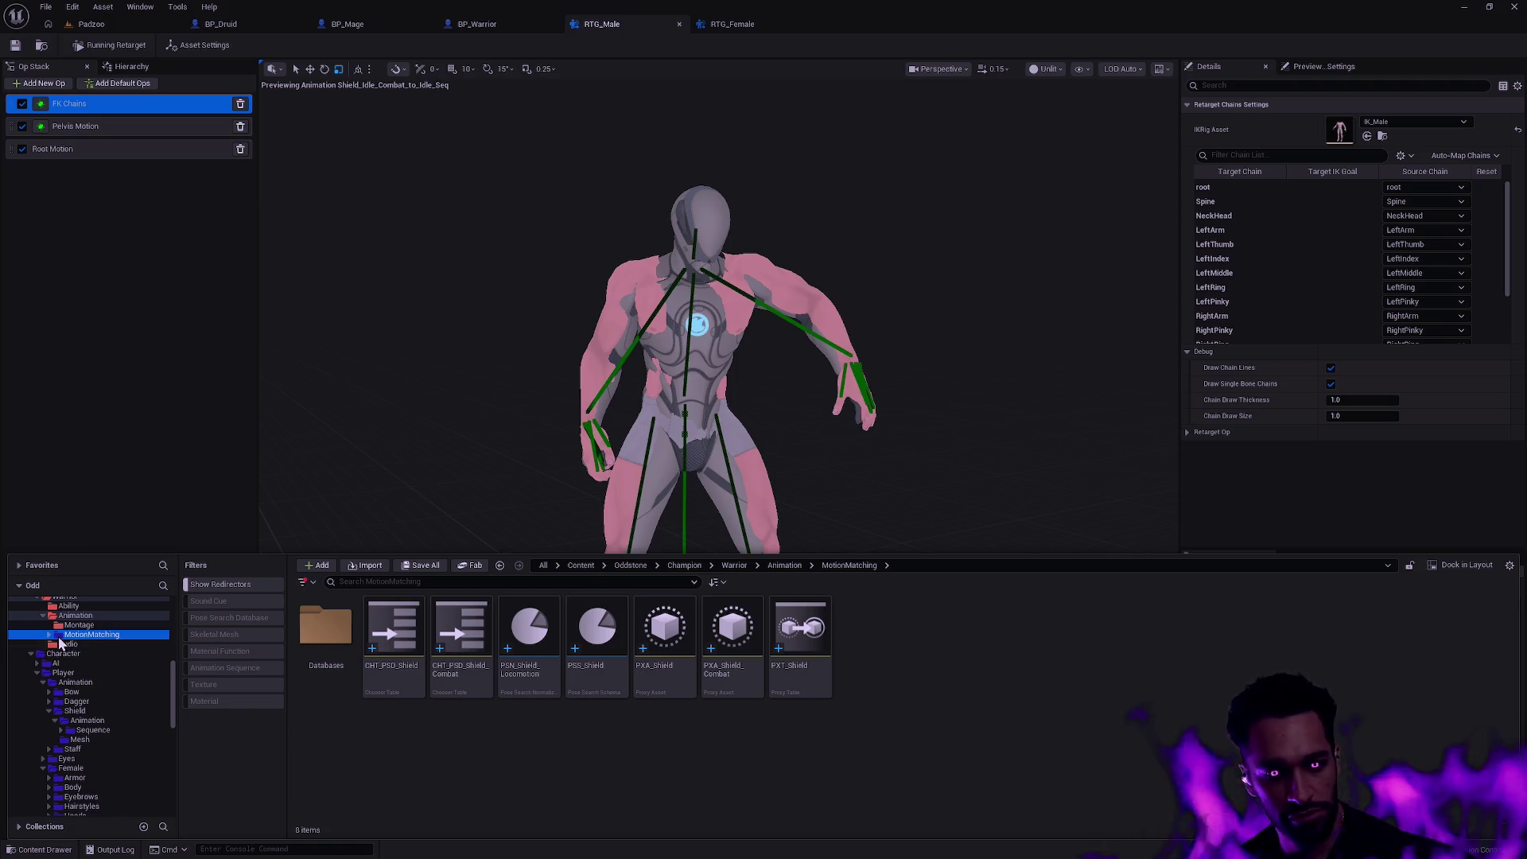
{"action": "left_click", "coordinate": [92, 653], "text": "shift"}
{"action": "right_click", "coordinate": [102, 653]}
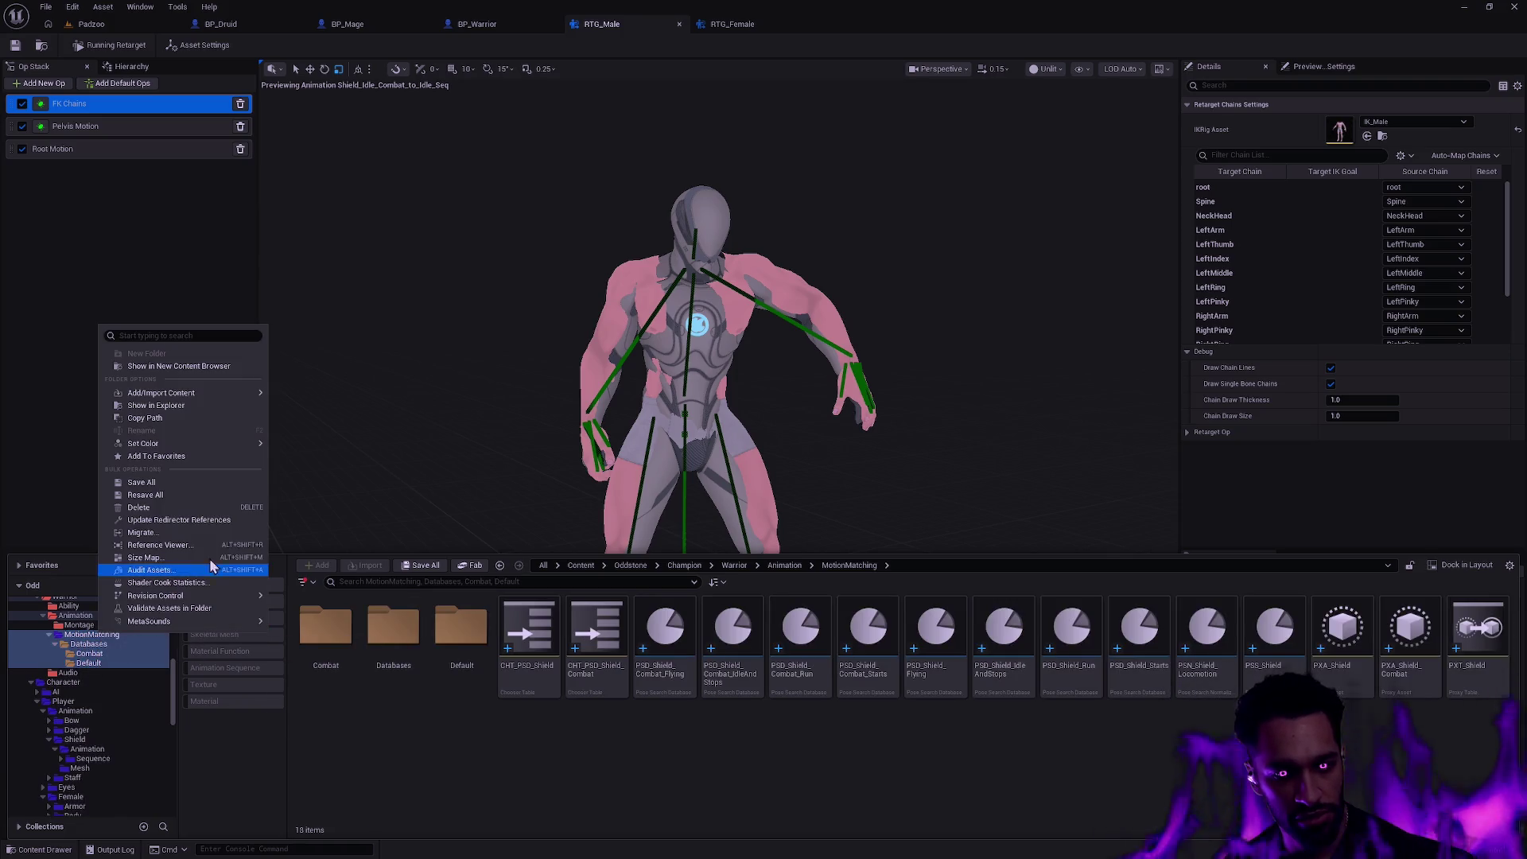
{"action": "left_click", "coordinate": [296, 517]}
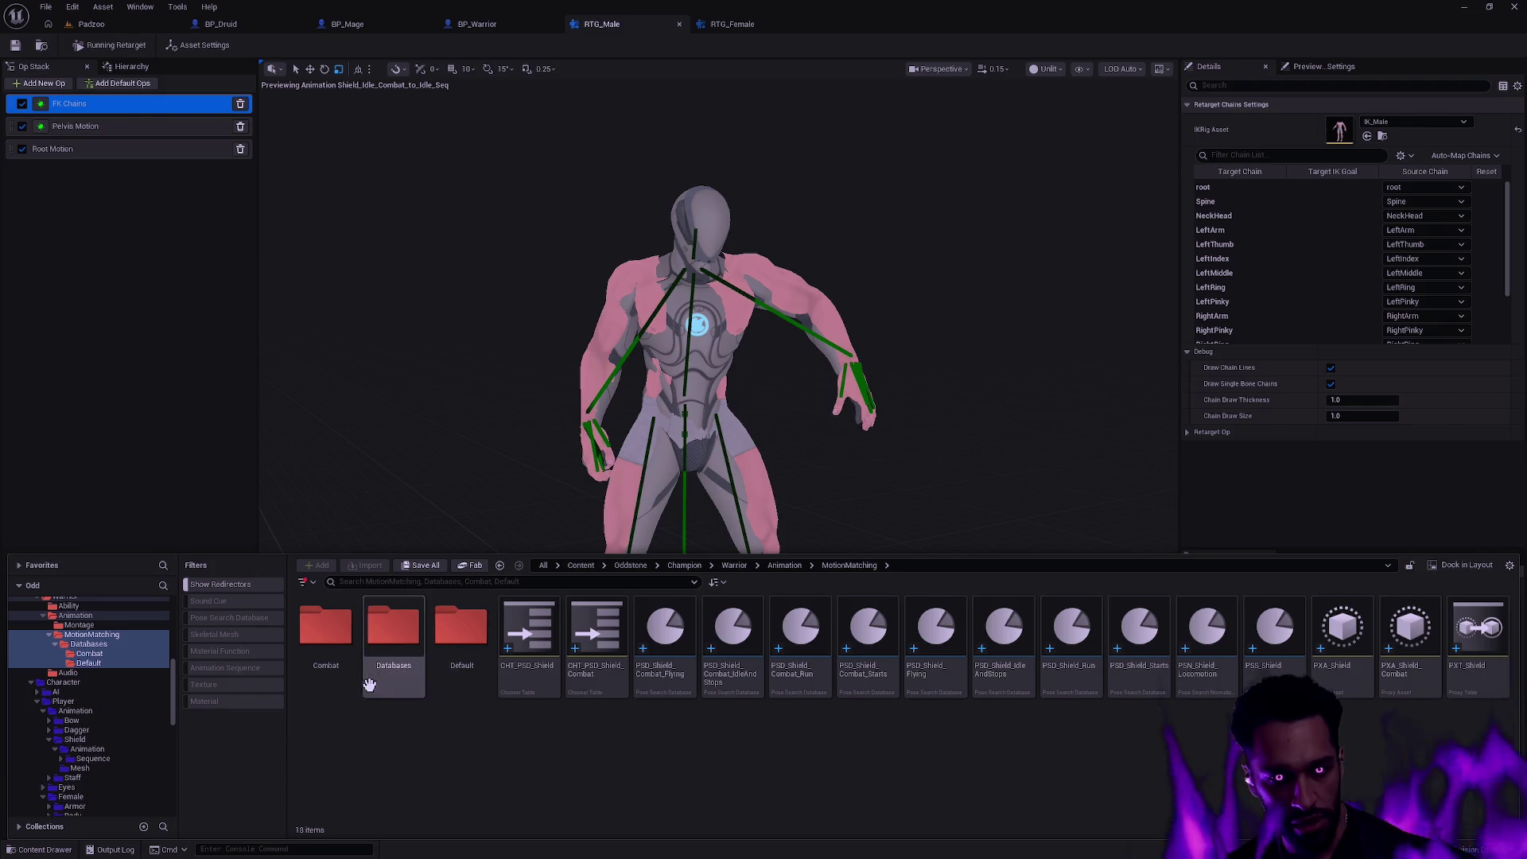
- Show assets from all MotionMatching subfolders and select all fifteen for renaming
{"action": "left_click", "coordinate": [96, 633]}
{"action": "left_click", "coordinate": [801, 638]}
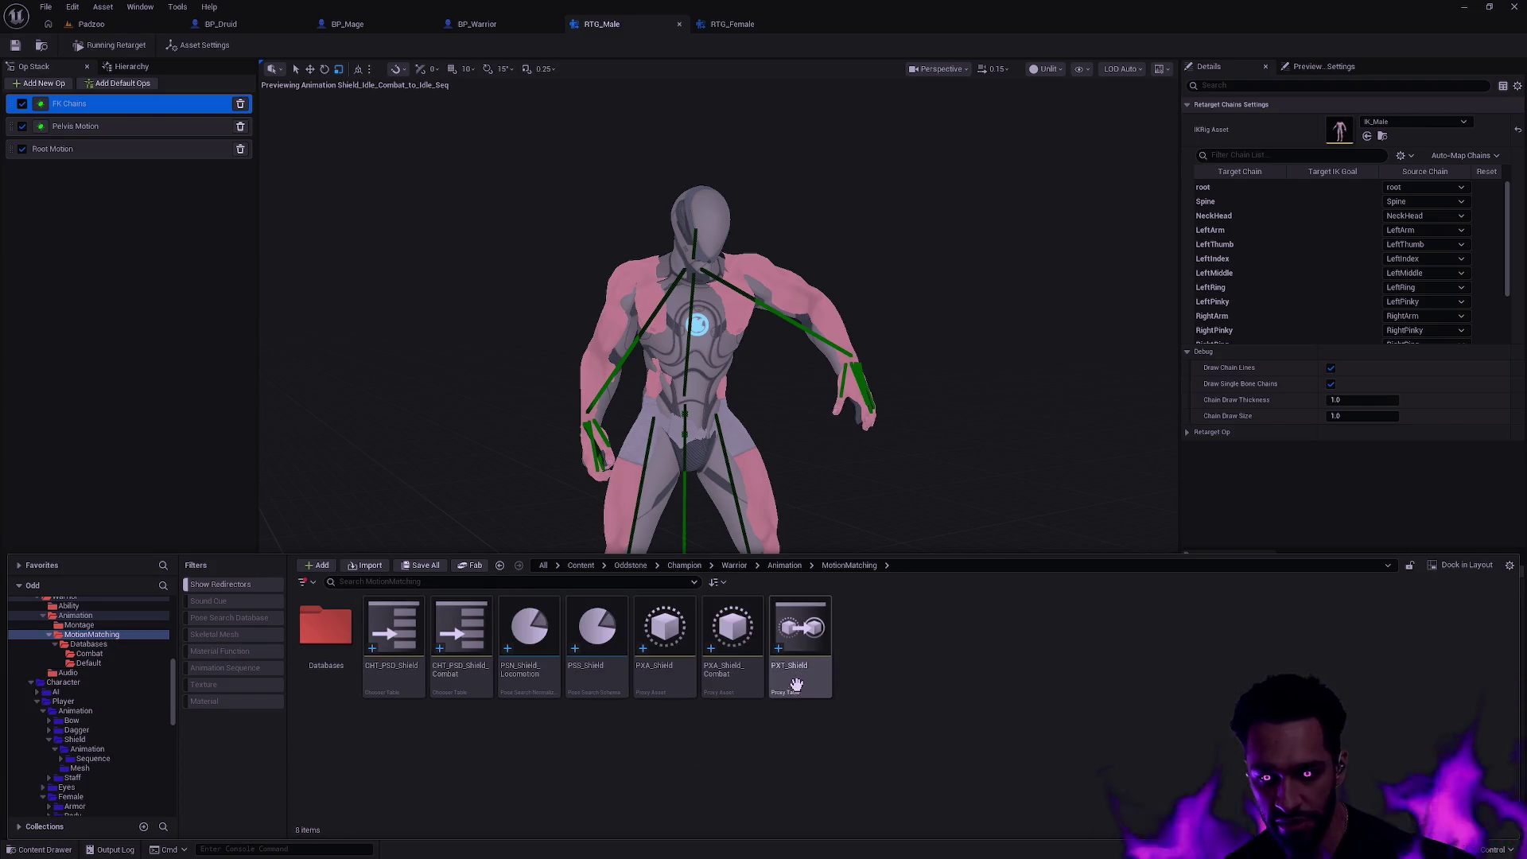
{"action": "left_click", "coordinate": [88, 663], "text": "shift"}
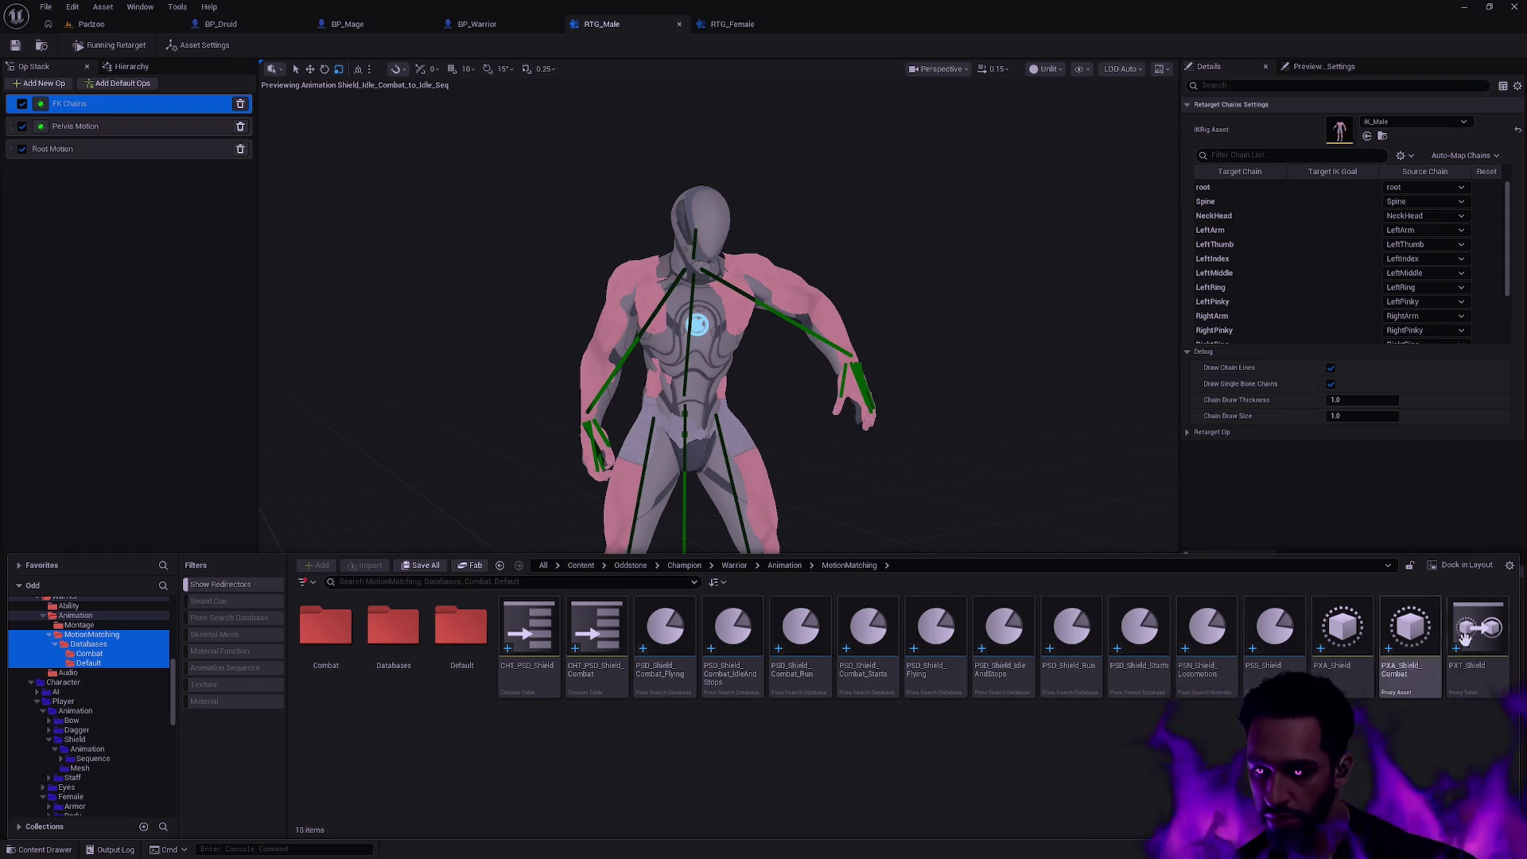
{"action": "left_click_drag", "start_coordinate": [1503, 680], "coordinate": [537, 653]}
- Batch-rename the fifteen assets replacing Shield with Warrior, then check the Combat databases
{"action": "key", "text": "shift+F2"}
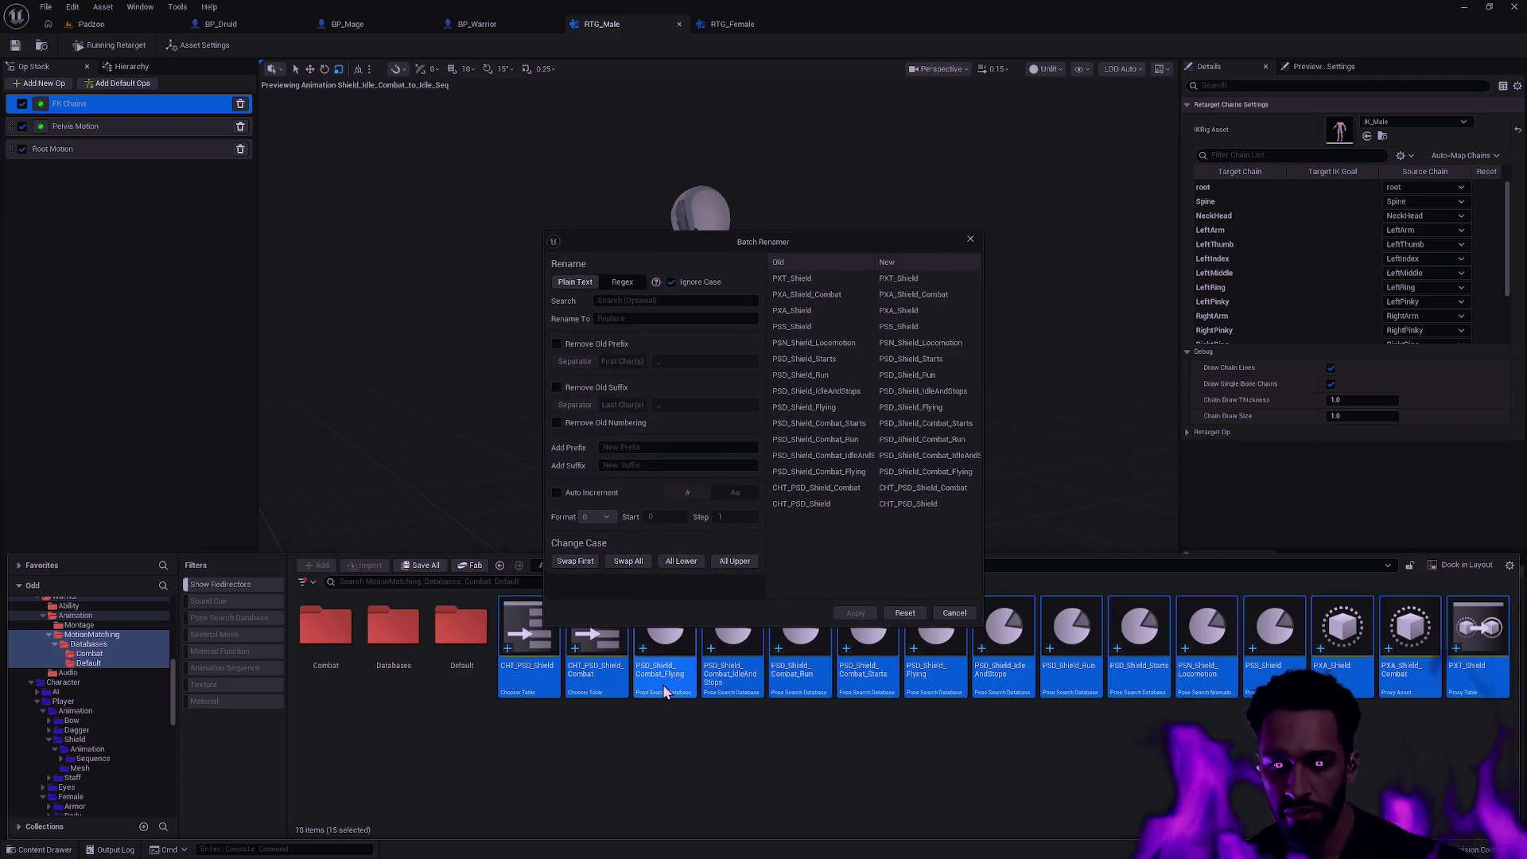
{"action": "left_click", "coordinate": [639, 301]}
{"action": "type", "text": "Shield"}
{"action": "key", "text": "Tab"}
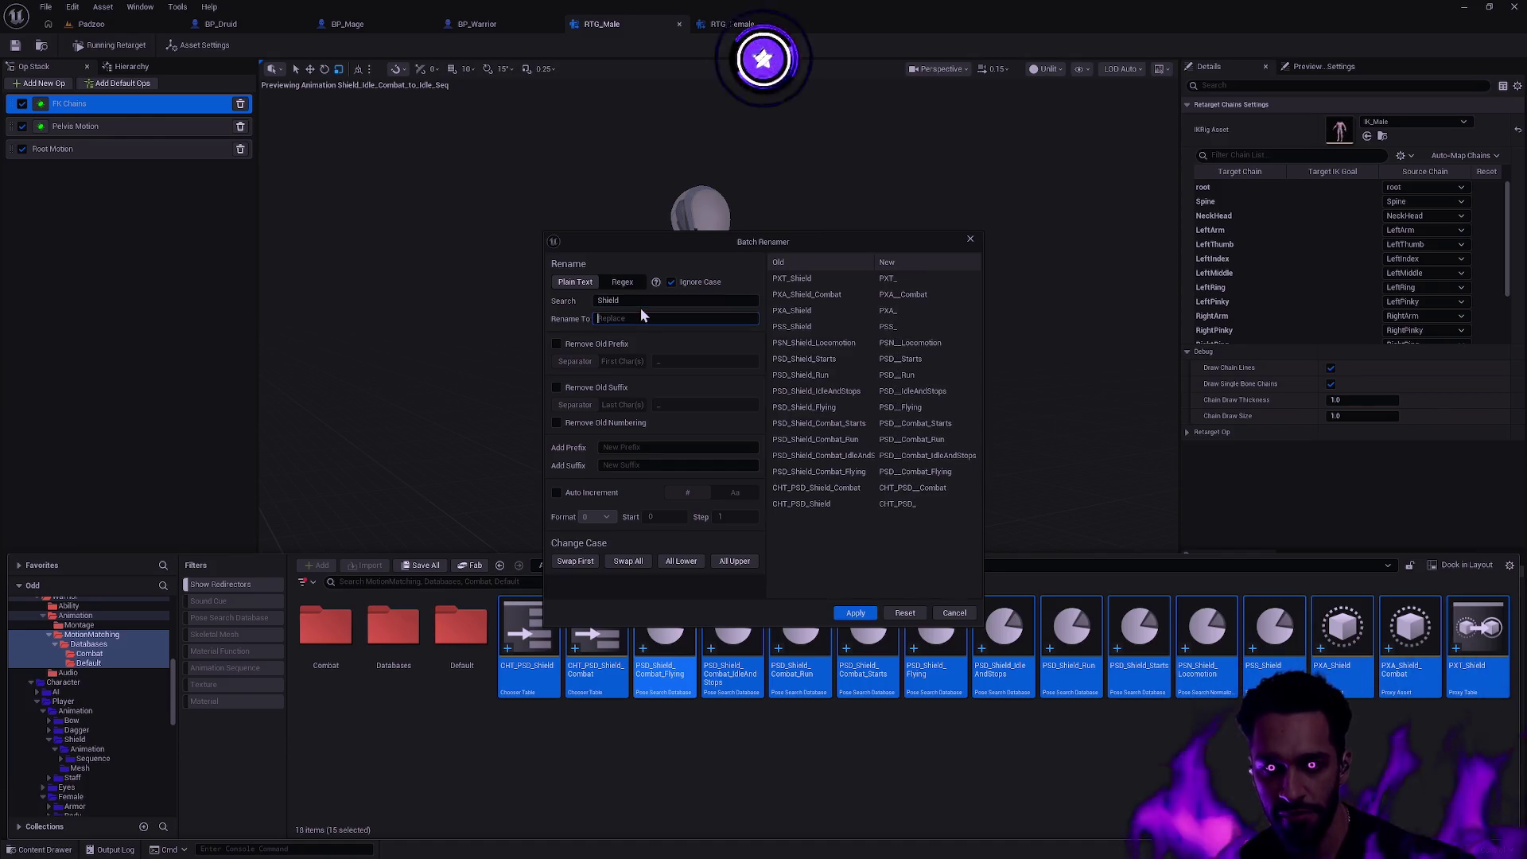
{"action": "type", "text": "Warrior"}
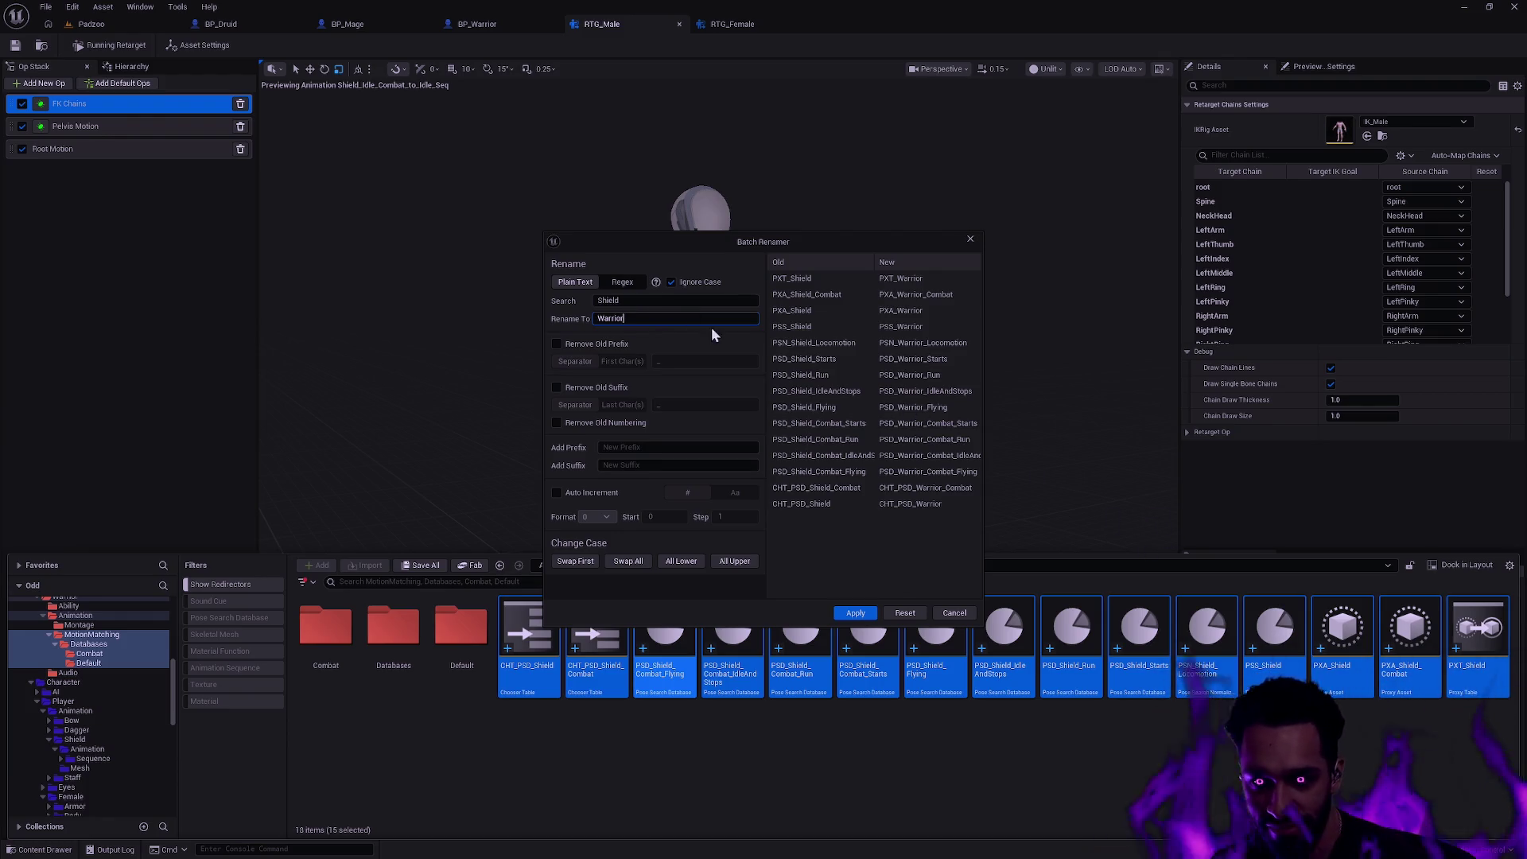
{"action": "left_click", "coordinate": [635, 299]}
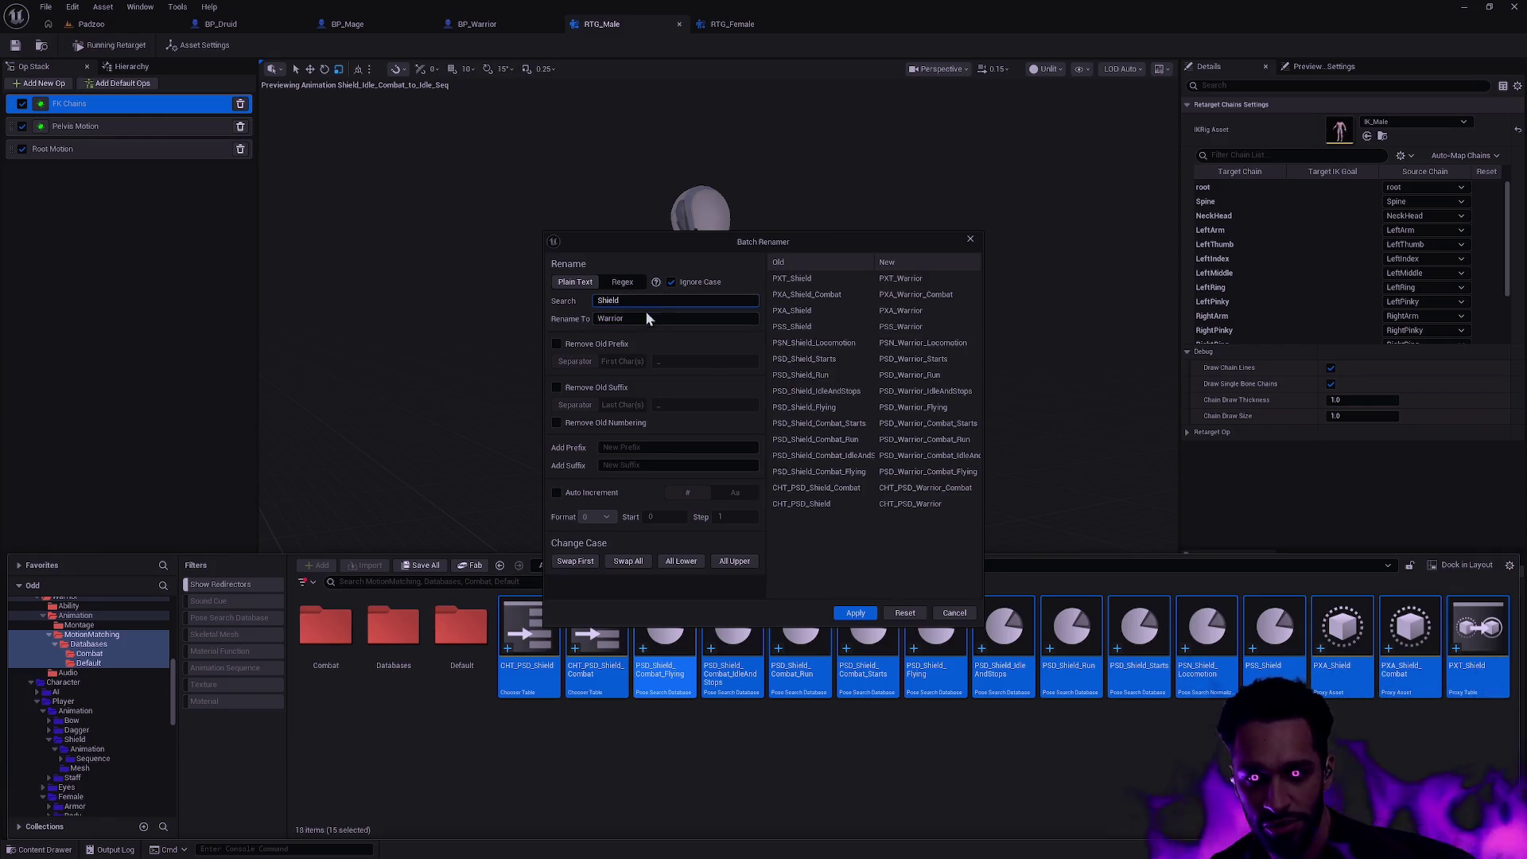
{"action": "left_click", "coordinate": [855, 613]}
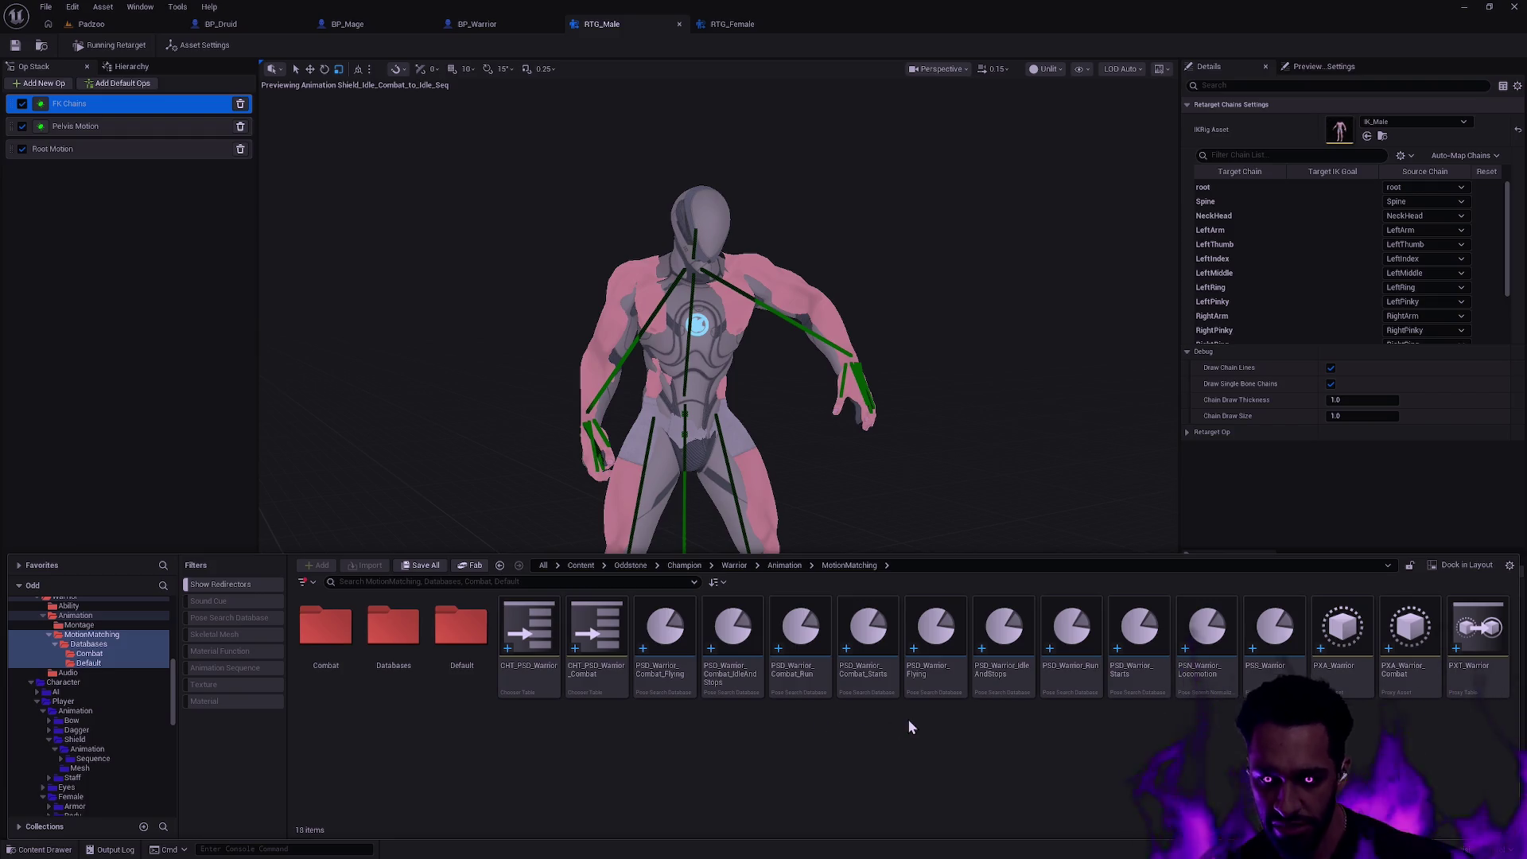
{"action": "left_click", "coordinate": [92, 654]}
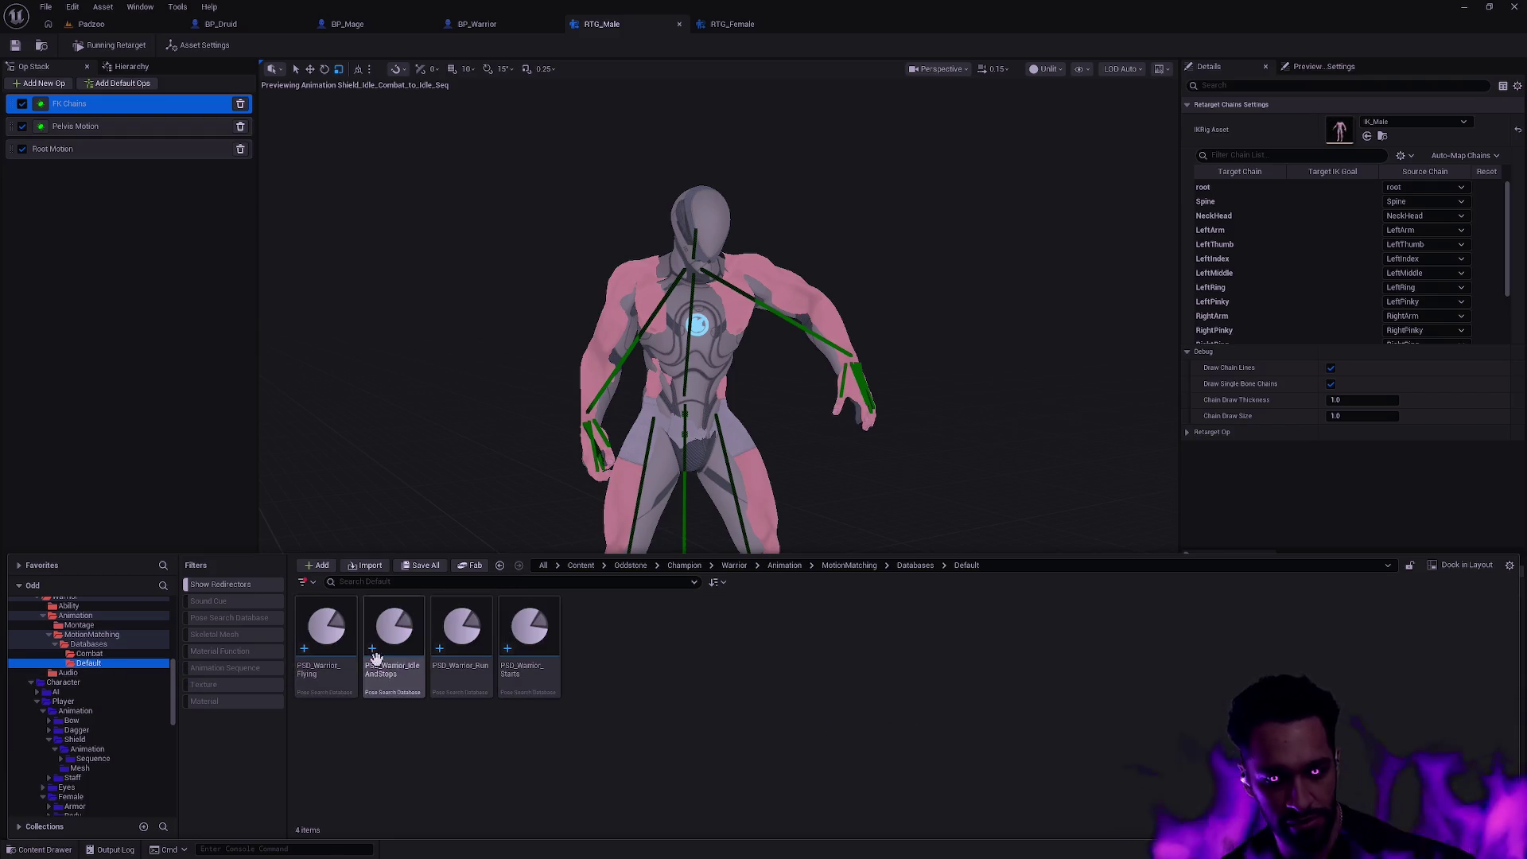
- Check the renamed Warrior assets in Databases and MotionMatching, then switch to the Azure DevOps commits
{"action": "left_click", "coordinate": [87, 644]}
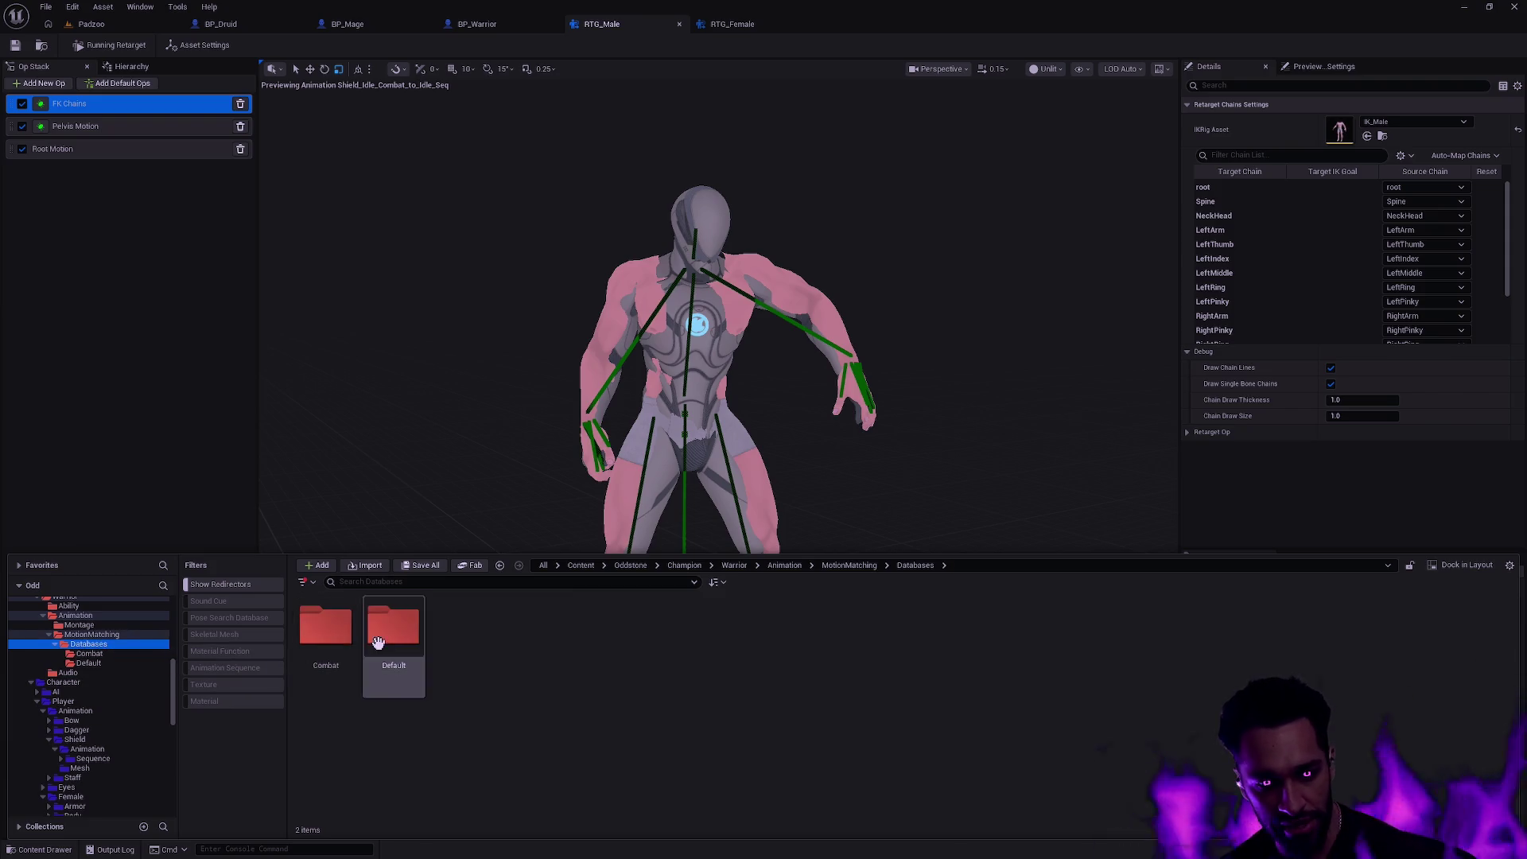
{"action": "left_click", "coordinate": [94, 633]}
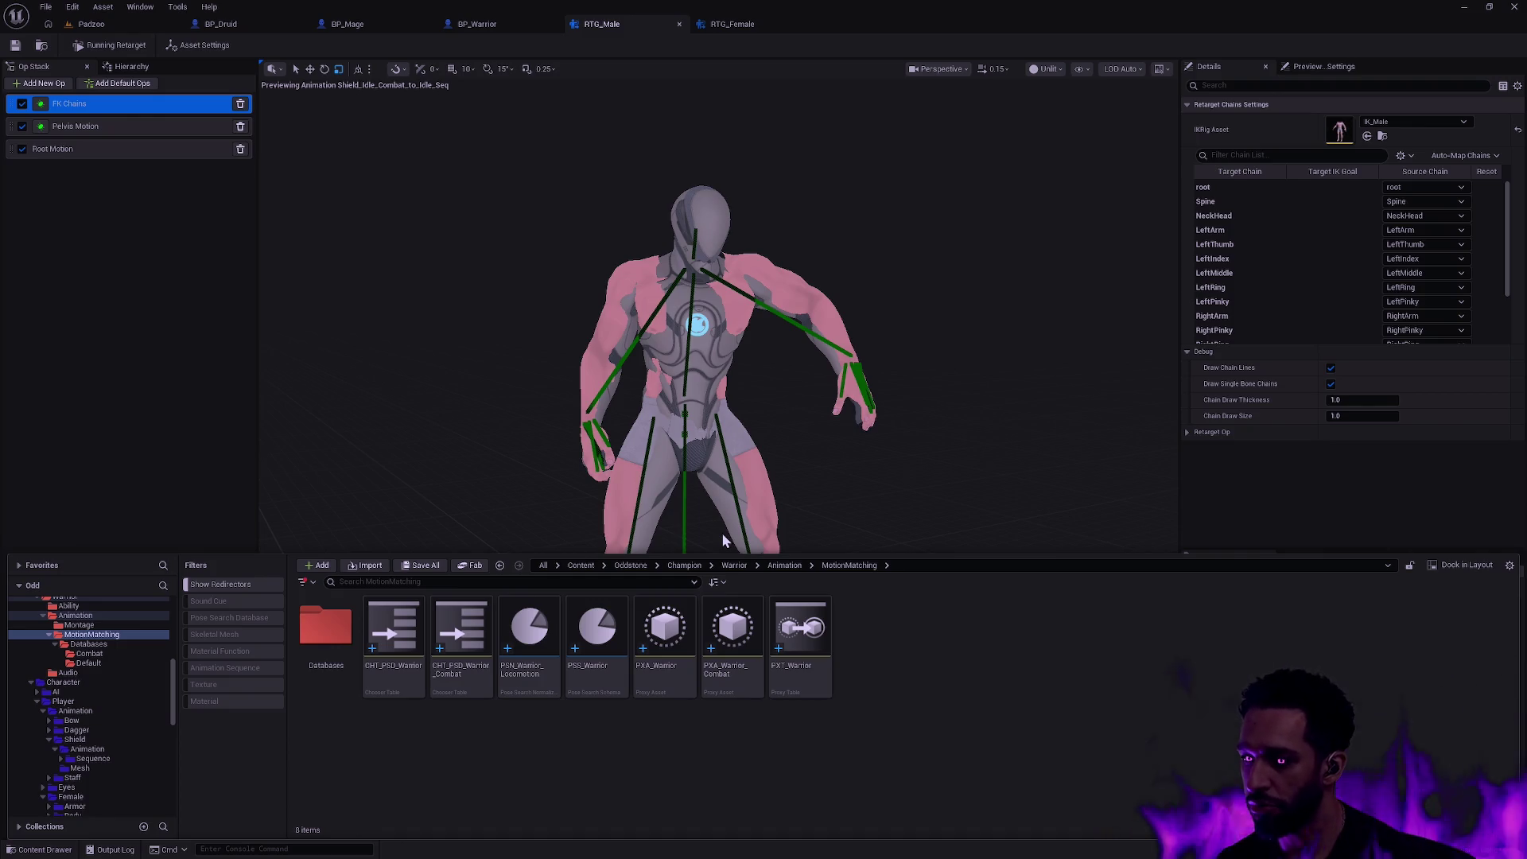
{"action": "key", "text": "alt+Tab"}
{"action": "key", "text": "alt+Tab"}
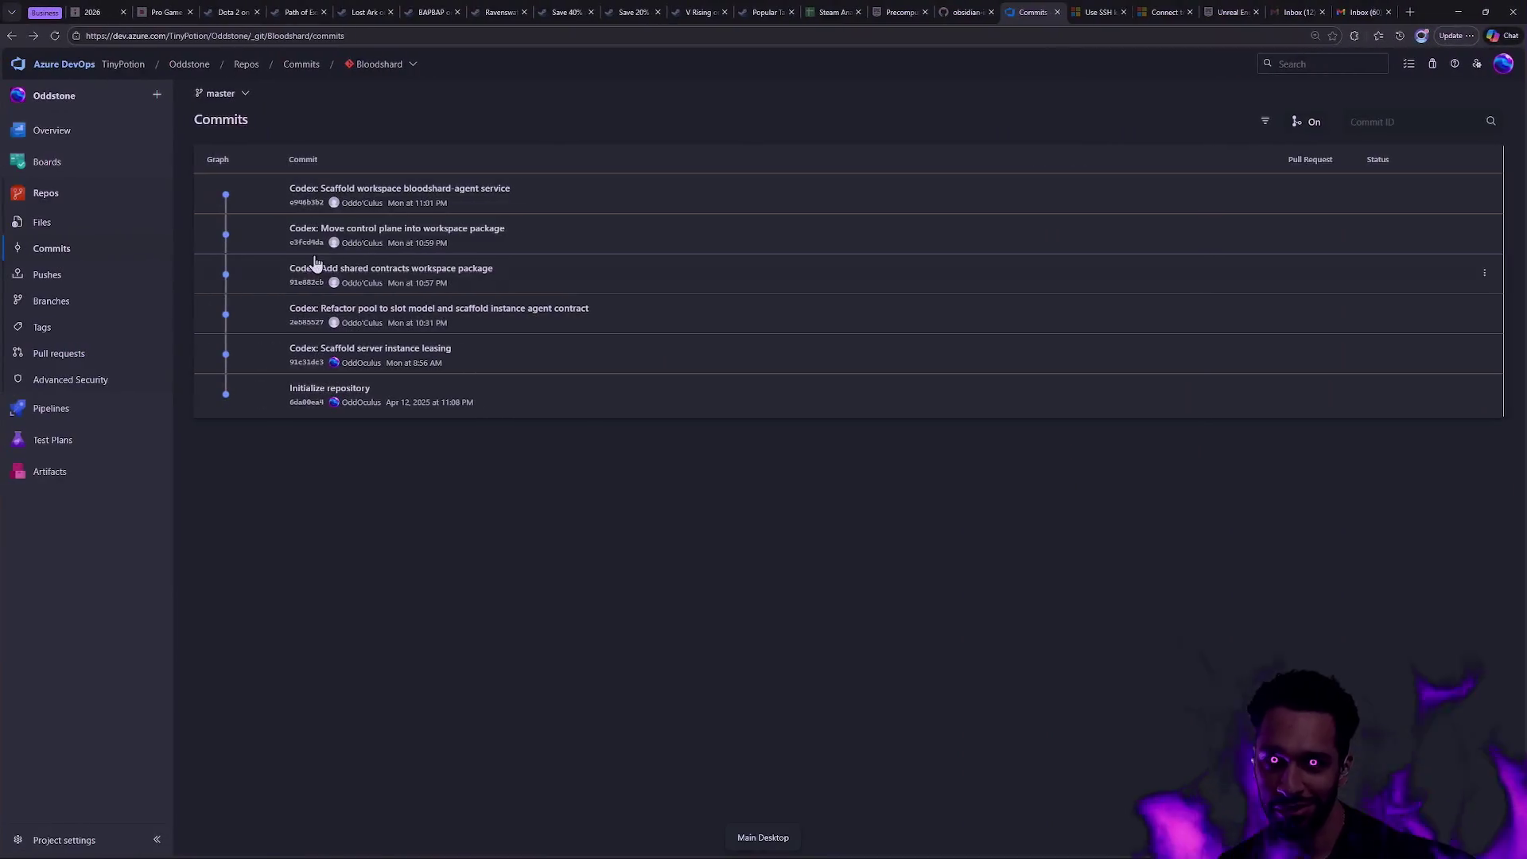
- Bring up the 2026 tldraw planning board in the browser
{"action": "left_click", "coordinate": [98, 13]}
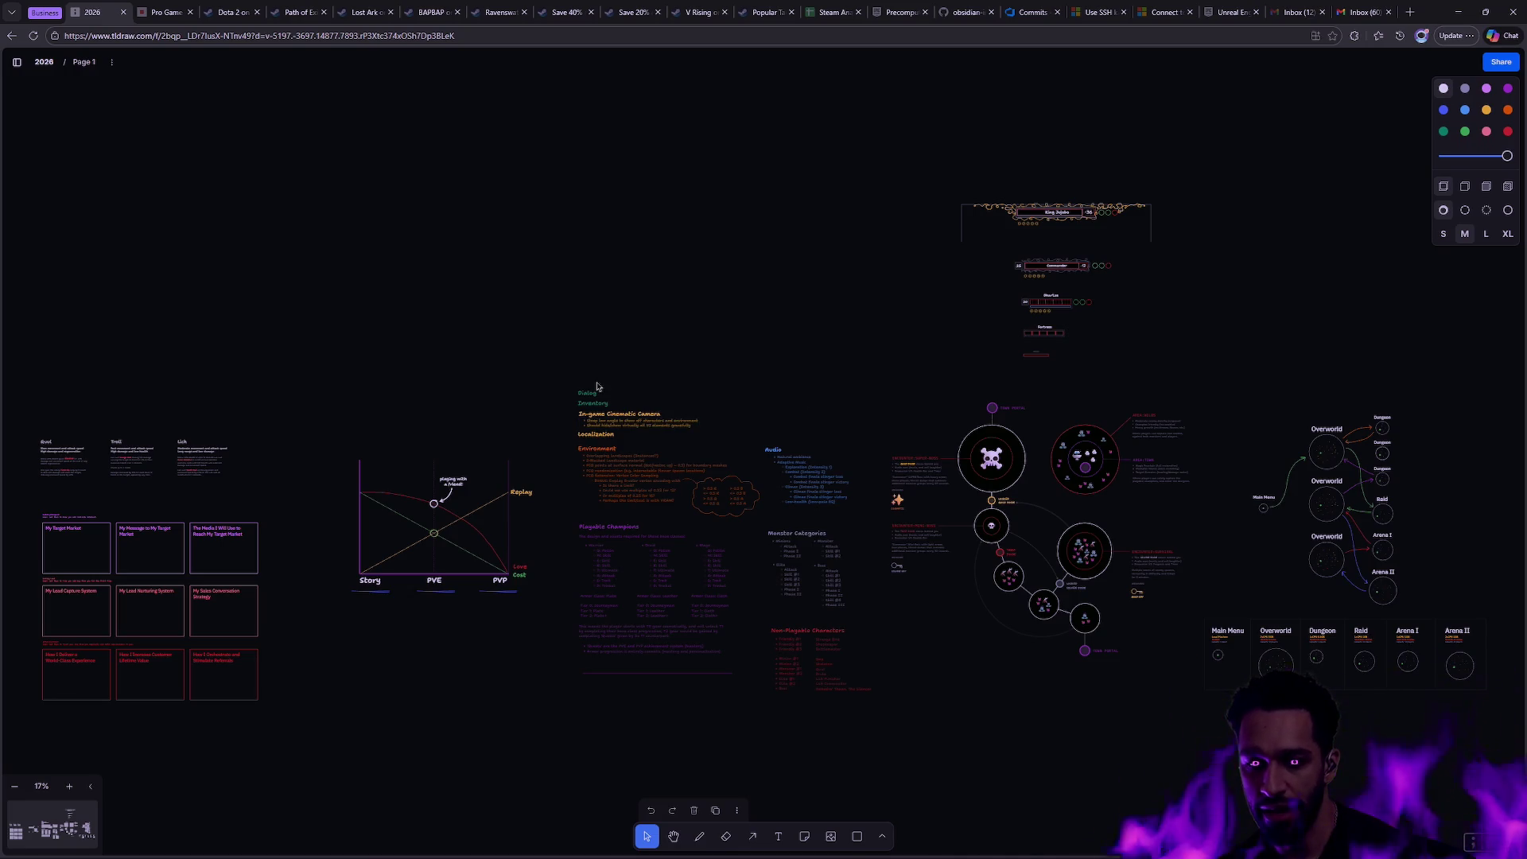
{"action": "left_click_drag", "start_coordinate": [459, 401], "coordinate": [585, 334]}
{"action": "left_click_drag", "start_coordinate": [437, 415], "coordinate": [659, 294]}
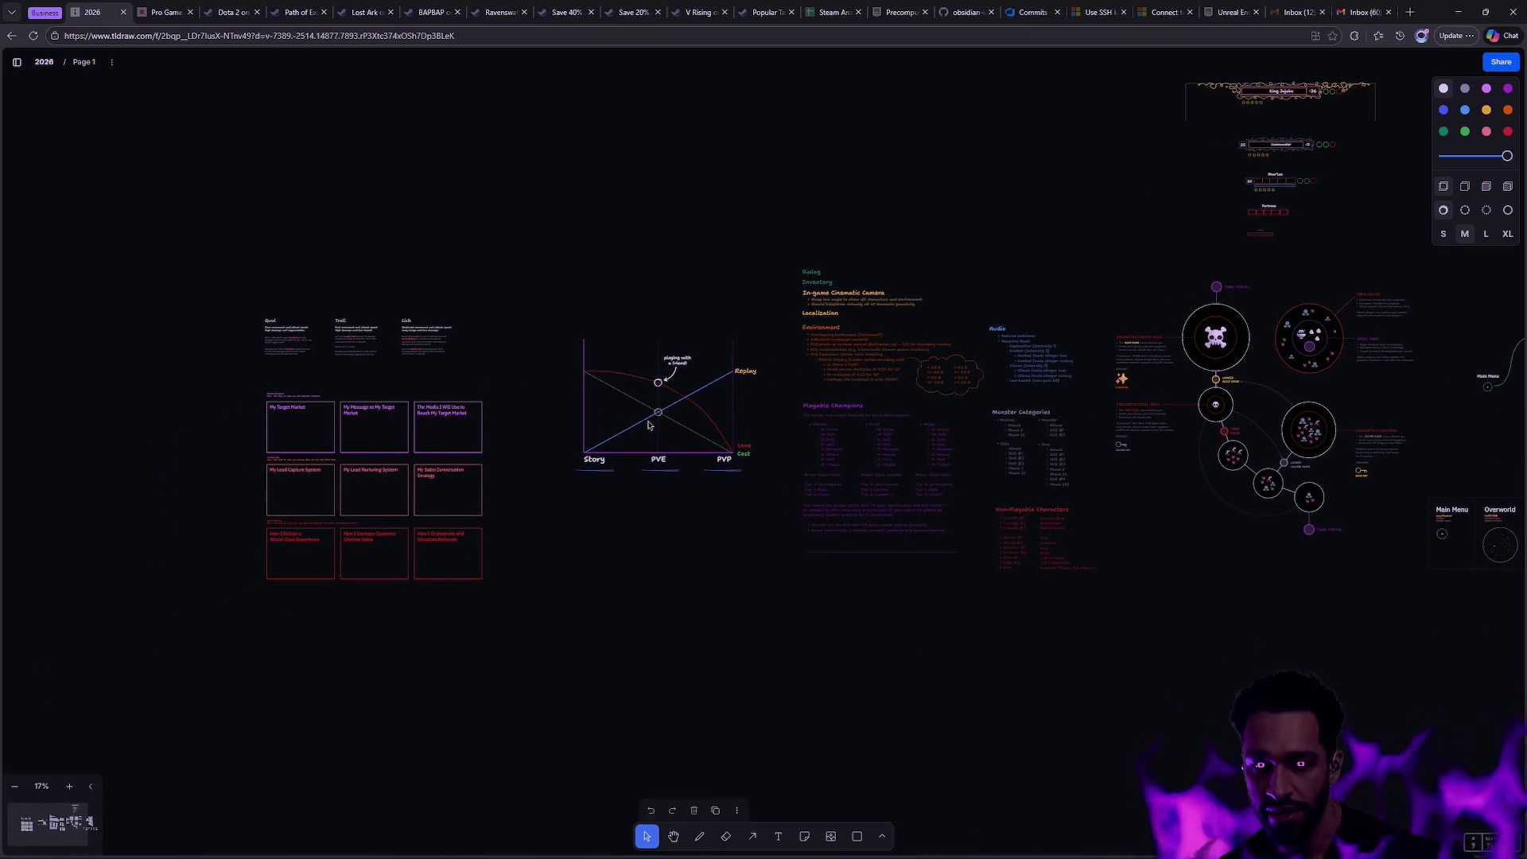
{"action": "scroll", "coordinate": [651, 425], "scroll_direction": "up", "scroll_amount": 3}
{"action": "scroll", "coordinate": [650, 424], "scroll_direction": "up", "scroll_amount": 3}
{"action": "scroll", "coordinate": [650, 425], "scroll_direction": "up", "scroll_amount": 3}
{"action": "scroll", "coordinate": [650, 424], "scroll_direction": "up", "scroll_amount": 2}
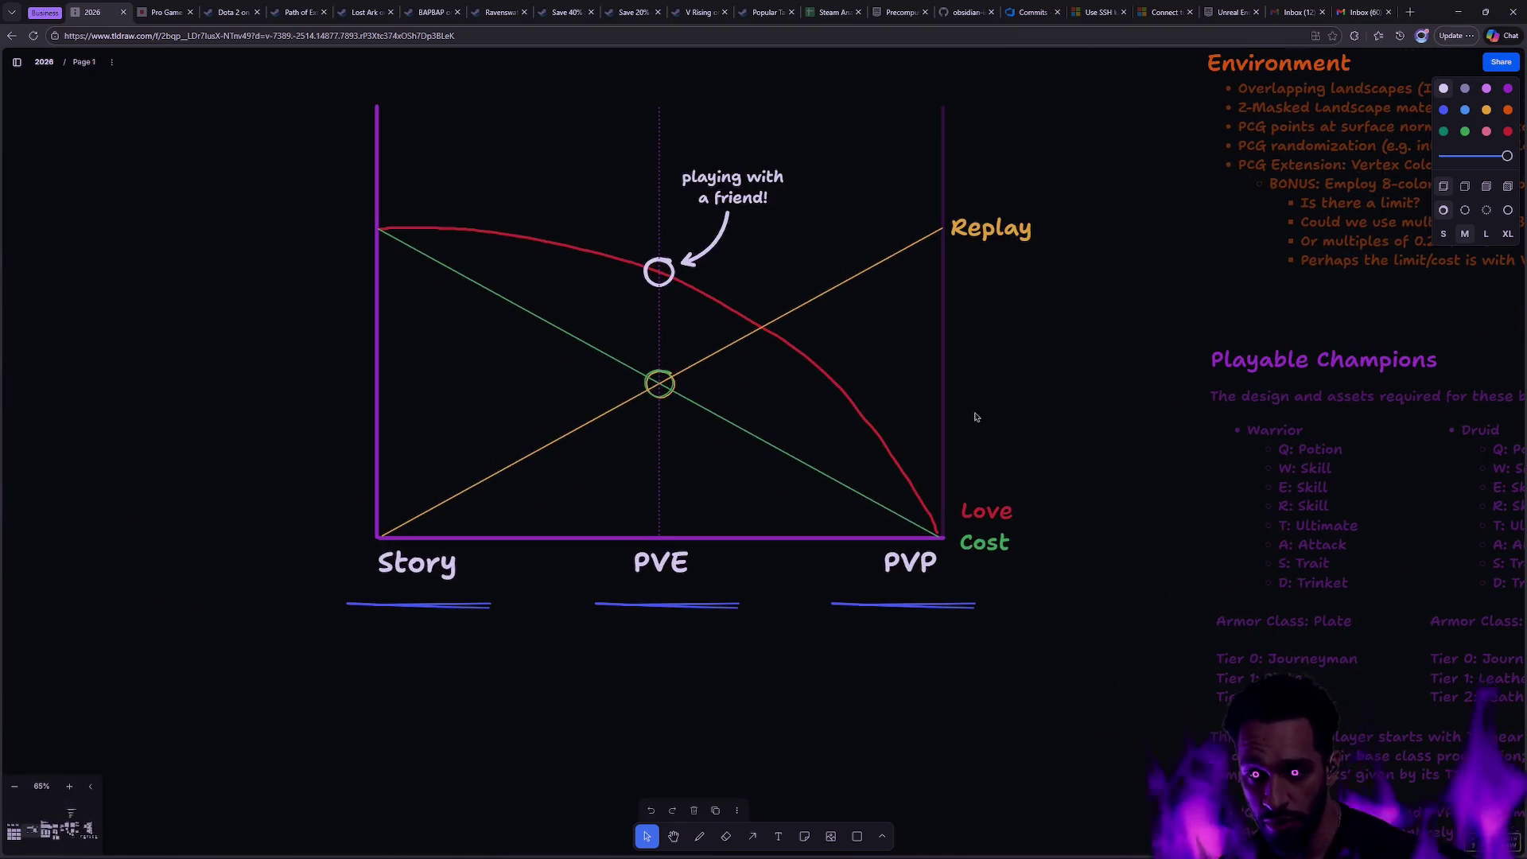
{"action": "left_click_drag", "start_coordinate": [975, 416], "coordinate": [939, 520]}
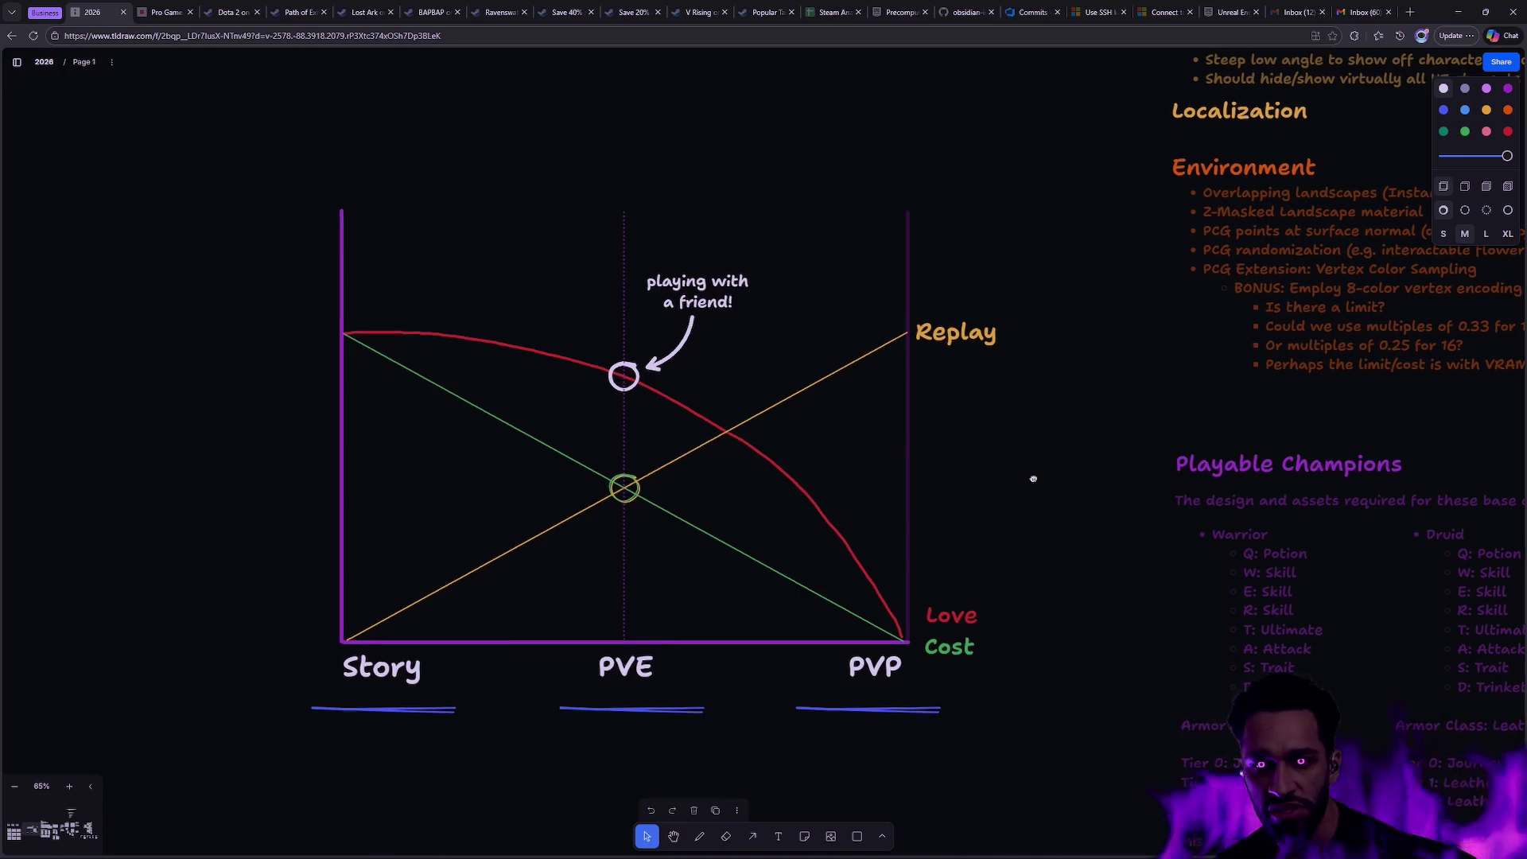
{"action": "scroll", "coordinate": [1083, 470], "scroll_direction": "down", "scroll_amount": 1}
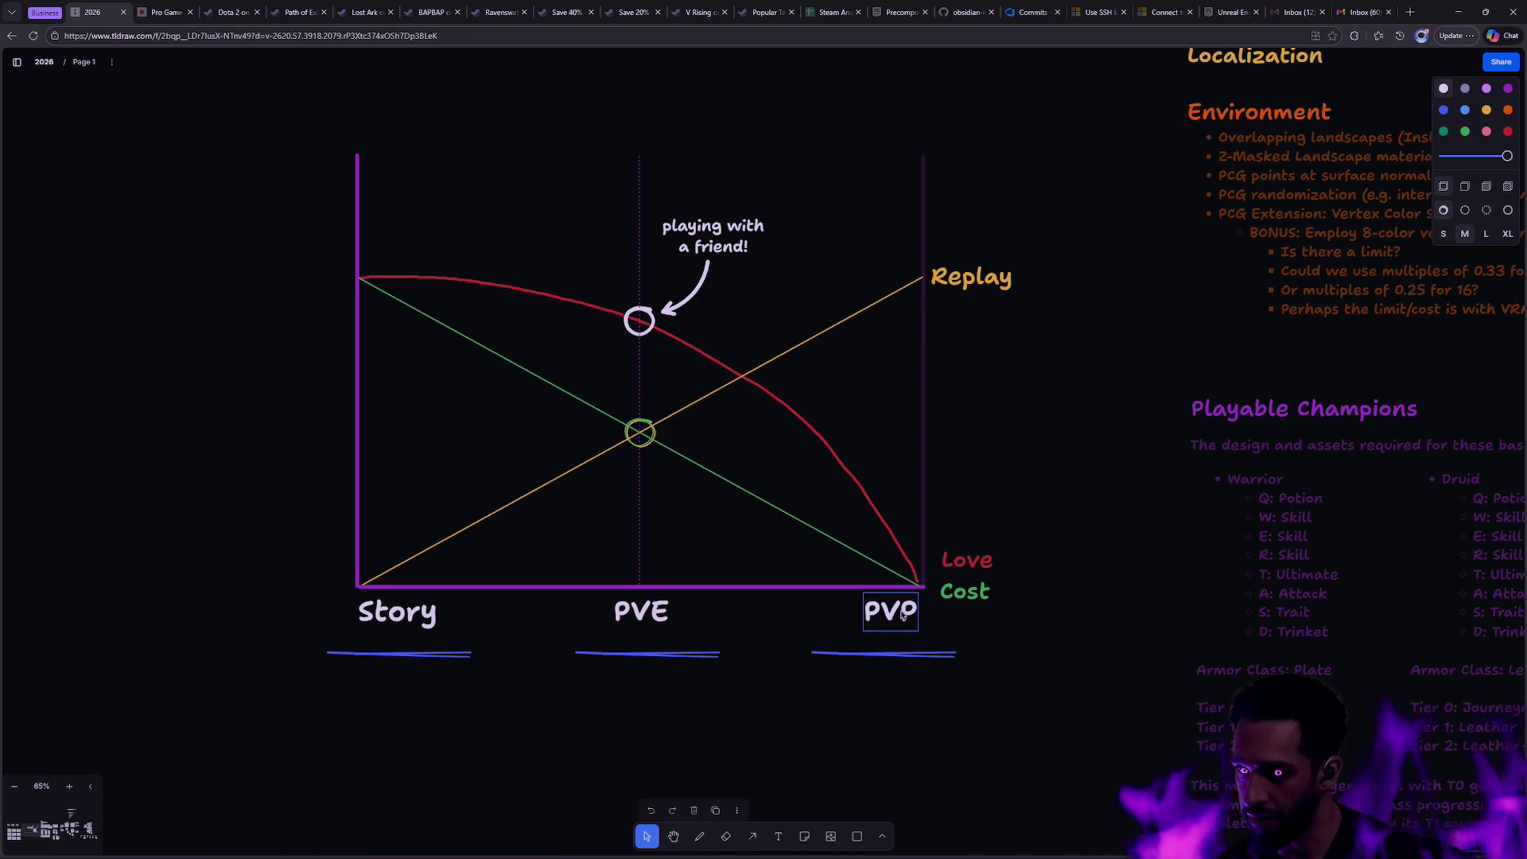
{"action": "left_click", "coordinate": [413, 315]}
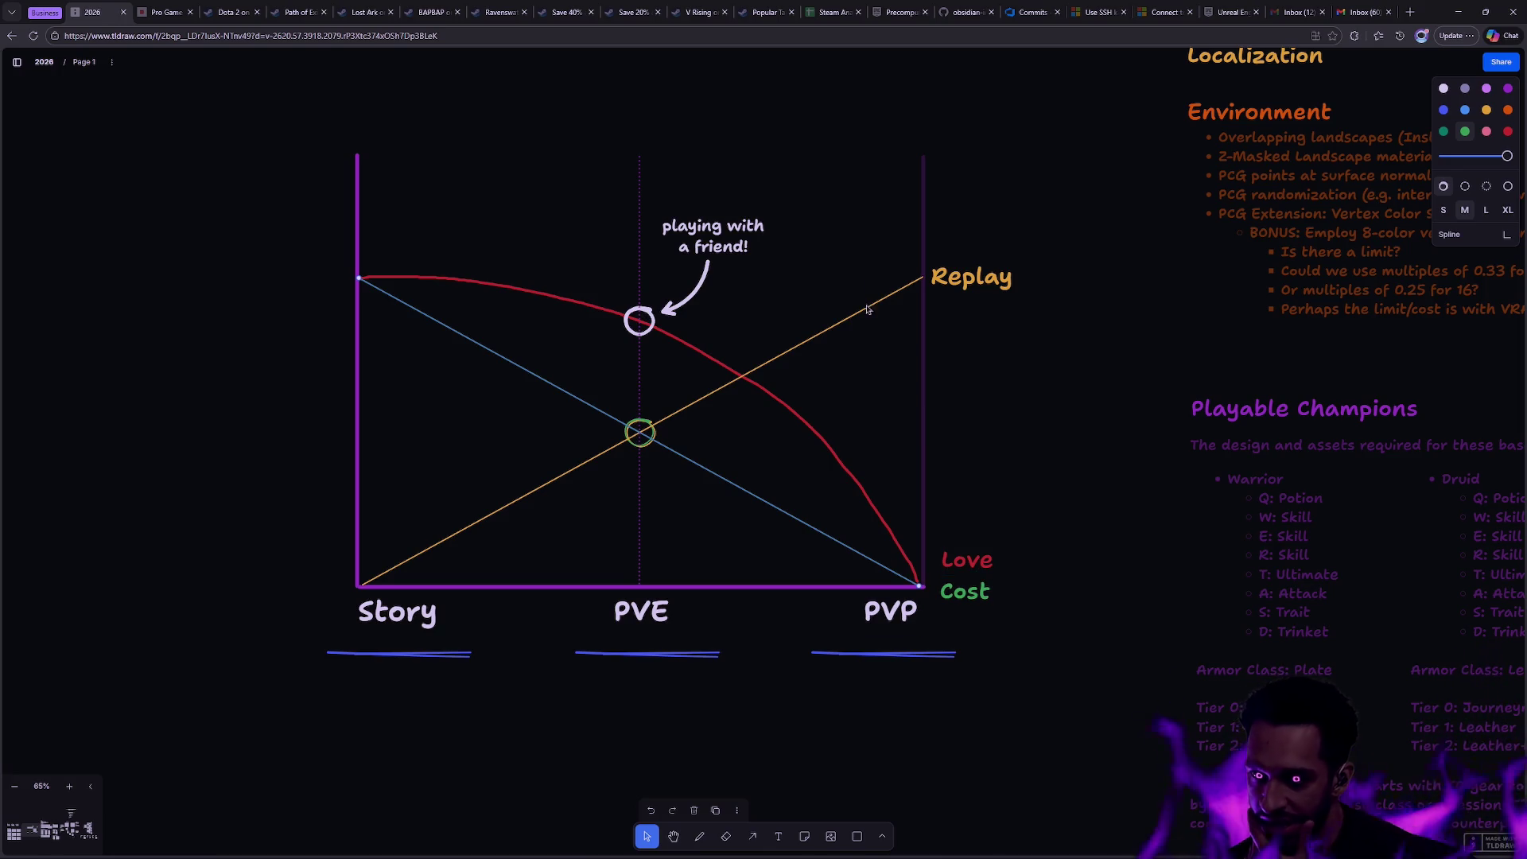
{"action": "key", "text": "ctrl+z"}
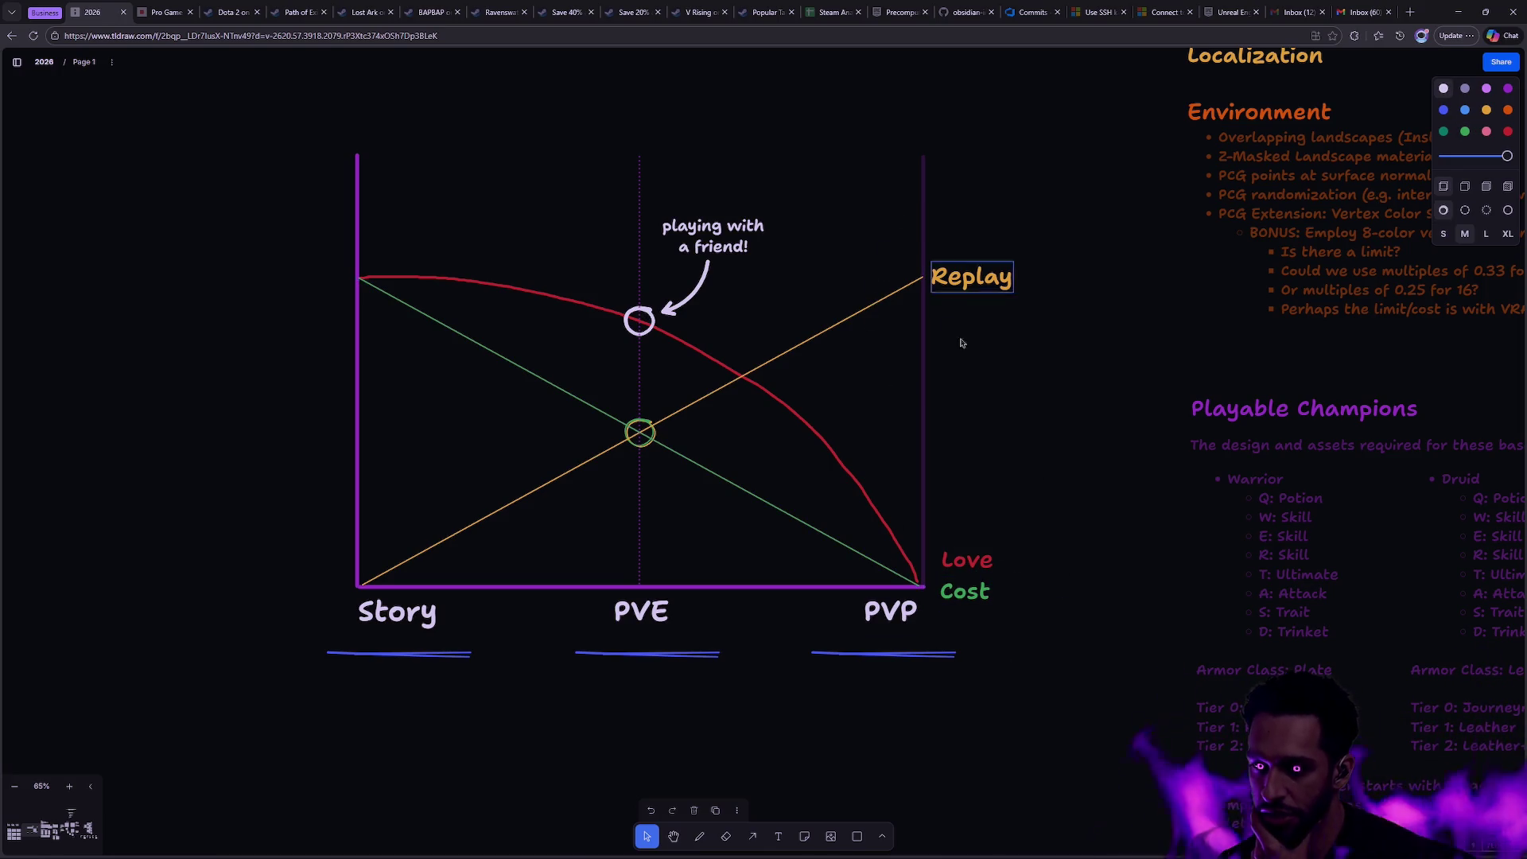